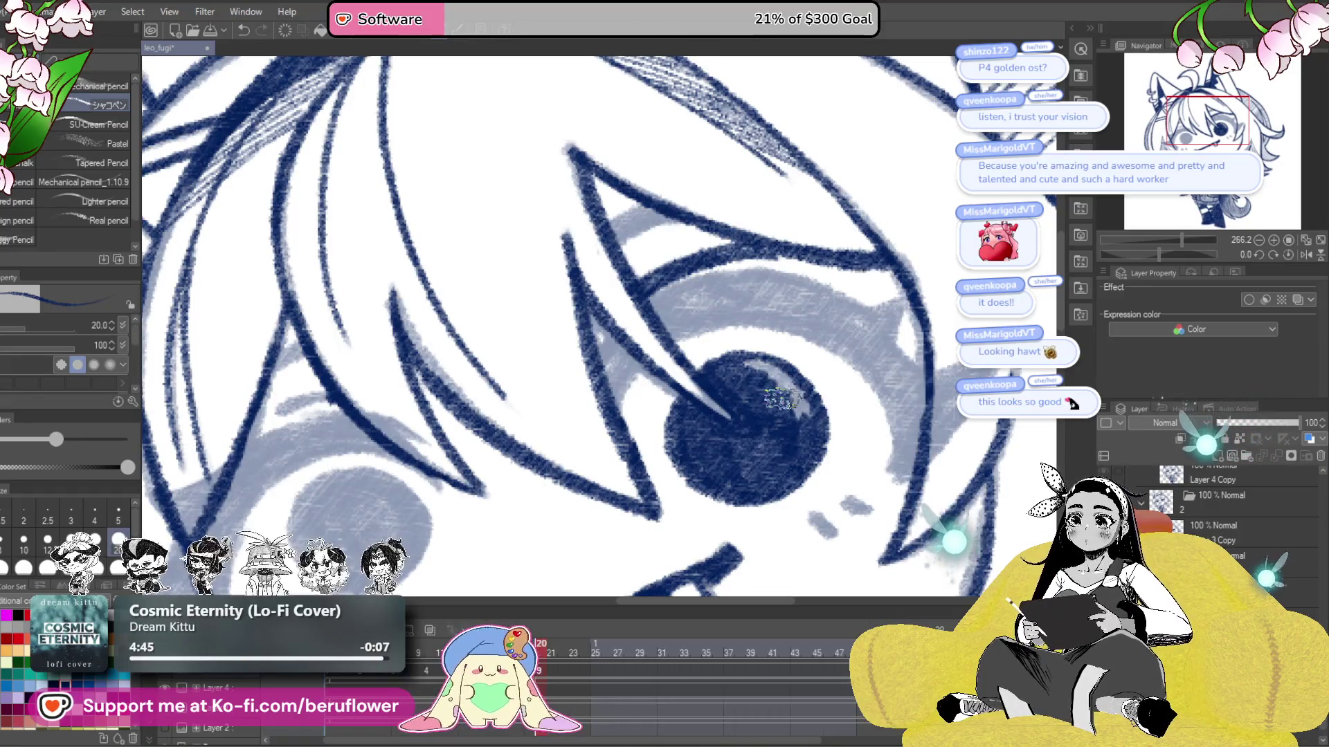
# - Thicken the right eye's outline with a navy pencil stroke on a tilted canvas
pyautogui.scroll(5, 782, 400)
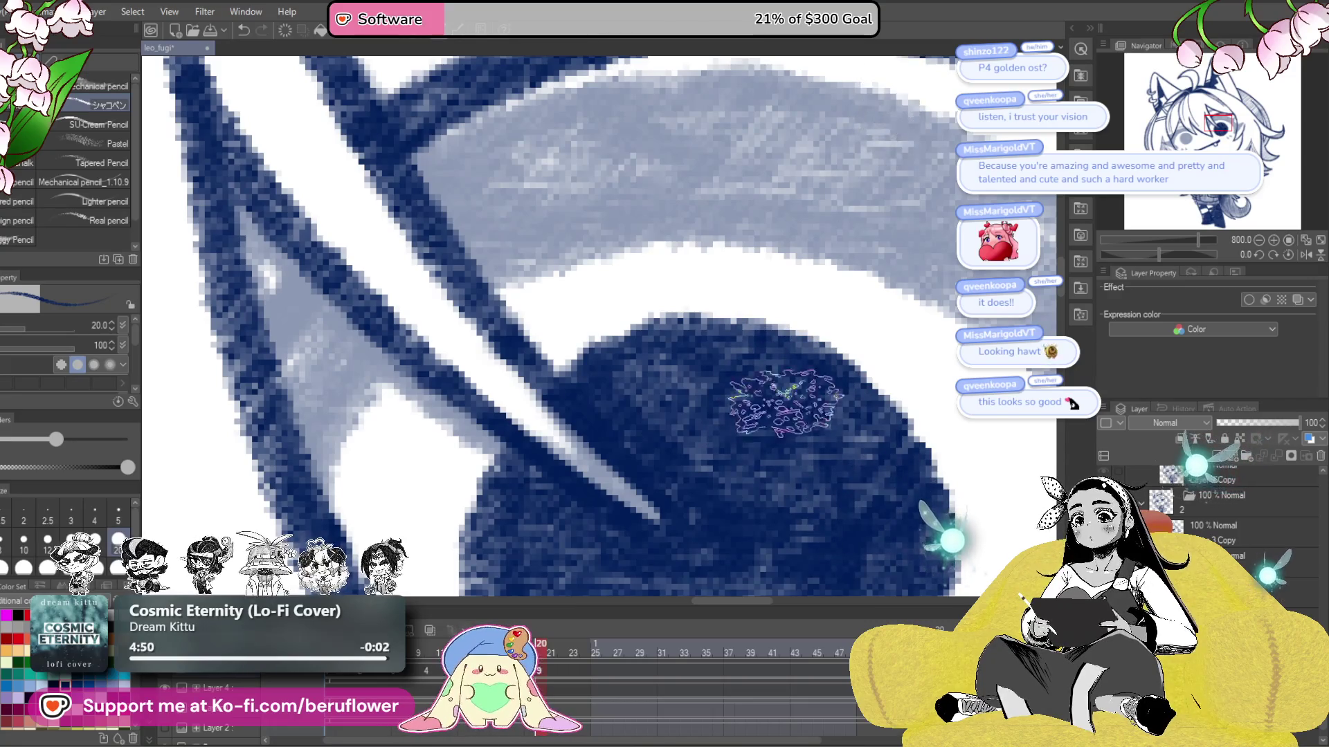
pyautogui.scroll(-5, 786, 403)
pyautogui.scroll(2, 786, 408)
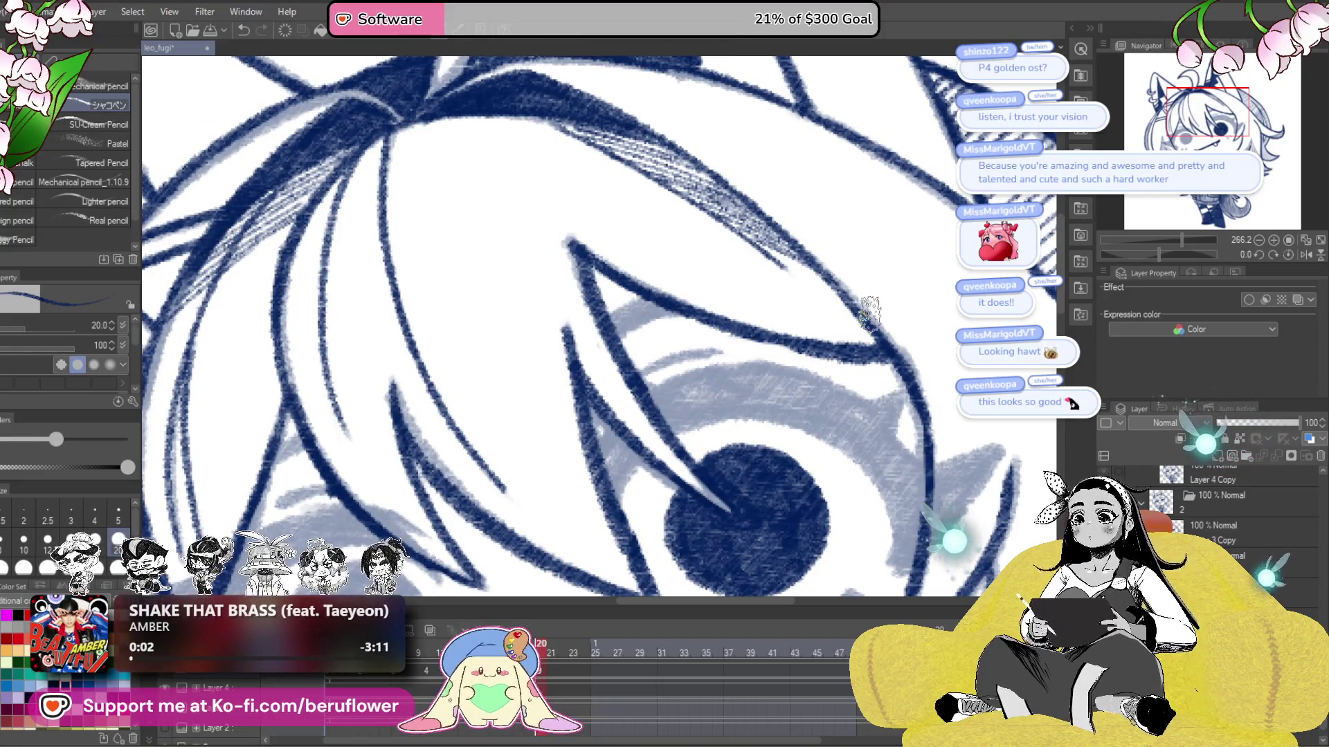
pyautogui.moveTo(1160, 255); pyautogui.dragTo(1143, 255)
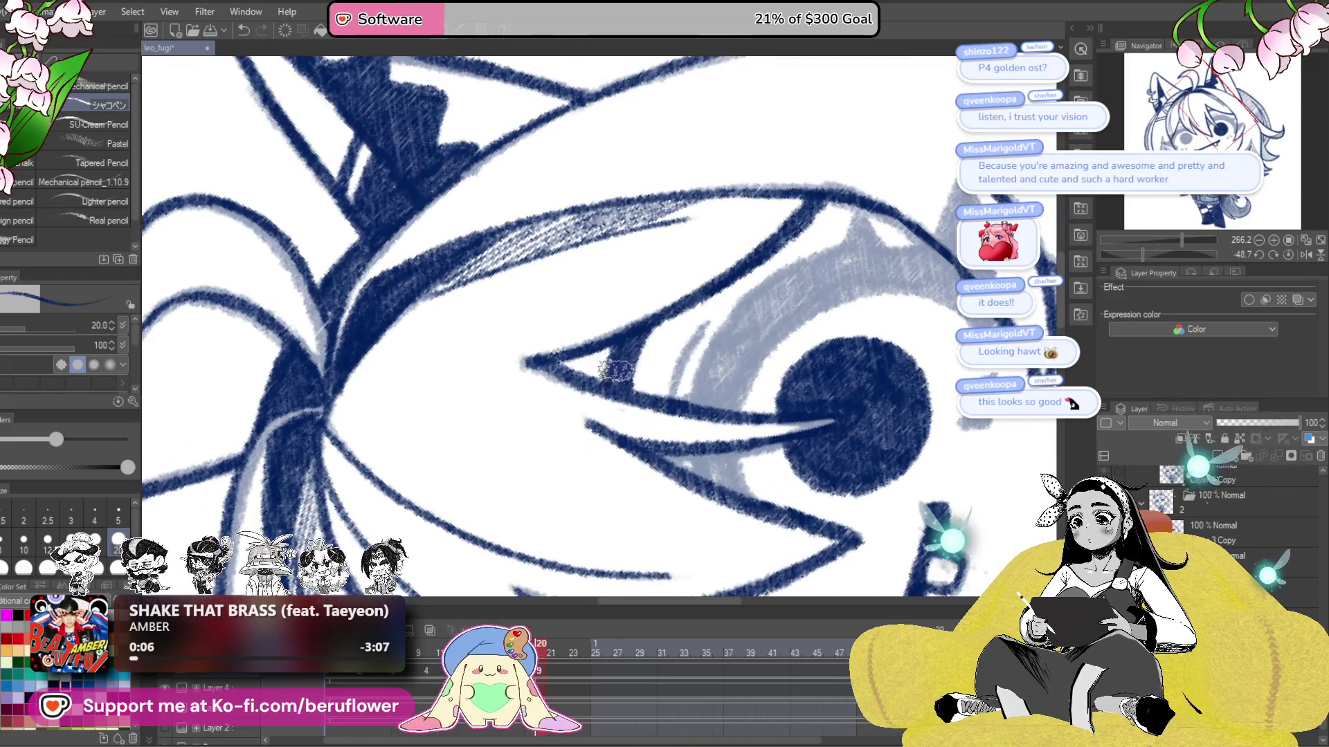
pyautogui.moveTo(772, 342); pyautogui.dragTo(753, 382)
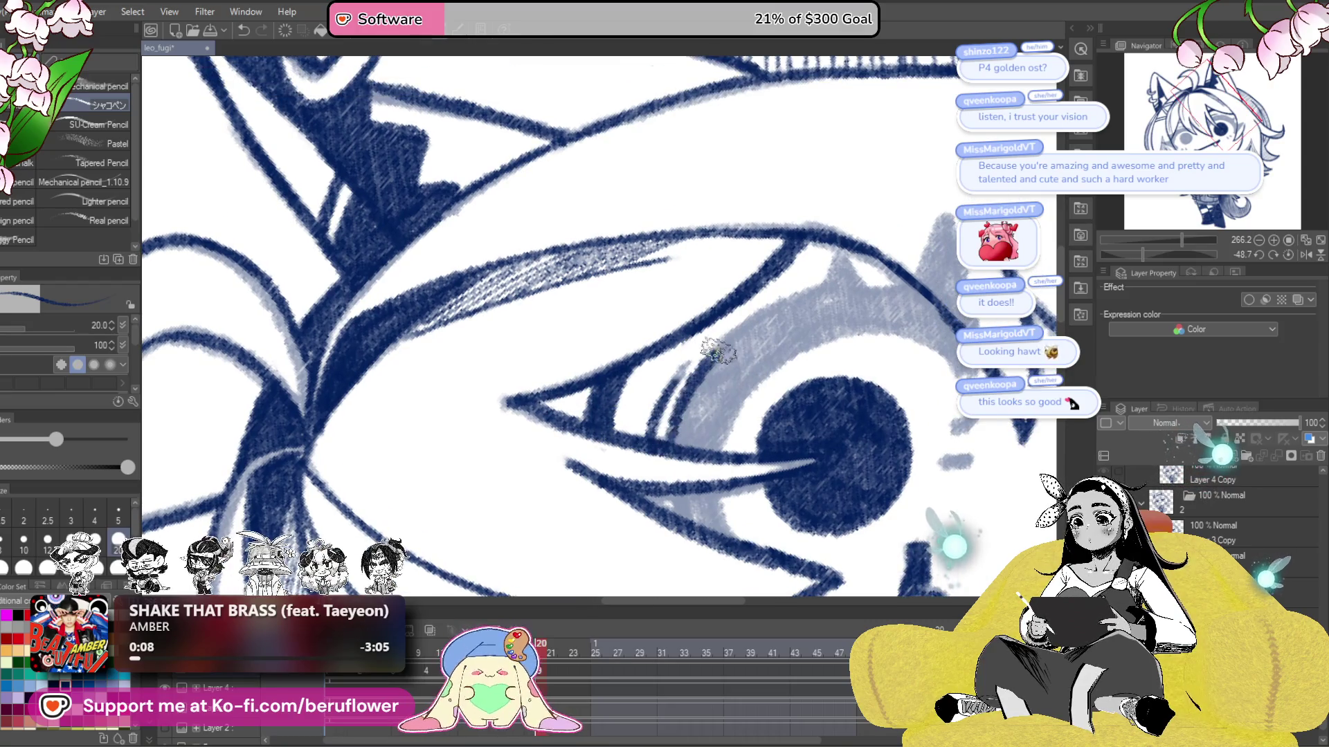
pyautogui.click(1286, 255)
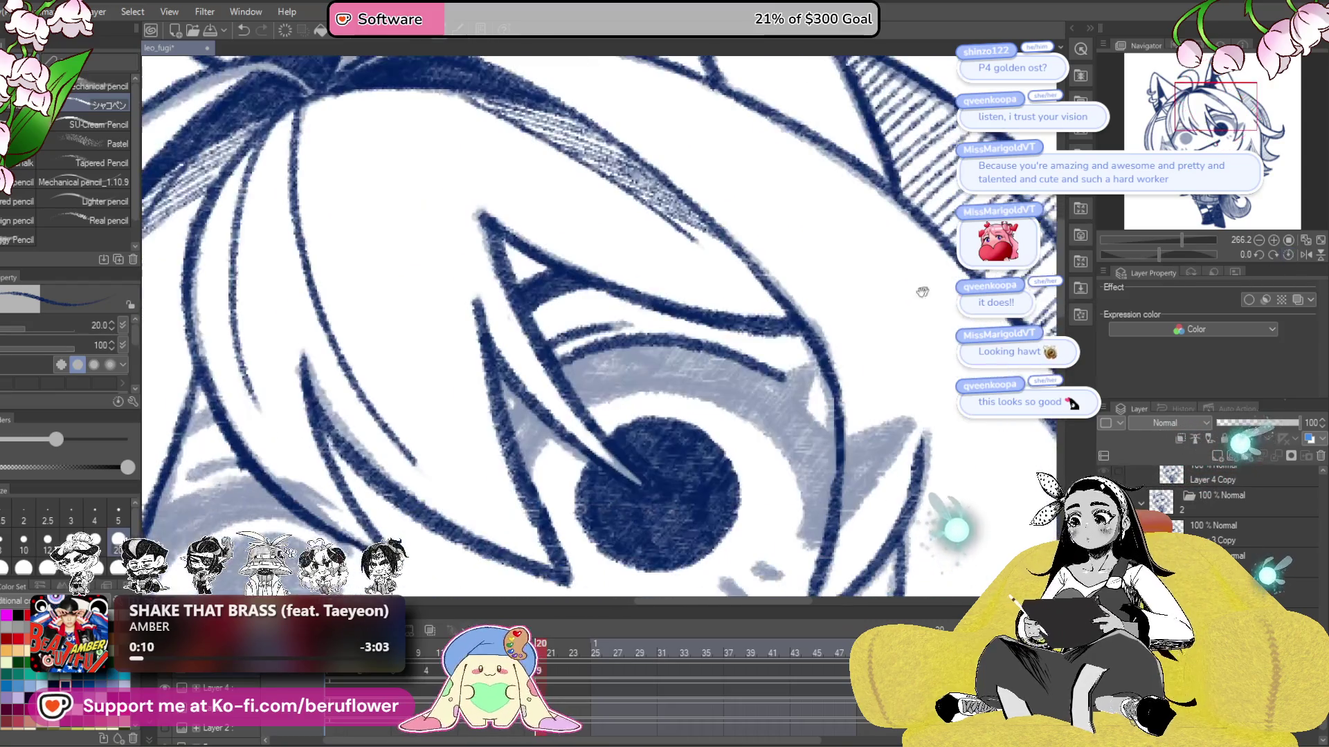
pyautogui.moveTo(805, 360); pyautogui.dragTo(805, 405)
# - Add grey pencil shading above the right eye
pyautogui.moveTo(880, 451); pyautogui.dragTo(872, 425)
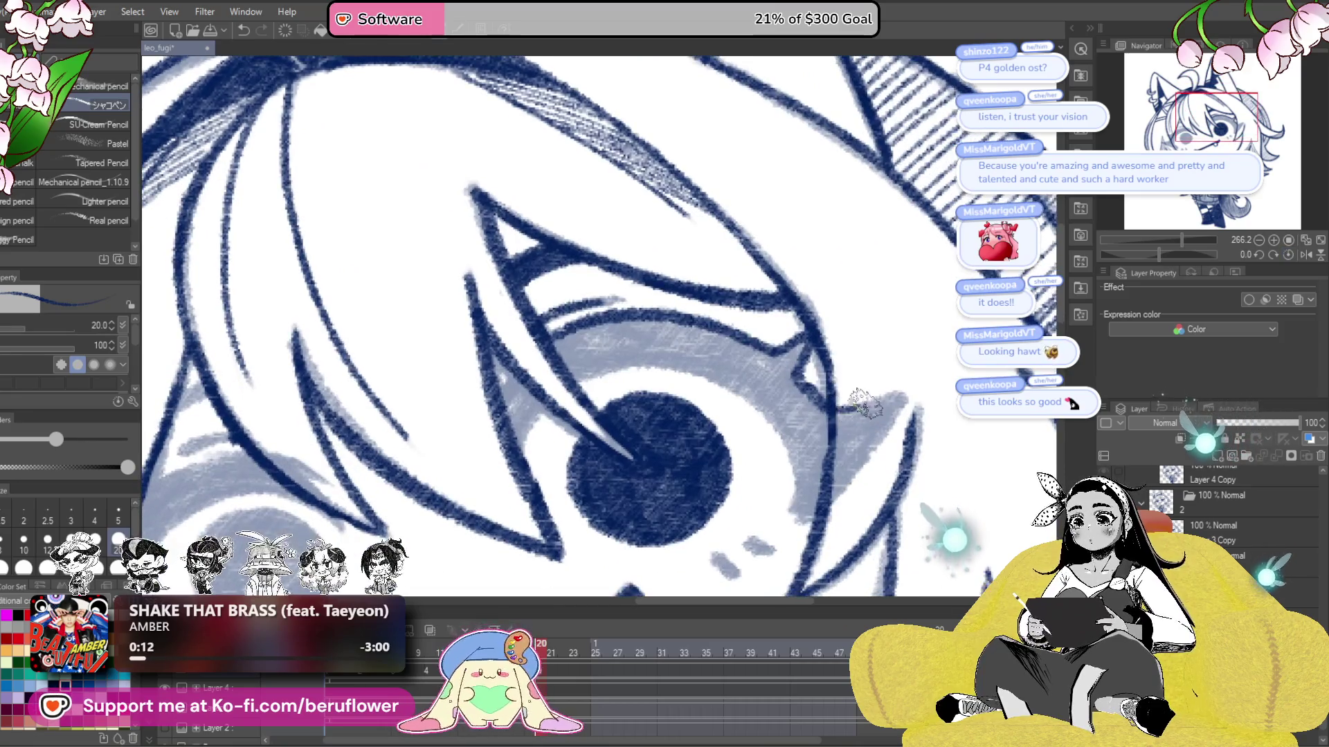
pyautogui.moveTo(802, 513)
pyautogui.mouseDown()
pyautogui.moveTo(789, 448)
pyautogui.moveTo(835, 546)
pyautogui.mouseUp()
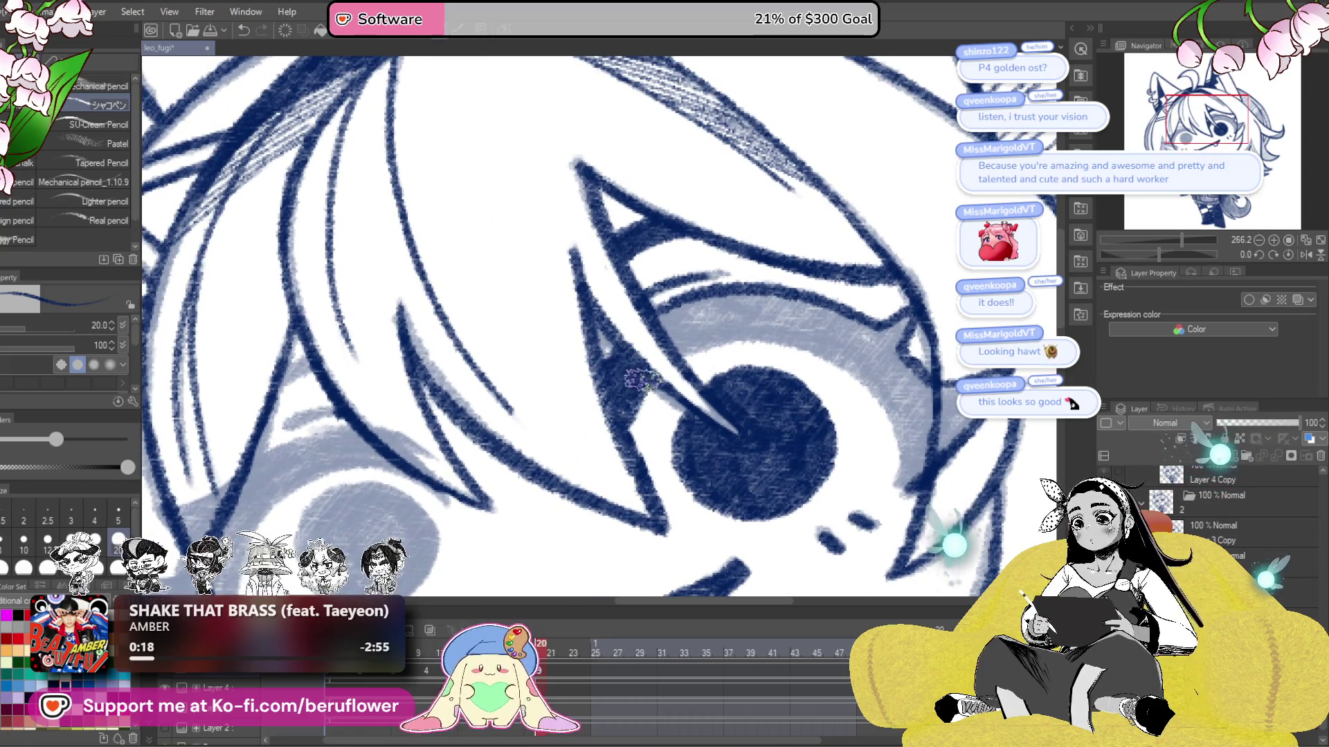
pyautogui.moveTo(642, 379); pyautogui.dragTo(597, 432)
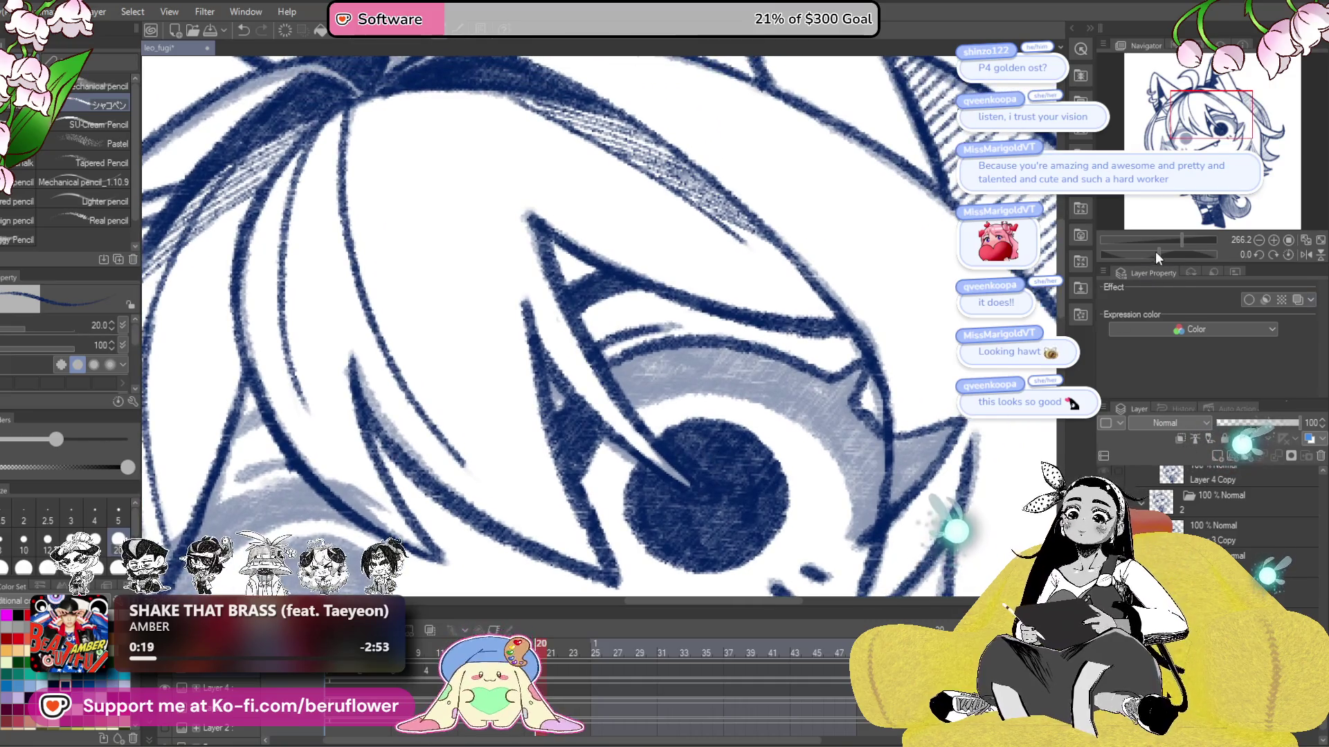
pyautogui.moveTo(1156, 251); pyautogui.dragTo(1144, 253)
pyautogui.moveTo(712, 299); pyautogui.dragTo(803, 270)
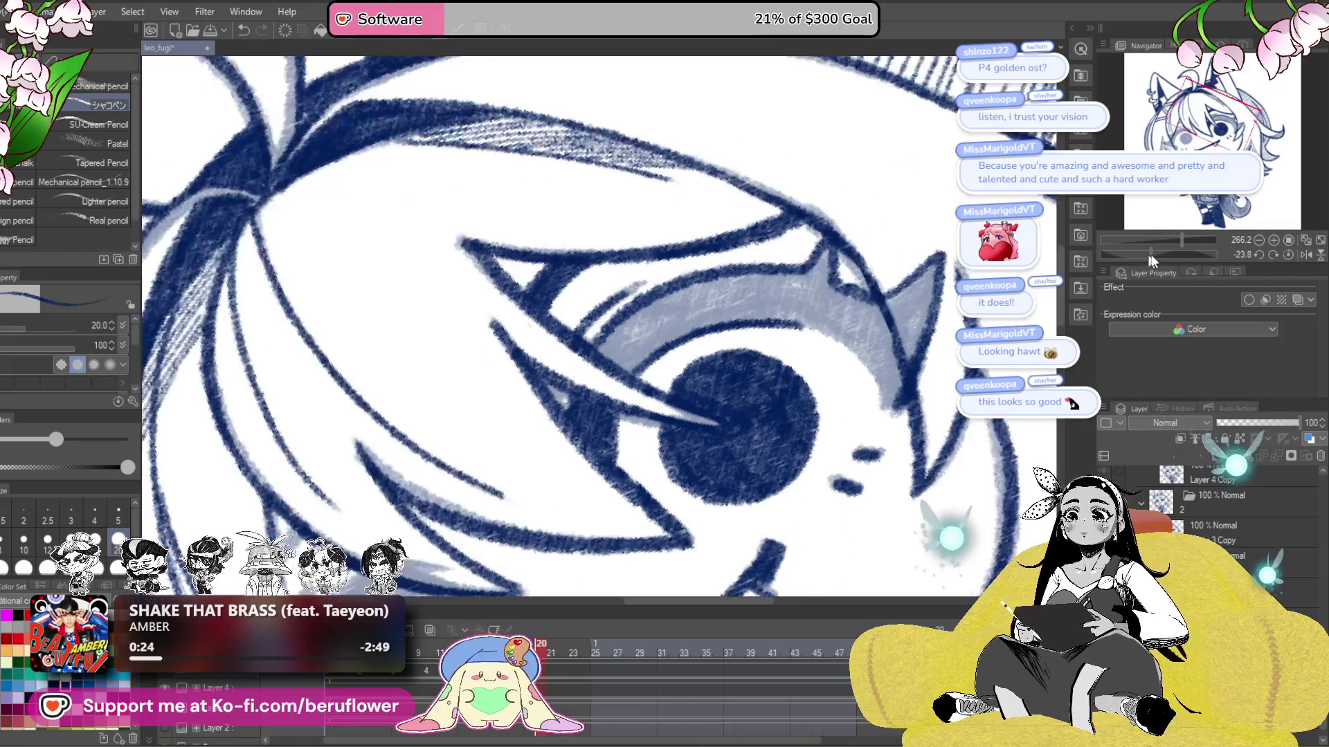
# - Fill the right eye's inner upper and left curves navy, covering the lower-left grey patch
pyautogui.moveTo(1145, 254); pyautogui.dragTo(1130, 254)
pyautogui.moveTo(830, 256); pyautogui.dragTo(706, 312)
pyautogui.moveTo(768, 262)
pyautogui.mouseDown()
pyautogui.moveTo(682, 353)
pyautogui.moveTo(748, 258)
pyautogui.moveTo(675, 315)
pyautogui.mouseUp()
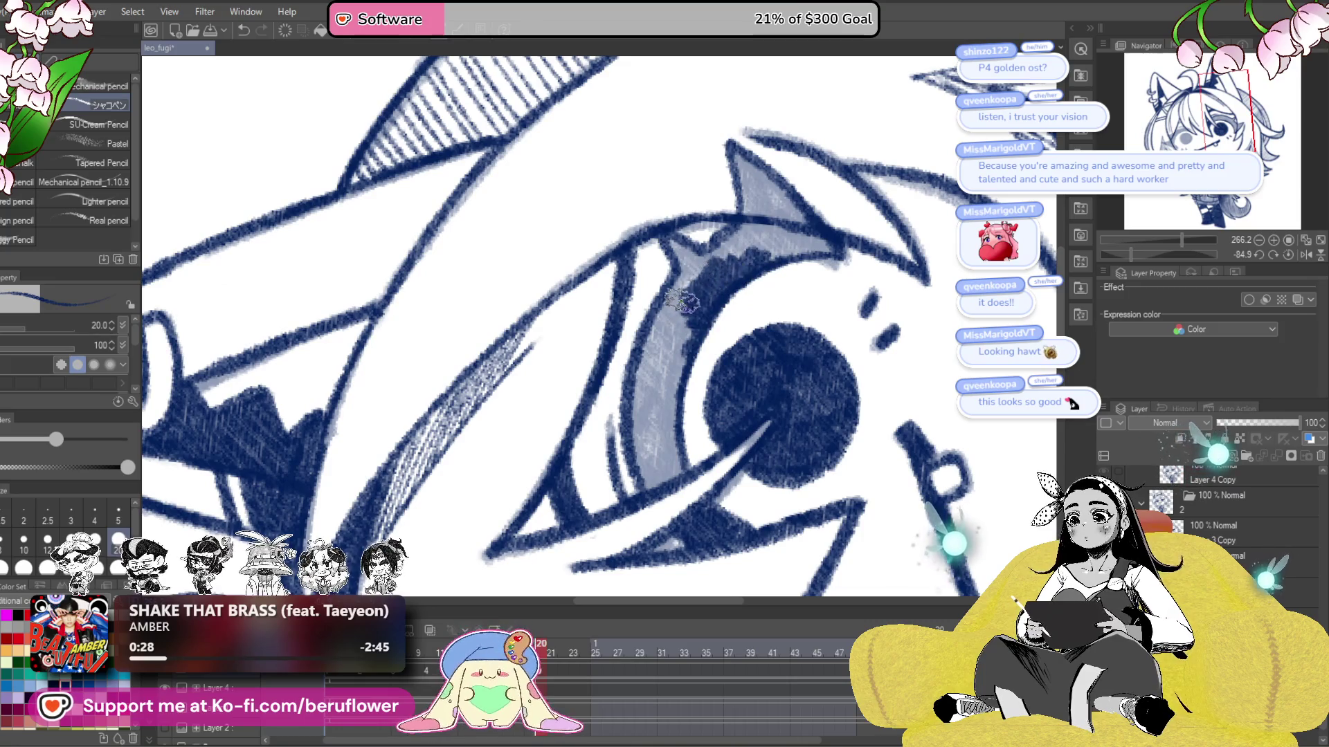
pyautogui.moveTo(702, 263); pyautogui.dragTo(623, 374)
pyautogui.moveTo(671, 308)
pyautogui.mouseDown()
pyautogui.moveTo(623, 422)
pyautogui.moveTo(659, 436)
pyautogui.moveTo(675, 363)
pyautogui.mouseUp()
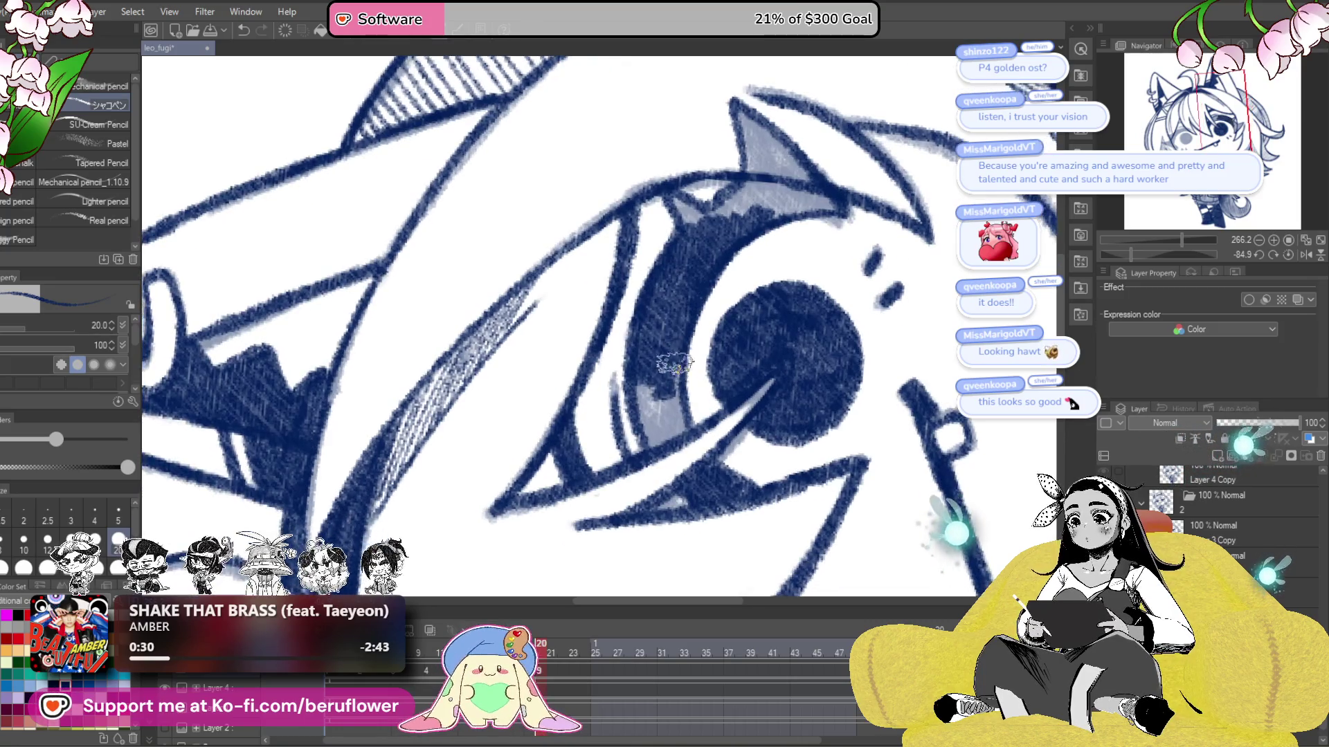
pyautogui.moveTo(658, 448); pyautogui.dragTo(657, 382)
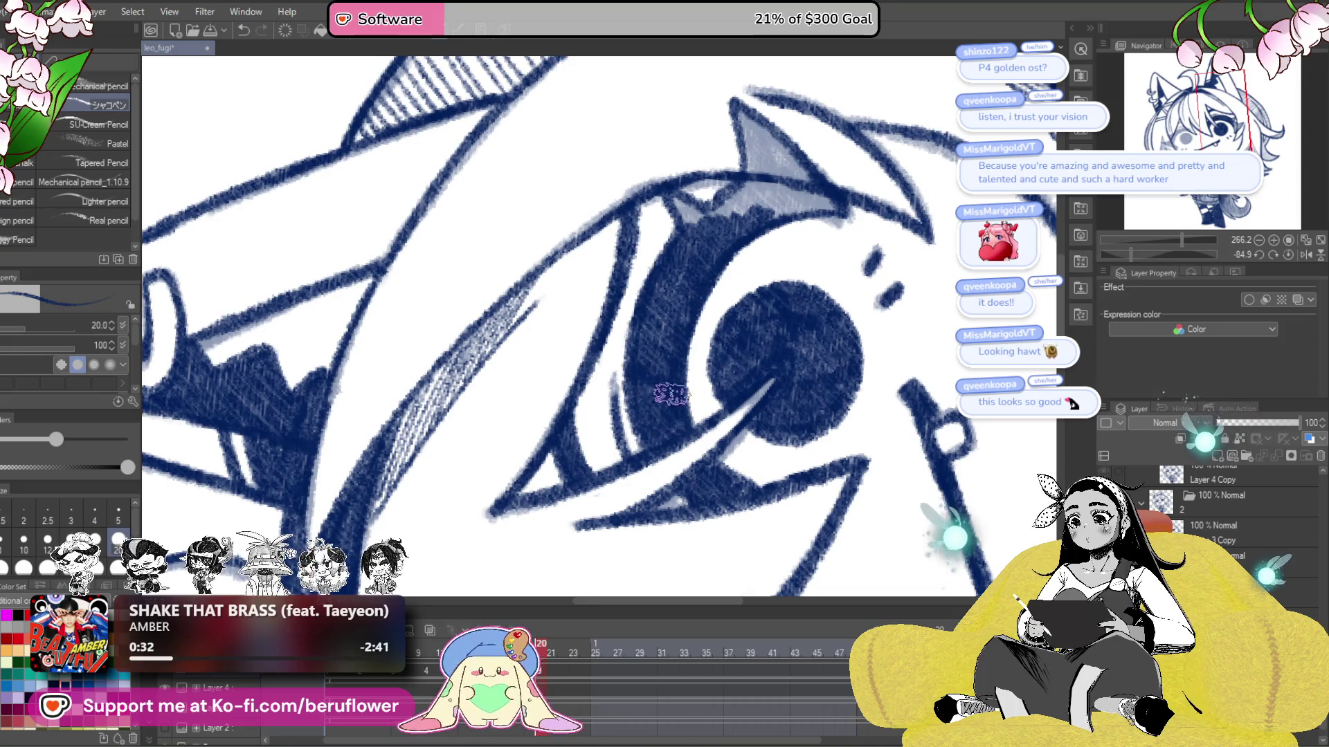
pyautogui.click(1288, 254)
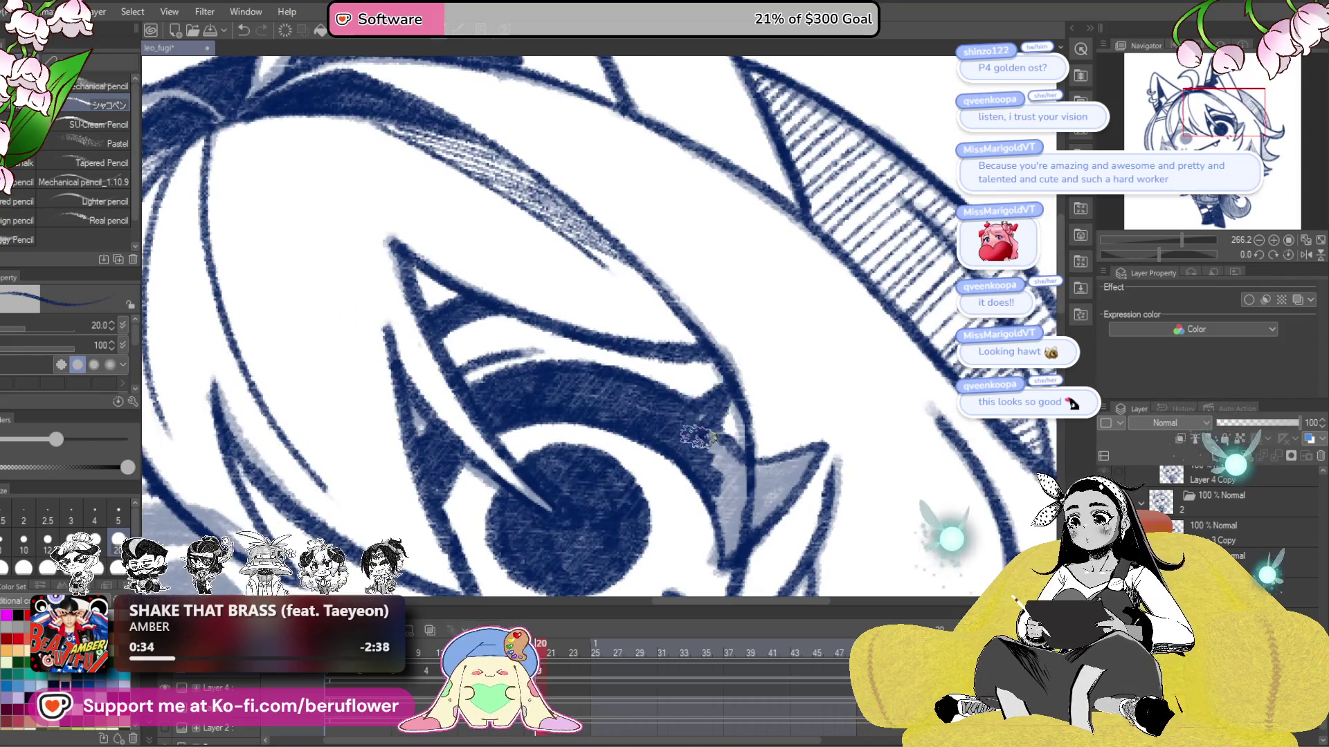
pyautogui.moveTo(705, 442); pyautogui.dragTo(672, 406)
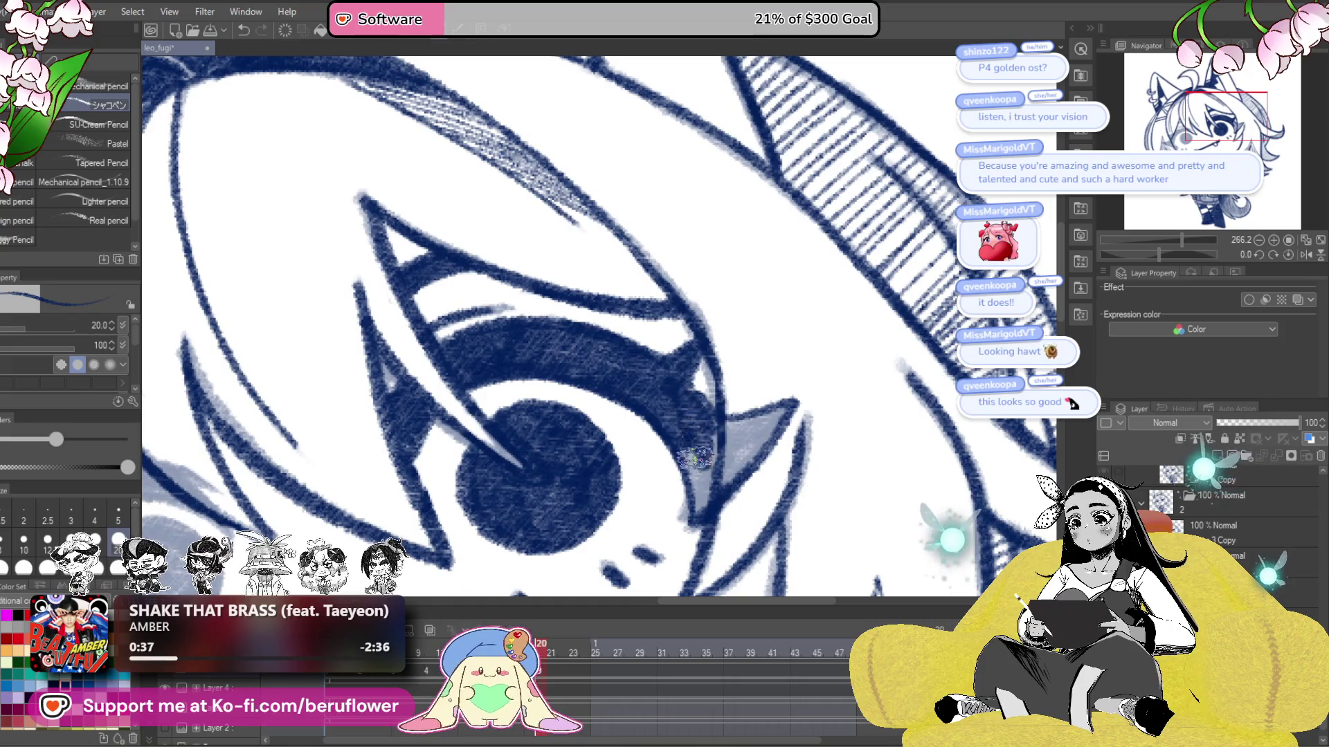
pyautogui.moveTo(699, 495); pyautogui.dragTo(703, 453)
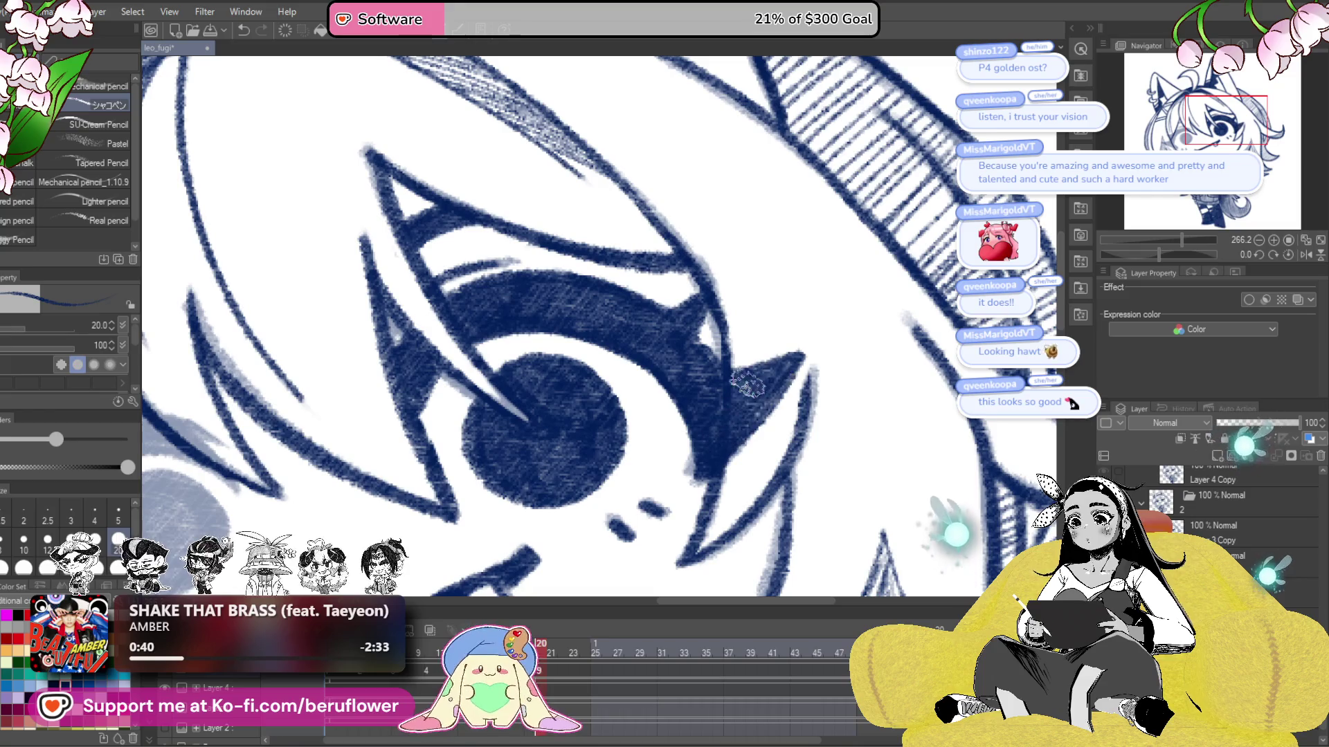
pyautogui.scroll(-5, 696, 509)
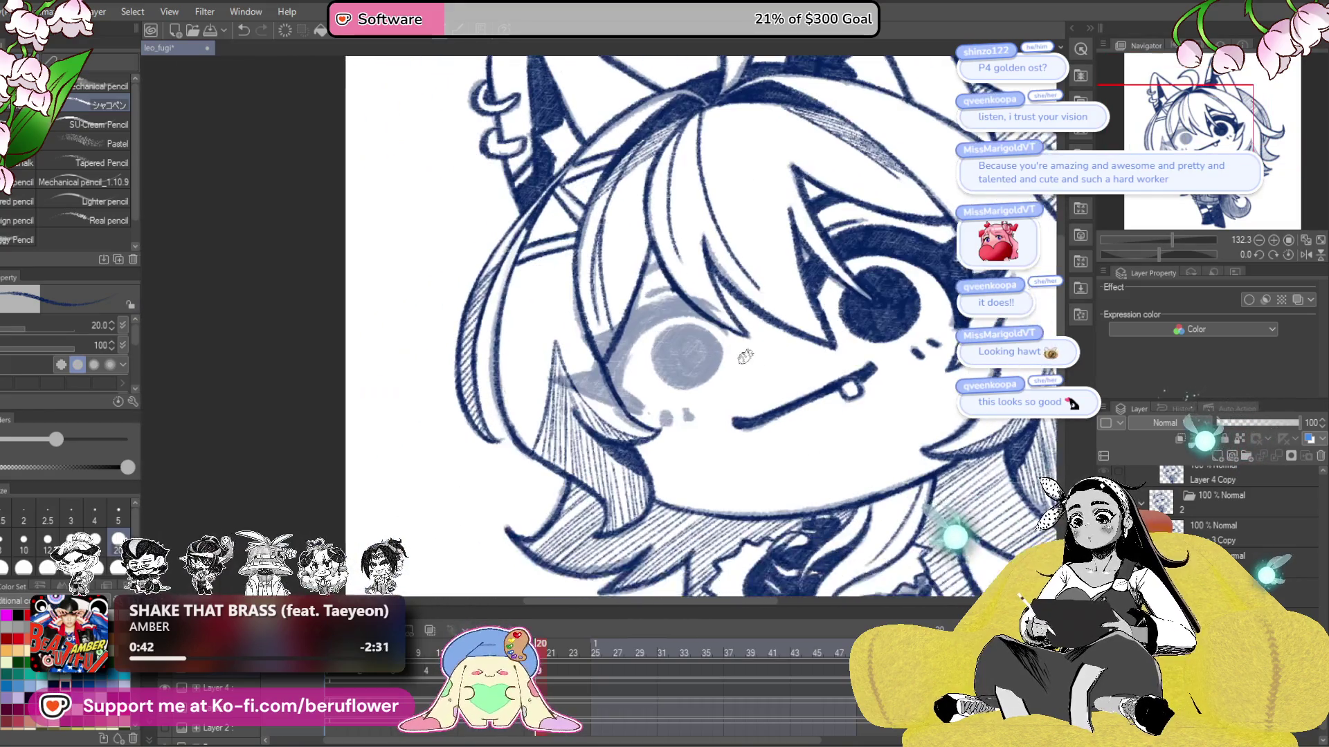
# - Outline the left and bottom of the left eye's pupil and darken its edge in navy
pyautogui.scroll(5, 644, 343)
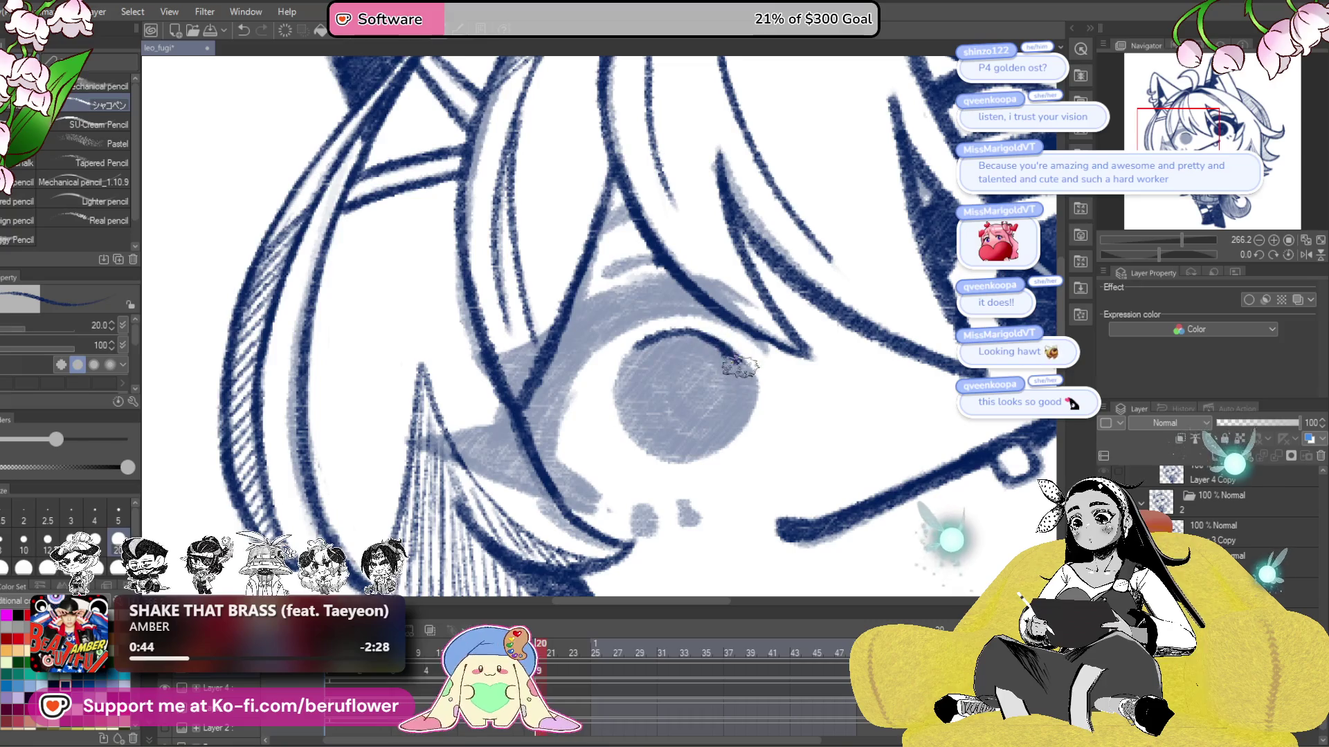
pyautogui.moveTo(644, 339); pyautogui.dragTo(696, 456)
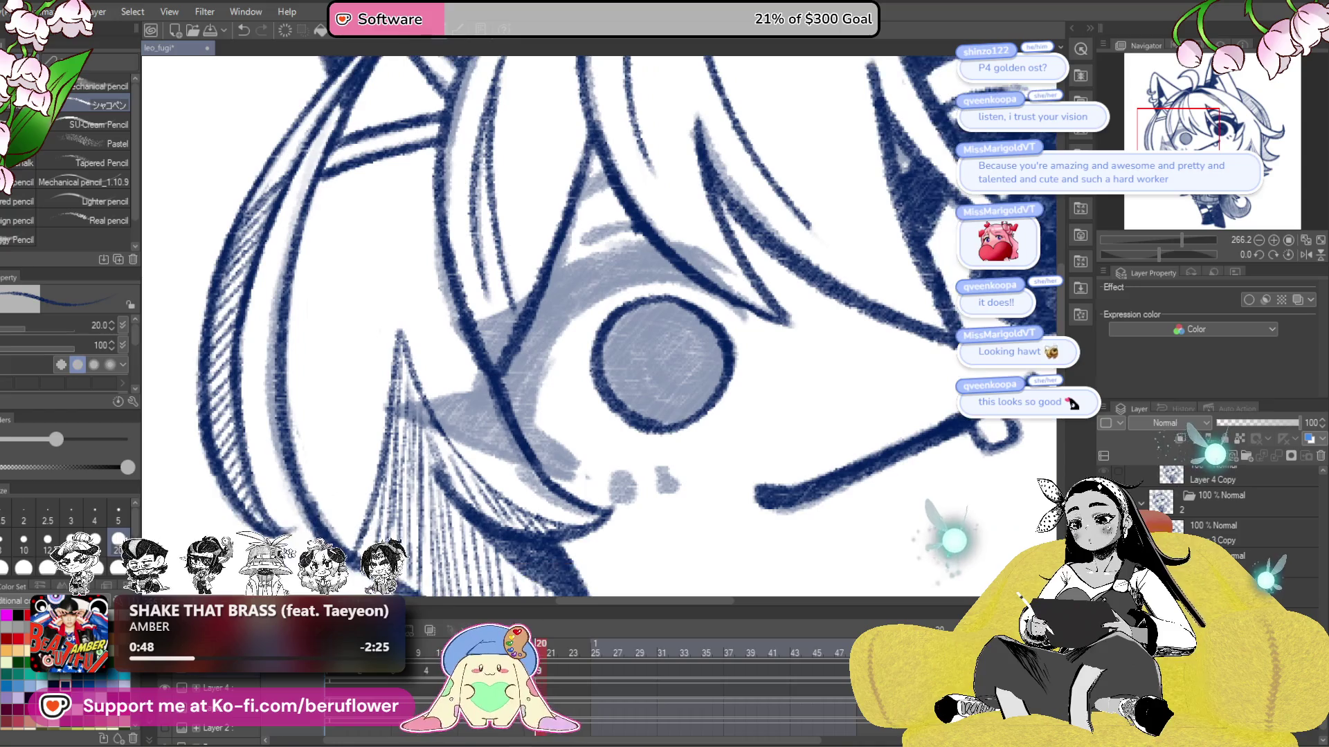
pyautogui.moveTo(668, 438); pyautogui.dragTo(728, 495)
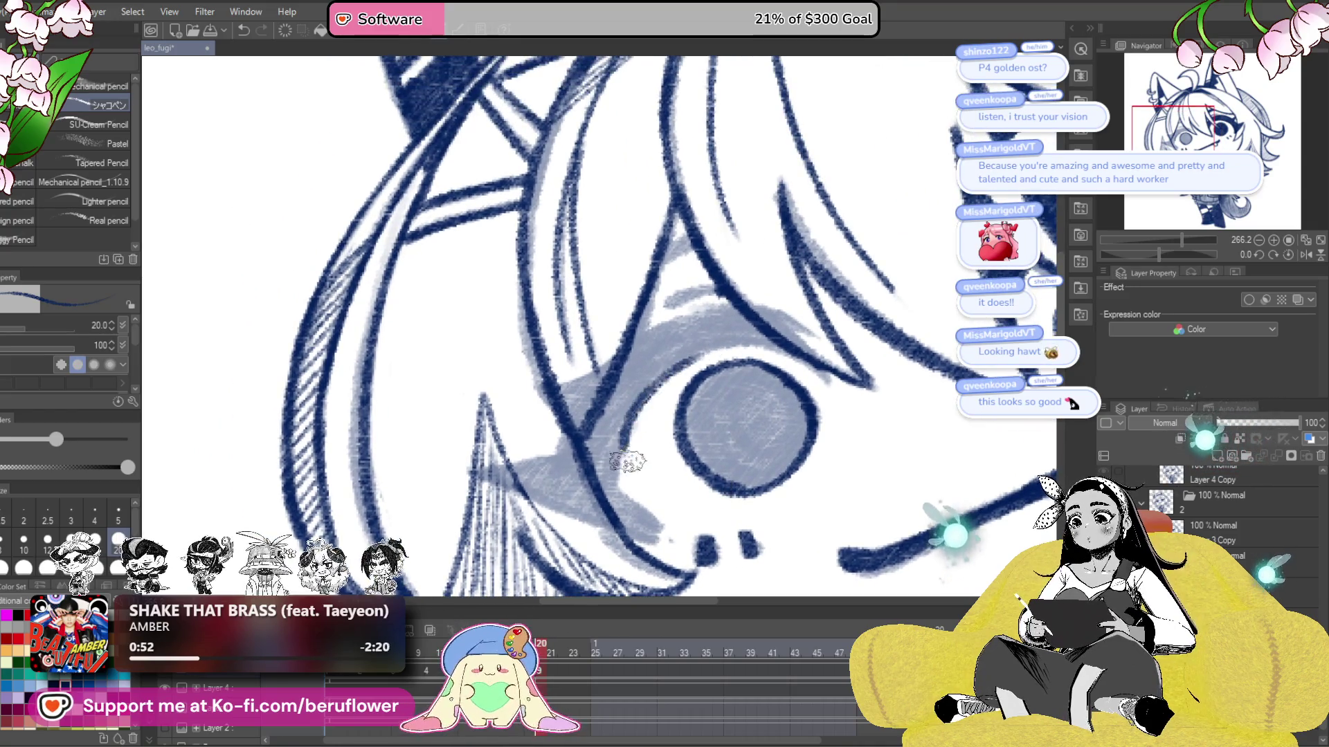
pyautogui.moveTo(685, 333); pyautogui.dragTo(737, 330)
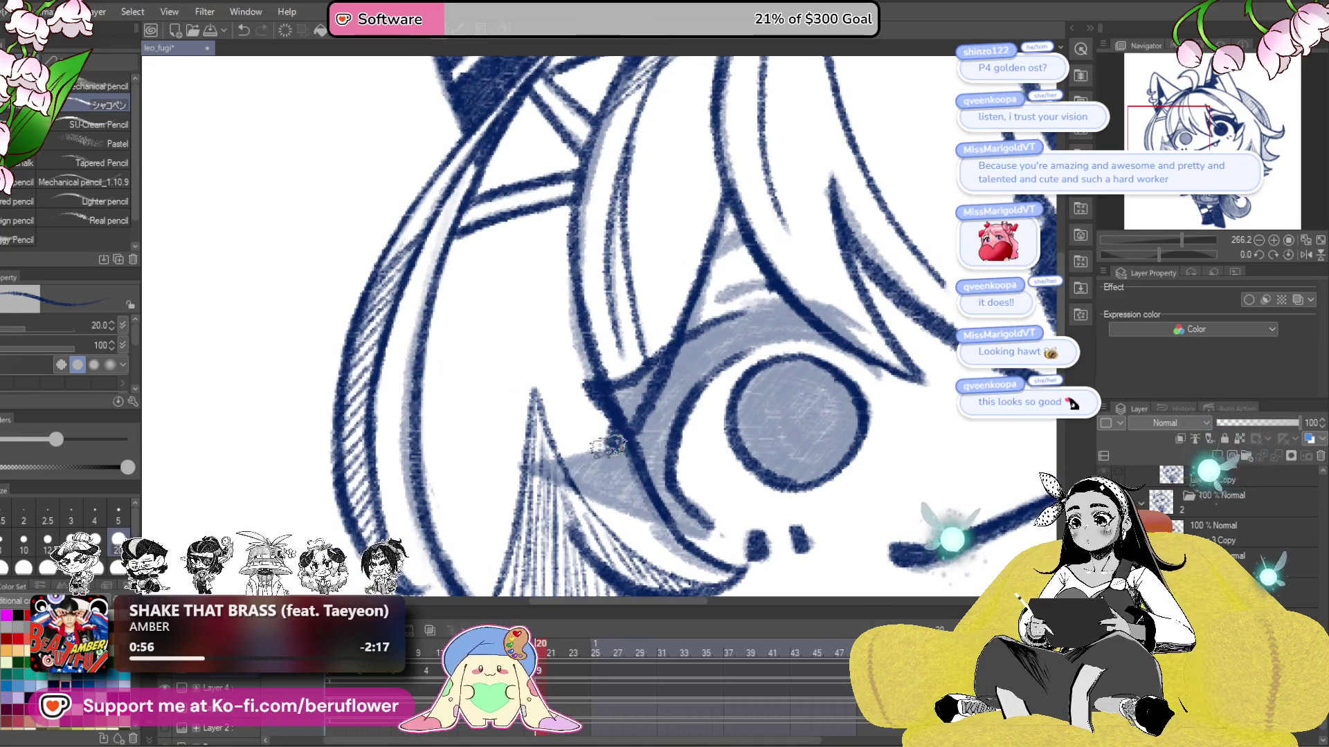
pyautogui.moveTo(1169, 254); pyautogui.dragTo(1178, 254)
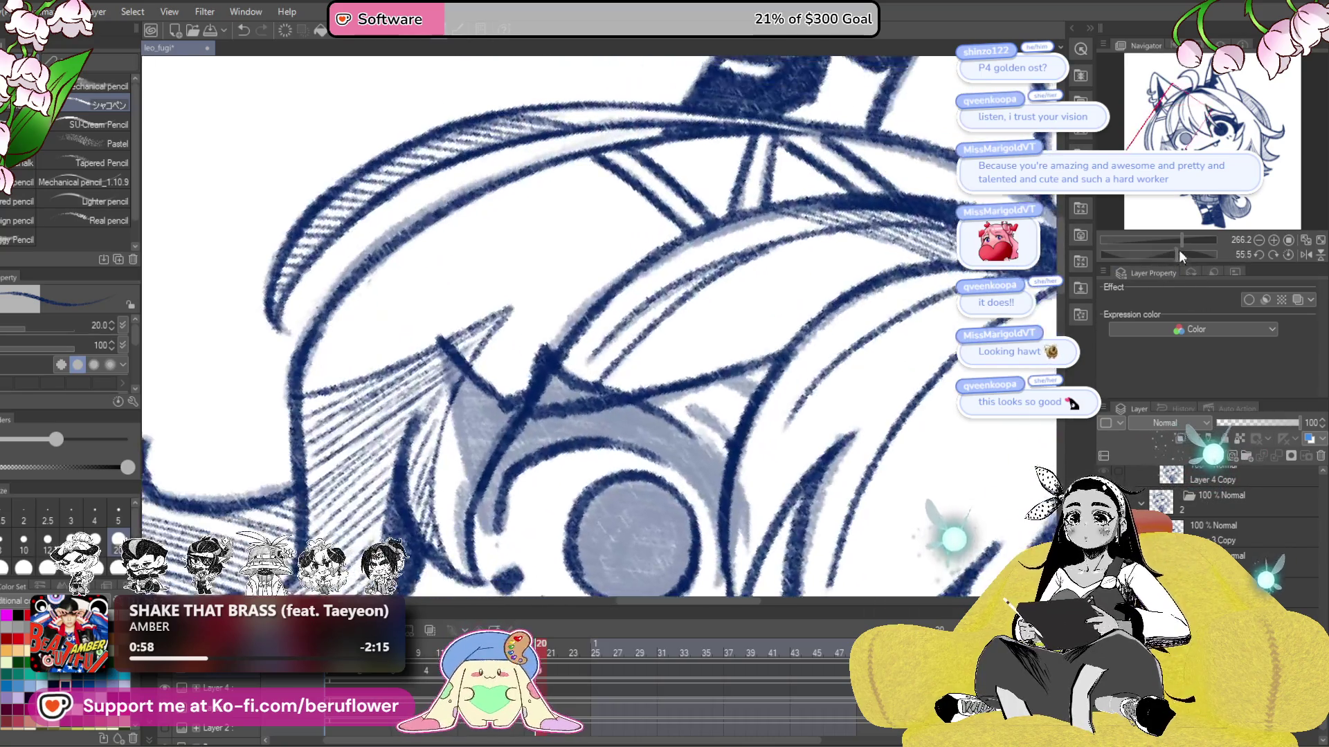
pyautogui.moveTo(658, 305); pyautogui.dragTo(781, 306)
pyautogui.moveTo(542, 302)
pyautogui.mouseDown()
pyautogui.moveTo(567, 439)
pyautogui.moveTo(671, 446)
pyautogui.mouseUp()
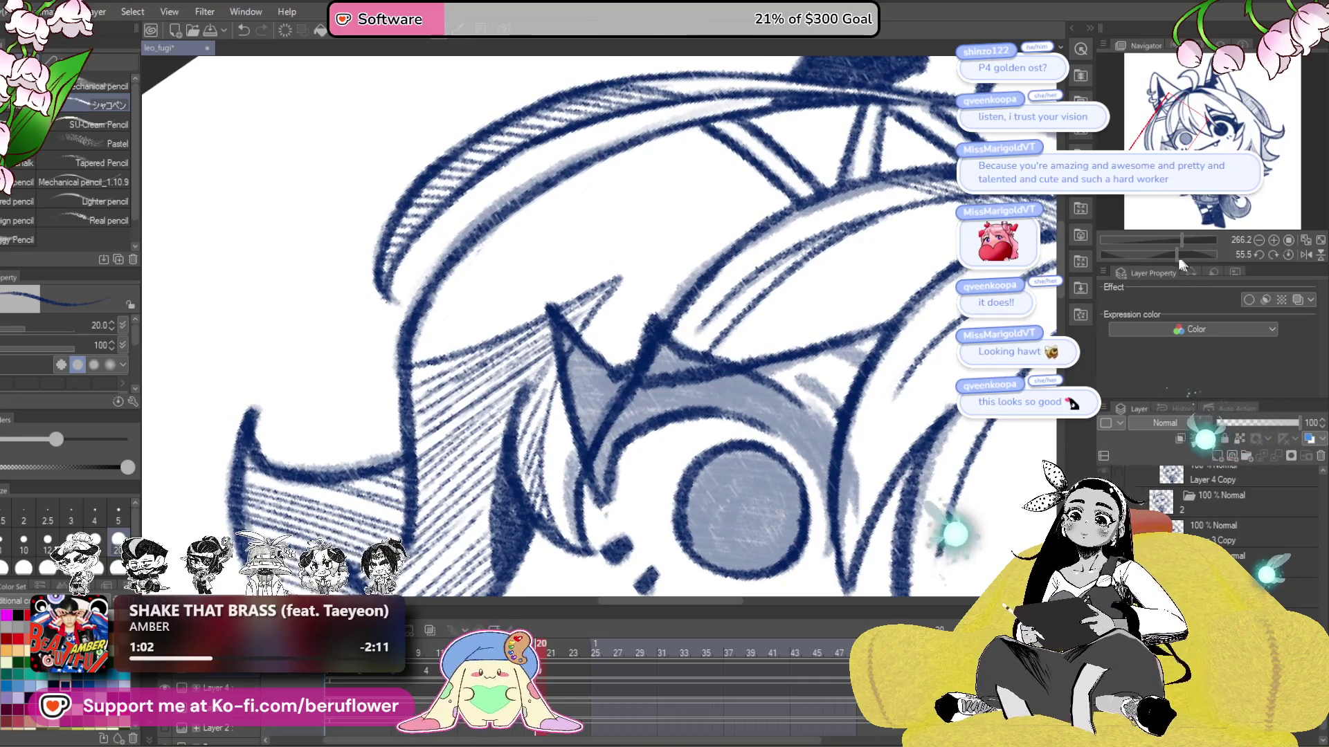
# - Shade grey from the left eye along the hat brim
pyautogui.moveTo(1179, 256); pyautogui.dragTo(1142, 254)
pyautogui.moveTo(642, 361); pyautogui.dragTo(732, 301)
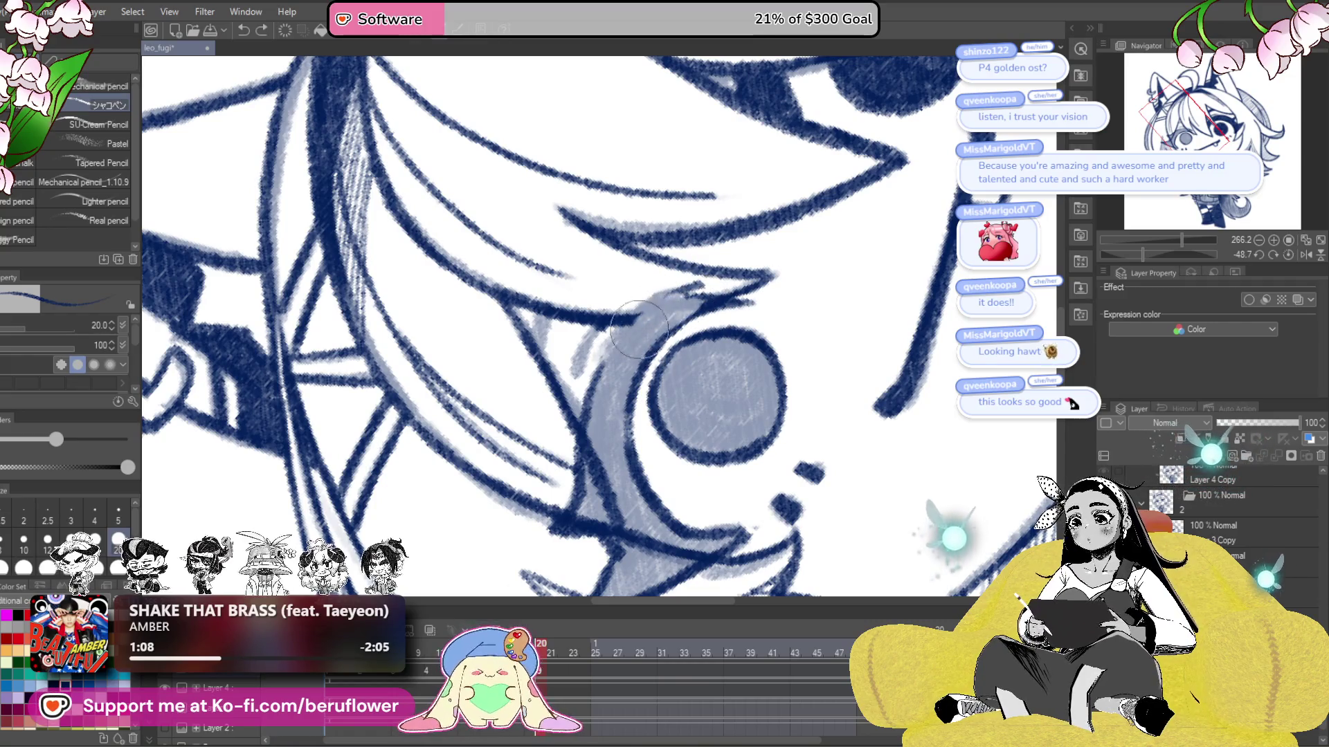
pyautogui.moveTo(685, 284); pyautogui.dragTo(586, 383)
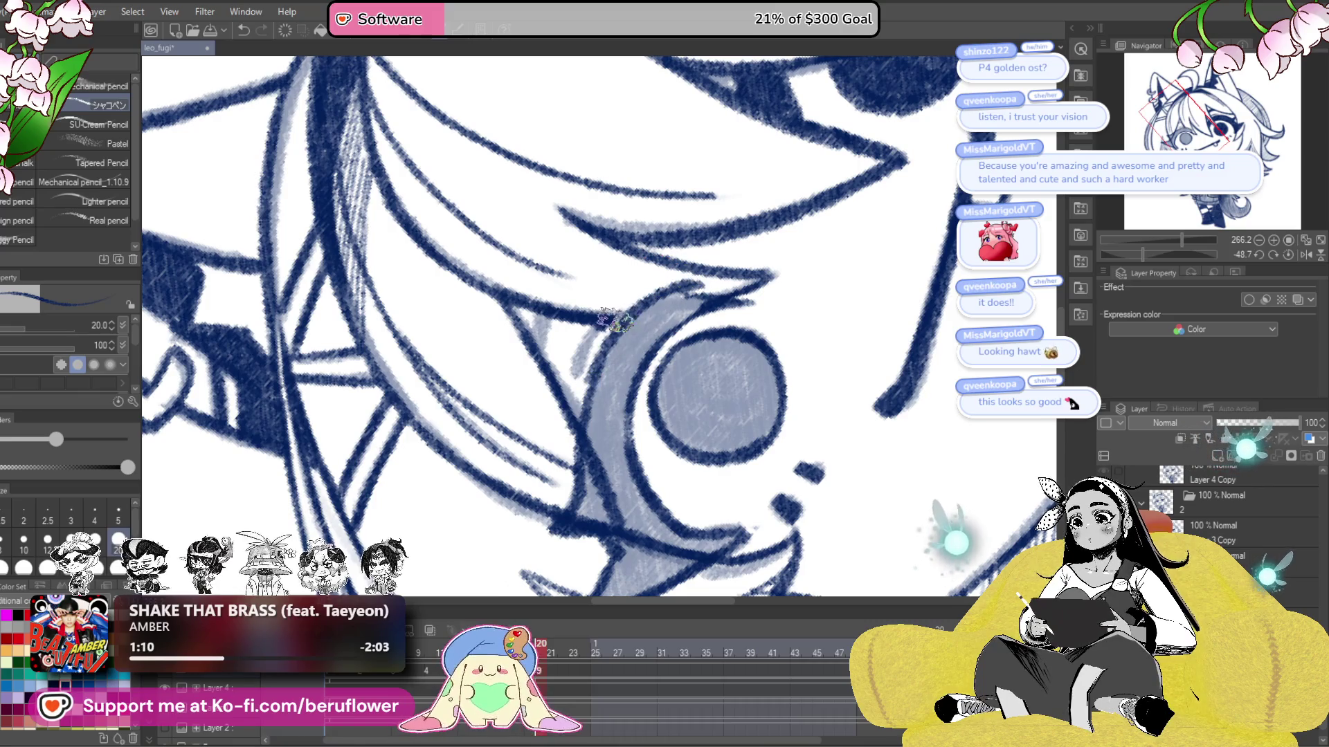
# - Fill the crescent beside the left eye with dark navy strokes
pyautogui.moveTo(658, 299); pyautogui.dragTo(609, 416)
pyautogui.moveTo(609, 332)
pyautogui.mouseDown()
pyautogui.moveTo(612, 443)
pyautogui.moveTo(666, 320)
pyautogui.mouseUp()
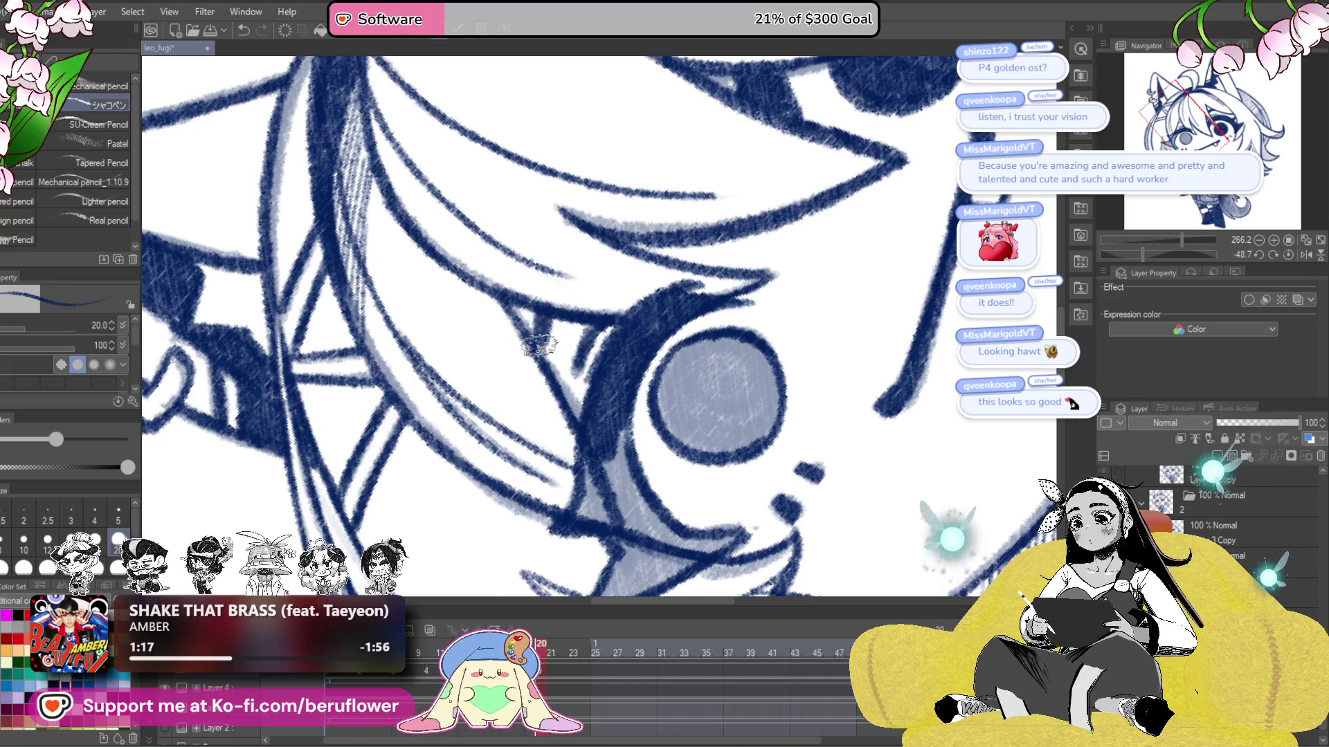
pyautogui.moveTo(625, 331); pyautogui.dragTo(592, 463)
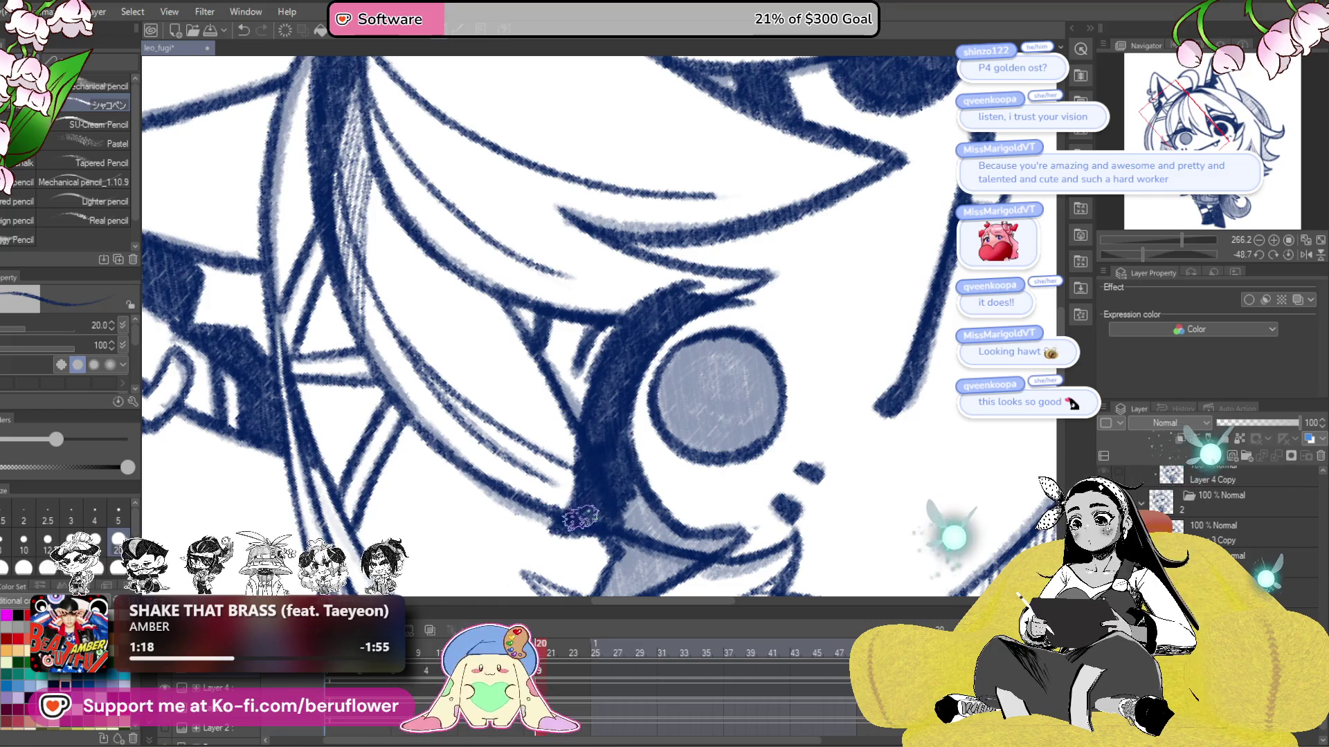
pyautogui.click(1289, 254)
pyautogui.moveTo(581, 388)
pyautogui.mouseDown()
pyautogui.moveTo(612, 447)
pyautogui.moveTo(571, 420)
pyautogui.mouseUp()
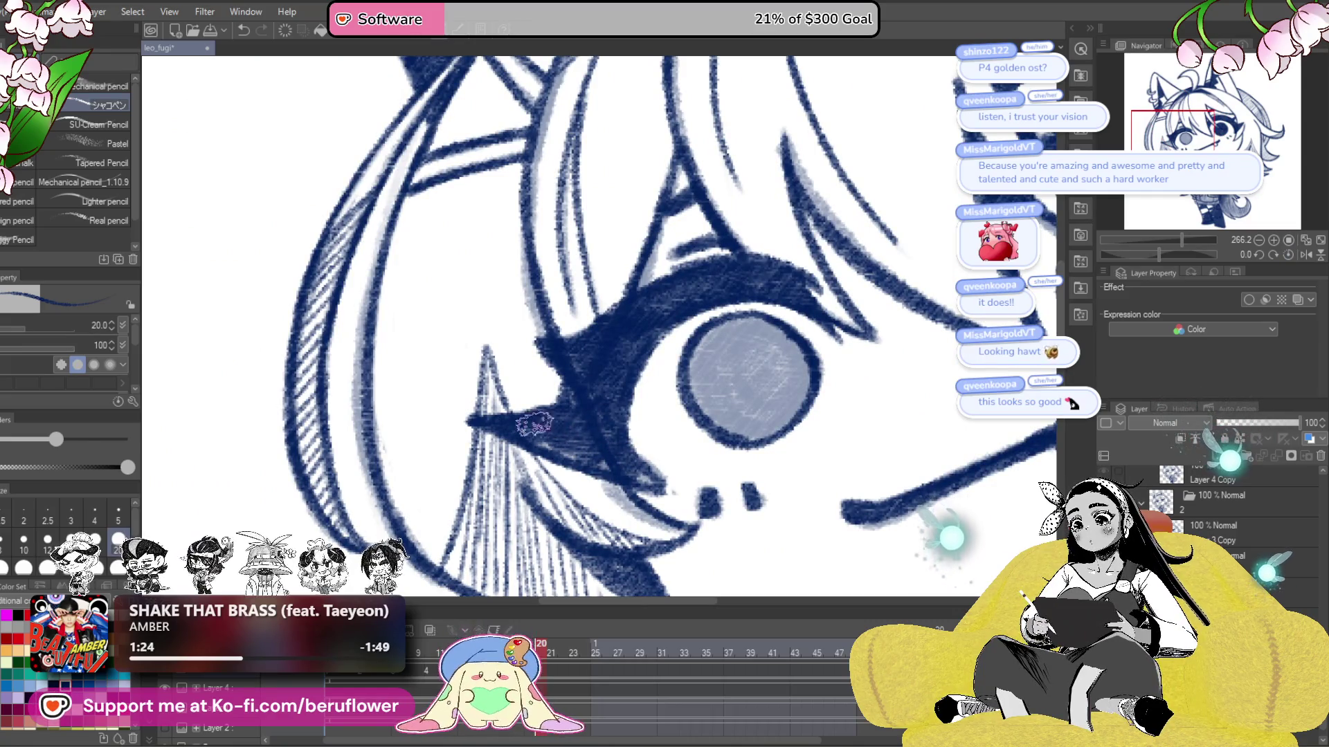
pyautogui.scroll(-3, 601, 315)
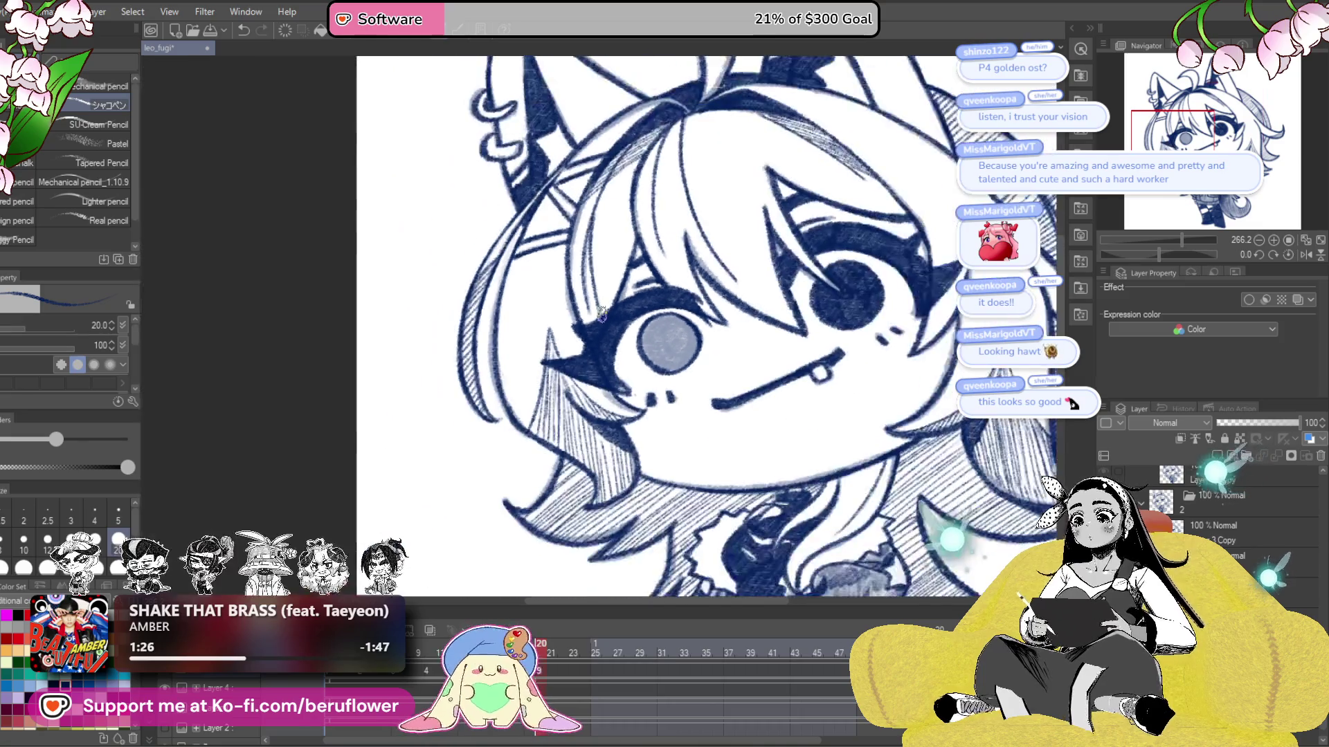
# - Hatch a dark oval into the pupil and darken its upper highlight shapes
pyautogui.scroll(2, 626, 432)
pyautogui.moveTo(826, 376); pyautogui.dragTo(739, 362)
pyautogui.scroll(4, 739, 362)
pyautogui.moveTo(779, 402); pyautogui.dragTo(720, 462)
pyautogui.moveTo(585, 173); pyautogui.dragTo(543, 325)
pyautogui.moveTo(711, 366)
pyautogui.mouseDown()
pyautogui.moveTo(682, 493)
pyautogui.moveTo(762, 398)
pyautogui.moveTo(817, 429)
pyautogui.moveTo(762, 502)
pyautogui.moveTo(671, 493)
pyautogui.mouseUp()
pyautogui.moveTo(659, 379)
pyautogui.mouseDown()
pyautogui.moveTo(685, 357)
pyautogui.moveTo(685, 450)
pyautogui.mouseUp()
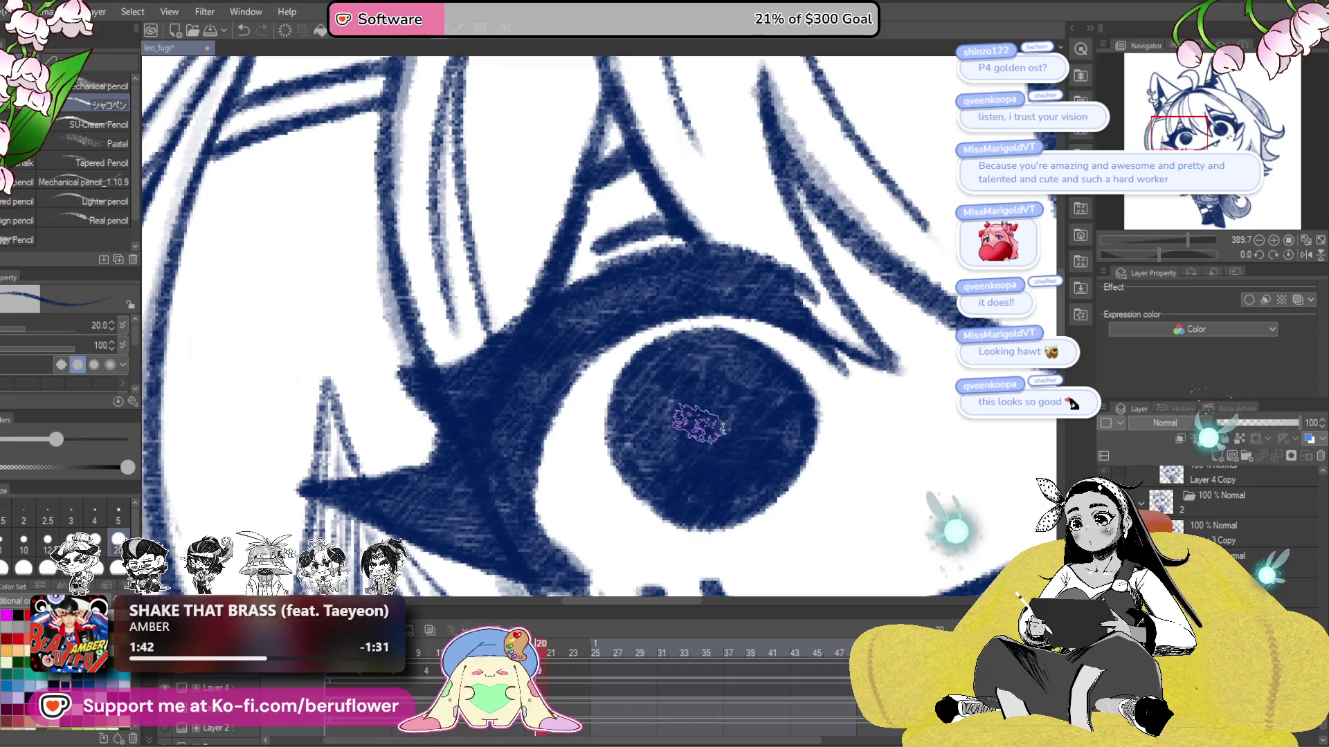
# - Bring the full character back into view and save the drawing
pyautogui.scroll(-5, 686, 464)
pyautogui.moveTo(686, 472); pyautogui.dragTo(898, 506)
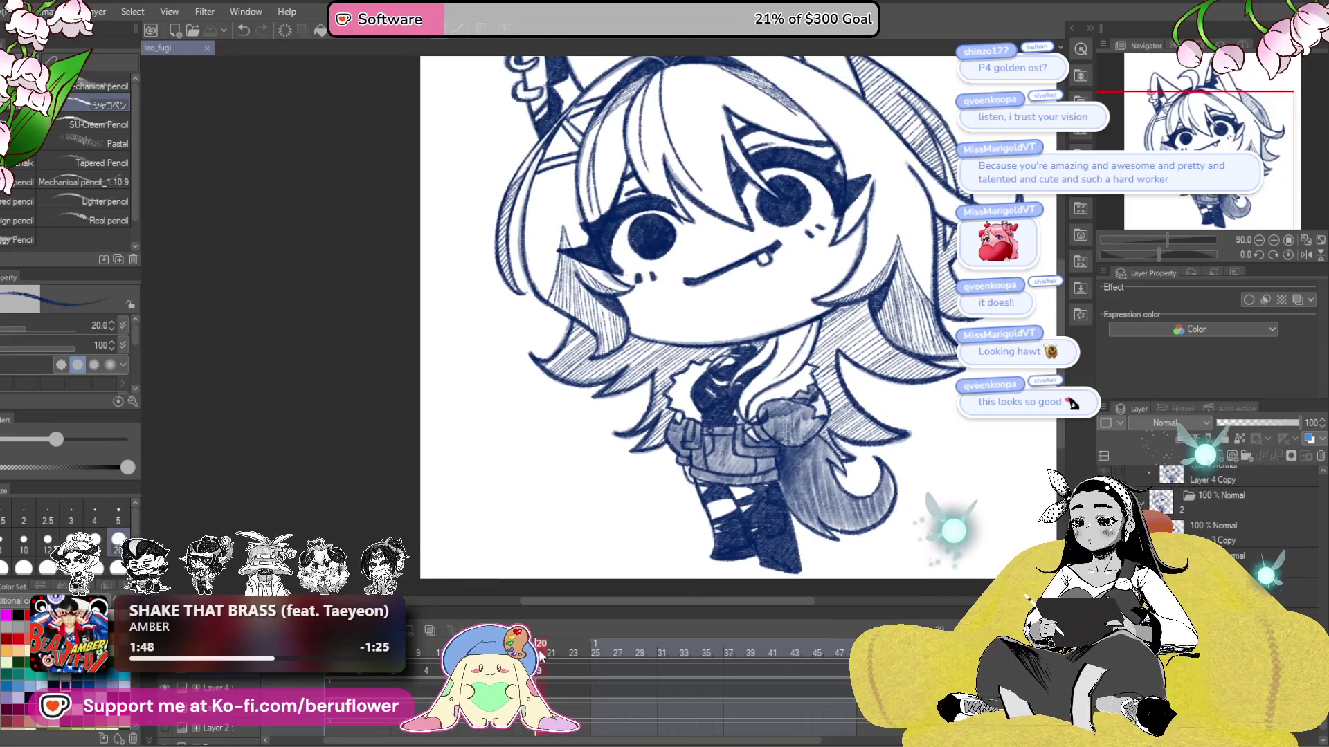
pyautogui.hotkey('ctrl', 's')
# - Paste the closed-eye lineart from folder 8 onto frame 20 as Layer 4 Copy 4
pyautogui.click(551, 670)
pyautogui.click(542, 667)
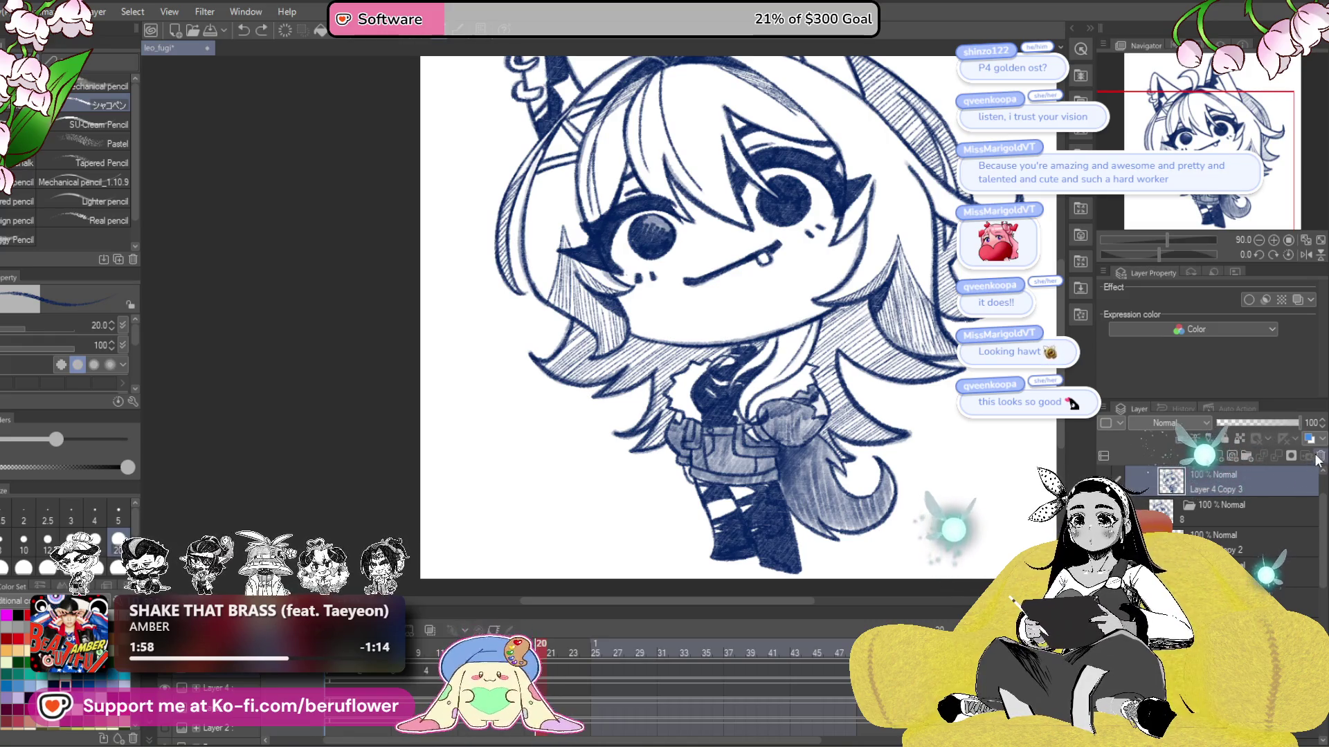
pyautogui.click(1320, 456)
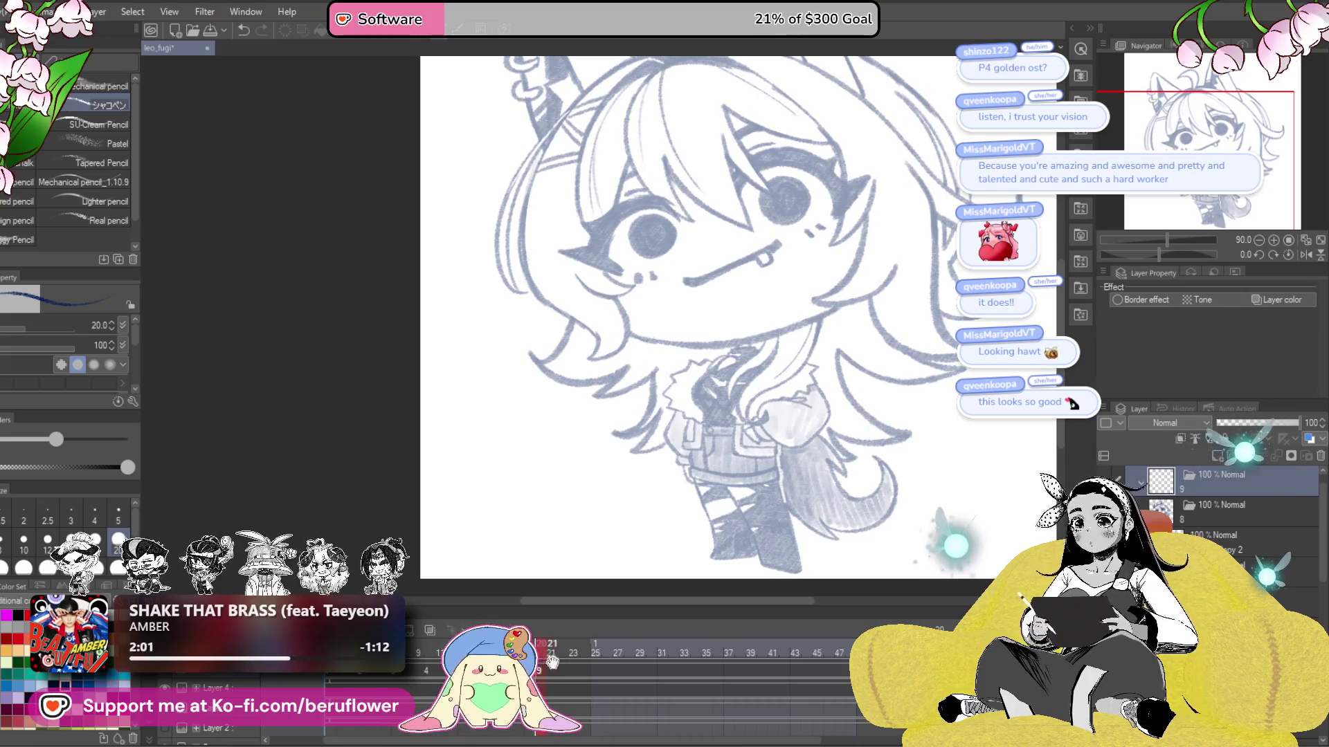
pyautogui.hotkey('ctrl', 'z')
pyautogui.hotkey('ctrl', 'y')
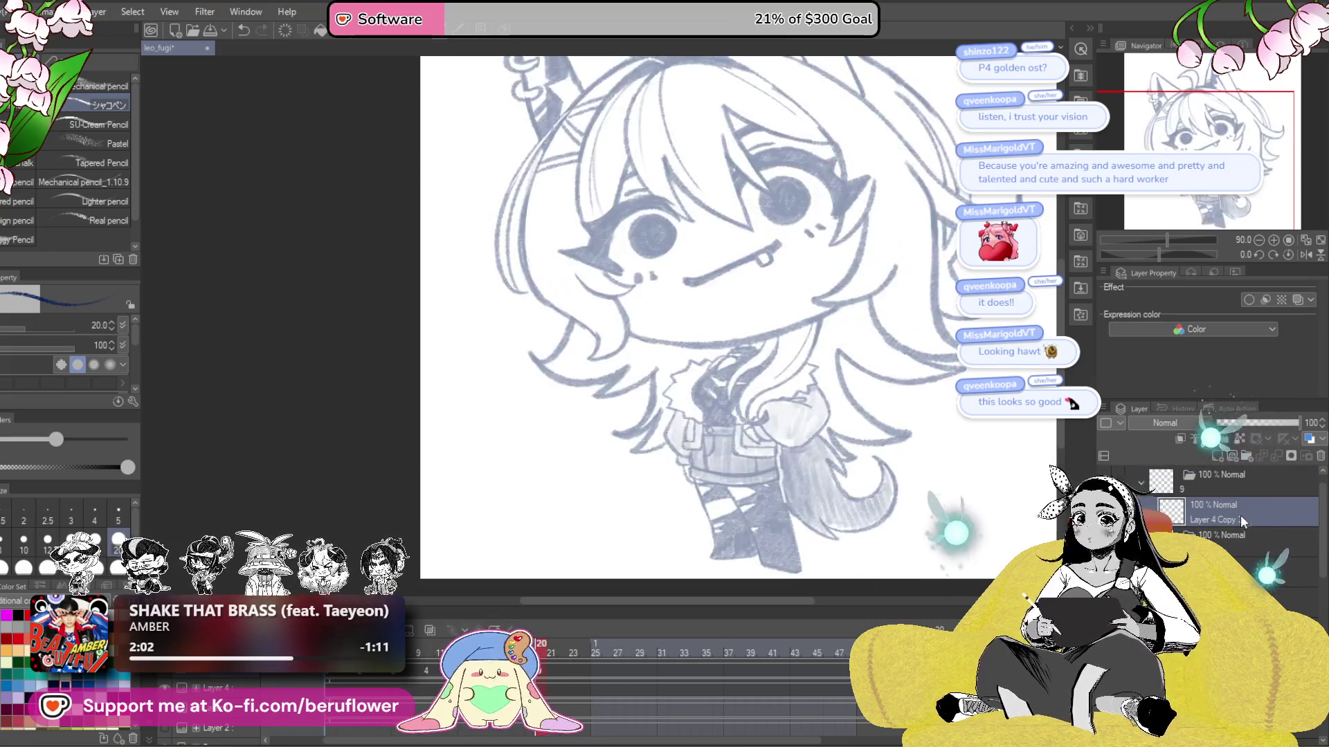
pyautogui.hotkey('ctrl', 'z')
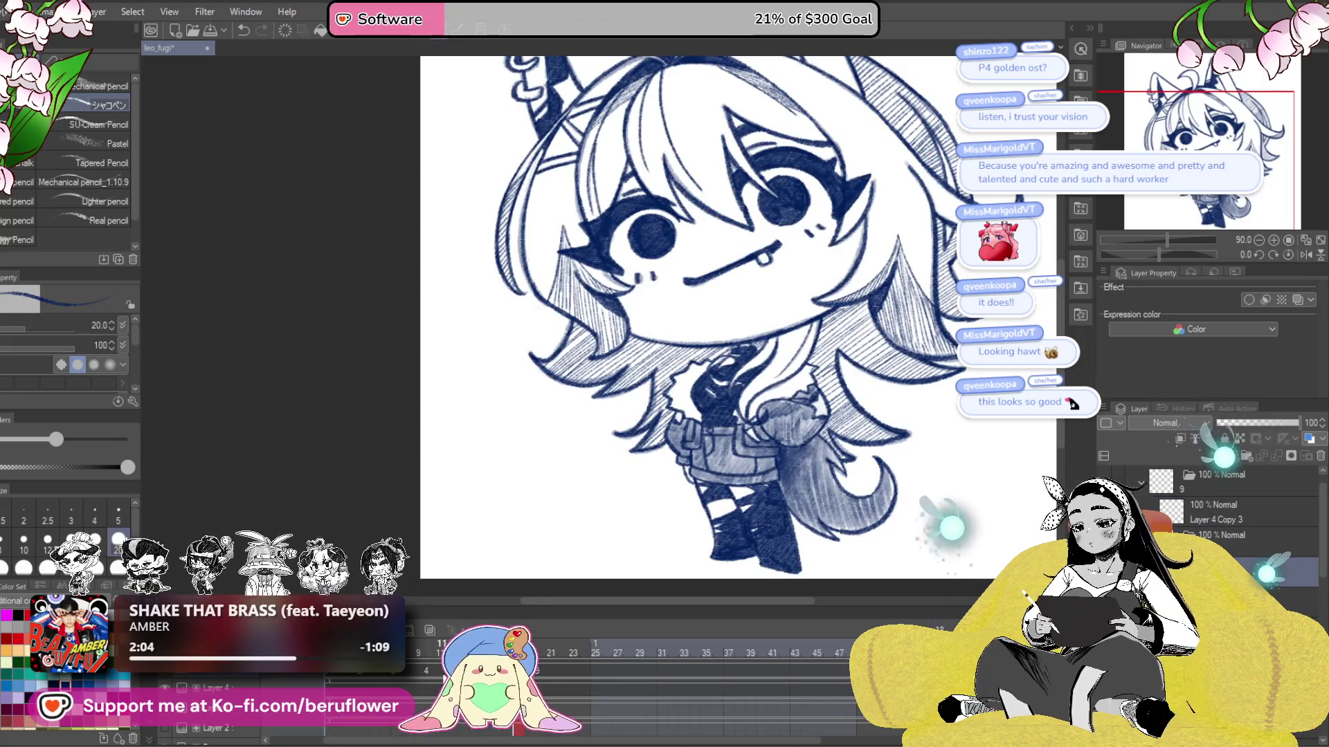
pyautogui.press('Left')
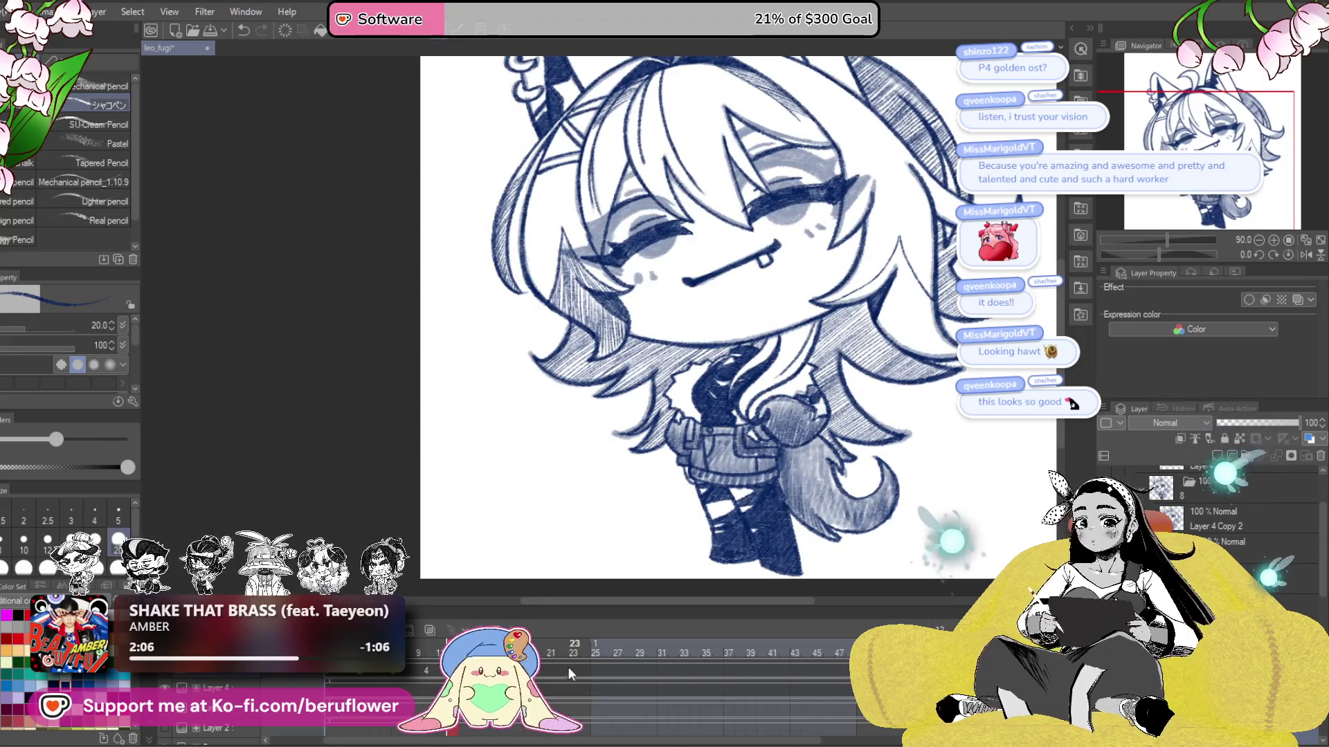
pyautogui.press('Right')
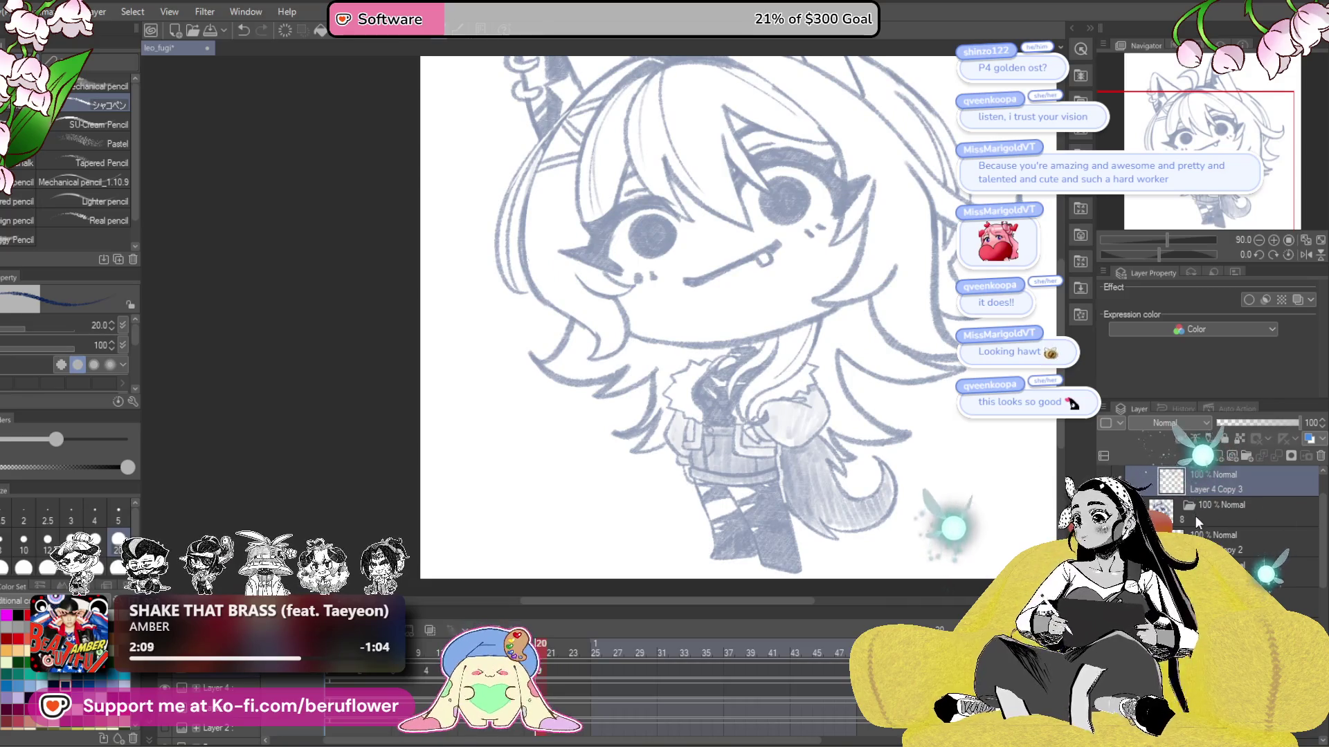
pyautogui.hotkey('ctrl', 'v')
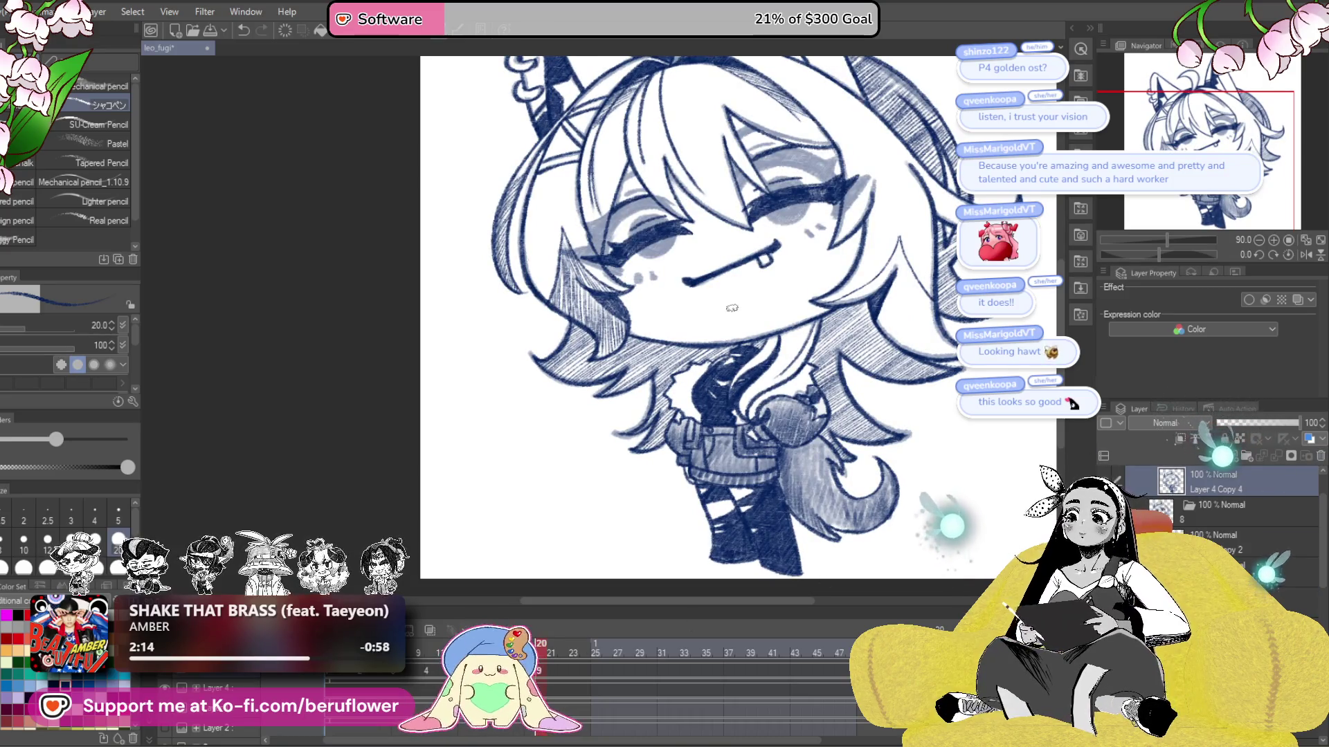
# - Zoom in and pan around the character's face and left eye on Layer 4 Copy 4
pyautogui.scroll(3, 845, 213)
pyautogui.moveTo(845, 213); pyautogui.dragTo(769, 362)
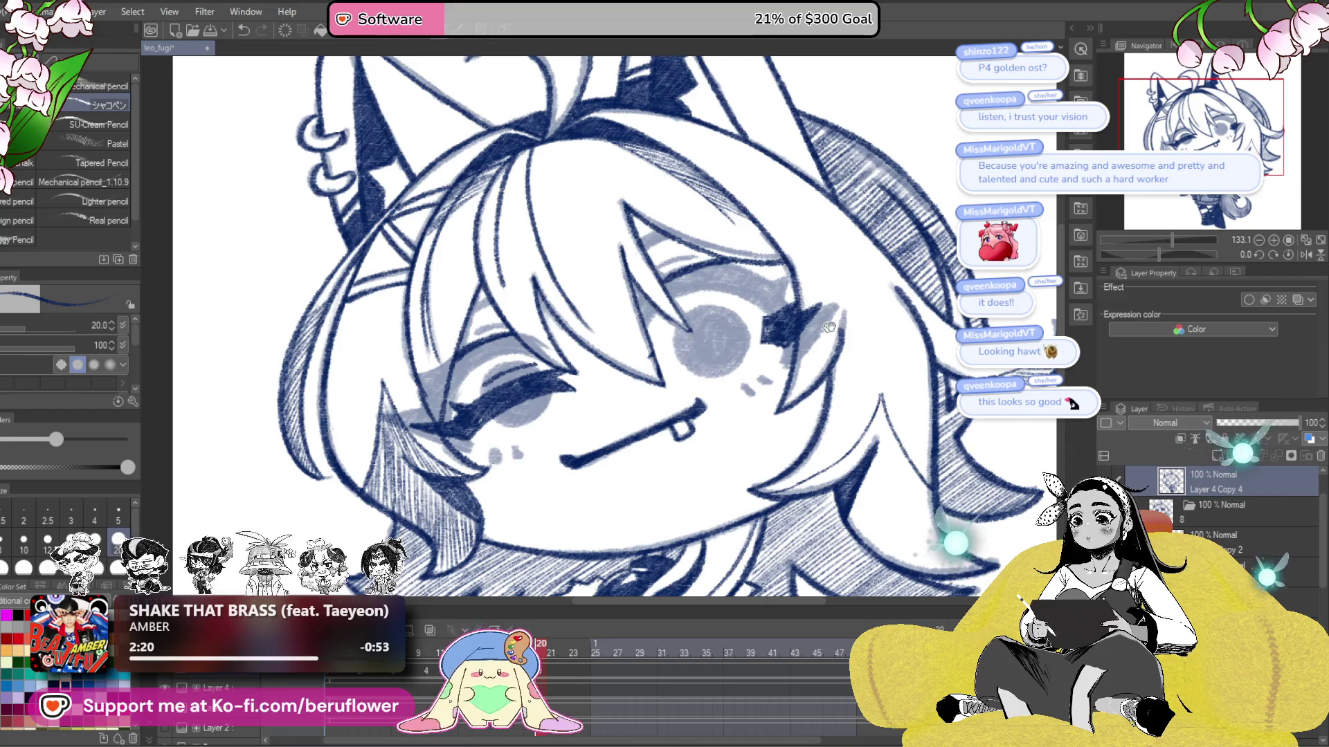
pyautogui.moveTo(814, 330); pyautogui.dragTo(801, 356)
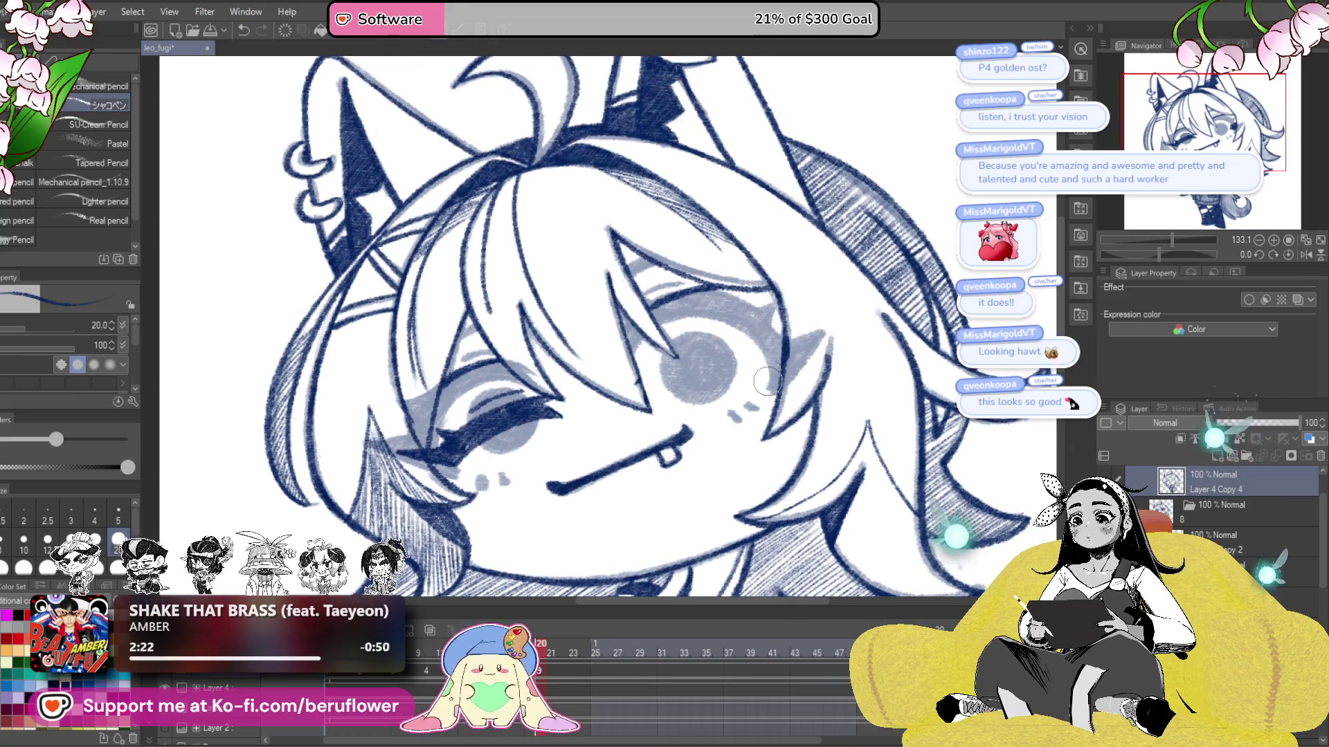
pyautogui.moveTo(682, 303); pyautogui.dragTo(773, 335)
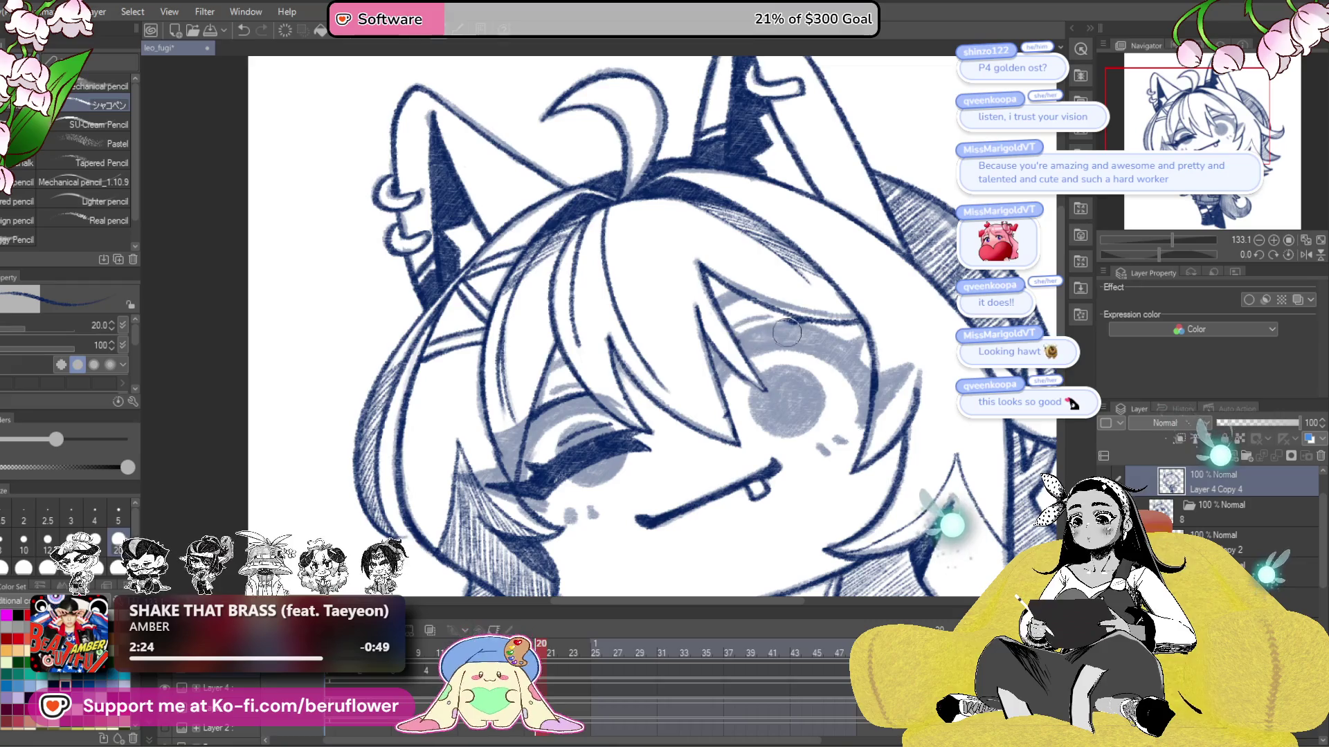
pyautogui.moveTo(818, 400)
pyautogui.mouseDown()
pyautogui.moveTo(887, 345)
pyautogui.moveTo(908, 372)
pyautogui.mouseUp()
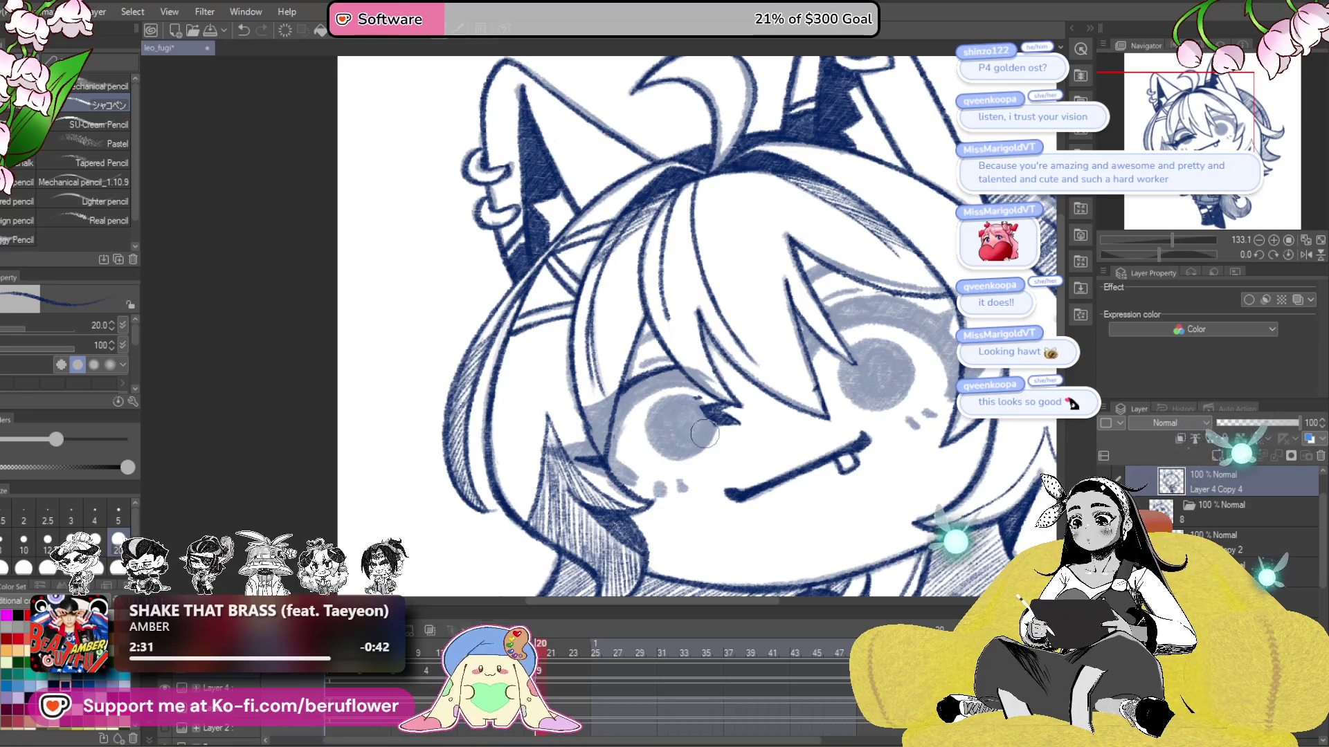
pyautogui.moveTo(711, 433); pyautogui.dragTo(736, 434)
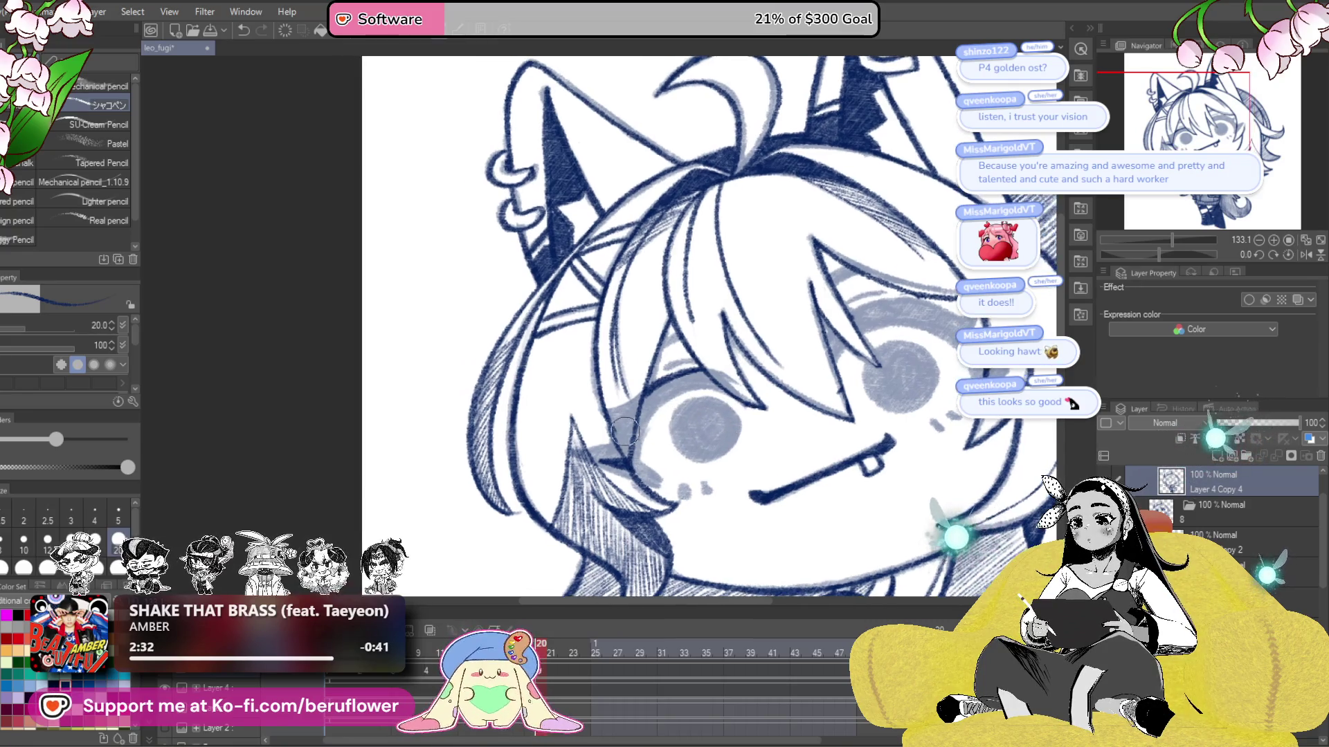
# - Ink short navy strokes along the eye line, outline the open iris, and fill it dark blue
pyautogui.moveTo(840, 405); pyautogui.dragTo(766, 407)
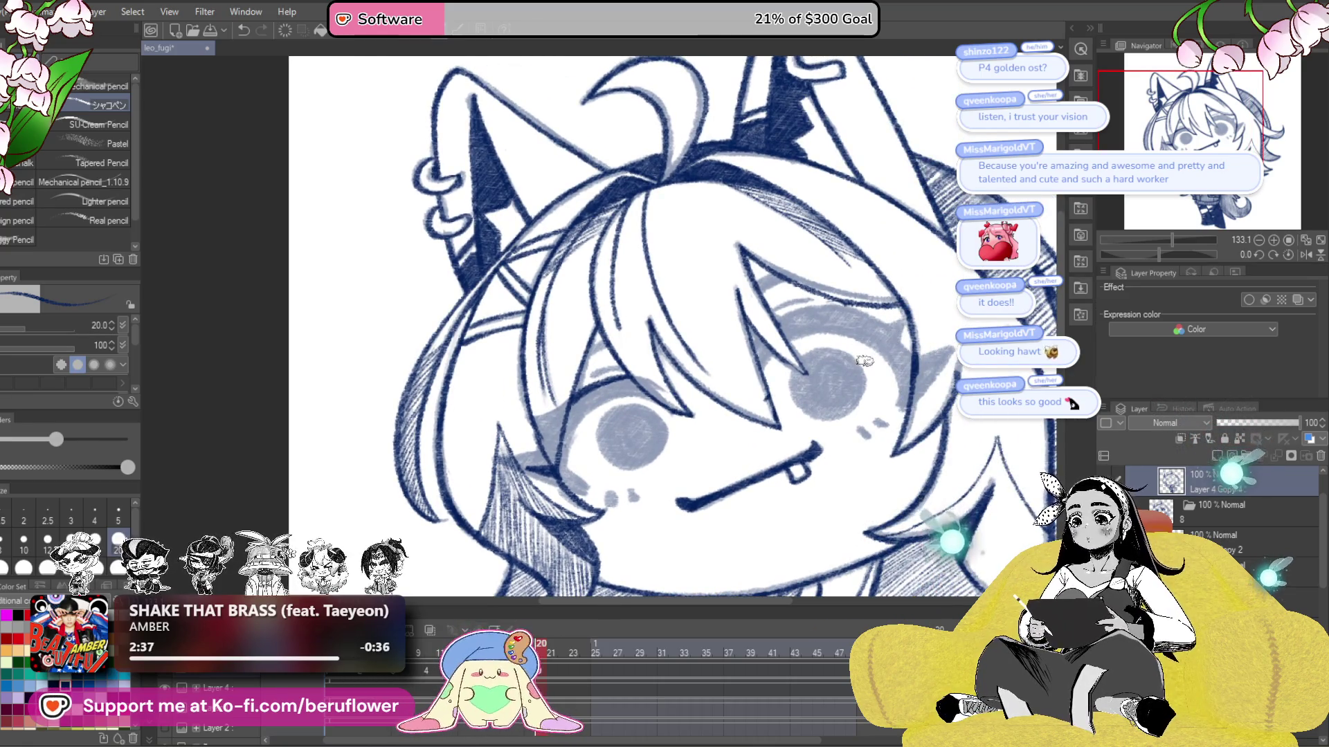
pyautogui.scroll(5, 864, 361)
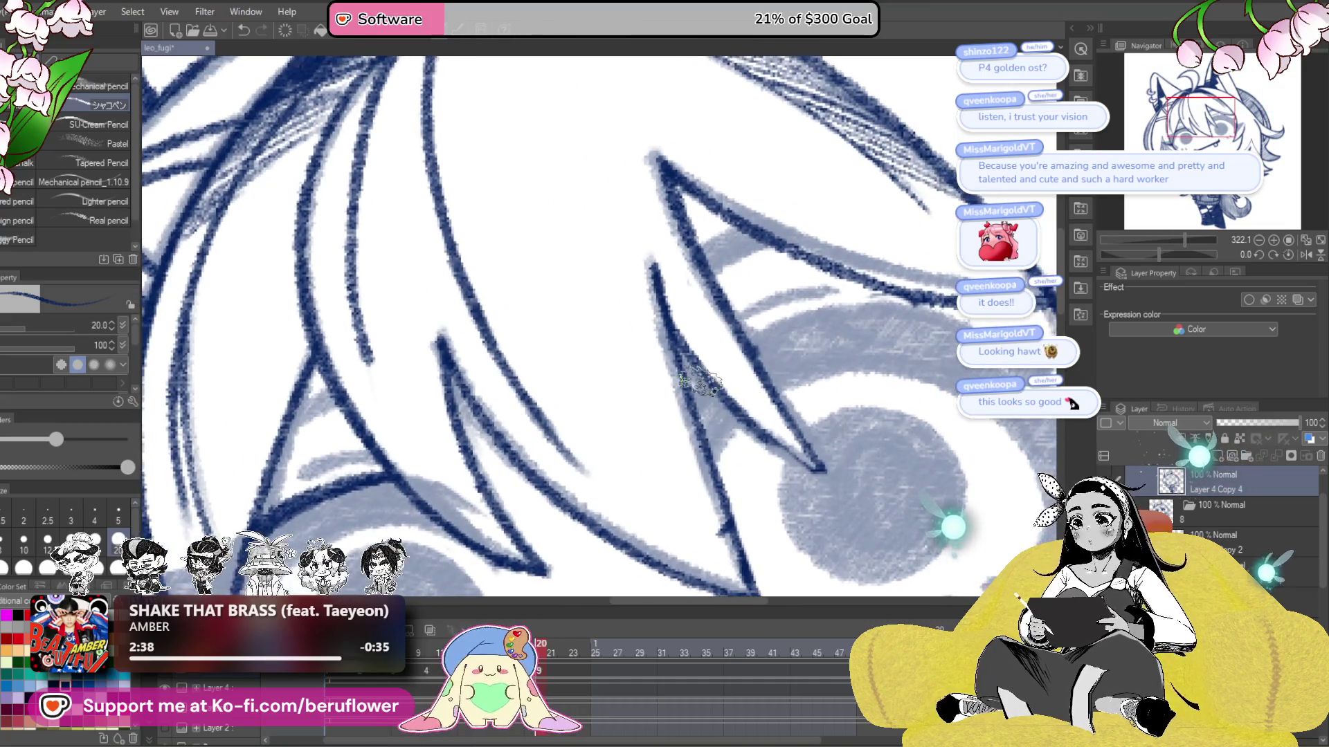
pyautogui.moveTo(702, 461); pyautogui.dragTo(738, 418)
pyautogui.moveTo(794, 458); pyautogui.dragTo(735, 382)
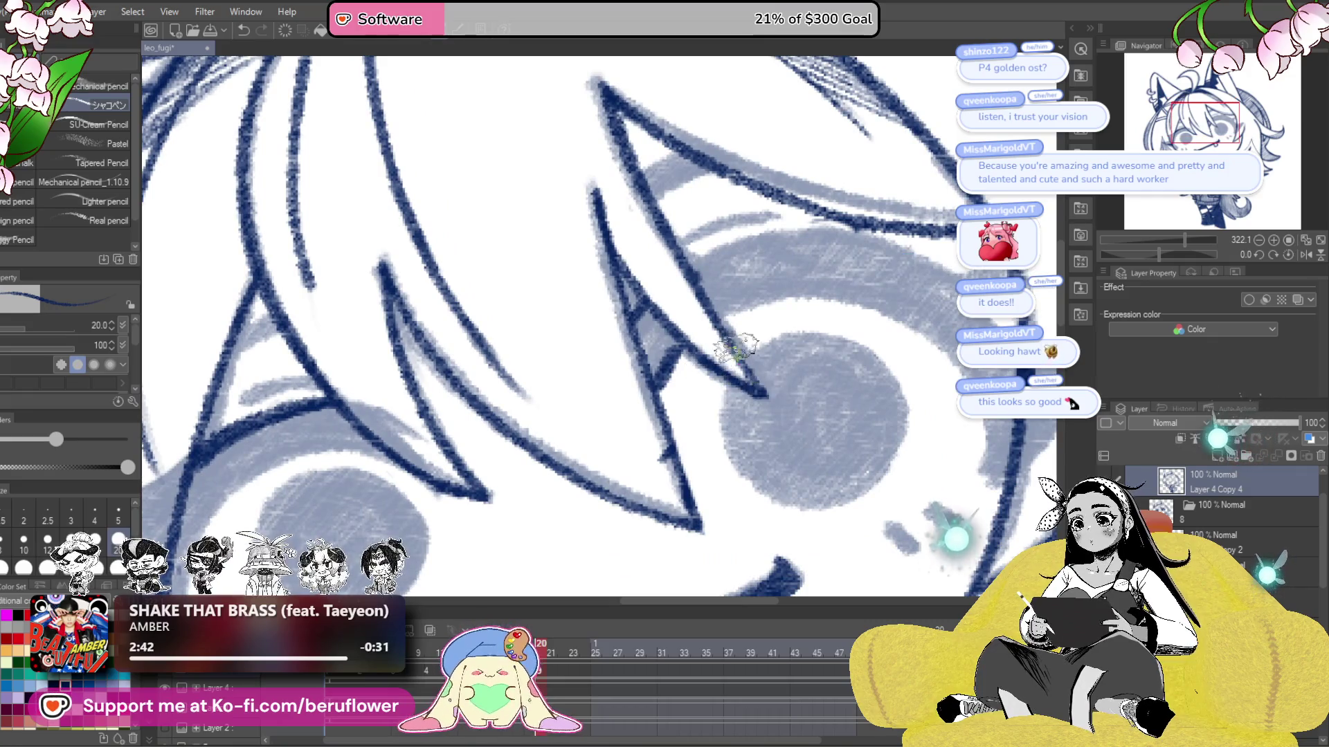
pyautogui.scroll(-1, 724, 375)
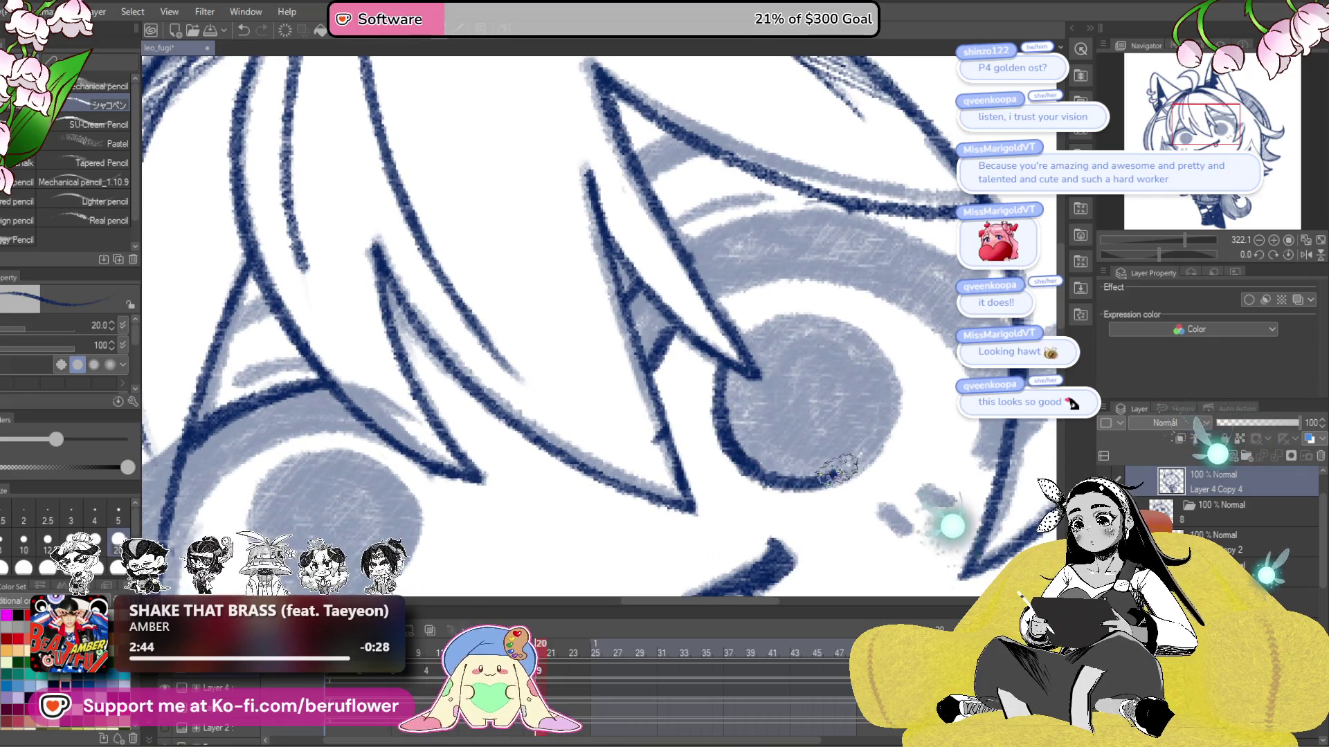
pyautogui.moveTo(828, 478)
pyautogui.mouseDown()
pyautogui.moveTo(754, 332)
pyautogui.moveTo(872, 443)
pyautogui.mouseUp()
pyautogui.moveTo(758, 339)
pyautogui.mouseDown()
pyautogui.moveTo(836, 467)
pyautogui.moveTo(744, 429)
pyautogui.mouseUp()
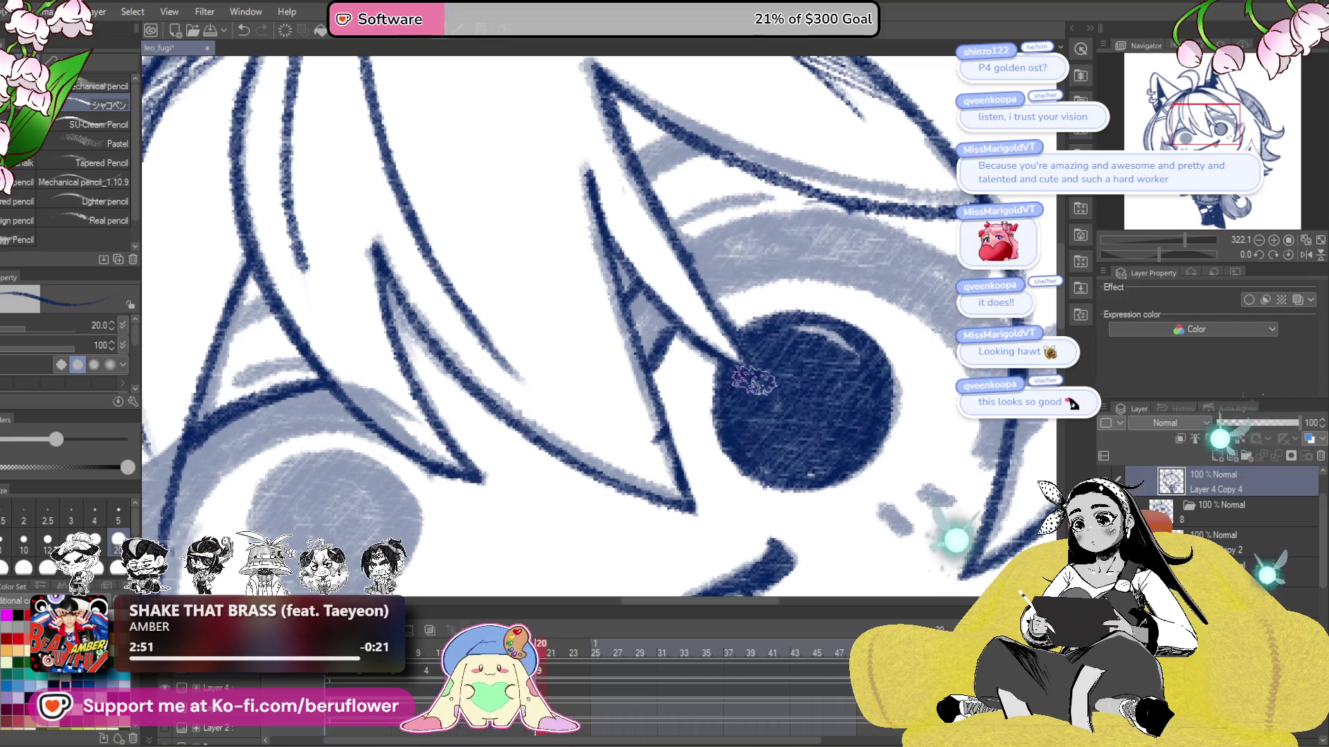
# - Strengthen the iris's left edge, ink the eye's right edge and a line from the lash tip
pyautogui.moveTo(893, 519); pyautogui.dragTo(810, 439)
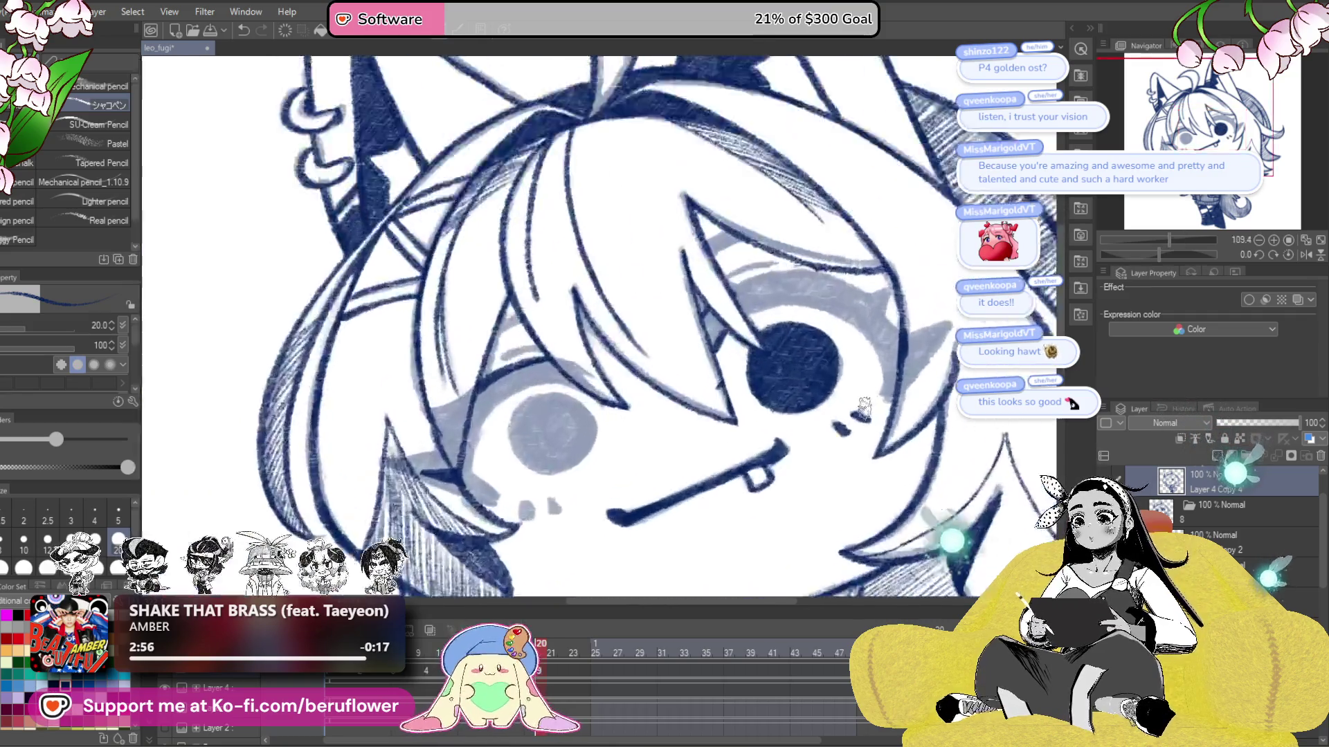
pyautogui.moveTo(1158, 255); pyautogui.dragTo(1126, 255)
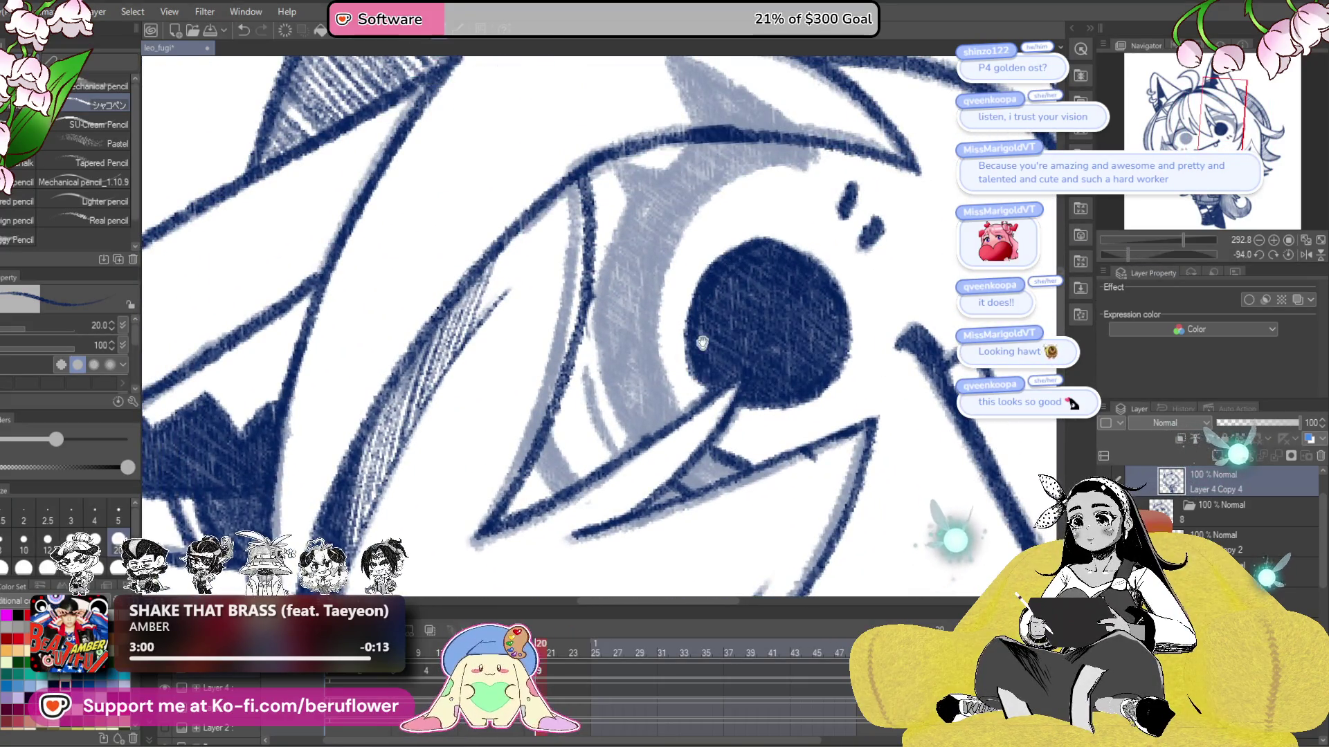
pyautogui.moveTo(702, 344); pyautogui.dragTo(719, 395)
pyautogui.moveTo(823, 200); pyautogui.dragTo(695, 461)
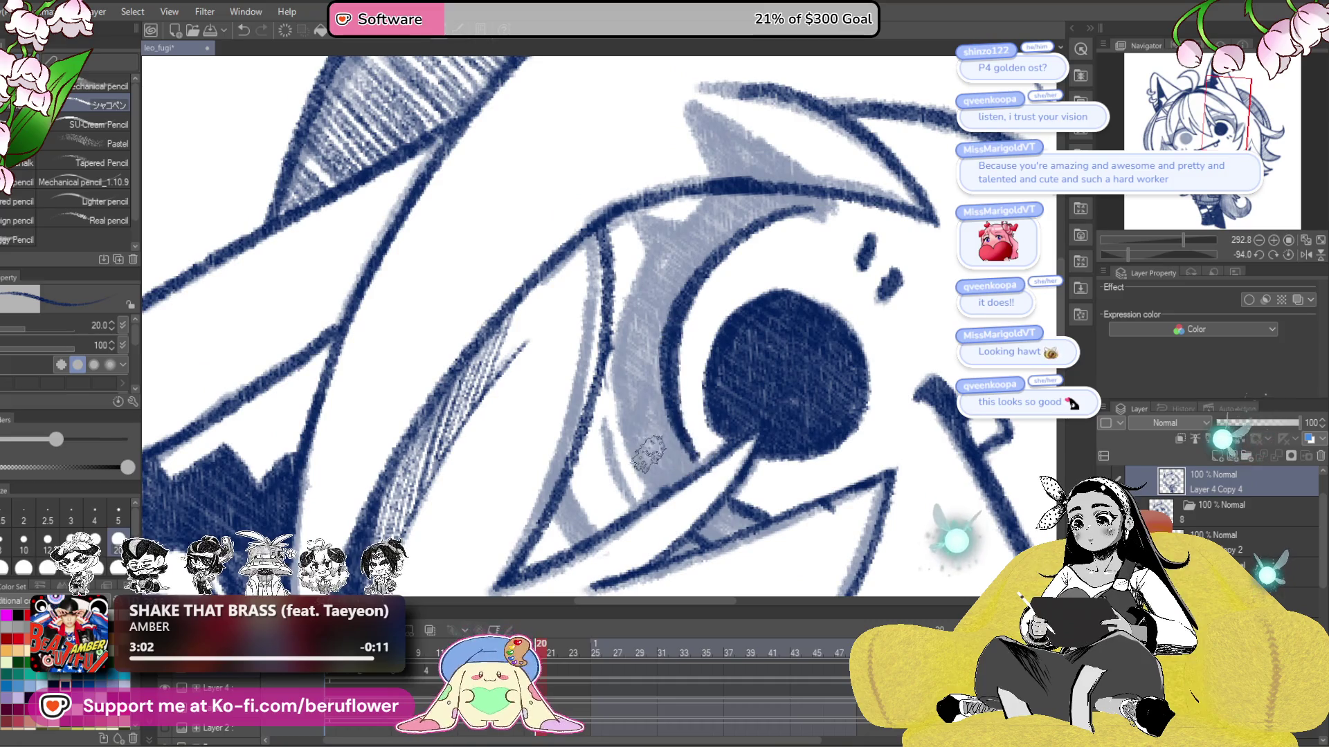
pyautogui.moveTo(665, 249)
pyautogui.mouseDown()
pyautogui.moveTo(616, 415)
pyautogui.moveTo(657, 415)
pyautogui.mouseUp()
pyautogui.moveTo(688, 297); pyautogui.dragTo(659, 399)
pyautogui.moveTo(648, 339); pyautogui.dragTo(682, 508)
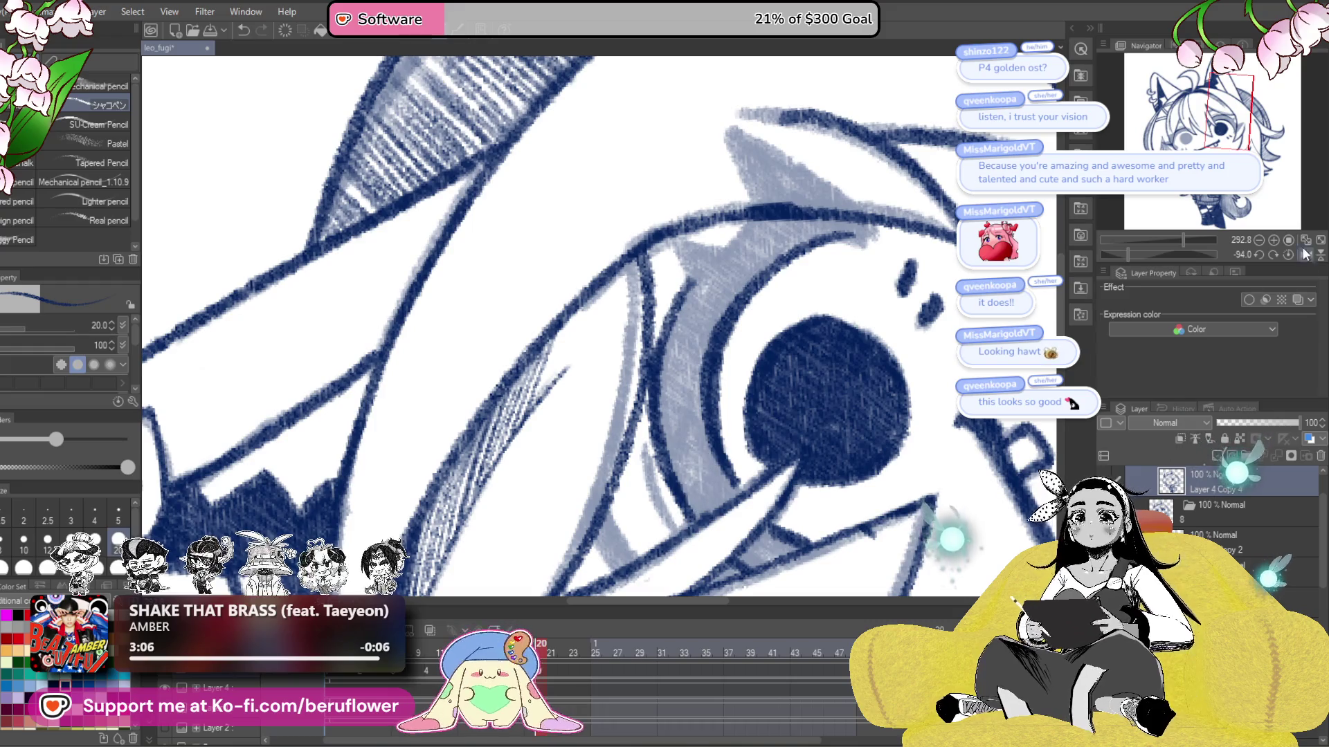
pyautogui.click(1306, 254)
pyautogui.moveTo(739, 405)
pyautogui.mouseDown()
pyautogui.moveTo(713, 488)
pyautogui.moveTo(800, 412)
pyautogui.mouseUp()
pyautogui.moveTo(858, 391); pyautogui.dragTo(761, 524)
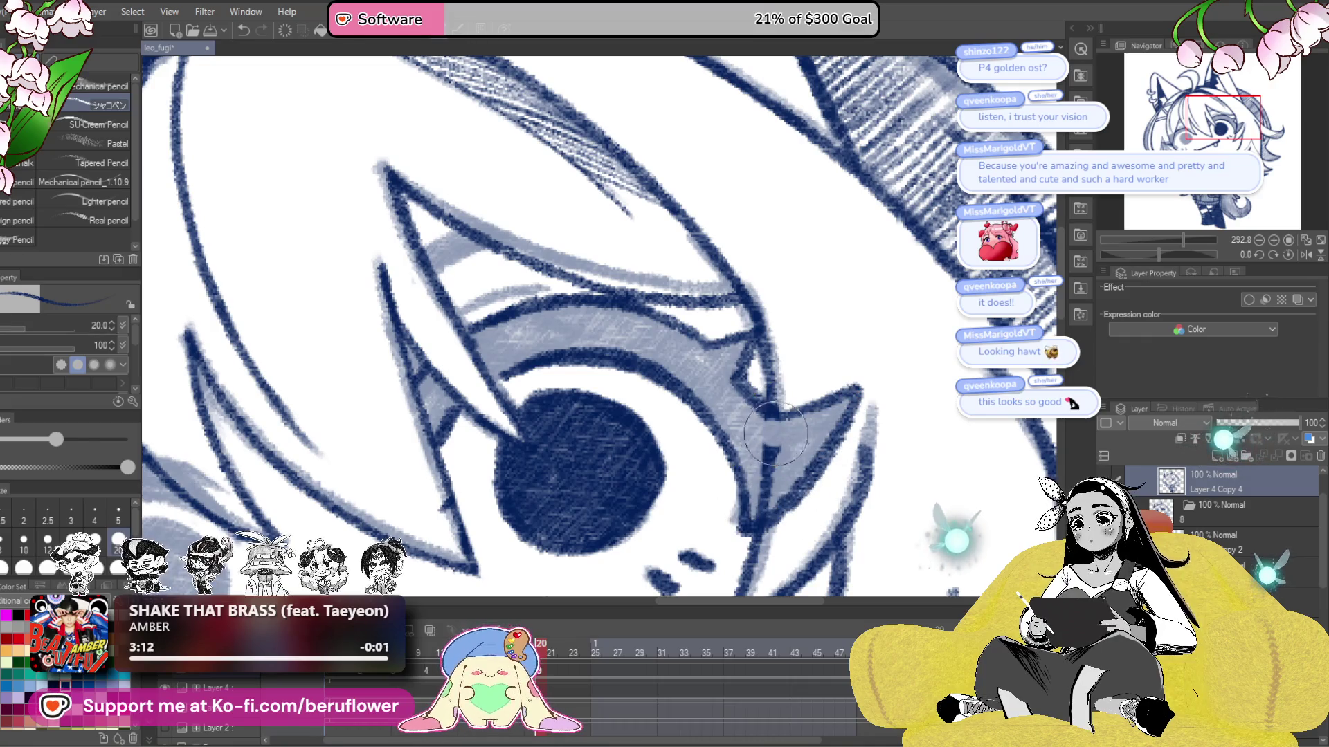
# - Add navy shading around the dark area of the other eye
pyautogui.scroll(-3, 761, 502)
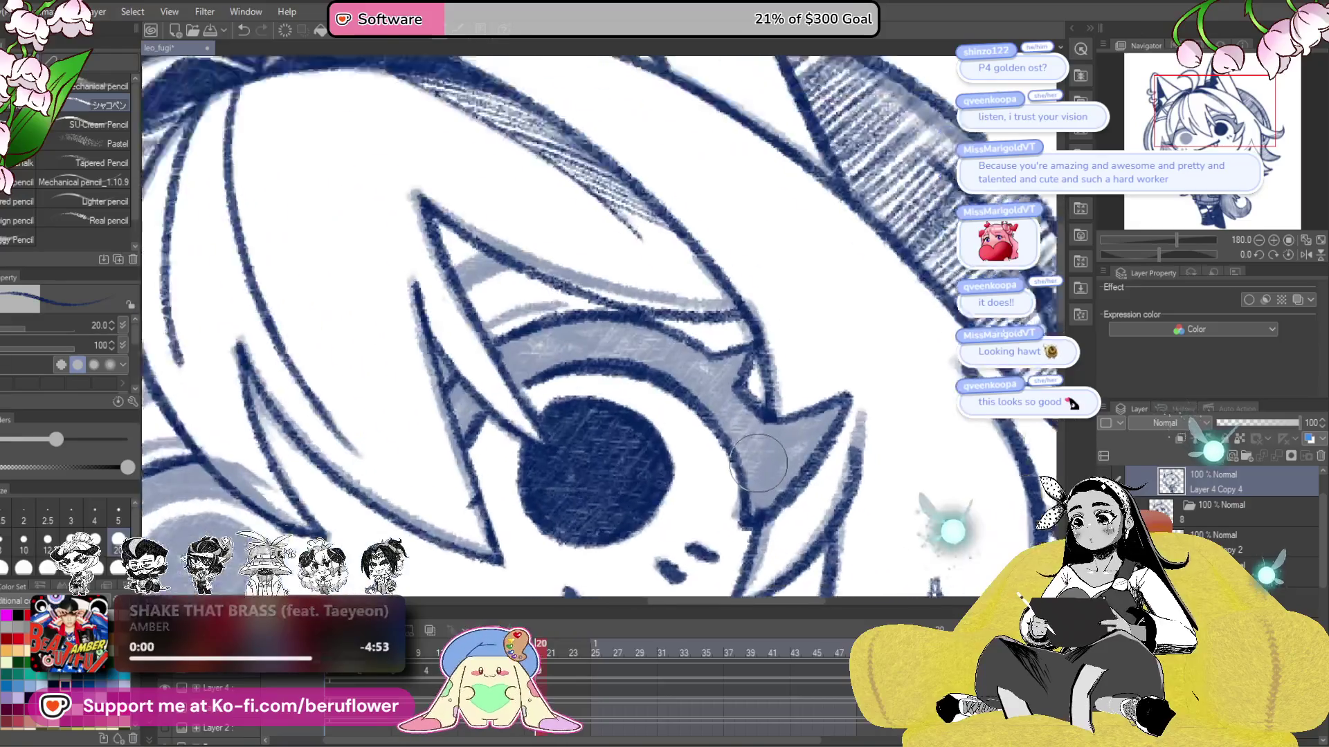
pyautogui.scroll(4, 735, 319)
pyautogui.moveTo(751, 253); pyautogui.dragTo(820, 291)
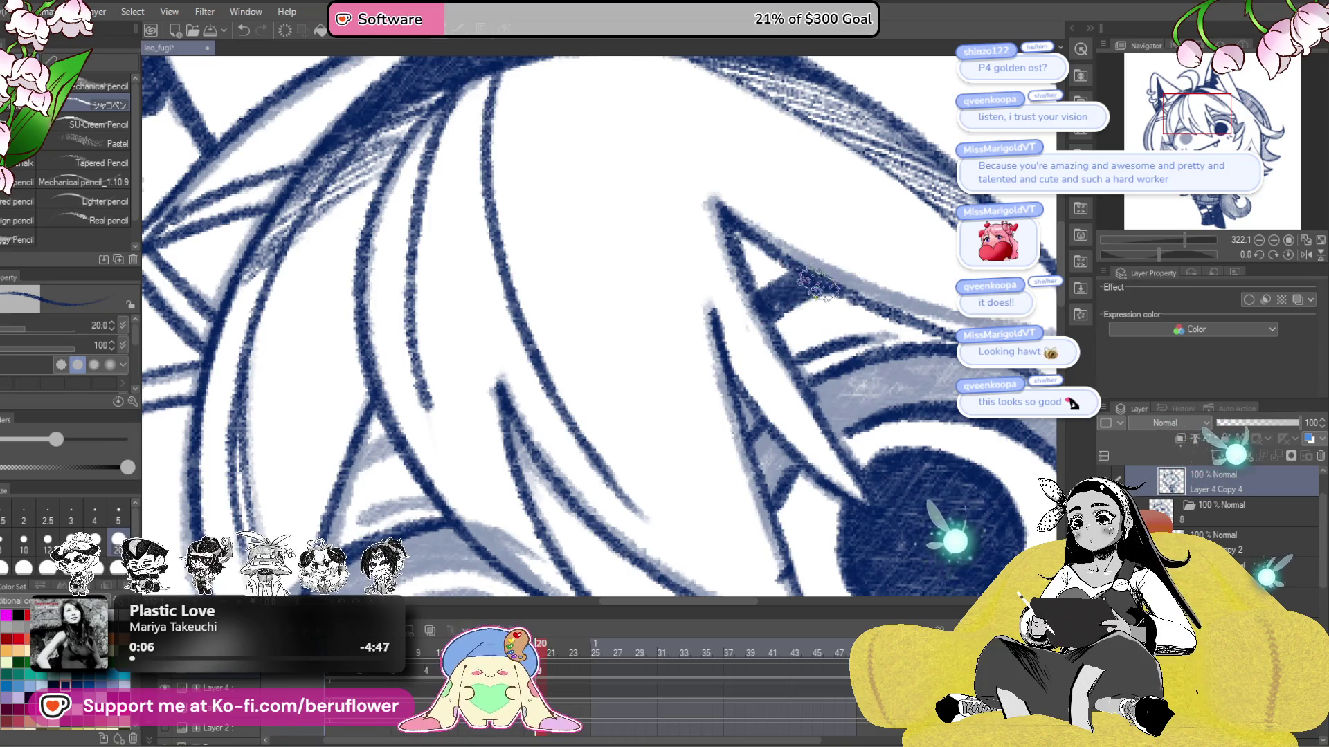
pyautogui.moveTo(885, 310); pyautogui.dragTo(896, 297)
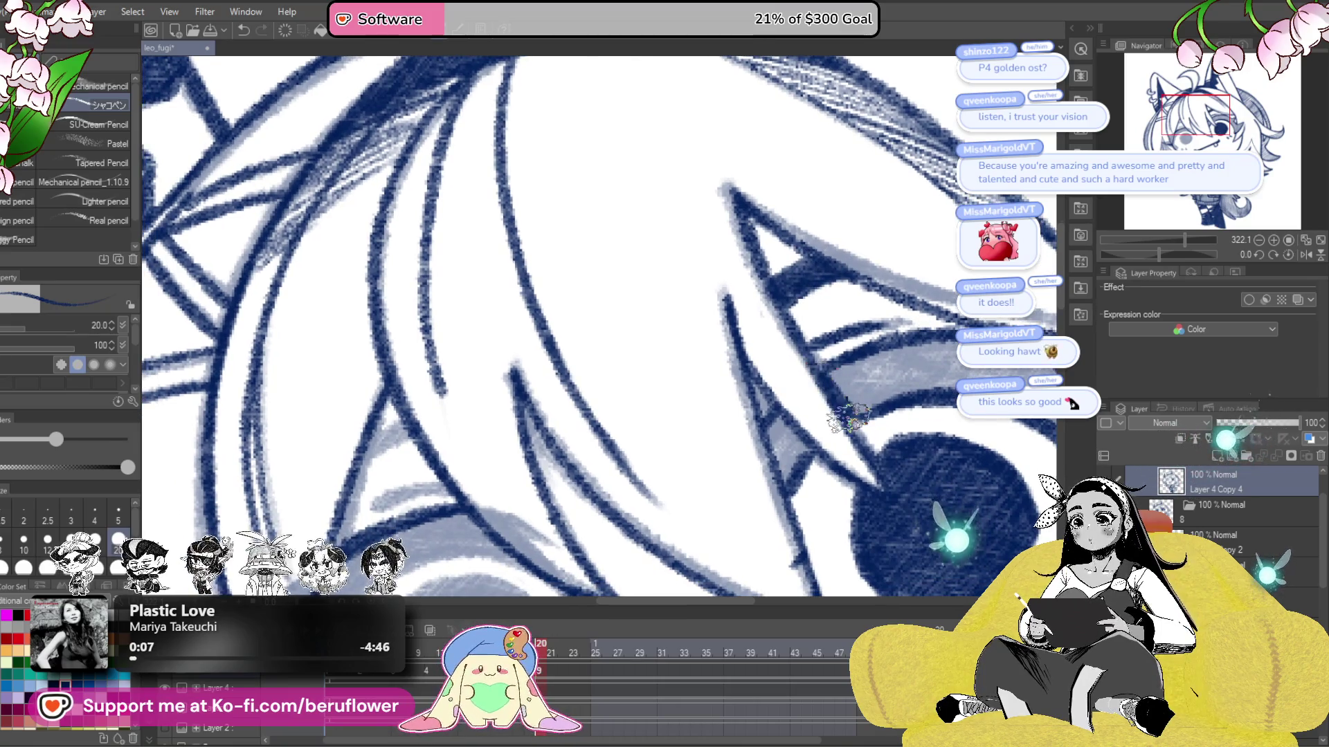
pyautogui.moveTo(885, 357); pyautogui.dragTo(844, 367)
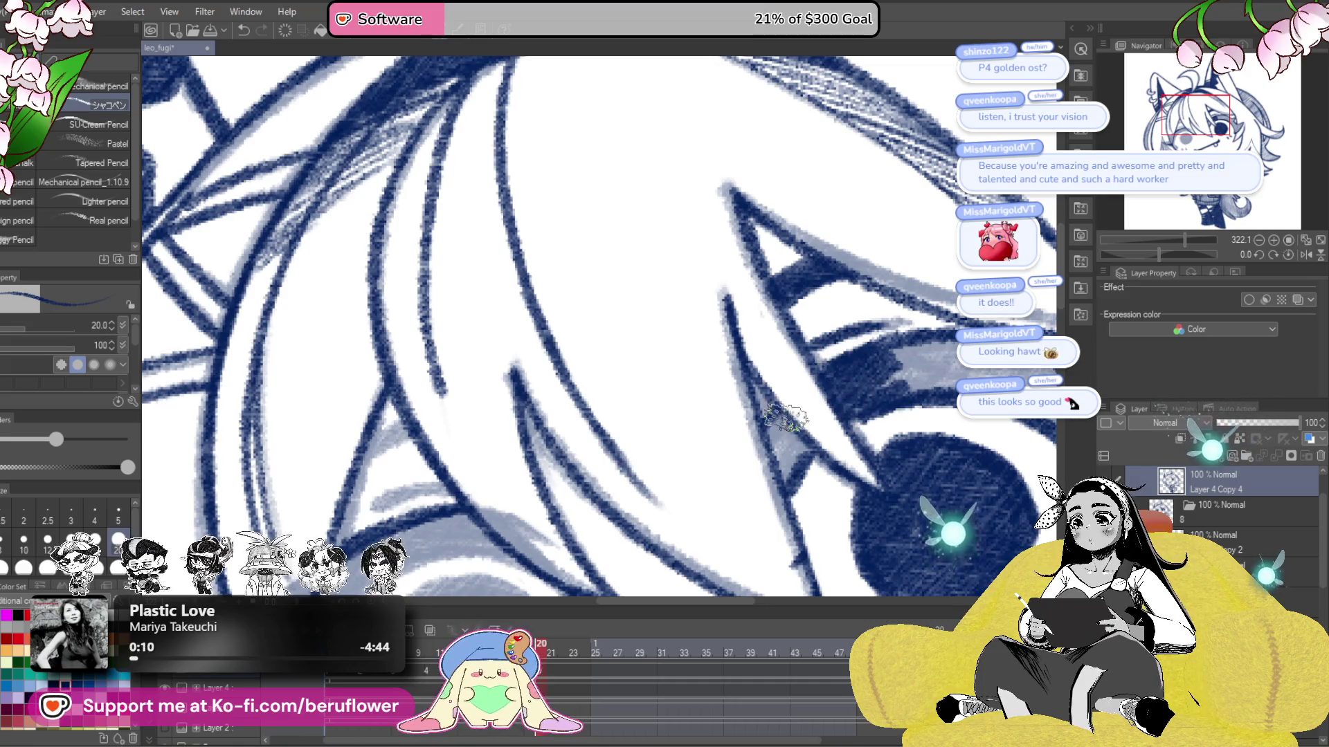
pyautogui.moveTo(791, 454); pyautogui.dragTo(786, 391)
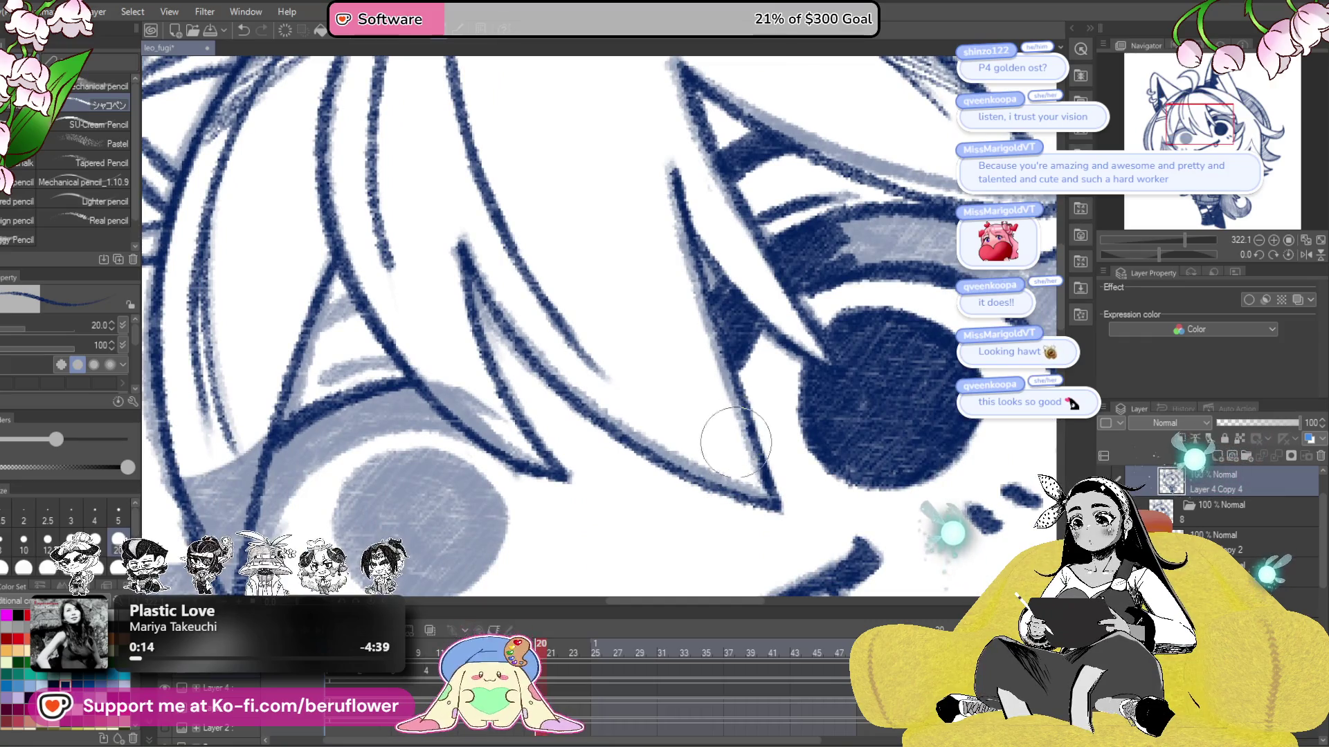
pyautogui.moveTo(738, 347); pyautogui.dragTo(898, 412)
# - Darken the inner edge of the grey band on a rotated canvas, then zoom out upright
pyautogui.moveTo(1173, 255); pyautogui.dragTo(1149, 253)
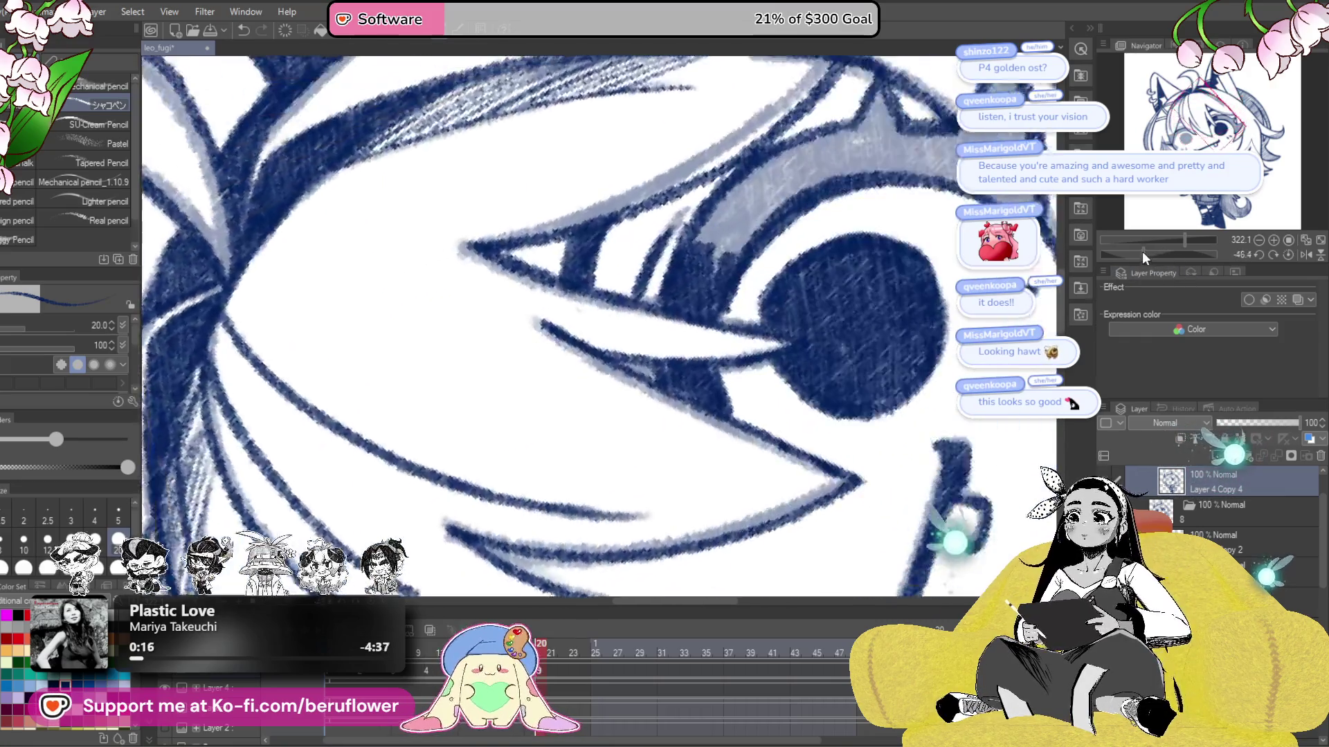
pyautogui.moveTo(682, 474)
pyautogui.mouseDown()
pyautogui.moveTo(704, 407)
pyautogui.moveTo(872, 311)
pyautogui.moveTo(800, 272)
pyautogui.mouseUp()
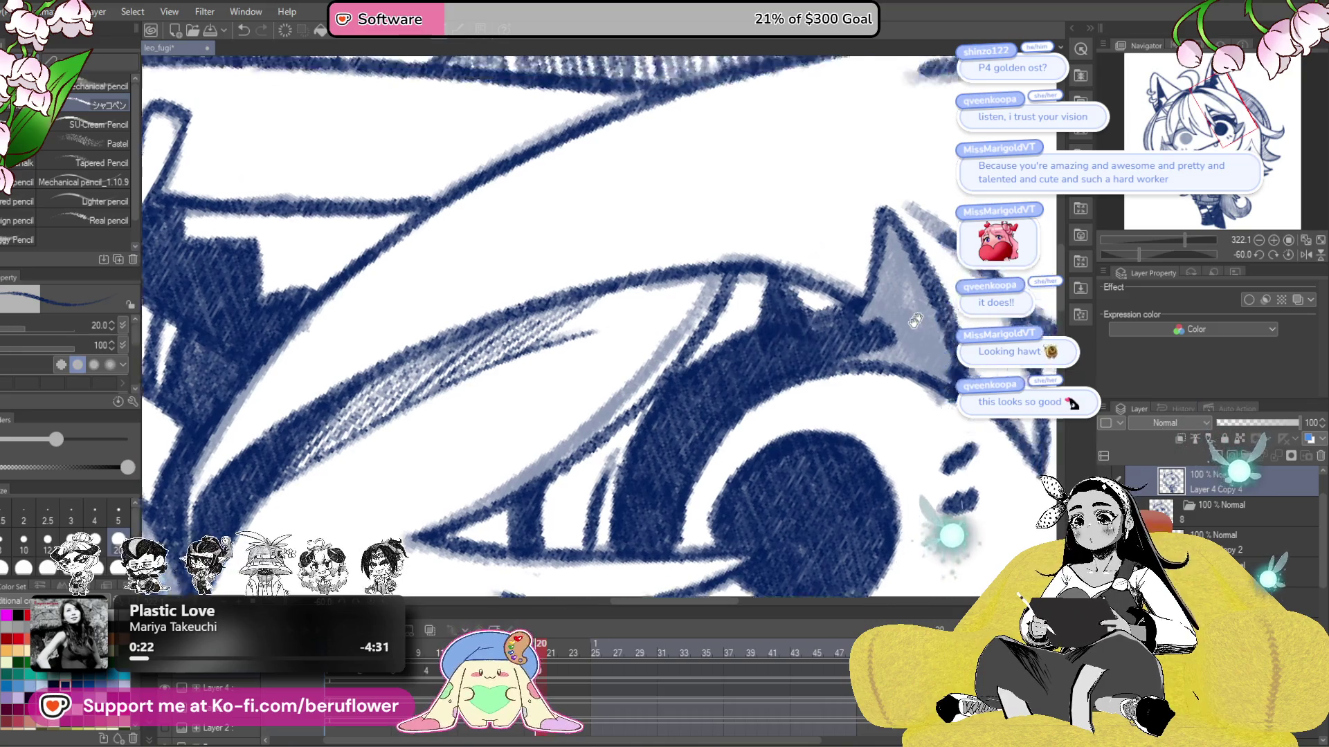
pyautogui.scroll(3, 831, 305)
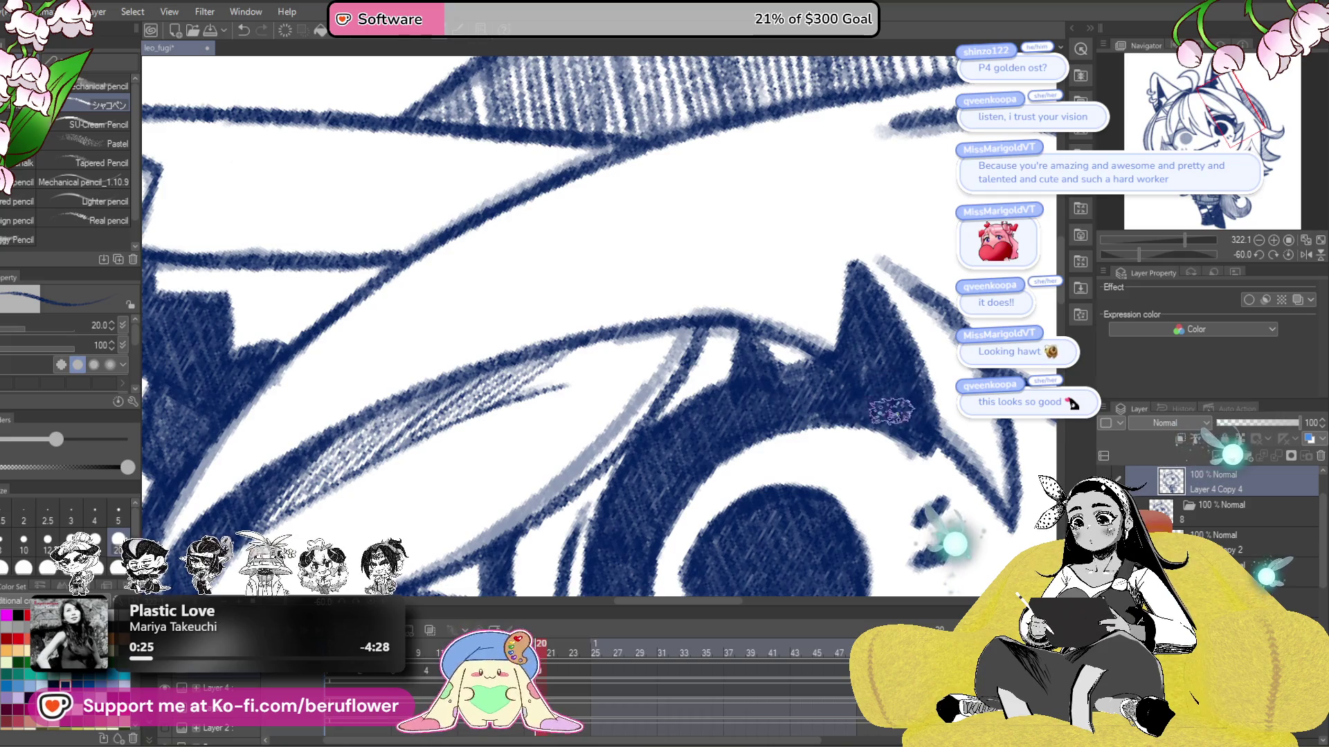
pyautogui.hotkey('ctrl', '-')
pyautogui.hotkey('ctrl', '-')
pyautogui.hotkey('ctrl', '-')
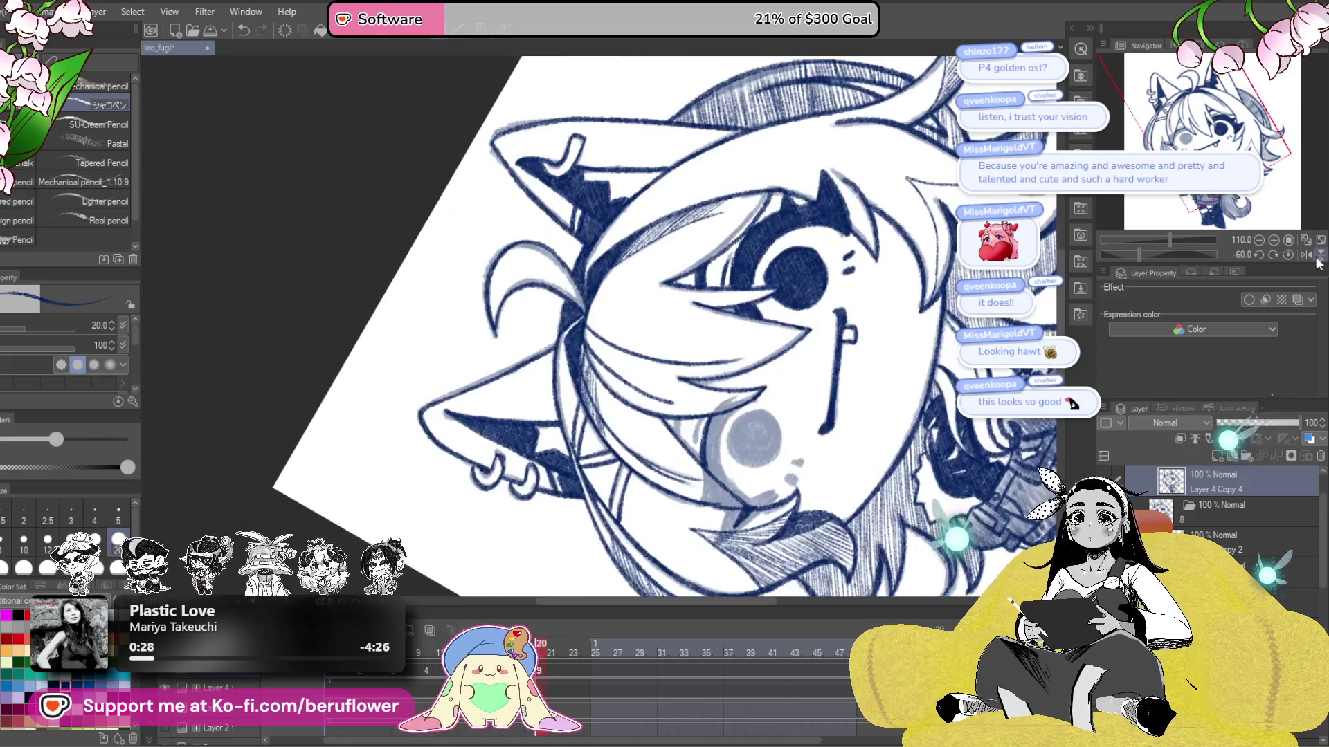
pyautogui.click(1287, 255)
# - Ink the eye's lower rim and iris edge, then hatch the pupil solid dark navy
pyautogui.scroll(5, 758, 304)
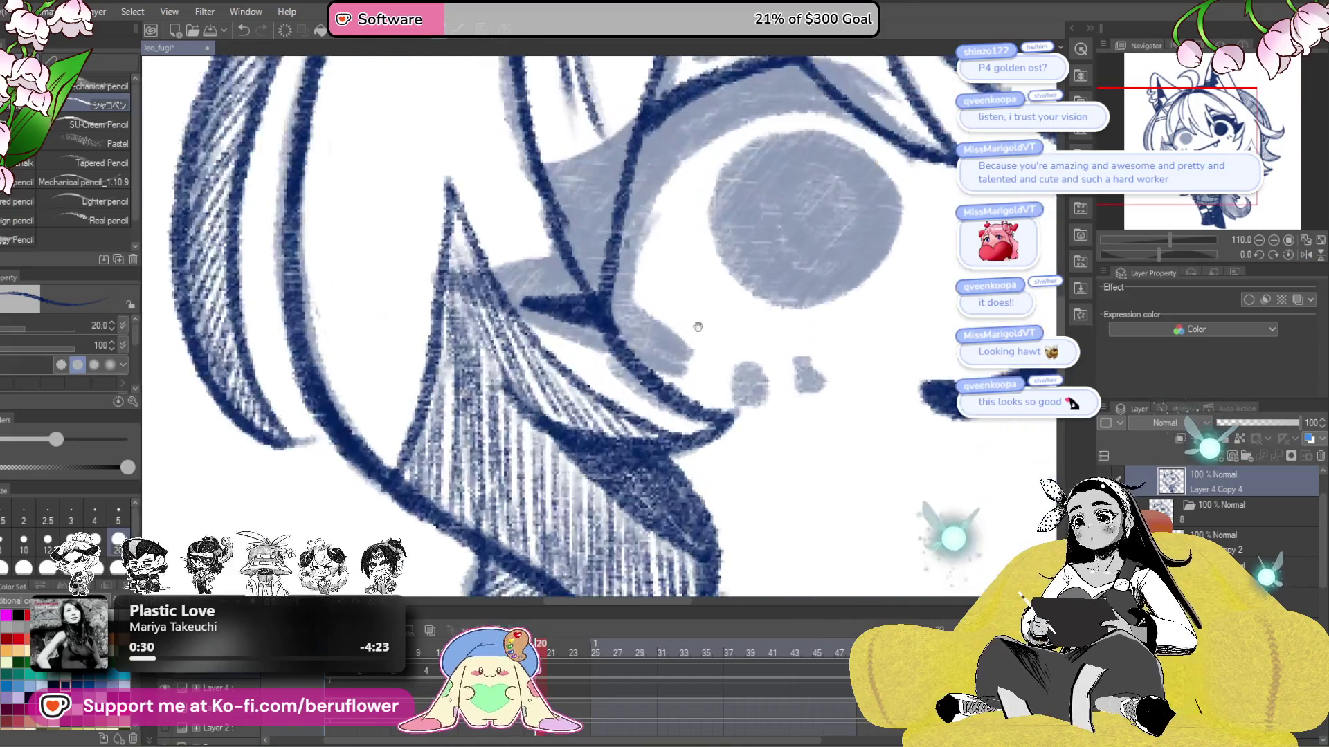
pyautogui.moveTo(785, 284); pyautogui.dragTo(732, 520)
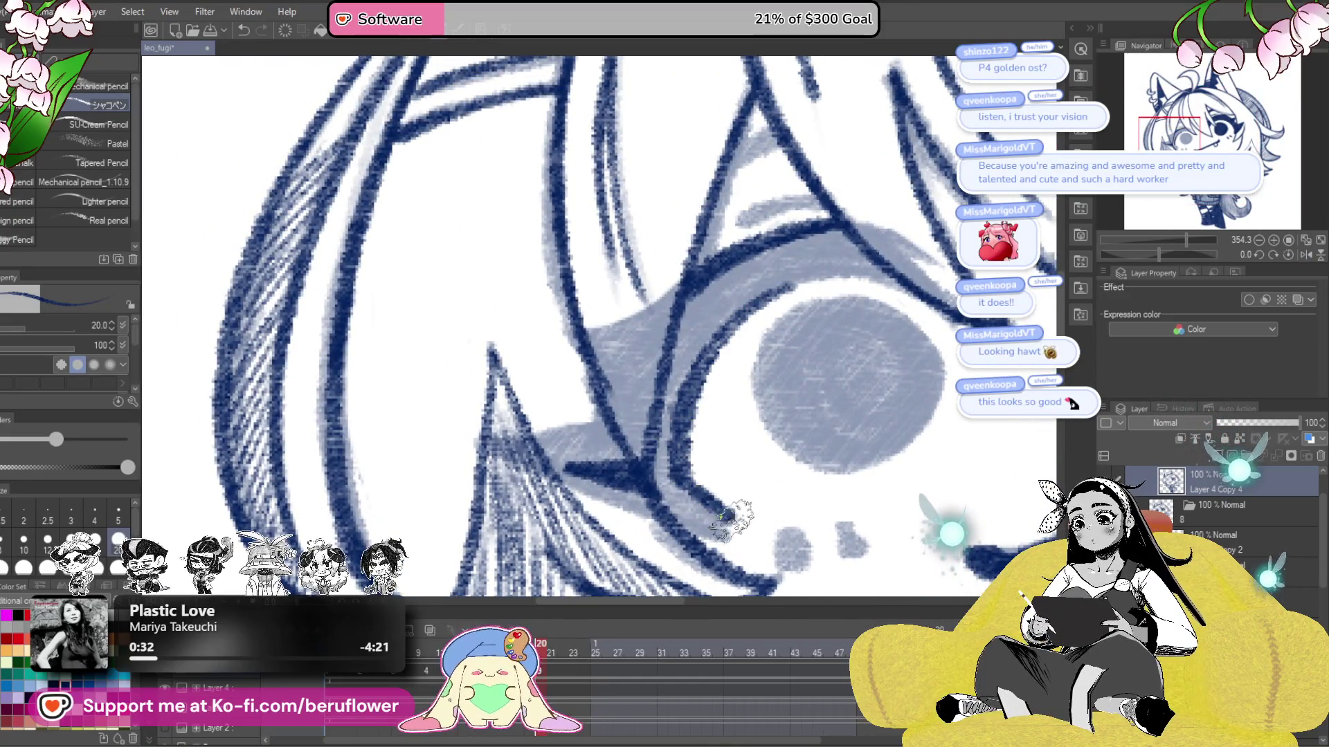
pyautogui.moveTo(866, 453); pyautogui.dragTo(824, 476)
pyautogui.moveTo(728, 446); pyautogui.dragTo(761, 331)
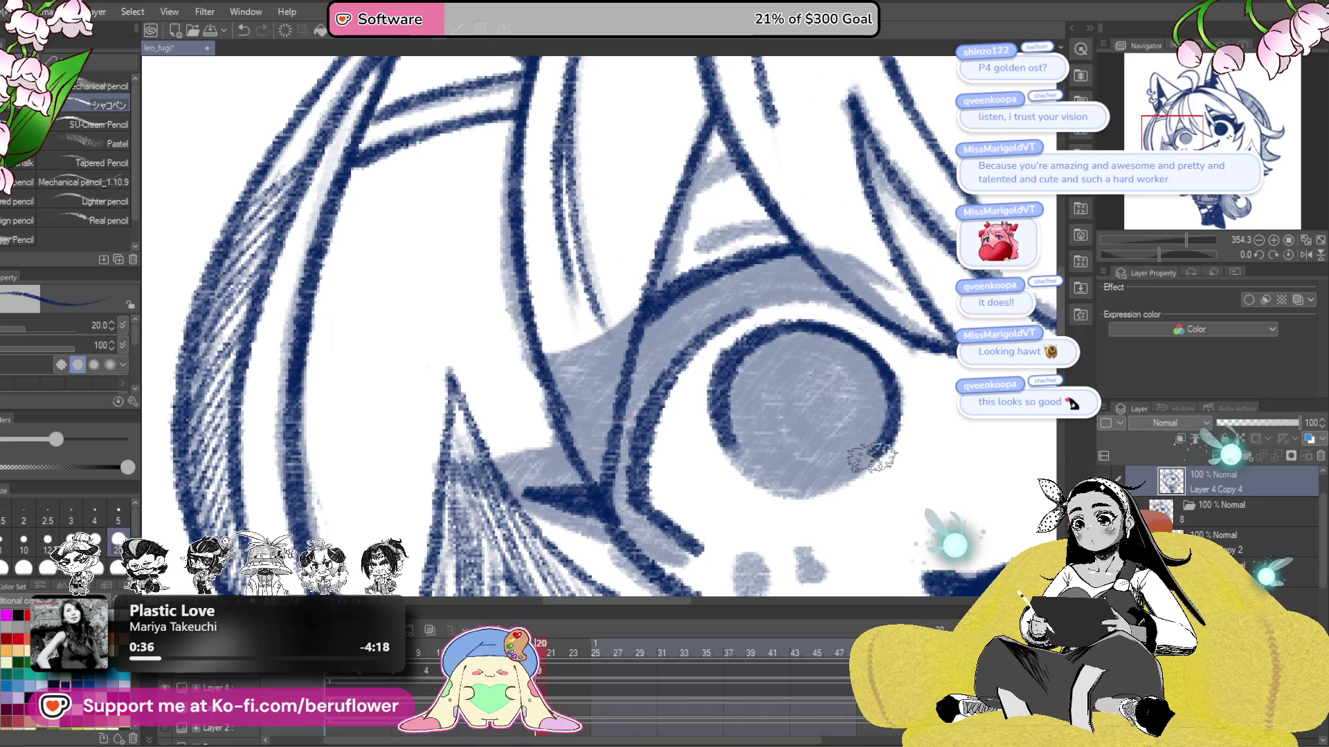
pyautogui.moveTo(792, 493); pyautogui.dragTo(830, 373)
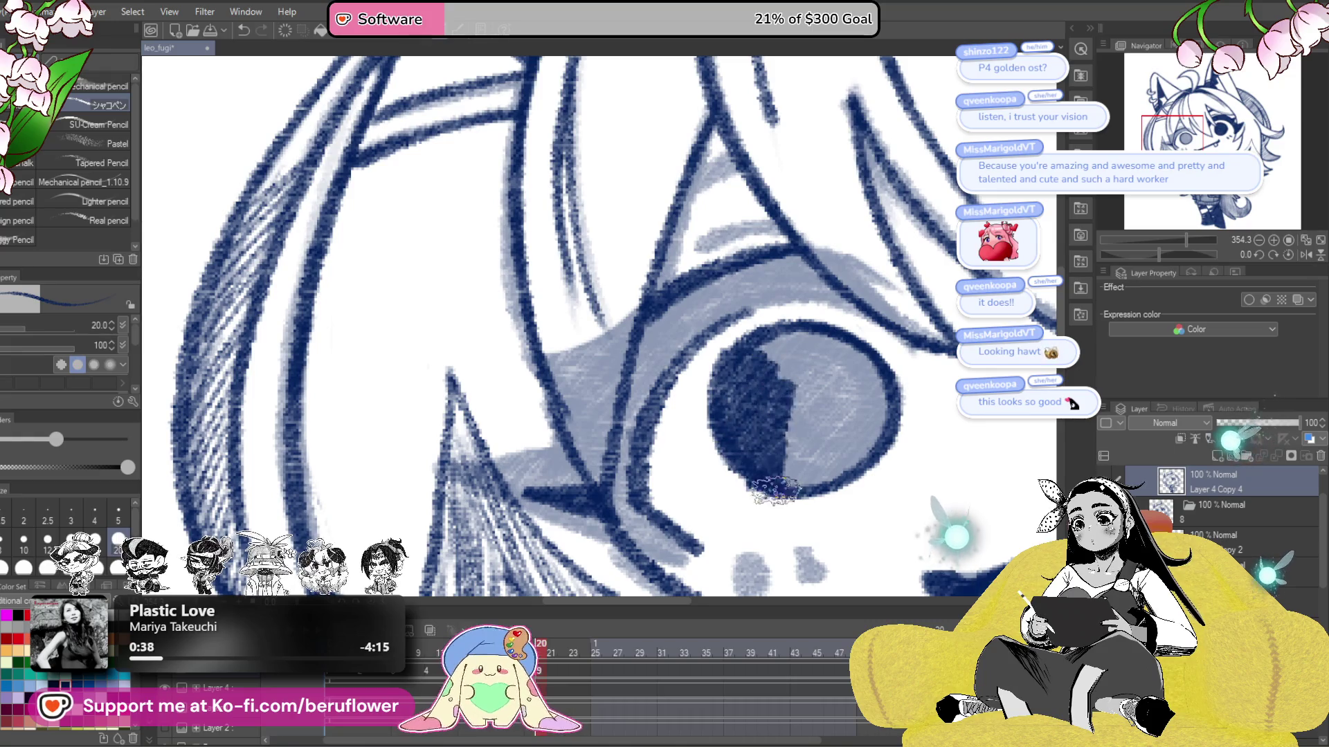
pyautogui.hotkey('ctrl', 'z')
pyautogui.moveTo(793, 457)
pyautogui.mouseDown()
pyautogui.moveTo(833, 384)
pyautogui.moveTo(803, 492)
pyautogui.moveTo(807, 342)
pyautogui.moveTo(837, 379)
pyautogui.mouseUp()
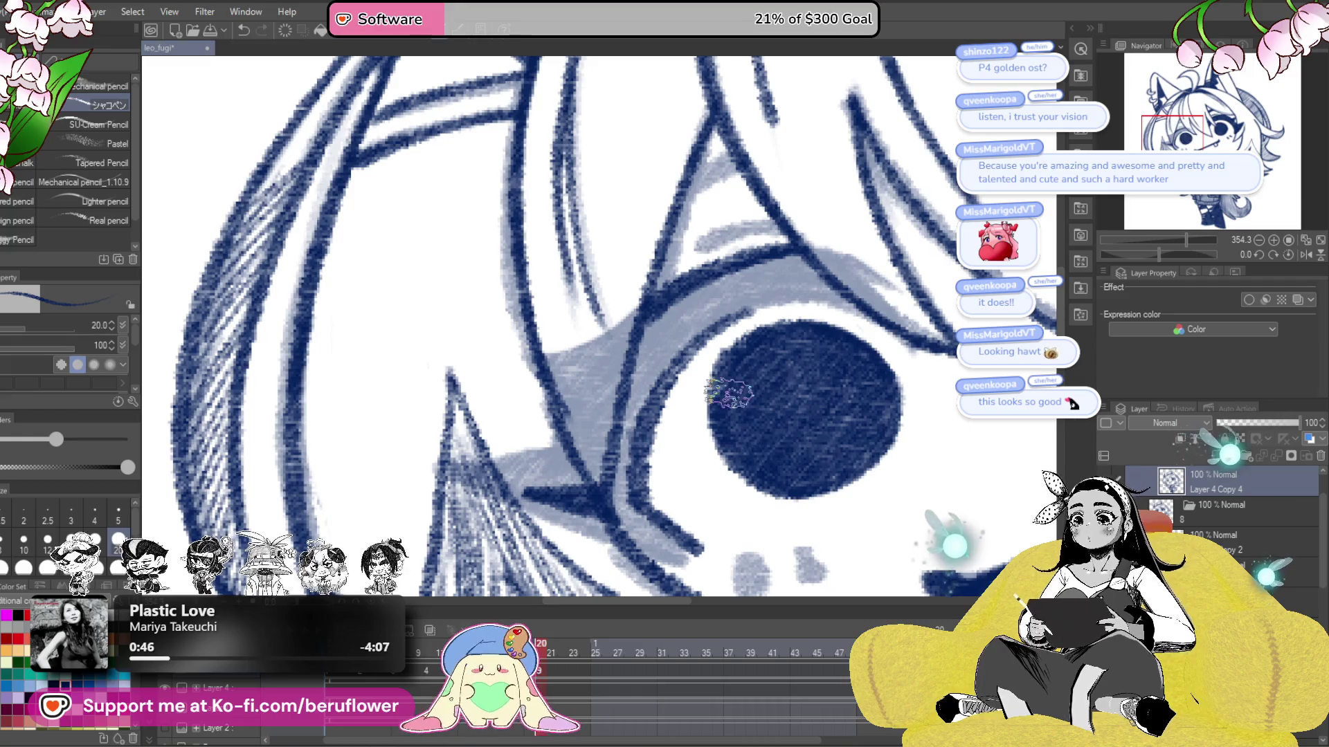
# - Ink along the lower eyelid and strengthen the upper and inner eye lines
pyautogui.scroll(-5, 730, 393)
pyautogui.scroll(2, 741, 429)
pyautogui.scroll(1, 746, 464)
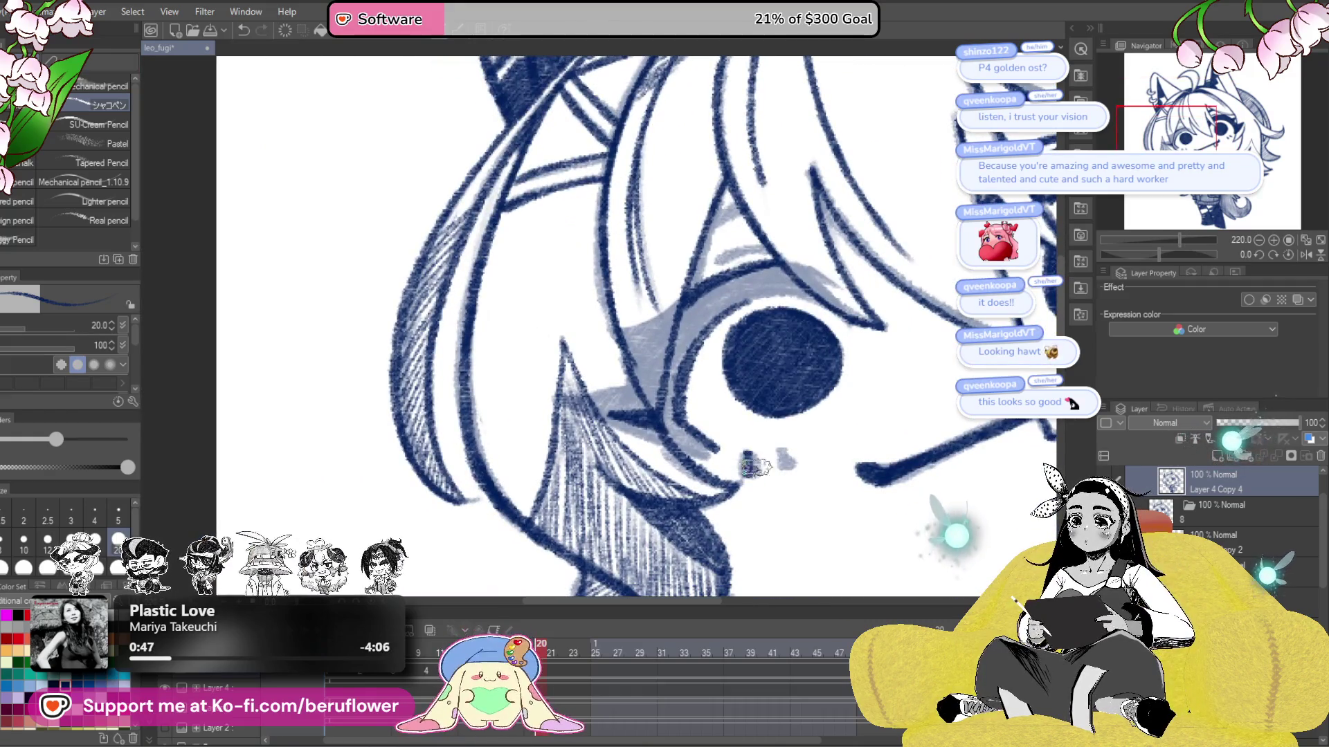
pyautogui.scroll(2, 806, 443)
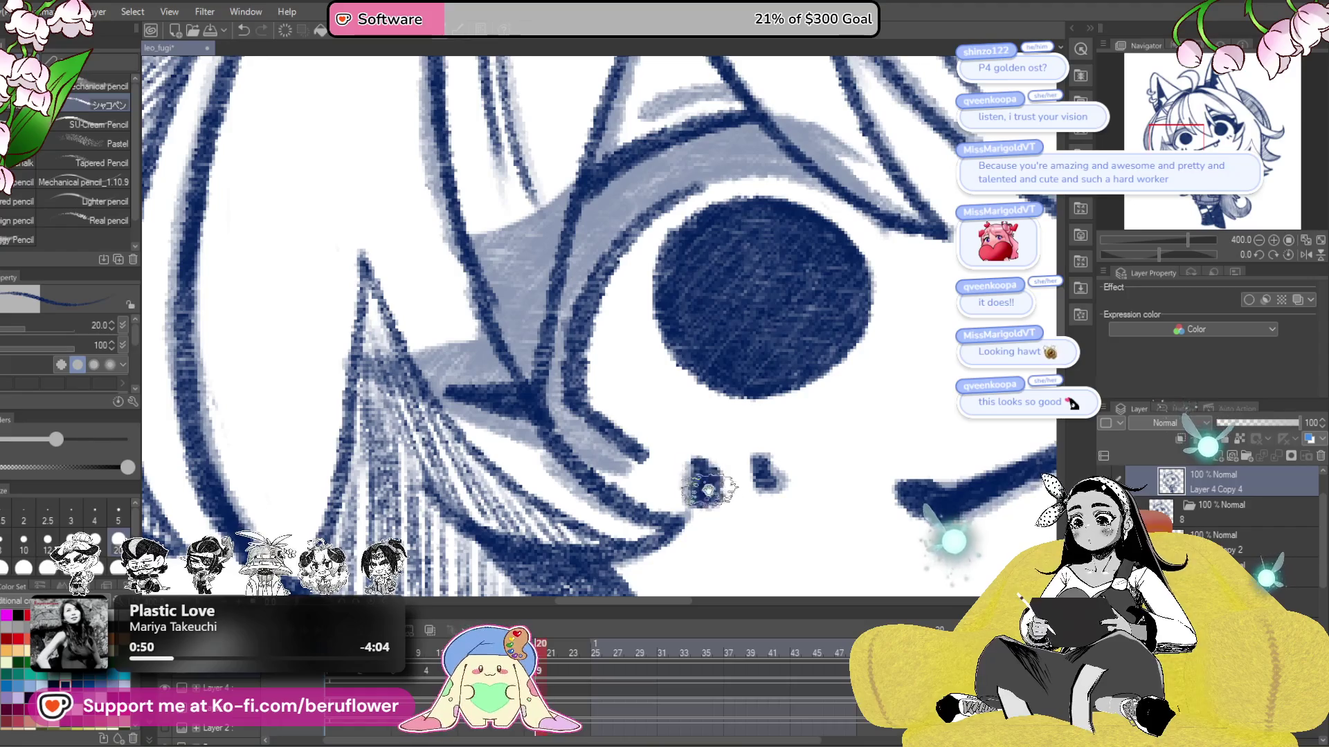
pyautogui.scroll(2, 707, 476)
pyautogui.moveTo(422, 409); pyautogui.dragTo(782, 557)
pyautogui.moveTo(768, 239)
pyautogui.mouseDown()
pyautogui.moveTo(588, 325)
pyautogui.moveTo(636, 396)
pyautogui.moveTo(561, 447)
pyautogui.moveTo(681, 460)
pyautogui.moveTo(702, 478)
pyautogui.mouseUp()
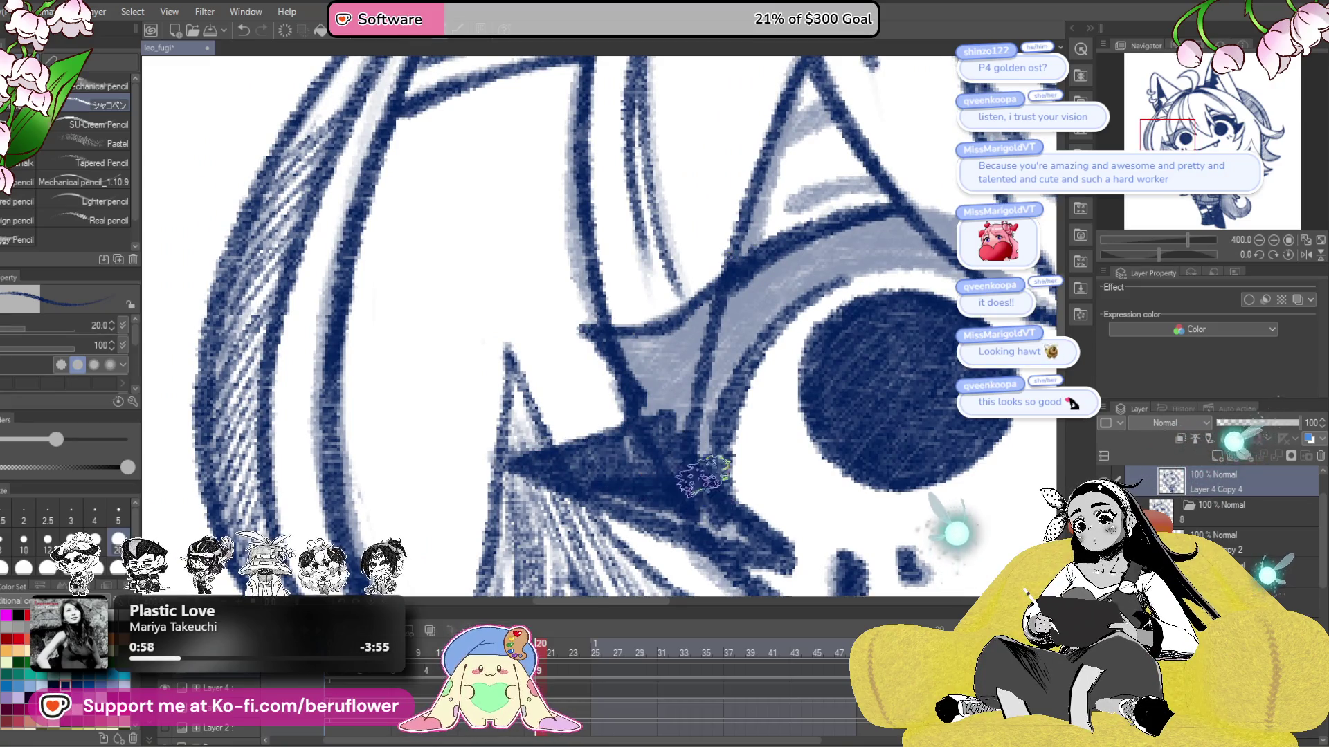
# - Shade the eye's inner corner and down along the upper eyelid
pyautogui.moveTo(675, 400)
pyautogui.mouseDown()
pyautogui.moveTo(657, 456)
pyautogui.moveTo(719, 499)
pyautogui.mouseUp()
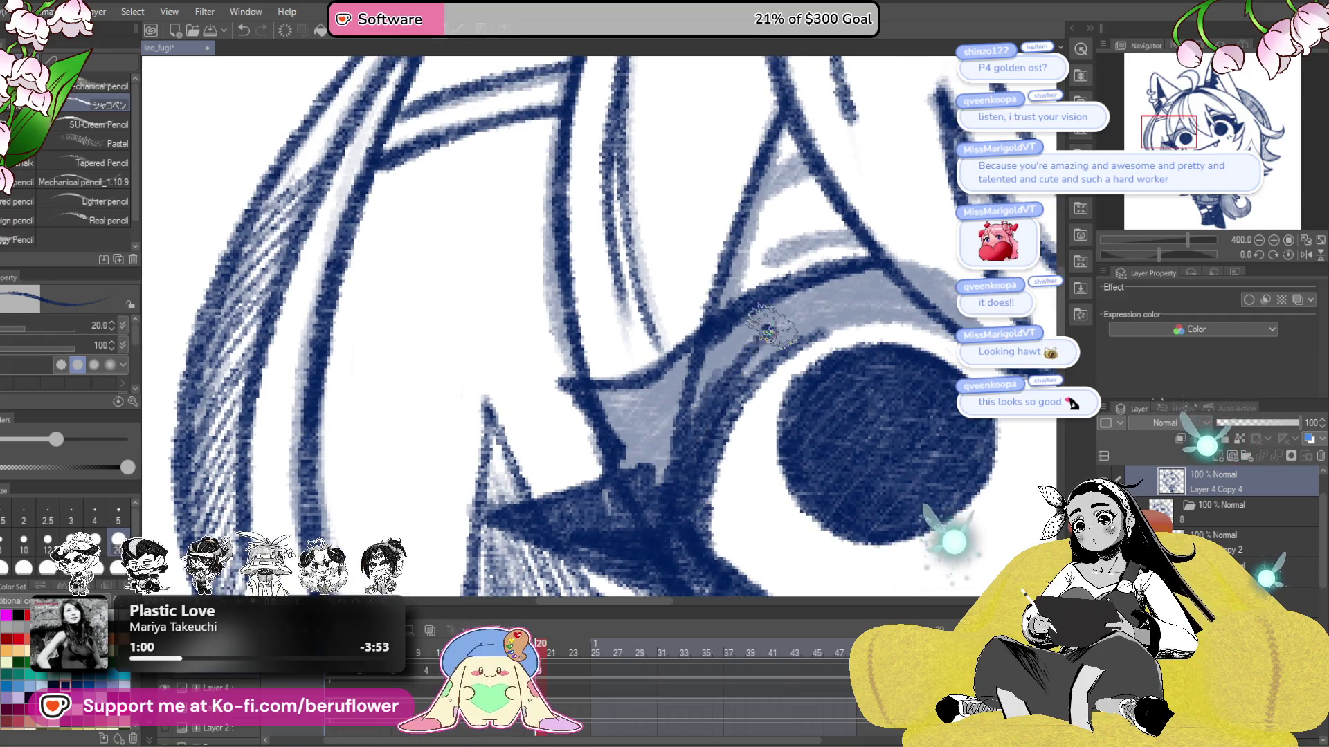
pyautogui.moveTo(761, 325); pyautogui.dragTo(664, 485)
pyautogui.moveTo(692, 387)
pyautogui.mouseDown()
pyautogui.moveTo(633, 468)
pyautogui.moveTo(595, 387)
pyautogui.moveTo(623, 408)
pyautogui.moveTo(699, 333)
pyautogui.moveTo(817, 294)
pyautogui.moveTo(734, 346)
pyautogui.moveTo(844, 319)
pyautogui.moveTo(817, 291)
pyautogui.mouseUp()
pyautogui.moveTo(858, 335)
pyautogui.mouseDown()
pyautogui.moveTo(809, 392)
pyautogui.moveTo(765, 509)
pyautogui.mouseUp()
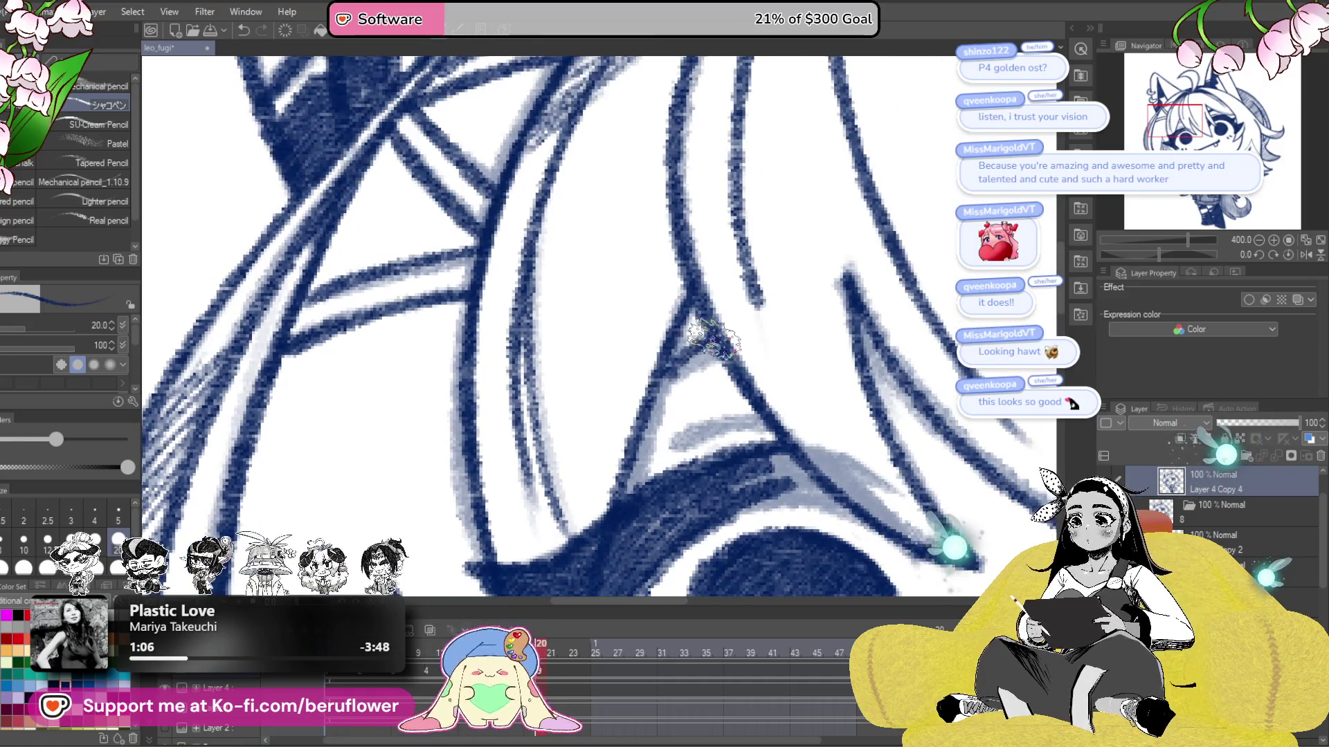
# - Darken the grey eyelid area to navy on a rotated canvas, then reset rotation
pyautogui.moveTo(1159, 255); pyautogui.dragTo(1133, 255)
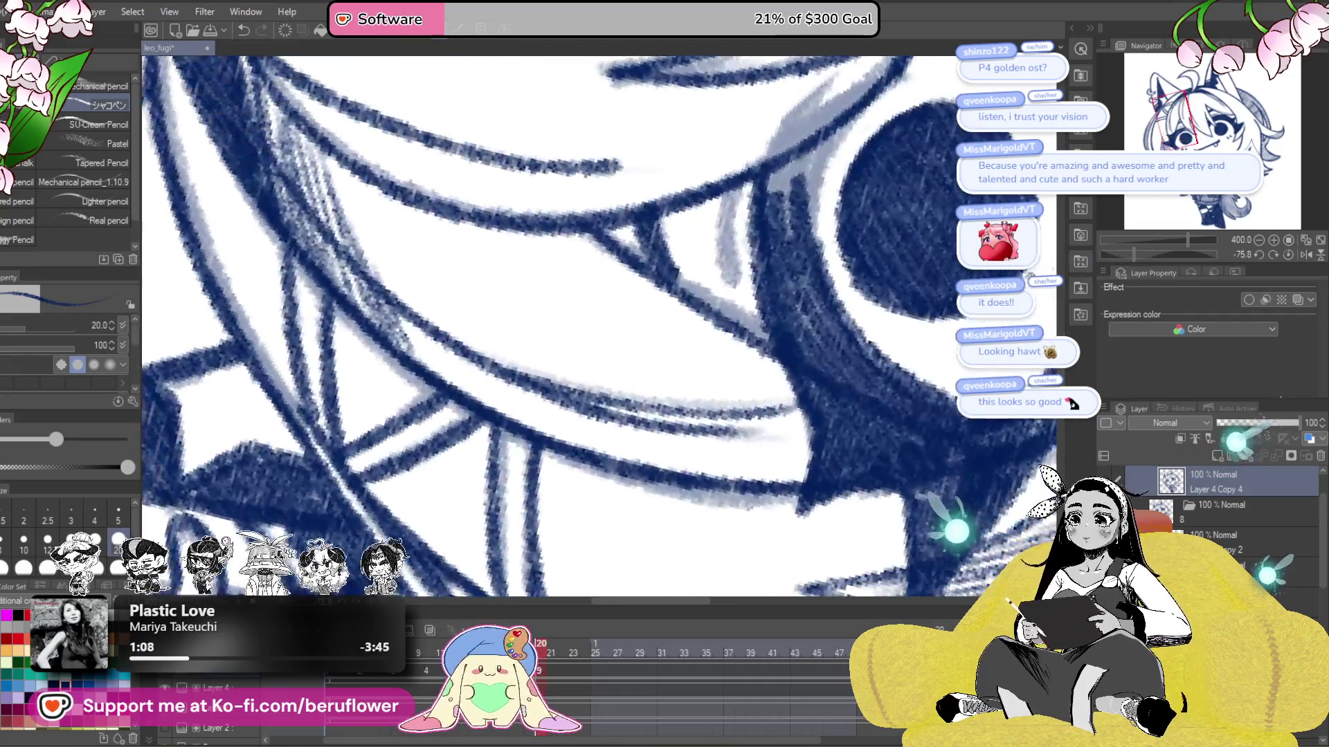
pyautogui.moveTo(695, 377)
pyautogui.mouseDown()
pyautogui.moveTo(664, 332)
pyautogui.moveTo(720, 297)
pyautogui.mouseUp()
pyautogui.moveTo(644, 429)
pyautogui.mouseDown()
pyautogui.moveTo(692, 318)
pyautogui.moveTo(657, 417)
pyautogui.mouseUp()
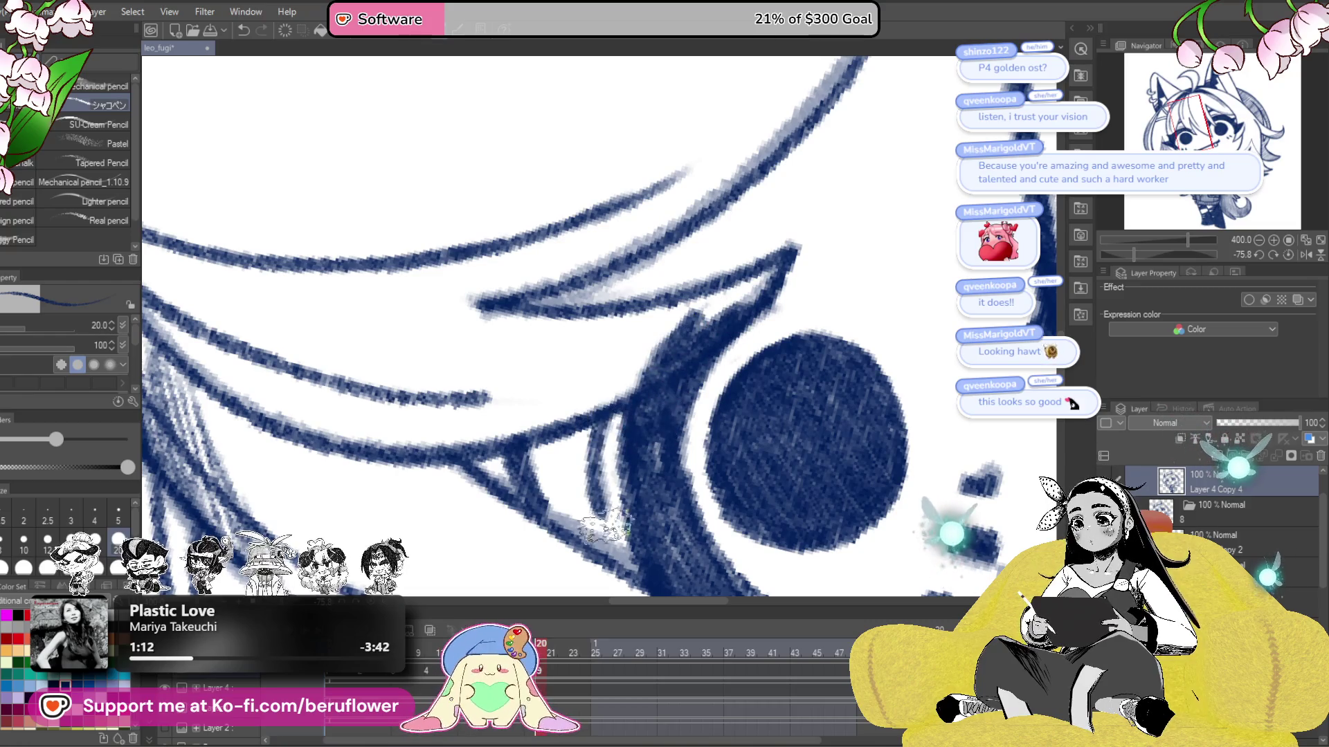
pyautogui.scroll(-5, 609, 526)
pyautogui.scroll(2, 612, 524)
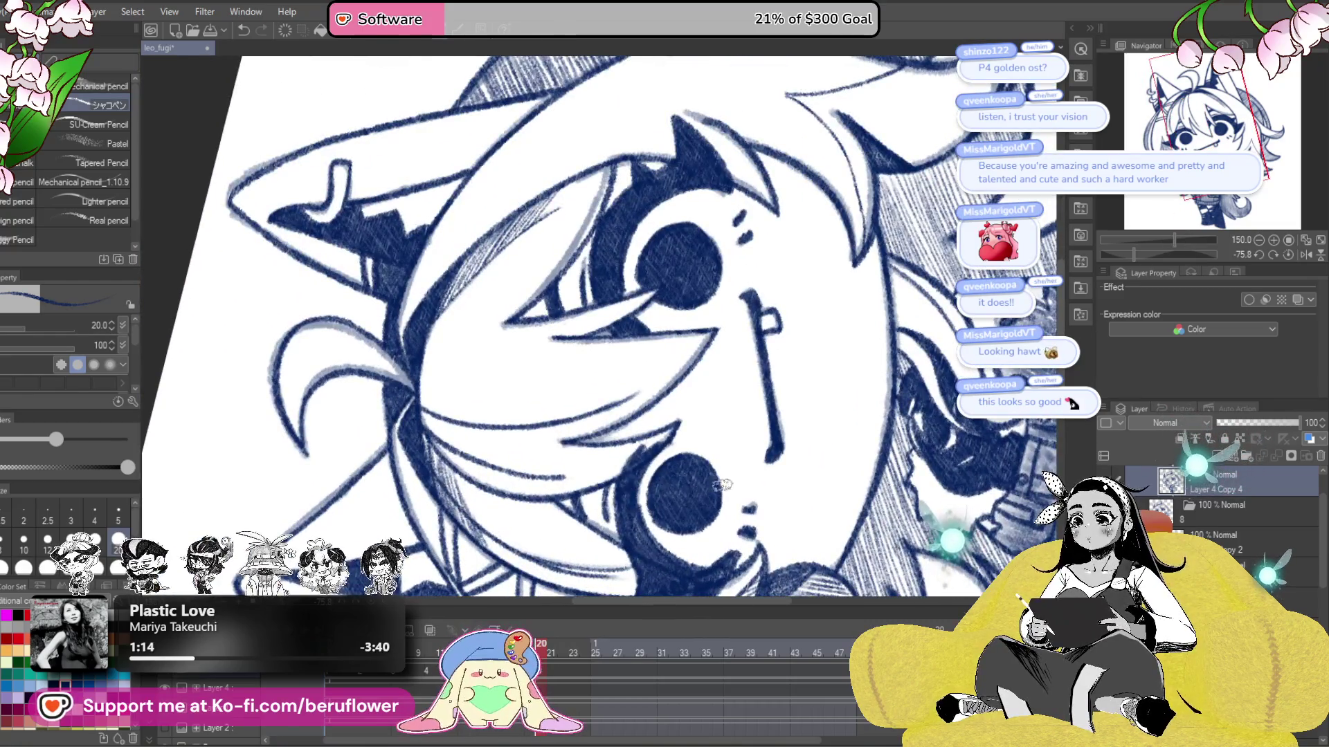
pyautogui.click(1288, 255)
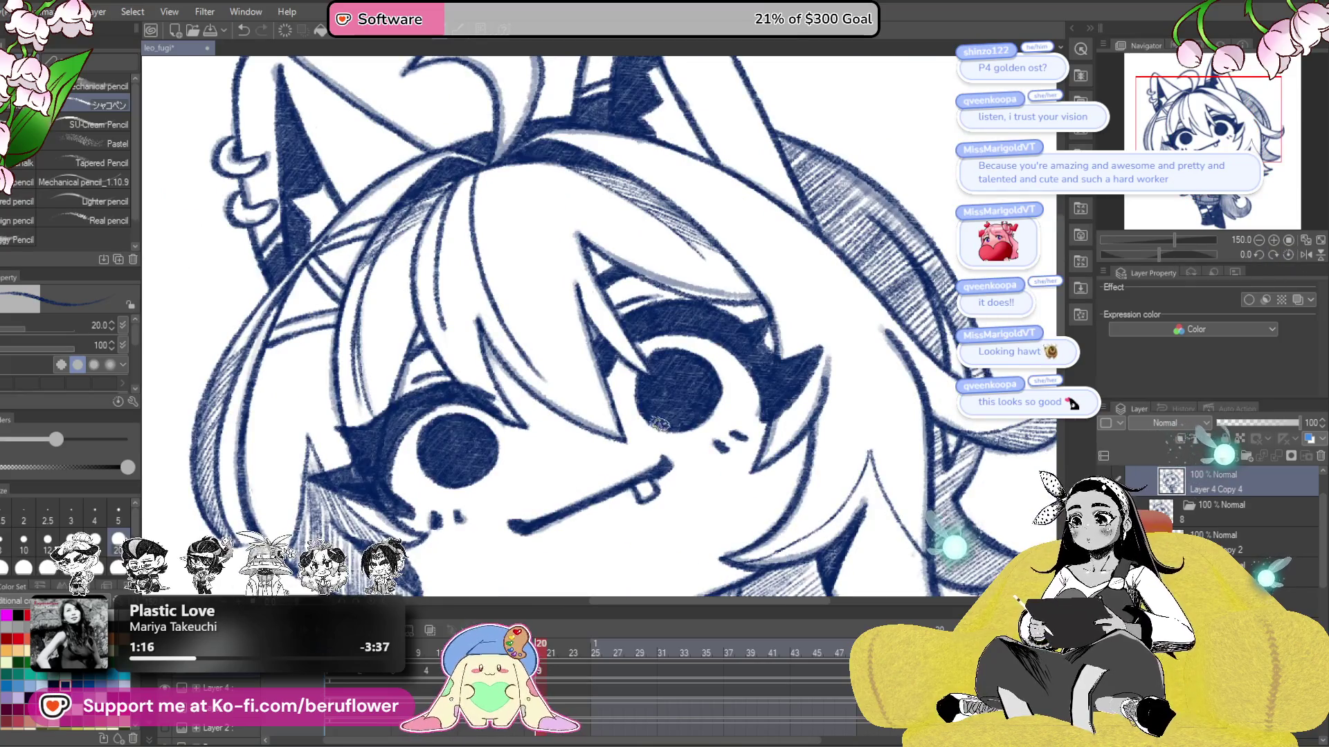
# - Fit the canvas to screen, play the blink animation, then zoom to the mouth and hair
pyautogui.hotkey('ctrl', '0')
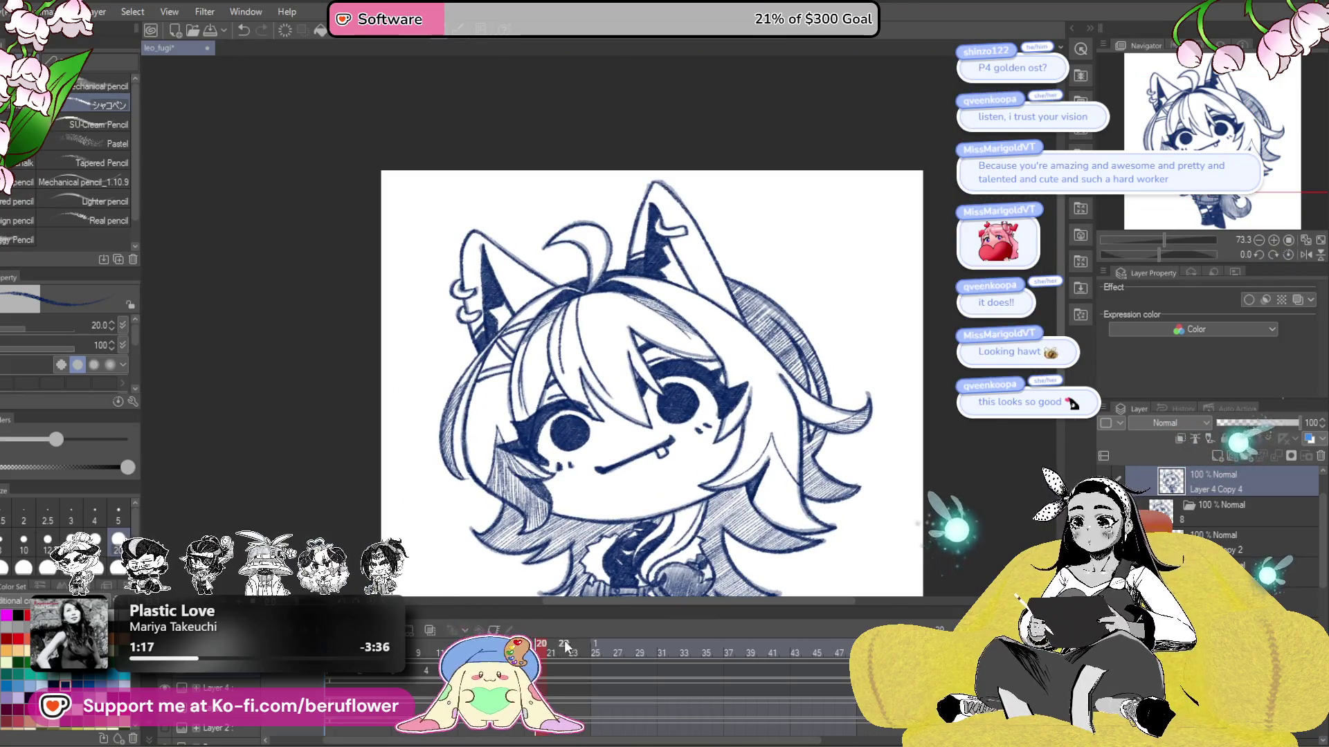
pyautogui.press('space')
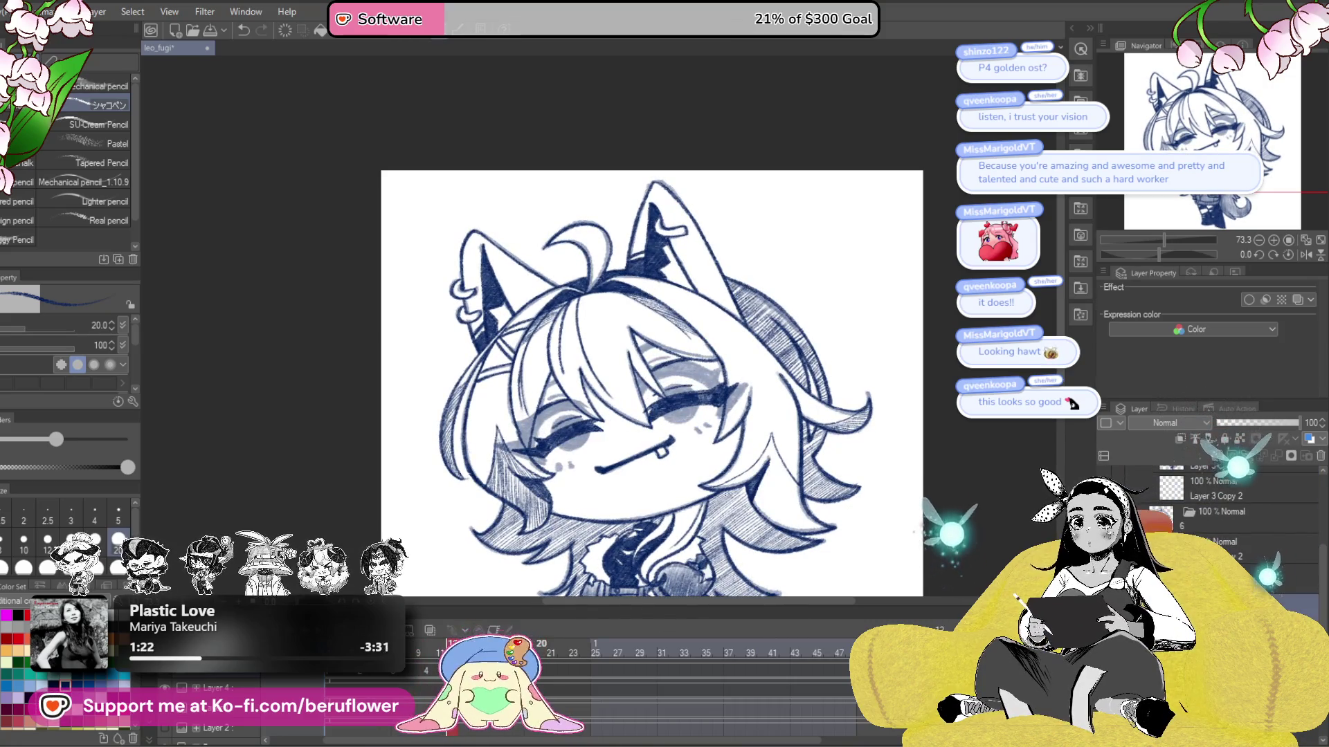
pyautogui.scroll(5, 757, 499)
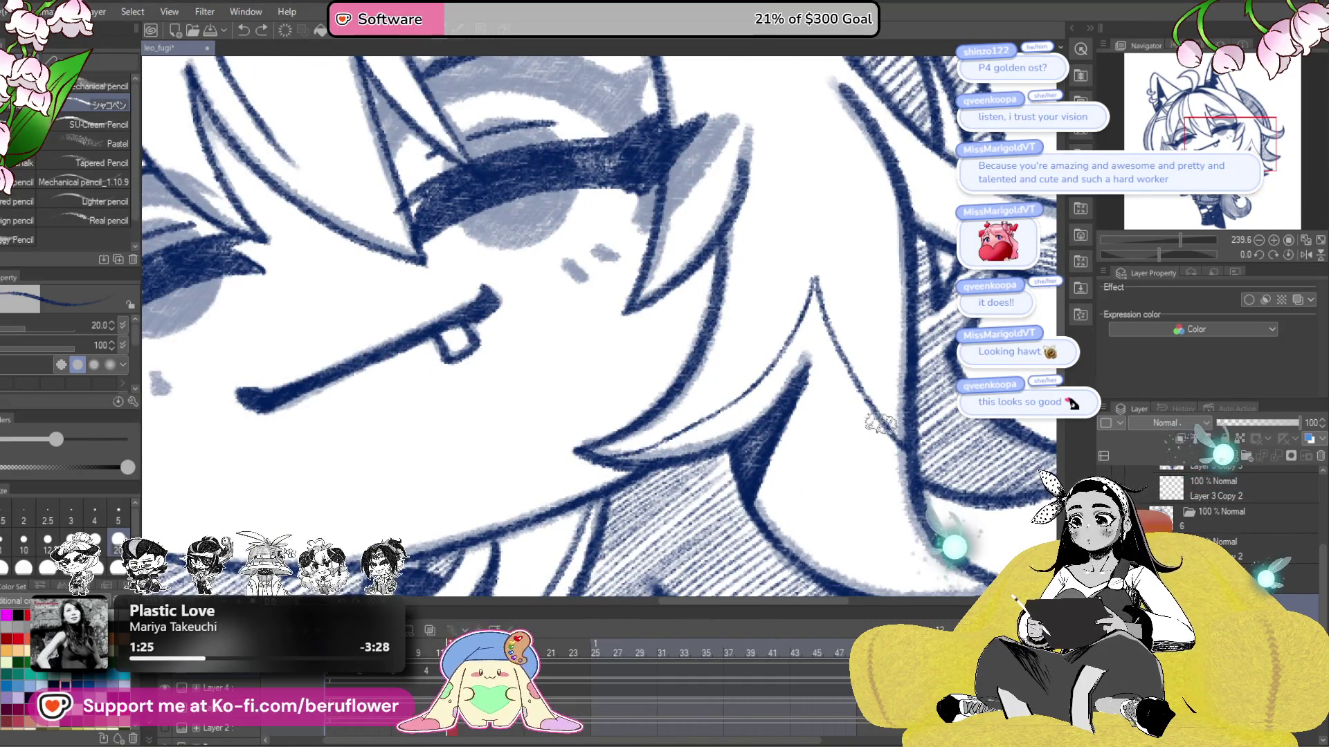
pyautogui.moveTo(808, 428); pyautogui.dragTo(764, 403)
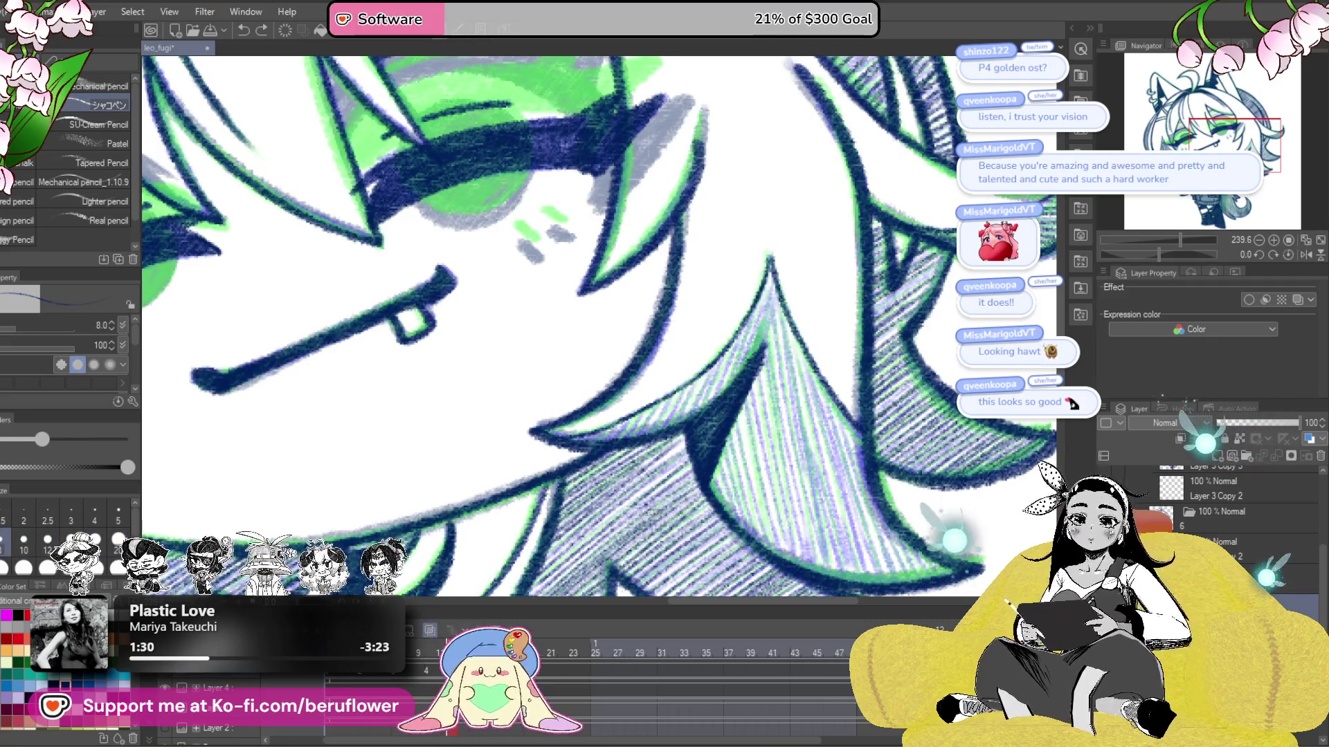
# - Pan the view over the character's right-hand and lower hair
pyautogui.moveTo(822, 416); pyautogui.dragTo(866, 435)
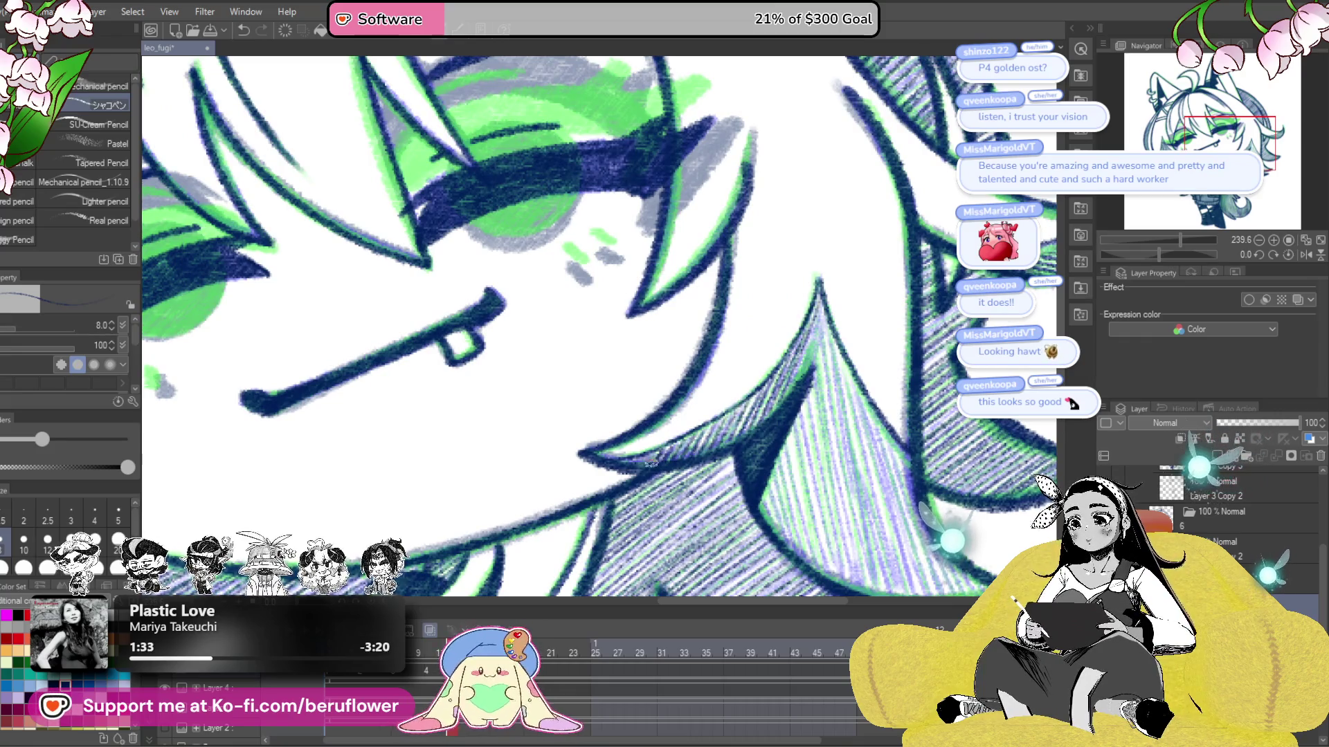
pyautogui.moveTo(823, 391)
pyautogui.mouseDown()
pyautogui.moveTo(803, 404)
pyautogui.moveTo(761, 387)
pyautogui.moveTo(738, 339)
pyautogui.mouseUp()
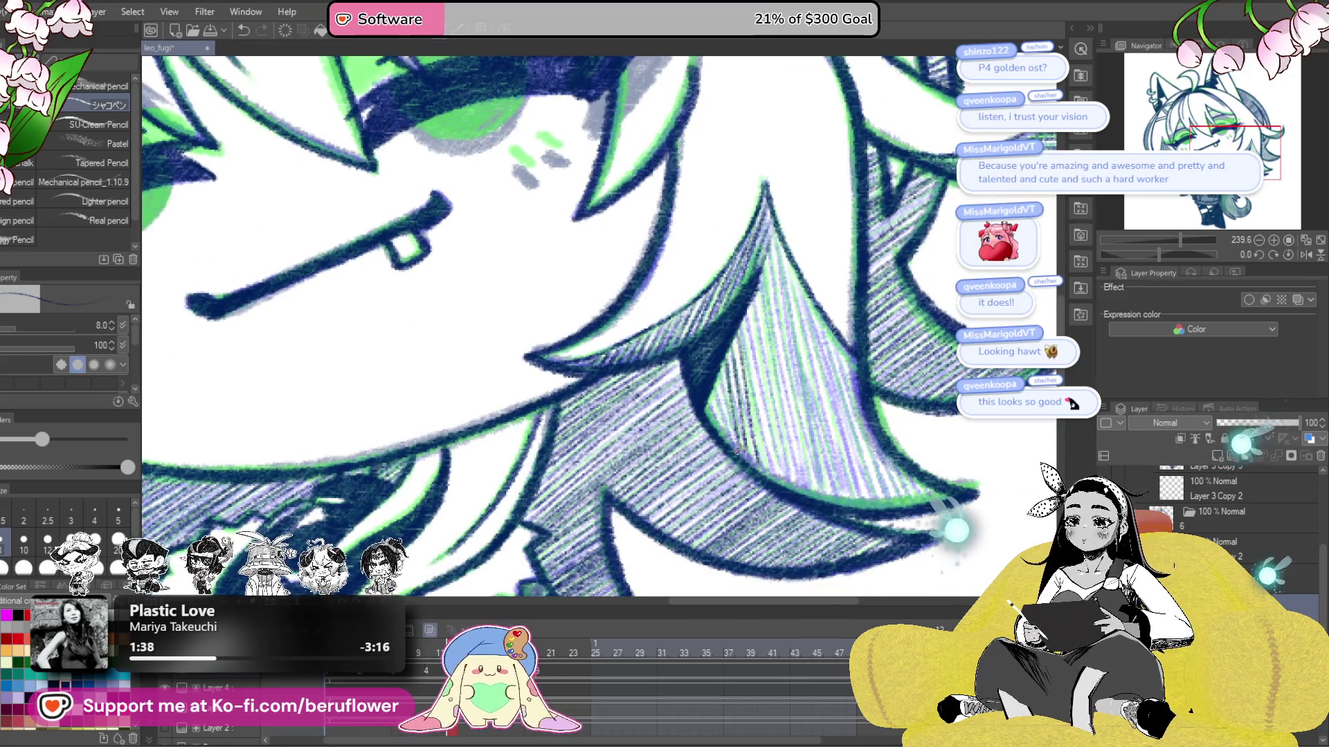
pyautogui.moveTo(758, 390); pyautogui.dragTo(749, 396)
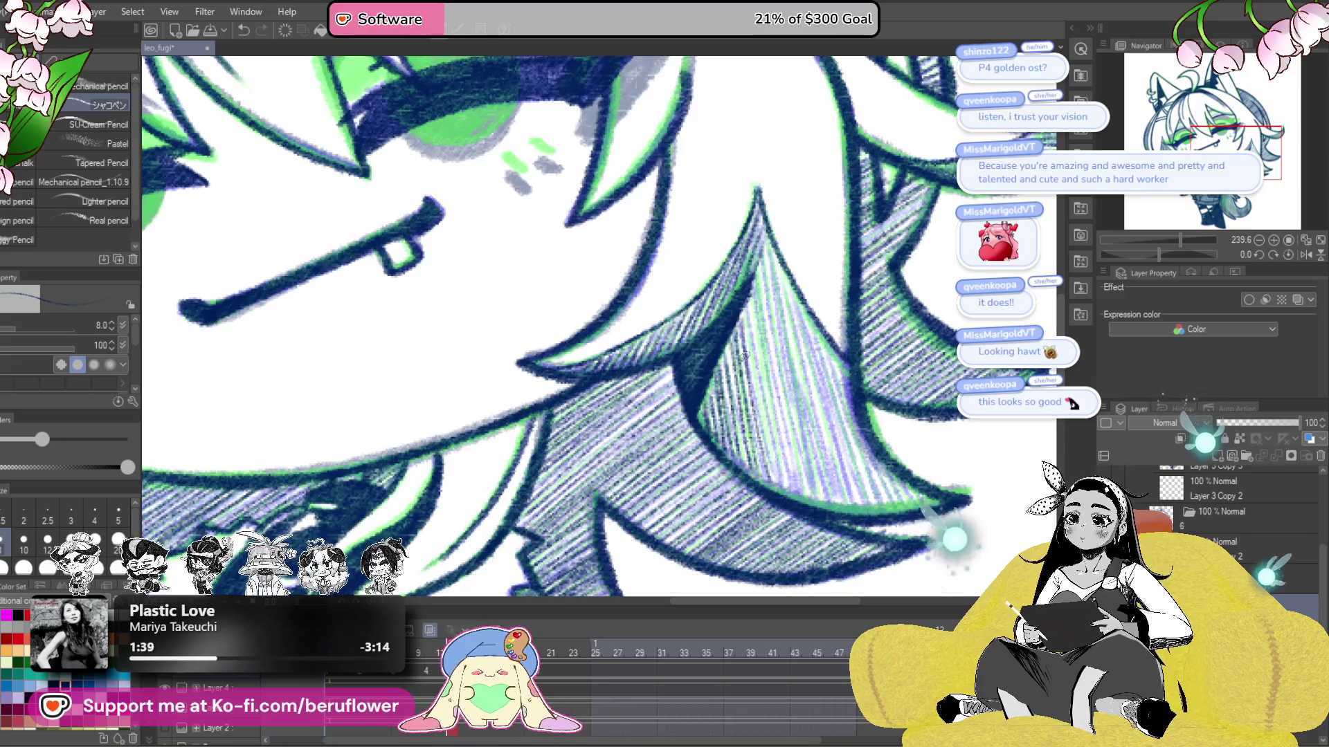
pyautogui.moveTo(791, 286); pyautogui.dragTo(741, 291)
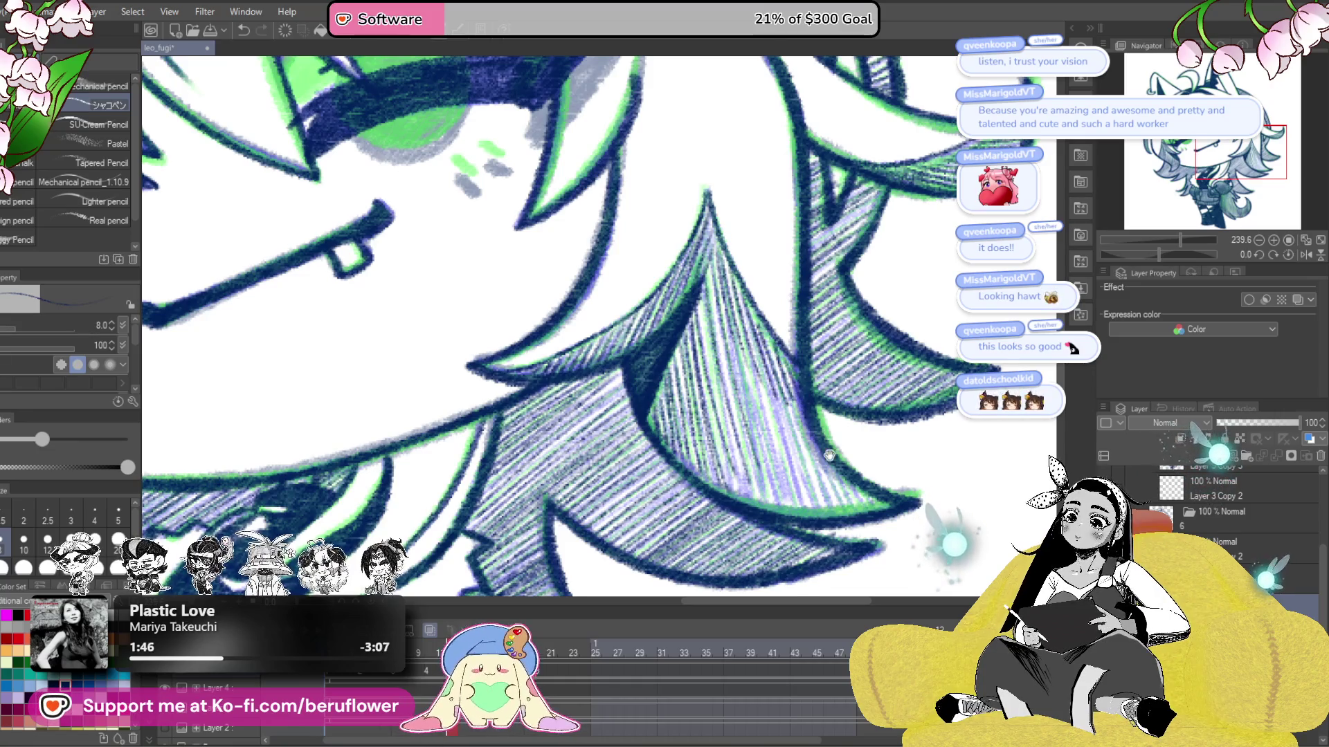
pyautogui.moveTo(830, 455); pyautogui.dragTo(819, 423)
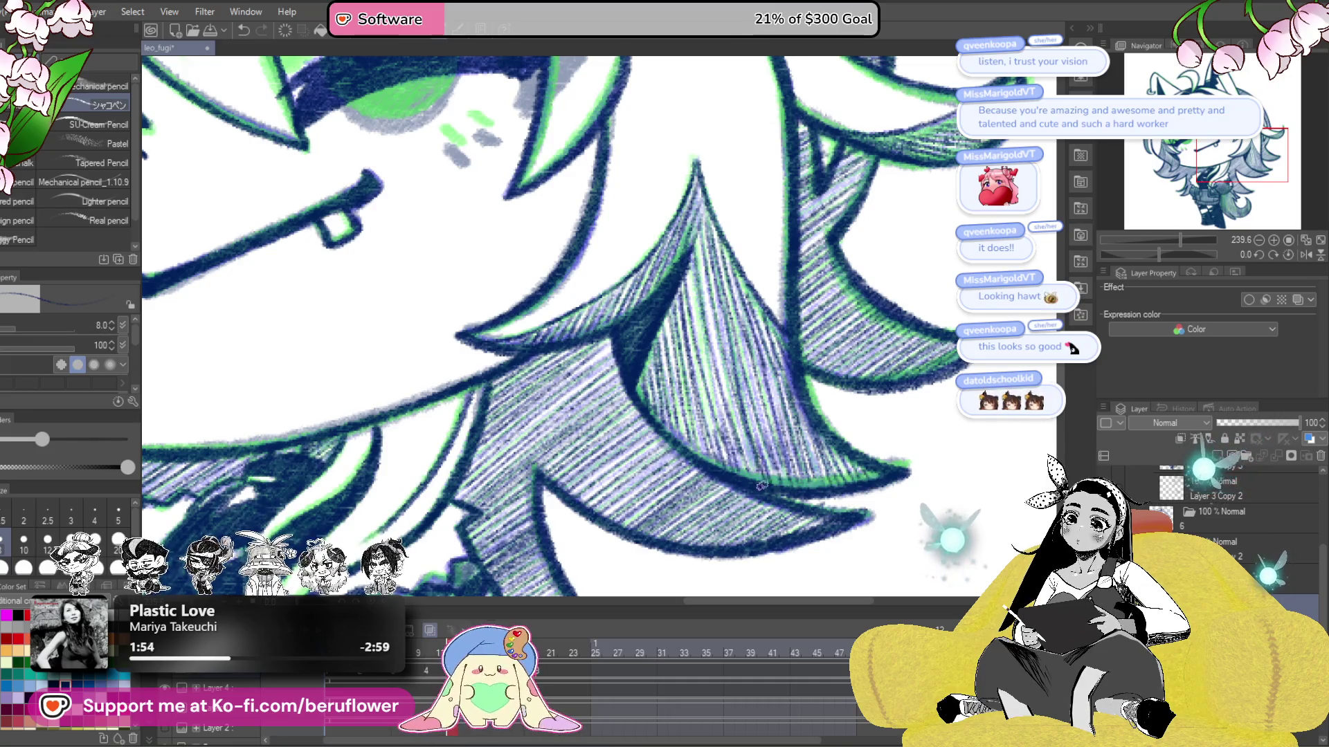
# - Hide the coloured onion-skin overlays and hatch pencil lines into the hair
pyautogui.hotkey('ctrl', 'z')
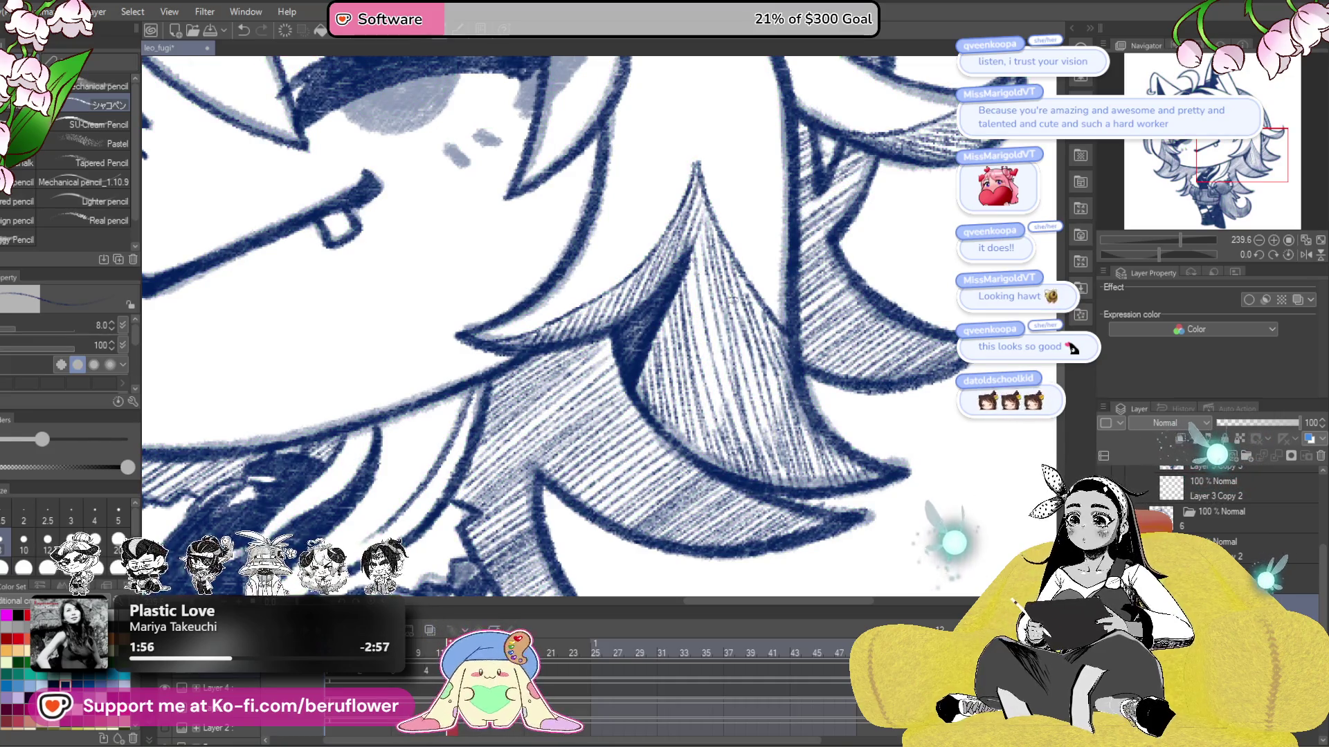
pyautogui.moveTo(685, 272); pyautogui.dragTo(712, 409)
pyautogui.moveTo(693, 340); pyautogui.dragTo(707, 403)
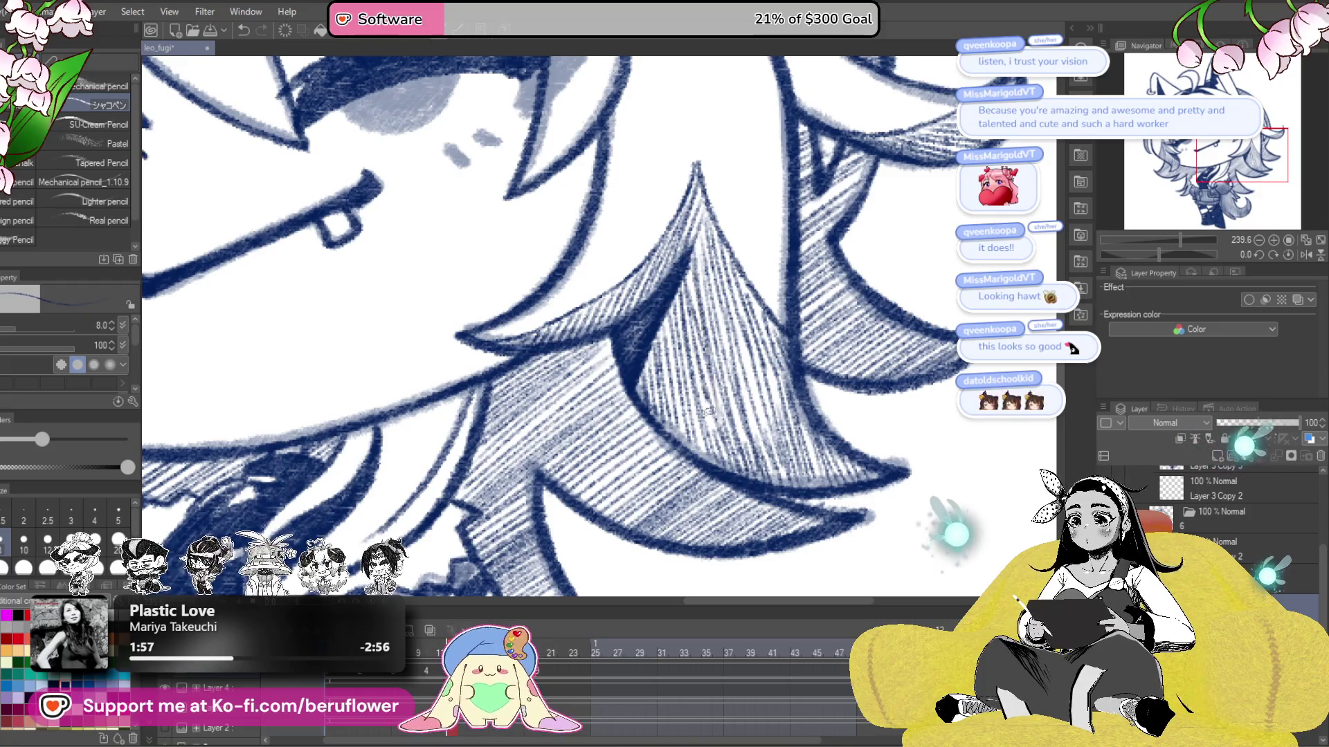
pyautogui.scroll(-5, 706, 412)
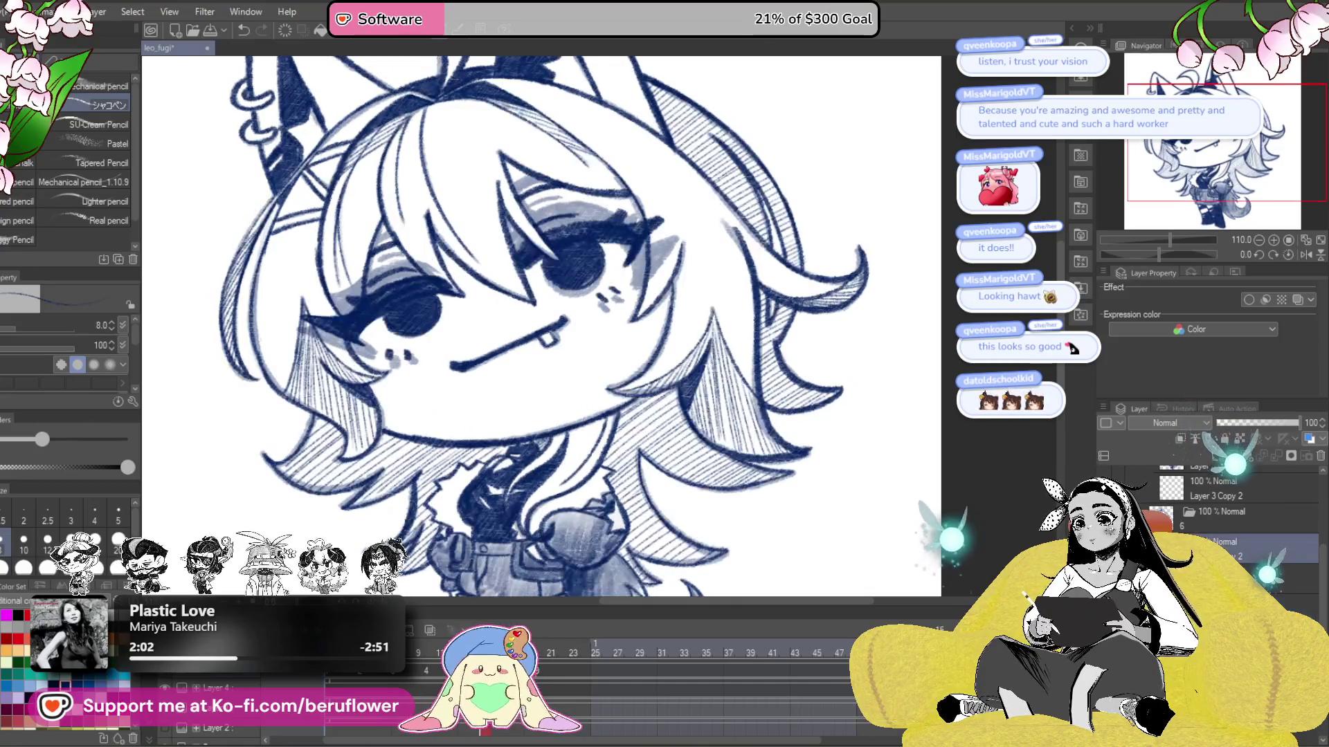
# - On the frame 20 open-eye cel, add diagonal navy hatching to the hair strip beside the mouth
pyautogui.hotkey('ctrl', 'z')
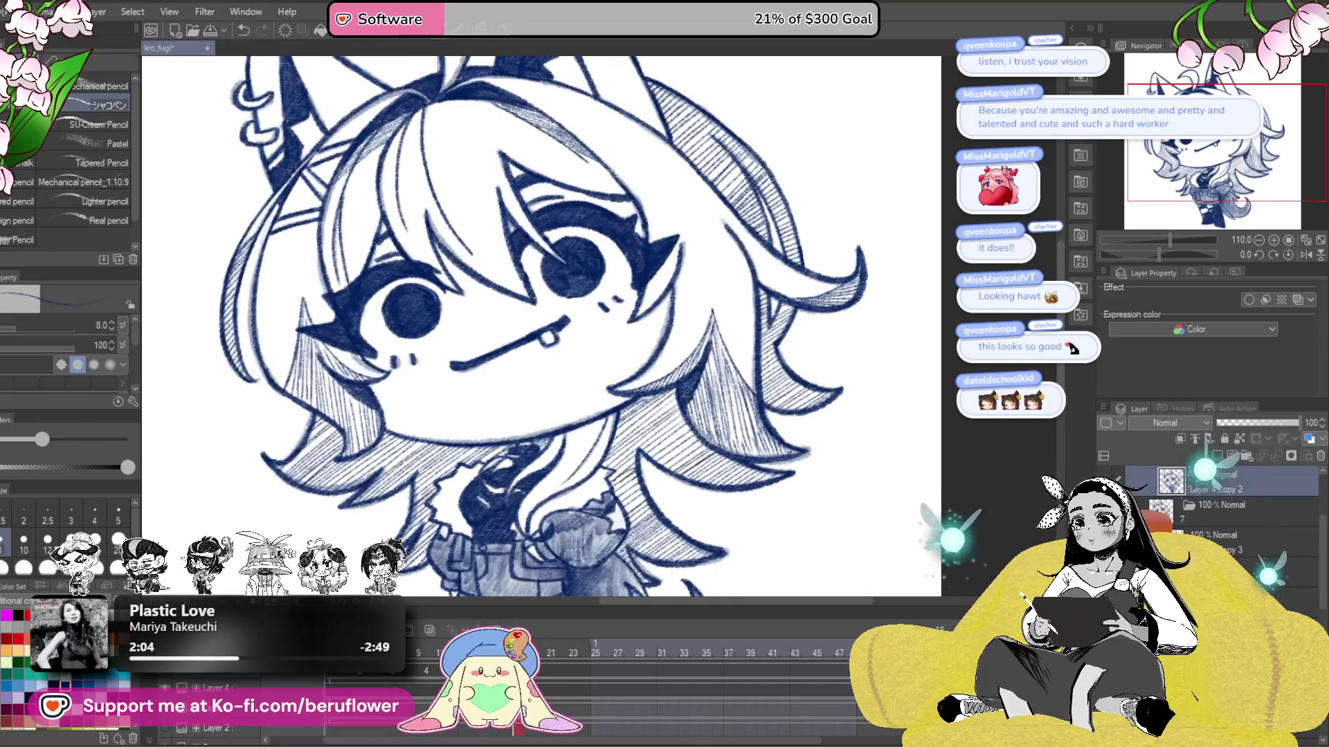
pyautogui.click(492, 620)
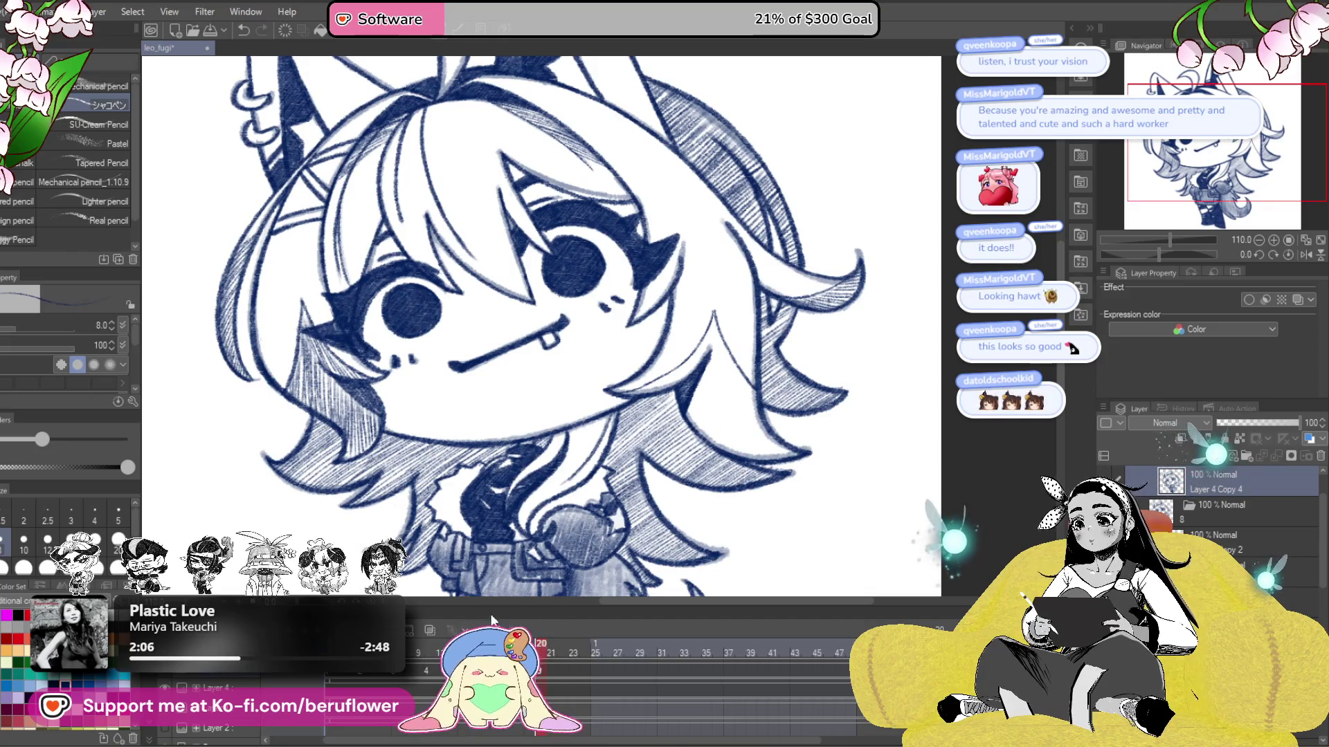
pyautogui.scroll(5, 782, 256)
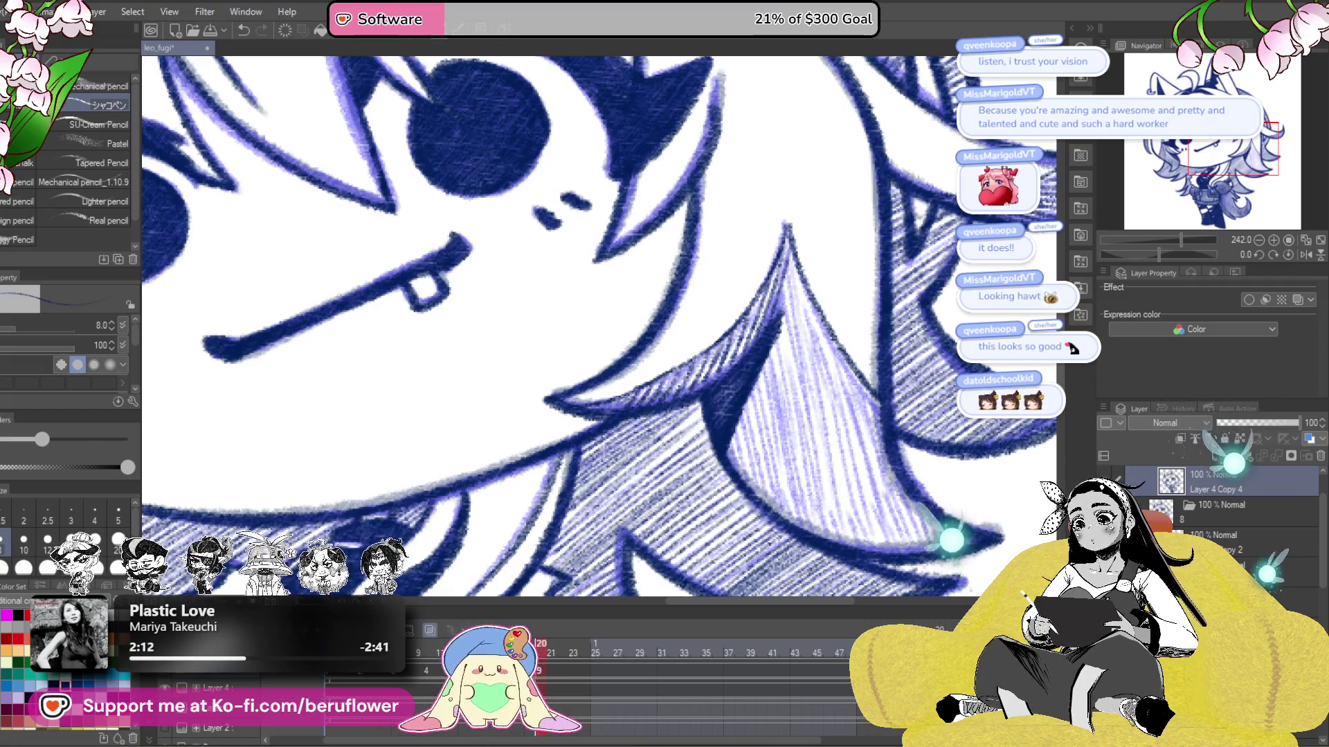
pyautogui.moveTo(856, 276)
pyautogui.mouseDown()
pyautogui.moveTo(692, 365)
pyautogui.moveTo(693, 311)
pyautogui.mouseUp()
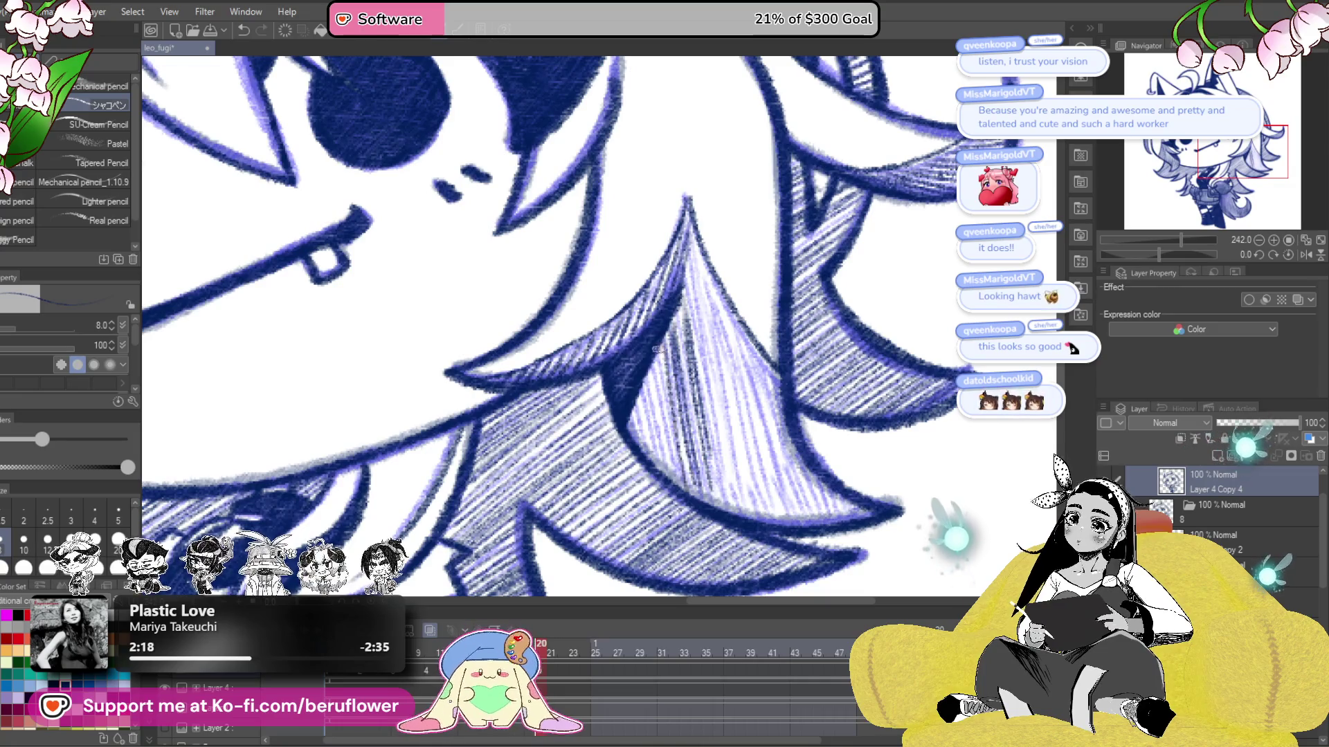
pyautogui.moveTo(684, 367); pyautogui.dragTo(693, 350)
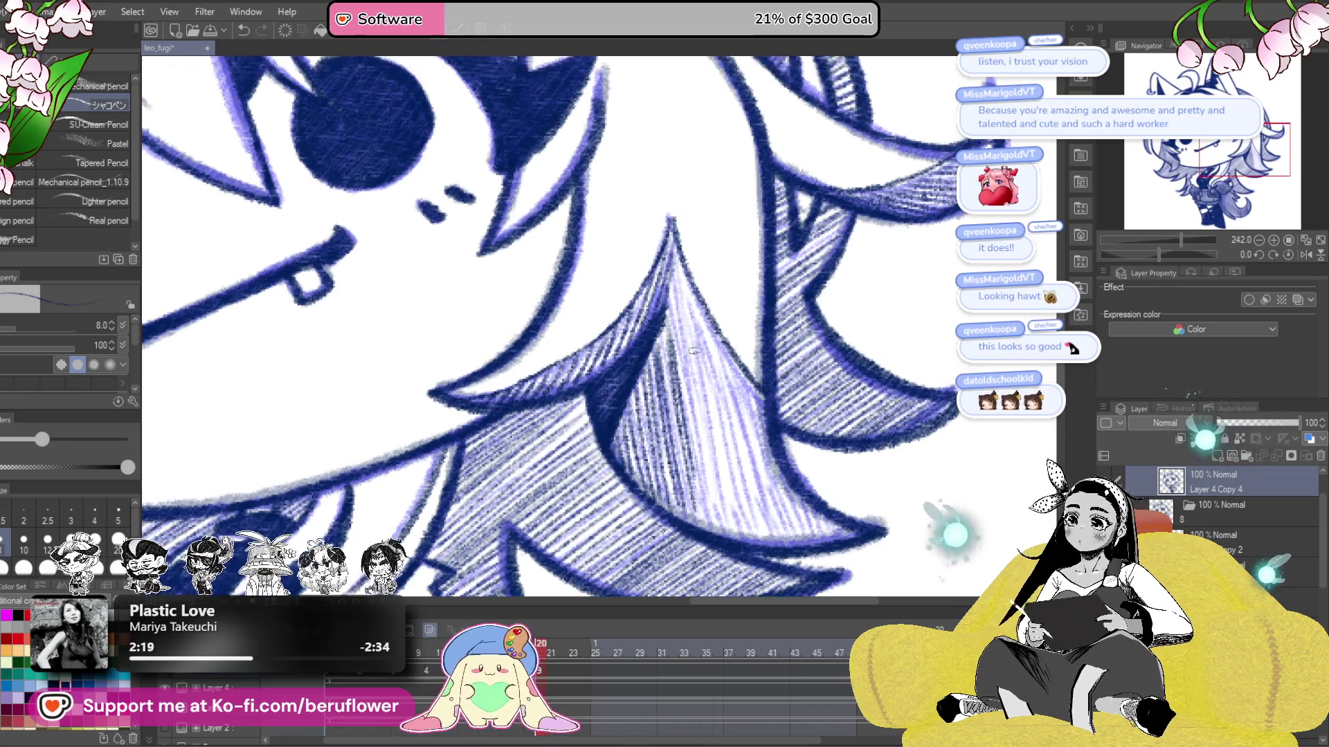
pyautogui.moveTo(692, 288); pyautogui.dragTo(726, 415)
pyautogui.moveTo(699, 315); pyautogui.dragTo(755, 532)
pyautogui.moveTo(709, 394); pyautogui.dragTo(735, 529)
pyautogui.moveTo(726, 463); pyautogui.dragTo(715, 471)
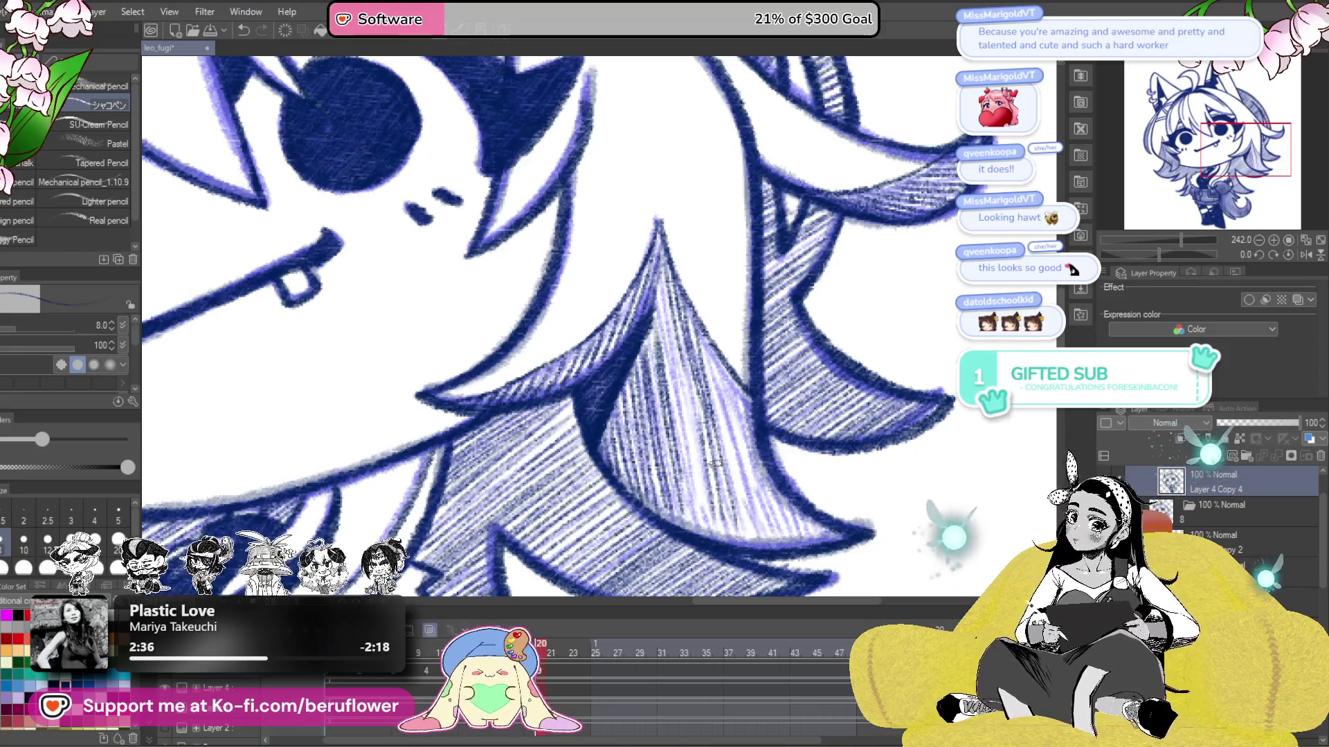
# - Look over the hatched hair, then fit the whole drawing to the window
pyautogui.moveTo(715, 464); pyautogui.dragTo(708, 272)
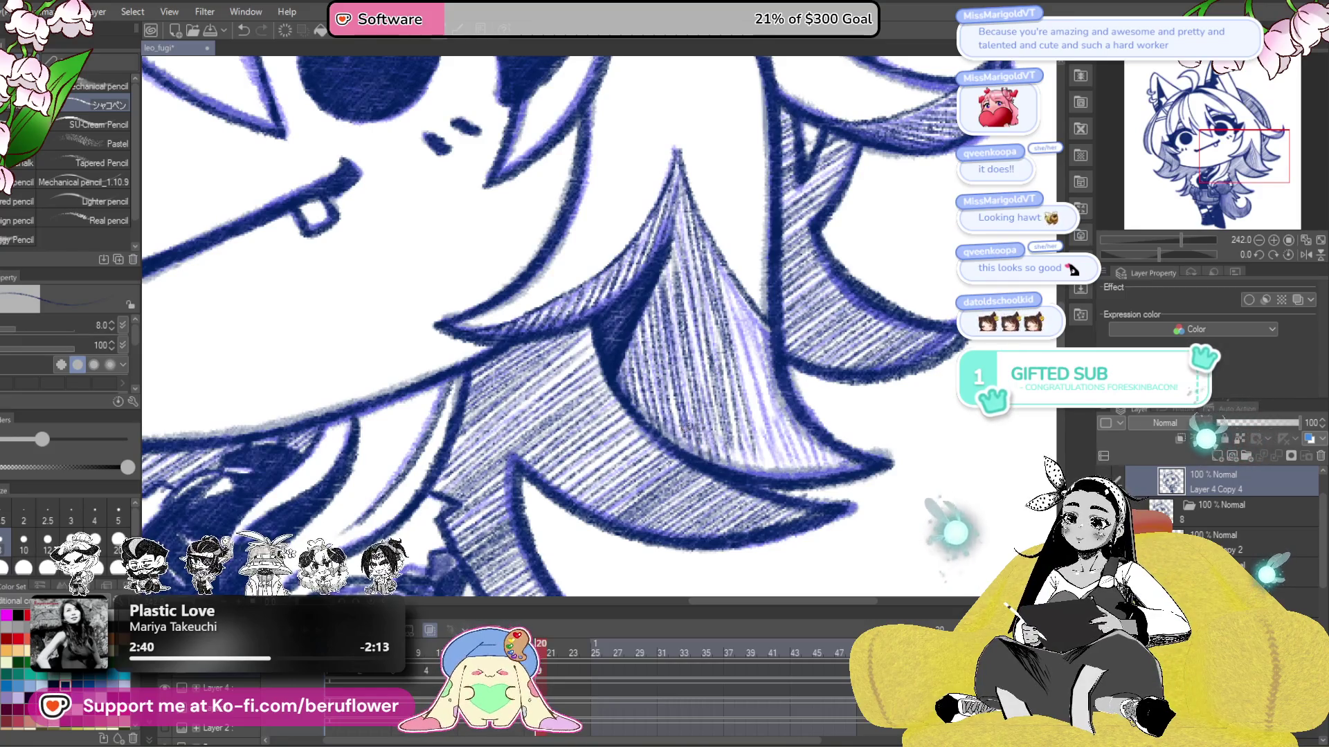
pyautogui.moveTo(777, 458); pyautogui.dragTo(769, 461)
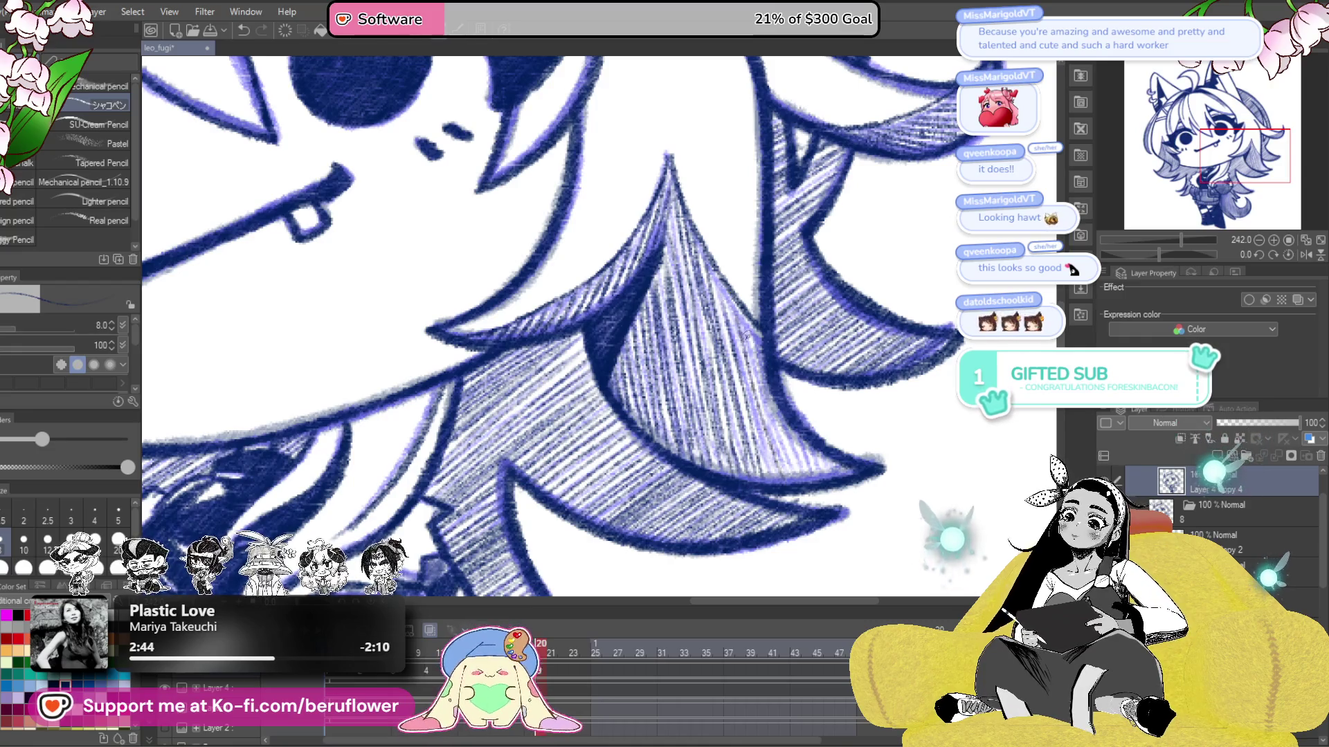
pyautogui.moveTo(715, 273); pyautogui.dragTo(694, 274)
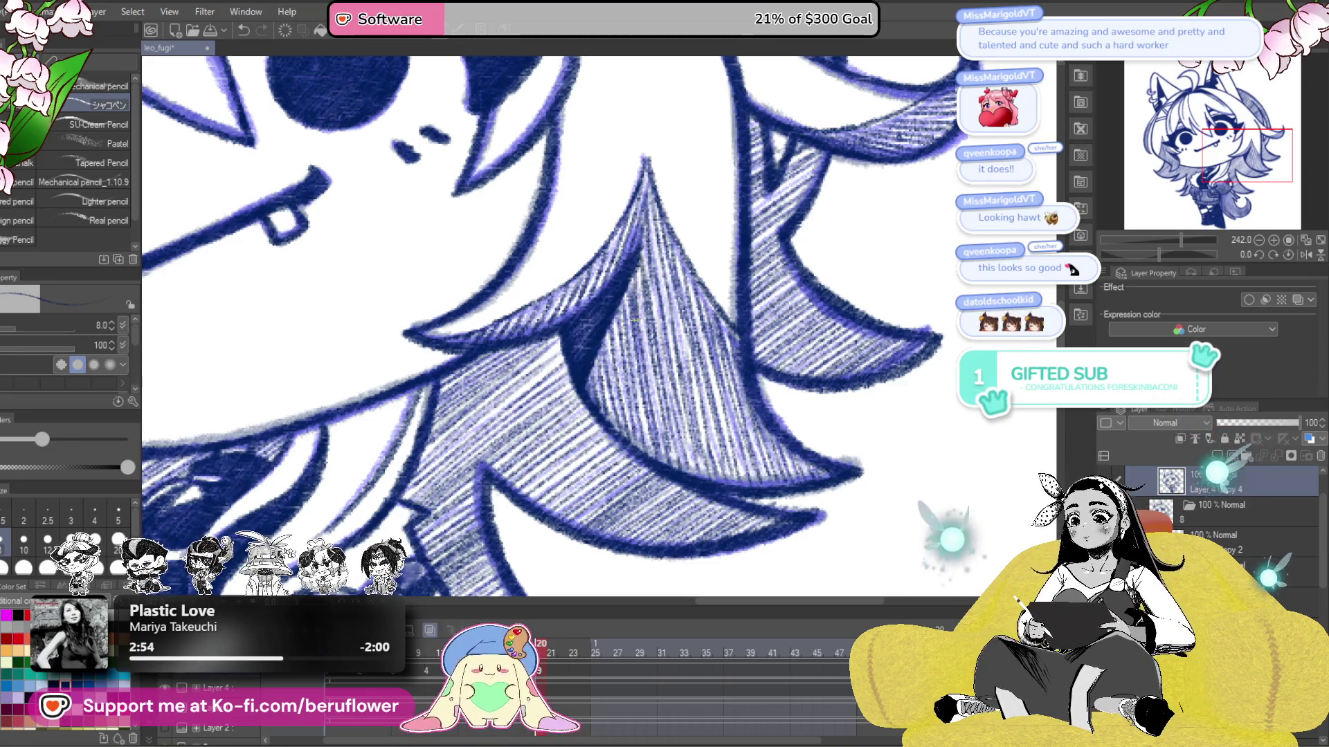
pyautogui.hotkey('ctrl', '0')
pyautogui.scroll(3, 657, 358)
pyautogui.scroll(1, 658, 358)
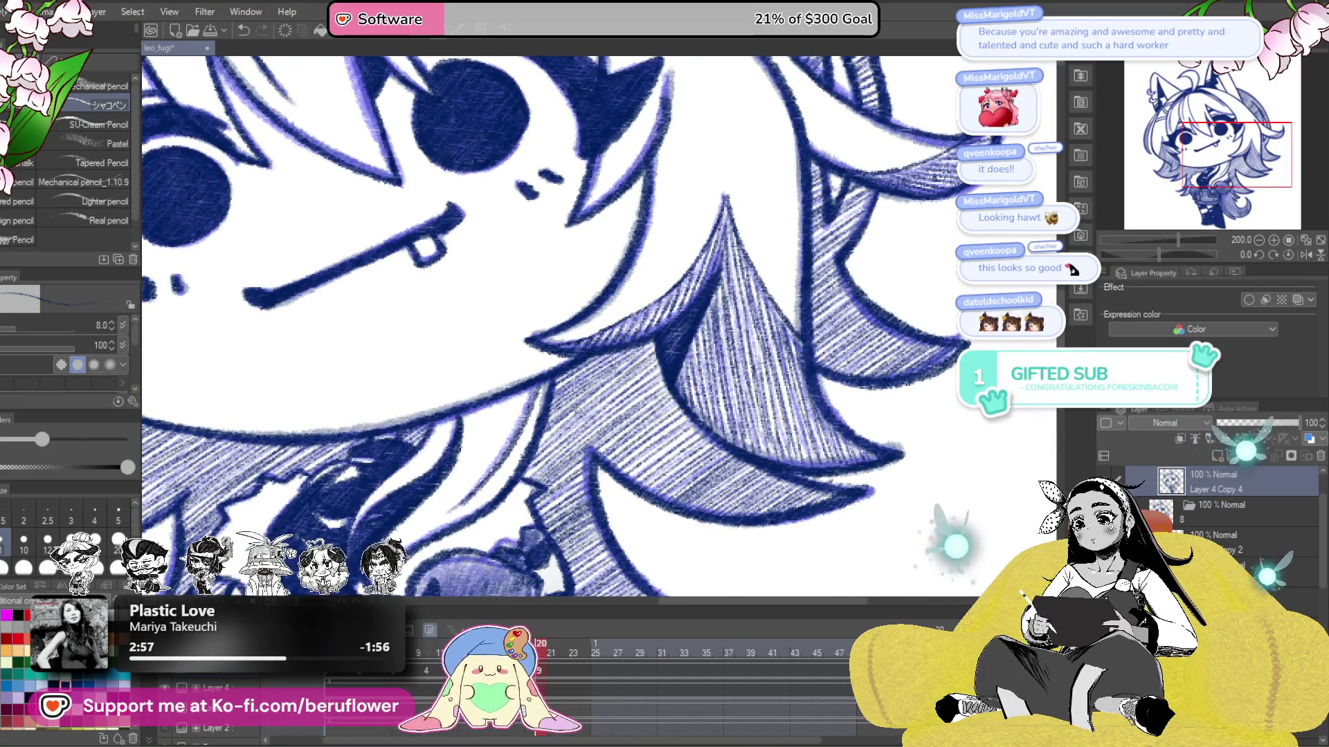
pyautogui.hotkey('ctrl', '0')
pyautogui.scroll(3, 842, 534)
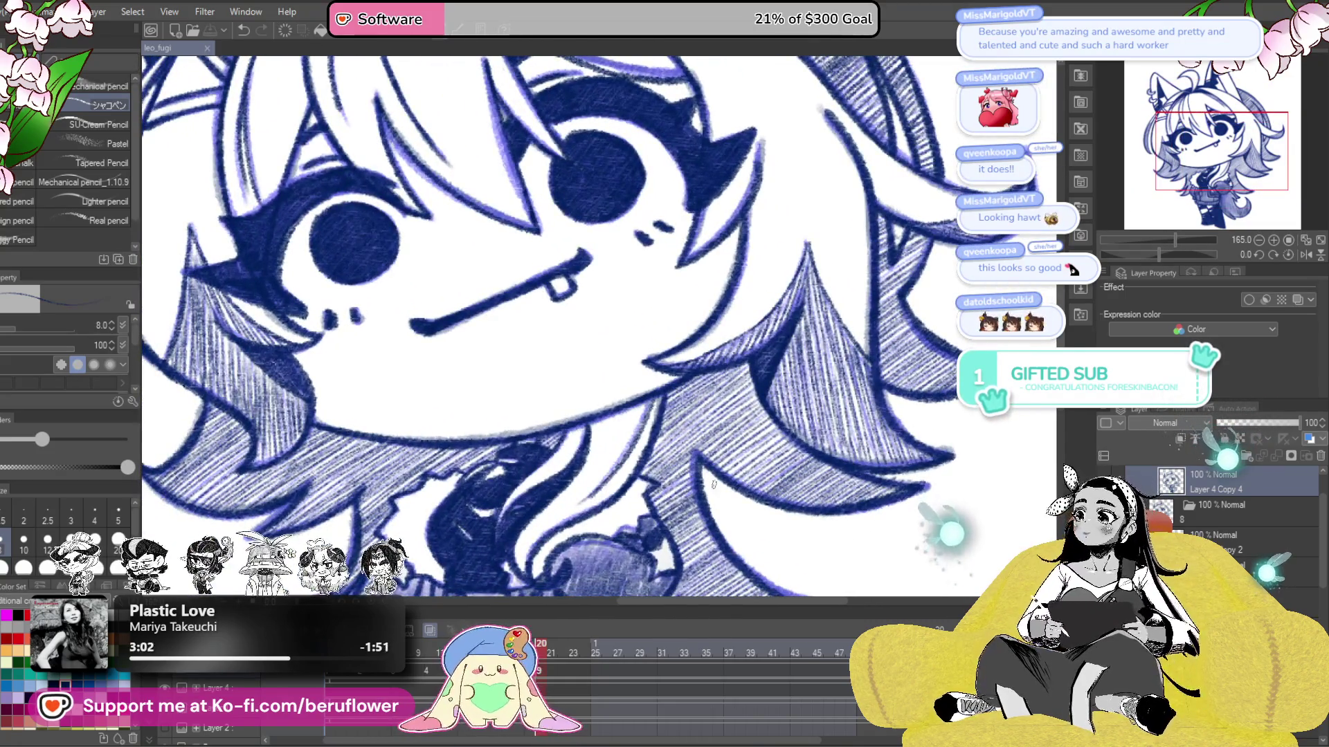
pyautogui.hotkey('ctrl', '0')
pyautogui.scroll(1, 701, 499)
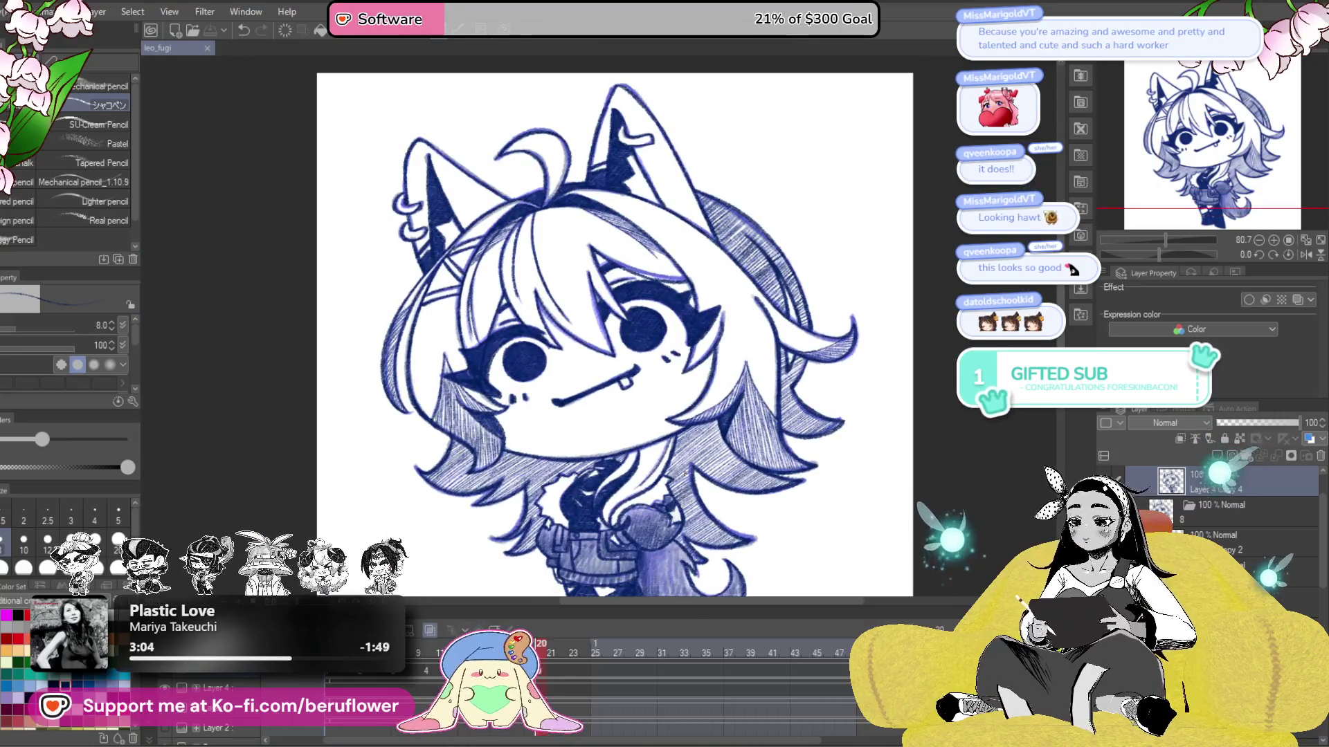
# - Scrub the playhead through frames 20–23 to preview the blink, settling on frame 22 at full strength
pyautogui.hotkey('ctrl', 'z')
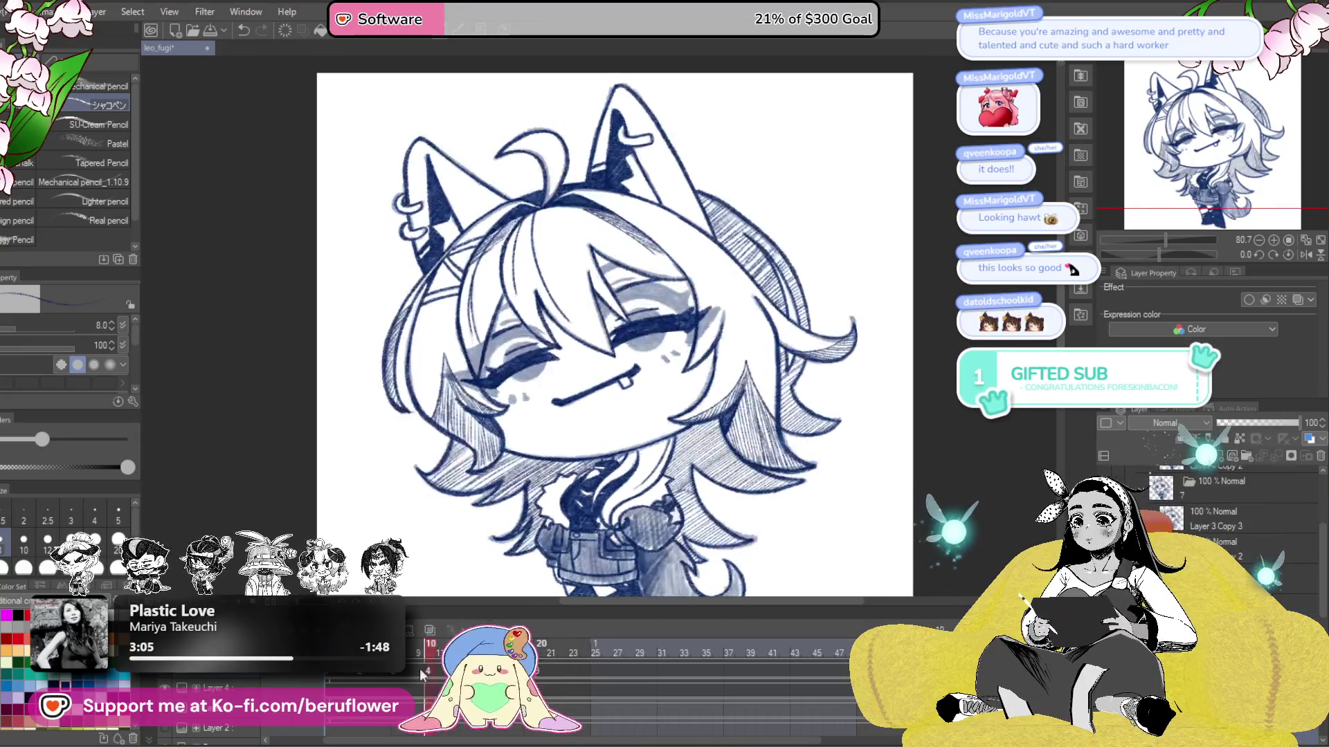
pyautogui.click(575, 654)
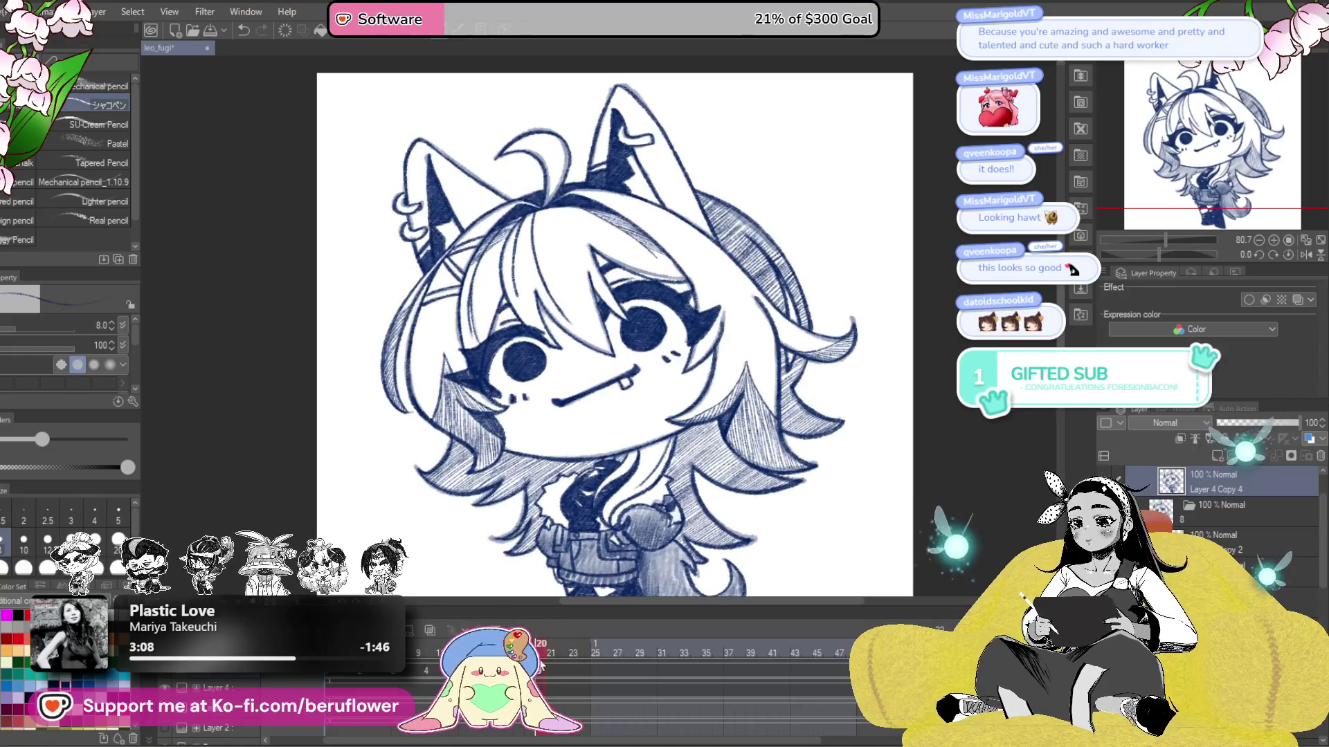
pyautogui.click(572, 656)
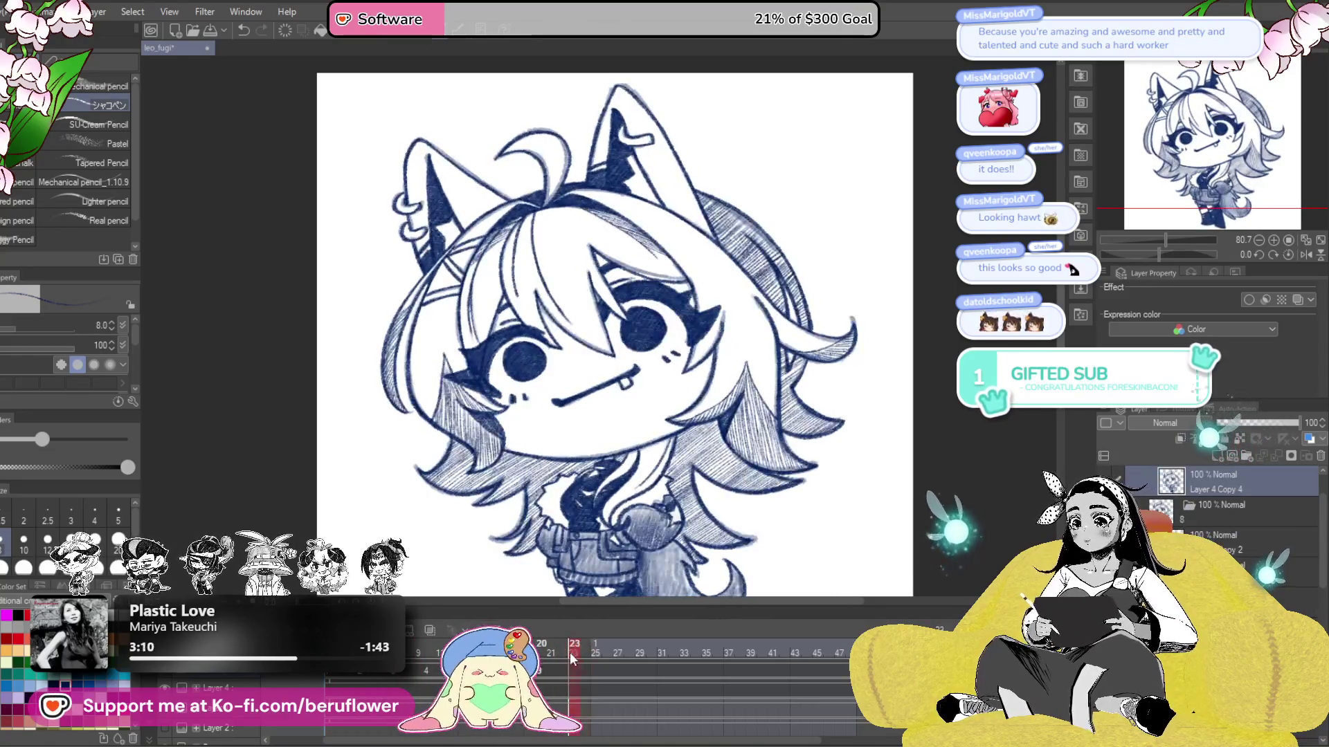
pyautogui.moveTo(562, 654); pyautogui.dragTo(474, 654)
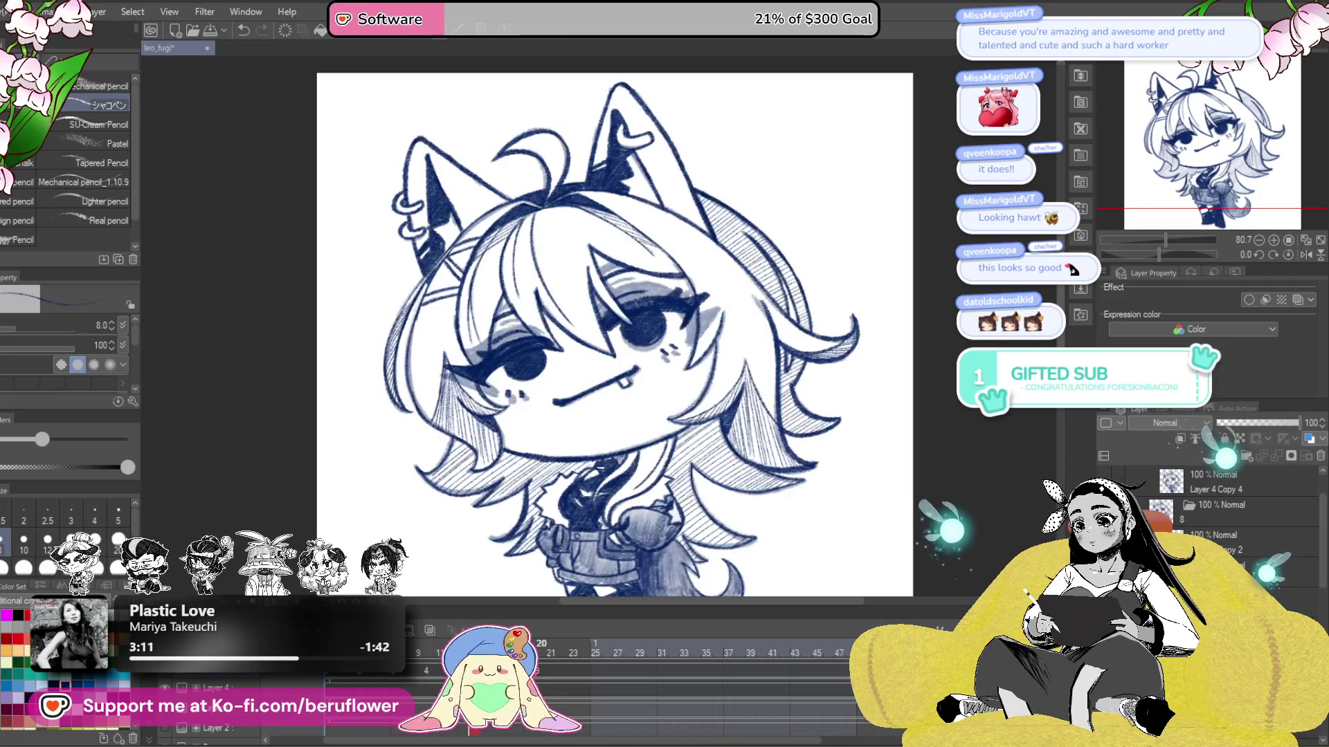
pyautogui.click(541, 679)
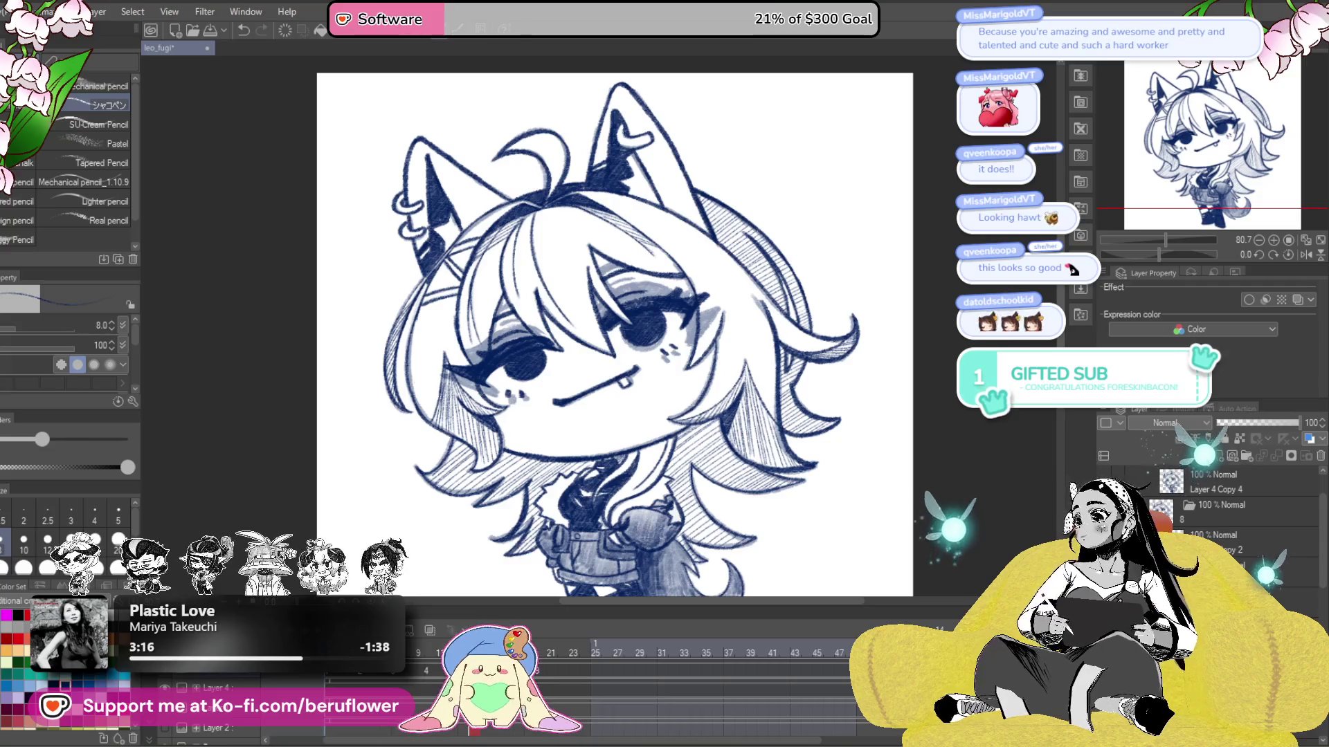
pyautogui.click(552, 650)
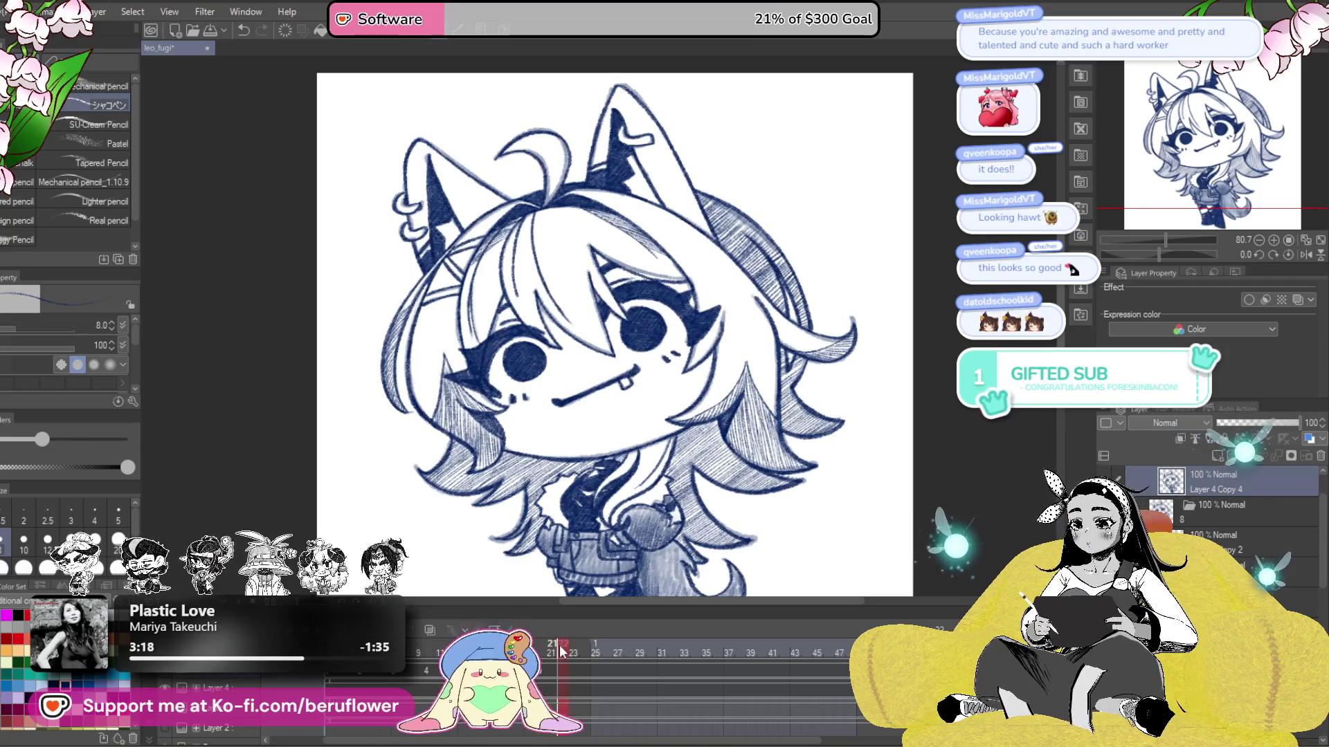
pyautogui.click(564, 650)
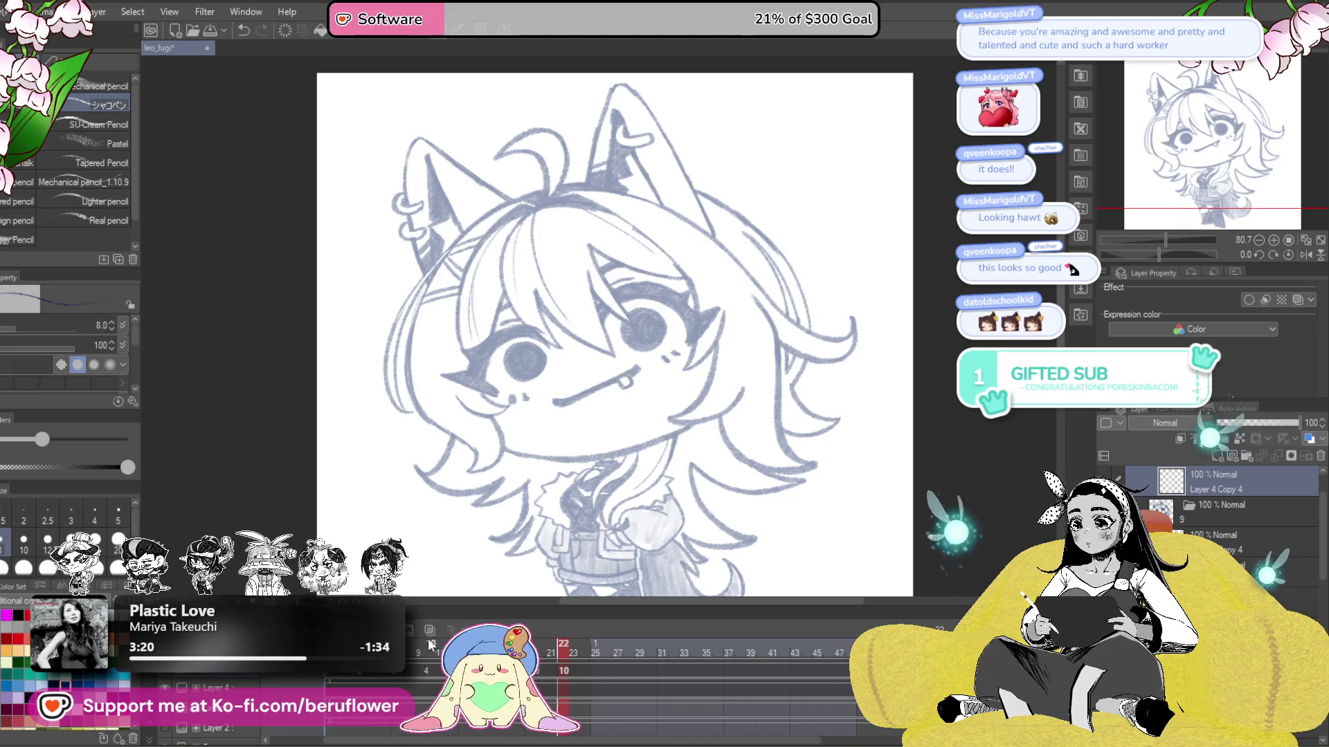
pyautogui.click(429, 630)
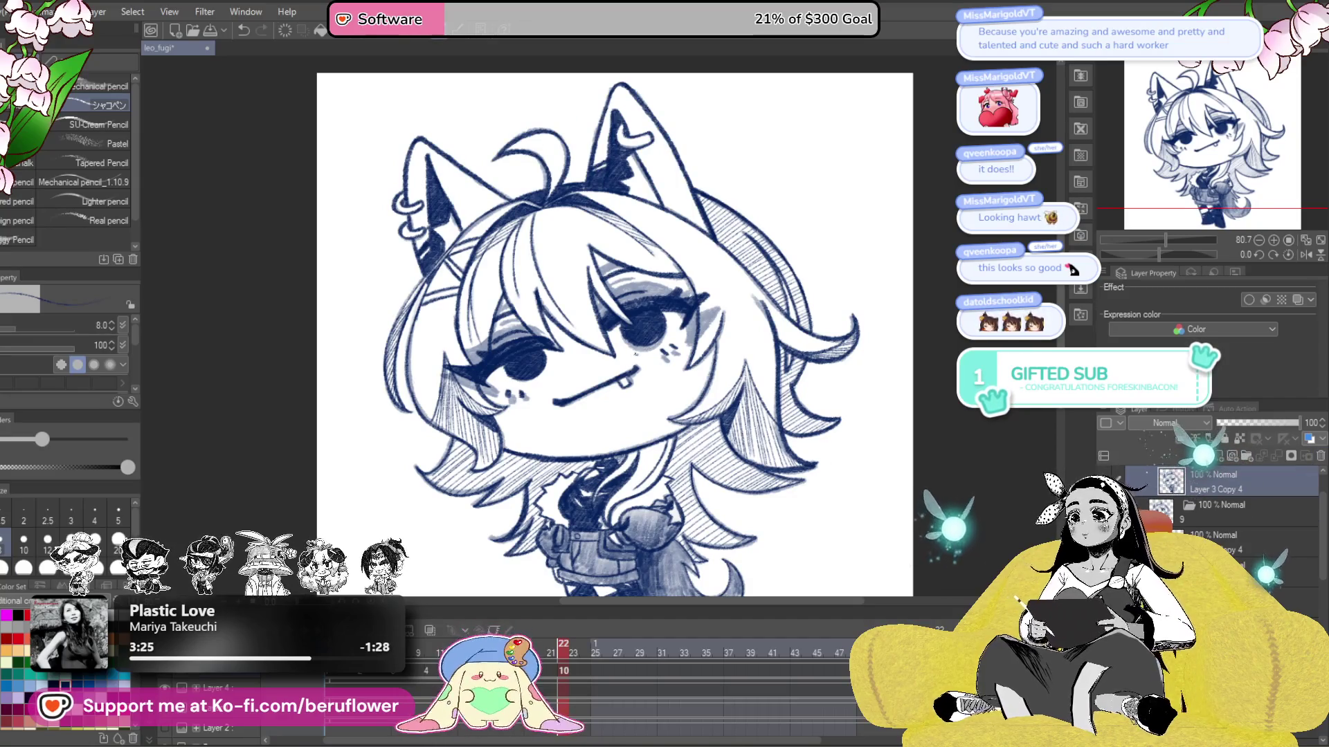
# - Zoom in on frame 22's eye and lighten the dark pupil fill and eyelid lines
pyautogui.scroll(4, 648, 354)
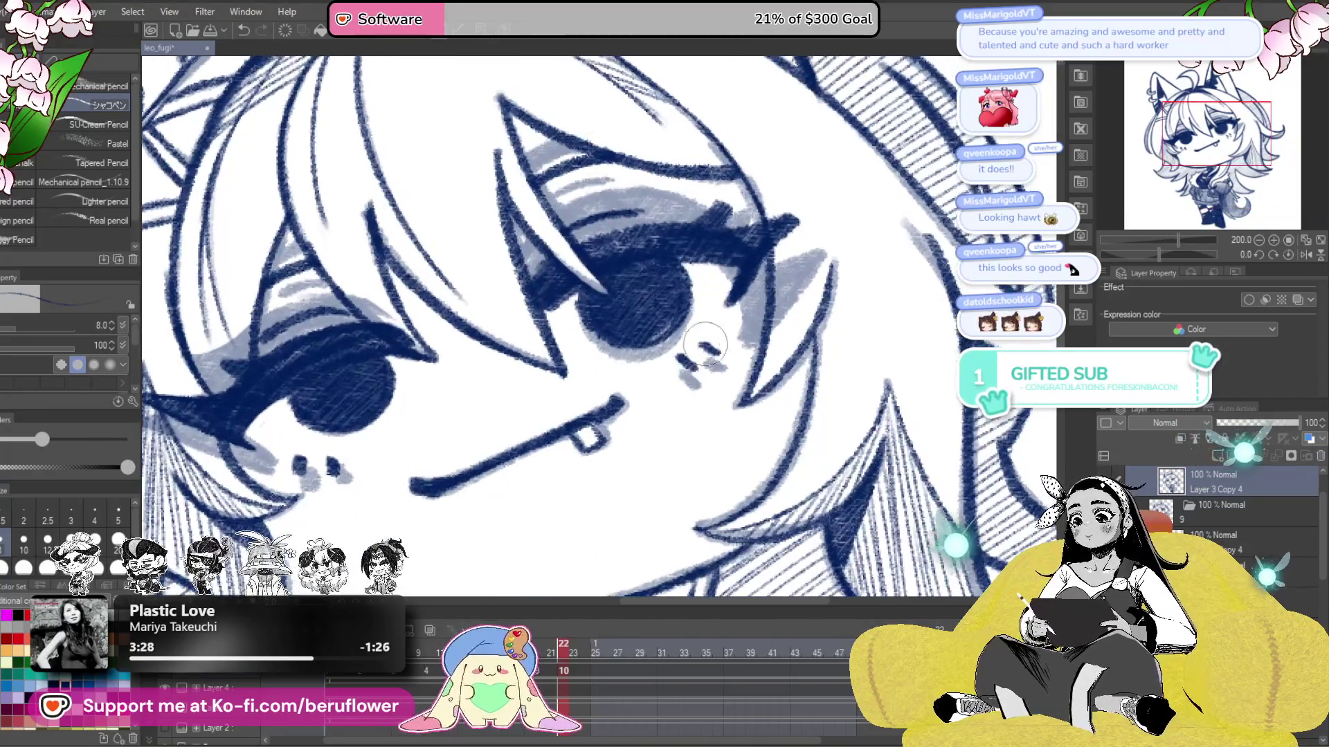
pyautogui.moveTo(692, 343)
pyautogui.mouseDown()
pyautogui.moveTo(604, 234)
pyautogui.moveTo(718, 266)
pyautogui.moveTo(793, 232)
pyautogui.mouseUp()
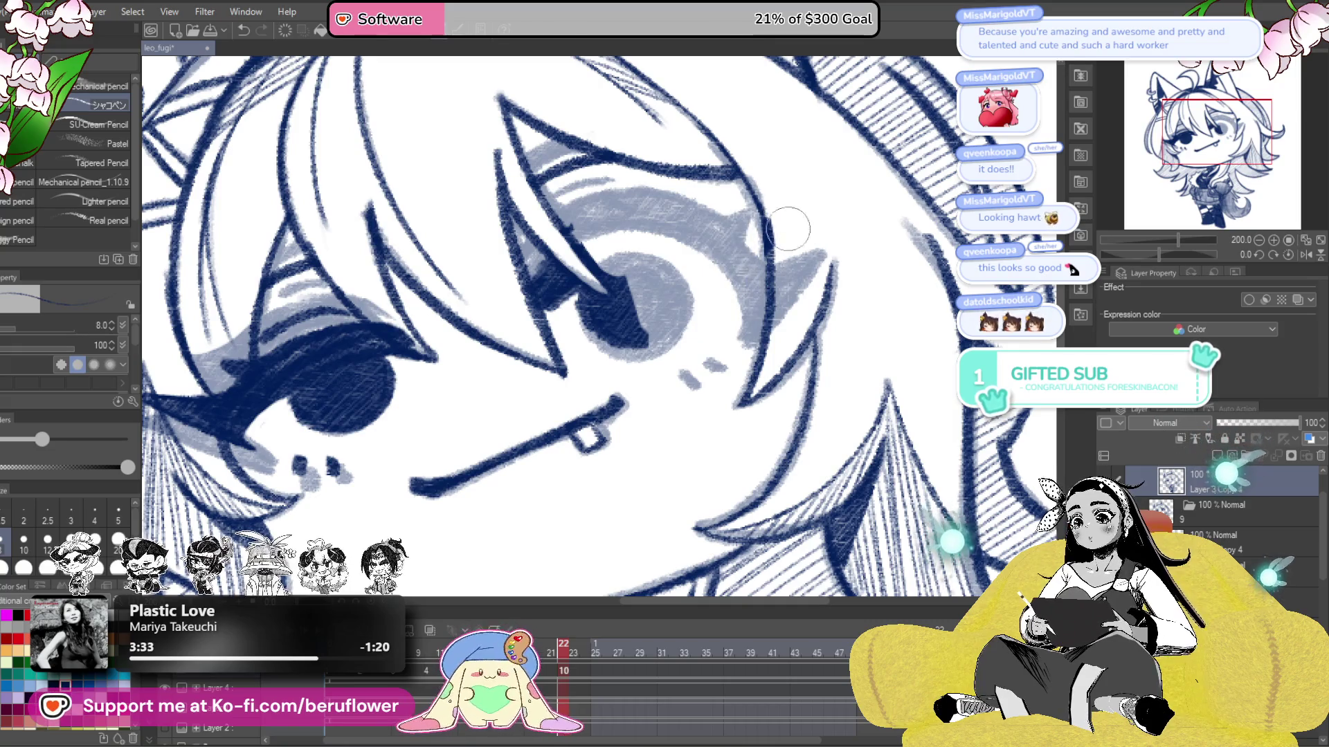
pyautogui.moveTo(727, 231); pyautogui.dragTo(775, 291)
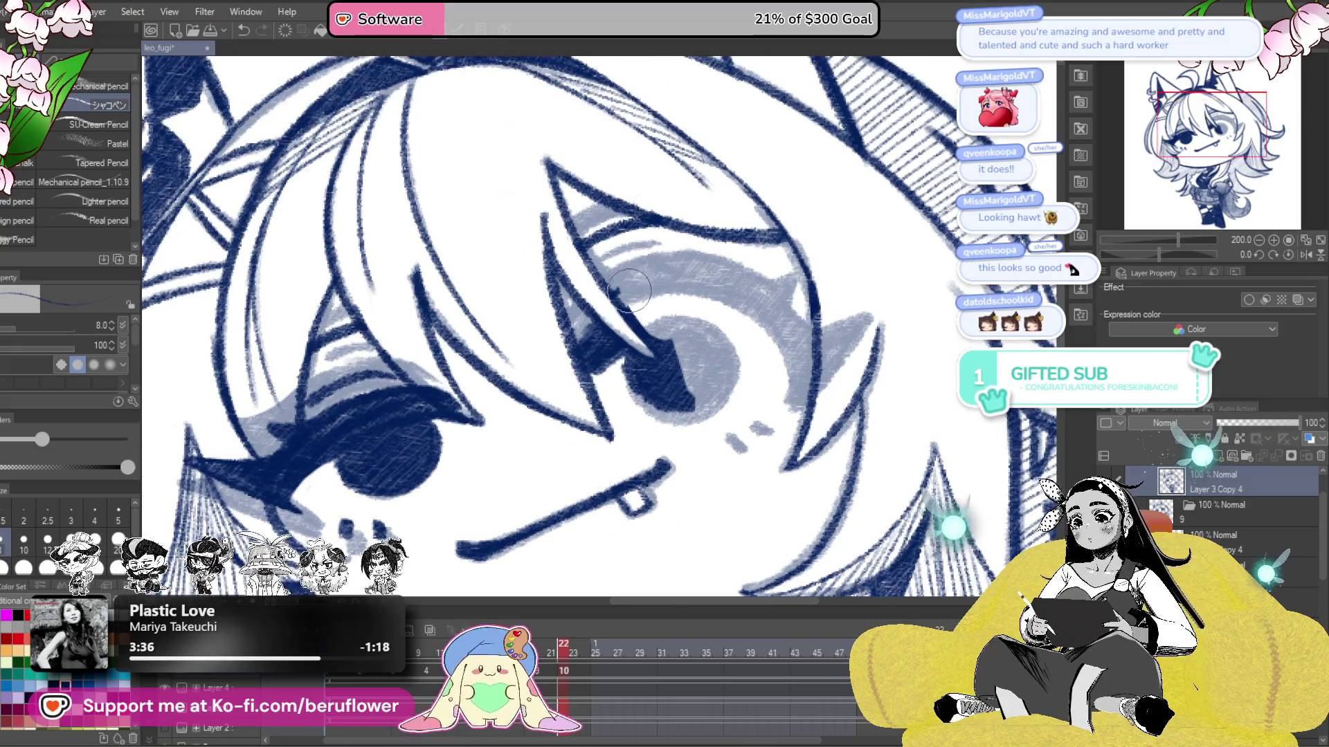
pyautogui.moveTo(693, 374)
pyautogui.mouseDown()
pyautogui.moveTo(599, 366)
pyautogui.moveTo(631, 380)
pyautogui.mouseUp()
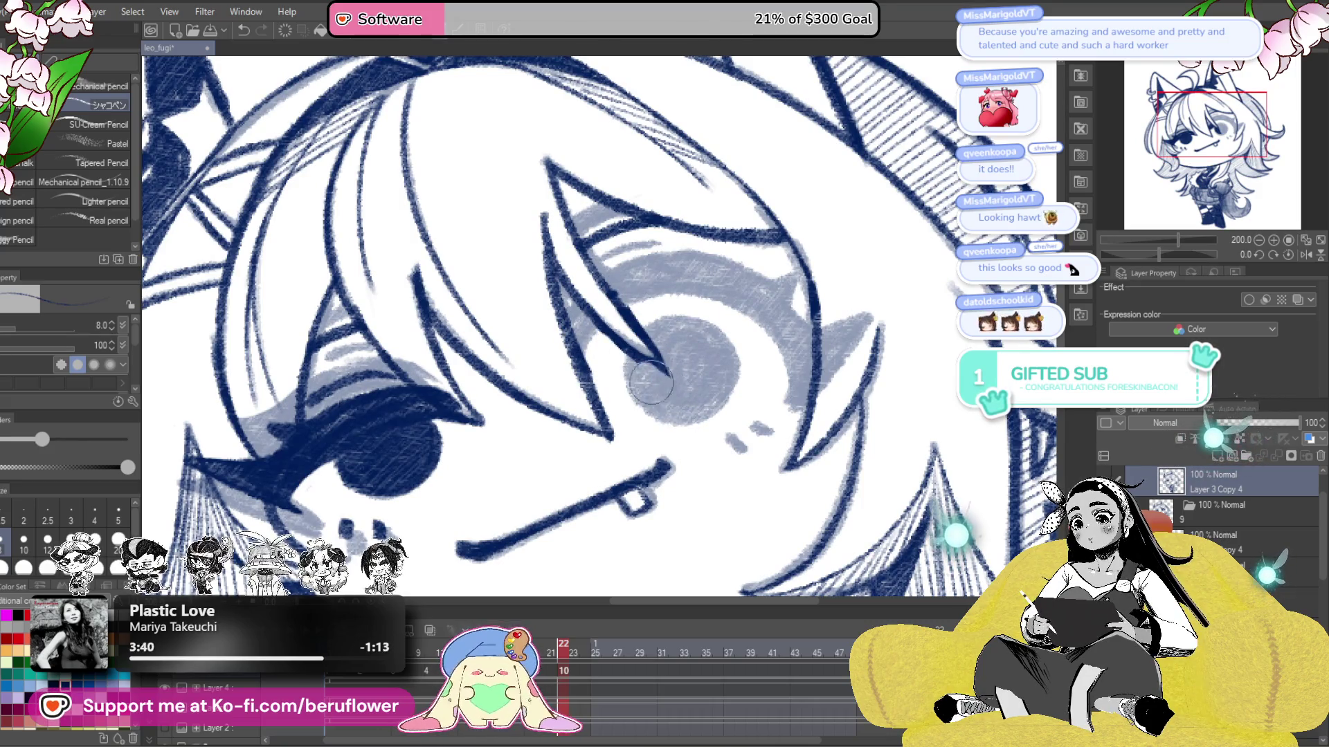
pyautogui.moveTo(636, 281); pyautogui.dragTo(726, 329)
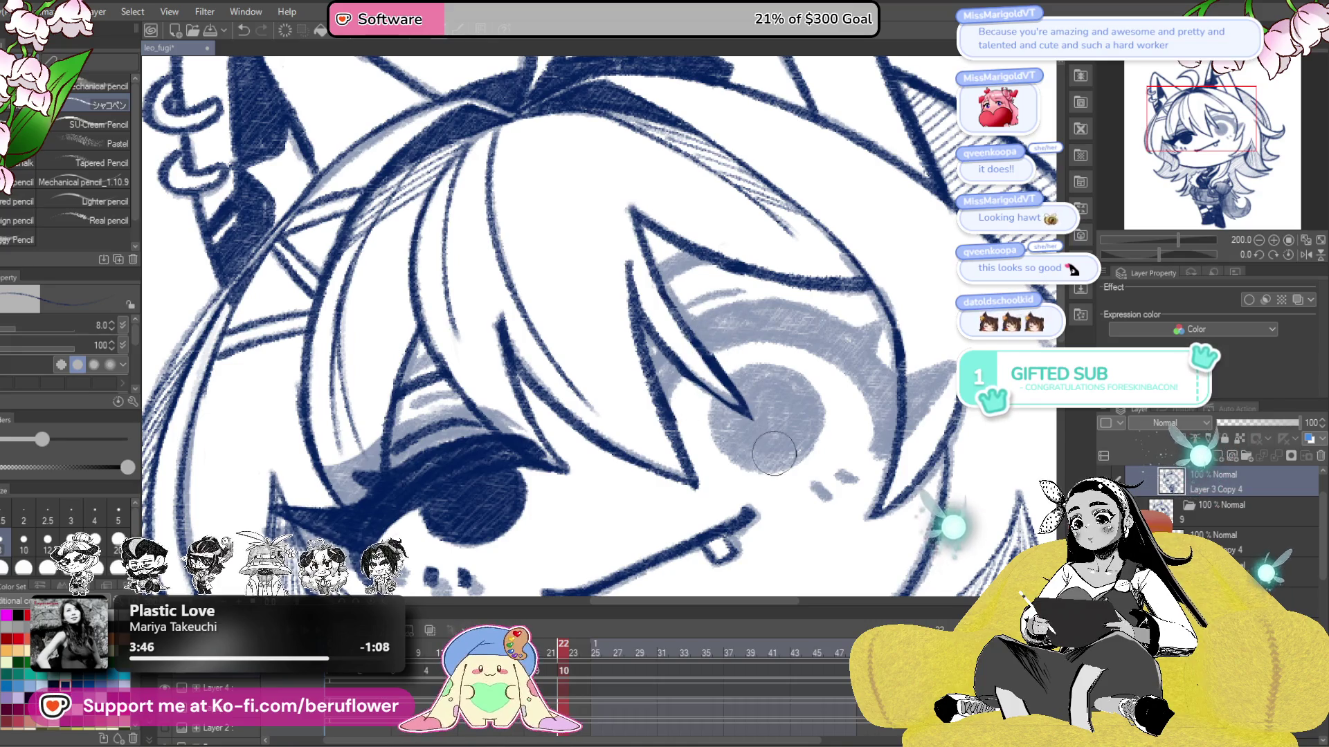
pyautogui.moveTo(774, 454); pyautogui.dragTo(770, 436)
pyautogui.moveTo(637, 298); pyautogui.dragTo(595, 284)
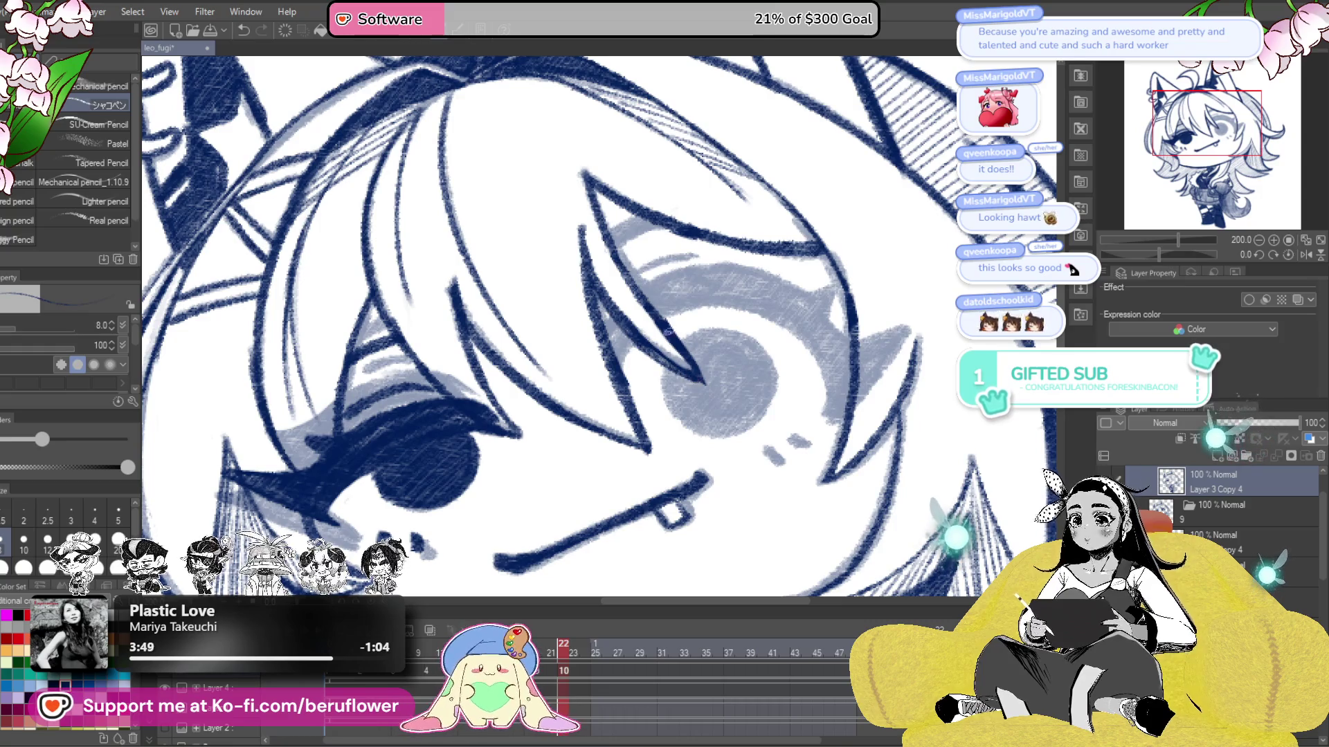
pyautogui.moveTo(596, 393); pyautogui.dragTo(776, 280)
pyautogui.moveTo(732, 382); pyautogui.dragTo(705, 422)
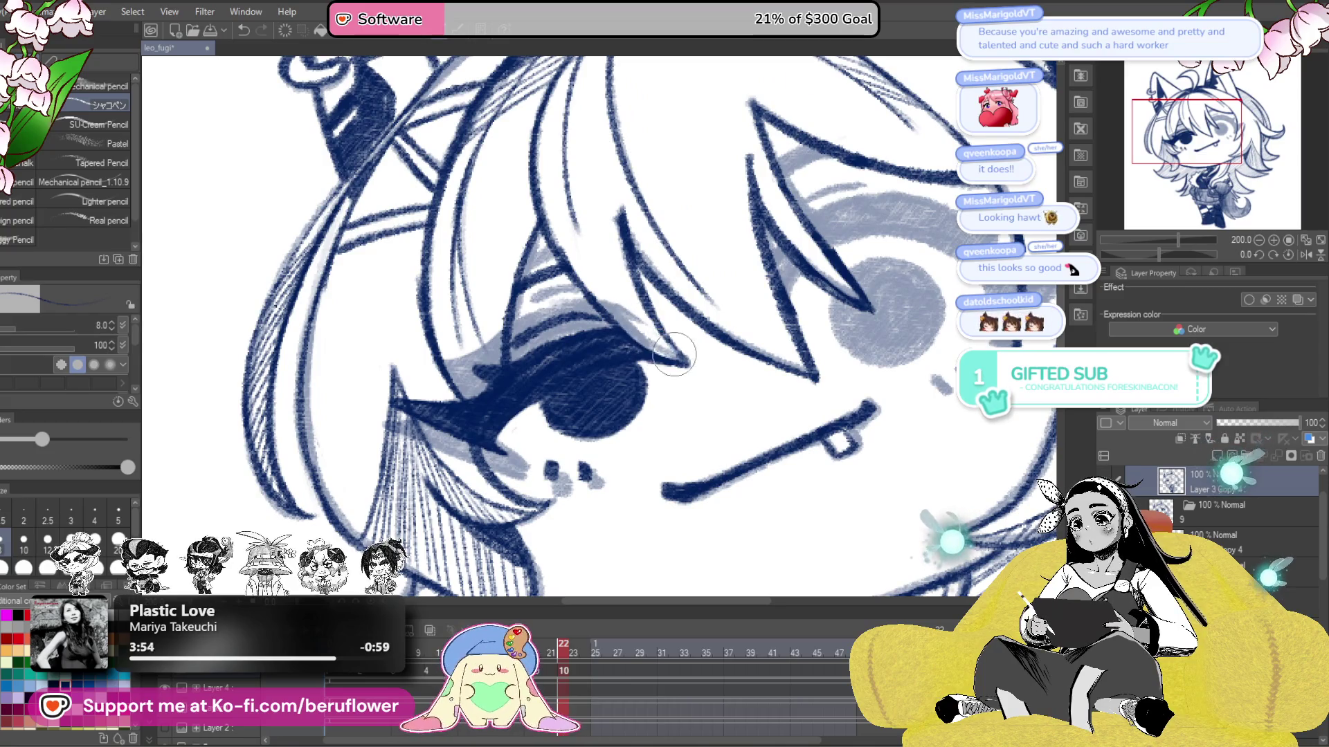
# - Paint light blue over the dark pupil, with a lighter highlight ring inside the eye
pyautogui.moveTo(675, 355); pyautogui.dragTo(731, 360)
pyautogui.moveTo(609, 350)
pyautogui.mouseDown()
pyautogui.moveTo(612, 443)
pyautogui.moveTo(620, 381)
pyautogui.moveTo(675, 416)
pyautogui.mouseUp()
pyautogui.moveTo(693, 318); pyautogui.dragTo(619, 429)
pyautogui.moveTo(631, 296); pyautogui.dragTo(631, 333)
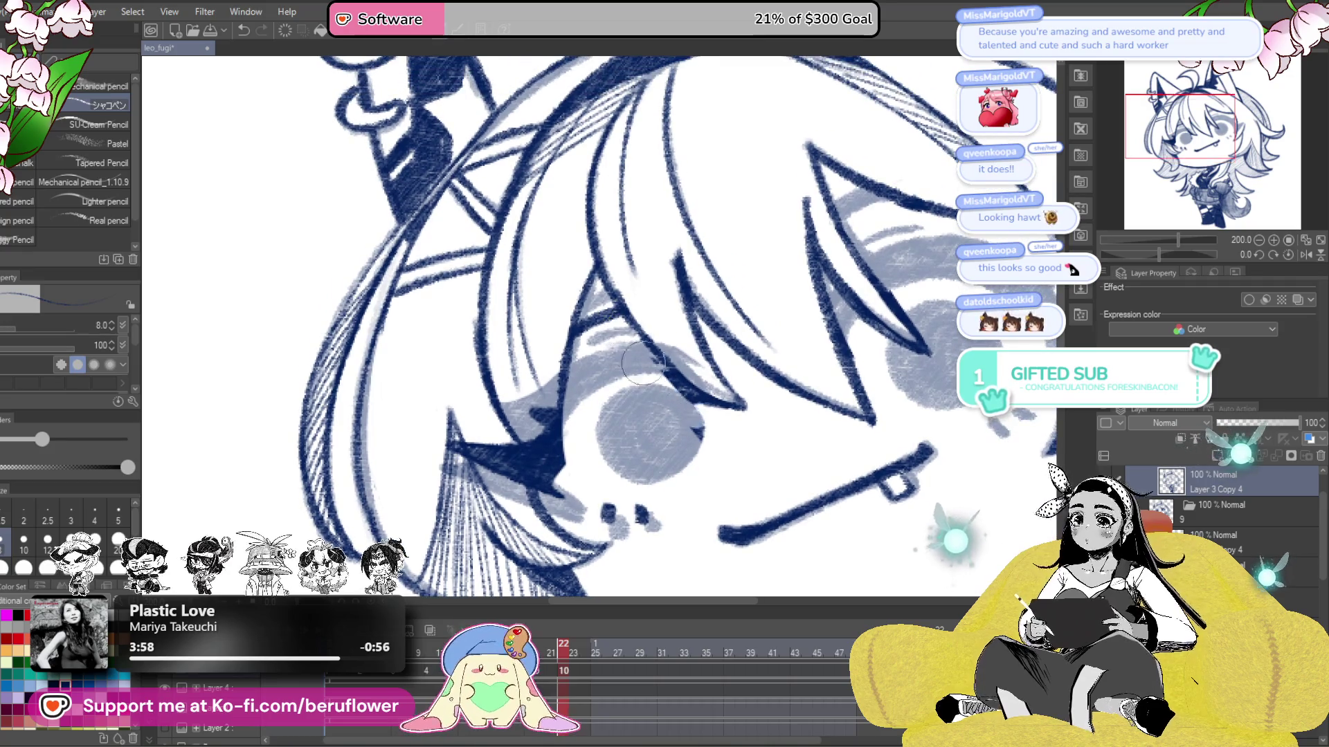
pyautogui.moveTo(685, 428)
pyautogui.mouseDown()
pyautogui.moveTo(675, 408)
pyautogui.moveTo(616, 443)
pyautogui.mouseUp()
pyautogui.moveTo(643, 391); pyautogui.dragTo(582, 429)
pyautogui.moveTo(481, 441); pyautogui.dragTo(539, 449)
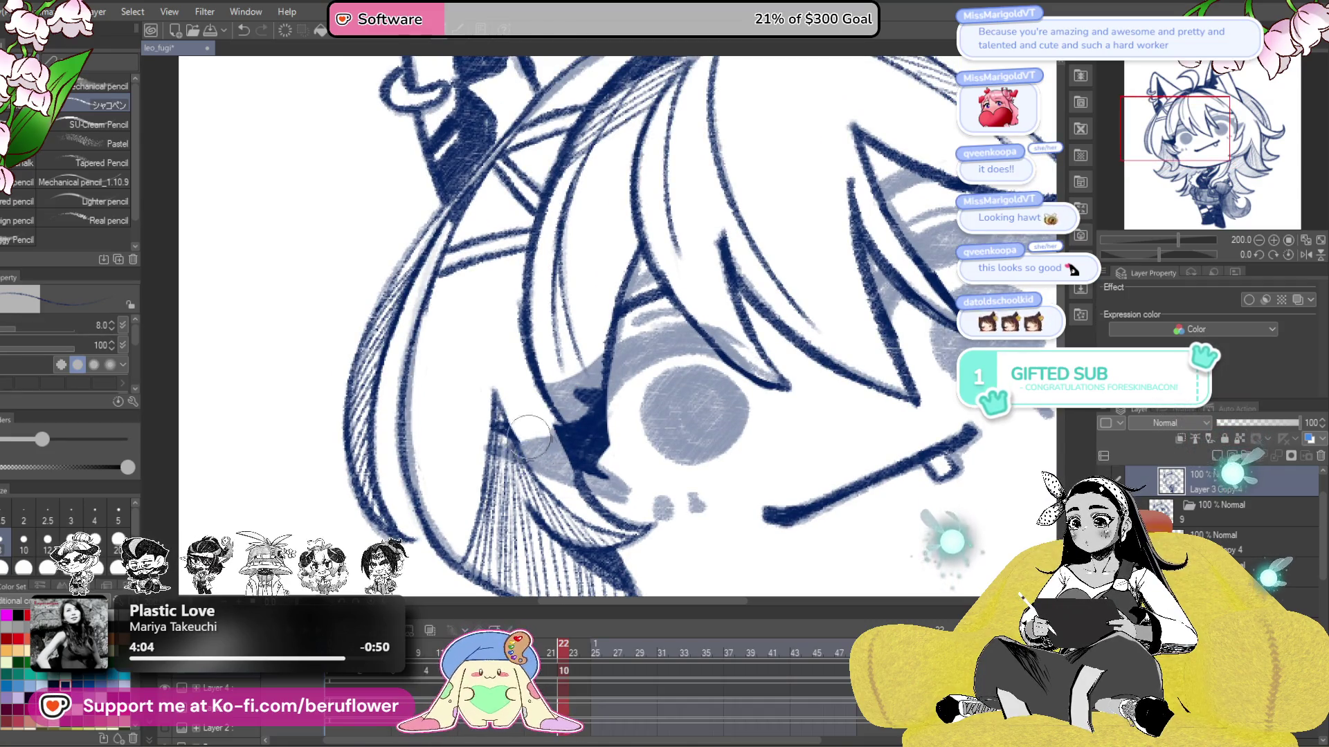
# - Zoom to 400% on the outer eye corner and rotate the canvas to a drawing angle
pyautogui.moveTo(509, 388); pyautogui.dragTo(534, 304)
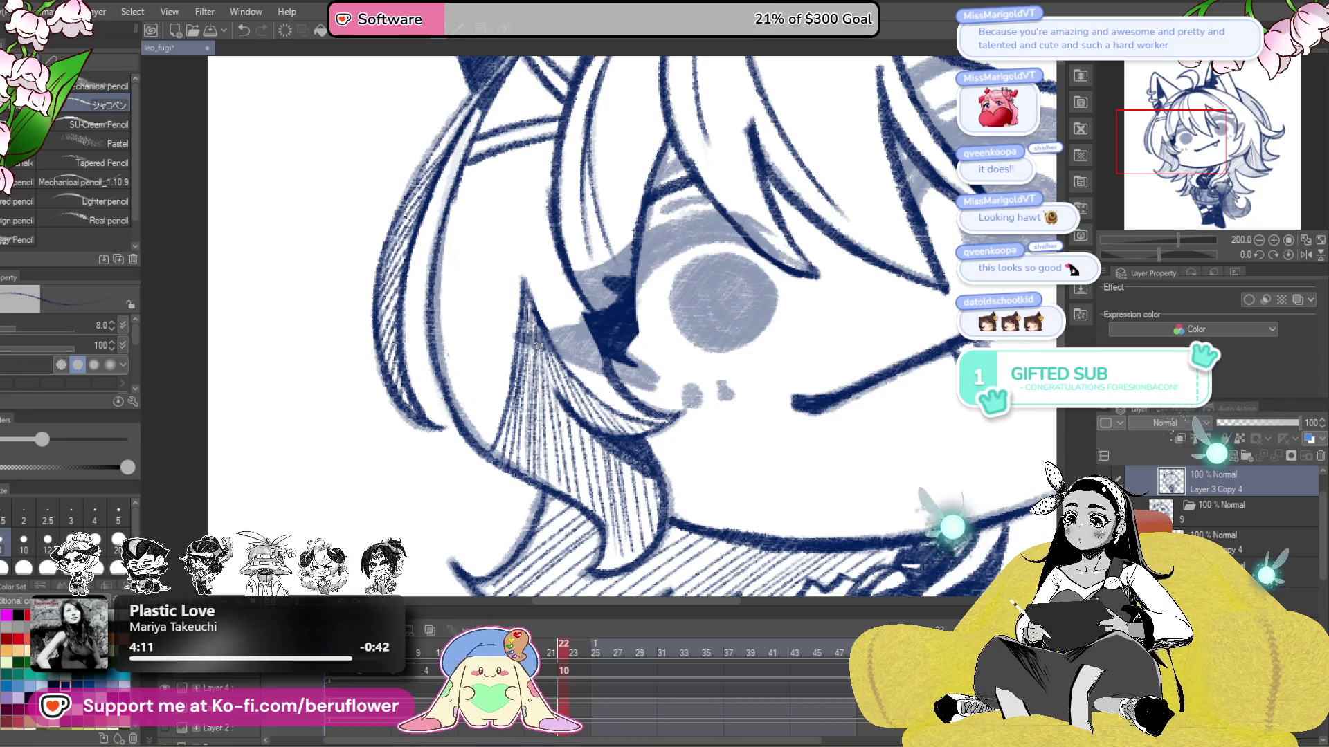
pyautogui.moveTo(709, 309); pyautogui.dragTo(688, 414)
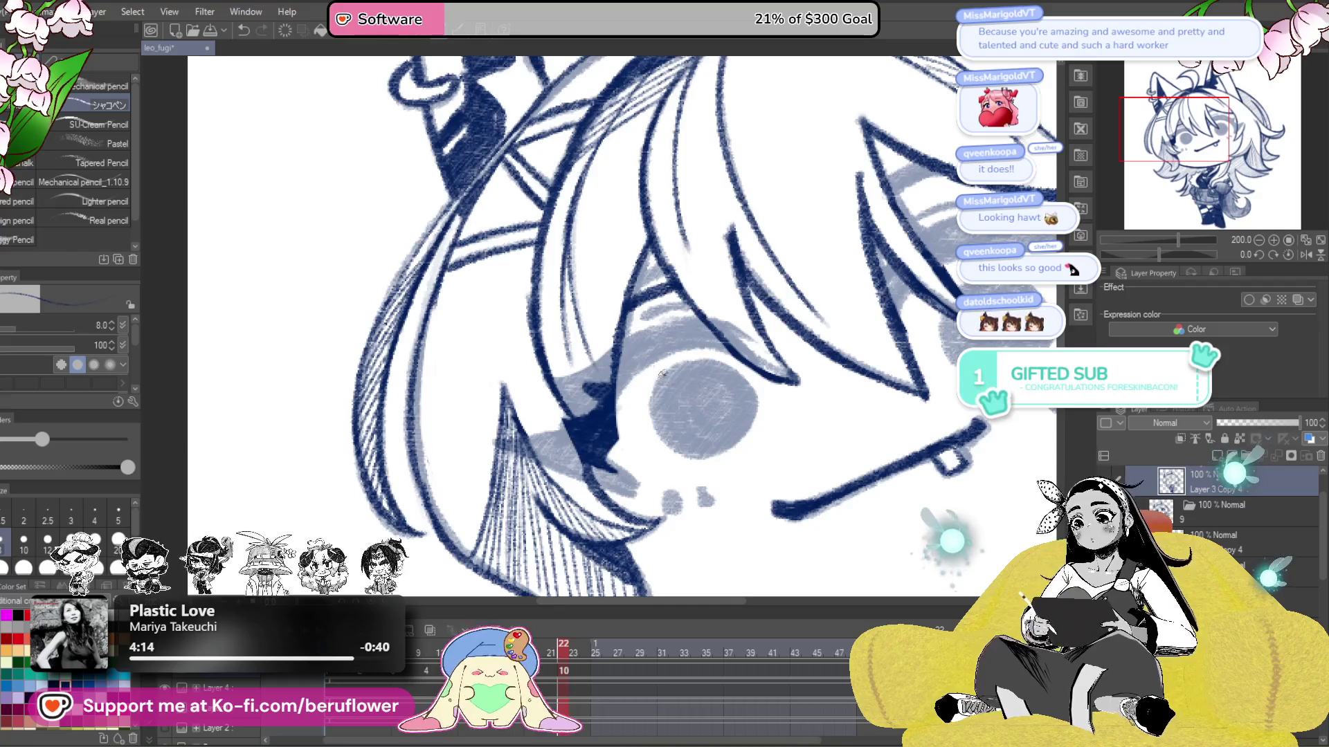
pyautogui.moveTo(617, 444); pyautogui.dragTo(612, 435)
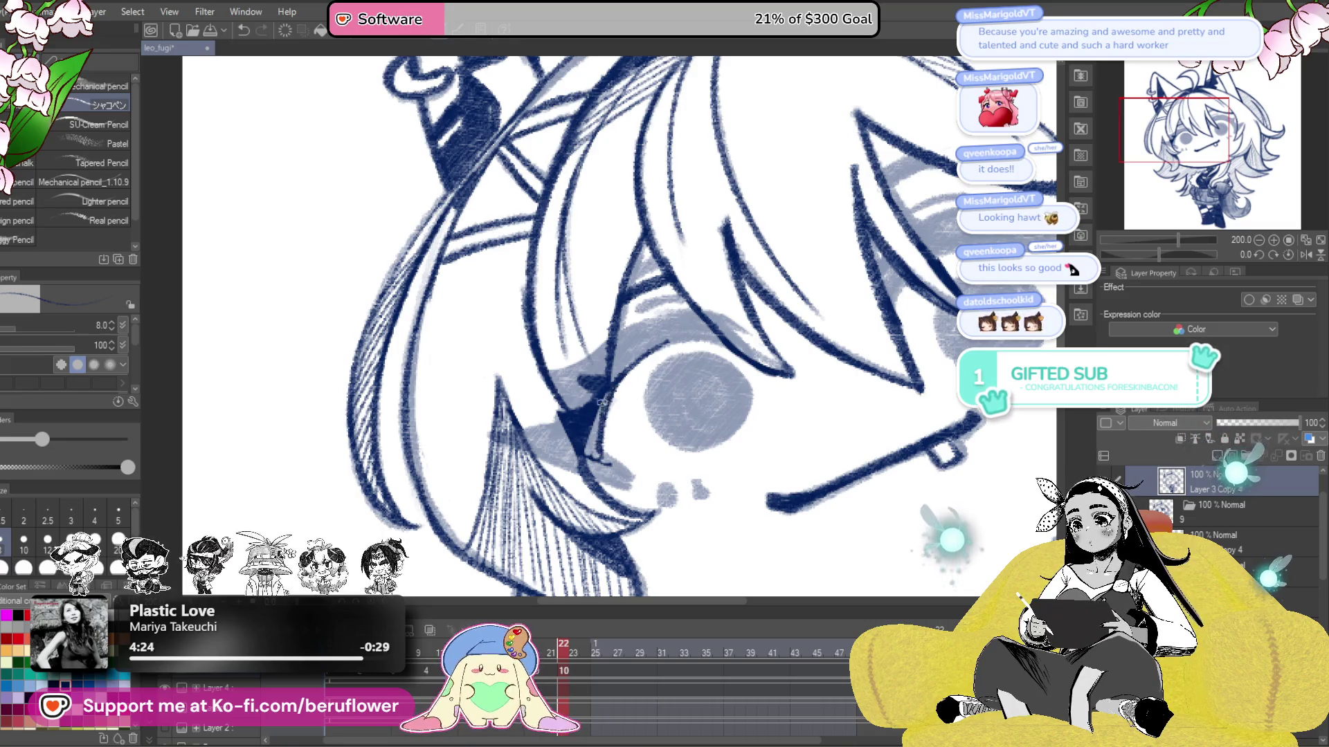
pyautogui.moveTo(587, 441); pyautogui.dragTo(500, 434)
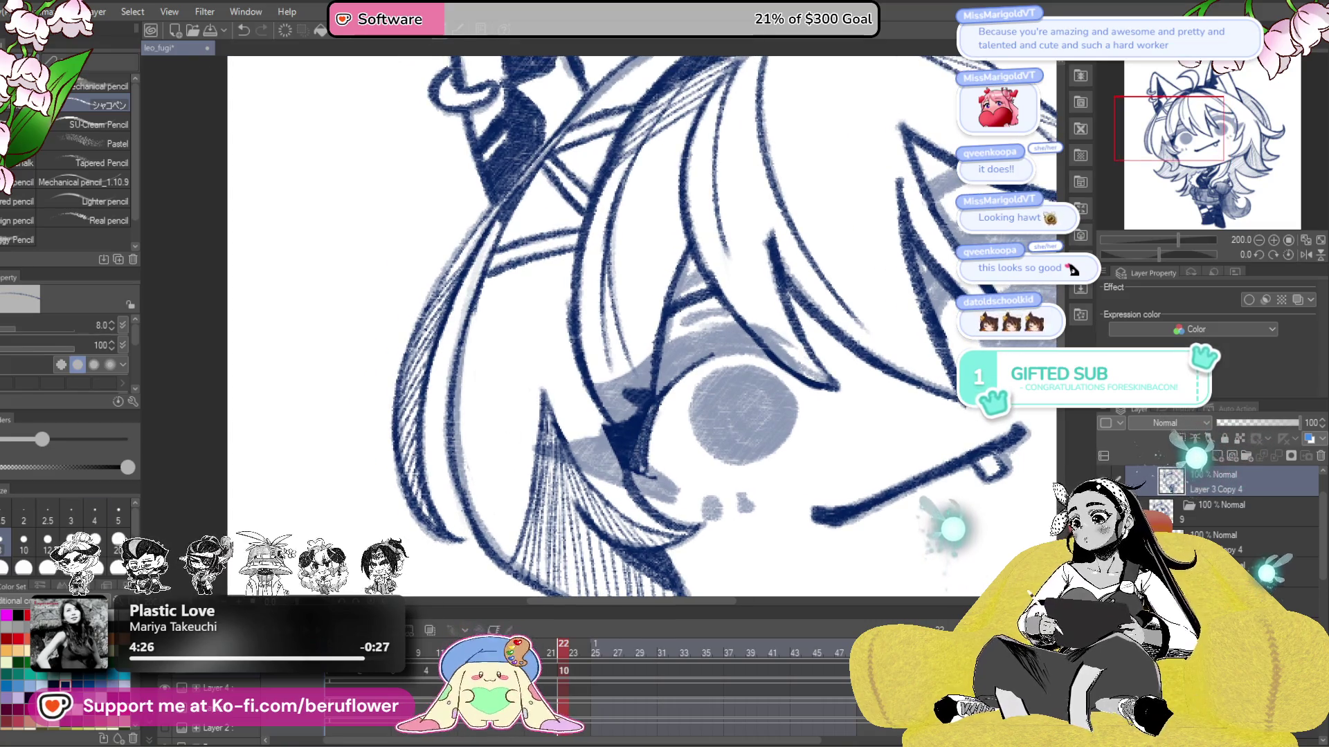
pyautogui.moveTo(377, 427); pyautogui.dragTo(361, 450)
pyautogui.scroll(2, 613, 443)
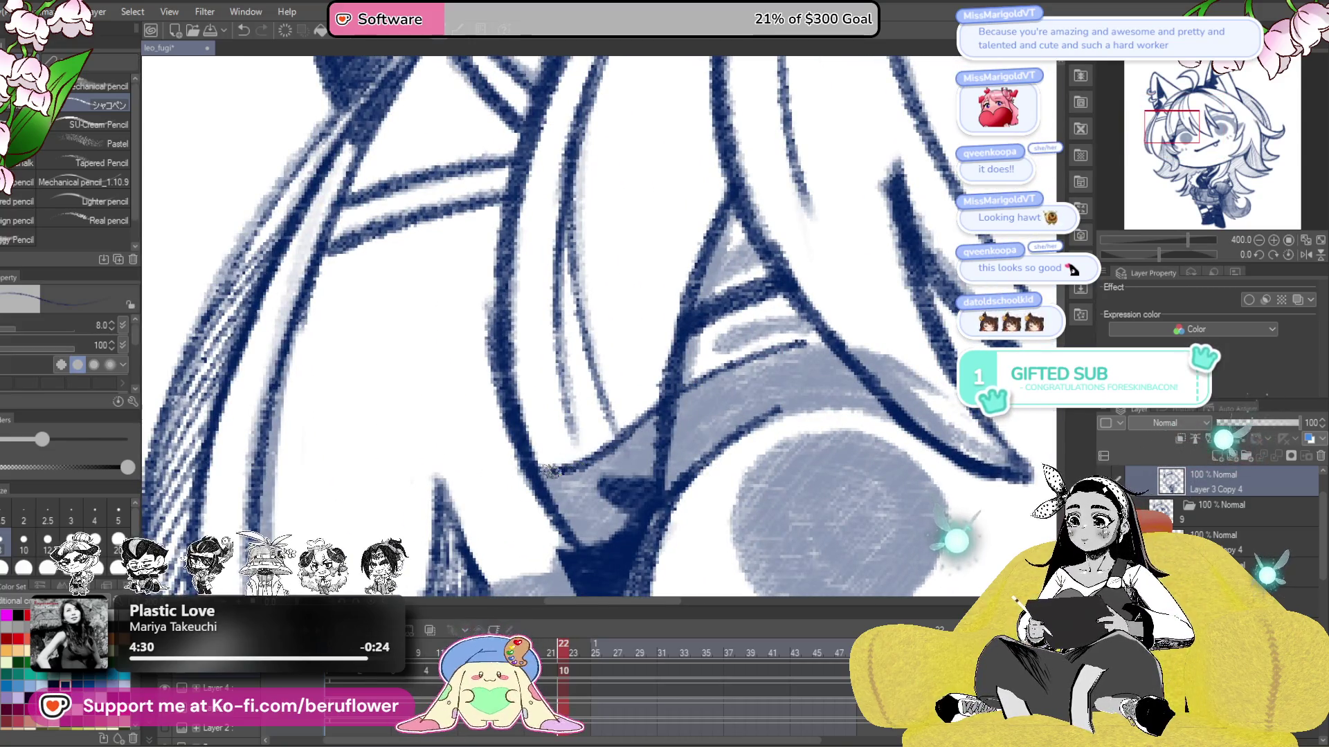
pyautogui.moveTo(513, 453); pyautogui.dragTo(482, 297)
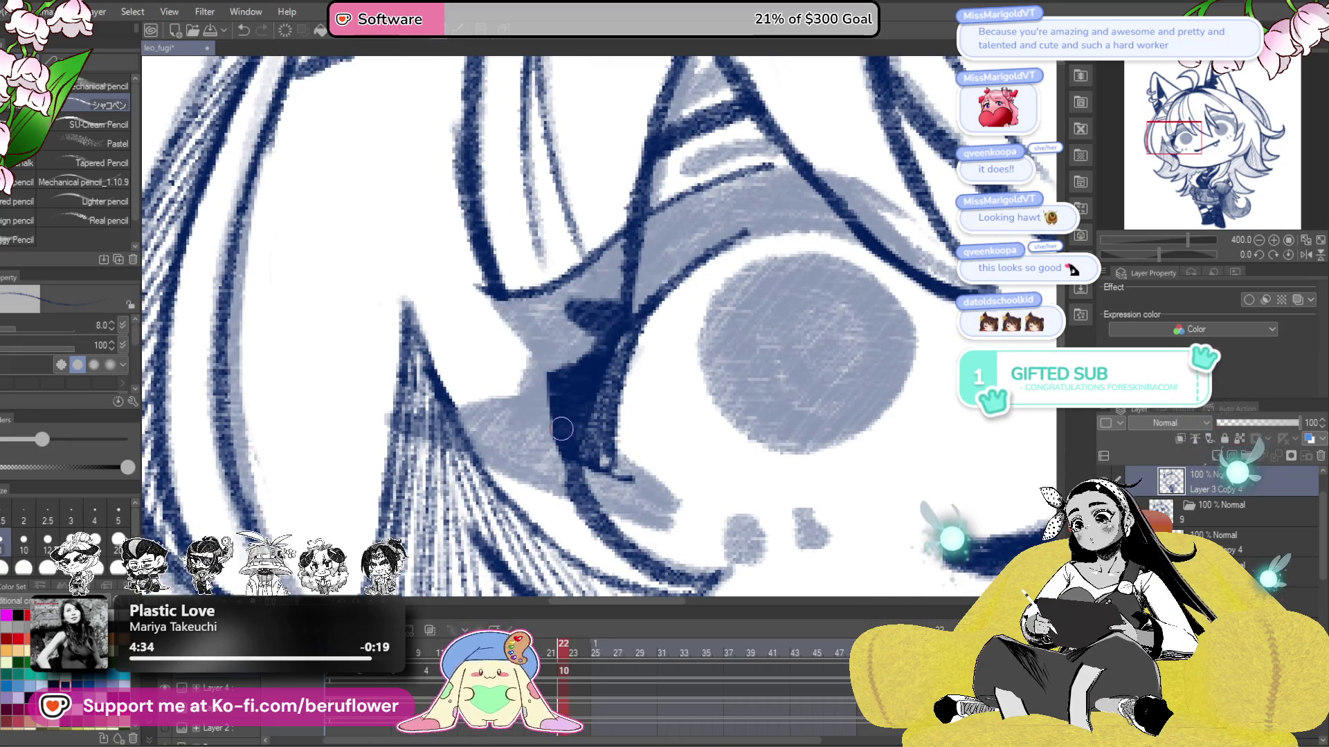
pyautogui.moveTo(674, 250); pyautogui.dragTo(685, 289)
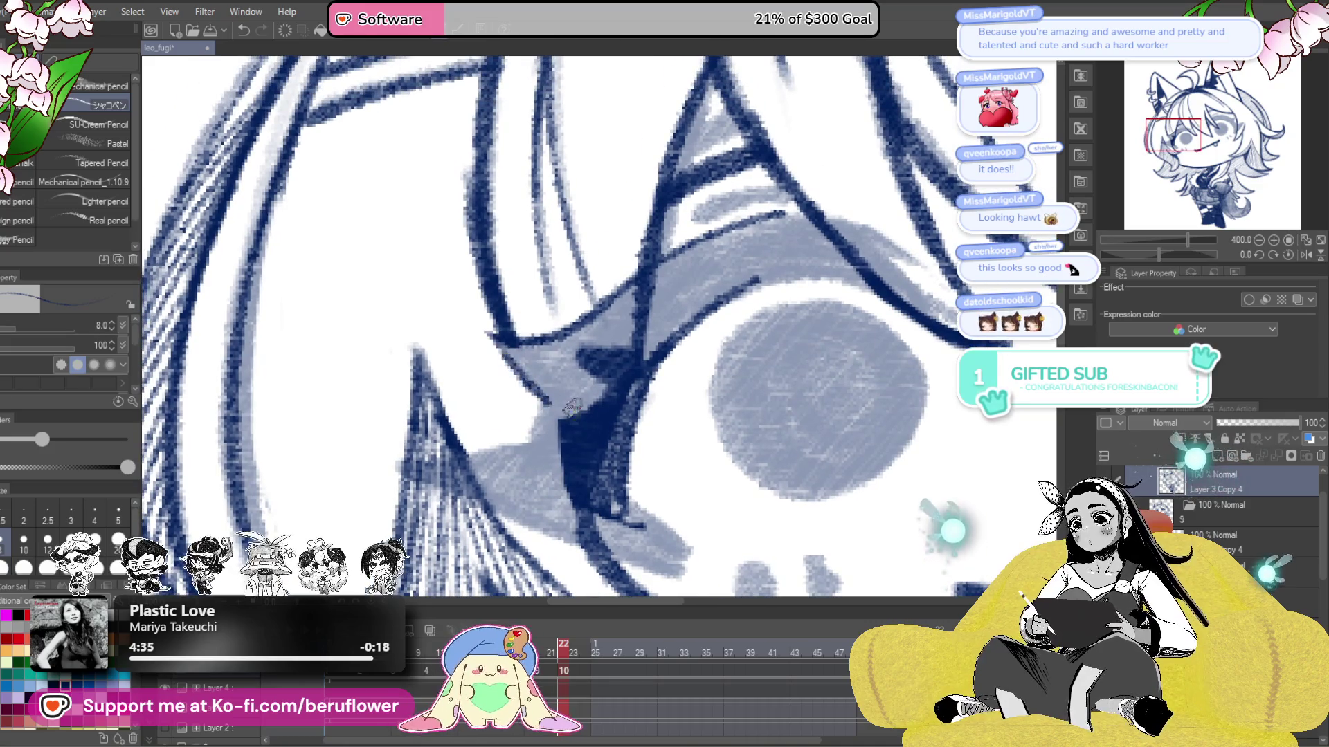
pyautogui.moveTo(571, 408); pyautogui.dragTo(580, 358)
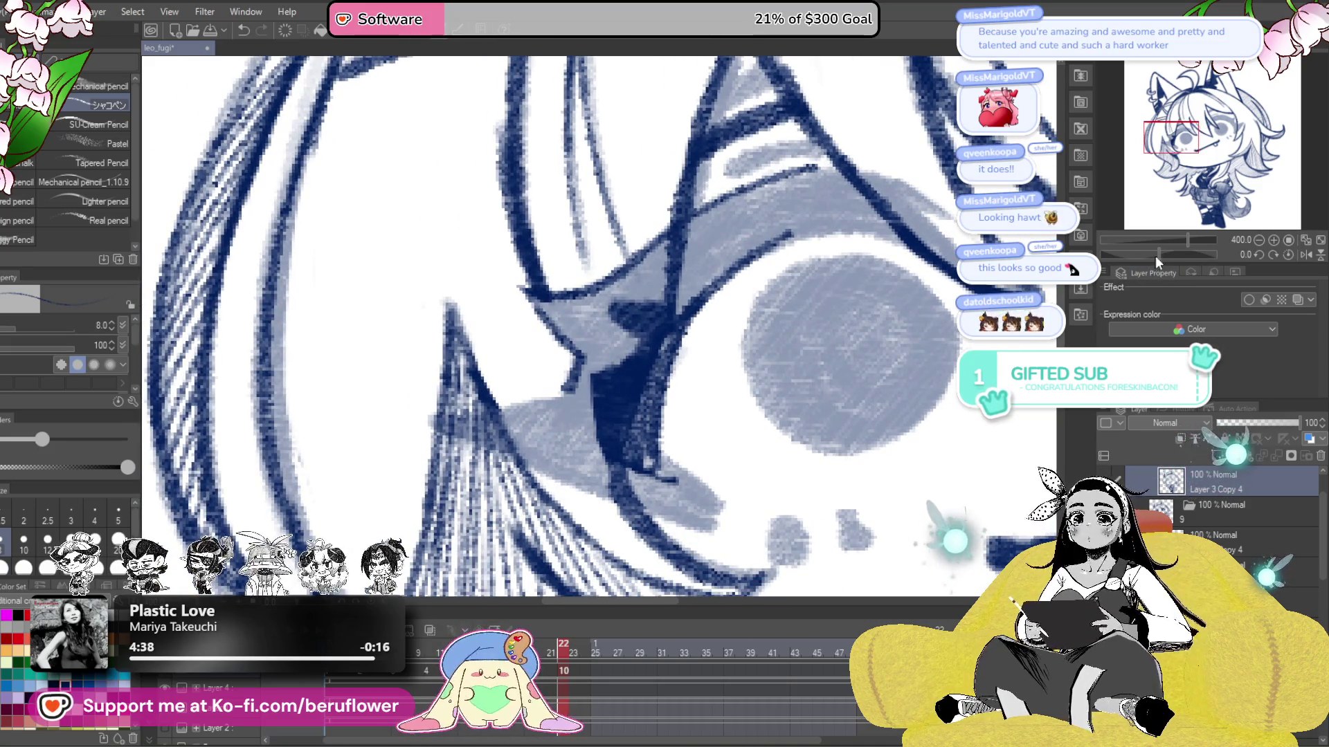
pyautogui.moveTo(1156, 256); pyautogui.dragTo(1136, 255)
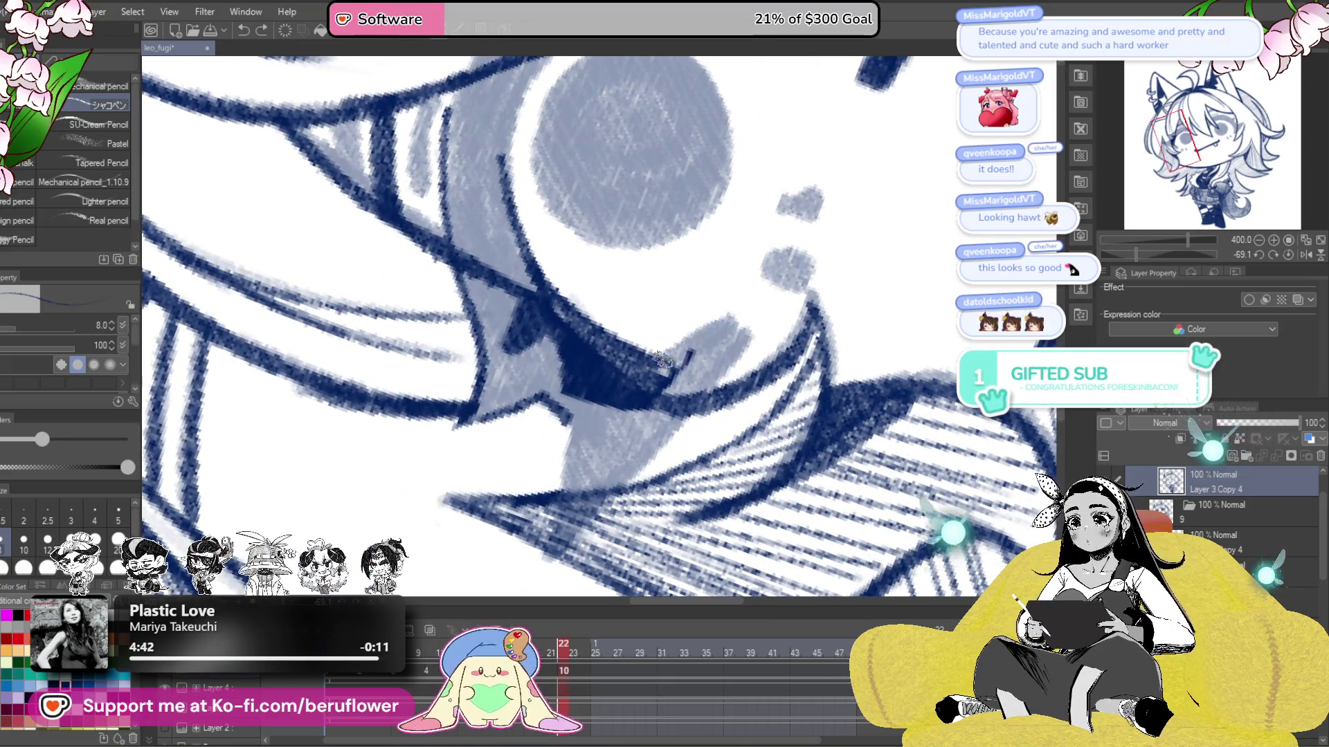
# - Ink dark navy strokes down the outer eye corner, undoing the last one
pyautogui.moveTo(741, 320)
pyautogui.mouseDown()
pyautogui.moveTo(685, 405)
pyautogui.moveTo(730, 346)
pyautogui.mouseUp()
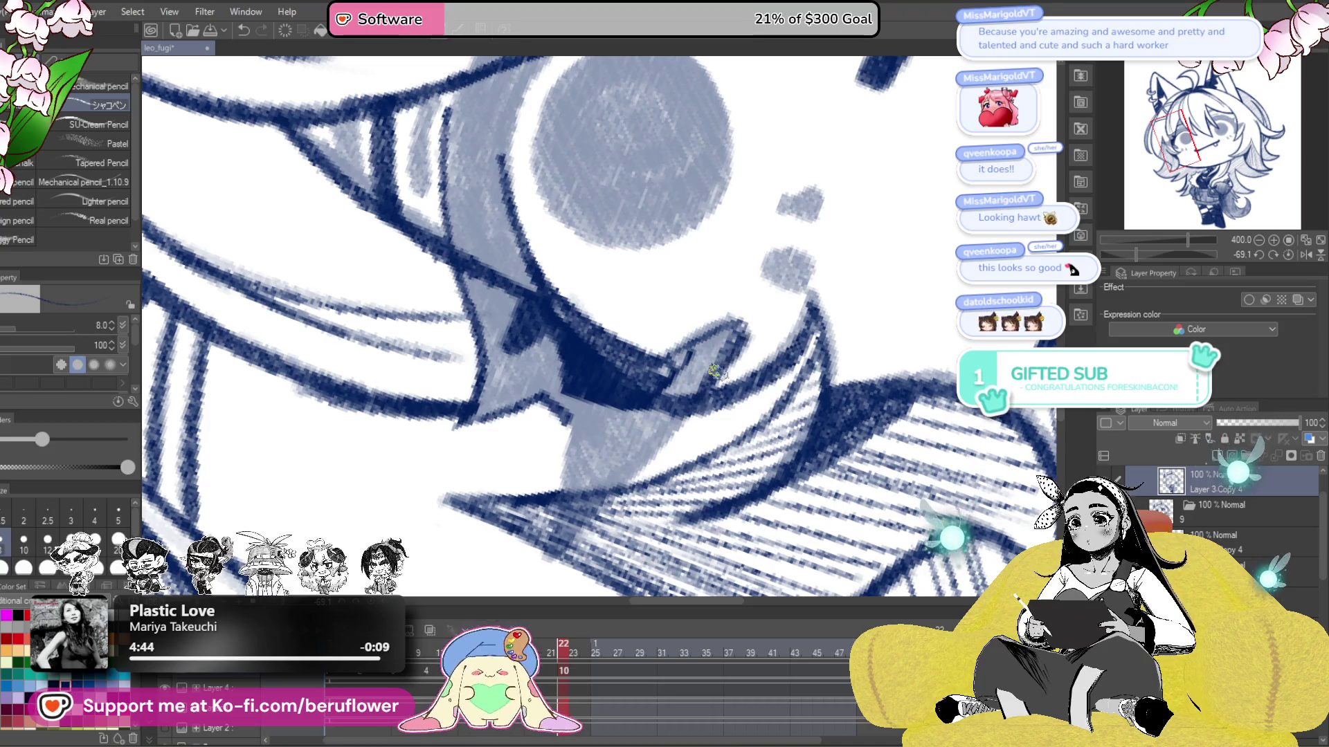
pyautogui.moveTo(697, 399); pyautogui.dragTo(573, 433)
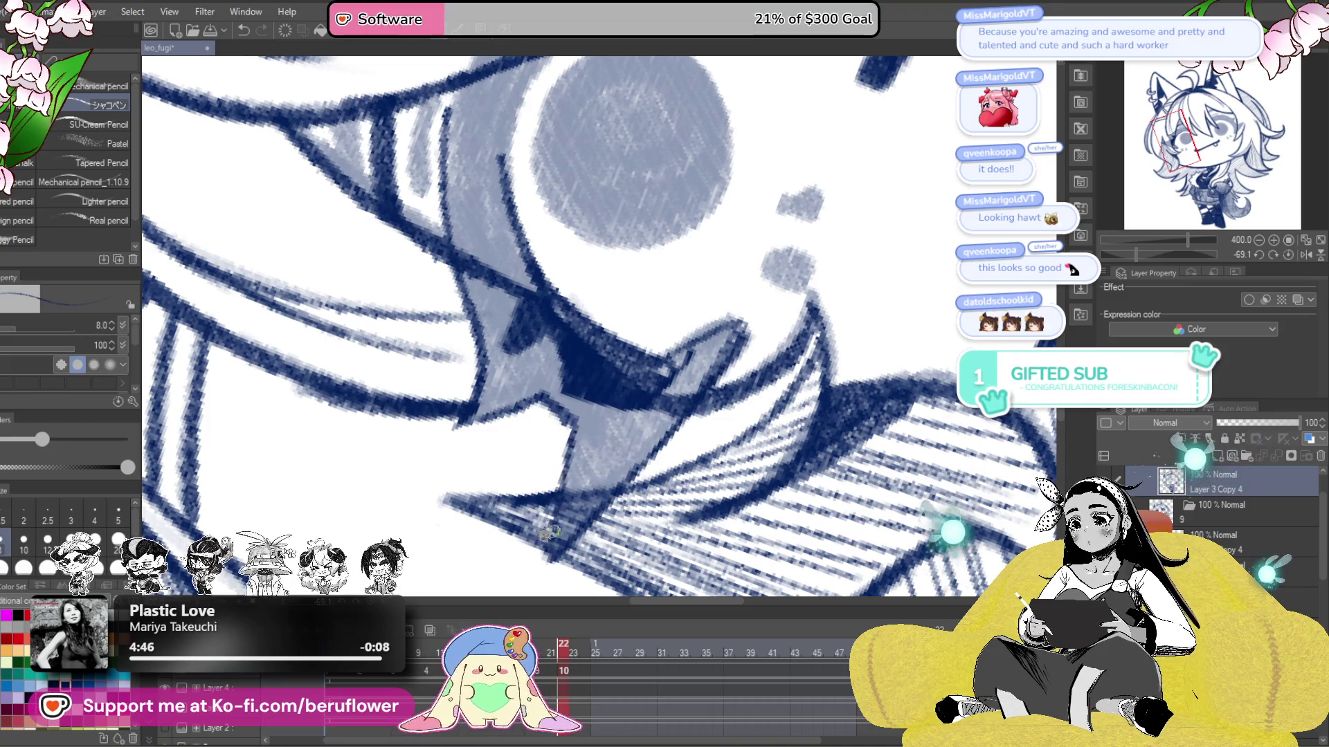
pyautogui.moveTo(614, 474); pyautogui.dragTo(569, 512)
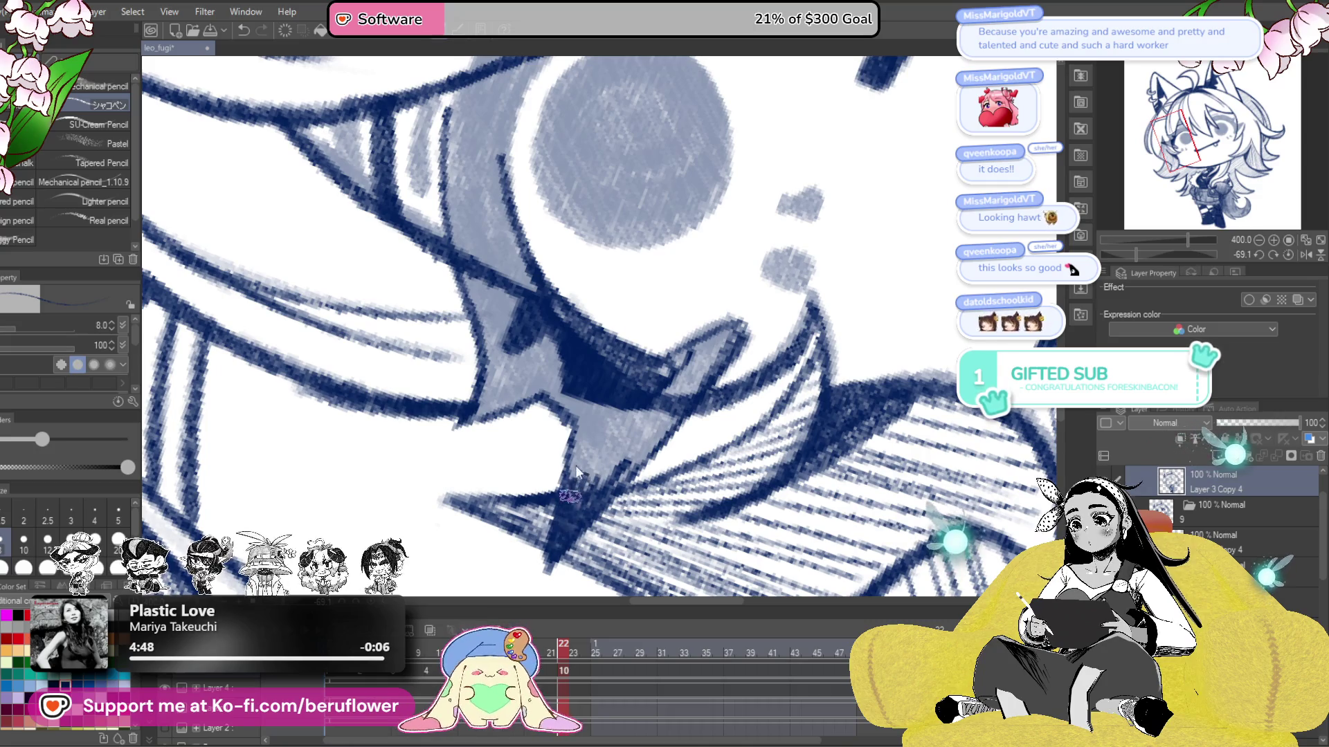
pyautogui.hotkey('ctrl', 'z')
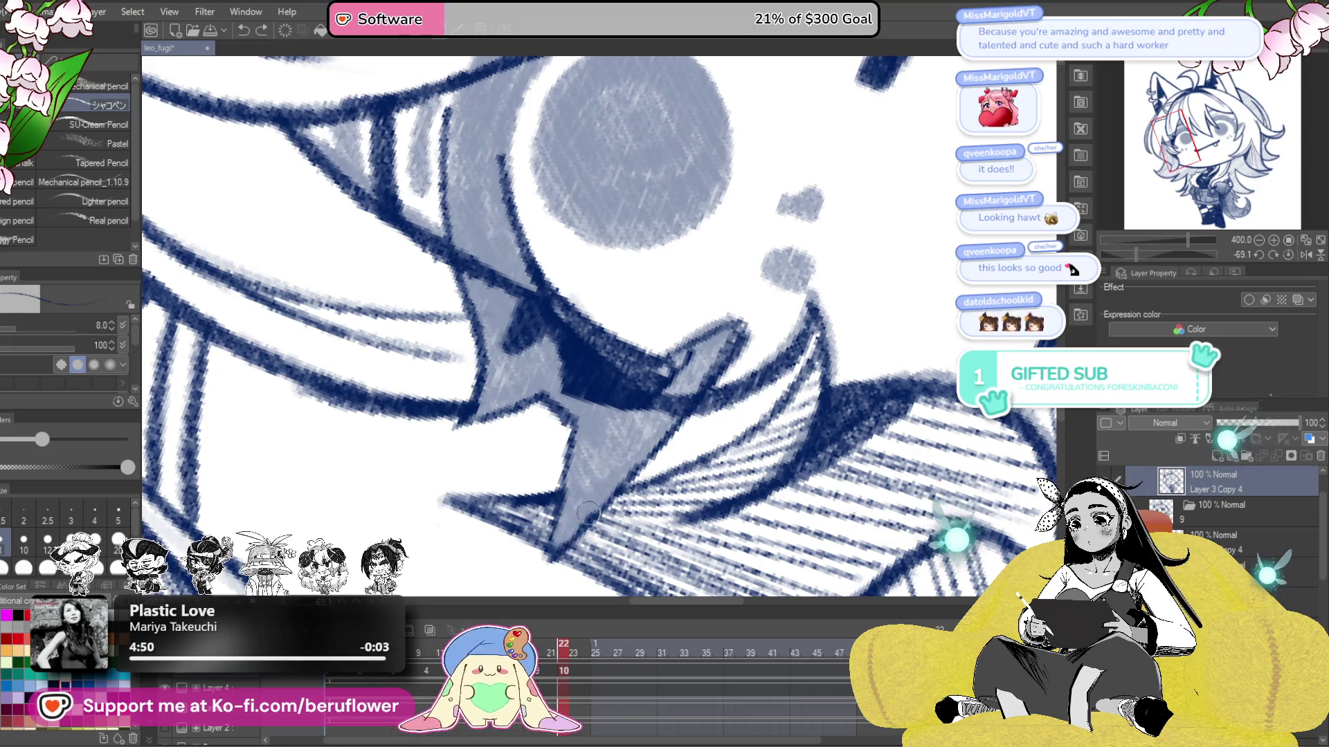
# - At brush size 12, lighten the dark ink patch and darken the area below the eye corner
pyautogui.moveTo(600, 435); pyautogui.dragTo(666, 420)
pyautogui.press(']')
pyautogui.press(']')
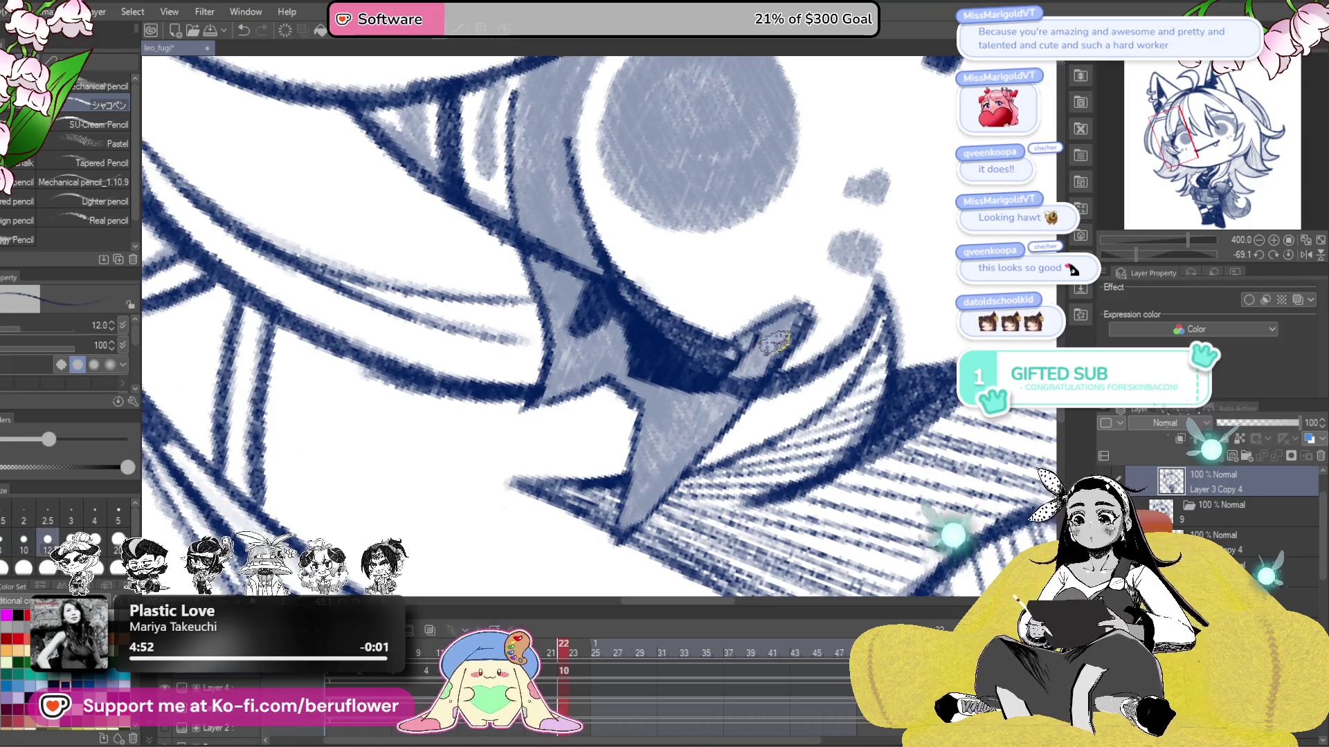
pyautogui.moveTo(805, 315); pyautogui.dragTo(799, 354)
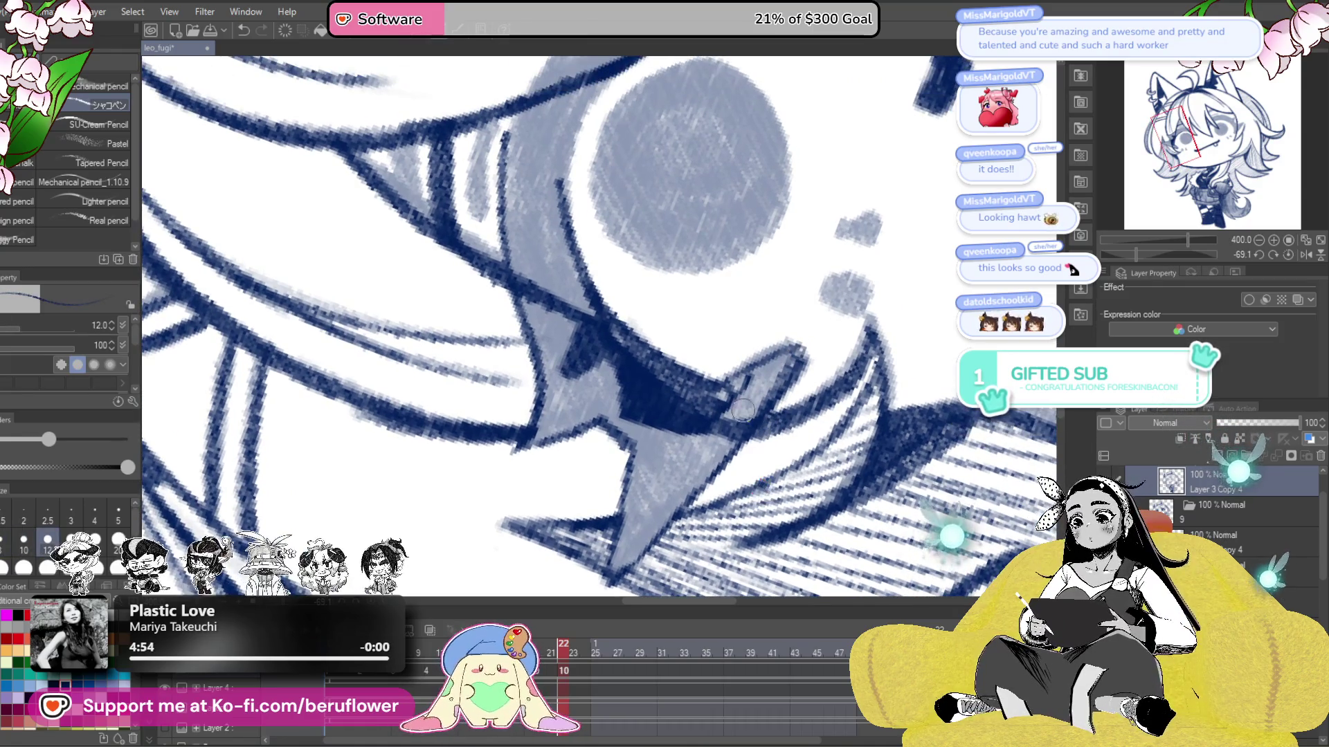
pyautogui.moveTo(742, 411); pyautogui.dragTo(647, 382)
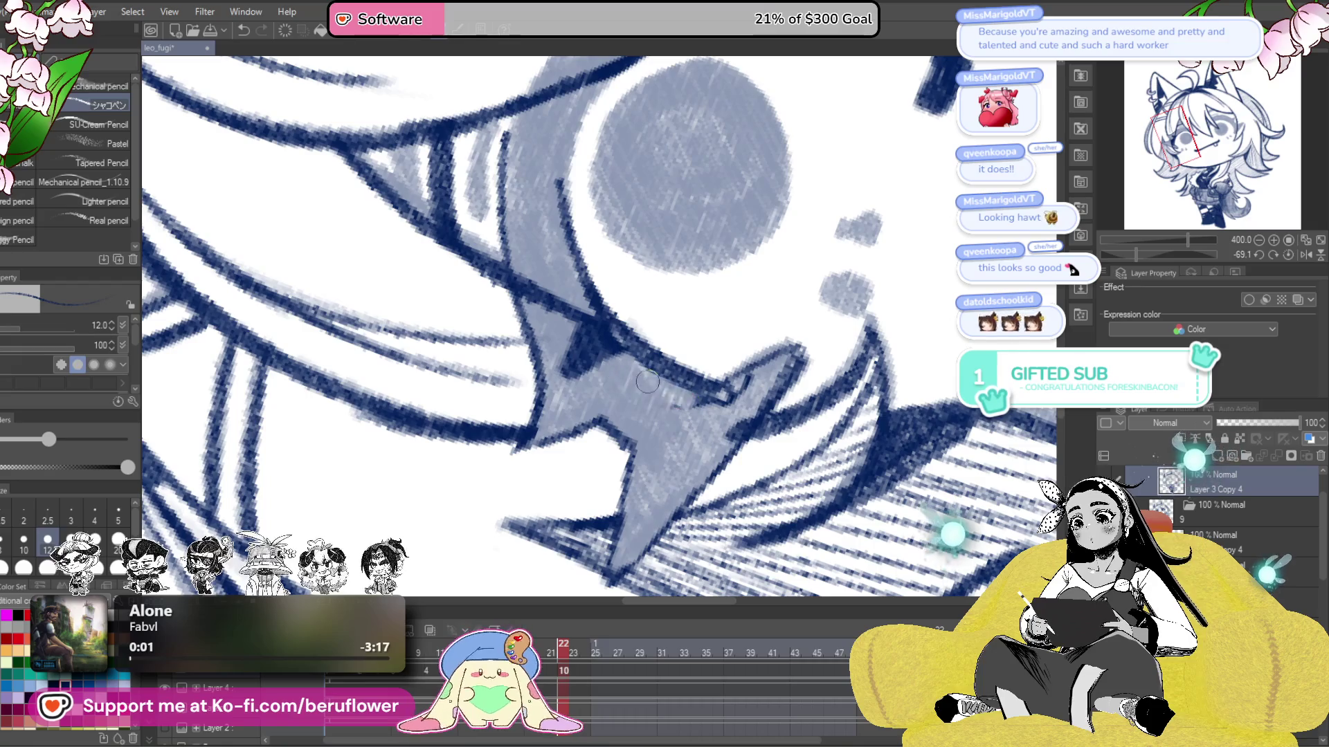
pyautogui.moveTo(768, 441)
pyautogui.mouseDown()
pyautogui.moveTo(751, 404)
pyautogui.moveTo(768, 338)
pyautogui.moveTo(630, 396)
pyautogui.moveTo(692, 415)
pyautogui.mouseUp()
pyautogui.moveTo(526, 384)
pyautogui.mouseDown()
pyautogui.moveTo(609, 439)
pyautogui.moveTo(623, 394)
pyautogui.moveTo(585, 332)
pyautogui.mouseUp()
# - Straighten the canvas, undo the recent shading and erase the dark strokes above the eye
pyautogui.scroll(-1, 591, 280)
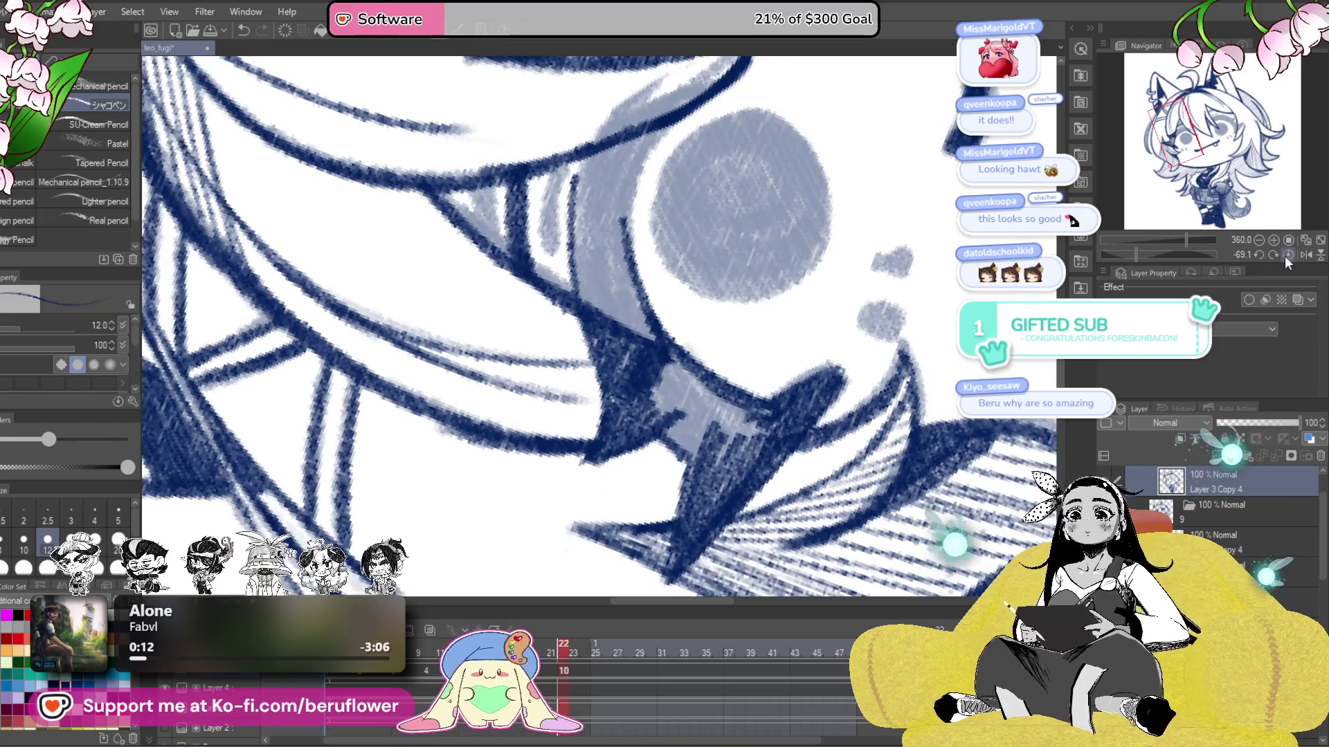
pyautogui.click(1285, 255)
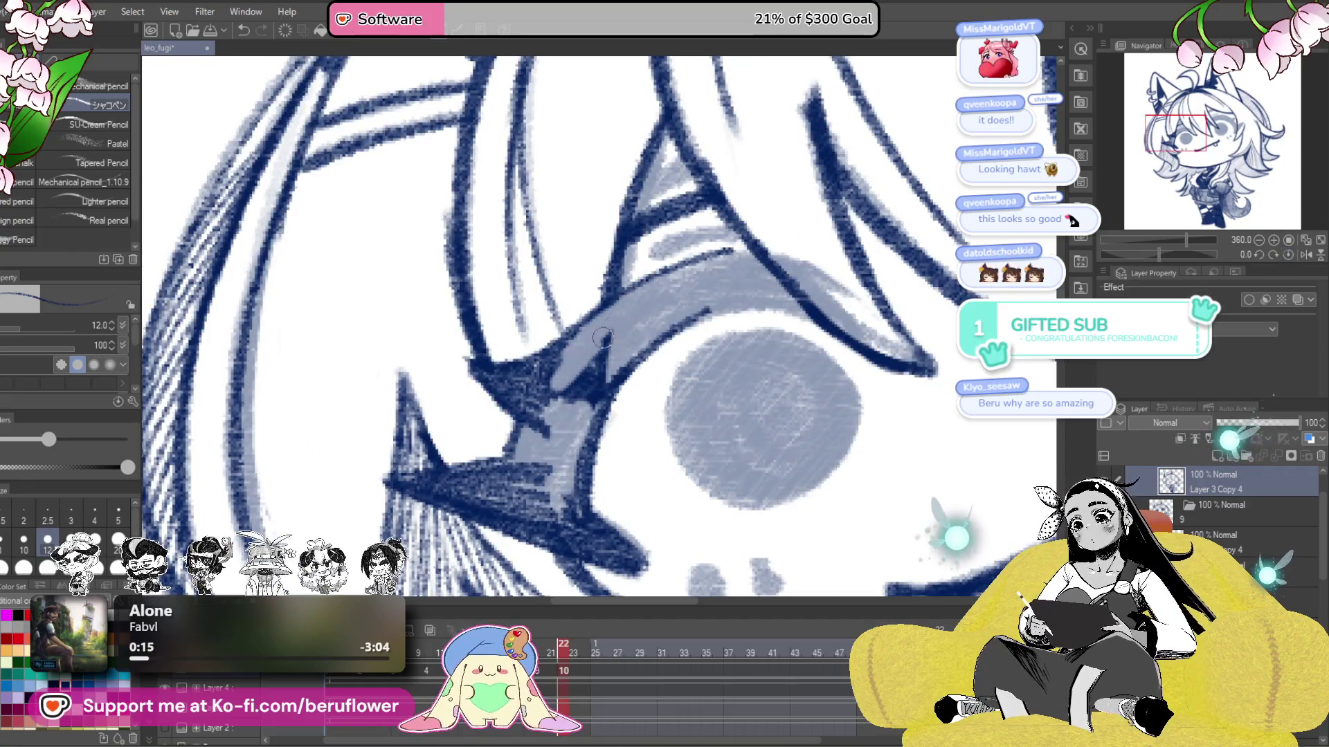
pyautogui.hotkey('ctrl', 'z')
pyautogui.hotkey('ctrl', 'z')
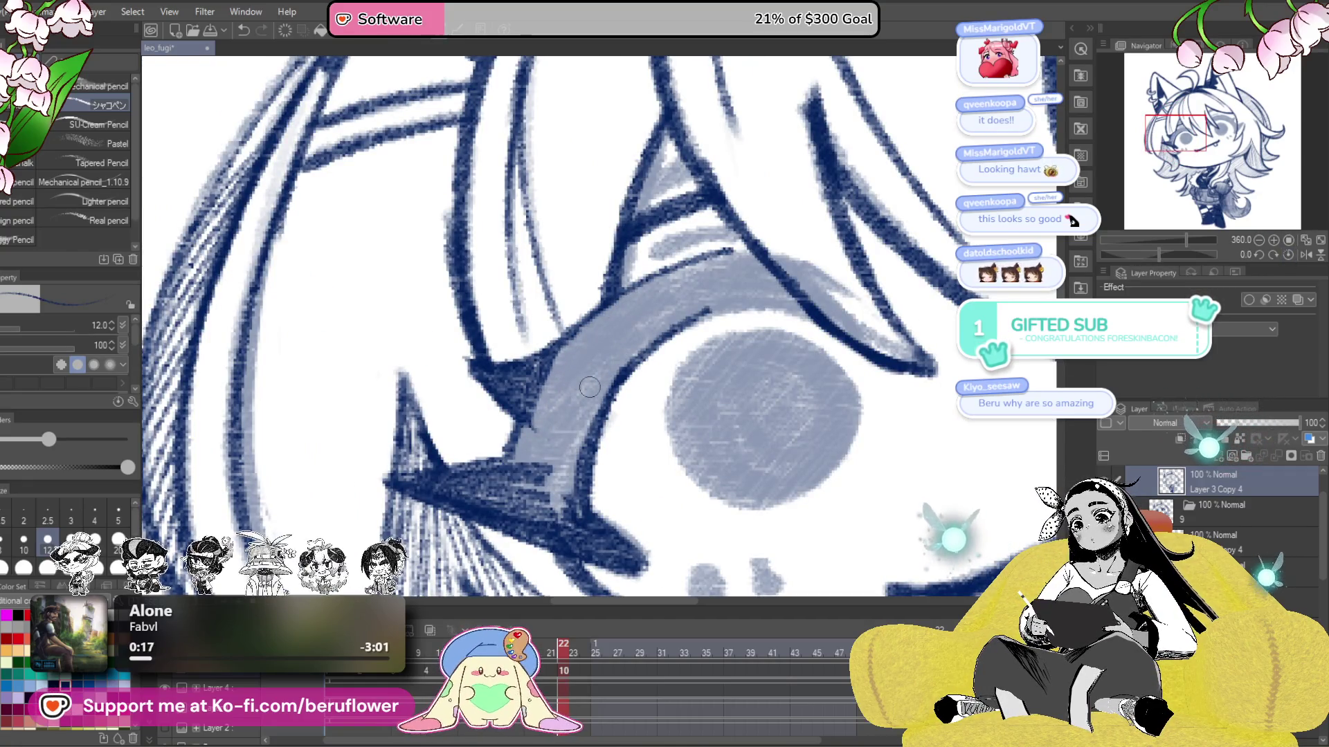
pyautogui.moveTo(602, 384); pyautogui.dragTo(591, 392)
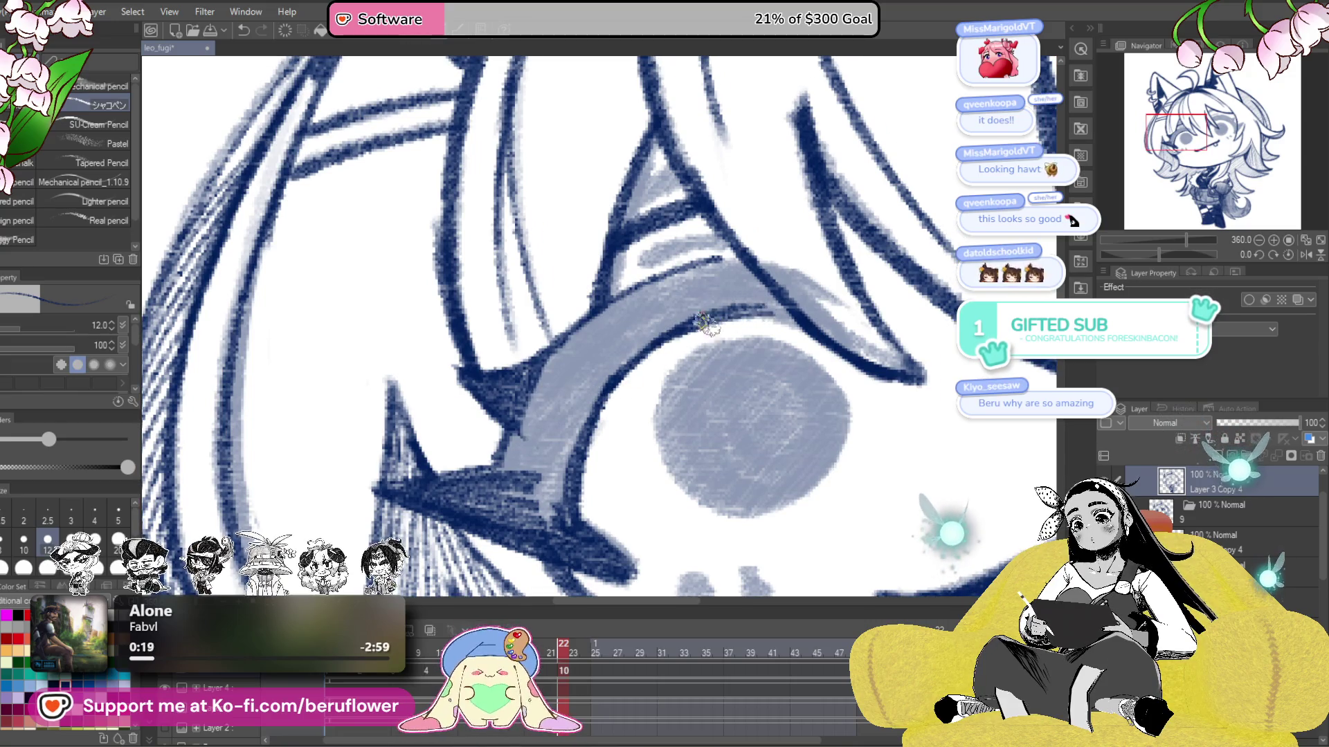
pyautogui.moveTo(728, 262); pyautogui.dragTo(763, 339)
pyautogui.moveTo(677, 291); pyautogui.dragTo(684, 328)
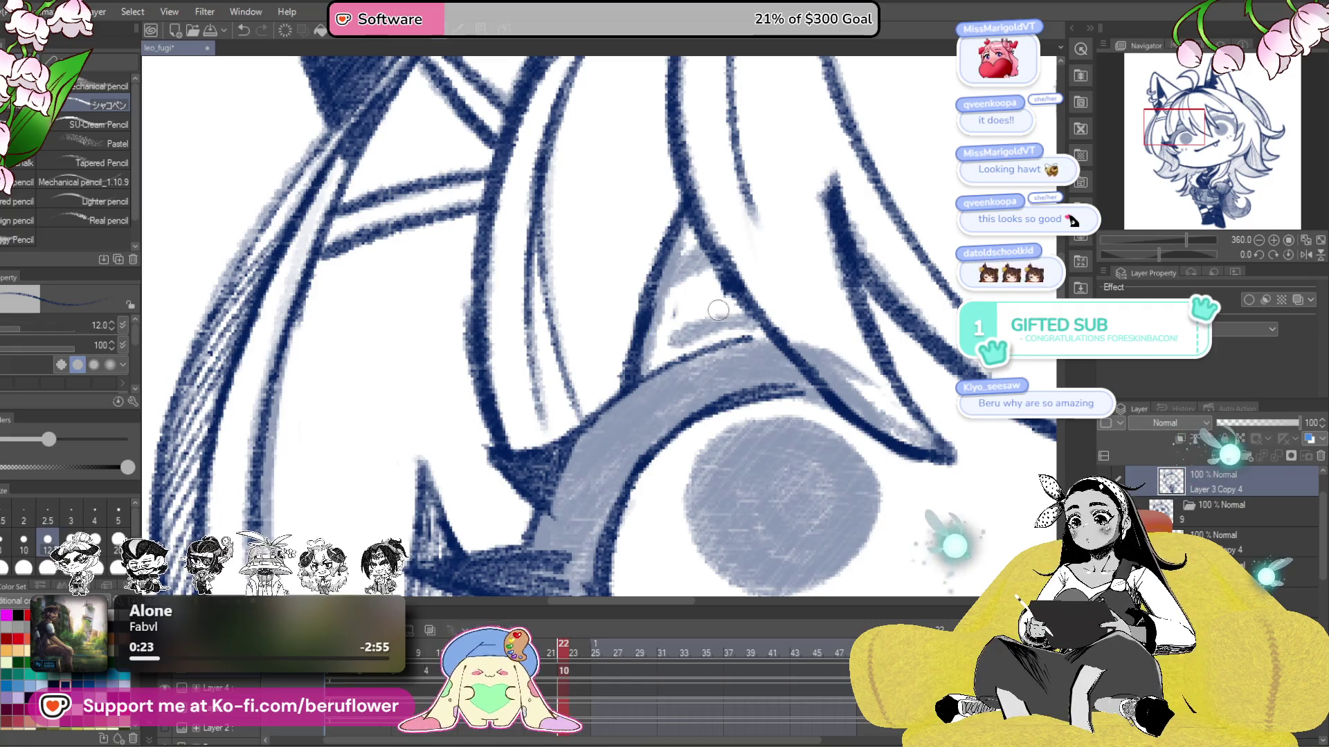
pyautogui.moveTo(690, 363)
pyautogui.mouseDown()
pyautogui.moveTo(673, 346)
pyautogui.moveTo(642, 387)
pyautogui.mouseUp()
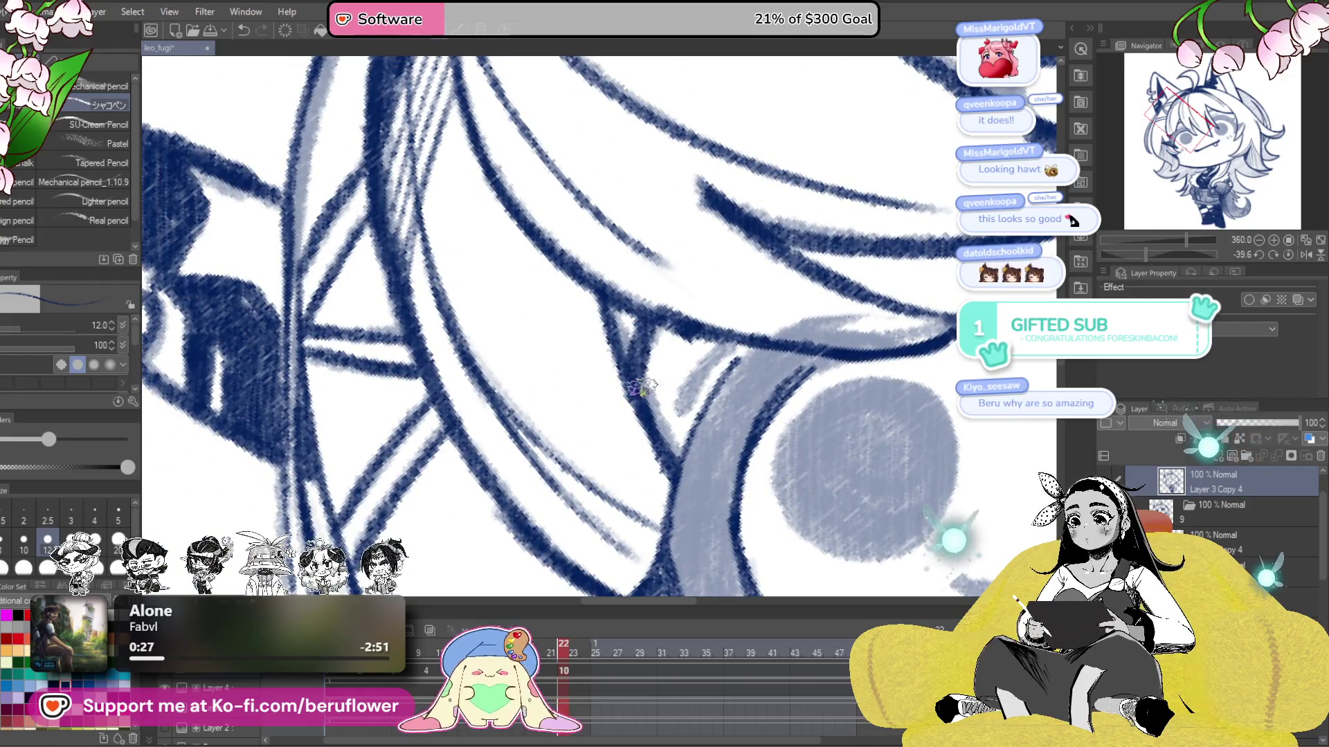
# - Ink dark navy lines along the eye's edge and fill in the outline beside the iris
pyautogui.moveTo(730, 338)
pyautogui.mouseDown()
pyautogui.moveTo(737, 368)
pyautogui.moveTo(652, 484)
pyautogui.moveTo(706, 387)
pyautogui.mouseUp()
pyautogui.moveTo(664, 443); pyautogui.dragTo(741, 360)
pyautogui.moveTo(692, 408); pyautogui.dragTo(789, 359)
pyautogui.moveTo(692, 464)
pyautogui.mouseDown()
pyautogui.moveTo(733, 405)
pyautogui.moveTo(685, 442)
pyautogui.mouseUp()
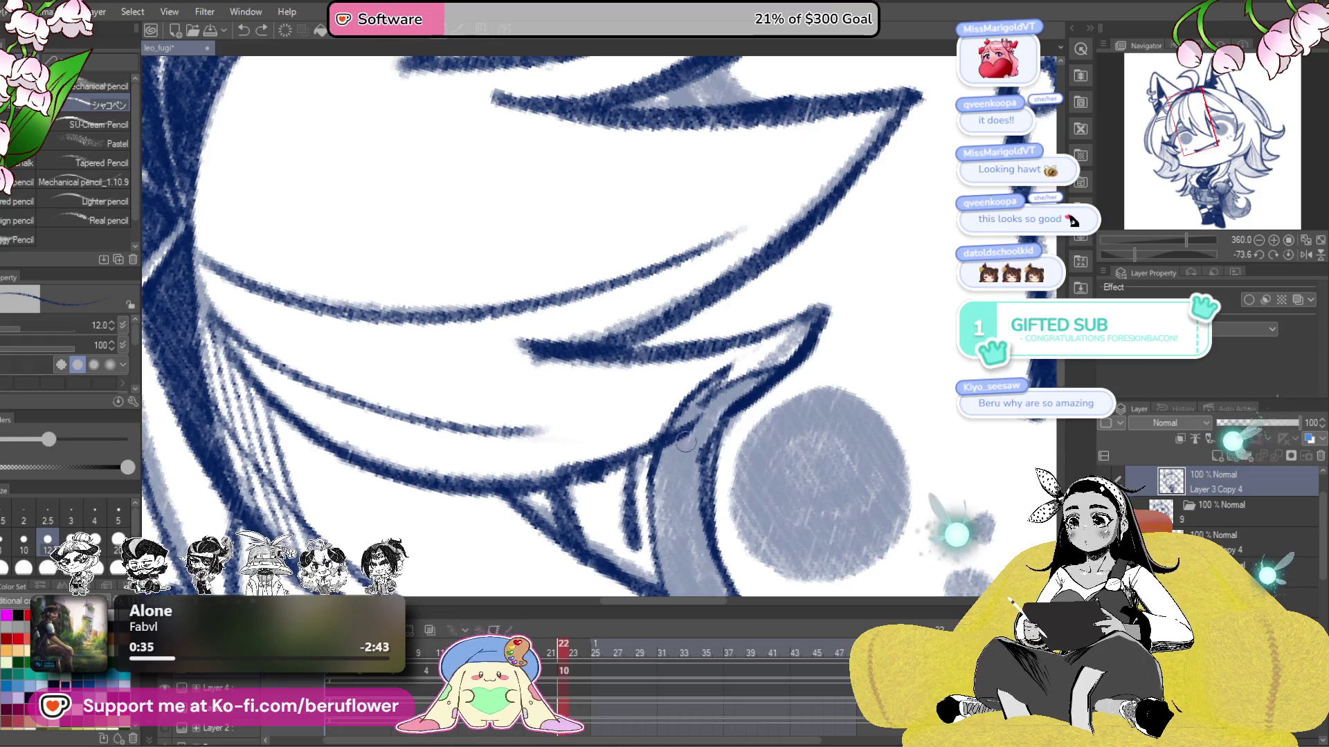
pyautogui.moveTo(762, 370); pyautogui.dragTo(699, 443)
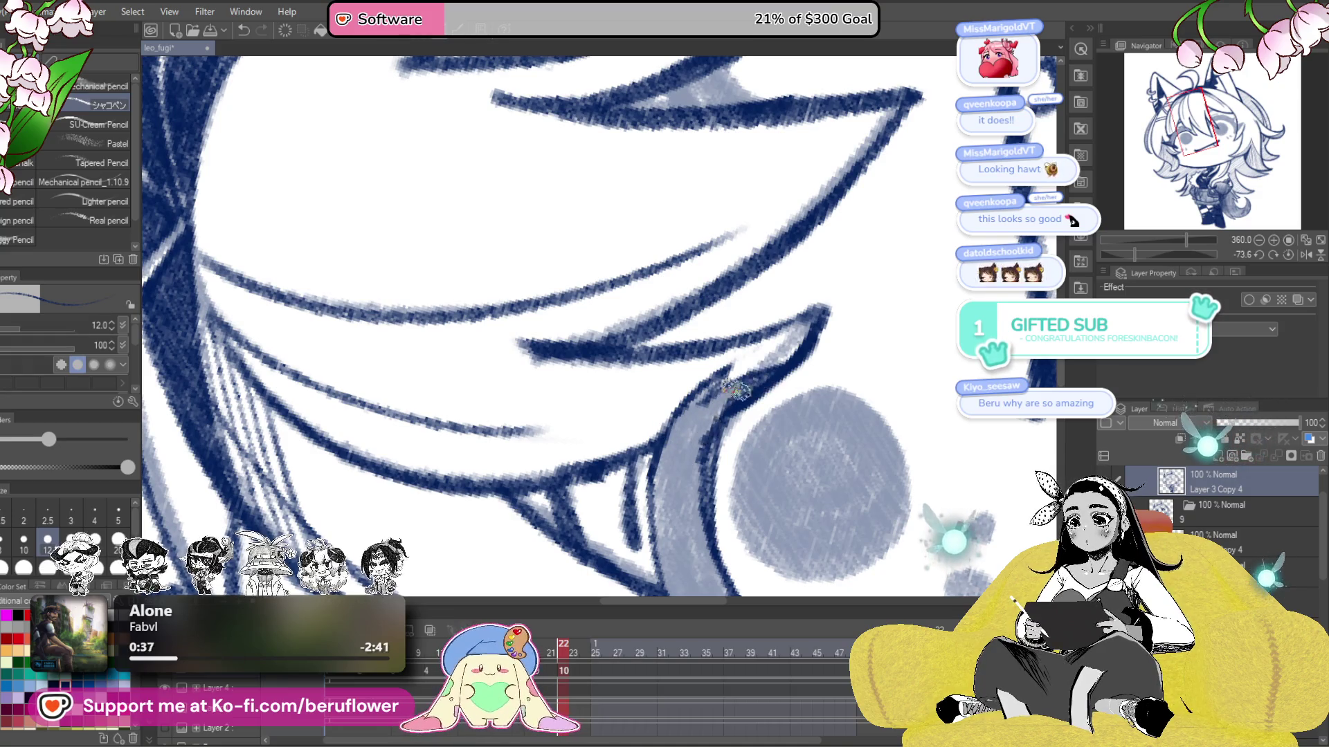
pyautogui.moveTo(724, 391)
pyautogui.mouseDown()
pyautogui.moveTo(684, 429)
pyautogui.moveTo(675, 471)
pyautogui.mouseUp()
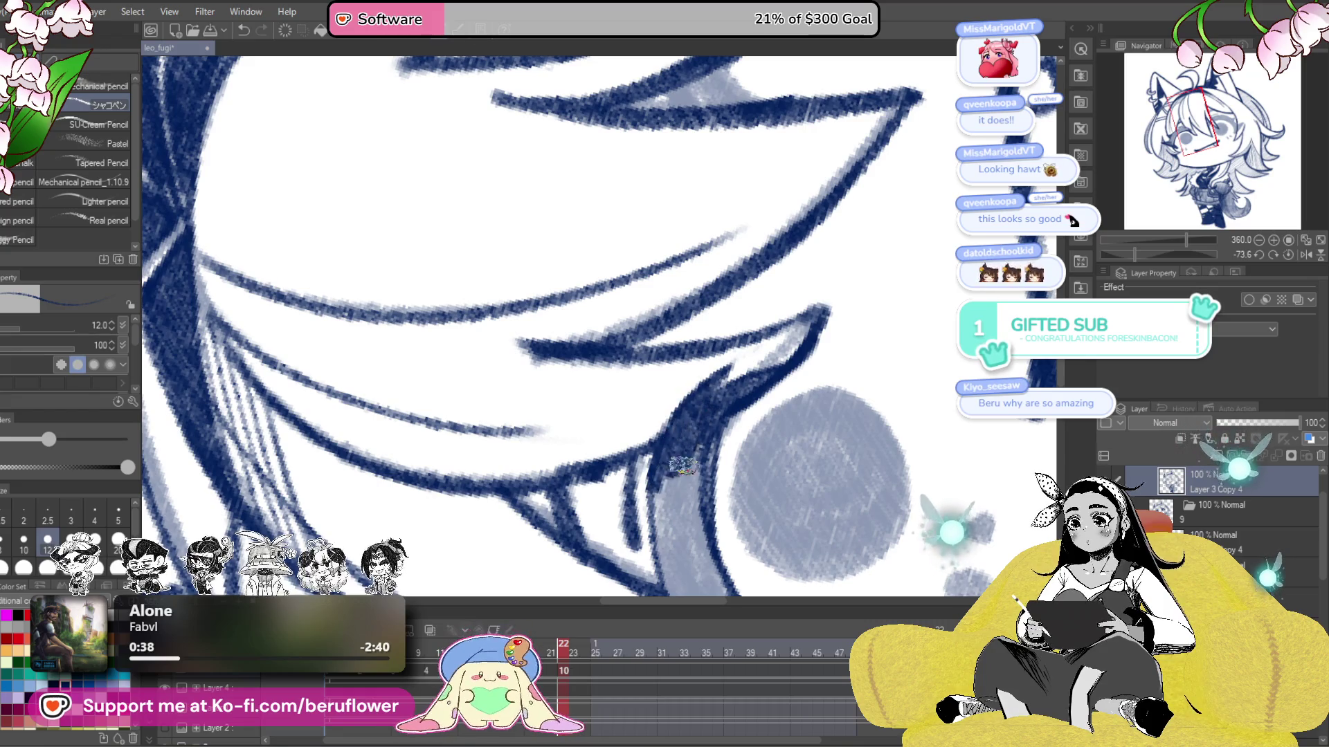
pyautogui.scroll(-3, 675, 415)
pyautogui.moveTo(650, 339); pyautogui.dragTo(693, 519)
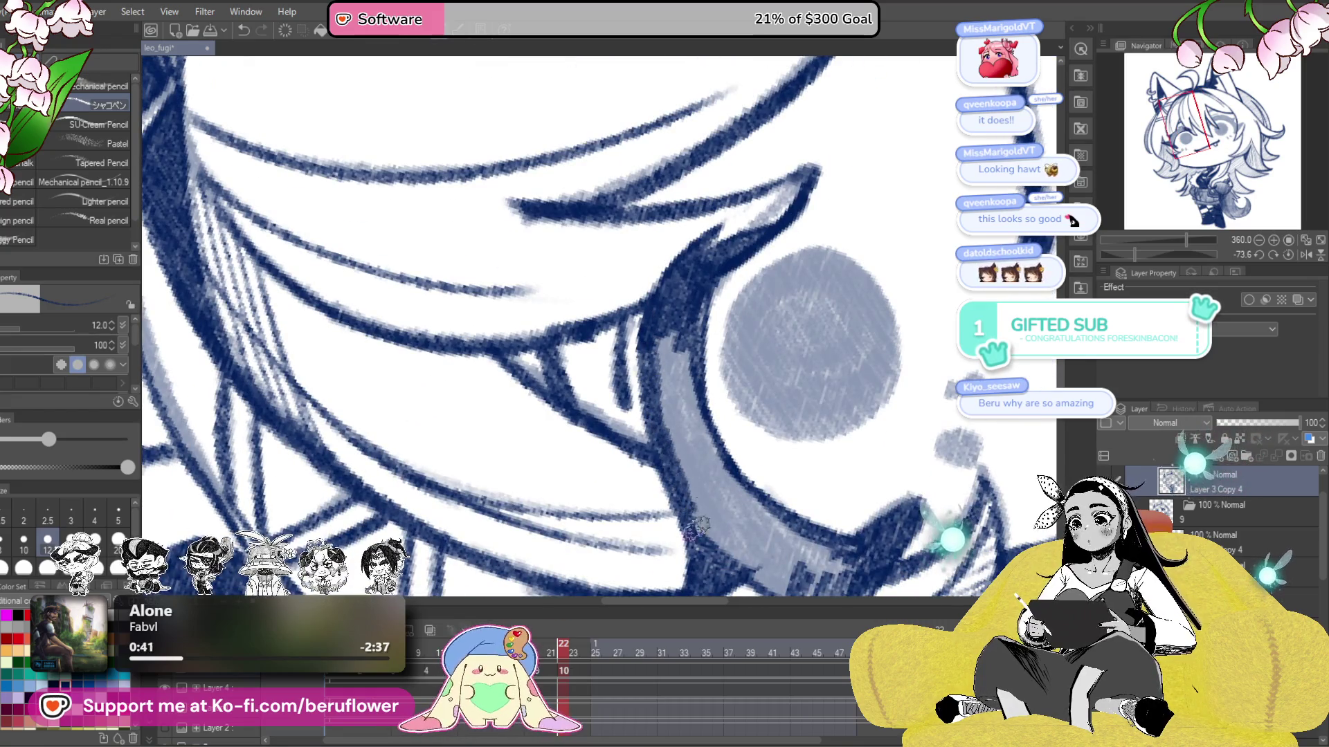
pyautogui.moveTo(671, 415); pyautogui.dragTo(720, 547)
pyautogui.moveTo(685, 443)
pyautogui.mouseDown()
pyautogui.moveTo(724, 498)
pyautogui.moveTo(689, 346)
pyautogui.moveTo(664, 436)
pyautogui.mouseUp()
pyautogui.moveTo(658, 339); pyautogui.dragTo(671, 429)
# - Add dark pencil strokes along the eyelid band beside the grey iris, then reset the canvas rotation
pyautogui.moveTo(785, 495); pyautogui.dragTo(760, 326)
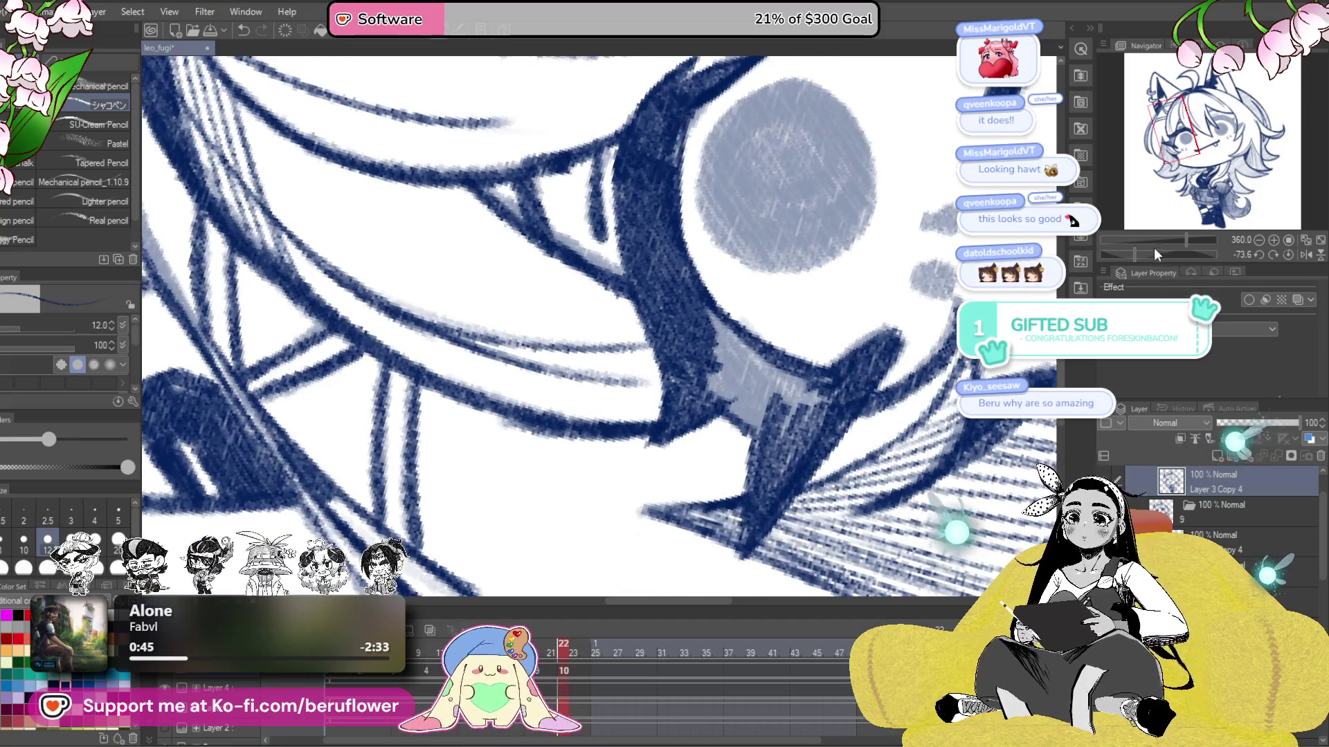
pyautogui.moveTo(1153, 251); pyautogui.dragTo(1147, 254)
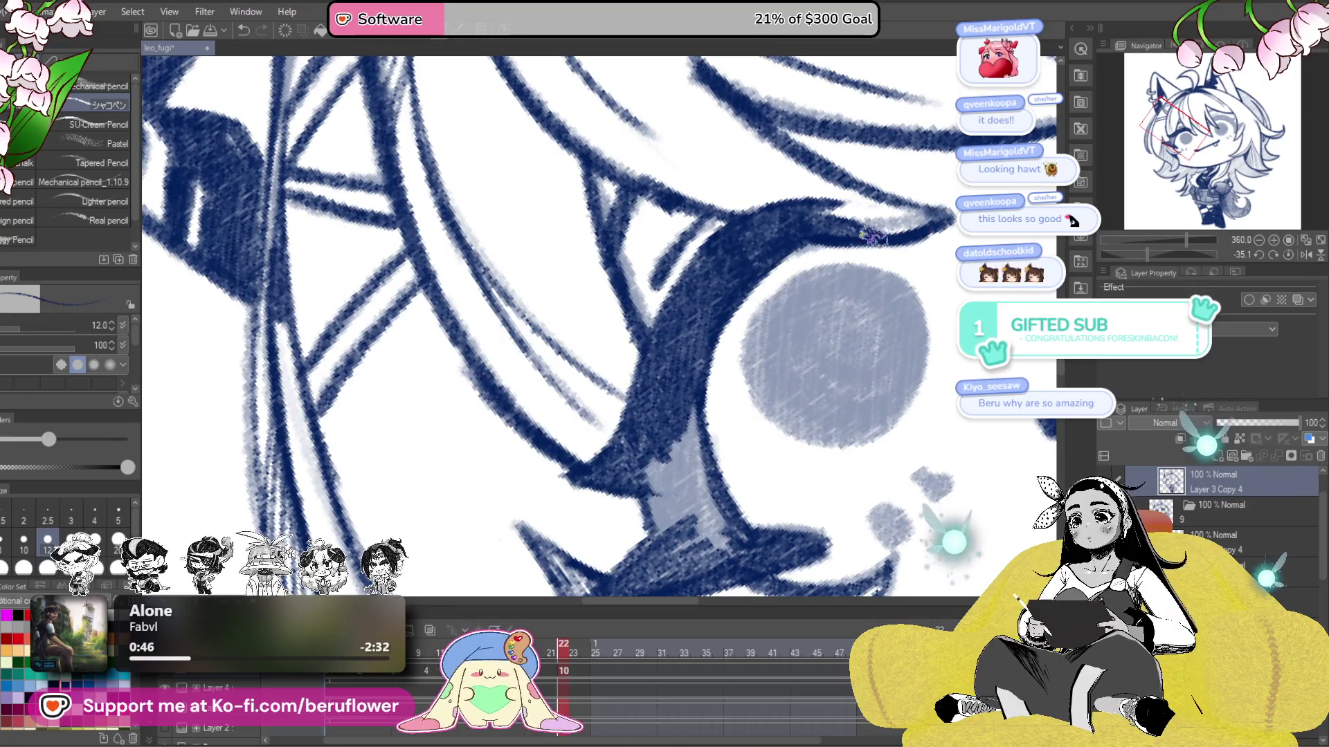
pyautogui.moveTo(874, 237); pyautogui.dragTo(838, 274)
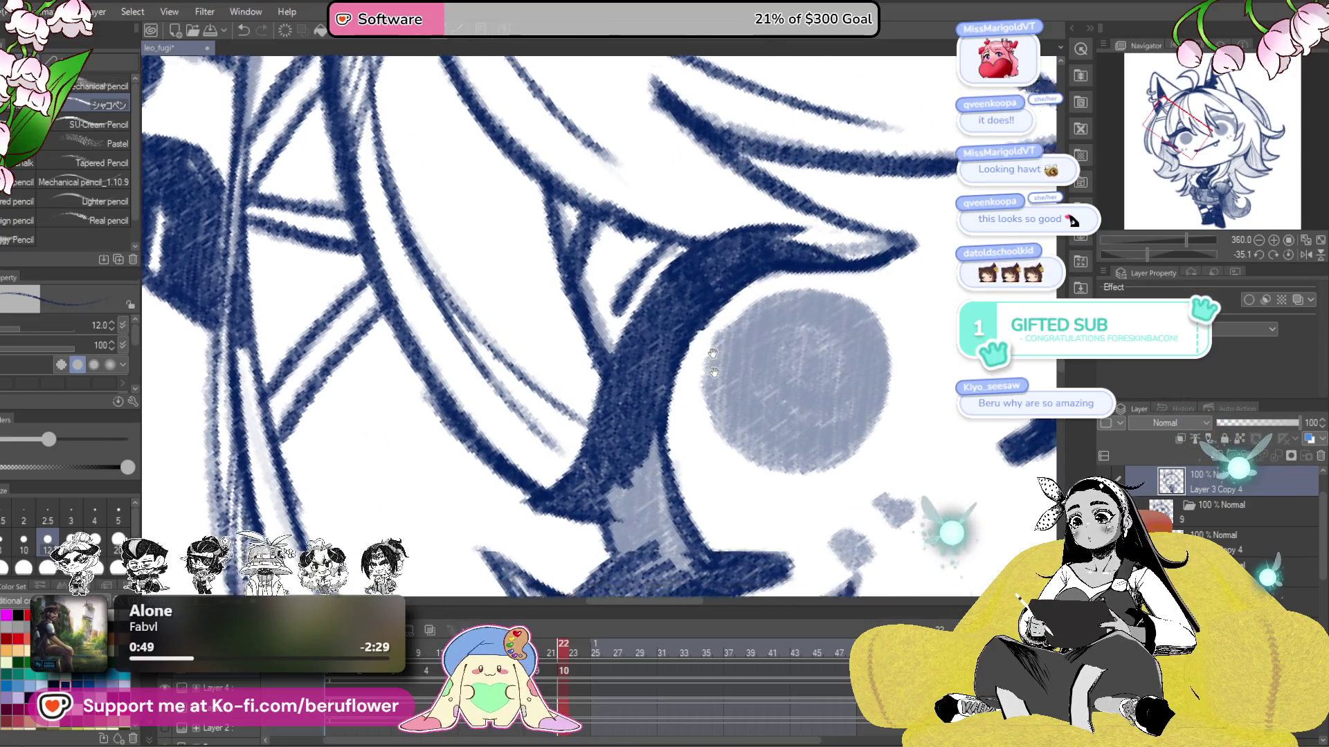
pyautogui.moveTo(740, 296); pyautogui.dragTo(775, 209)
pyautogui.moveTo(695, 321)
pyautogui.mouseDown()
pyautogui.moveTo(710, 443)
pyautogui.moveTo(698, 468)
pyautogui.moveTo(661, 416)
pyautogui.moveTo(654, 492)
pyautogui.moveTo(682, 381)
pyautogui.moveTo(612, 461)
pyautogui.mouseUp()
pyautogui.moveTo(762, 550); pyautogui.dragTo(677, 419)
pyautogui.moveTo(580, 183)
pyautogui.mouseDown()
pyautogui.moveTo(634, 291)
pyautogui.moveTo(661, 270)
pyautogui.mouseUp()
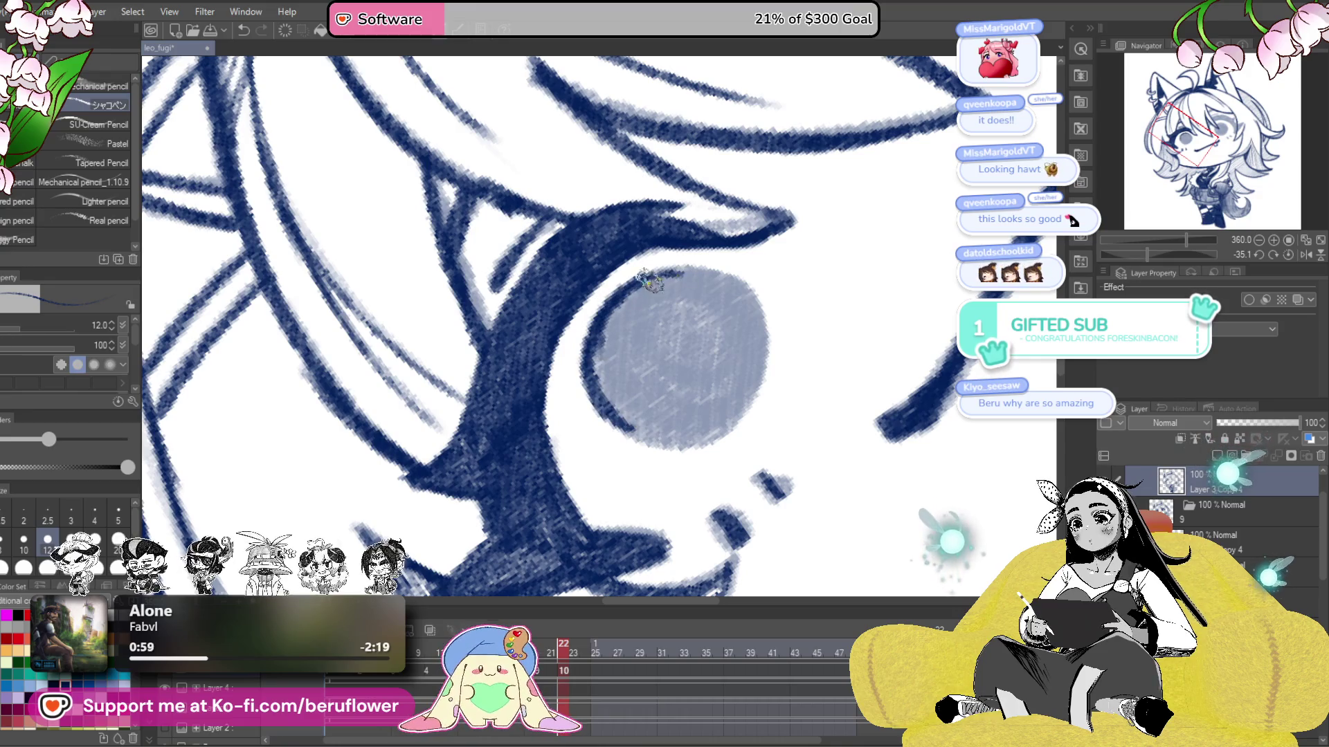
pyautogui.click(1289, 254)
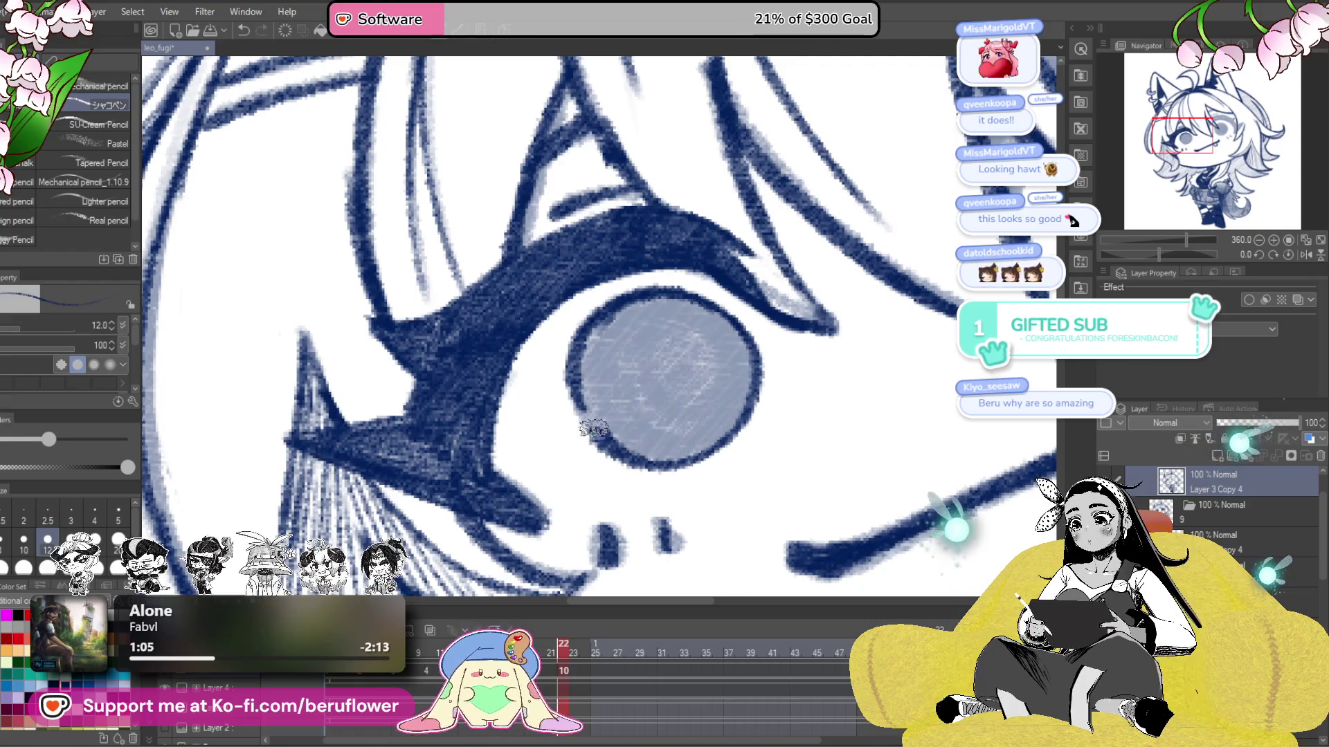
pyautogui.scroll(-5, 620, 263)
# - Zoom in and brush dark navy into the iris edges, leaving a grey reflection in the middle
pyautogui.scroll(3, 721, 524)
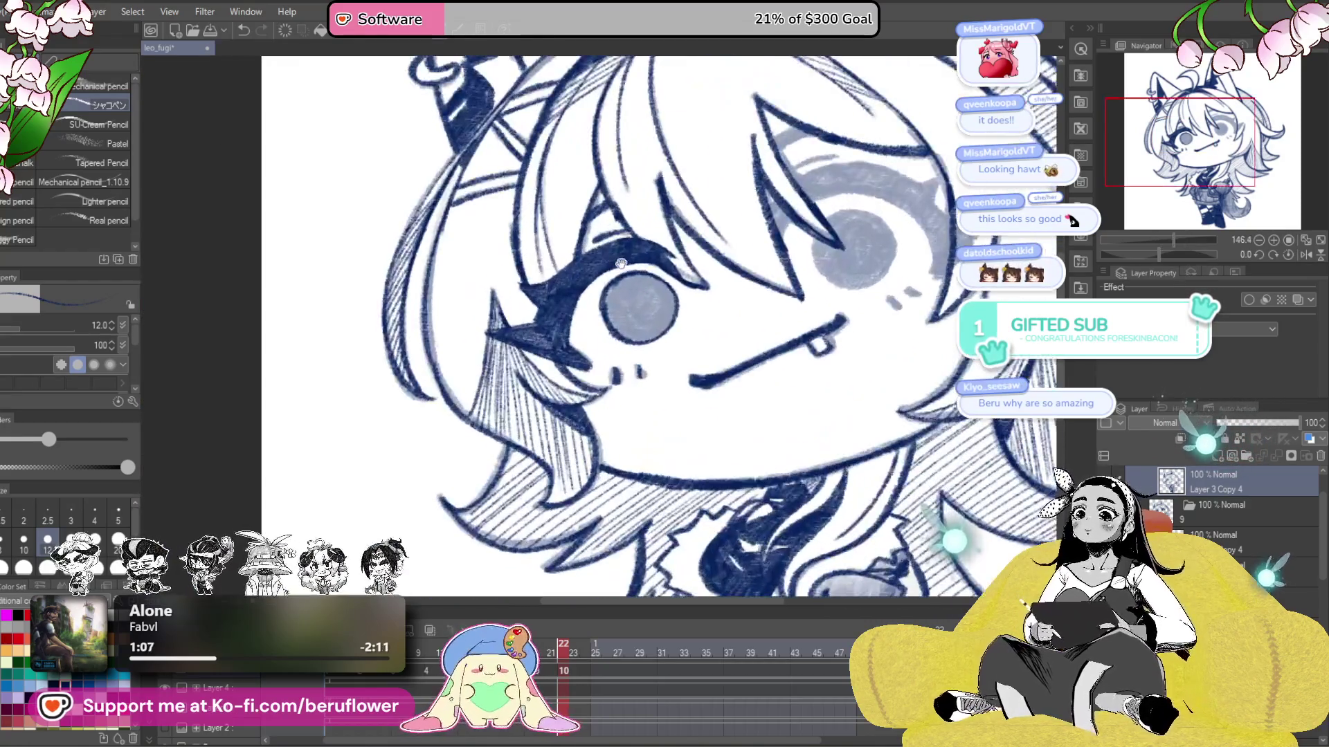
pyautogui.scroll(1, 705, 361)
pyautogui.scroll(1, 704, 361)
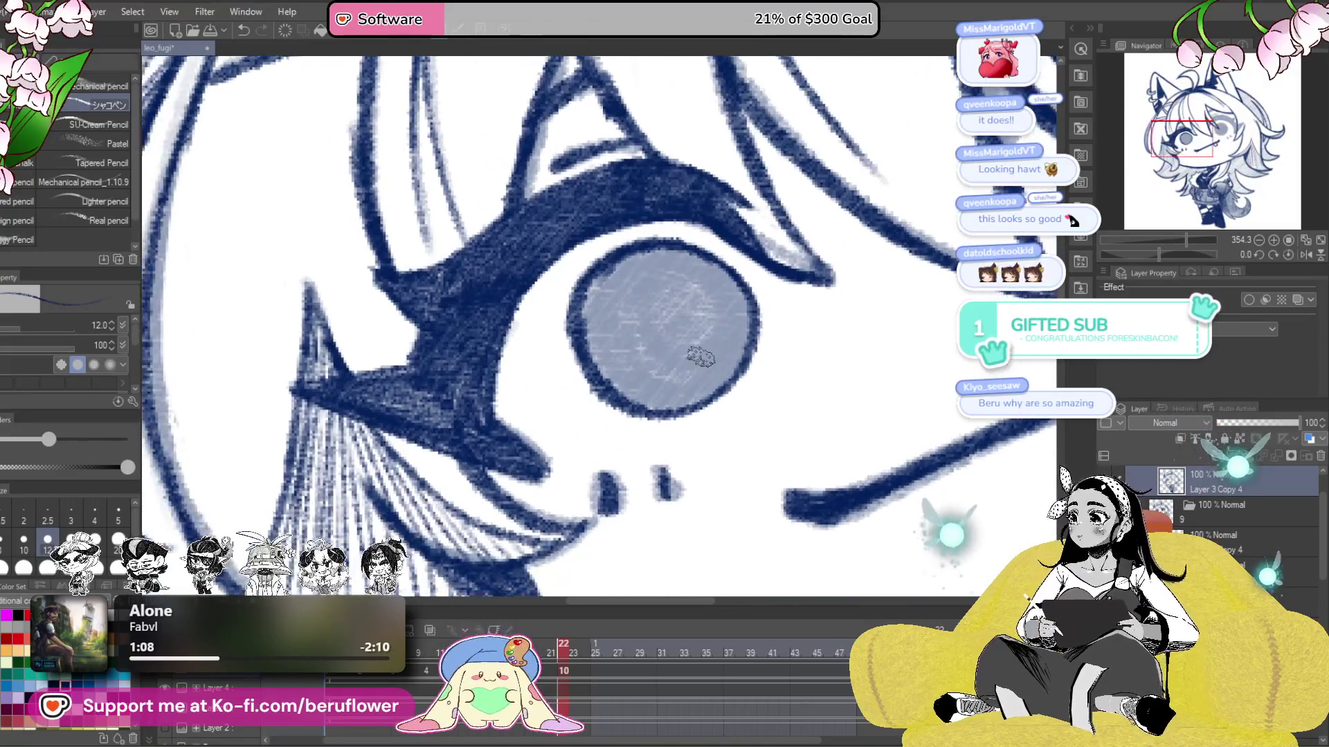
pyautogui.scroll(1, 704, 361)
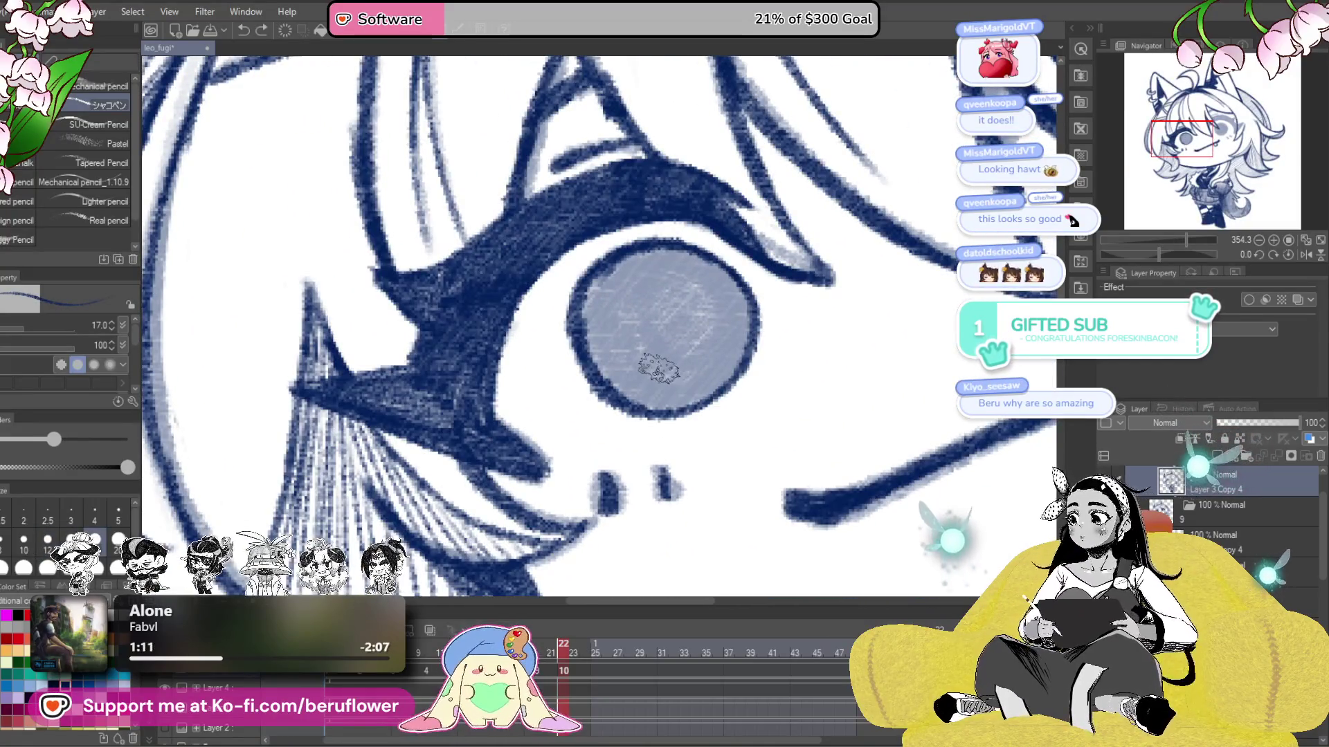
pyautogui.moveTo(669, 381)
pyautogui.mouseDown()
pyautogui.moveTo(680, 348)
pyautogui.moveTo(688, 359)
pyautogui.moveTo(615, 294)
pyautogui.moveTo(588, 326)
pyautogui.moveTo(682, 249)
pyautogui.moveTo(690, 315)
pyautogui.moveTo(675, 305)
pyautogui.moveTo(702, 377)
pyautogui.moveTo(650, 359)
pyautogui.moveTo(692, 388)
pyautogui.moveTo(658, 367)
pyautogui.moveTo(661, 339)
pyautogui.mouseUp()
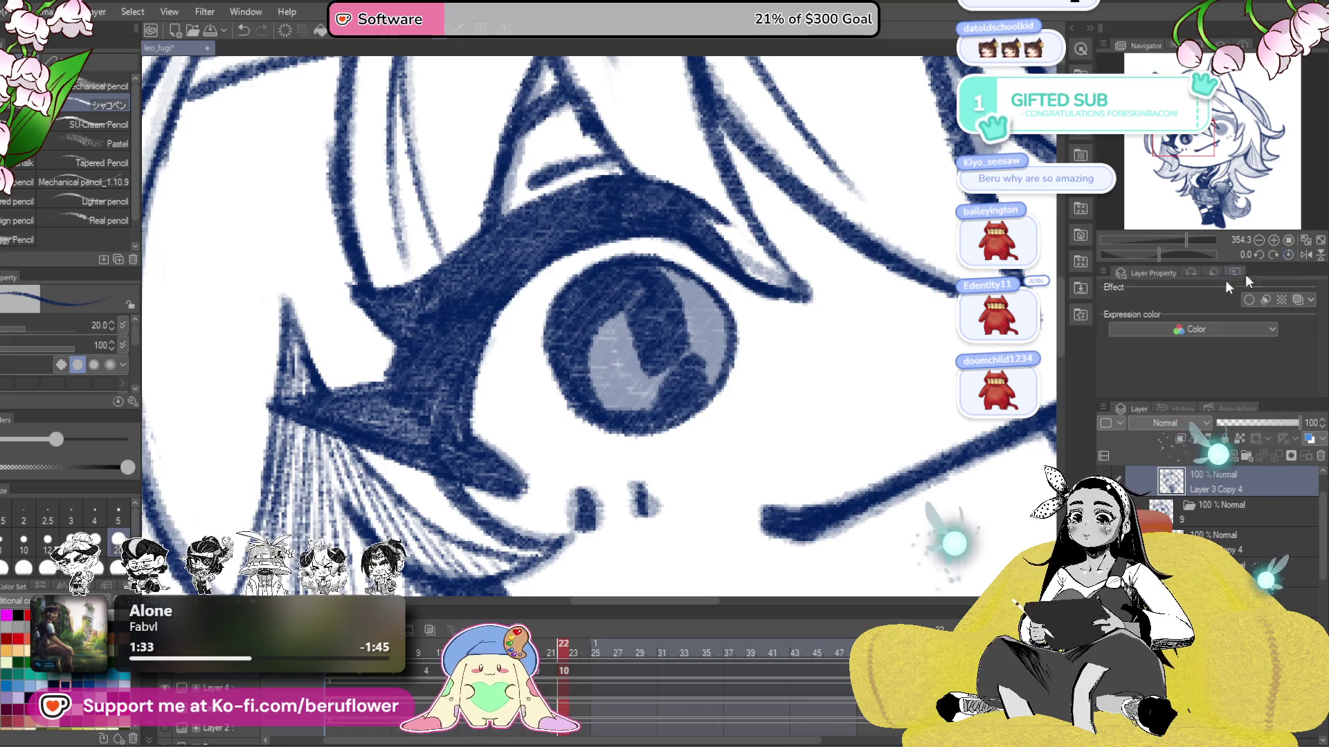
pyautogui.scroll(-3, 735, 326)
pyautogui.scroll(-1, 735, 326)
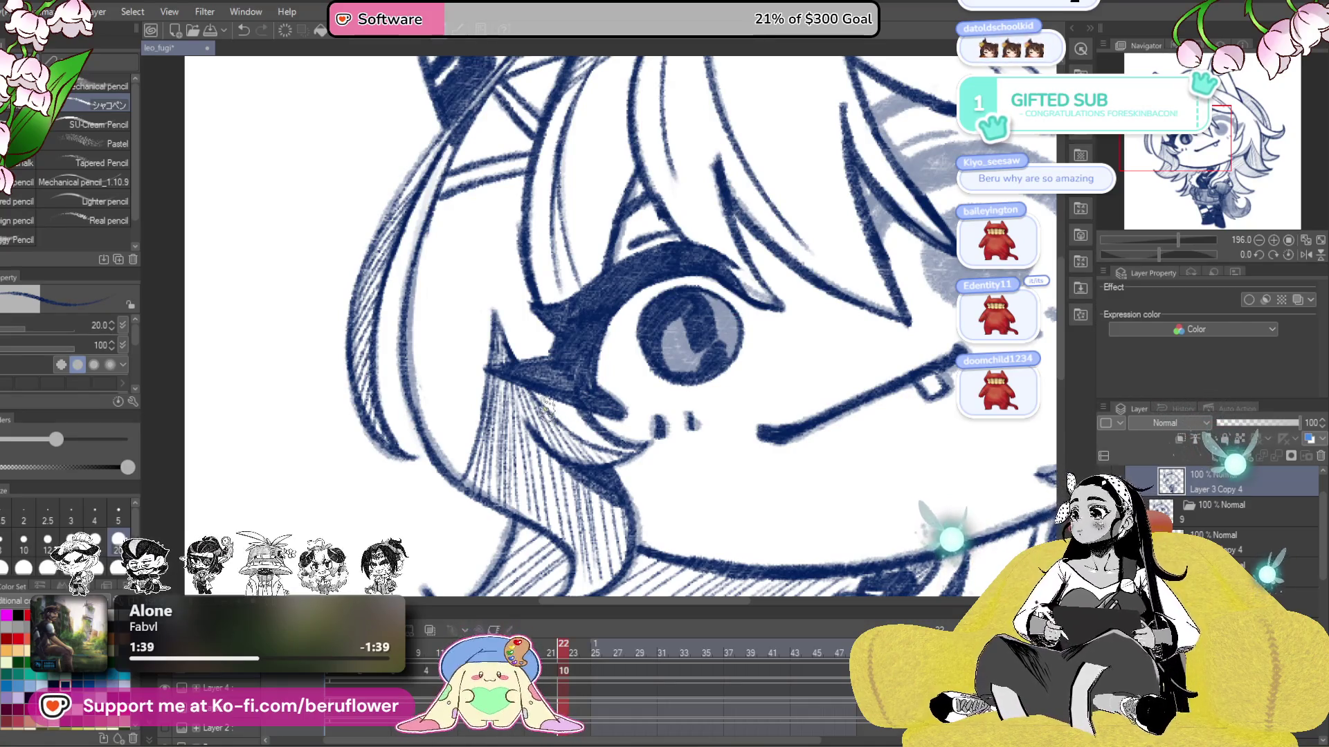
pyautogui.scroll(-2, 540, 408)
pyautogui.scroll(-3, 526, 412)
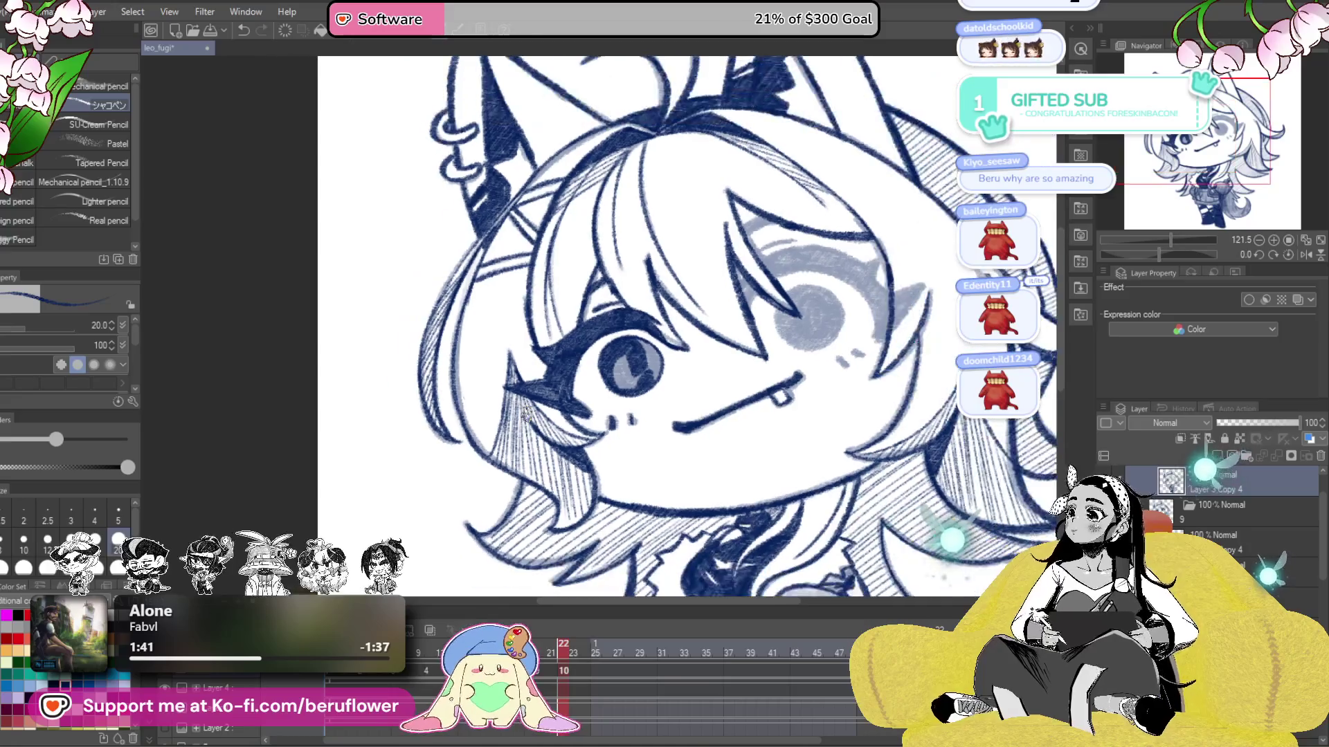
pyautogui.scroll(1, 524, 414)
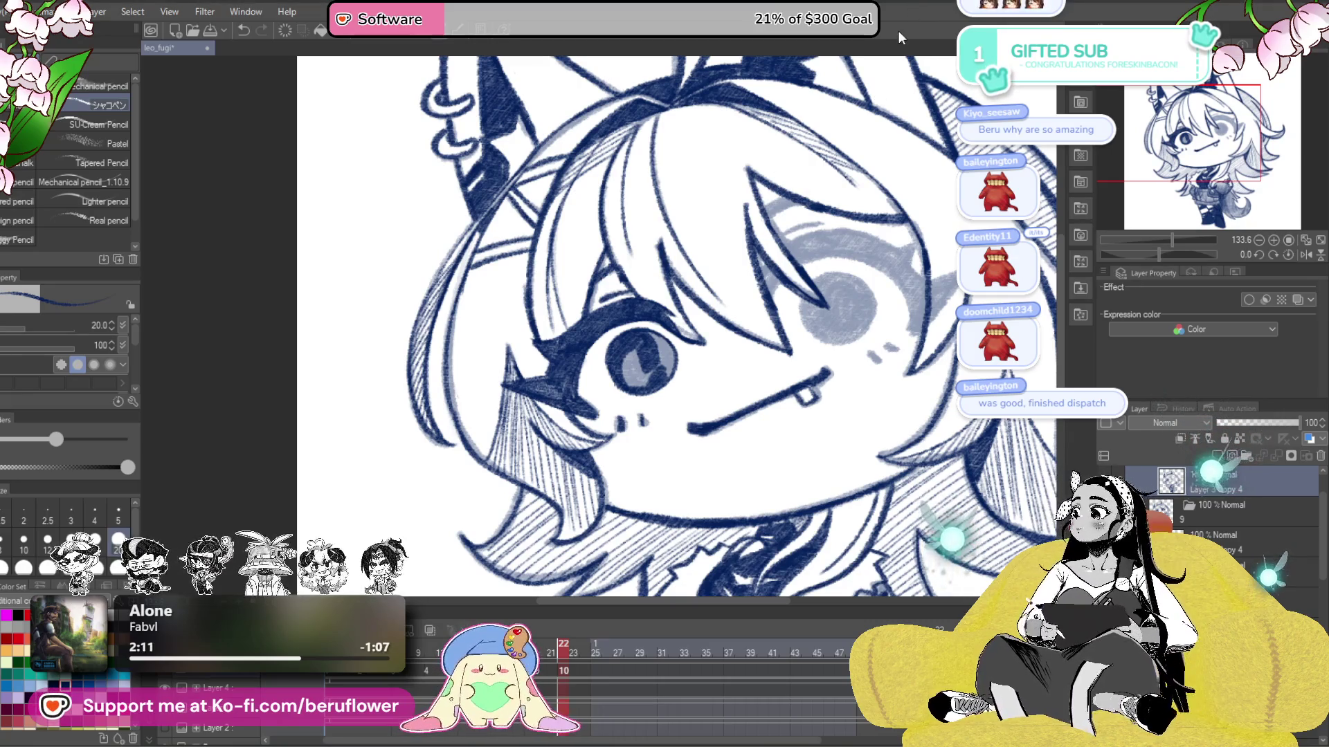
# - Paint more navy strokes over the iris until it is solid dark
pyautogui.scroll(4, 830, 363)
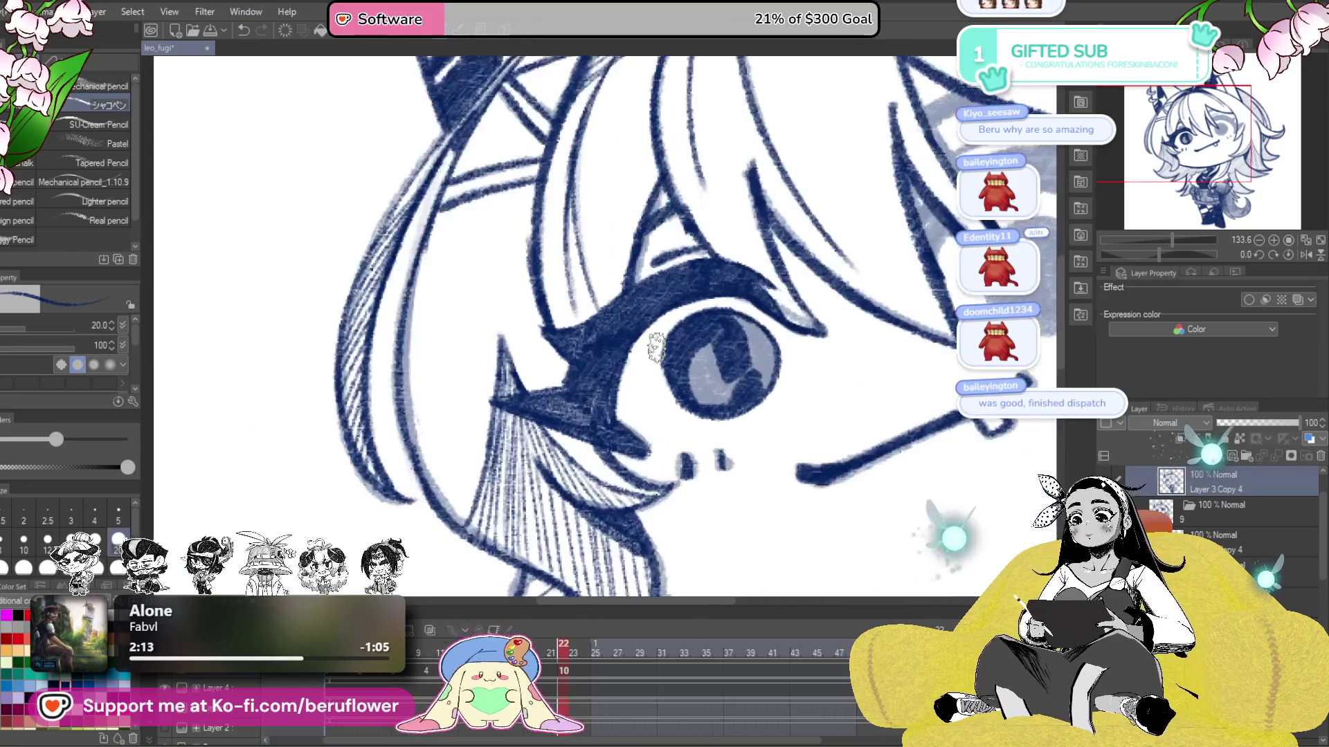
pyautogui.moveTo(724, 358); pyautogui.dragTo(780, 400)
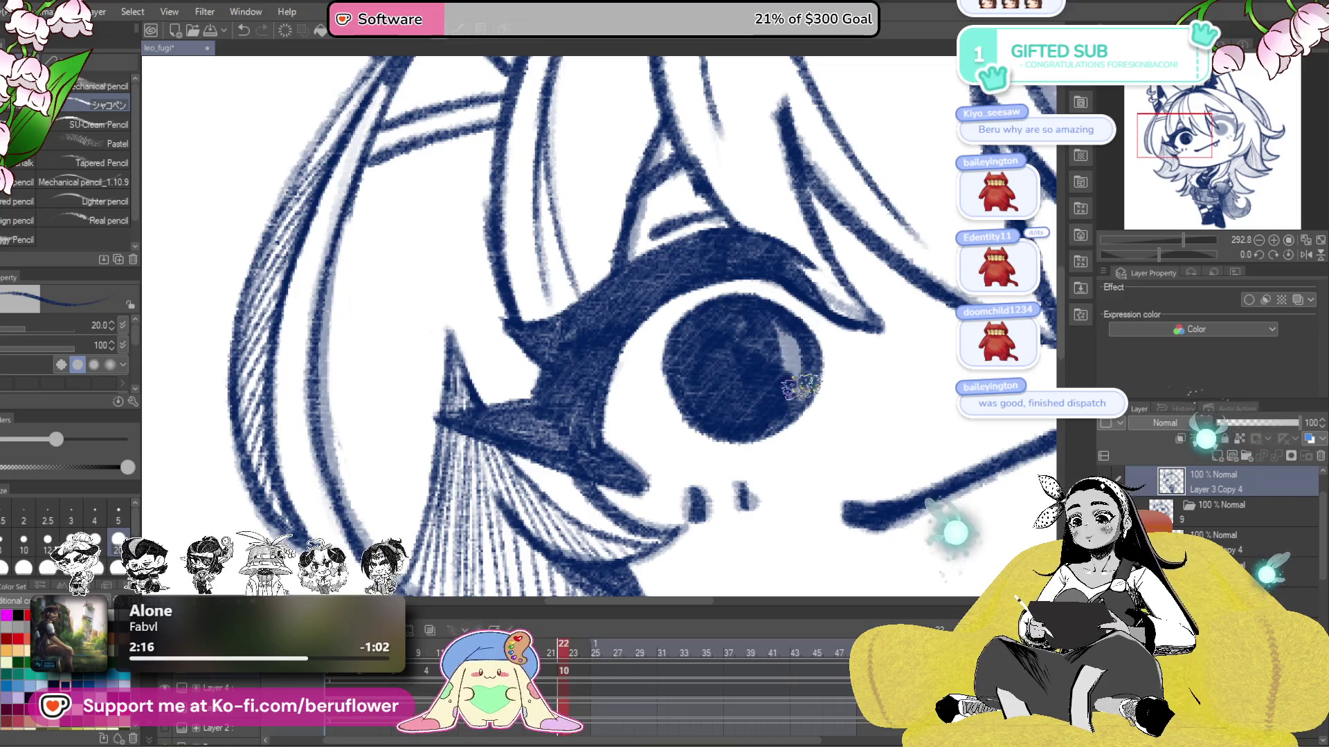
pyautogui.moveTo(802, 356); pyautogui.dragTo(761, 346)
# - Zoom in on the outer eyelash tip and add a few hatching strokes there
pyautogui.scroll(-3, 769, 373)
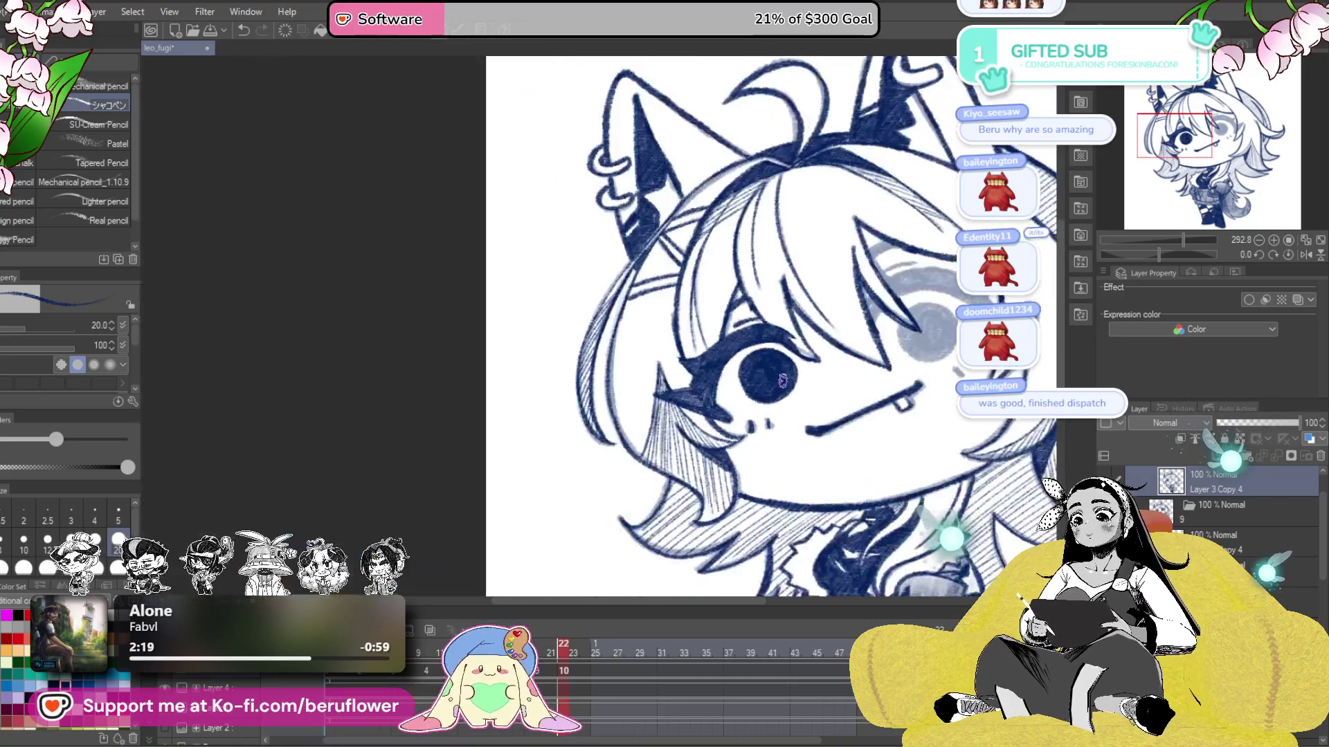
pyautogui.scroll(3, 792, 427)
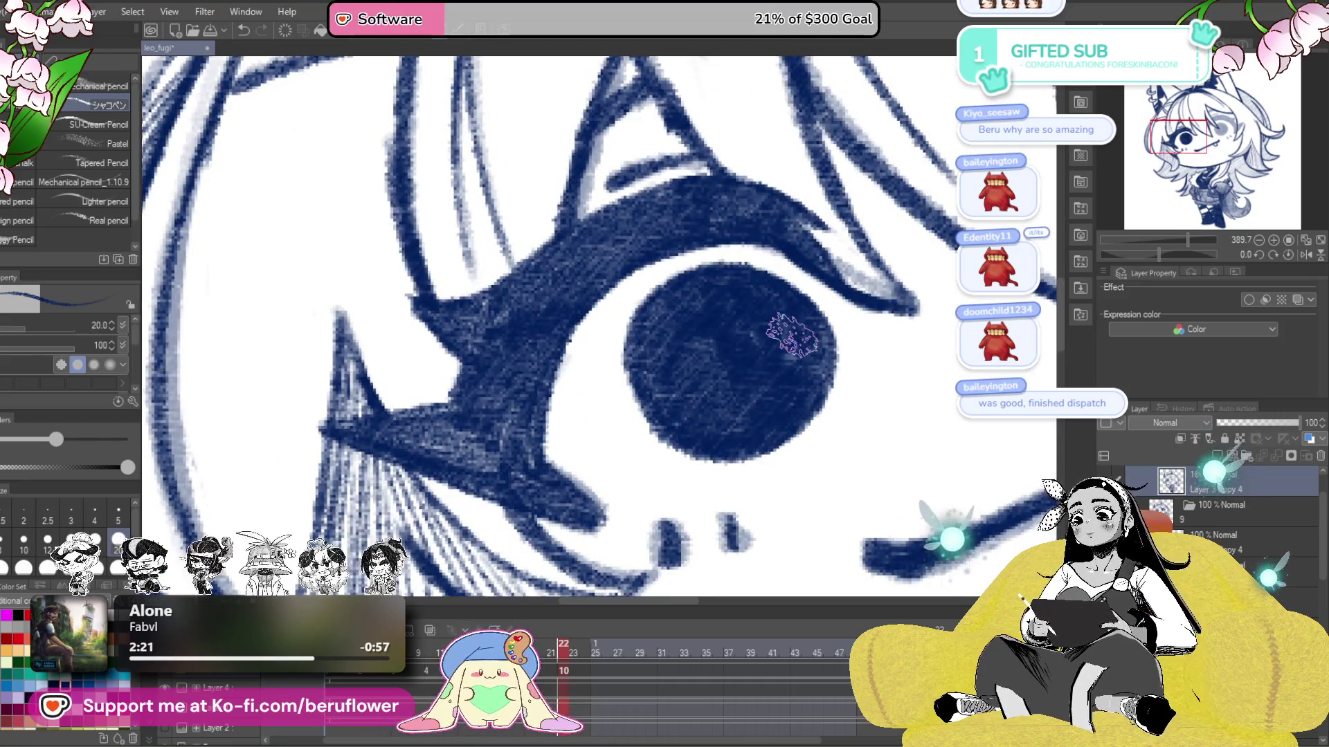
pyautogui.scroll(-5, 791, 336)
pyautogui.scroll(1, 754, 402)
pyautogui.scroll(1, 734, 443)
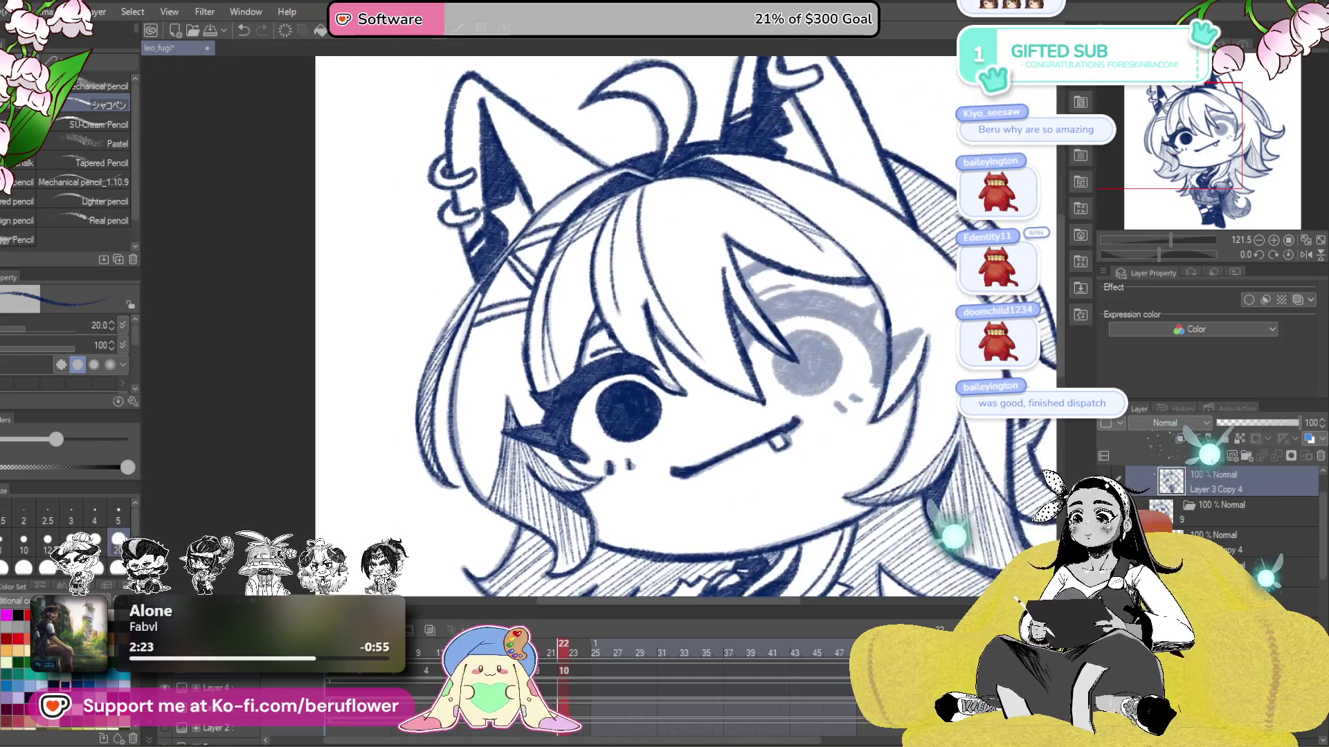
pyautogui.scroll(1, 723, 465)
pyautogui.scroll(1, 723, 465)
pyautogui.scroll(1, 712, 446)
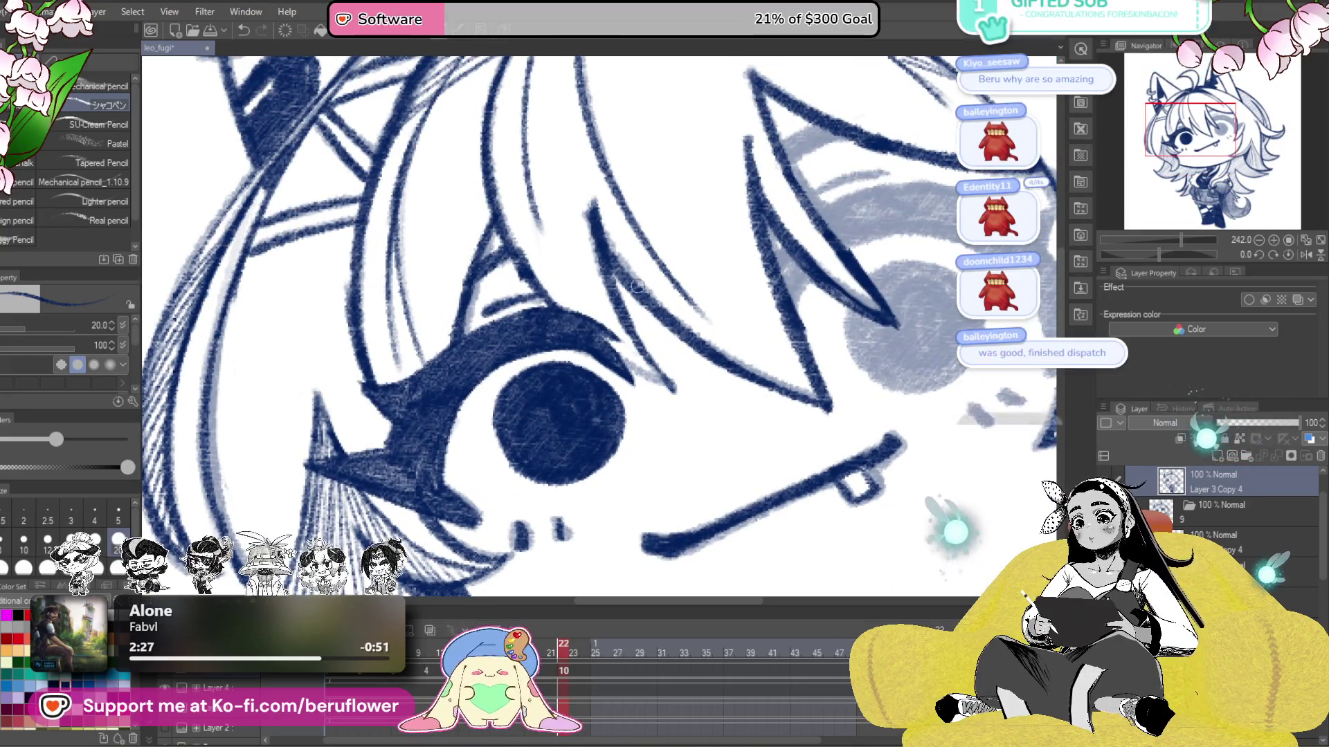
pyautogui.moveTo(631, 362); pyautogui.dragTo(618, 378)
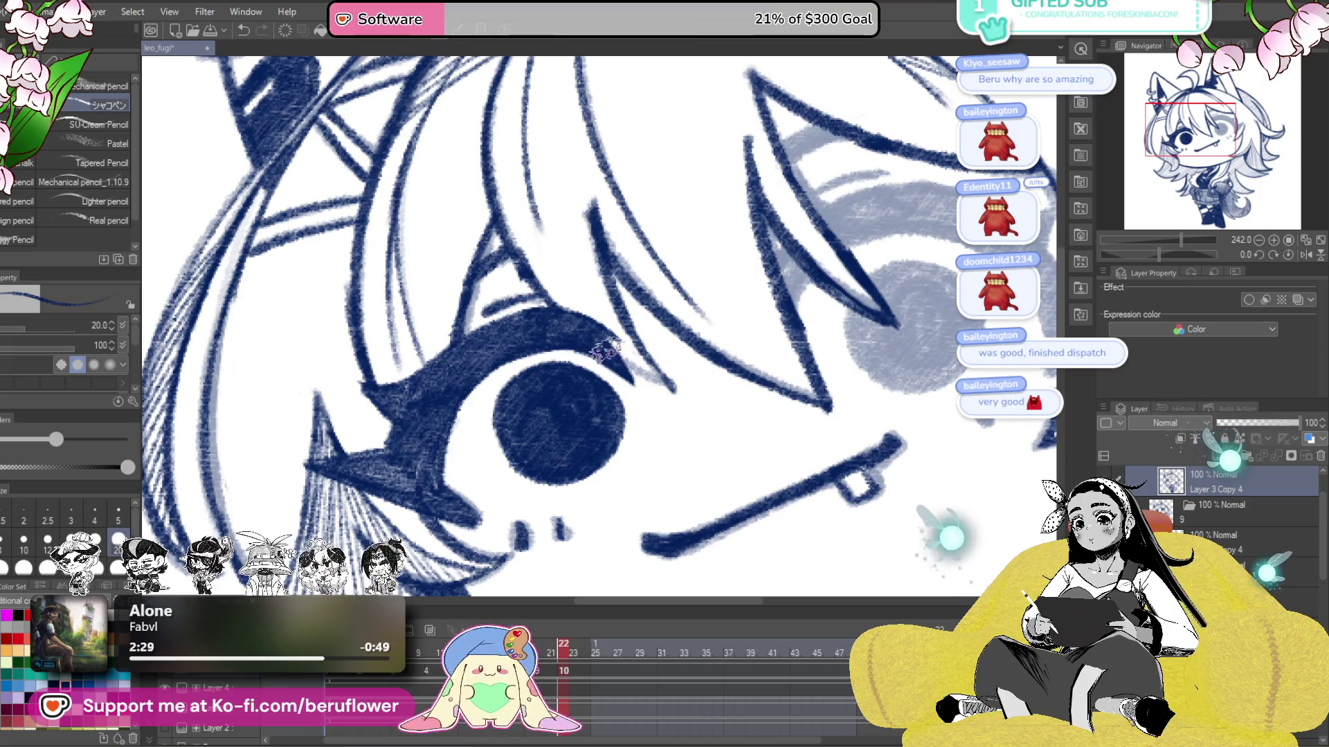
# - Tilt, pan and straighten the canvas so the grey eye under the hair is centred
pyautogui.scroll(-3, 585, 301)
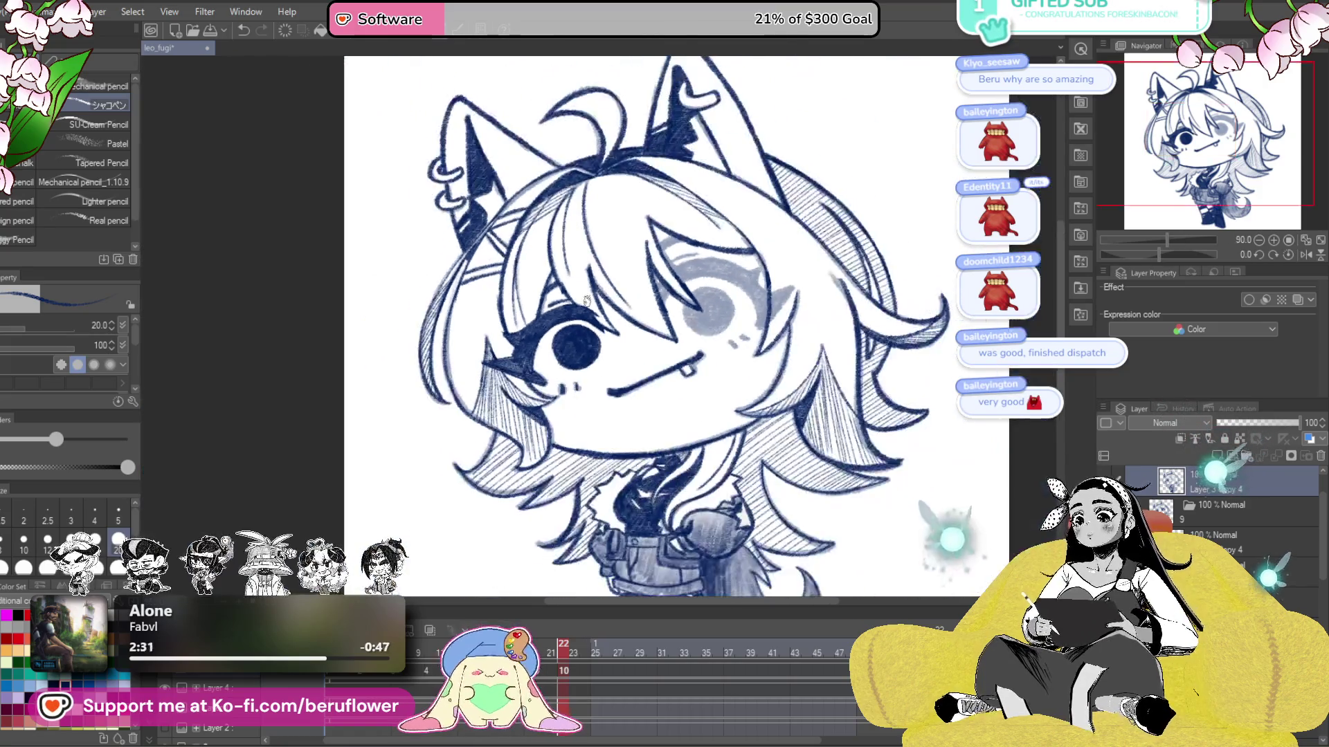
pyautogui.scroll(1, 585, 301)
pyautogui.scroll(1, 585, 301)
pyautogui.moveTo(1174, 258); pyautogui.dragTo(1145, 255)
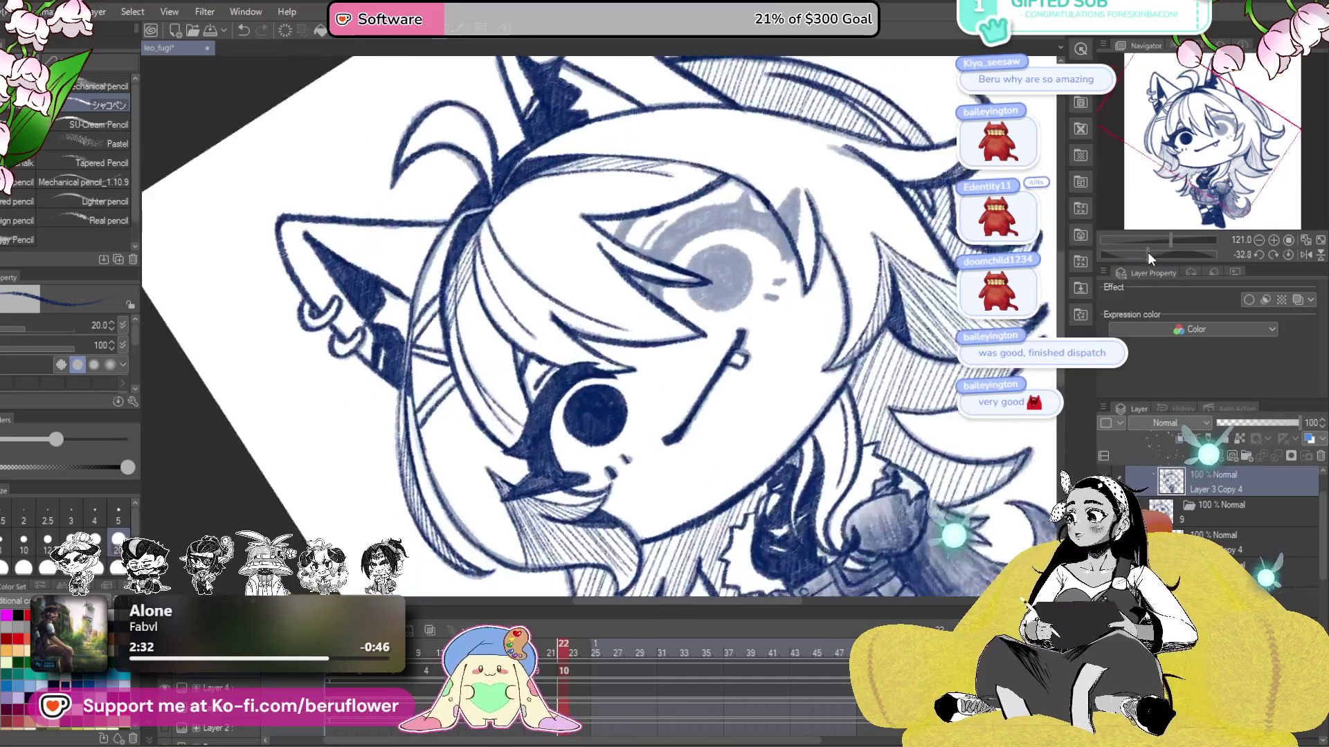
pyautogui.scroll(1, 674, 305)
pyautogui.scroll(1, 675, 305)
pyautogui.moveTo(675, 305); pyautogui.dragTo(761, 367)
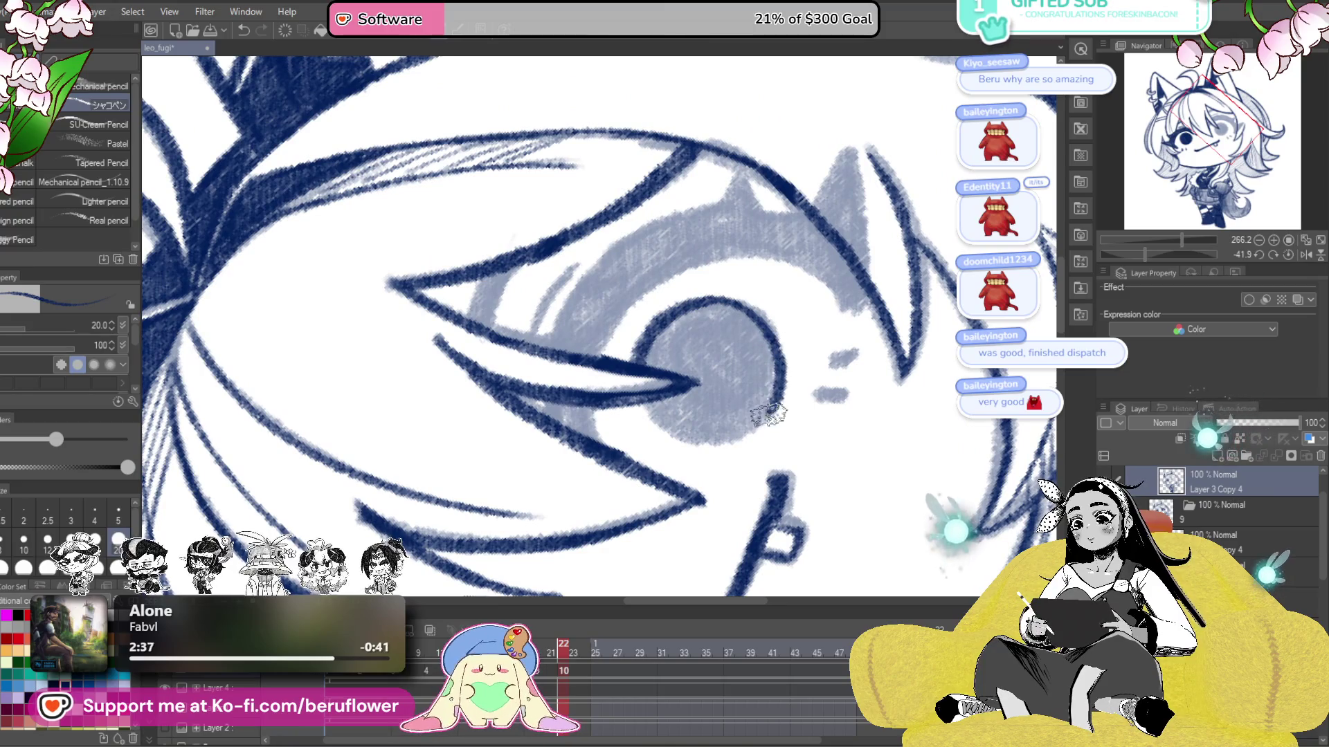
pyautogui.moveTo(857, 337); pyautogui.dragTo(857, 346)
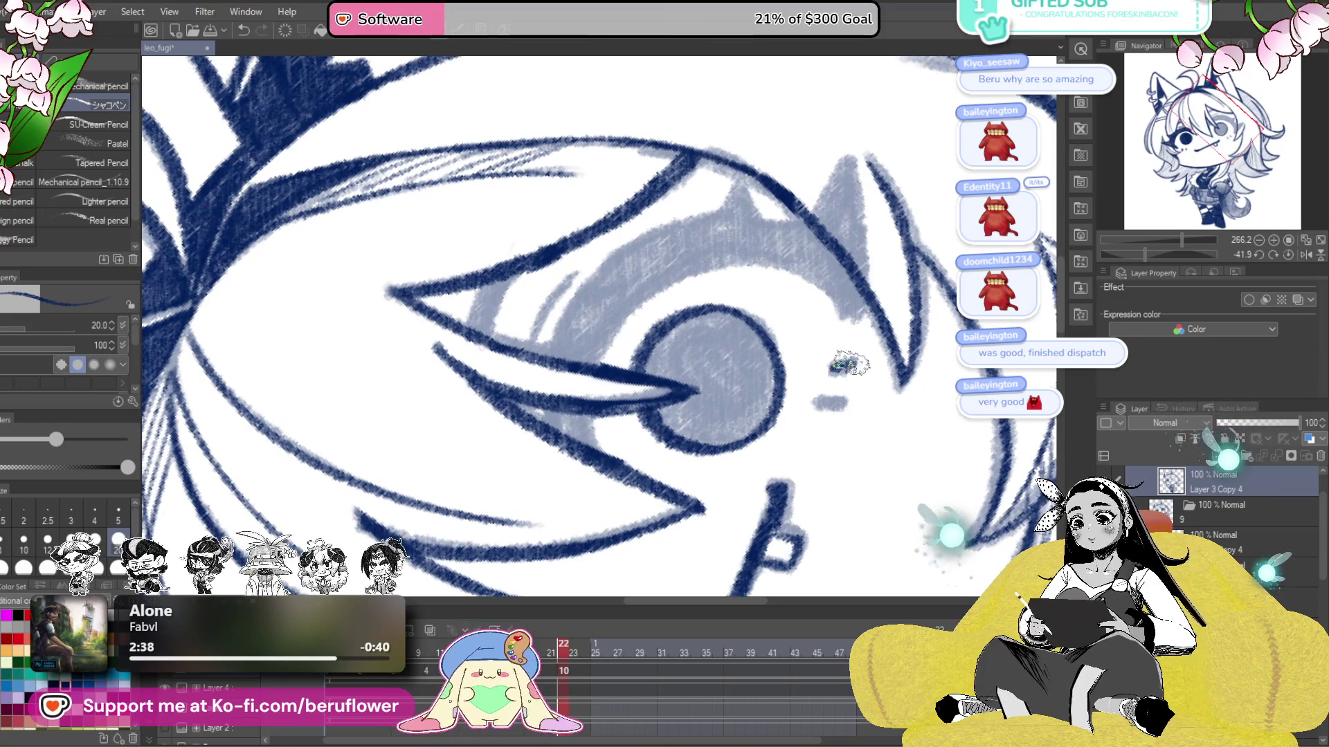
pyautogui.moveTo(802, 380); pyautogui.dragTo(852, 388)
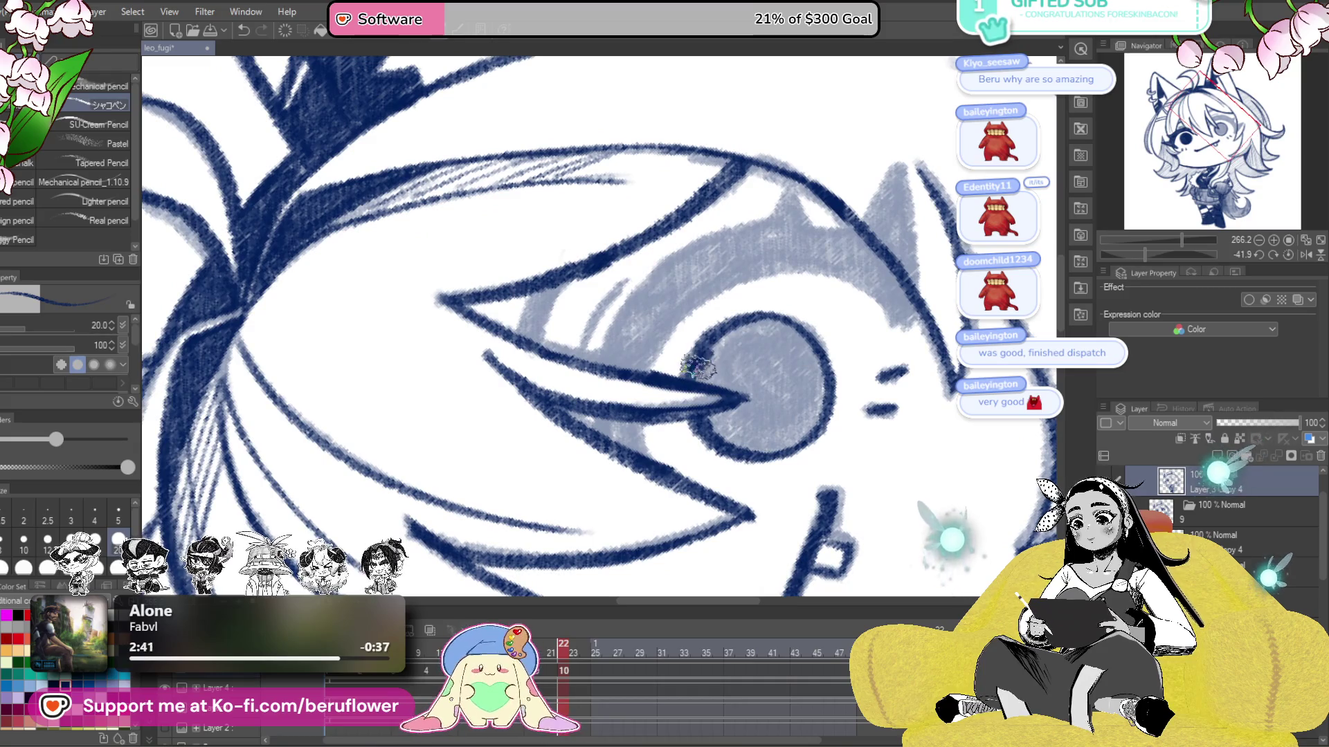
pyautogui.click(1286, 254)
pyautogui.moveTo(740, 574)
pyautogui.mouseDown()
pyautogui.moveTo(858, 456)
pyautogui.moveTo(872, 470)
pyautogui.mouseUp()
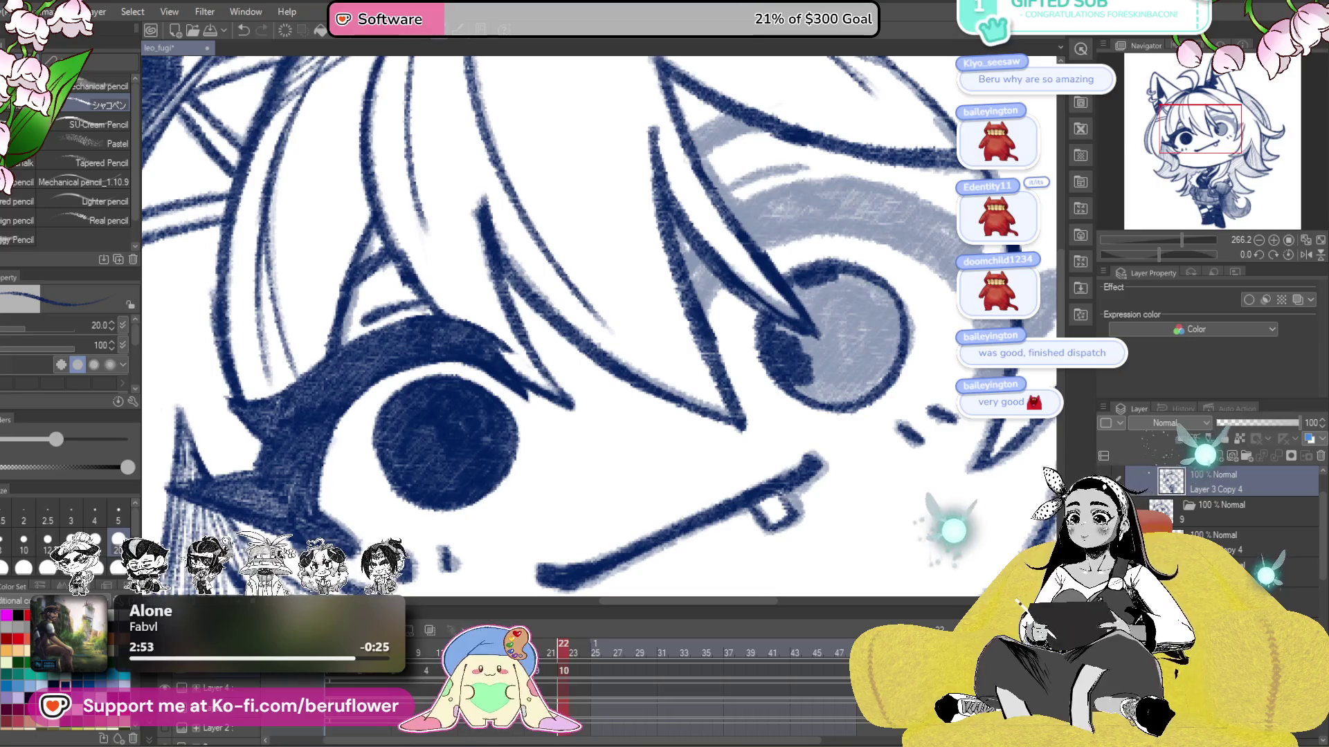
pyautogui.moveTo(782, 336)
pyautogui.mouseDown()
pyautogui.moveTo(758, 364)
pyautogui.moveTo(863, 380)
pyautogui.moveTo(789, 331)
pyautogui.mouseUp()
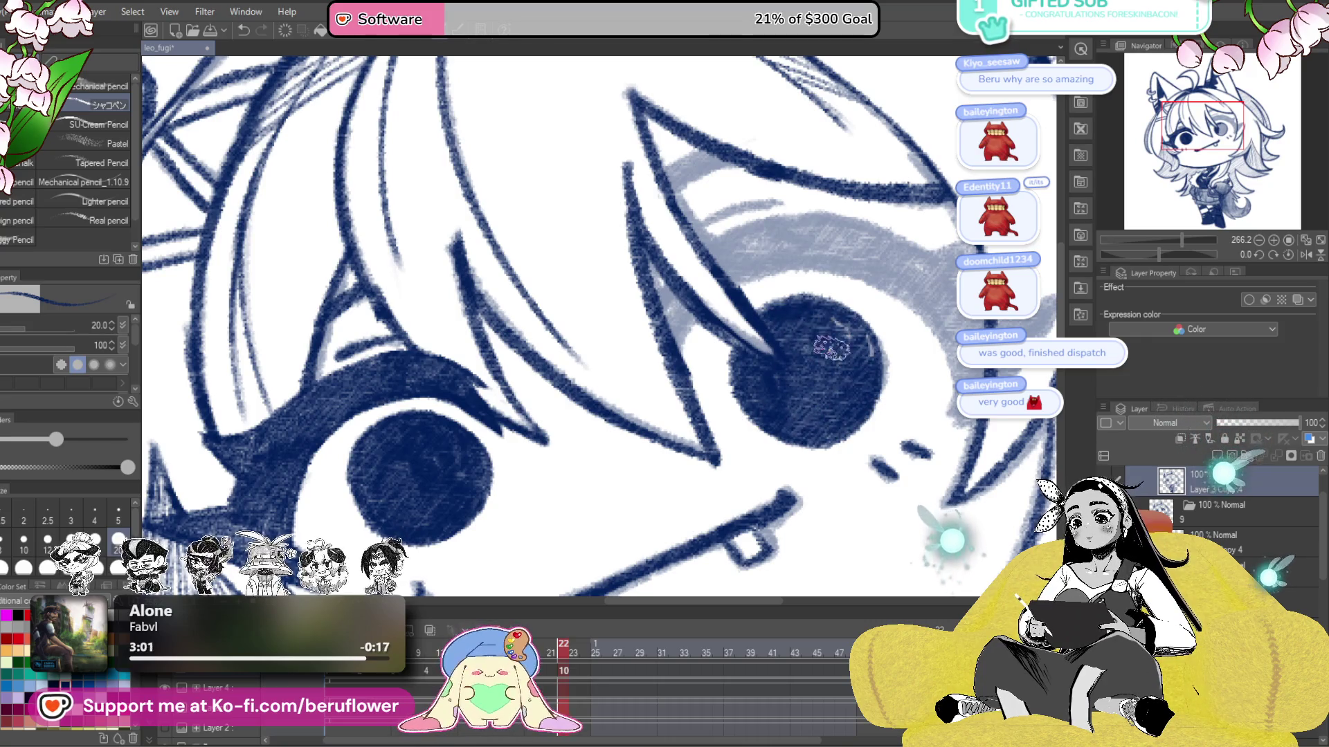
# - Shade navy below the eye and fill the eye corner up toward the upper lid
pyautogui.scroll(-6, 830, 348)
pyautogui.scroll(4, 846, 380)
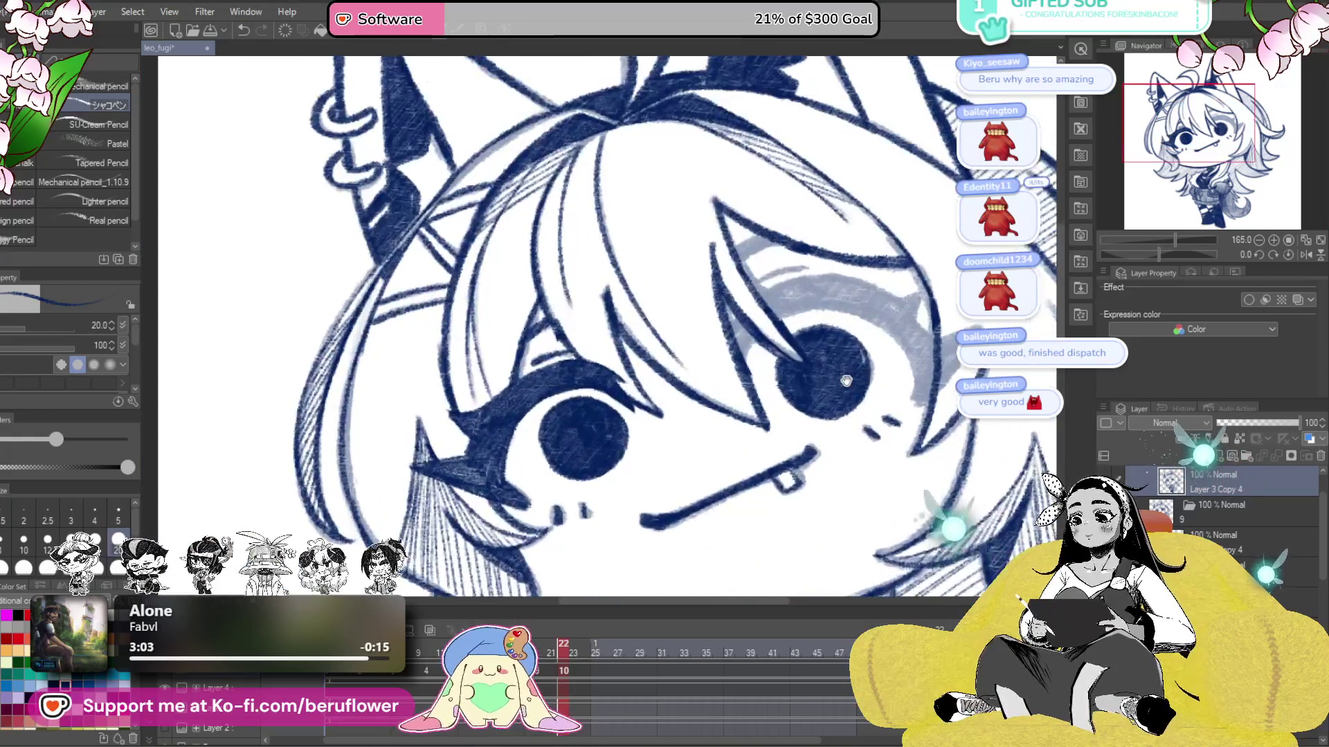
pyautogui.scroll(4, 841, 374)
pyautogui.scroll(2, 807, 355)
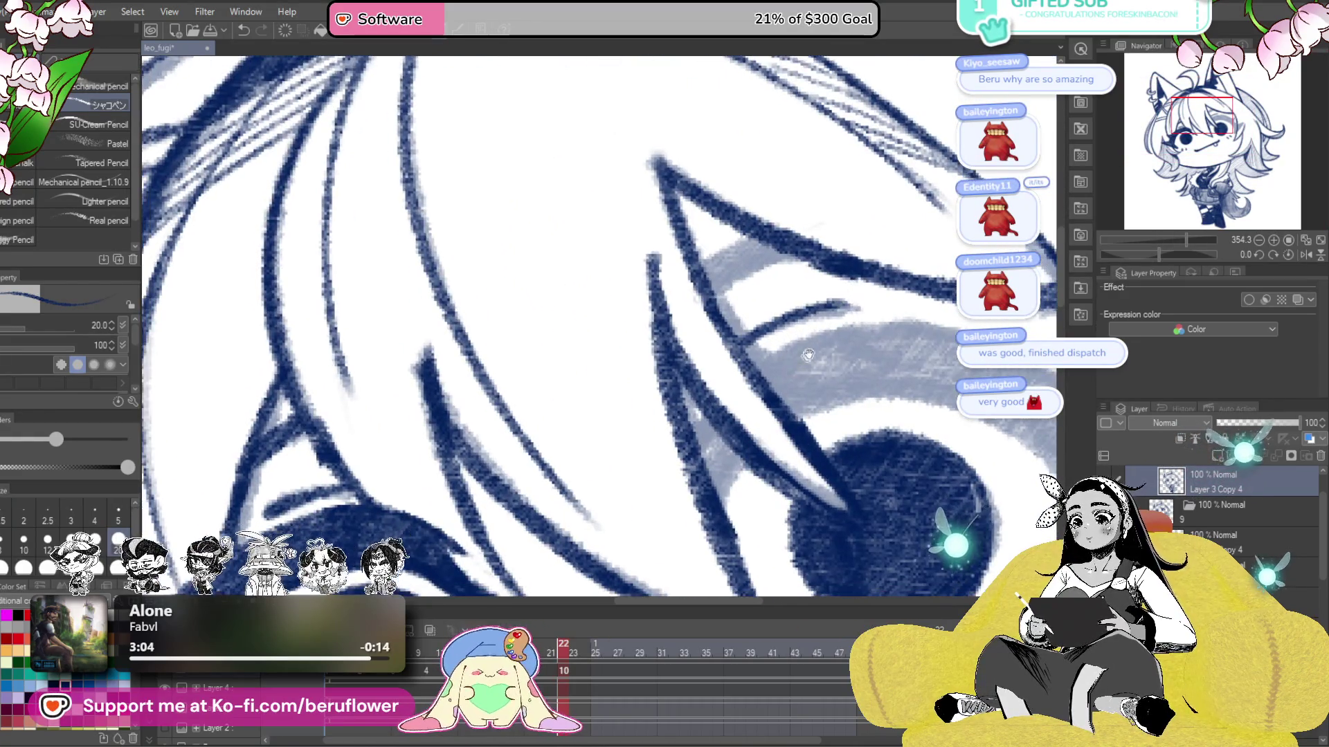
pyautogui.moveTo(706, 405)
pyautogui.mouseDown()
pyautogui.moveTo(710, 488)
pyautogui.moveTo(732, 476)
pyautogui.mouseUp()
pyautogui.moveTo(842, 456); pyautogui.dragTo(1064, 266)
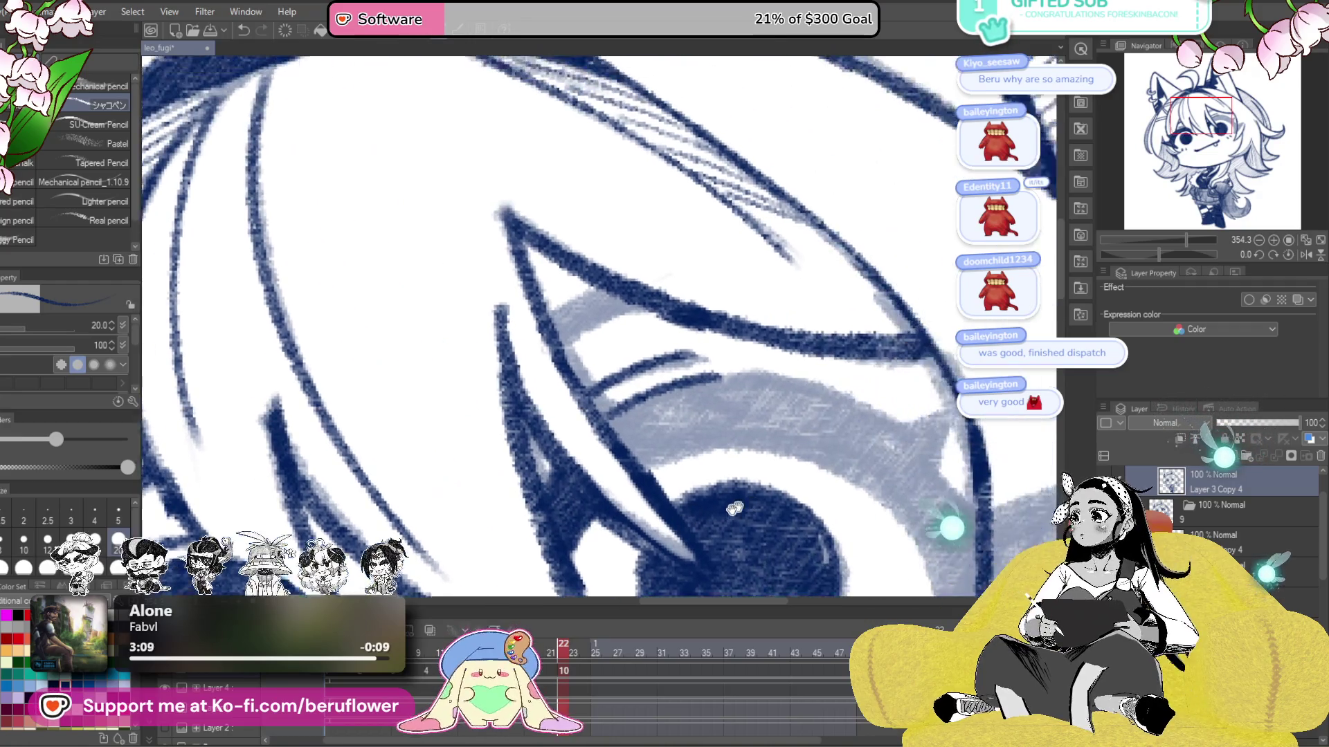
pyautogui.moveTo(585, 343); pyautogui.dragTo(661, 419)
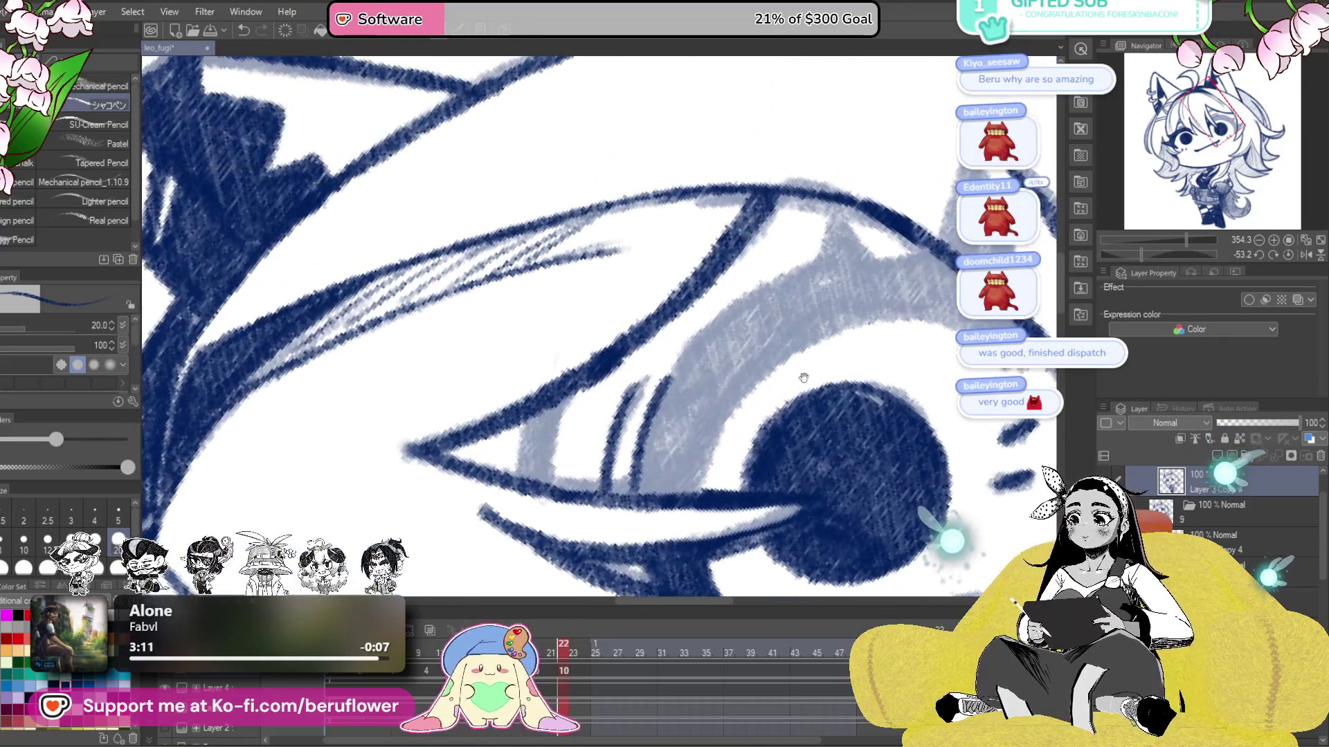
pyautogui.moveTo(664, 360)
pyautogui.mouseDown()
pyautogui.moveTo(623, 450)
pyautogui.moveTo(661, 419)
pyautogui.moveTo(640, 454)
pyautogui.moveTo(630, 446)
pyautogui.mouseUp()
pyautogui.moveTo(718, 305); pyautogui.dragTo(662, 340)
pyautogui.moveTo(623, 478); pyautogui.dragTo(616, 442)
pyautogui.moveTo(665, 519)
pyautogui.mouseDown()
pyautogui.moveTo(876, 266)
pyautogui.moveTo(789, 374)
pyautogui.moveTo(829, 365)
pyautogui.mouseUp()
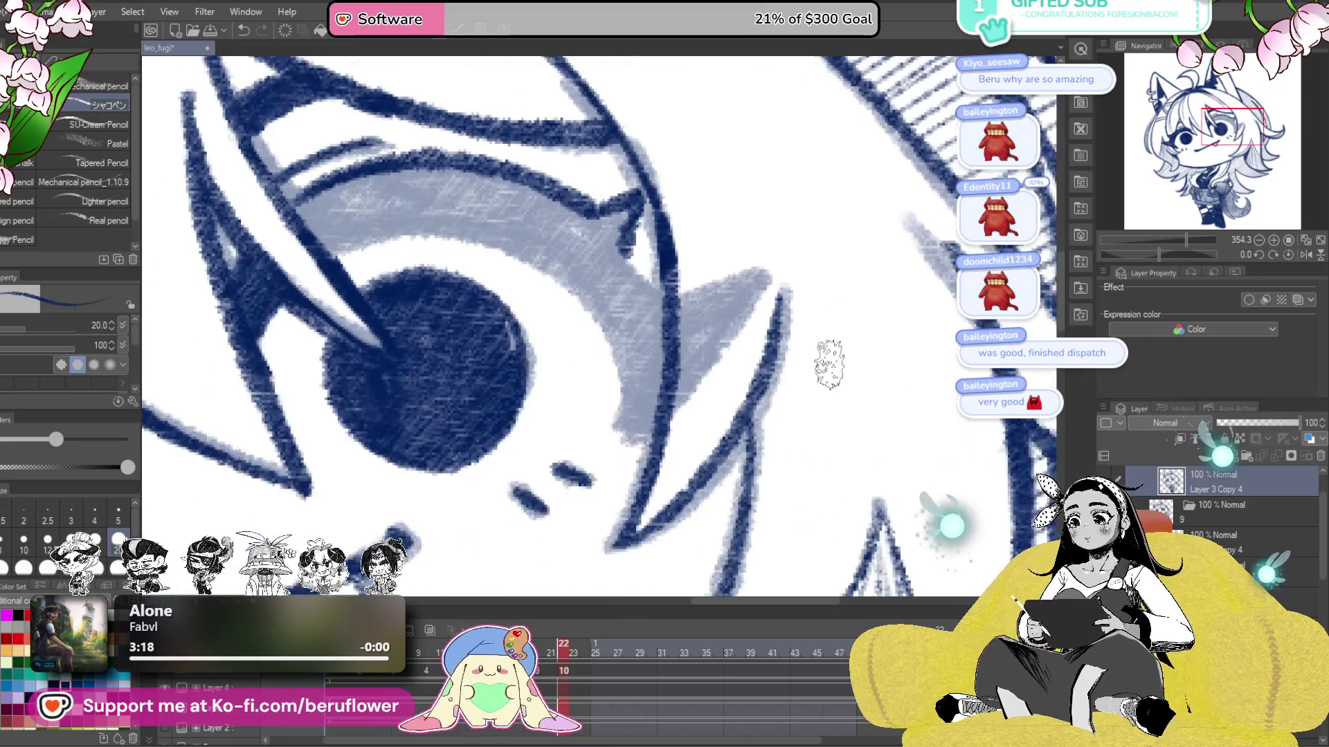
pyautogui.moveTo(670, 298); pyautogui.dragTo(676, 330)
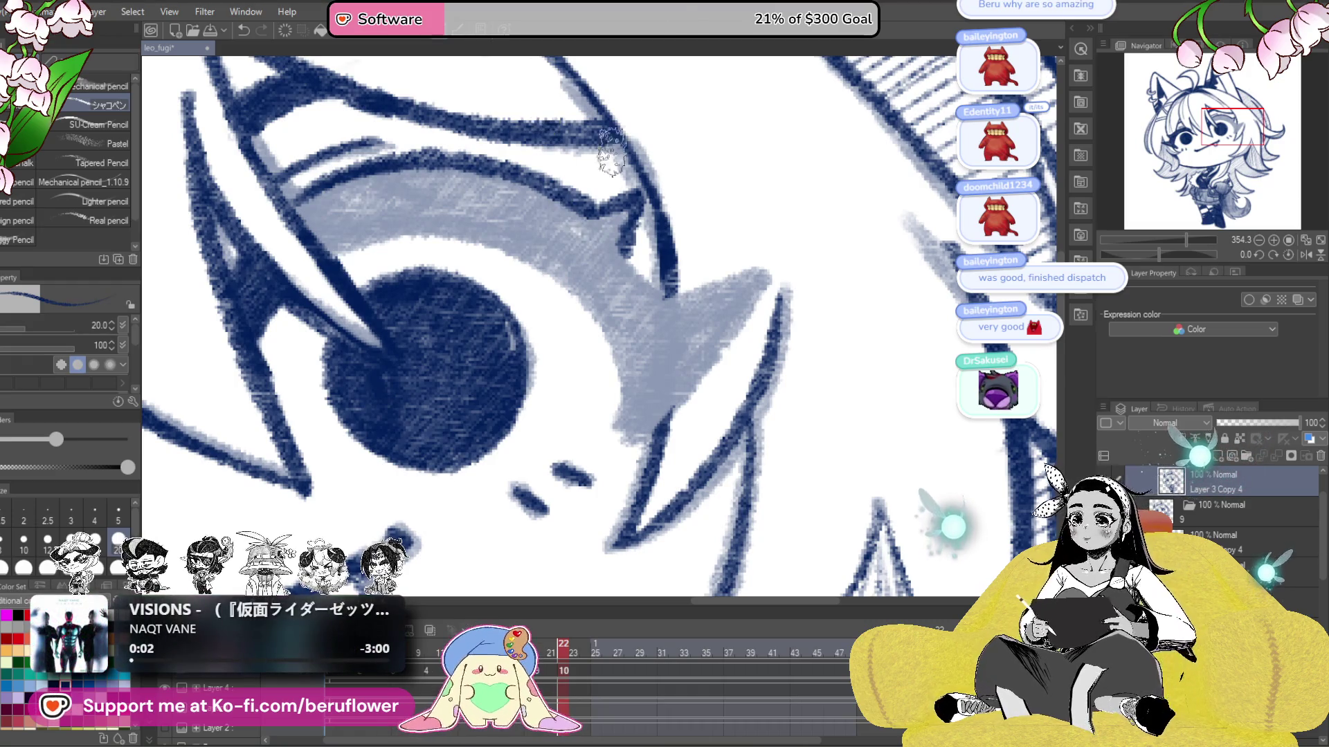
# - Outline the inner edge of the grey shading and cover more of it in navy
pyautogui.moveTo(731, 428); pyautogui.dragTo(662, 435)
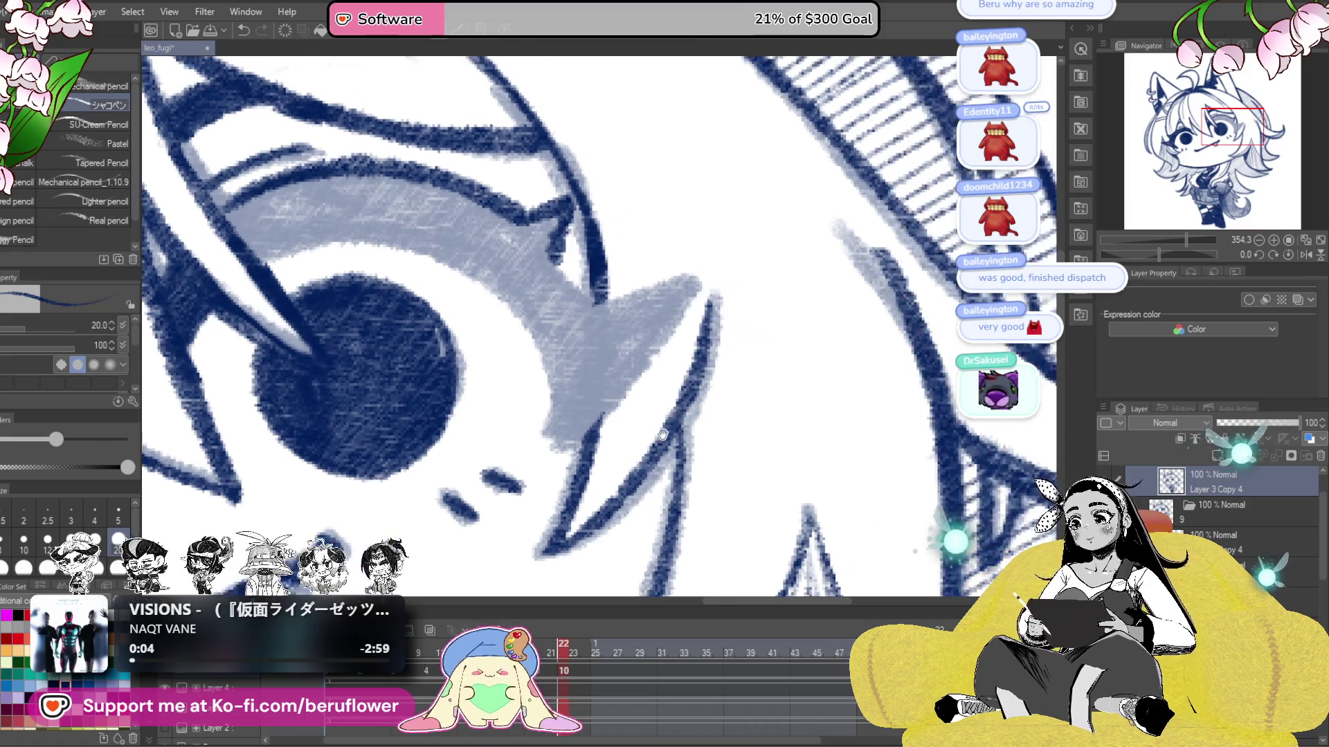
pyautogui.moveTo(595, 304); pyautogui.dragTo(664, 301)
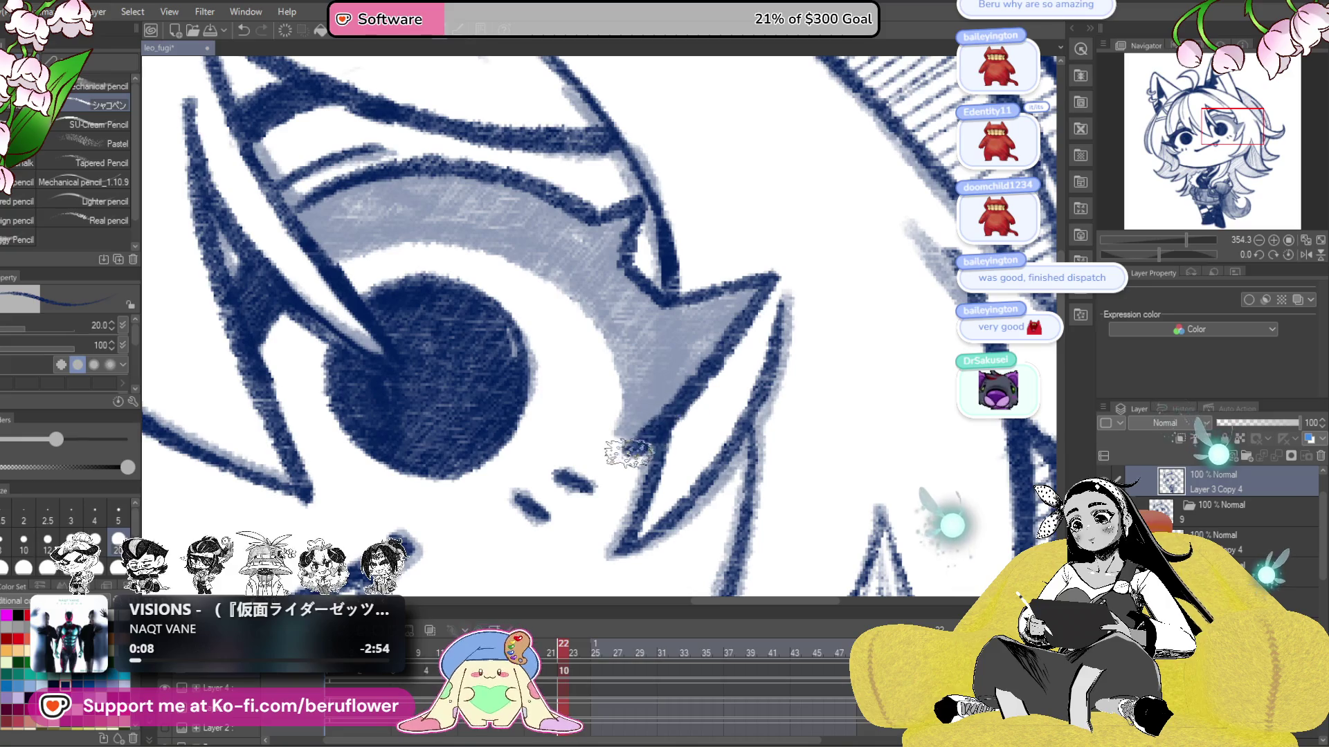
pyautogui.moveTo(692, 407); pyautogui.dragTo(817, 463)
pyautogui.moveTo(1178, 258); pyautogui.dragTo(1126, 255)
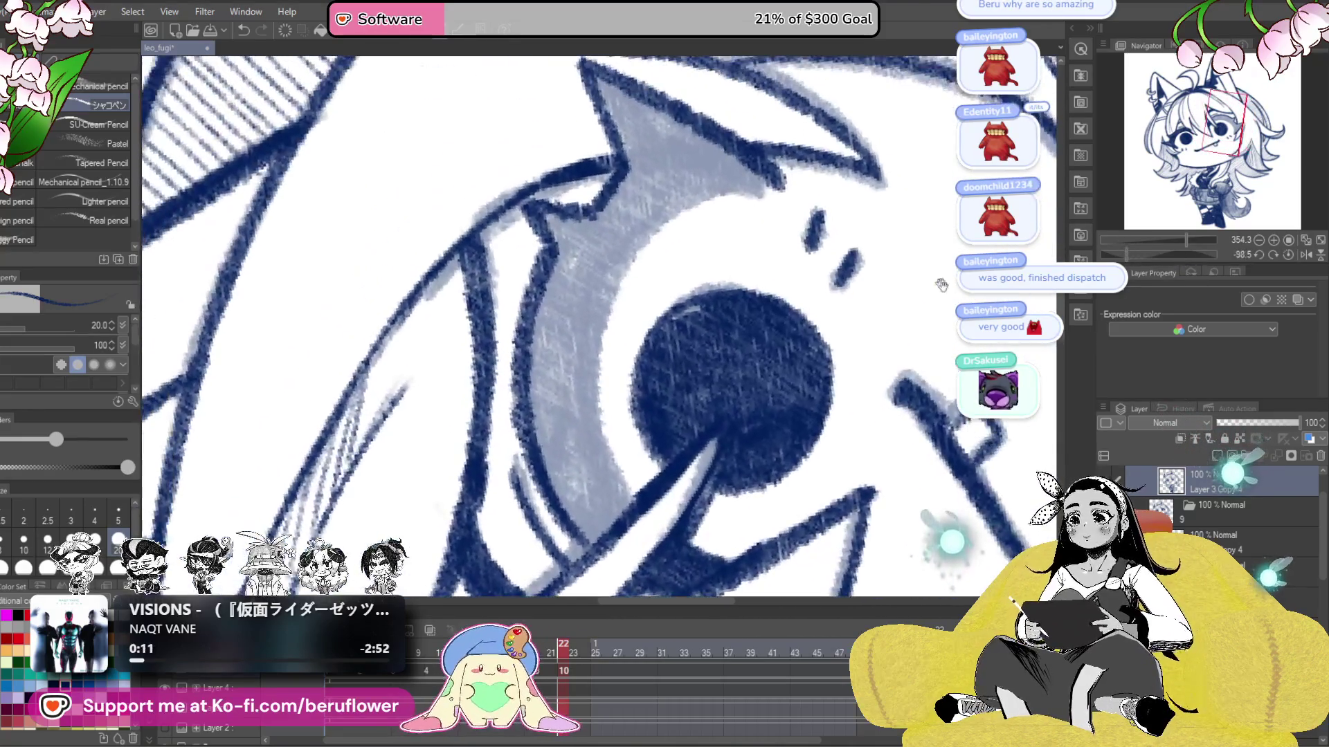
pyautogui.moveTo(774, 183)
pyautogui.mouseDown()
pyautogui.moveTo(635, 504)
pyautogui.moveTo(658, 443)
pyautogui.moveTo(661, 267)
pyautogui.moveTo(599, 258)
pyautogui.moveTo(625, 435)
pyautogui.moveTo(640, 345)
pyautogui.mouseUp()
pyautogui.moveTo(648, 236)
pyautogui.mouseDown()
pyautogui.moveTo(642, 470)
pyautogui.moveTo(607, 288)
pyautogui.moveTo(646, 415)
pyautogui.moveTo(610, 346)
pyautogui.mouseUp()
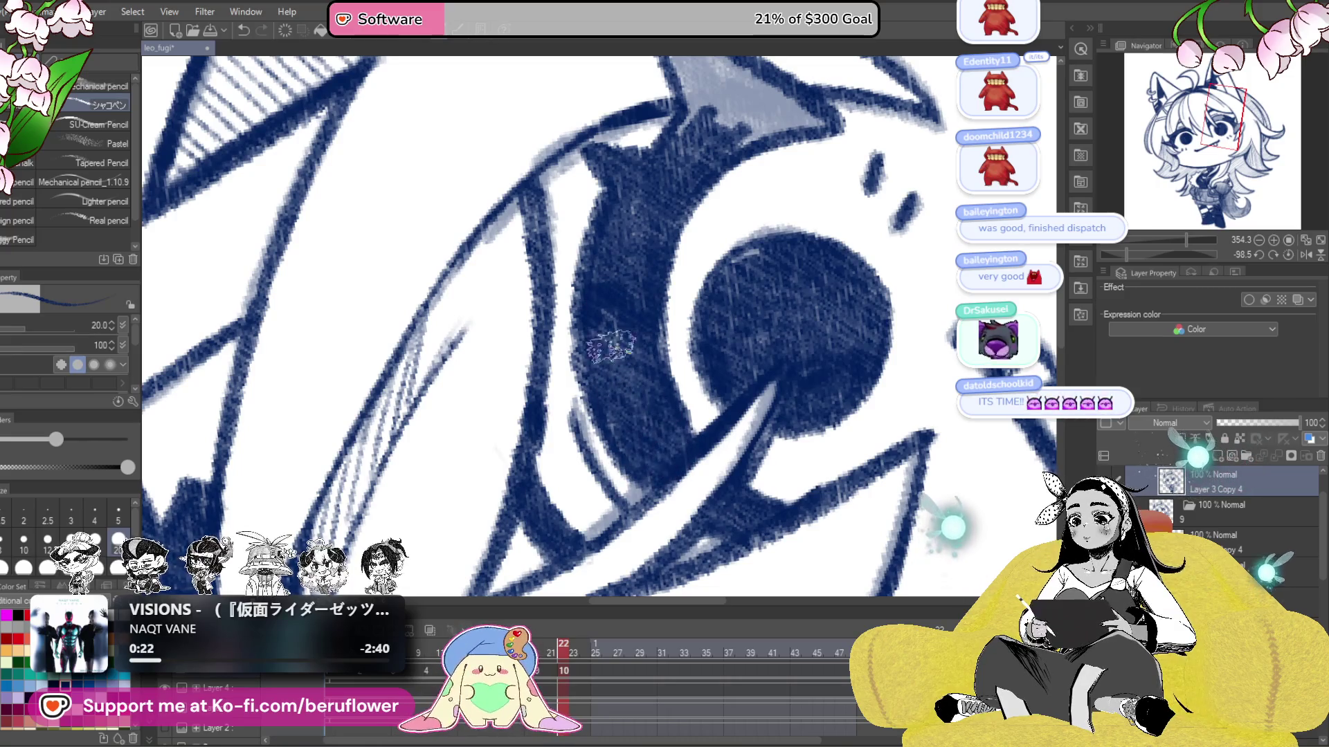
# - Paint navy over the shading by the lashes and darken the light grey triangle
pyautogui.moveTo(649, 302); pyautogui.dragTo(651, 503)
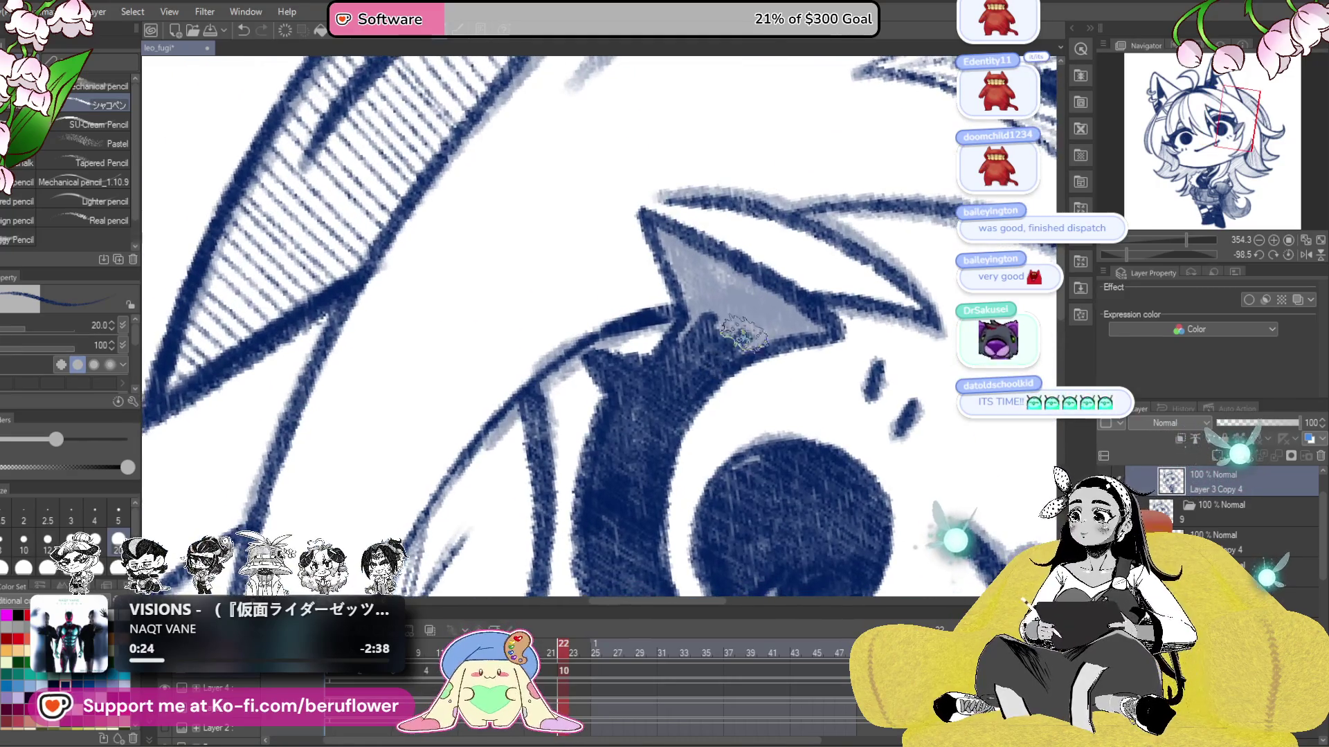
pyautogui.moveTo(751, 344); pyautogui.dragTo(822, 332)
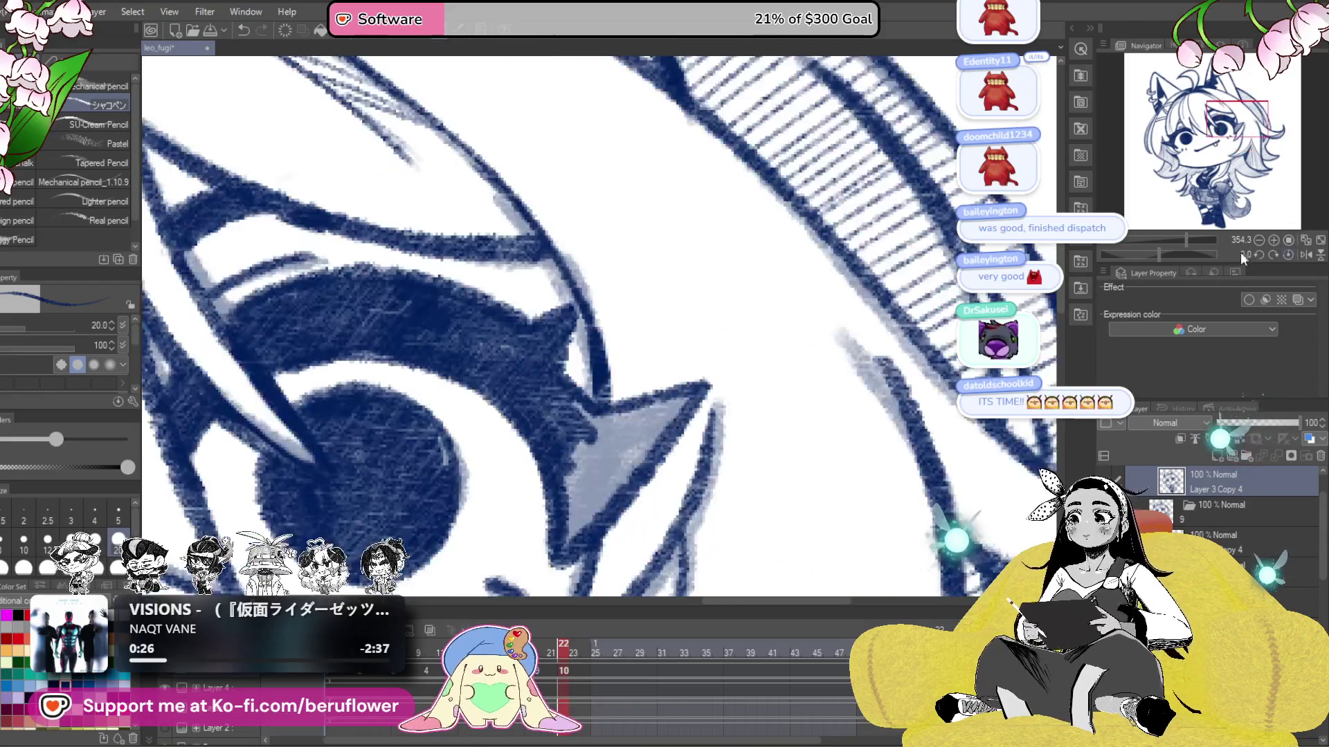
pyautogui.moveTo(734, 443)
pyautogui.mouseDown()
pyautogui.moveTo(768, 378)
pyautogui.moveTo(762, 389)
pyautogui.mouseUp()
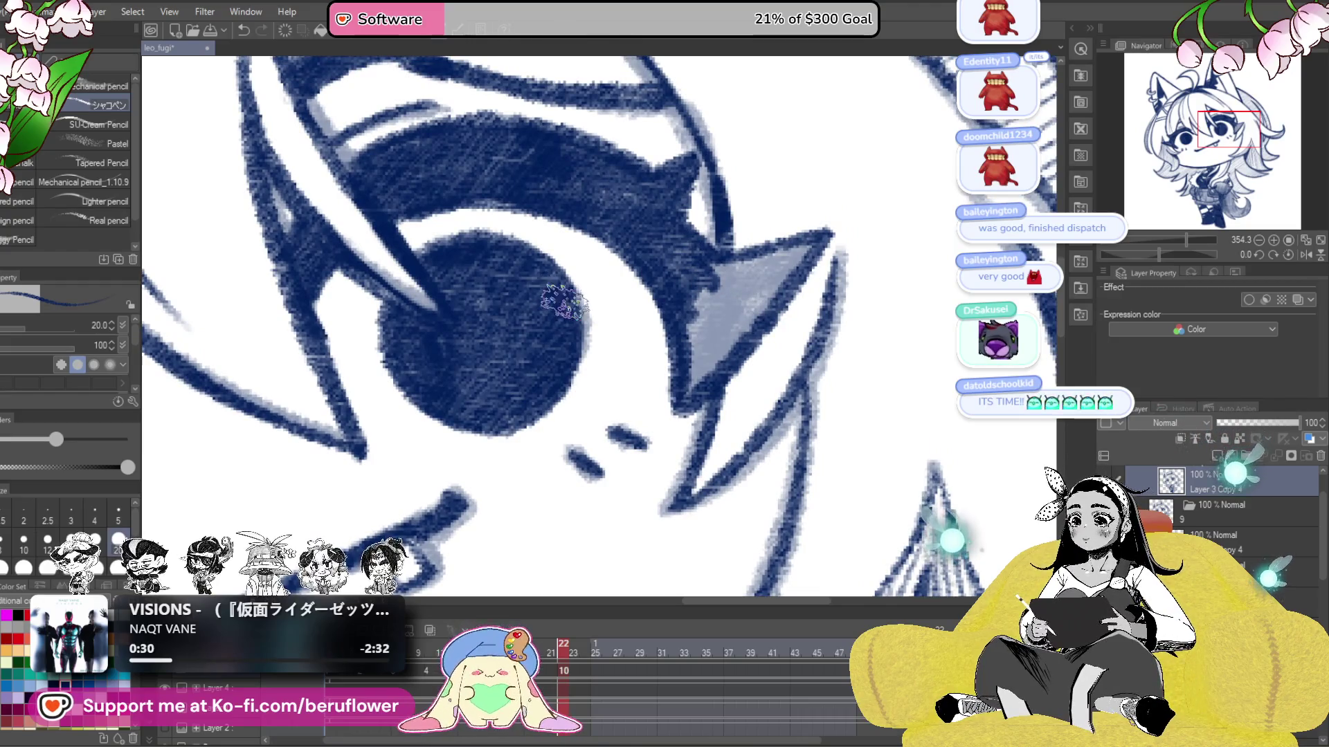
pyautogui.moveTo(730, 267)
pyautogui.mouseDown()
pyautogui.moveTo(702, 343)
pyautogui.moveTo(697, 282)
pyautogui.mouseUp()
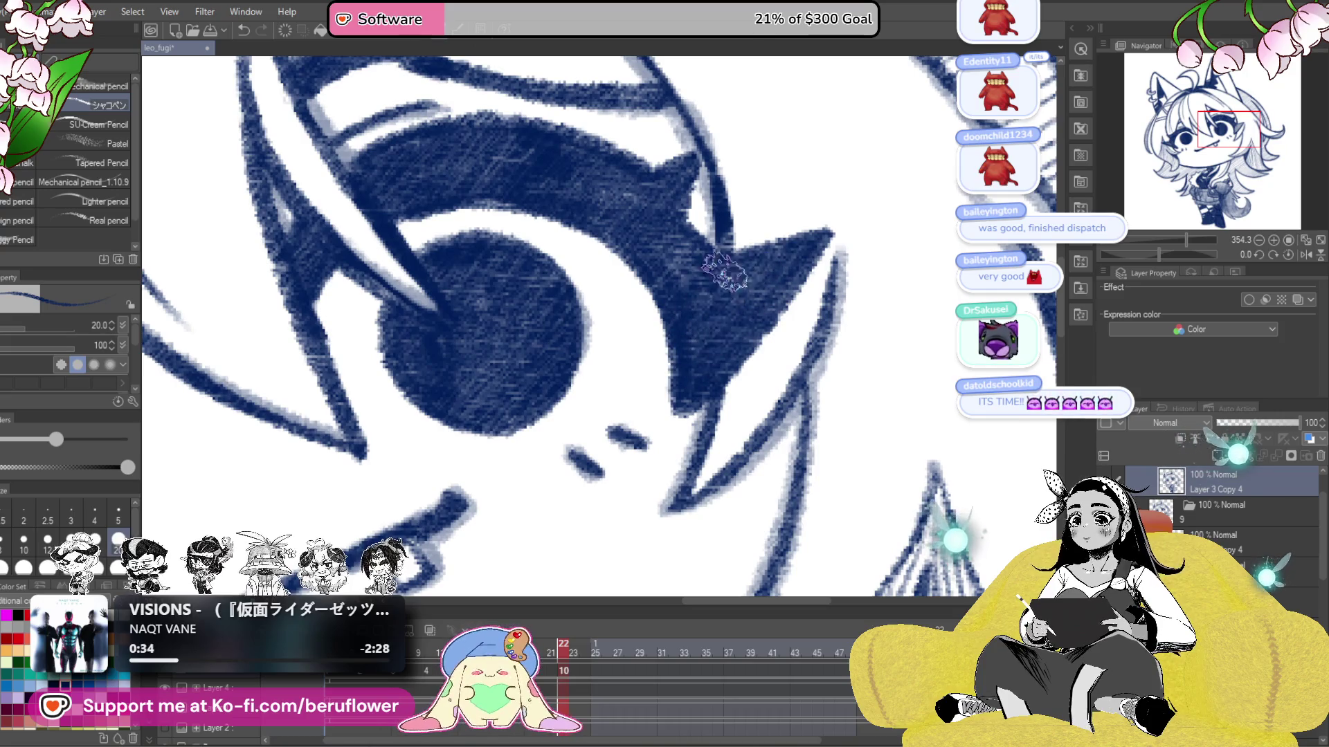
pyautogui.scroll(-8, 741, 314)
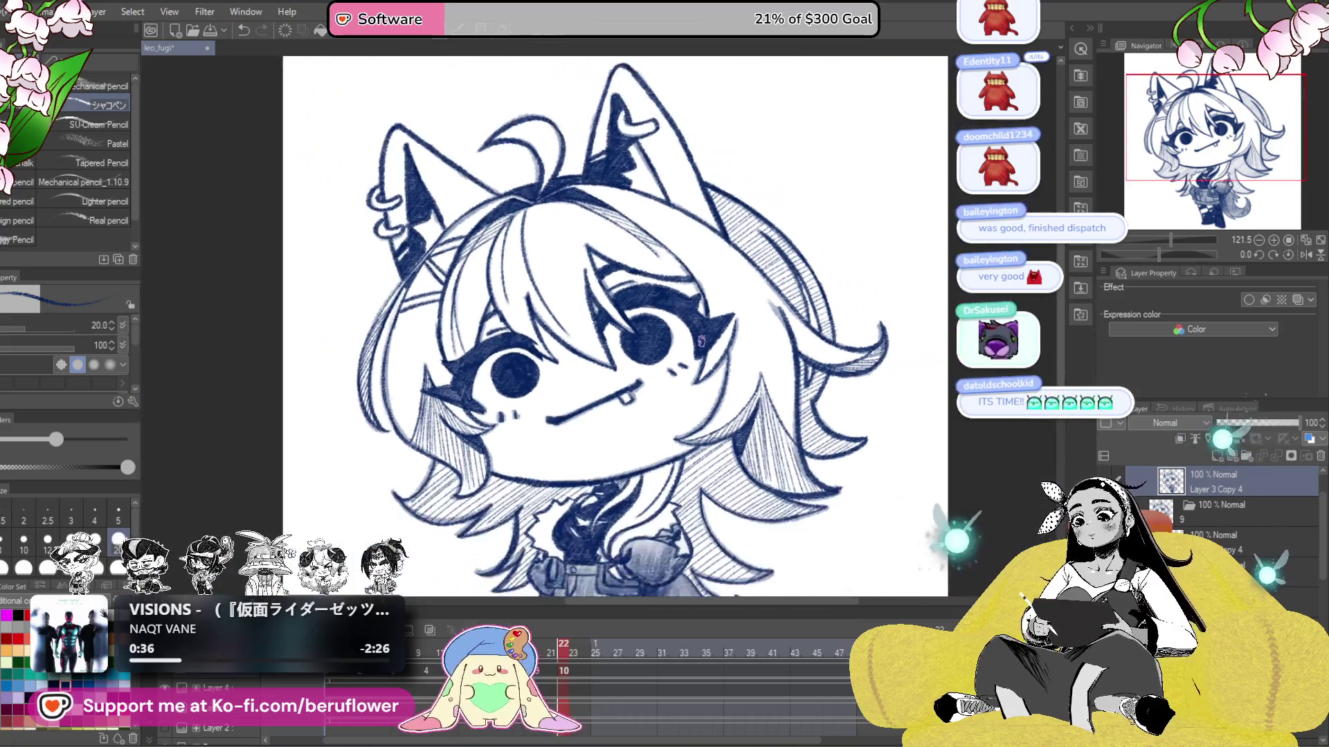
# - Thicken the eye's upper outline and left corner, and outline the top of the iris
pyautogui.scroll(3, 777, 508)
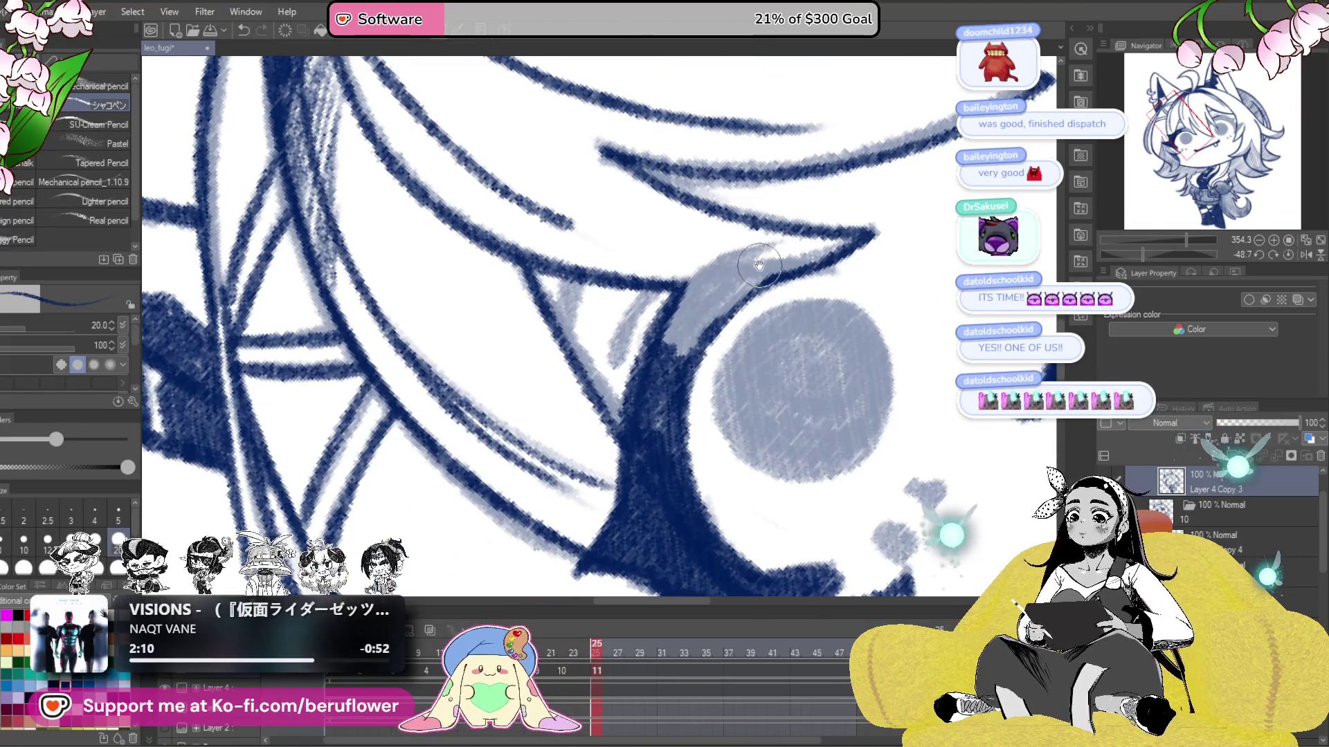
pyautogui.moveTo(654, 346)
pyautogui.mouseDown()
pyautogui.moveTo(761, 249)
pyautogui.moveTo(775, 270)
pyautogui.moveTo(661, 356)
pyautogui.moveTo(616, 356)
pyautogui.moveTo(654, 391)
pyautogui.mouseUp()
pyautogui.moveTo(631, 298)
pyautogui.mouseDown()
pyautogui.moveTo(574, 374)
pyautogui.moveTo(589, 407)
pyautogui.mouseUp()
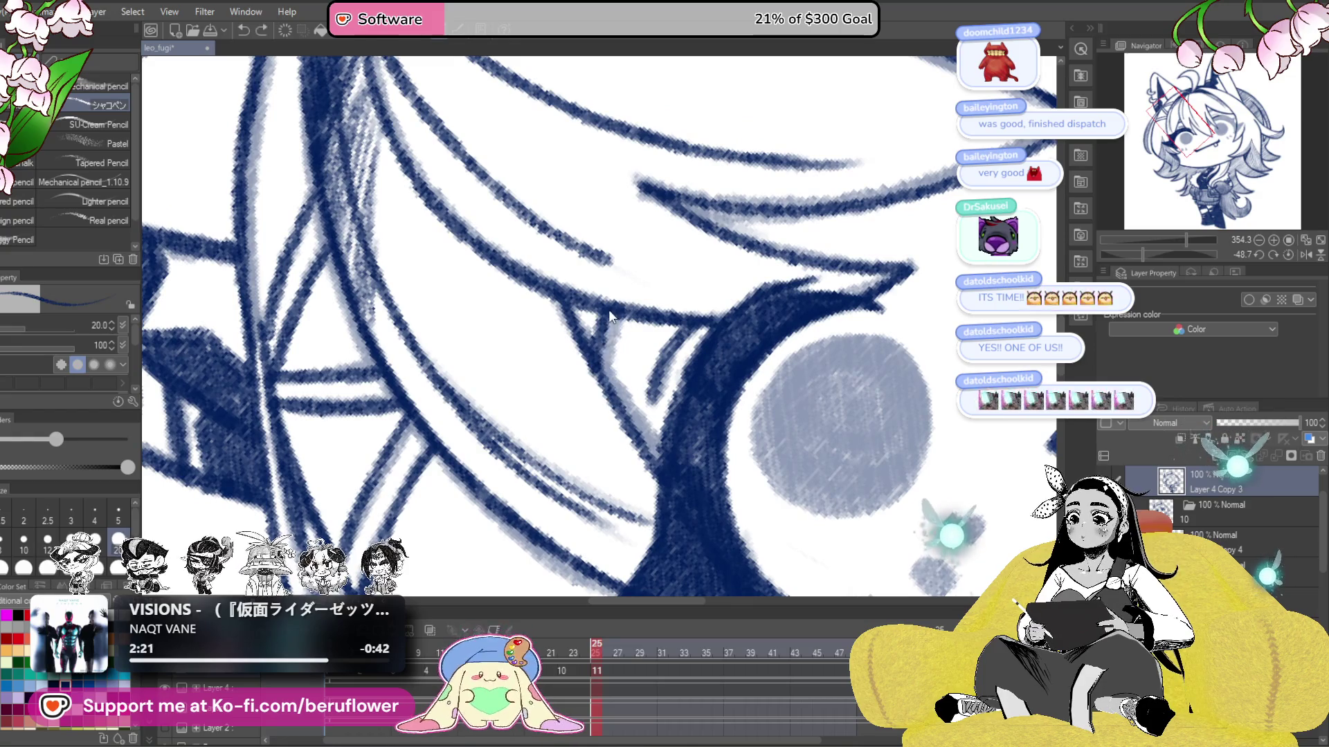
pyautogui.moveTo(610, 308)
pyautogui.mouseDown()
pyautogui.moveTo(595, 377)
pyautogui.moveTo(623, 396)
pyautogui.mouseUp()
pyautogui.moveTo(796, 430)
pyautogui.mouseDown()
pyautogui.moveTo(699, 404)
pyautogui.moveTo(591, 316)
pyautogui.mouseUp()
pyautogui.moveTo(709, 443); pyautogui.dragTo(737, 460)
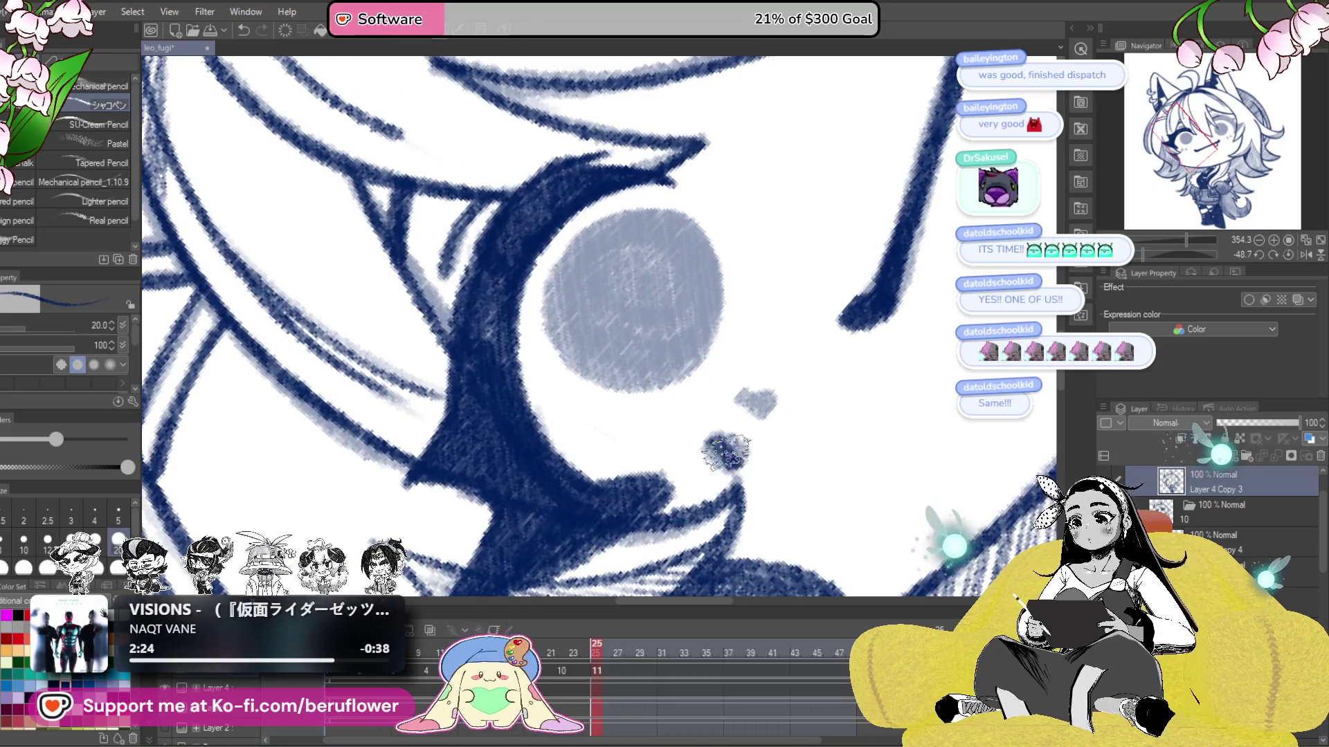
pyautogui.moveTo(748, 404); pyautogui.dragTo(809, 471)
pyautogui.moveTo(627, 304)
pyautogui.mouseDown()
pyautogui.moveTo(737, 284)
pyautogui.moveTo(651, 291)
pyautogui.mouseUp()
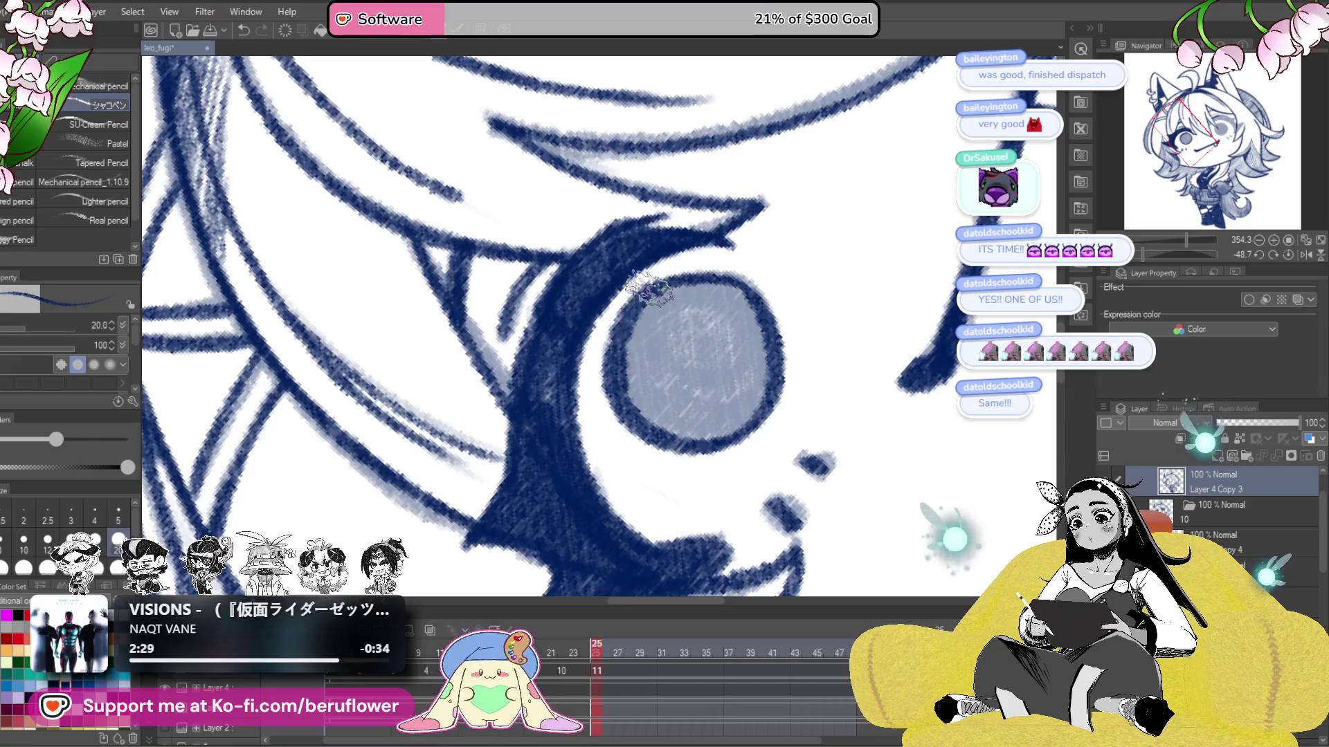
# - Fill the iris with a dark navy pupil
pyautogui.moveTo(550, 360); pyautogui.dragTo(554, 263)
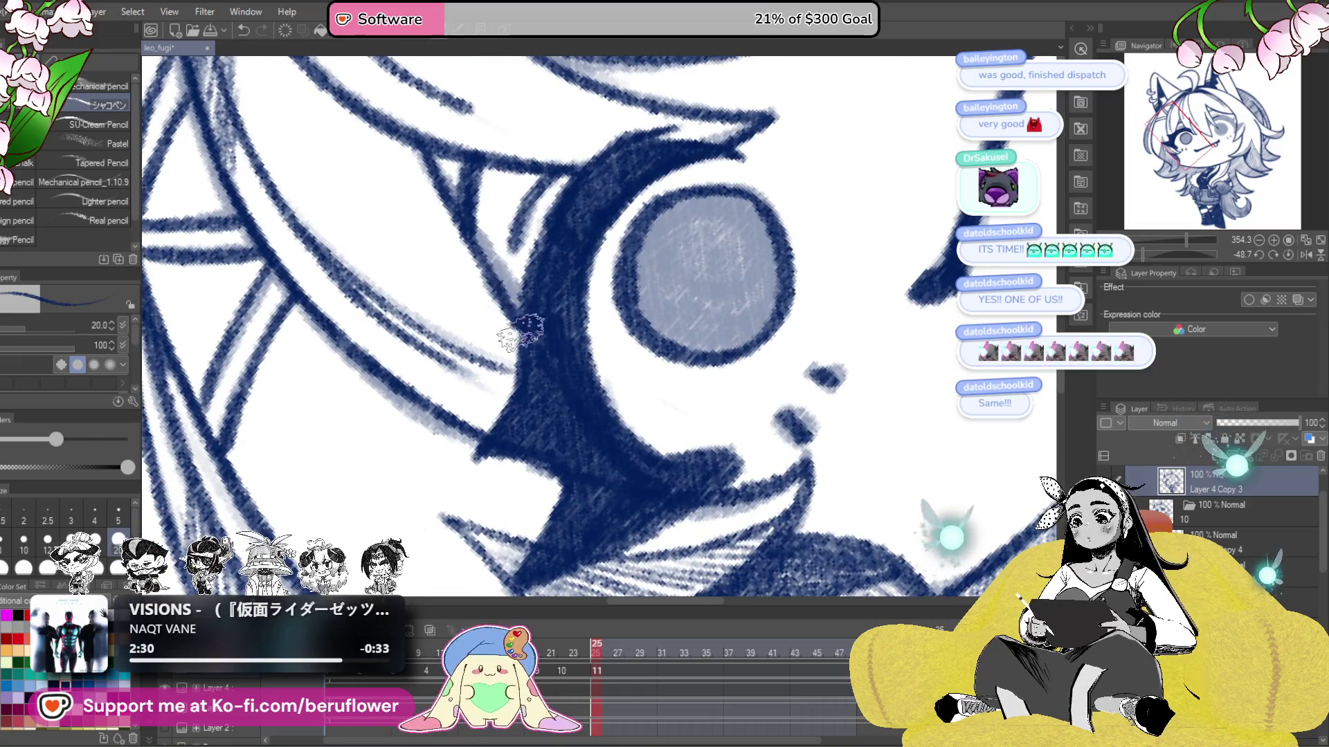
pyautogui.moveTo(675, 340); pyautogui.dragTo(684, 357)
pyautogui.moveTo(630, 270)
pyautogui.mouseDown()
pyautogui.moveTo(745, 286)
pyautogui.moveTo(823, 381)
pyautogui.mouseUp()
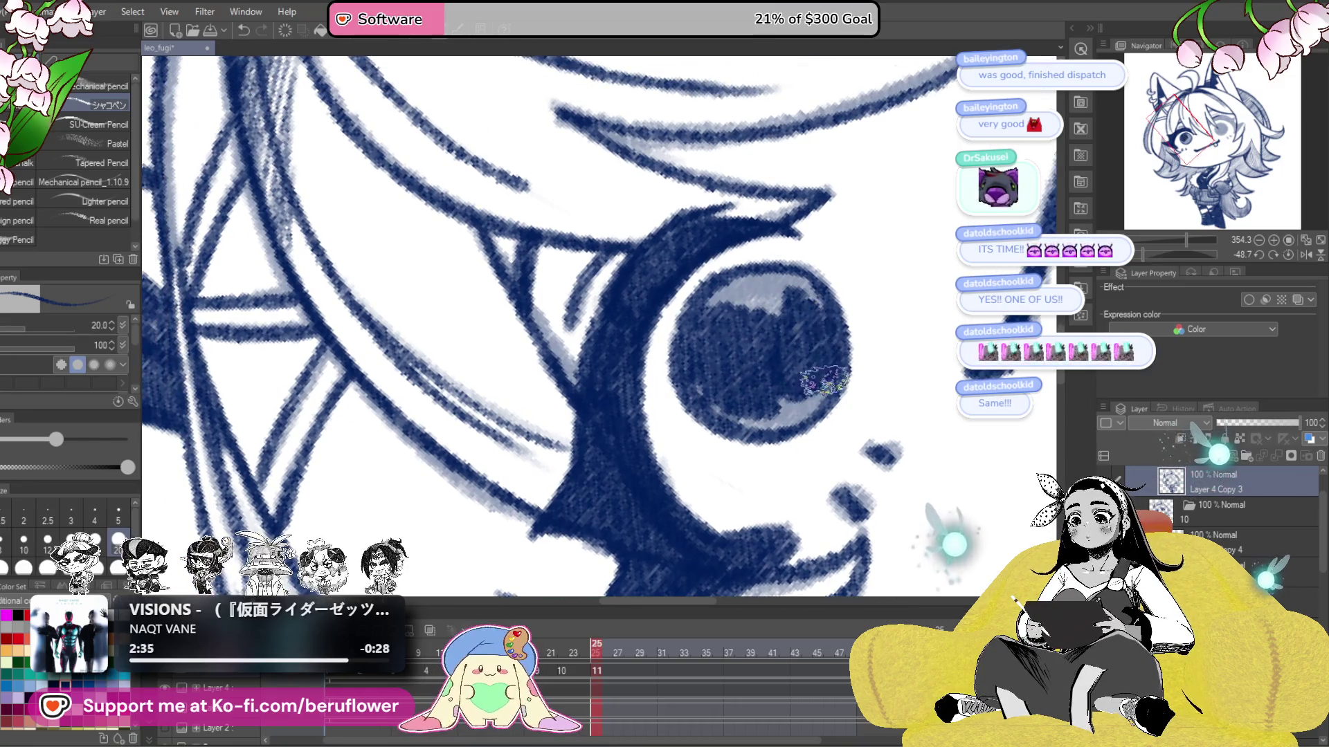
pyautogui.moveTo(762, 415); pyautogui.dragTo(784, 420)
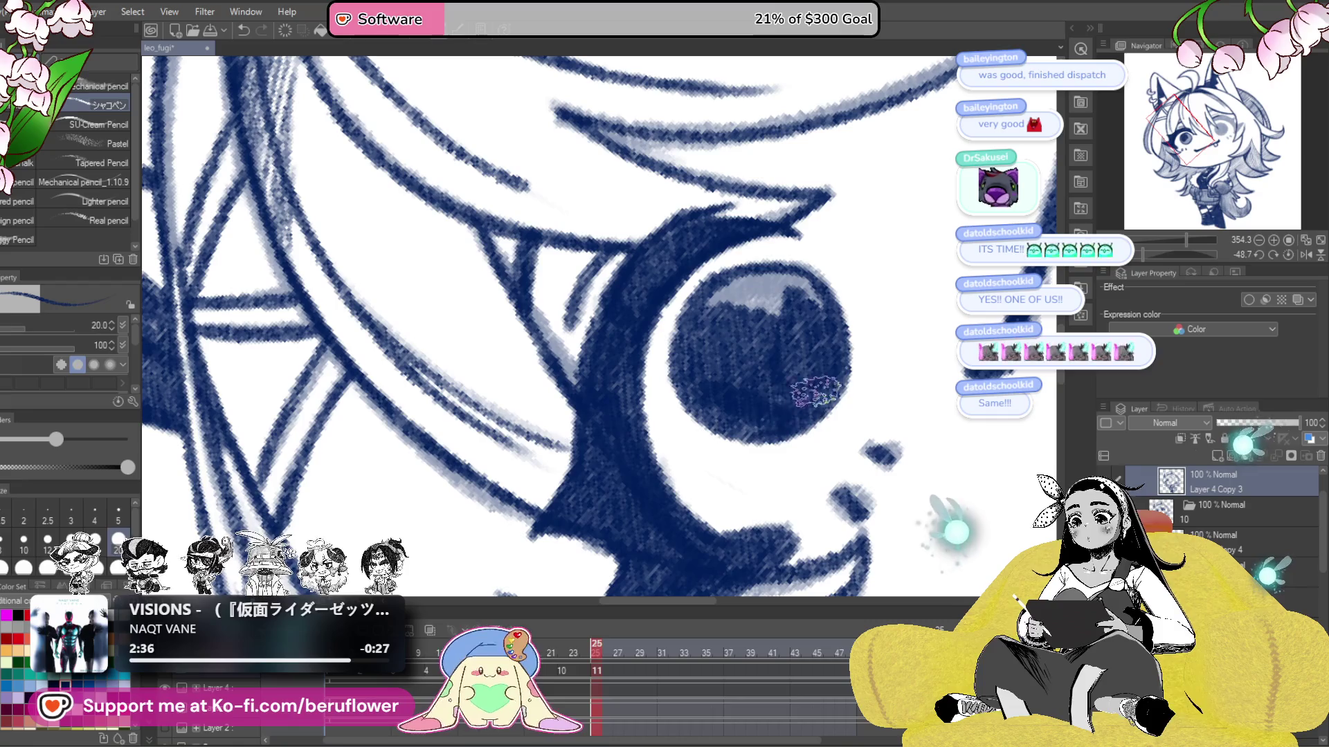
pyautogui.moveTo(787, 316)
pyautogui.mouseDown()
pyautogui.moveTo(800, 326)
pyautogui.moveTo(789, 331)
pyautogui.mouseUp()
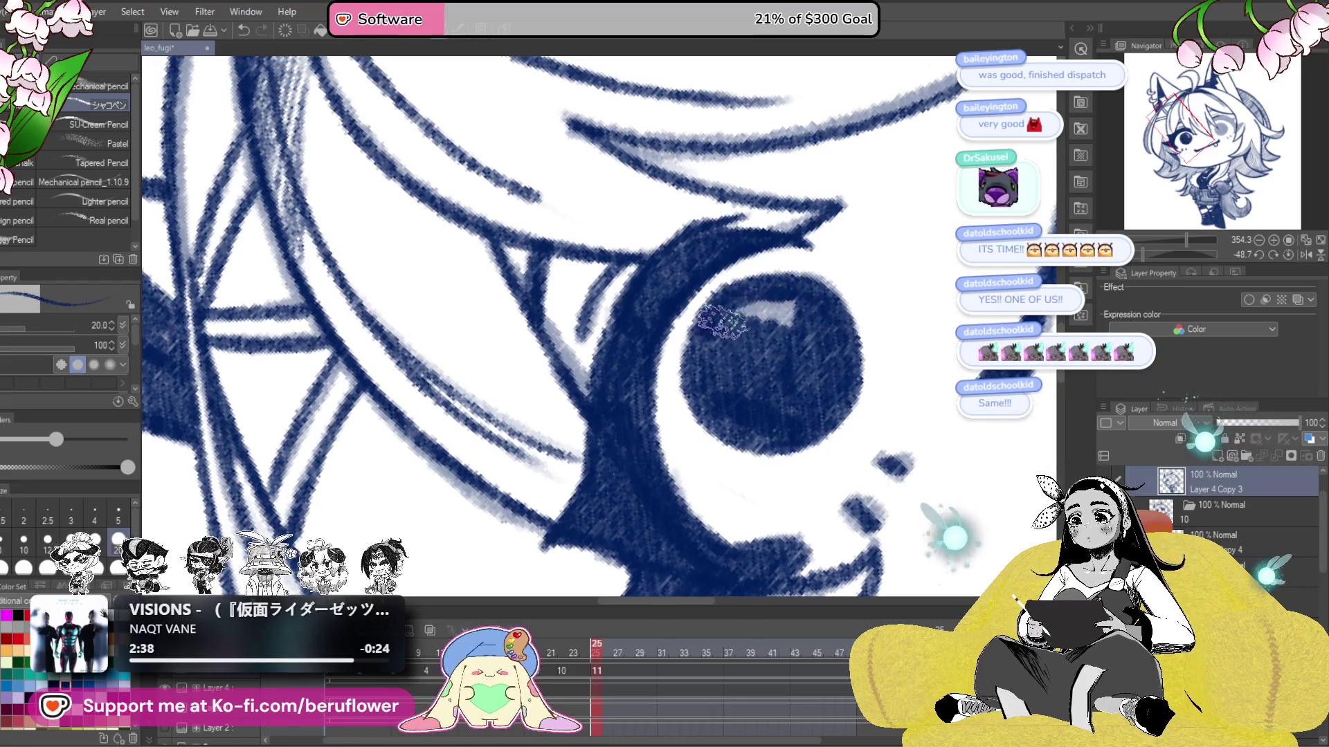
# - Darken the other eye's inner corner, lower lid and upper eyelid outline
pyautogui.scroll(-3, 807, 355)
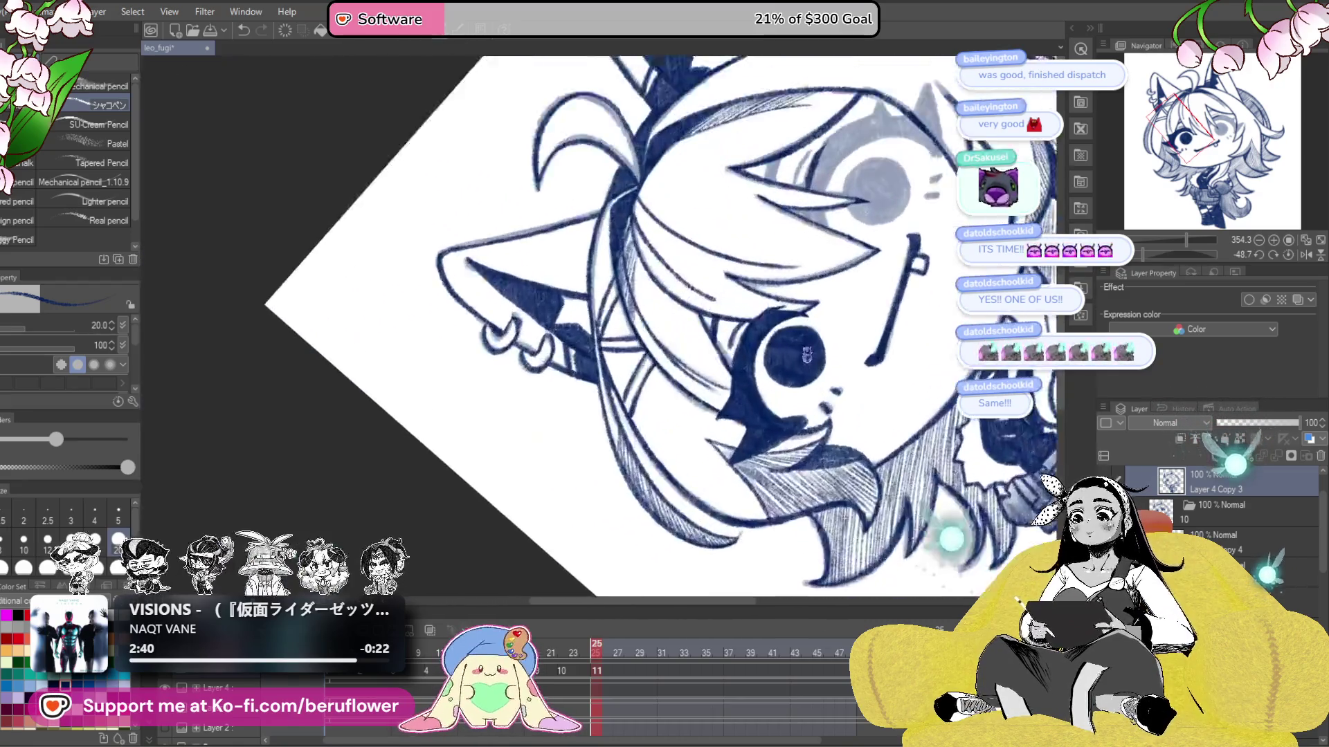
pyautogui.scroll(2, 693, 277)
pyautogui.moveTo(623, 311); pyautogui.dragTo(680, 427)
pyautogui.moveTo(609, 395); pyautogui.dragTo(661, 304)
pyautogui.moveTo(551, 339)
pyautogui.mouseDown()
pyautogui.moveTo(546, 391)
pyautogui.moveTo(574, 346)
pyautogui.mouseUp()
pyautogui.scroll(-1, 633, 440)
pyautogui.moveTo(631, 441)
pyautogui.mouseDown()
pyautogui.moveTo(682, 481)
pyautogui.moveTo(641, 448)
pyautogui.mouseUp()
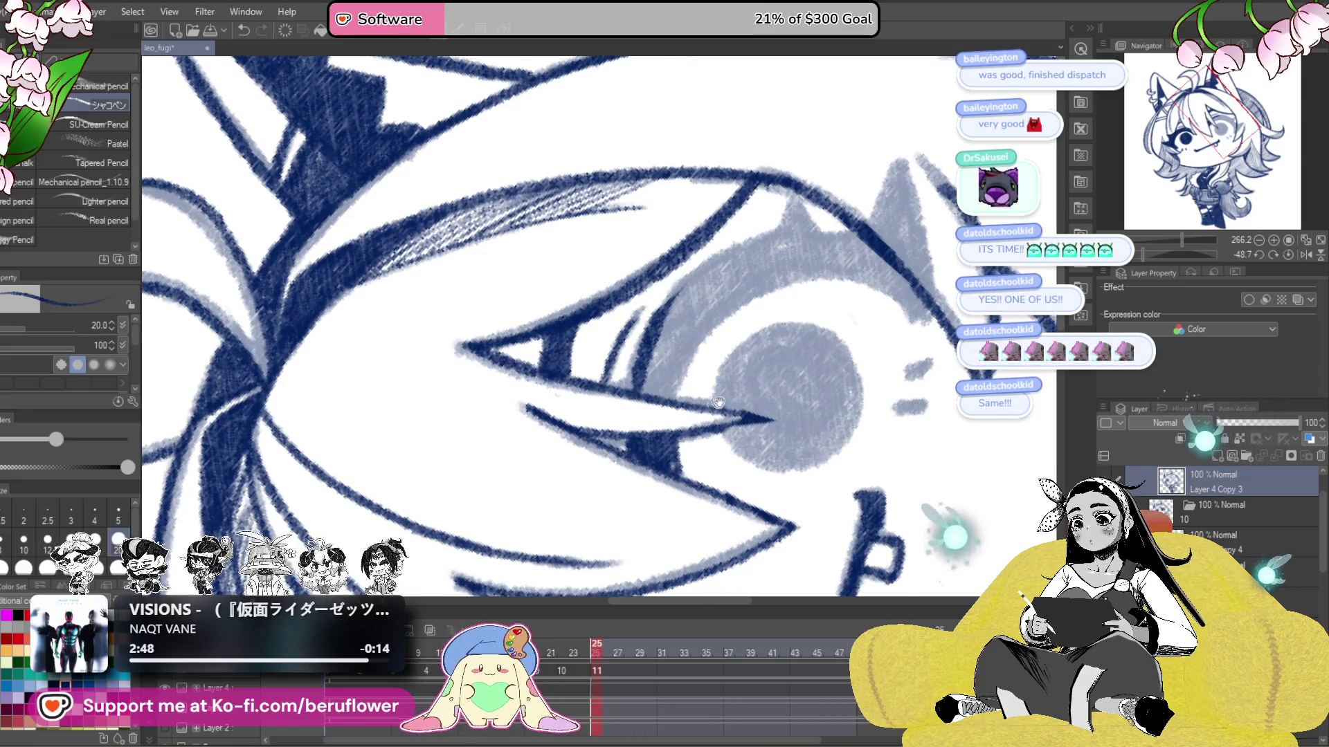
pyautogui.scroll(3, 647, 446)
pyautogui.moveTo(751, 293)
pyautogui.mouseDown()
pyautogui.moveTo(641, 409)
pyautogui.moveTo(668, 445)
pyautogui.moveTo(750, 326)
pyautogui.moveTo(654, 429)
pyautogui.mouseUp()
pyautogui.moveTo(727, 332); pyautogui.dragTo(644, 426)
pyautogui.moveTo(751, 298)
pyautogui.mouseDown()
pyautogui.moveTo(706, 332)
pyautogui.moveTo(712, 349)
pyautogui.moveTo(758, 342)
pyautogui.mouseUp()
# - With the canvas tilted, add navy strokes along the upper eyelid and inner eye line
pyautogui.scroll(2, 706, 333)
pyautogui.hscroll(2, 706, 332)
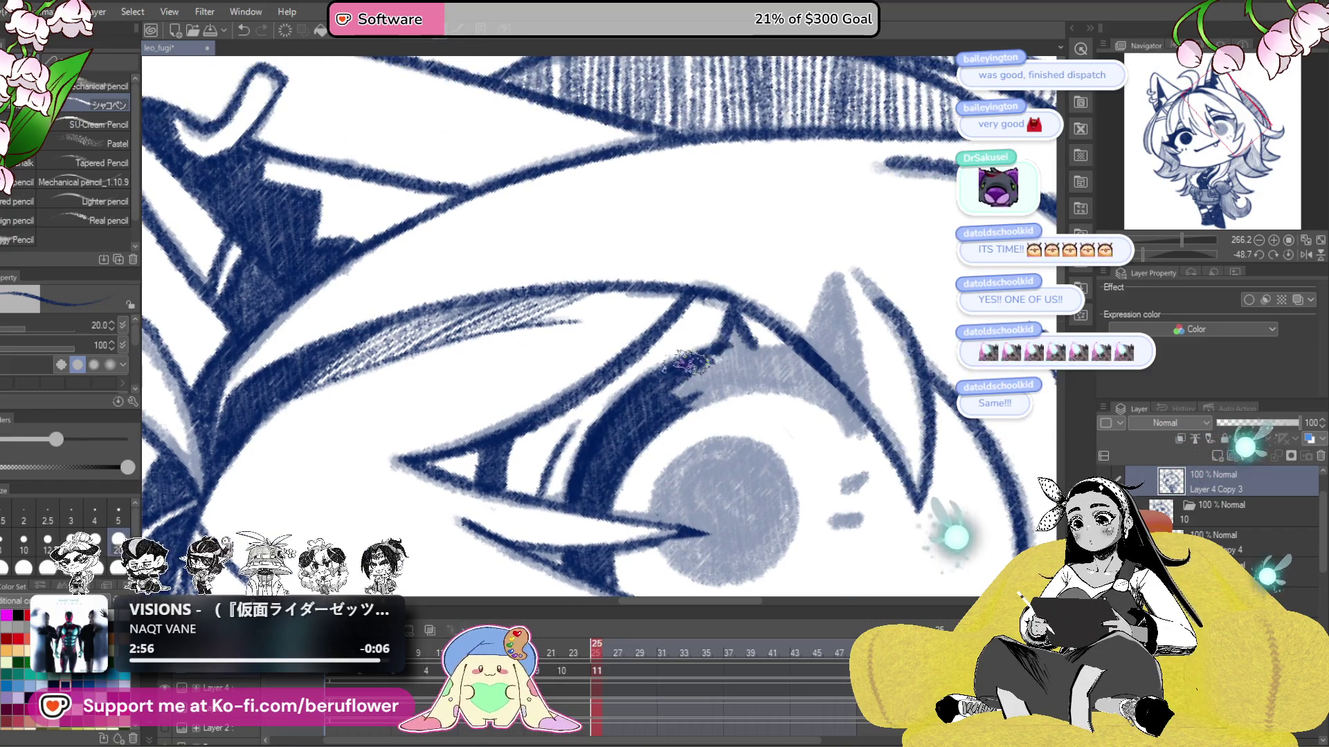
pyautogui.moveTo(1165, 255); pyautogui.dragTo(1143, 255)
pyautogui.moveTo(737, 301)
pyautogui.mouseDown()
pyautogui.moveTo(689, 324)
pyautogui.moveTo(637, 446)
pyautogui.moveTo(647, 353)
pyautogui.mouseUp()
pyautogui.moveTo(640, 357); pyautogui.dragTo(622, 444)
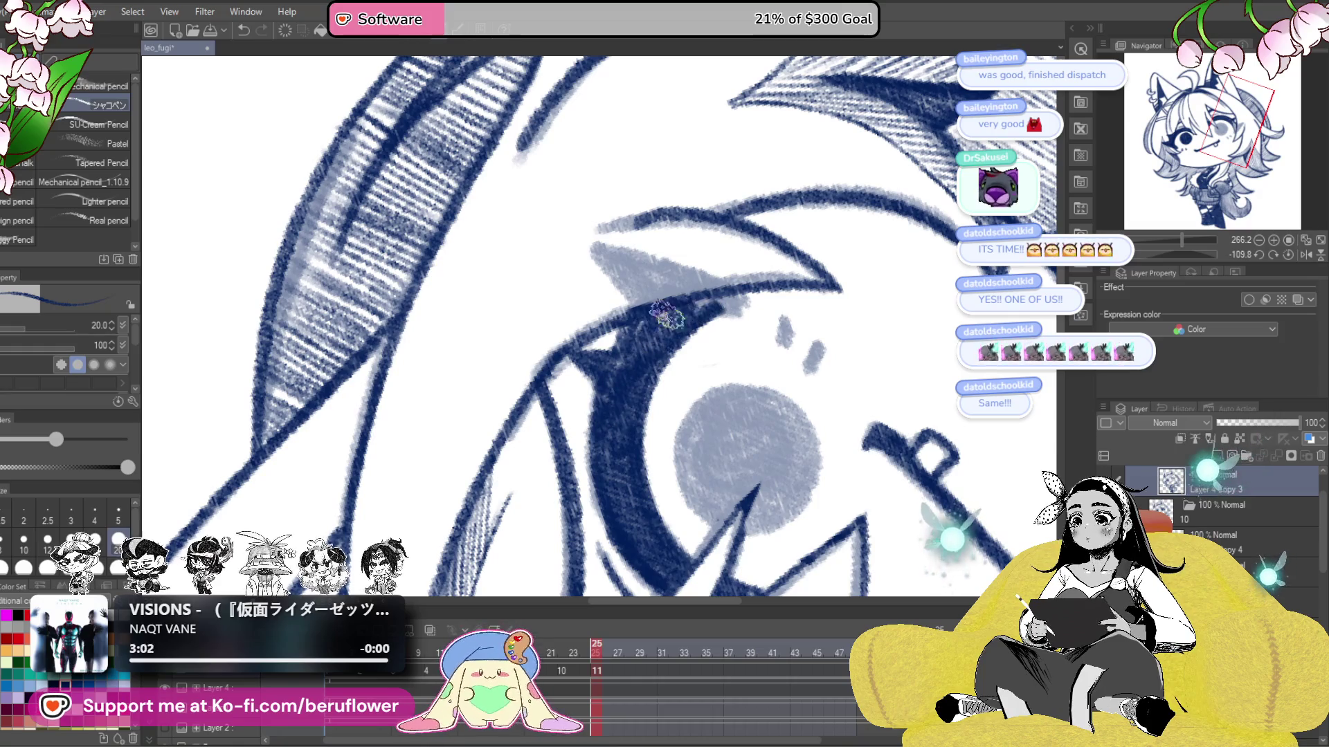
pyautogui.click(1288, 255)
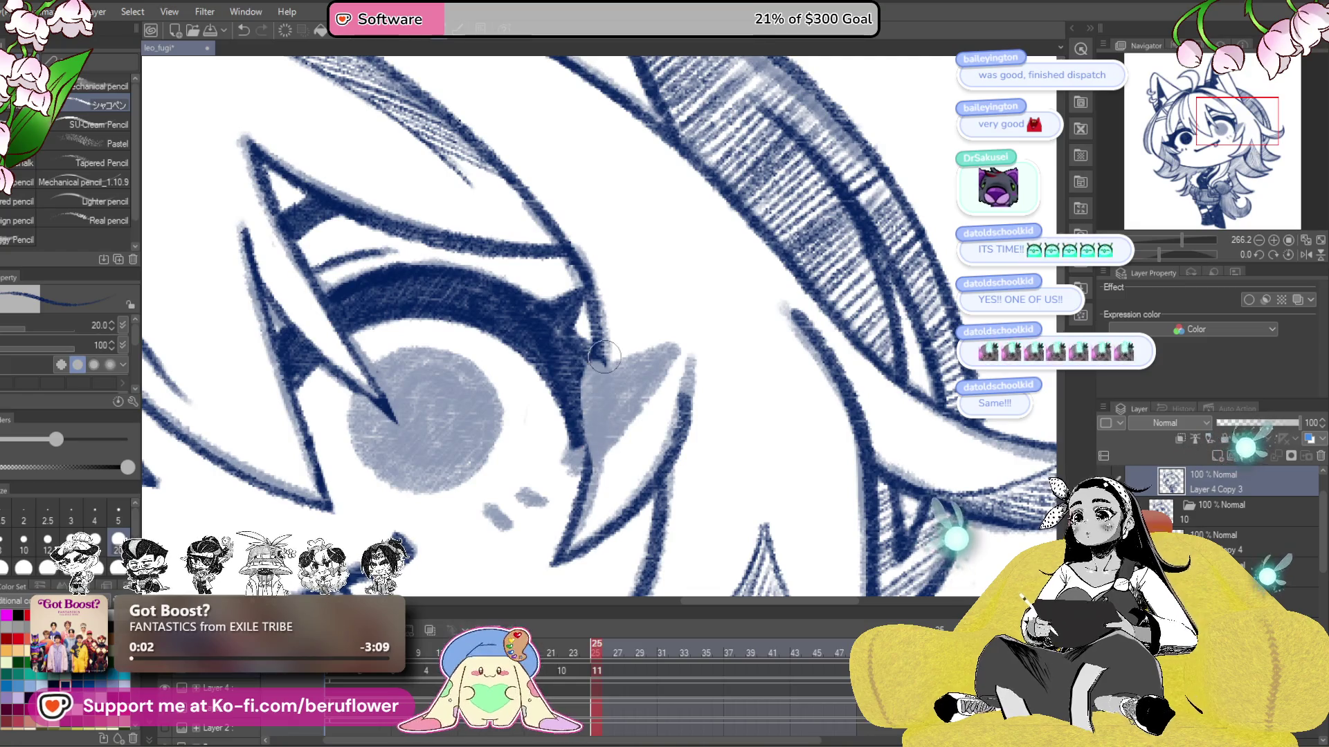
# - Darken the small grey mark and outline the iris's left and bottom edges
pyautogui.moveTo(604, 356); pyautogui.dragTo(749, 319)
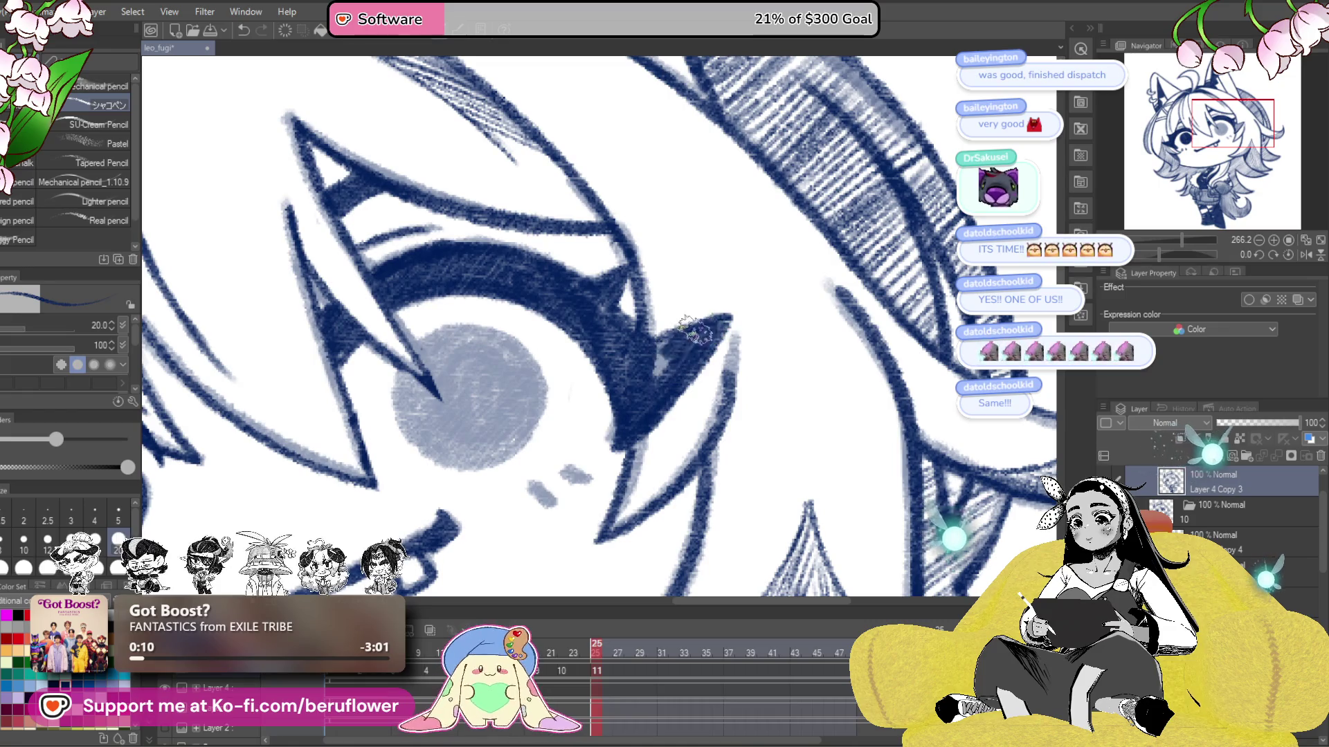
pyautogui.moveTo(688, 341); pyautogui.dragTo(753, 272)
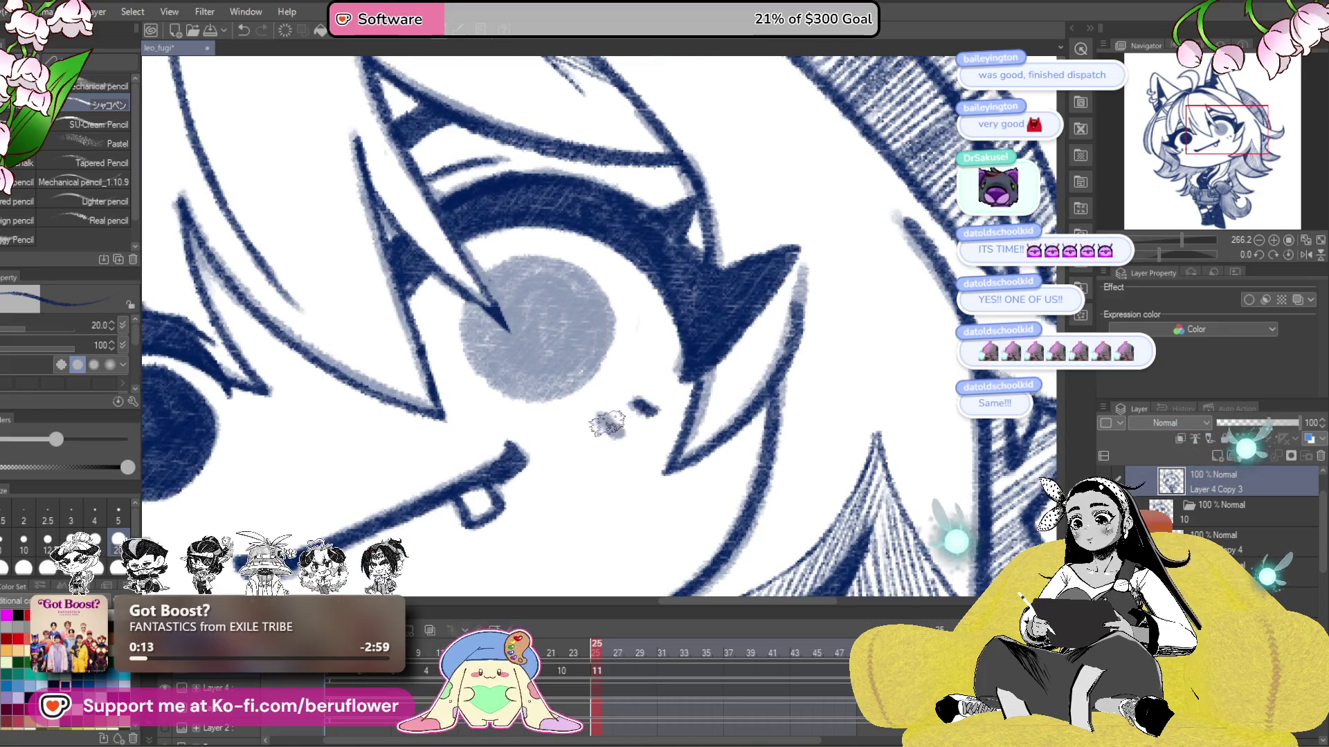
pyautogui.moveTo(609, 426)
pyautogui.mouseDown()
pyautogui.moveTo(651, 457)
pyautogui.moveTo(720, 328)
pyautogui.moveTo(706, 341)
pyautogui.mouseUp()
pyautogui.moveTo(581, 296); pyautogui.dragTo(673, 405)
pyautogui.moveTo(585, 284)
pyautogui.mouseDown()
pyautogui.moveTo(696, 294)
pyautogui.moveTo(666, 299)
pyautogui.mouseUp()
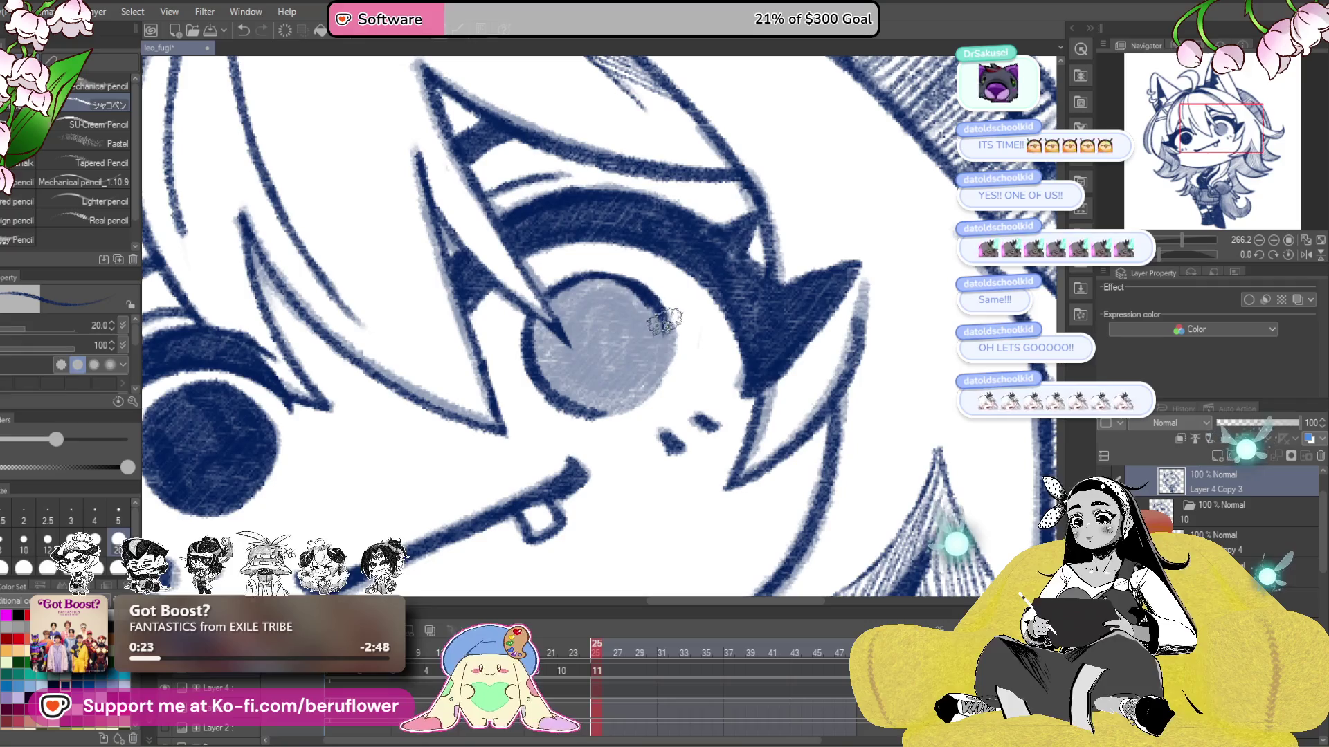
# - Shade the iris solid navy, leaving a small highlight, then zoom out
pyautogui.moveTo(609, 405); pyautogui.dragTo(616, 410)
pyautogui.moveTo(571, 325)
pyautogui.mouseDown()
pyautogui.moveTo(540, 349)
pyautogui.moveTo(588, 387)
pyautogui.moveTo(620, 374)
pyautogui.moveTo(642, 402)
pyautogui.mouseUp()
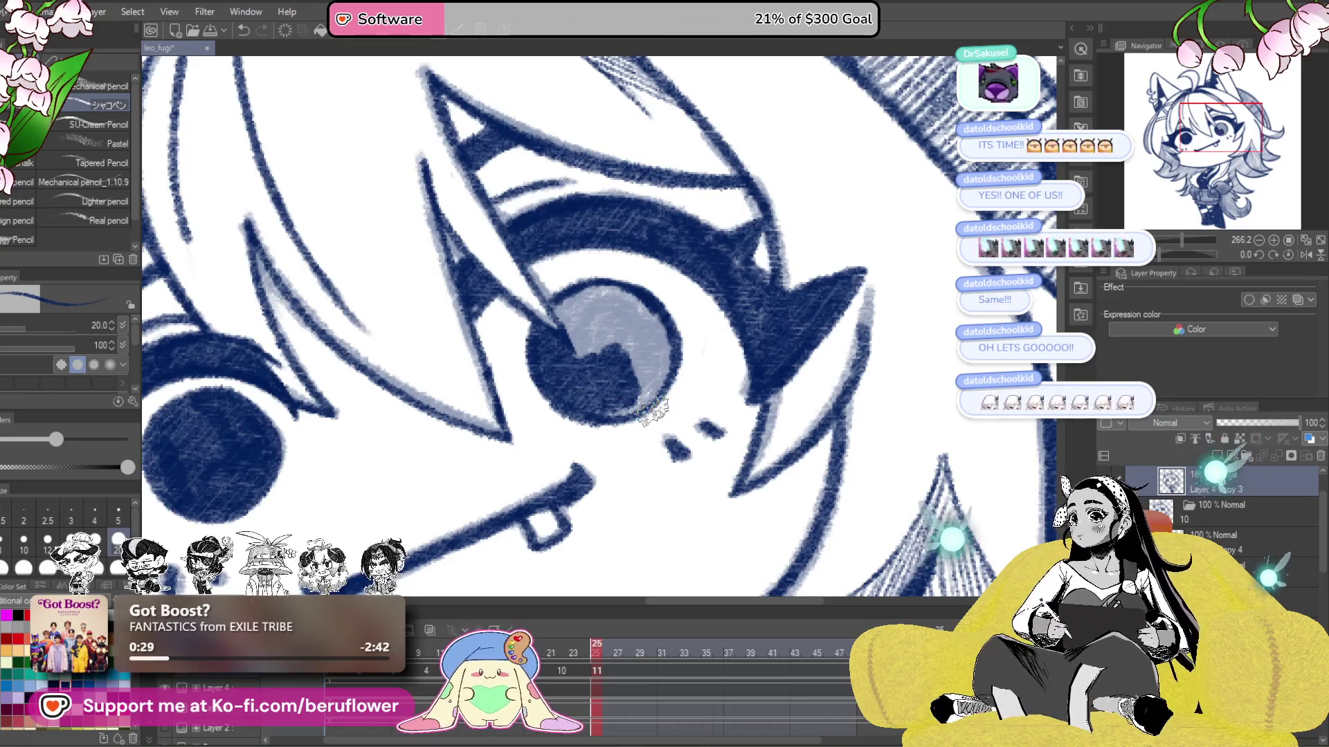
pyautogui.moveTo(599, 325)
pyautogui.mouseDown()
pyautogui.moveTo(564, 350)
pyautogui.moveTo(554, 329)
pyautogui.moveTo(567, 305)
pyautogui.moveTo(602, 349)
pyautogui.mouseUp()
pyautogui.moveTo(596, 297)
pyautogui.mouseDown()
pyautogui.moveTo(626, 367)
pyautogui.moveTo(596, 311)
pyautogui.moveTo(633, 304)
pyautogui.moveTo(664, 360)
pyautogui.moveTo(650, 405)
pyautogui.moveTo(609, 422)
pyautogui.mouseUp()
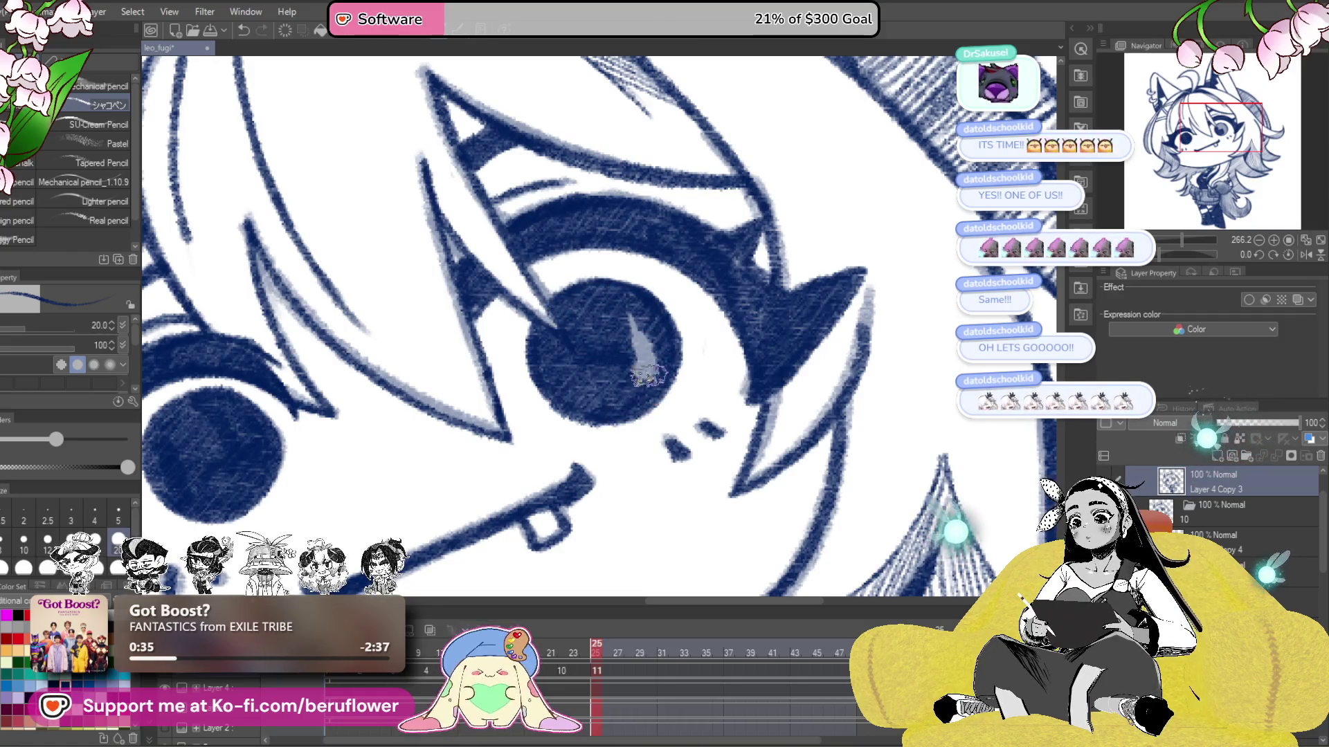
pyautogui.moveTo(651, 340); pyautogui.dragTo(627, 317)
pyautogui.scroll(-2, 627, 317)
pyautogui.scroll(-2, 627, 317)
pyautogui.scroll(-2, 627, 317)
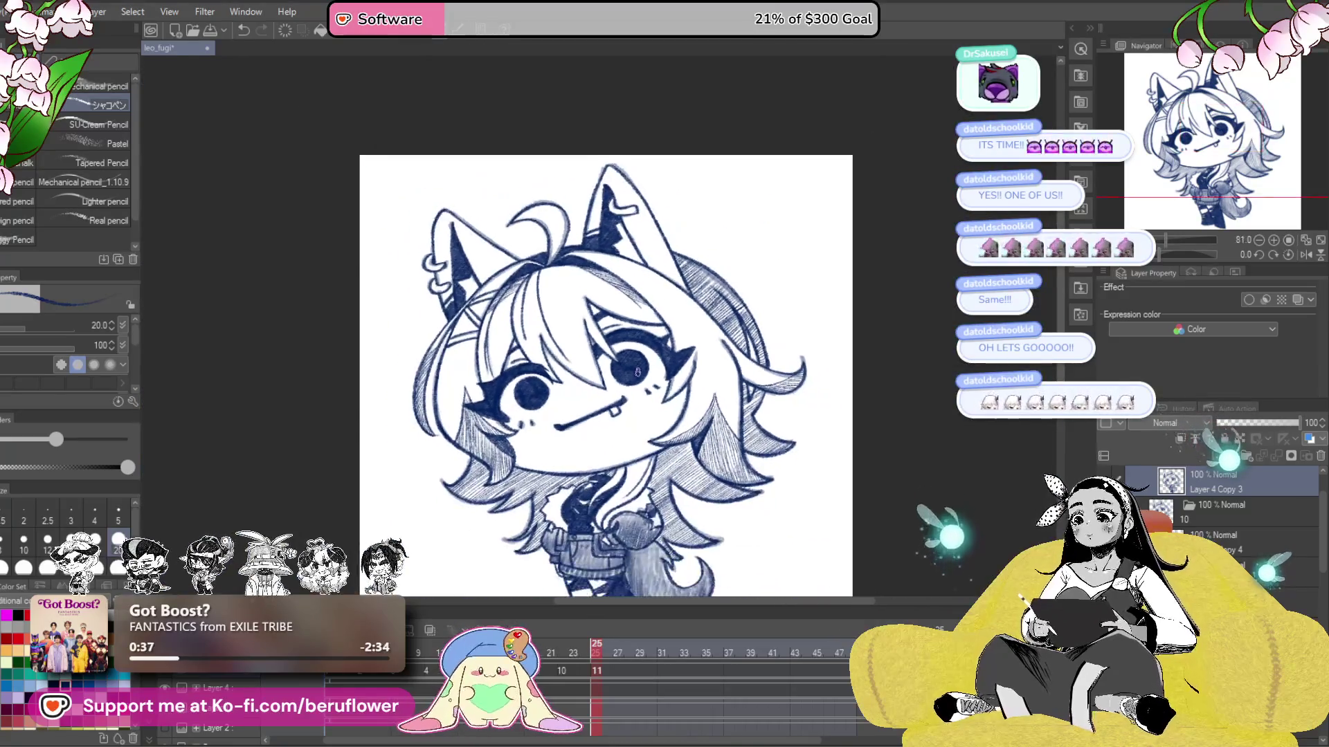
# - Scrub the timeline from frame 21 through frame 25 to preview the blink
pyautogui.moveTo(585, 648); pyautogui.dragTo(553, 656)
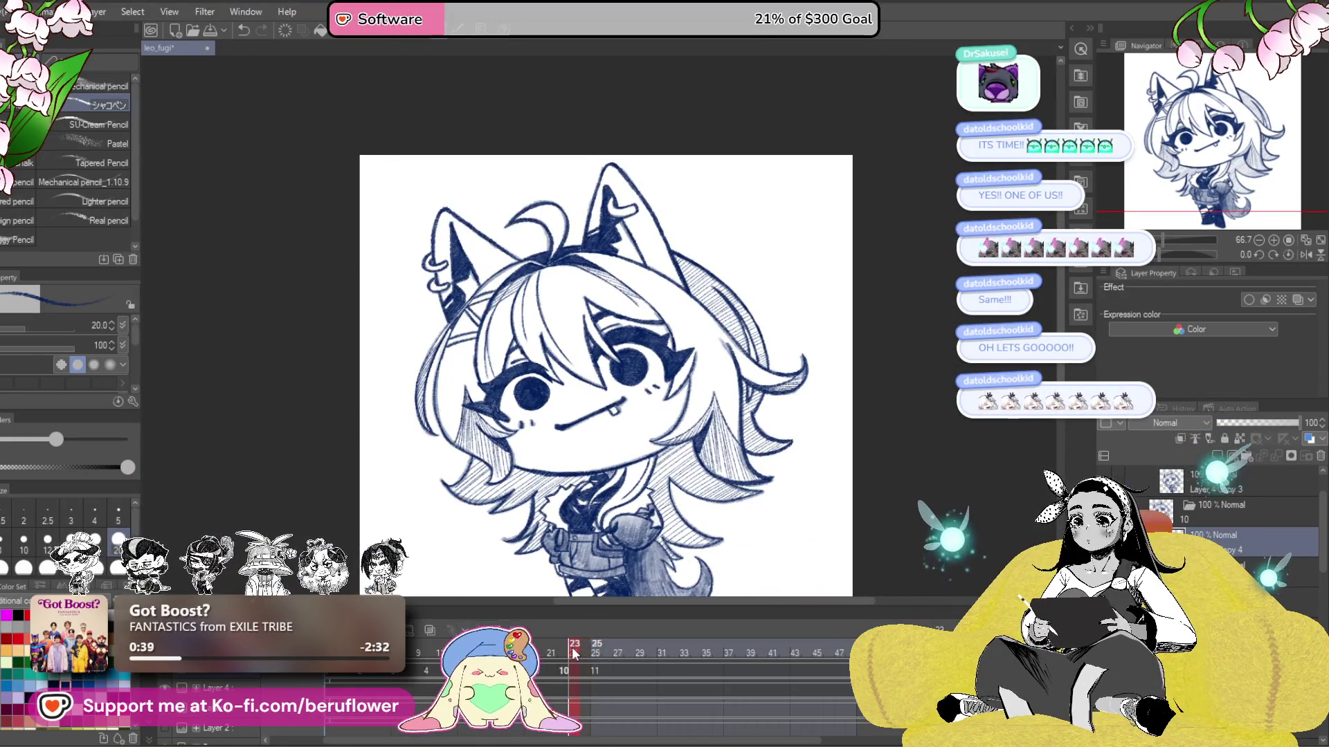
pyautogui.moveTo(553, 656)
pyautogui.mouseDown()
pyautogui.moveTo(361, 671)
pyautogui.moveTo(597, 675)
pyautogui.moveTo(361, 671)
pyautogui.mouseUp()
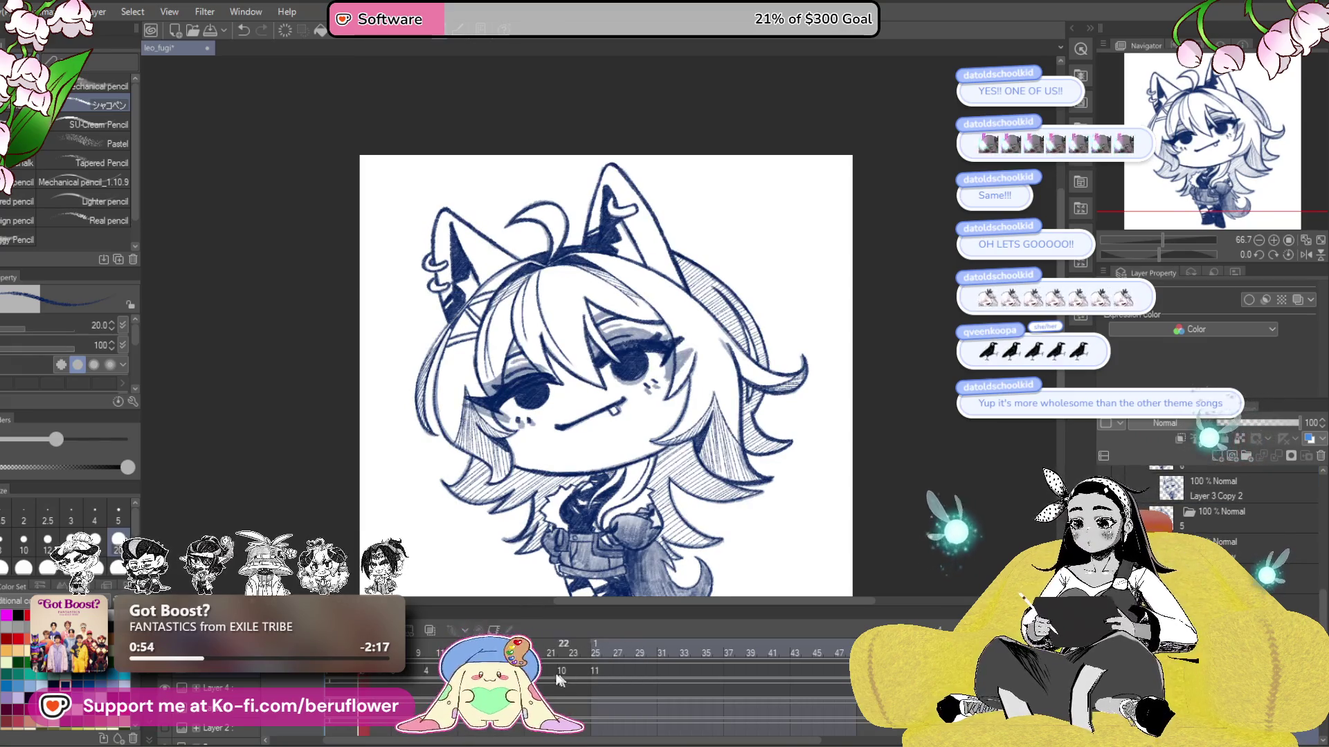
pyautogui.click(517, 671)
pyautogui.moveTo(517, 672); pyautogui.dragTo(361, 671)
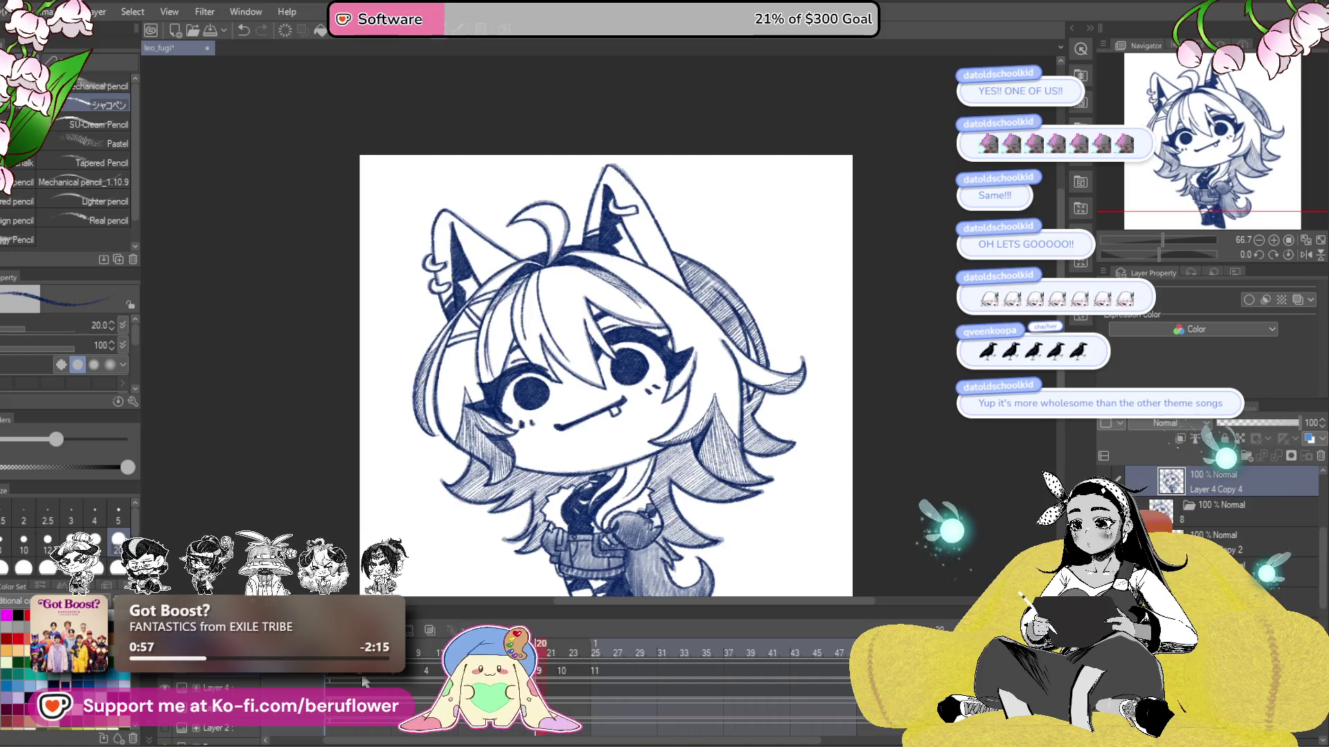
pyautogui.click(550, 675)
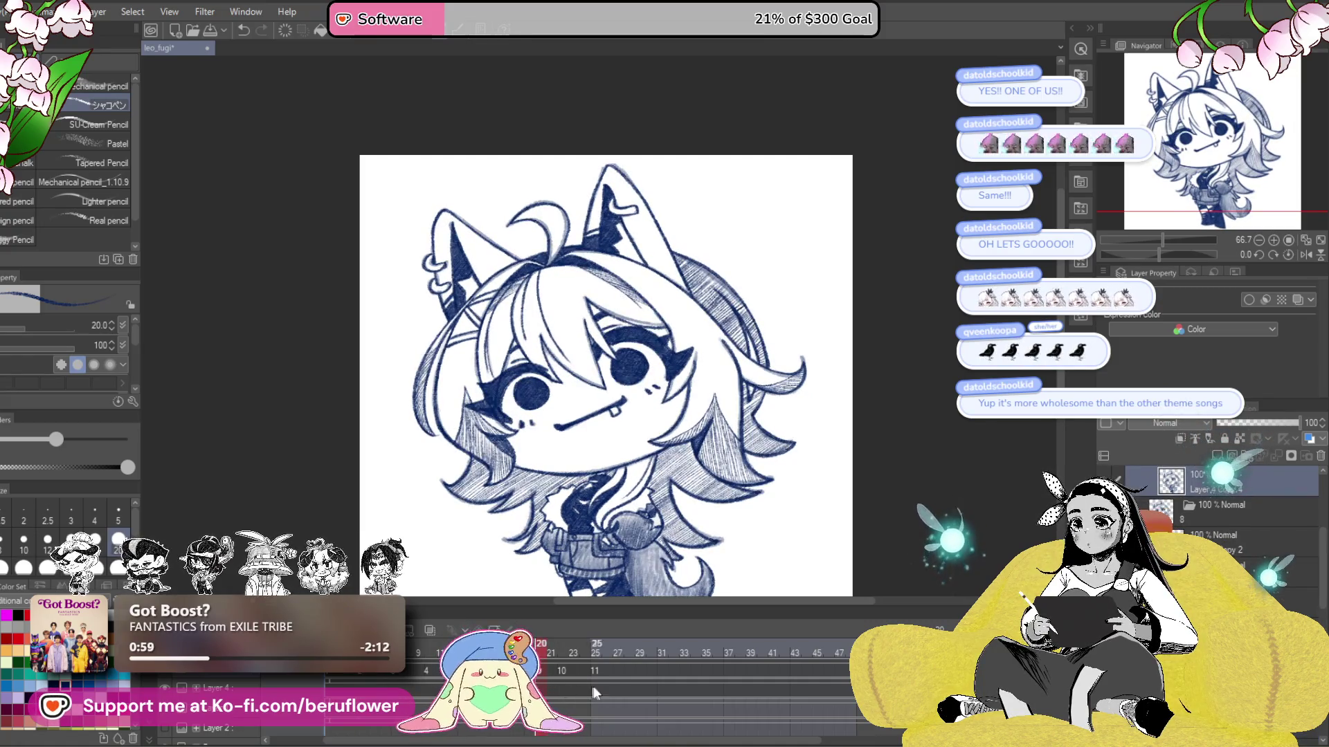
pyautogui.moveTo(587, 672); pyautogui.dragTo(596, 673)
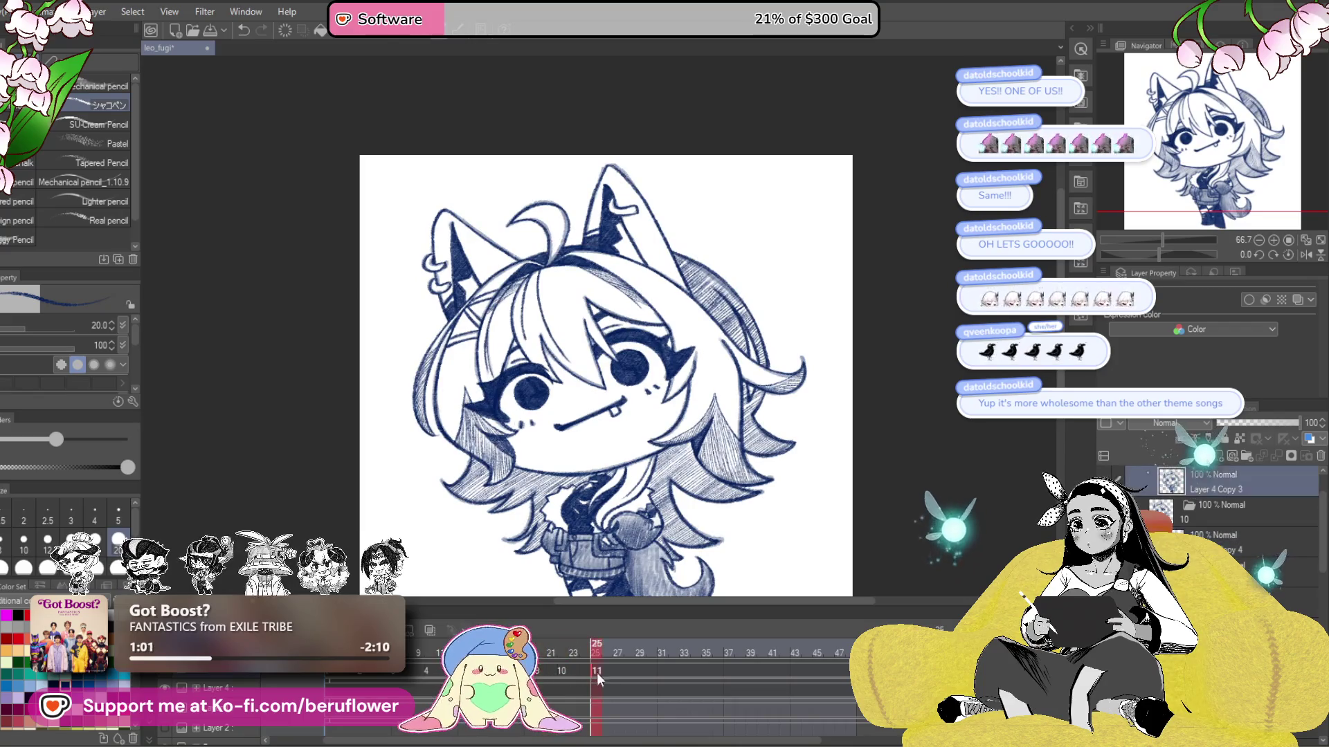
# - Play the animation, stop at frame 27, step to 28, then return to a closed-eye frame
pyautogui.click(597, 681)
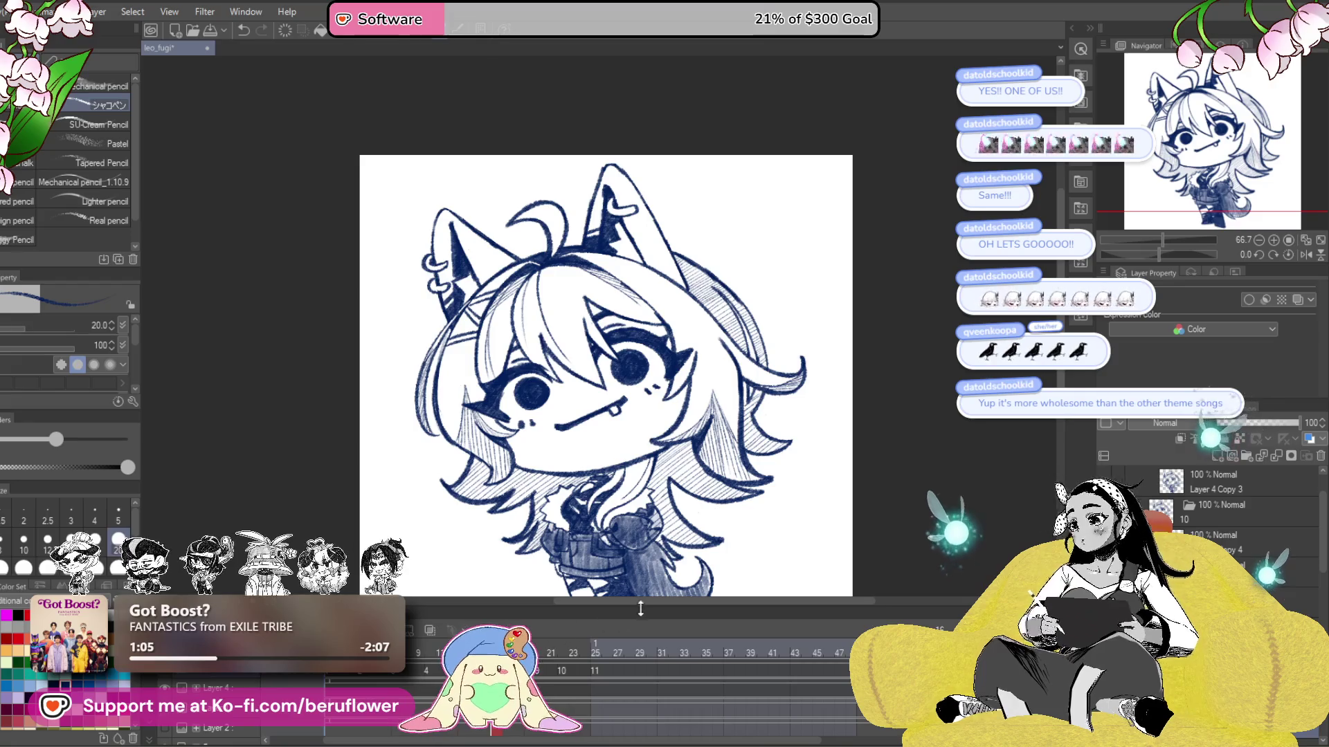
pyautogui.click(622, 650)
pyautogui.click(630, 650)
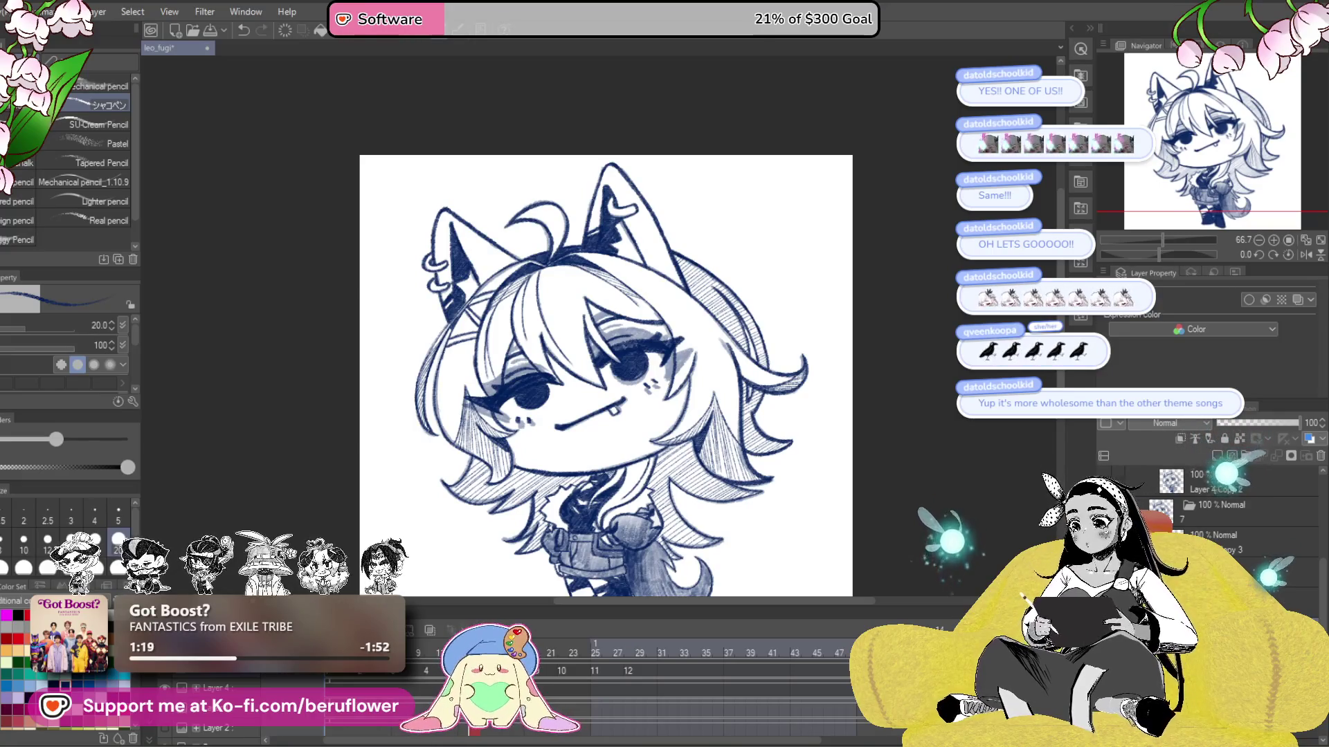
pyautogui.click(631, 671)
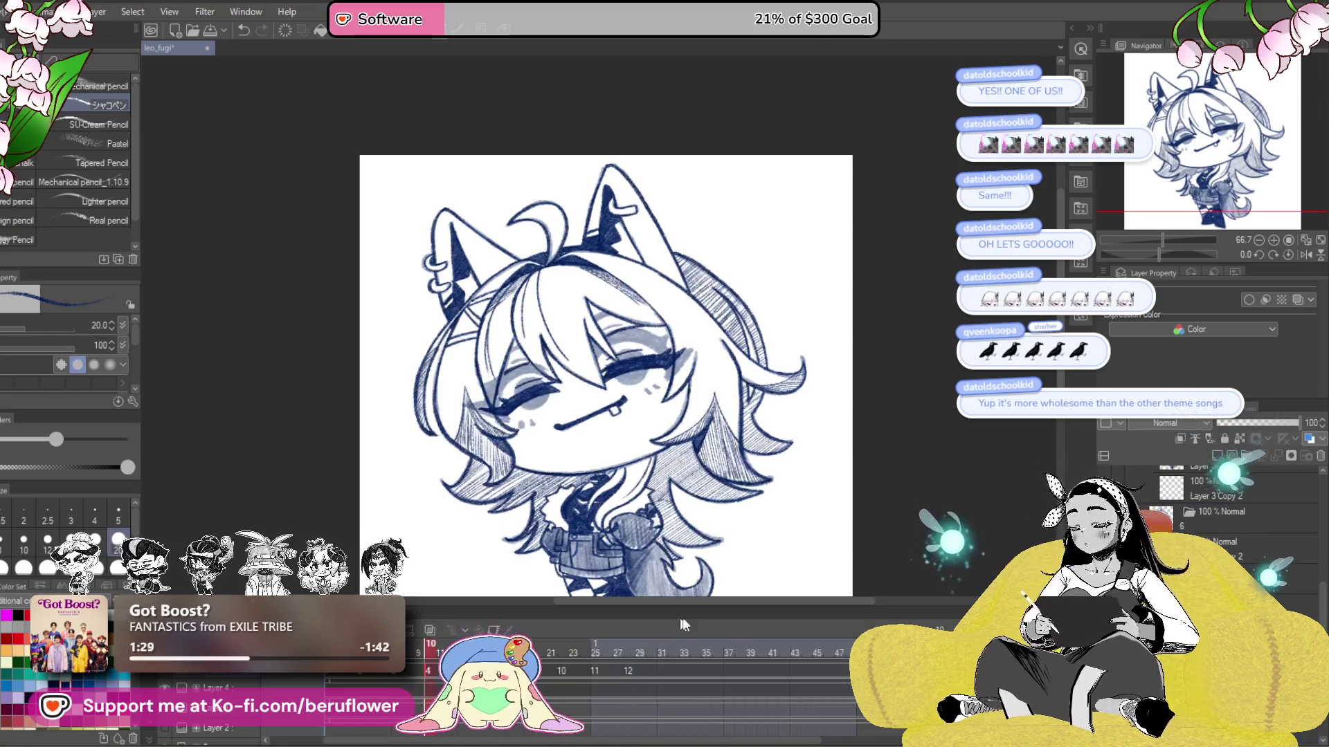
# - Create cel 13 at frame 31 and paste the closed-eye drawing into it
pyautogui.click(663, 671)
pyautogui.click(1217, 456)
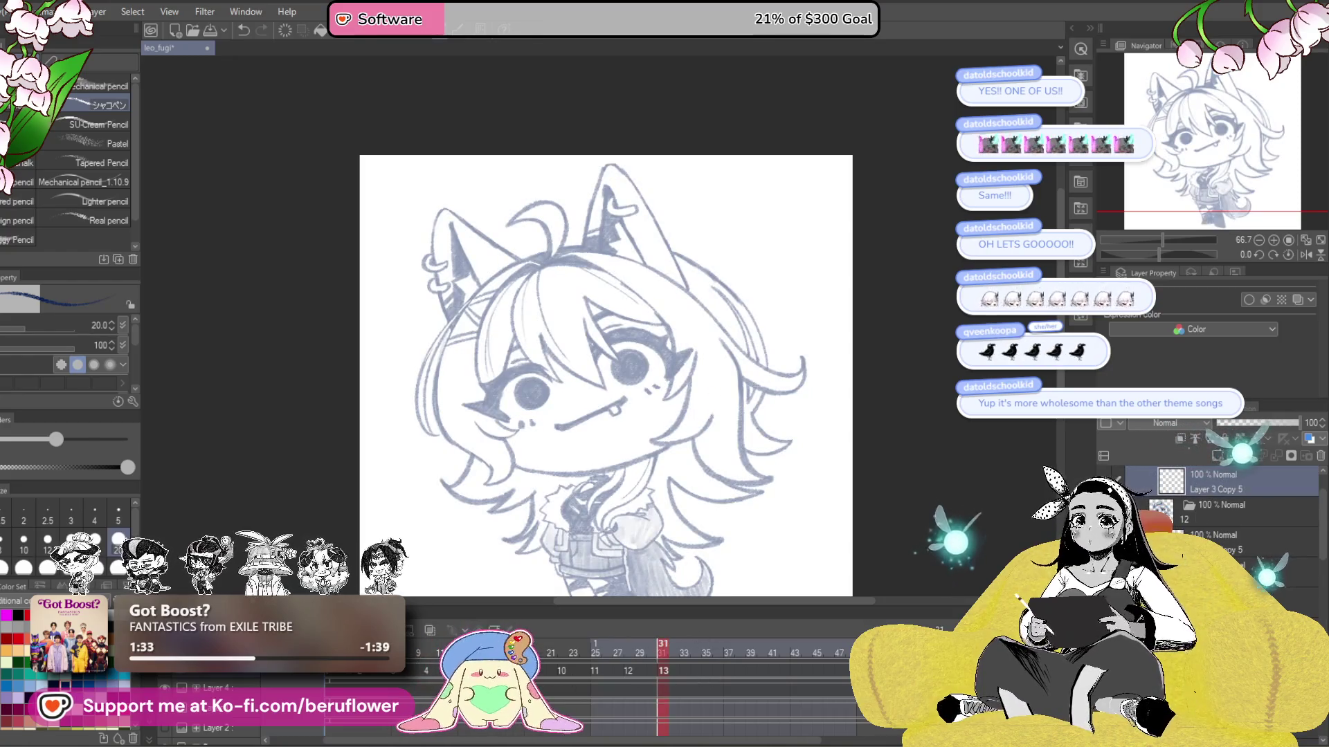
pyautogui.hotkey('ctrl', 'v')
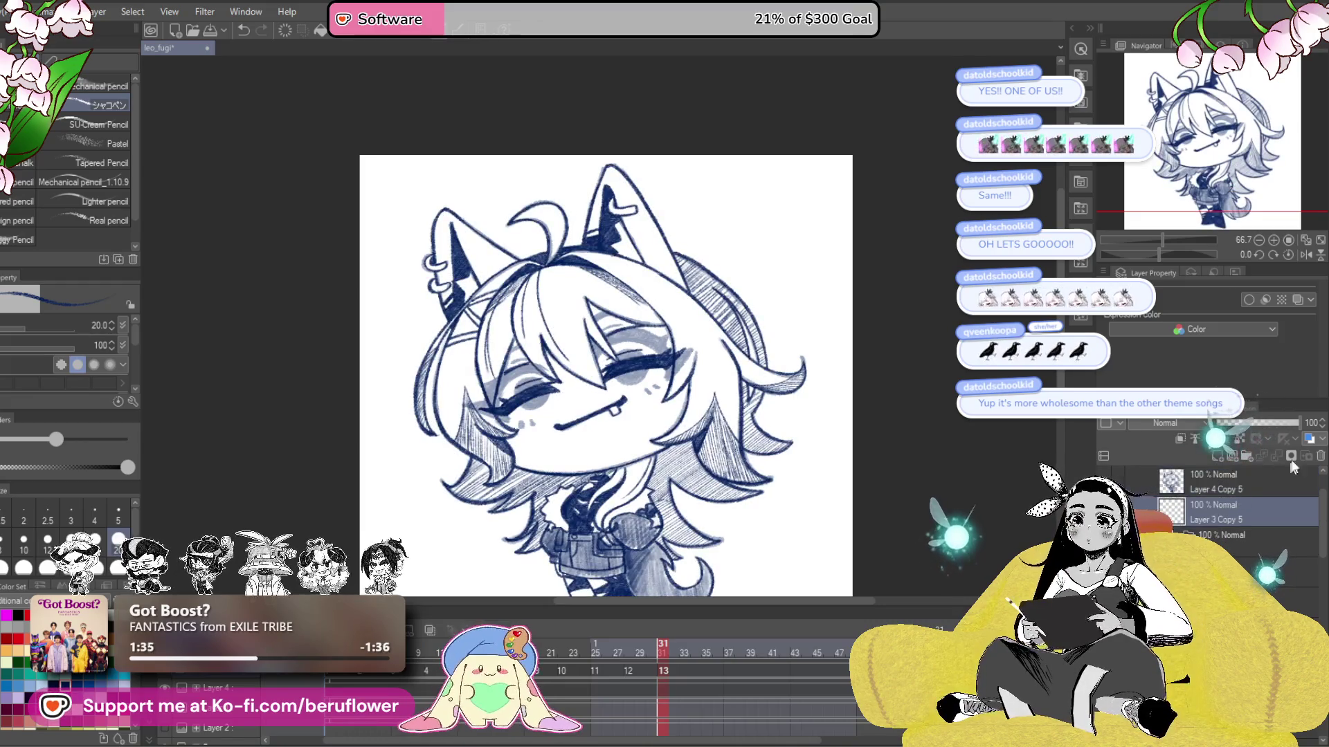
pyautogui.scroll(5, 595, 399)
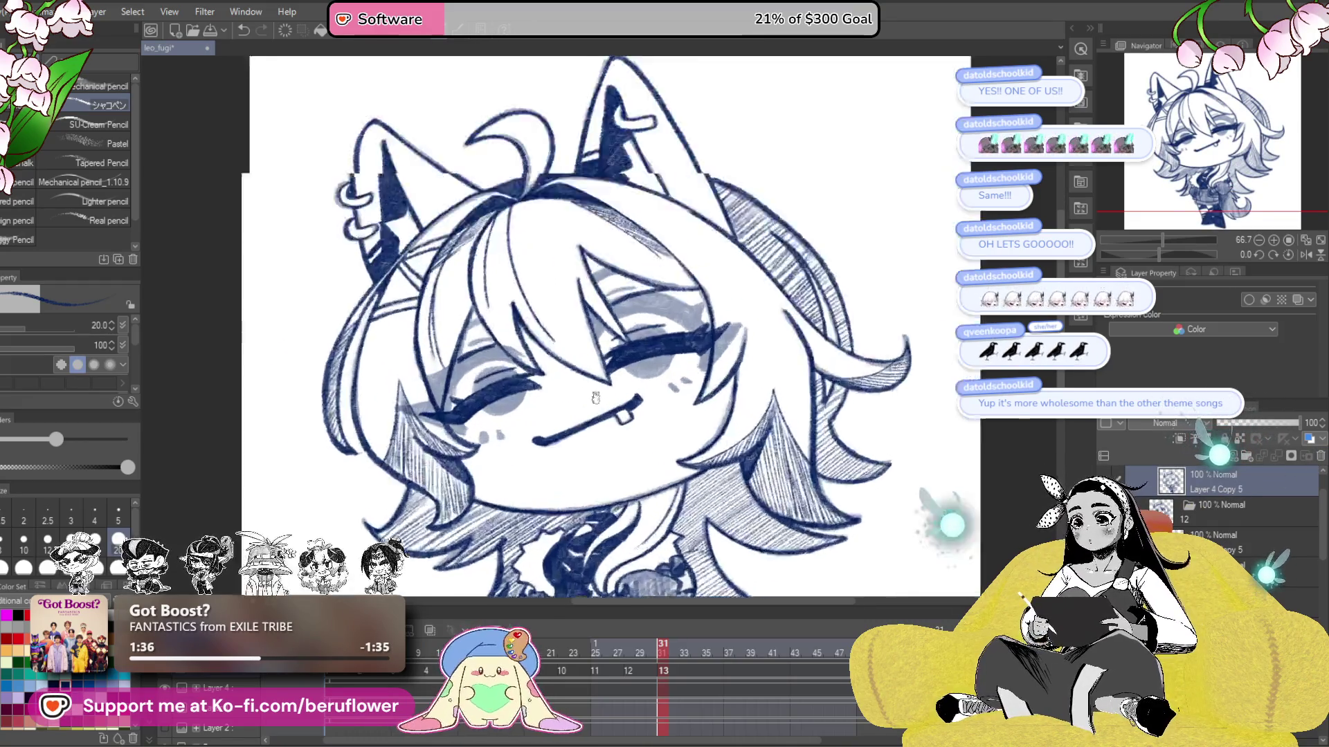
# - Erase the right end of the thick eyelash and the shading beside the eye
pyautogui.moveTo(595, 399); pyautogui.dragTo(543, 446)
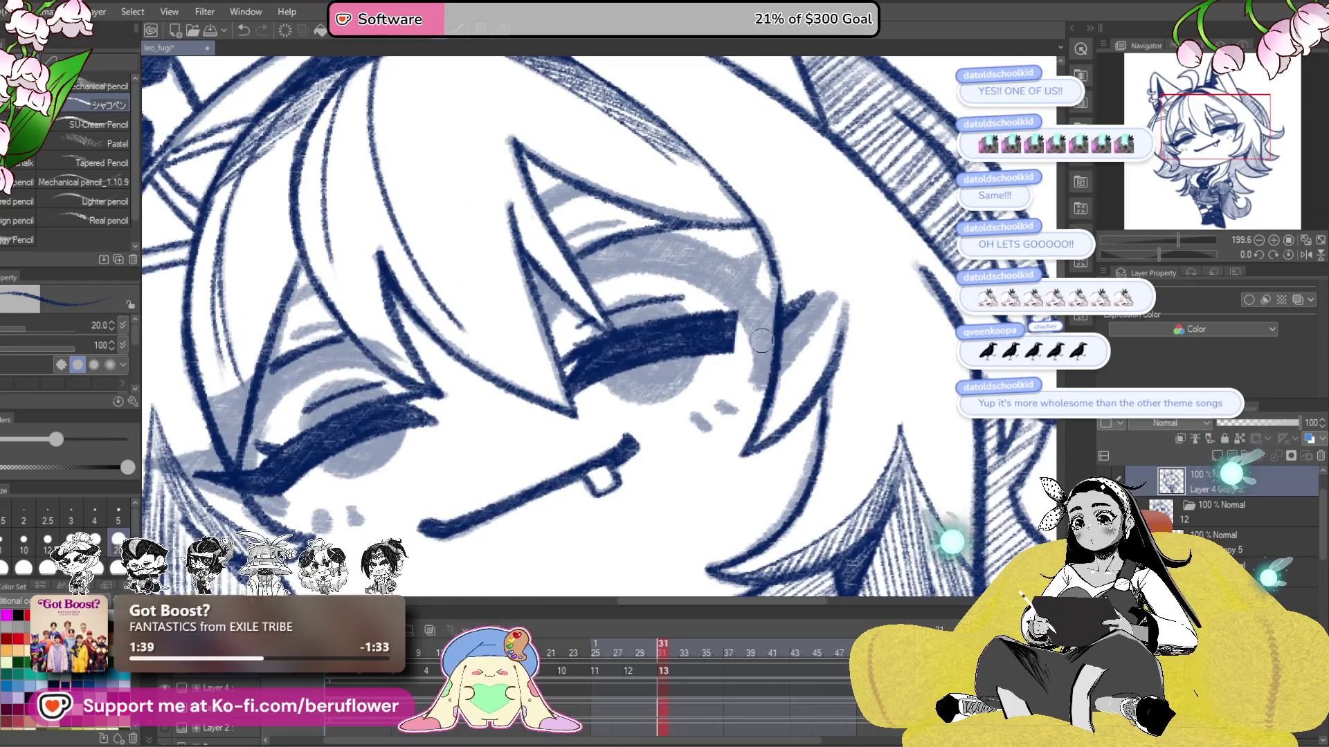
pyautogui.moveTo(768, 312)
pyautogui.mouseDown()
pyautogui.moveTo(760, 303)
pyautogui.moveTo(815, 335)
pyautogui.mouseUp()
pyautogui.moveTo(761, 374); pyautogui.dragTo(752, 304)
pyautogui.moveTo(704, 377); pyautogui.dragTo(584, 341)
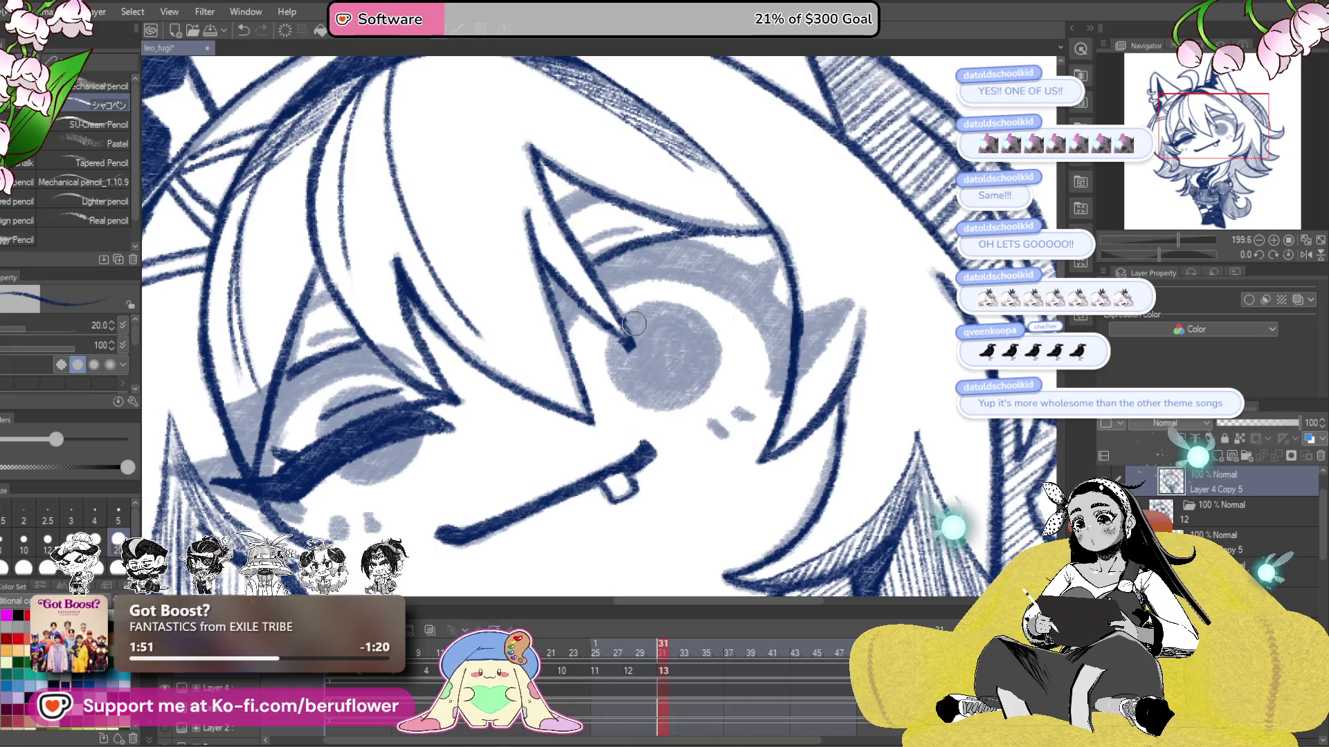
pyautogui.moveTo(610, 346)
pyautogui.mouseDown()
pyautogui.moveTo(673, 391)
pyautogui.moveTo(672, 422)
pyautogui.mouseUp()
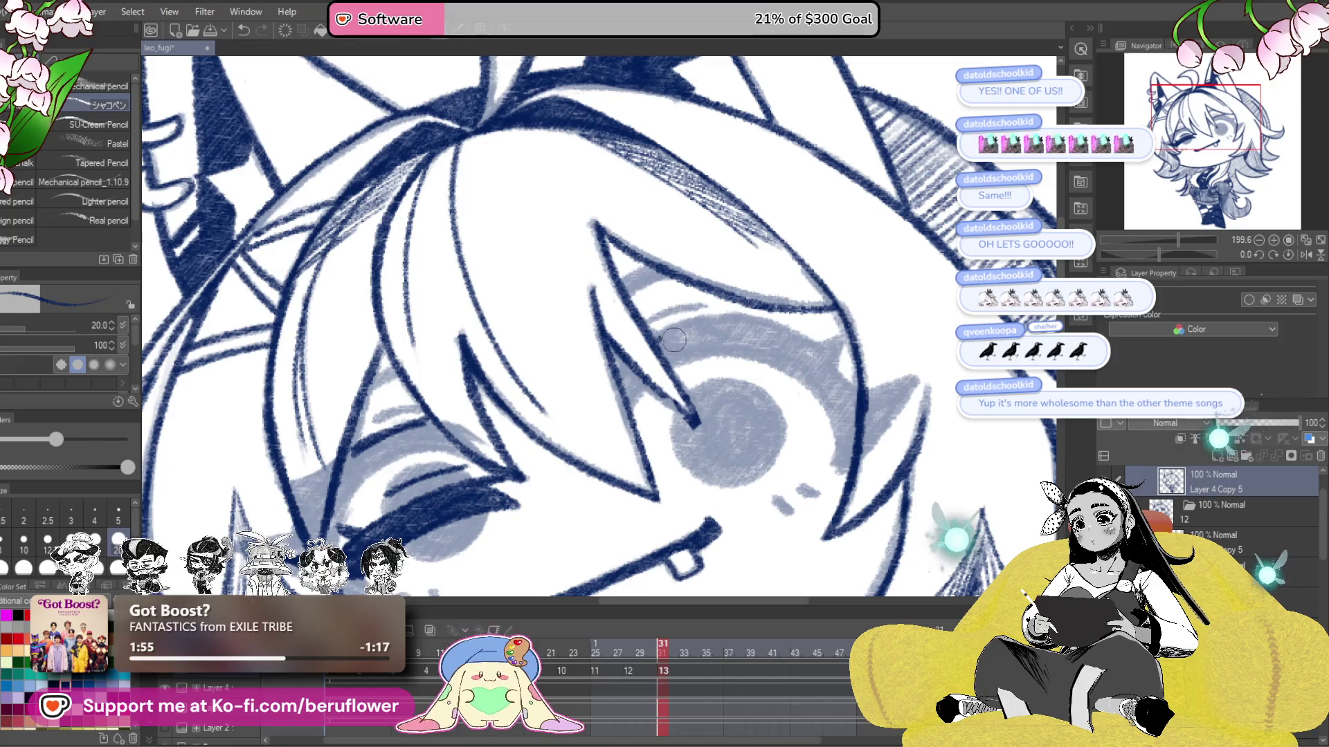
pyautogui.moveTo(521, 378); pyautogui.dragTo(662, 312)
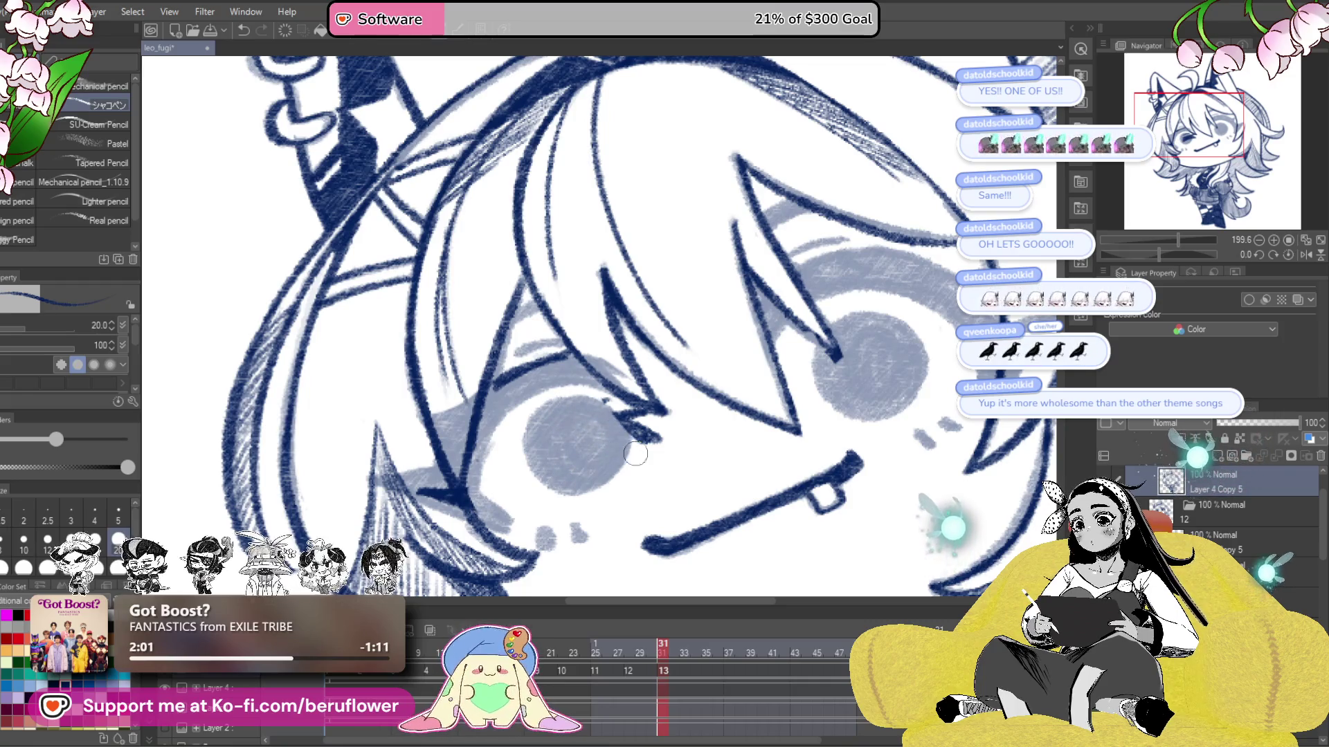
# - Draw the open right eye's outline and the pupil's left and upper-left edges in navy
pyautogui.scroll(2, 658, 448)
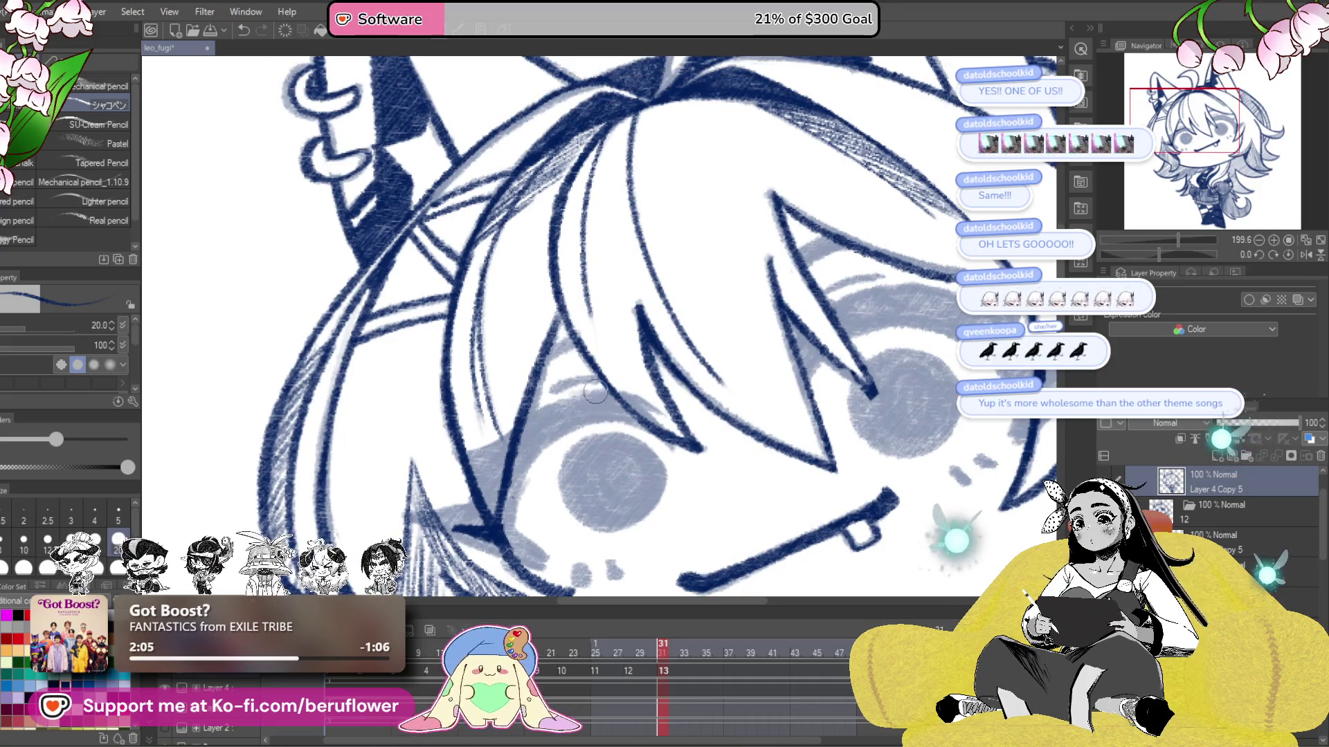
pyautogui.moveTo(1034, 408); pyautogui.dragTo(830, 373)
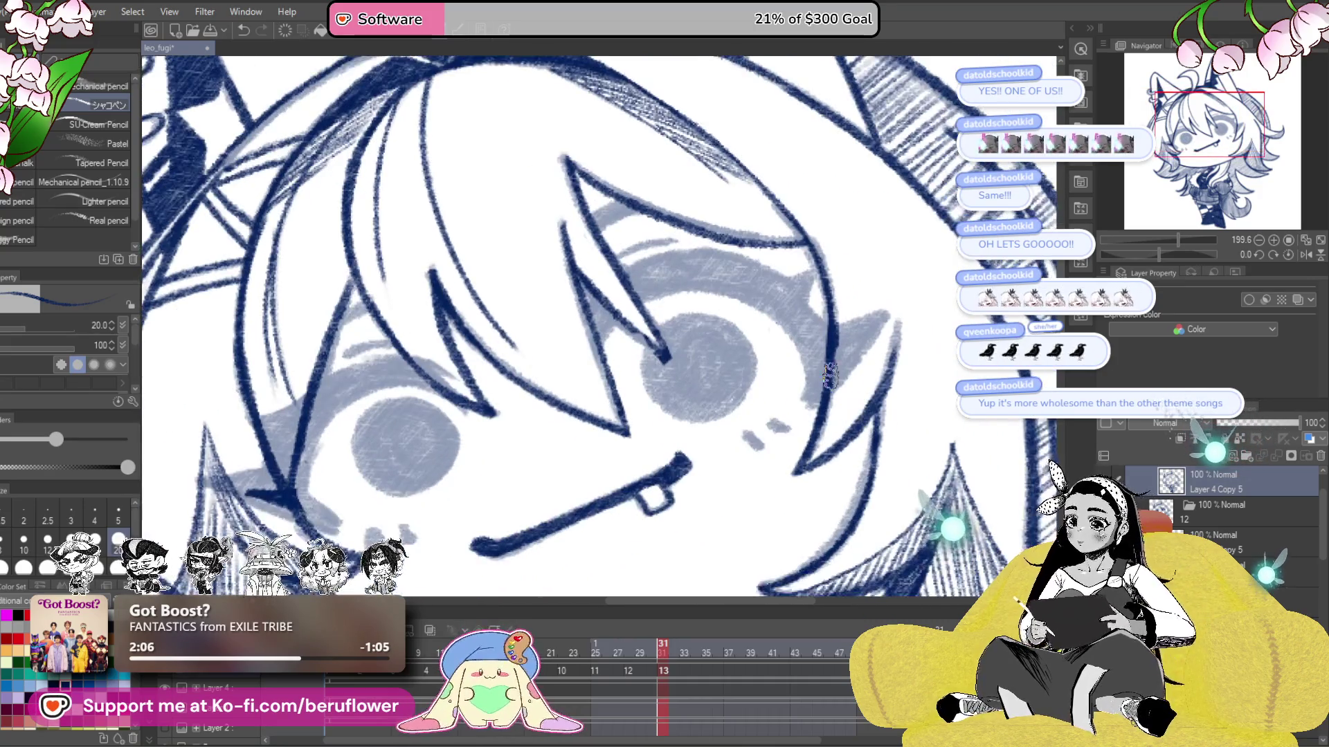
pyautogui.scroll(1, 830, 377)
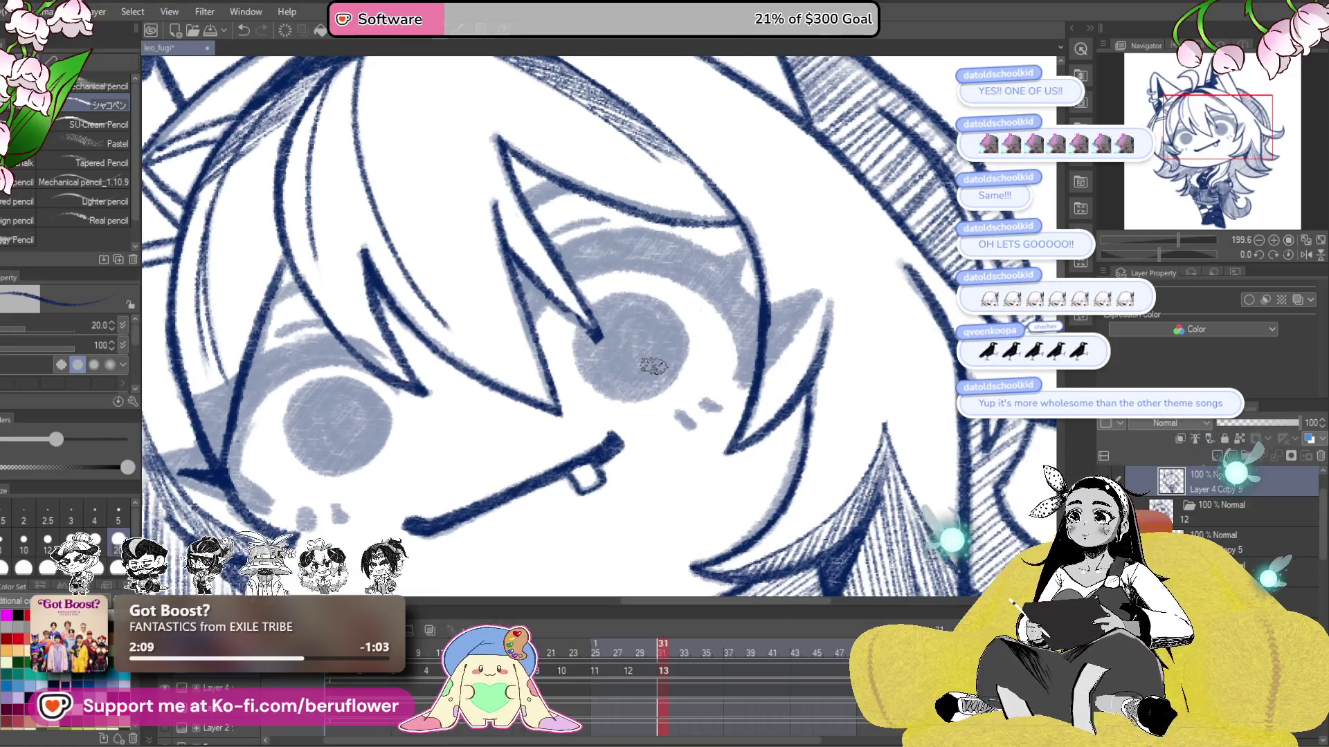
pyautogui.scroll(1, 830, 377)
pyautogui.moveTo(694, 452); pyautogui.dragTo(779, 444)
pyautogui.scroll(-1, 693, 415)
pyautogui.moveTo(553, 285)
pyautogui.mouseDown()
pyautogui.moveTo(601, 320)
pyautogui.moveTo(603, 395)
pyautogui.mouseUp()
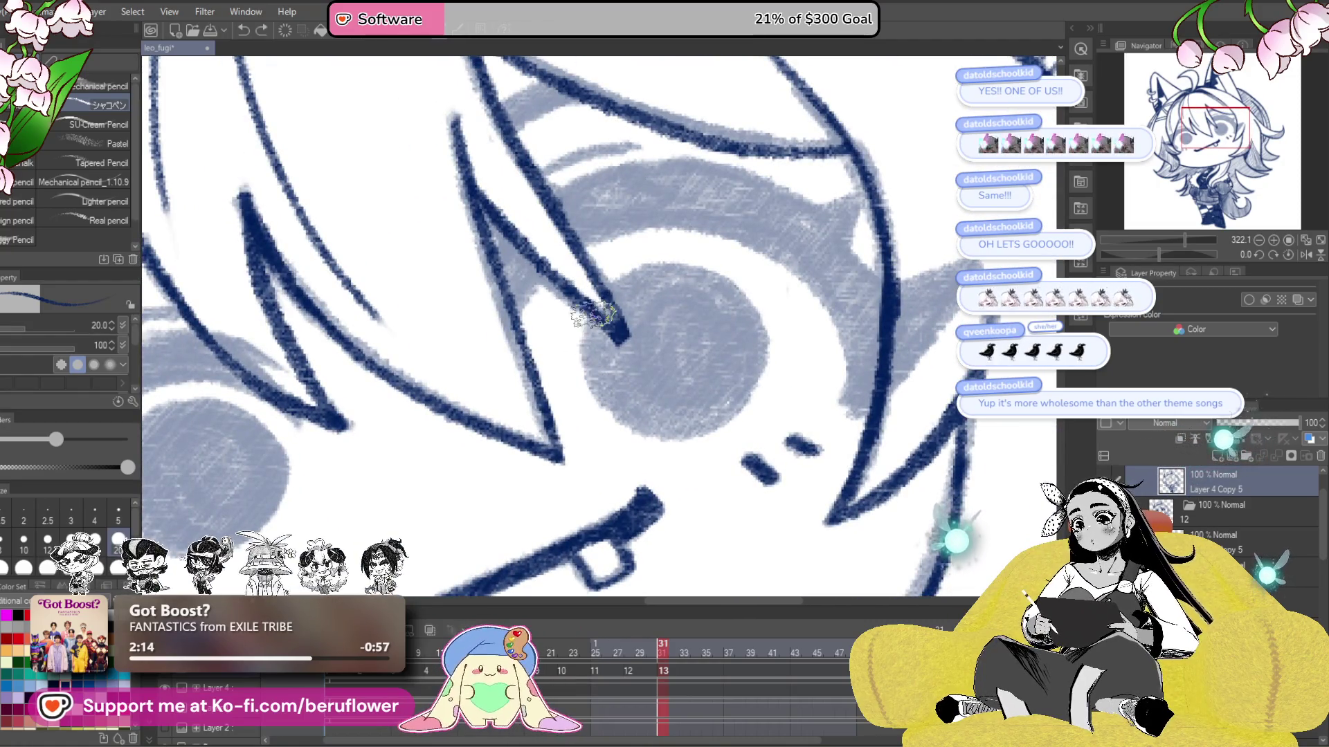
pyautogui.moveTo(591, 315); pyautogui.dragTo(616, 422)
pyautogui.hotkey('ctrl', 'z')
pyautogui.moveTo(591, 315); pyautogui.dragTo(602, 392)
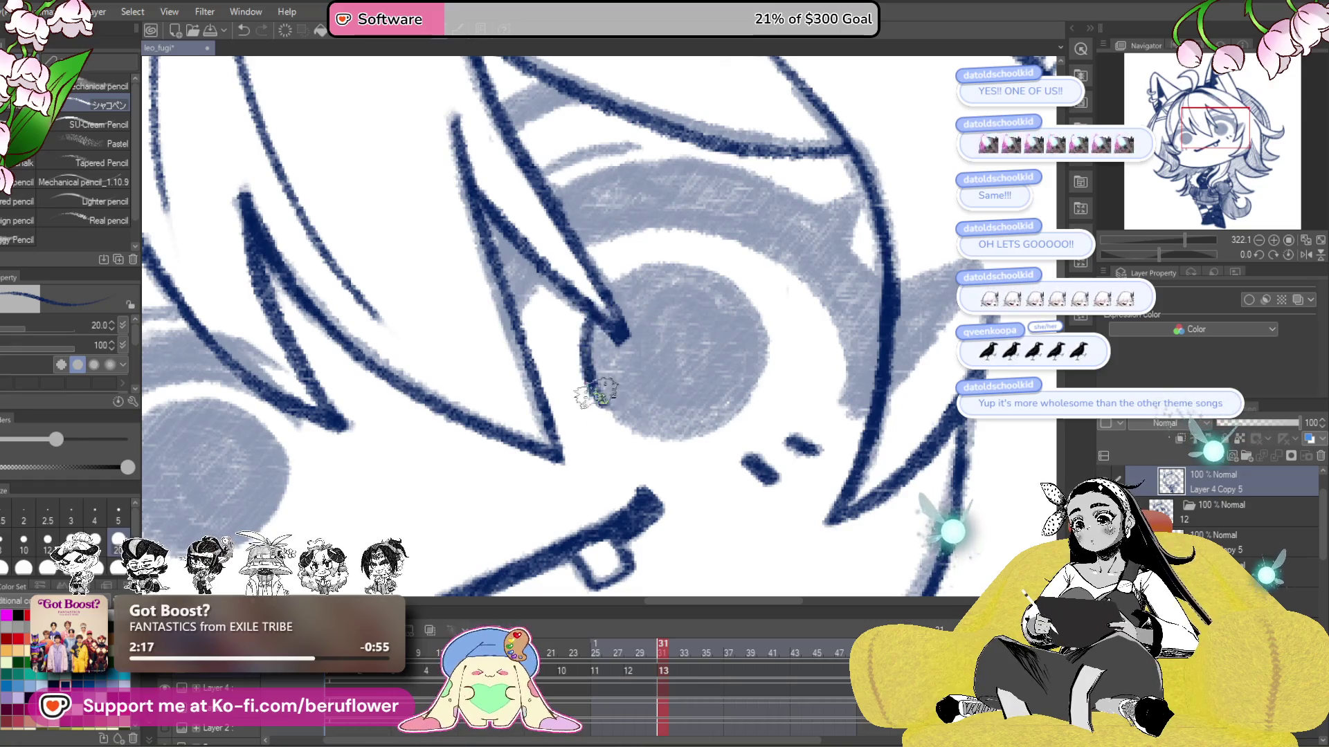
pyautogui.moveTo(750, 395); pyautogui.dragTo(768, 435)
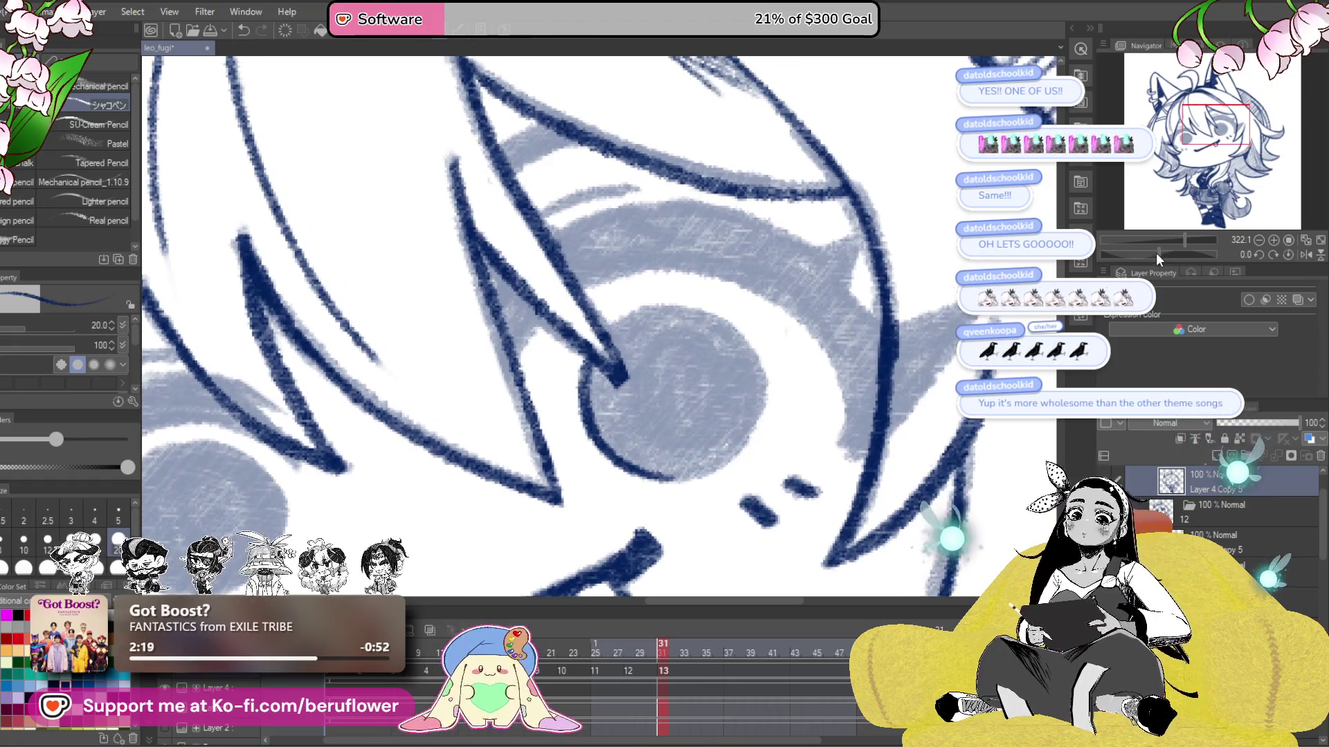
pyautogui.moveTo(1156, 252); pyautogui.dragTo(1134, 254)
pyautogui.moveTo(626, 334); pyautogui.dragTo(715, 280)
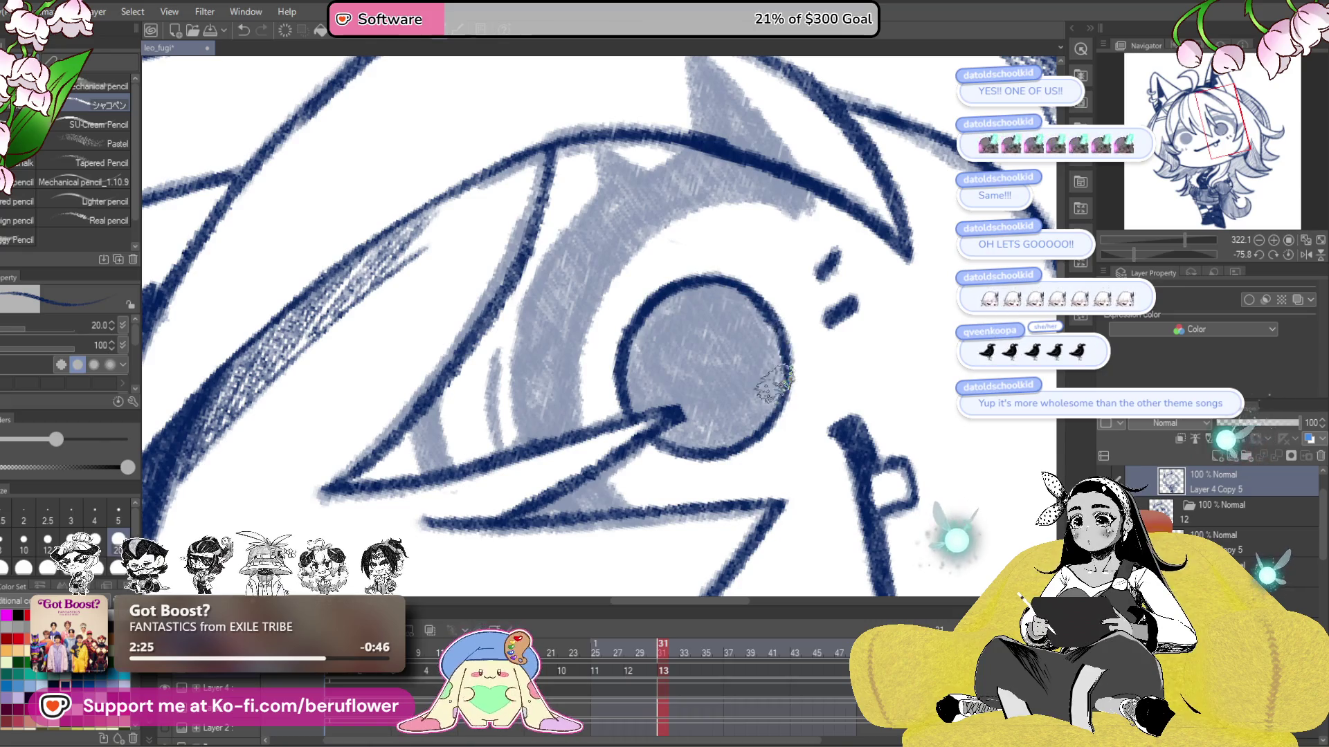
# - Fill the right pupil with dark navy scribbles, covering its highlight
pyautogui.moveTo(711, 400)
pyautogui.mouseDown()
pyautogui.moveTo(770, 385)
pyautogui.moveTo(670, 403)
pyautogui.moveTo(669, 305)
pyautogui.mouseUp()
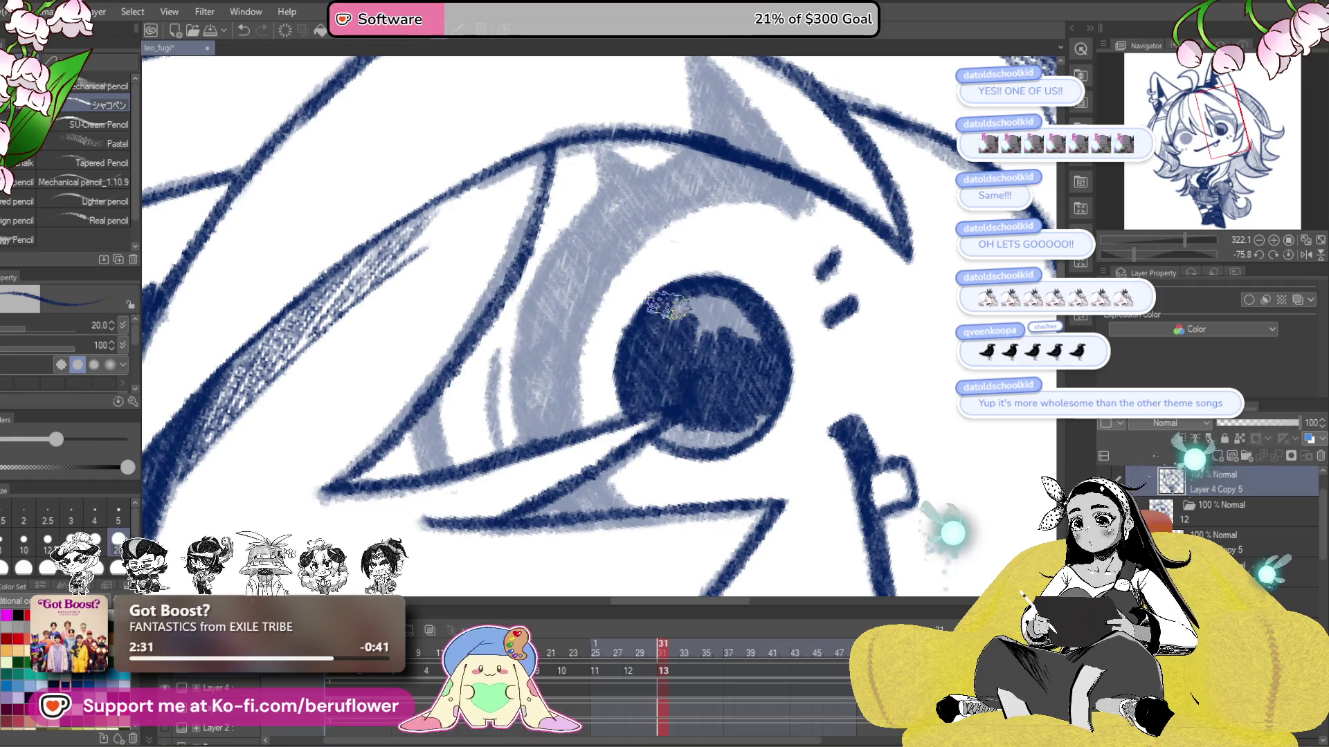
pyautogui.moveTo(696, 355); pyautogui.dragTo(759, 362)
pyautogui.moveTo(769, 409); pyautogui.dragTo(711, 443)
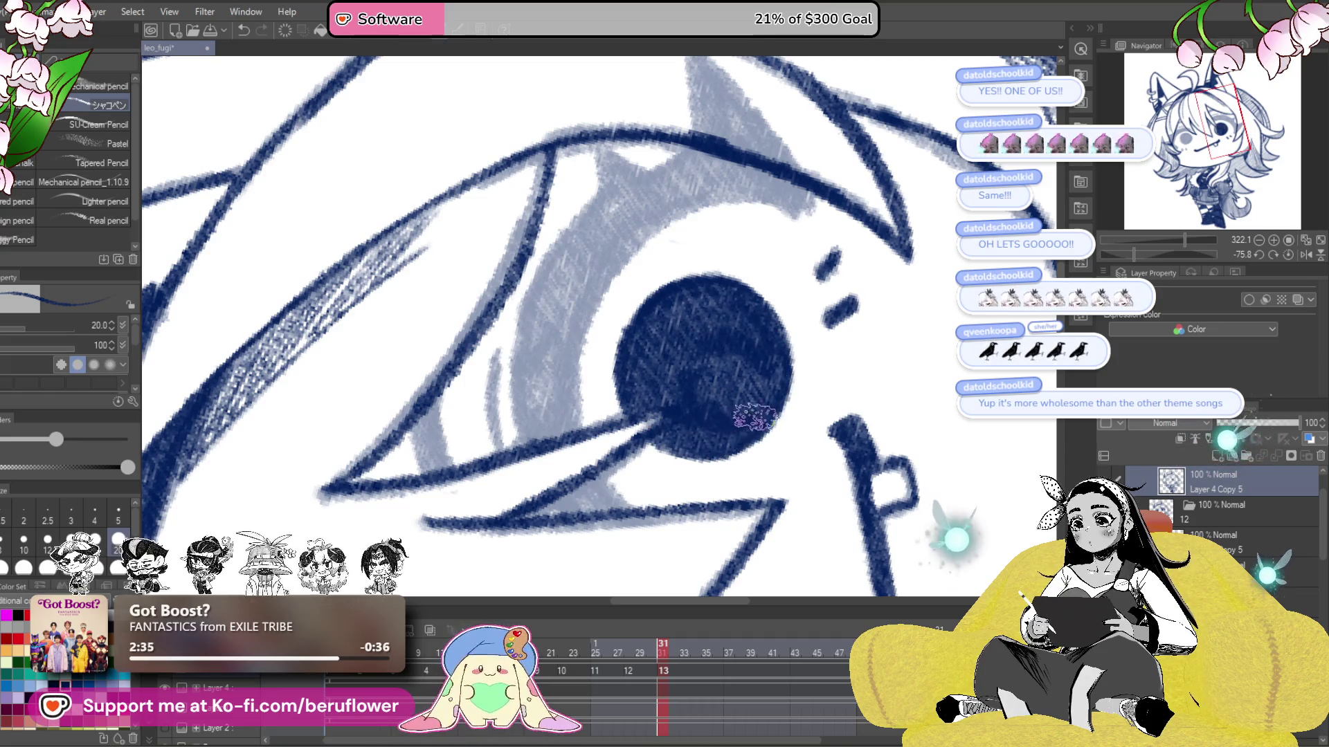
pyautogui.click(1284, 256)
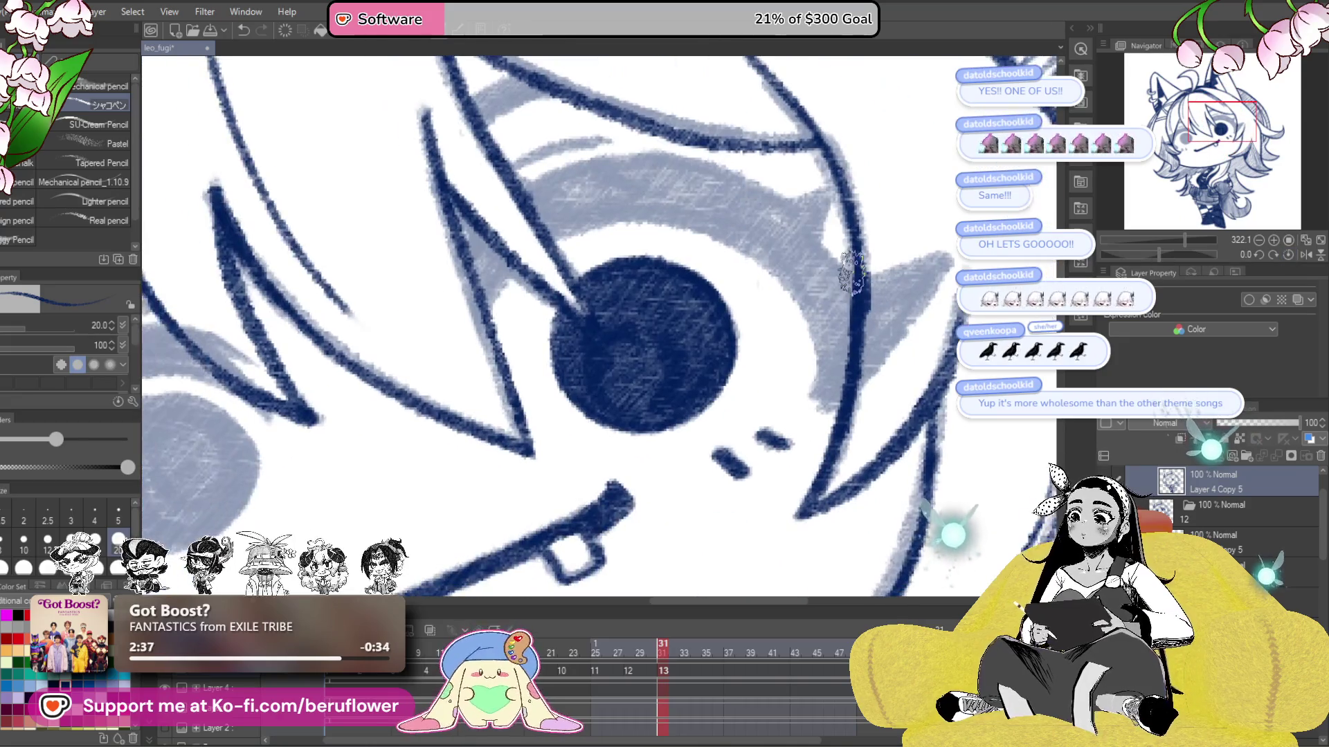
pyautogui.hotkey('ctrl', '0')
pyautogui.scroll(2, 638, 380)
pyautogui.scroll(2, 638, 381)
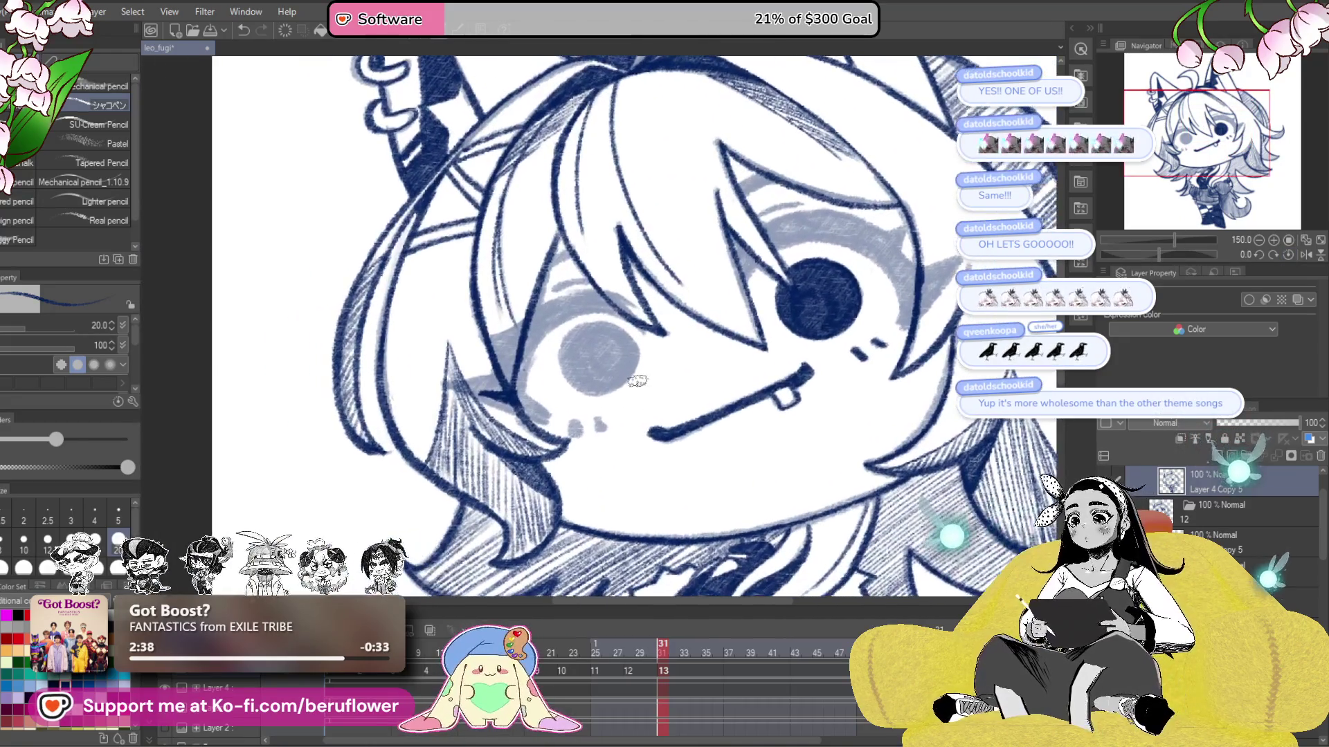
pyautogui.scroll(1, 637, 381)
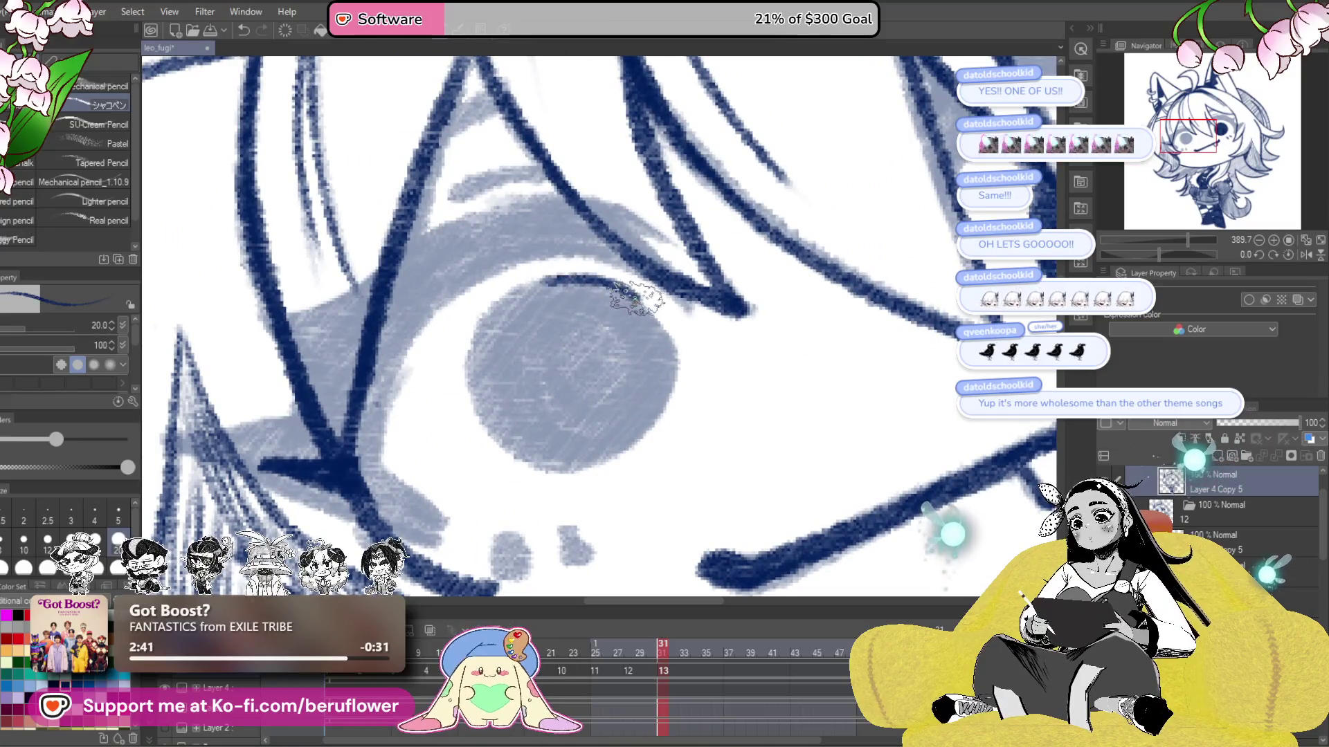
# - Outline the left eye's iris, cover its highlight dark, and thicken its upper eyelid
pyautogui.moveTo(636, 299); pyautogui.dragTo(666, 374)
pyautogui.moveTo(562, 468)
pyautogui.mouseDown()
pyautogui.moveTo(483, 386)
pyautogui.moveTo(530, 295)
pyautogui.moveTo(540, 387)
pyautogui.moveTo(581, 374)
pyautogui.moveTo(623, 388)
pyautogui.moveTo(632, 414)
pyautogui.moveTo(517, 407)
pyautogui.mouseUp()
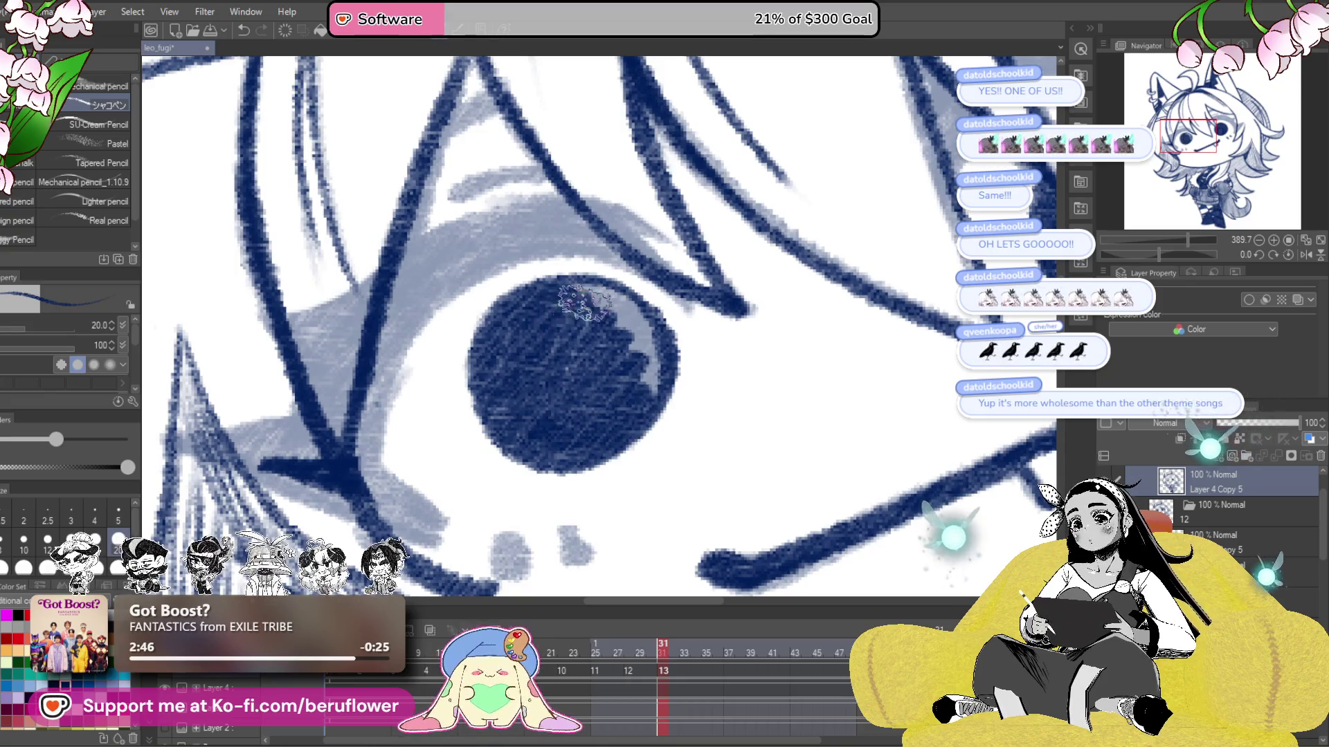
pyautogui.moveTo(643, 322)
pyautogui.mouseDown()
pyautogui.moveTo(598, 420)
pyautogui.moveTo(611, 336)
pyautogui.mouseUp()
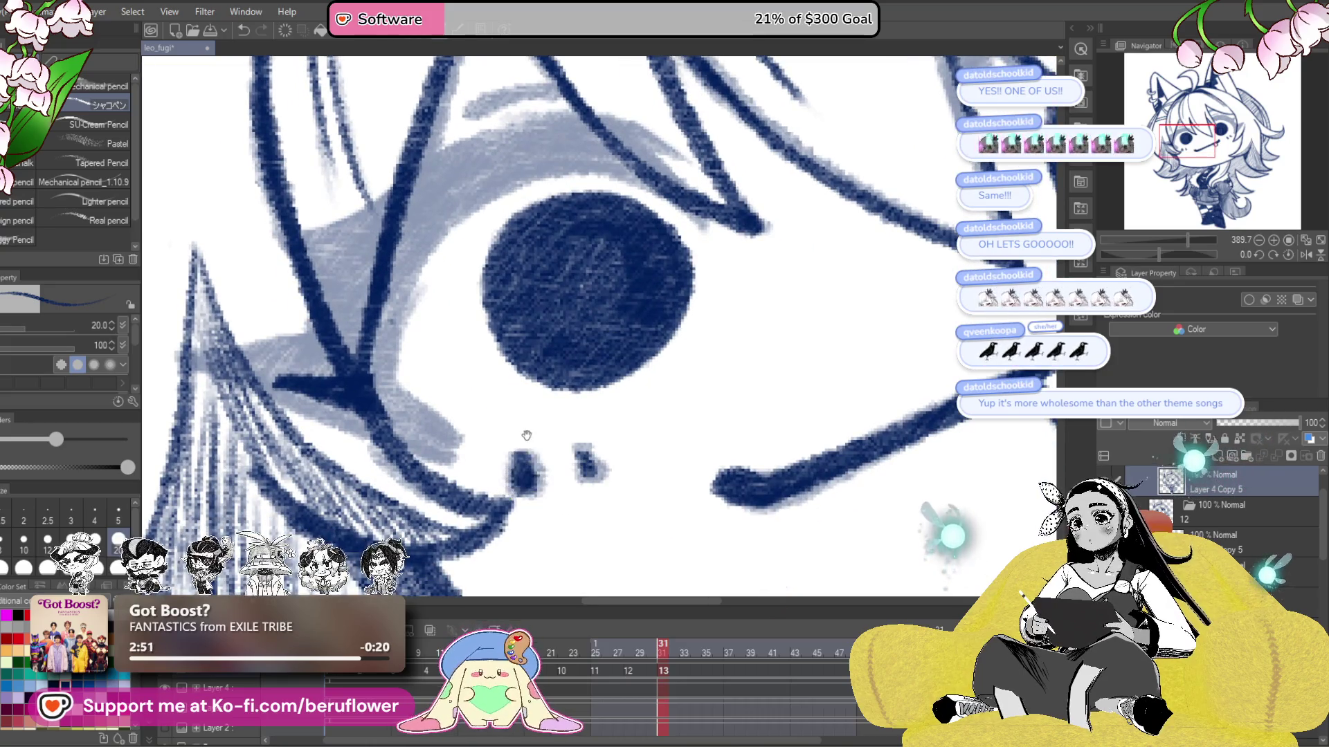
pyautogui.moveTo(526, 435); pyautogui.dragTo(744, 372)
pyautogui.moveTo(562, 287); pyautogui.dragTo(454, 379)
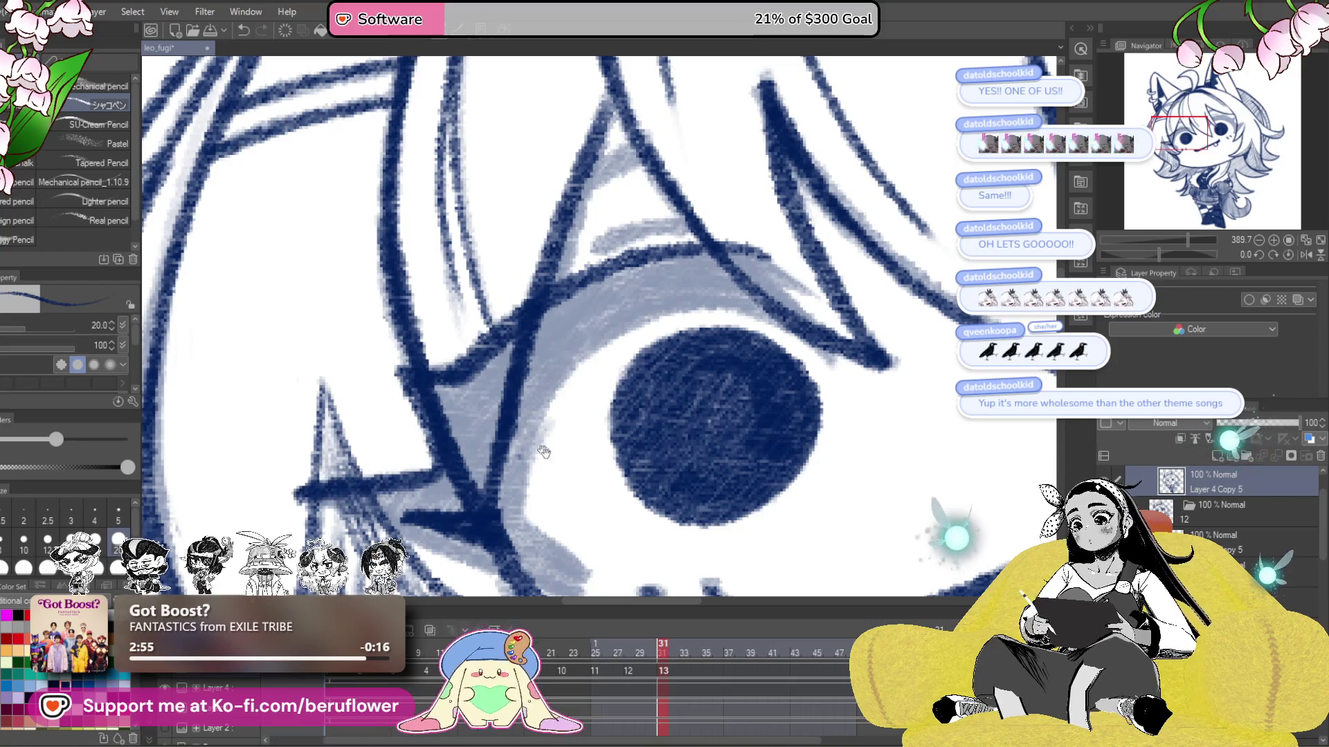
pyautogui.moveTo(543, 451); pyautogui.dragTo(543, 331)
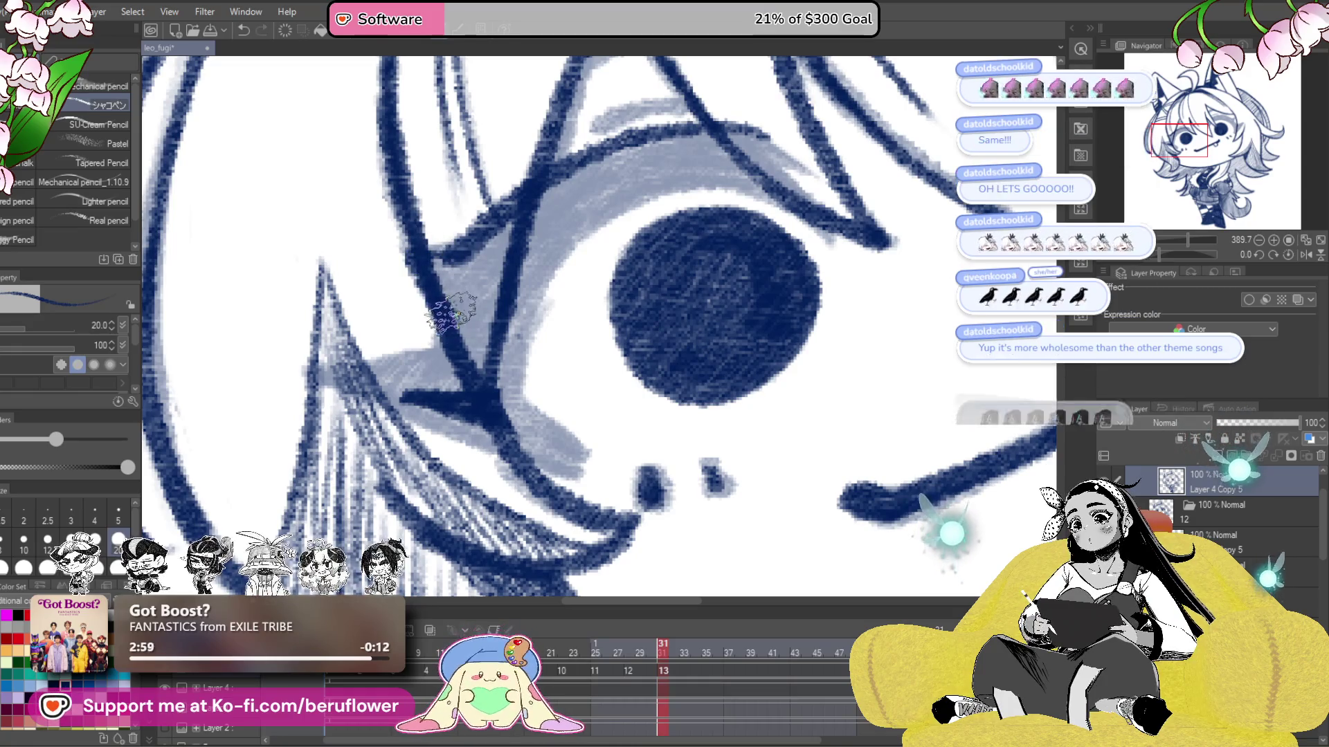
# - Ink a dark navy line down the hair strand and darken the eyelid's lower edge
pyautogui.scroll(2, 415, 374)
pyautogui.scroll(2, 545, 369)
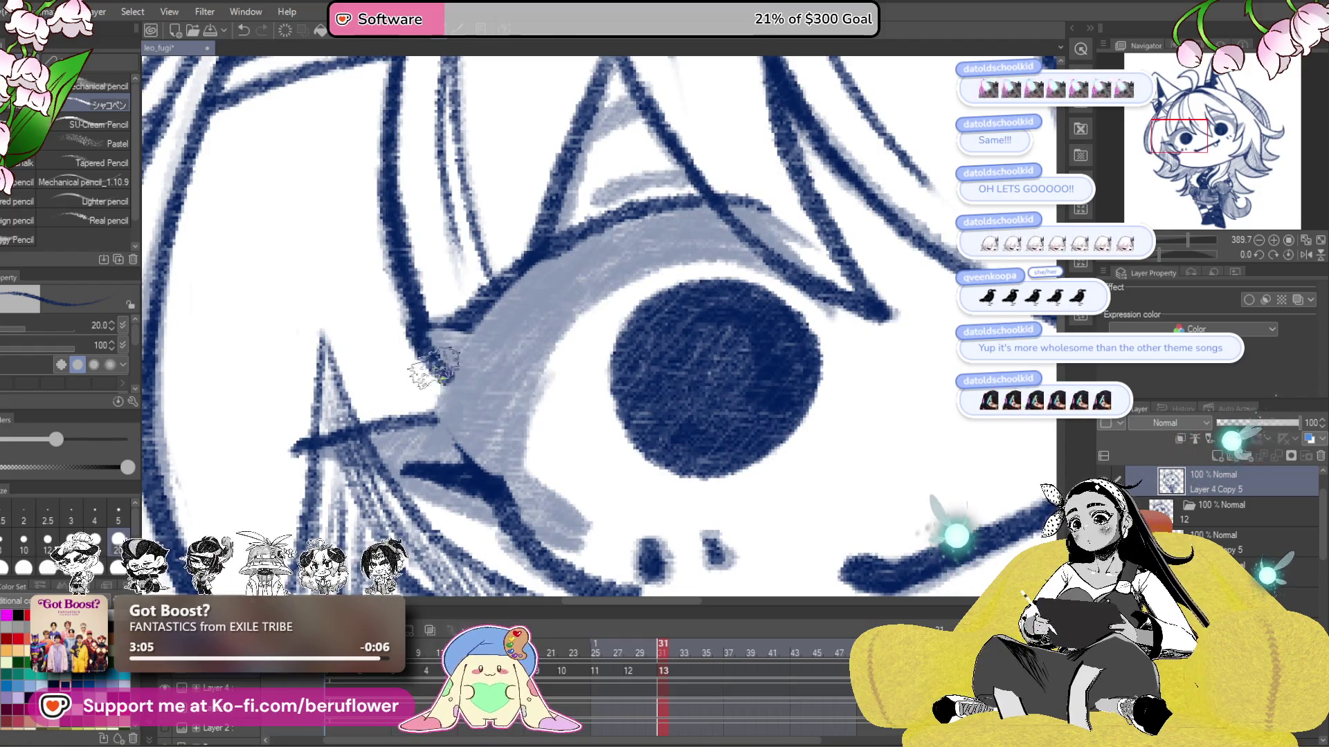
pyautogui.scroll(-1, 471, 357)
pyautogui.scroll(2, 508, 327)
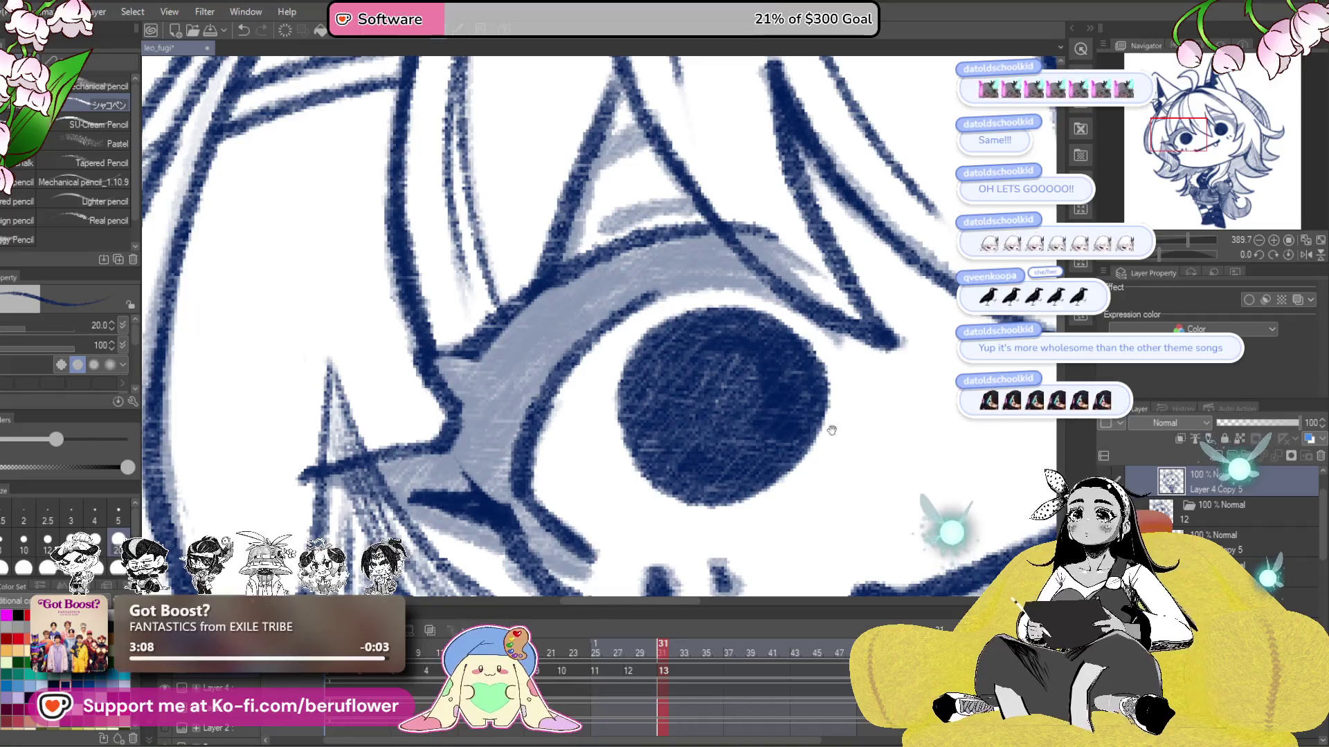
pyautogui.scroll(1, 848, 357)
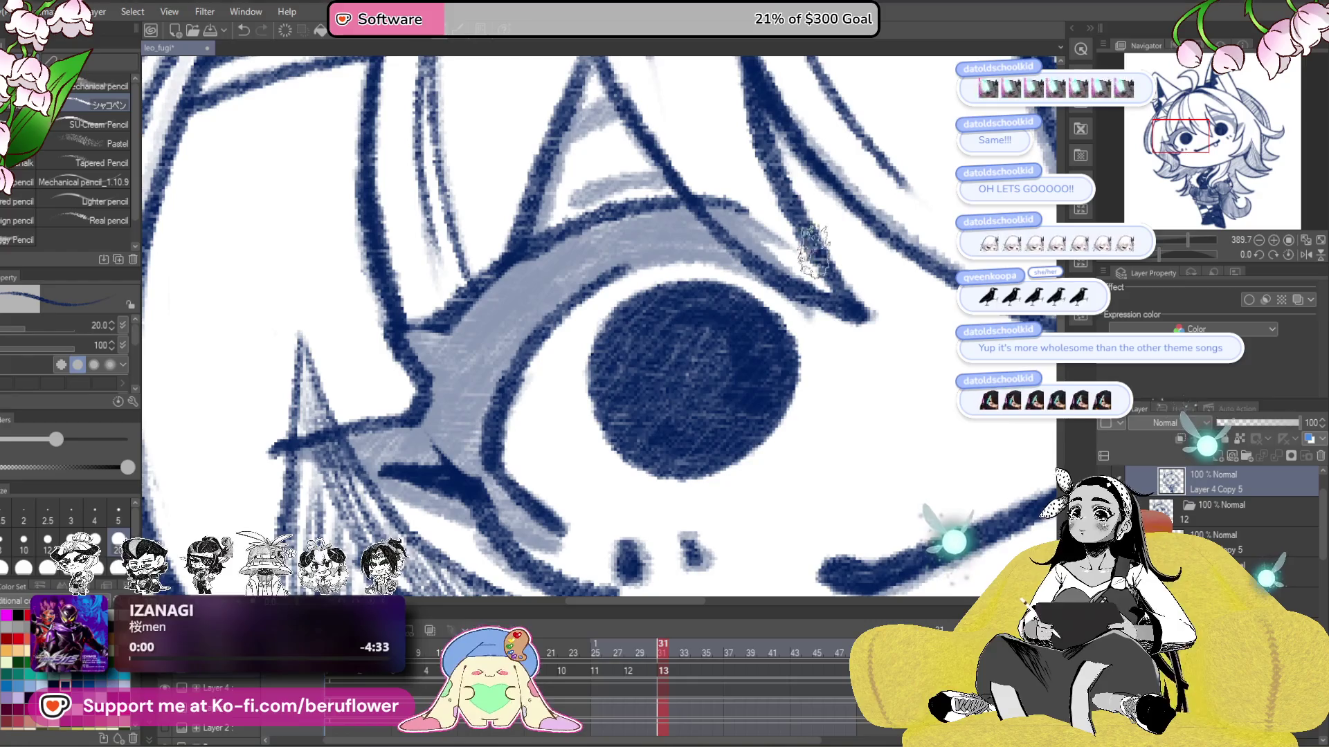
pyautogui.moveTo(533, 405); pyautogui.dragTo(571, 245)
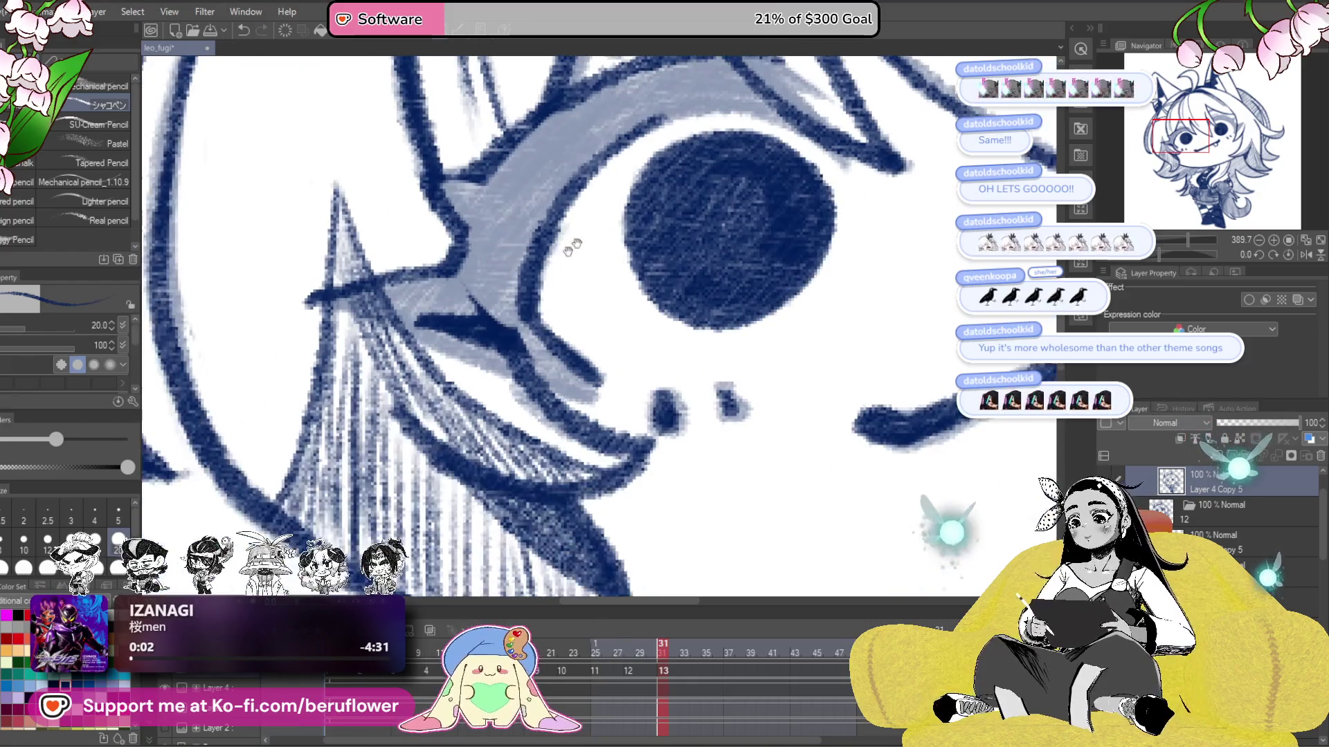
pyautogui.moveTo(1164, 255); pyautogui.dragTo(1175, 254)
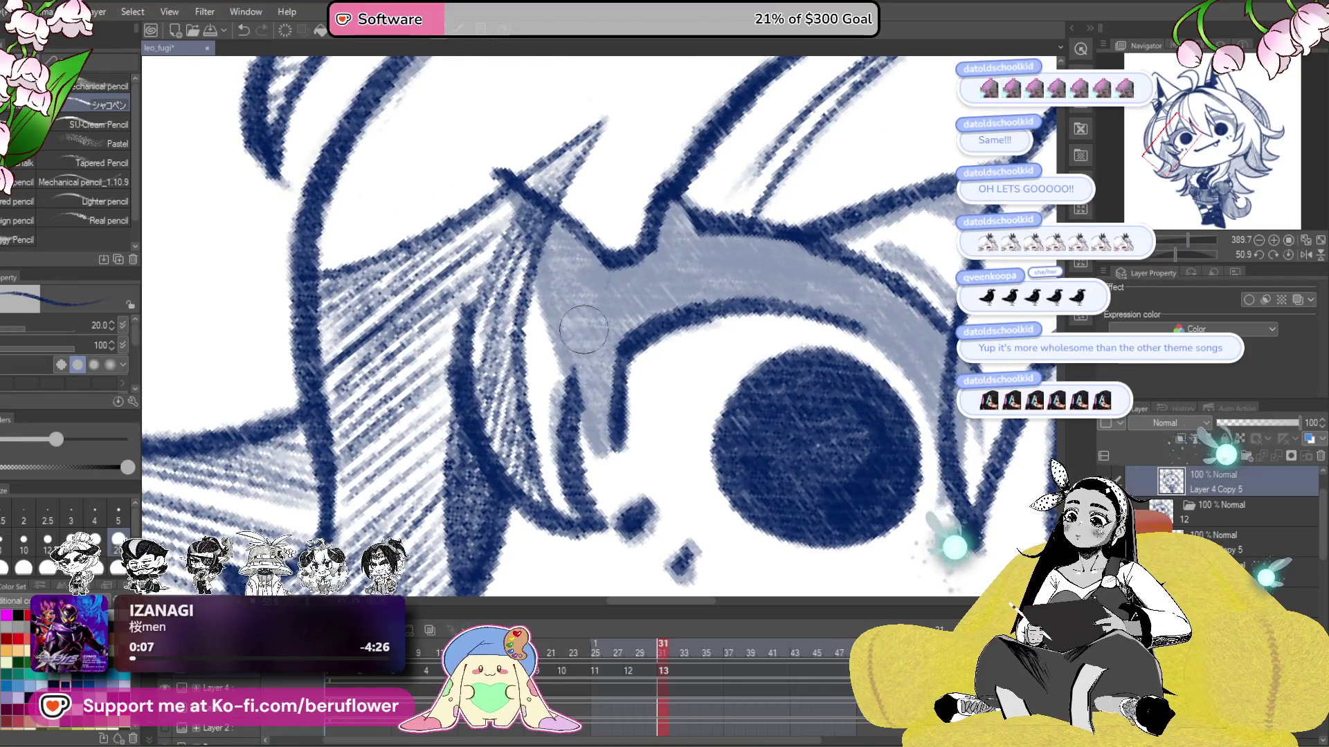
pyautogui.moveTo(503, 178); pyautogui.dragTo(609, 460)
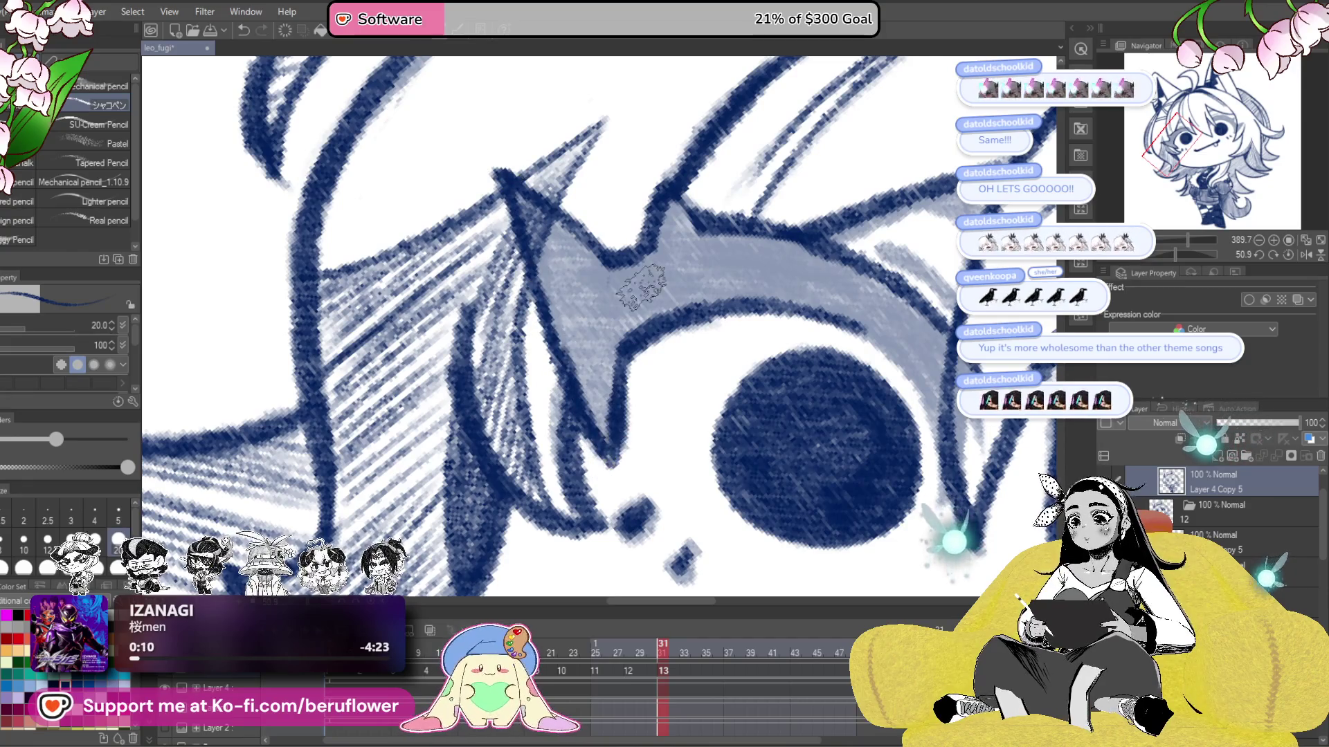
pyautogui.hscroll(3, 640, 287)
pyautogui.moveTo(1171, 246); pyautogui.dragTo(1165, 249)
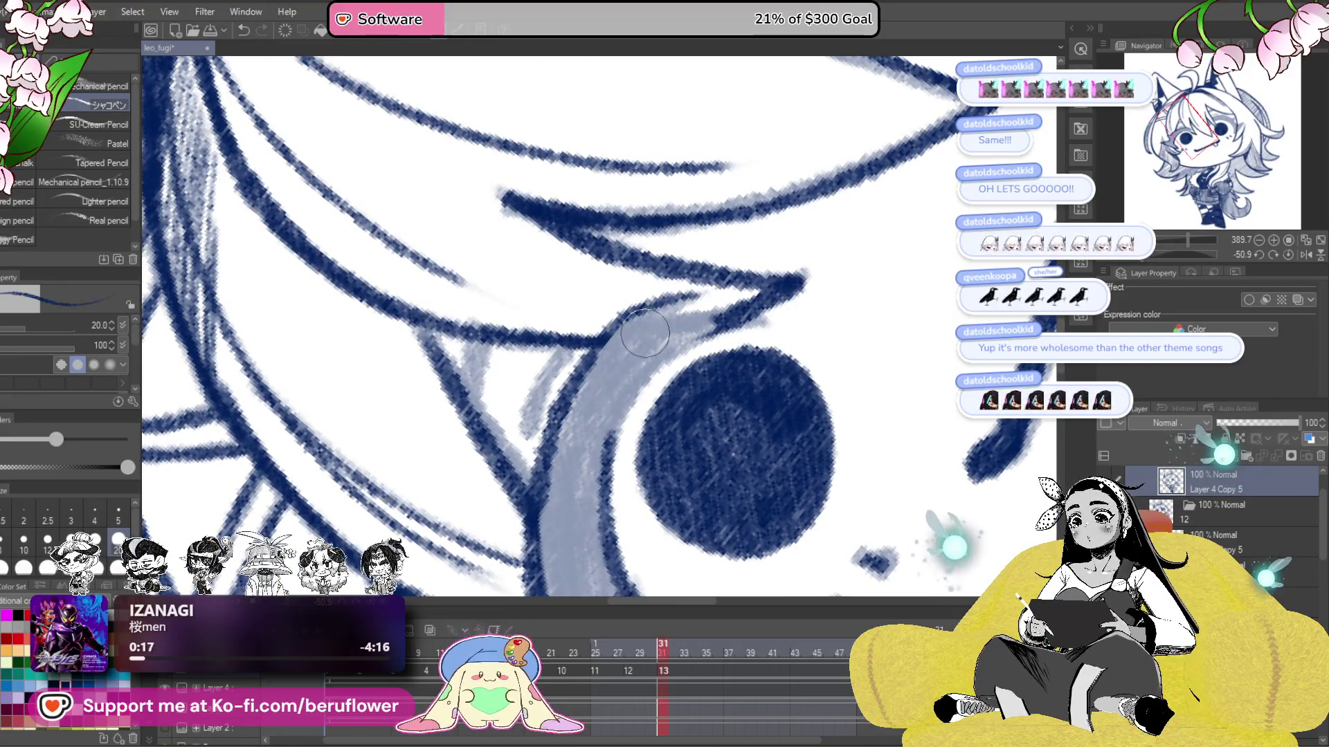
pyautogui.moveTo(697, 294)
pyautogui.mouseDown()
pyautogui.moveTo(734, 316)
pyautogui.moveTo(580, 402)
pyautogui.moveTo(645, 325)
pyautogui.mouseUp()
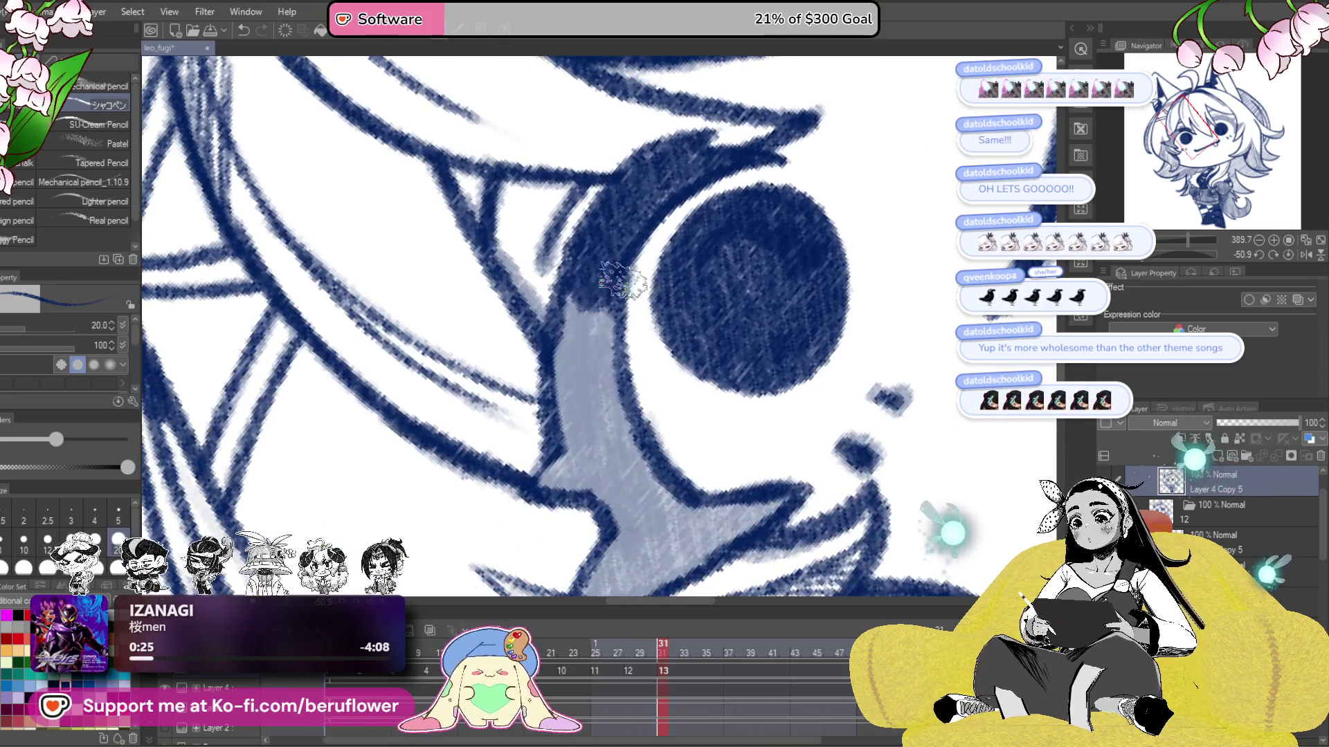
# - Fill the grey triangle beneath the eye with navy pencil on cel 13
pyautogui.moveTo(498, 416)
pyautogui.mouseDown()
pyautogui.moveTo(516, 256)
pyautogui.moveTo(610, 436)
pyautogui.moveTo(645, 423)
pyautogui.moveTo(649, 463)
pyautogui.moveTo(651, 418)
pyautogui.mouseUp()
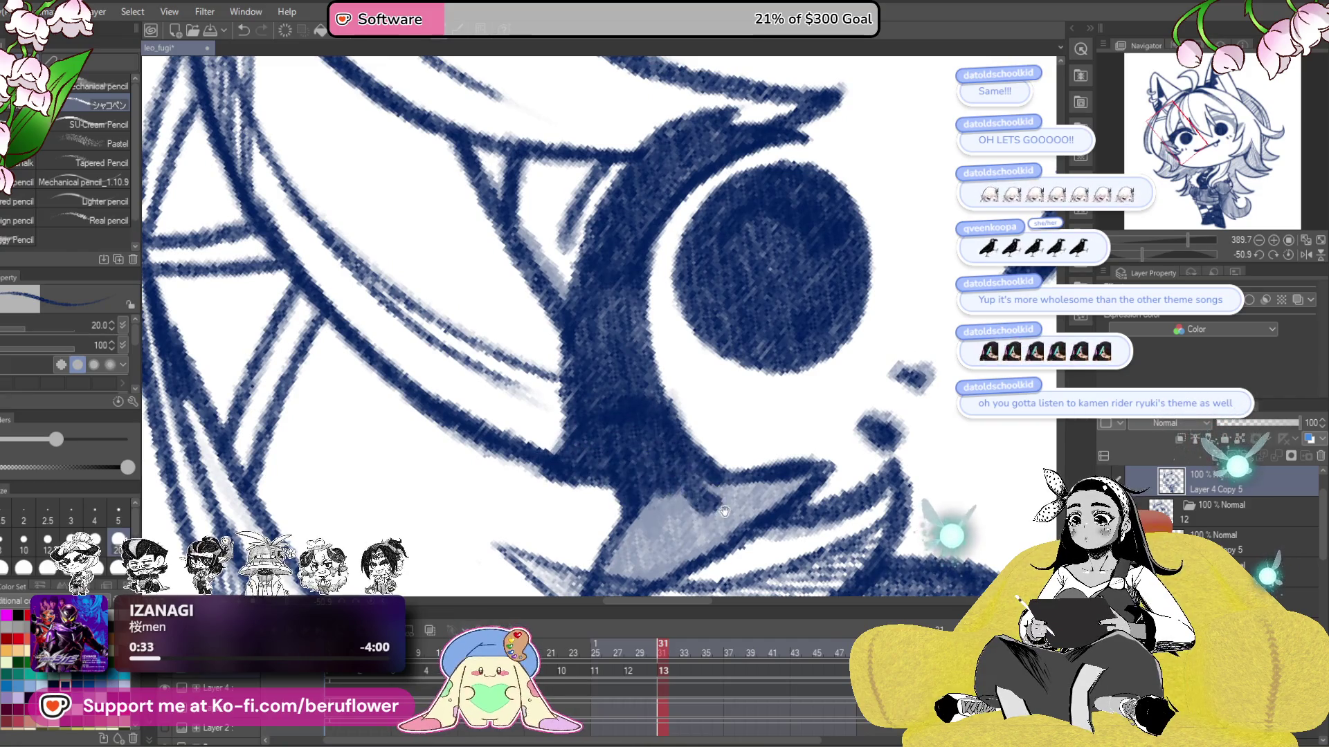
pyautogui.moveTo(724, 511); pyautogui.dragTo(748, 372)
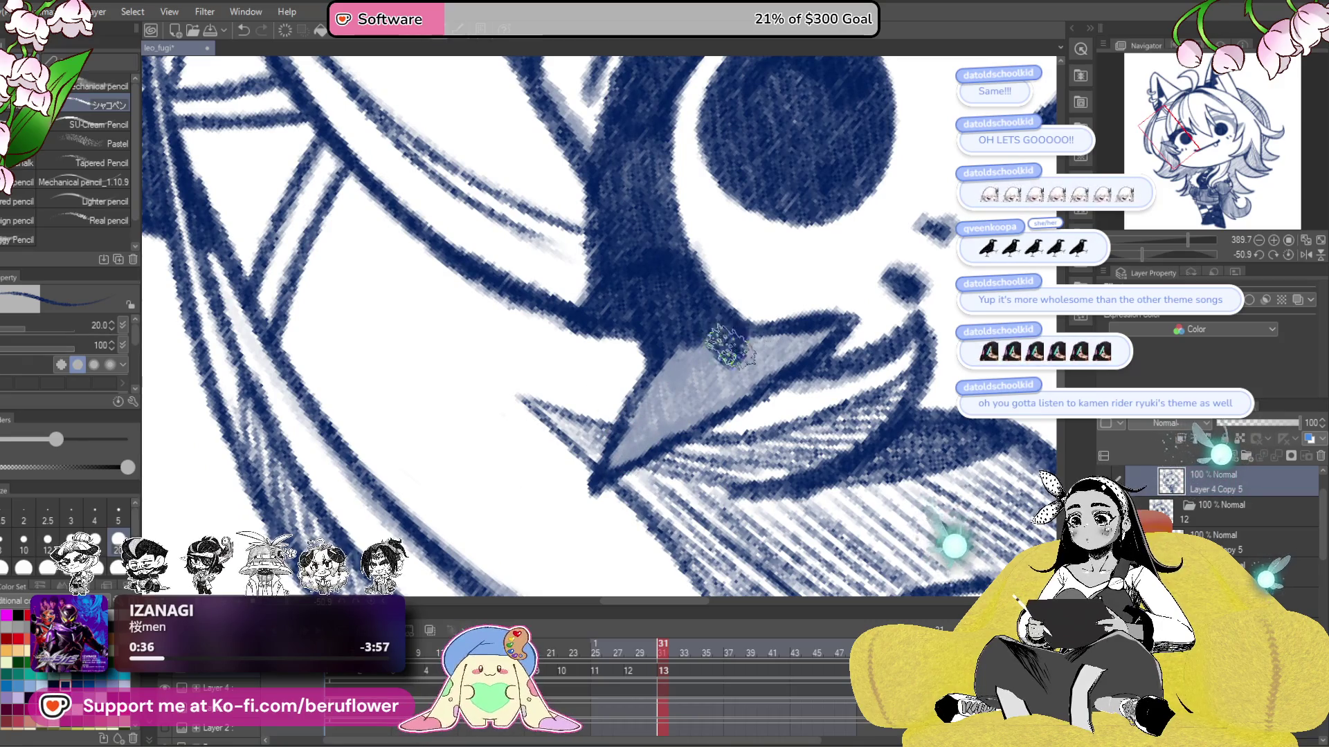
pyautogui.moveTo(689, 415); pyautogui.dragTo(682, 356)
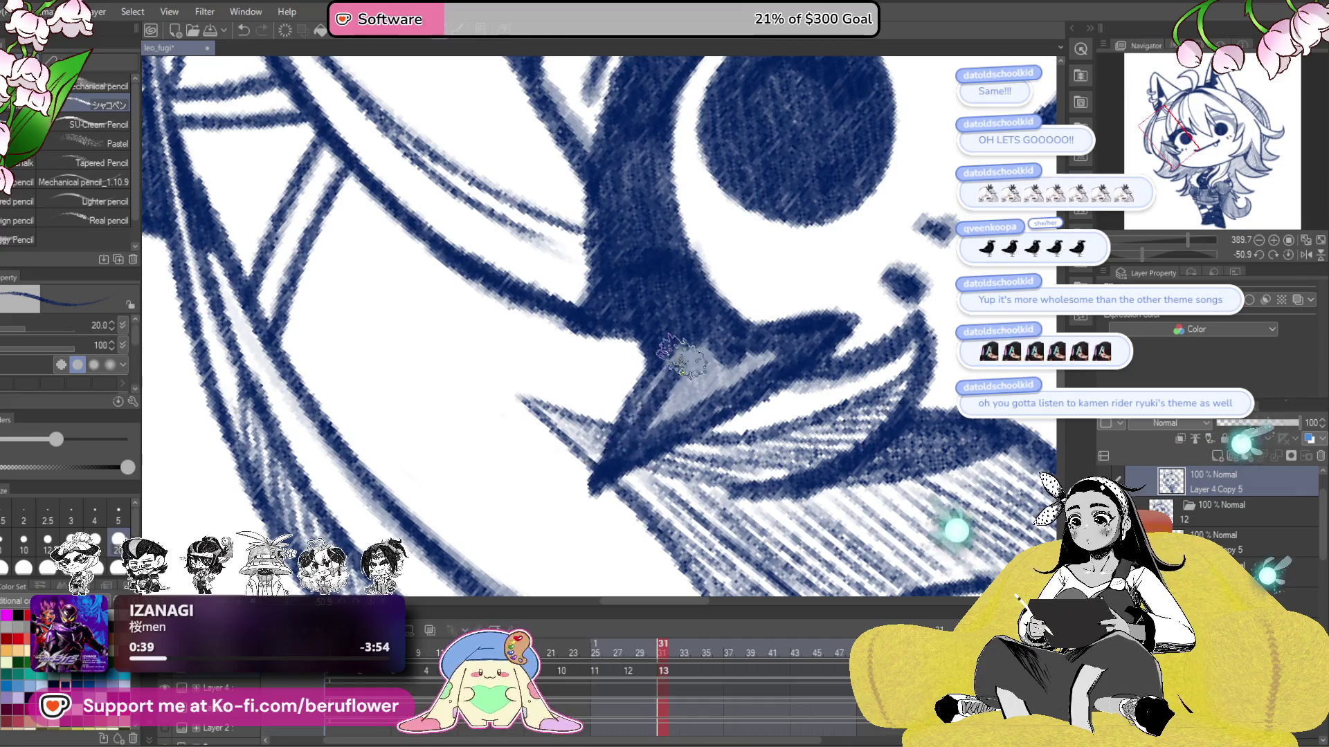
pyautogui.moveTo(648, 432); pyautogui.dragTo(686, 408)
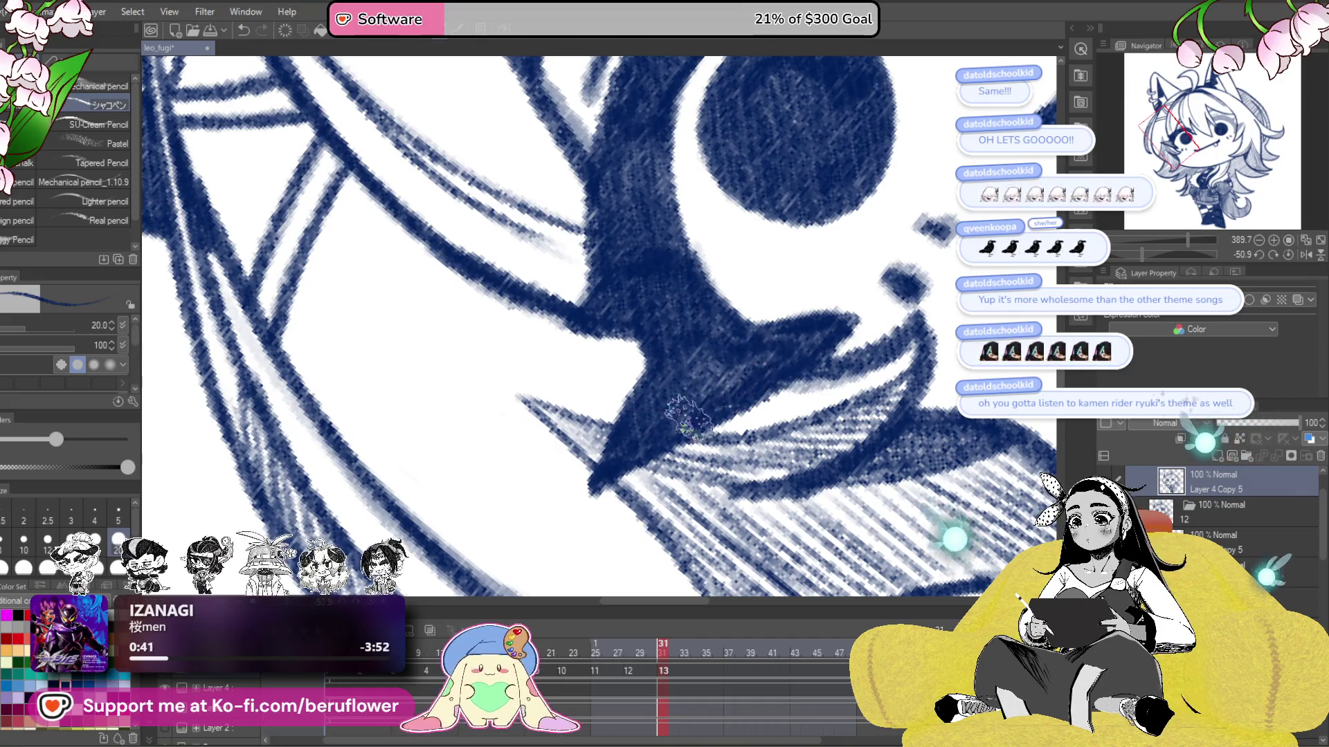
pyautogui.hotkey('ctrl', '0')
pyautogui.scroll(2, 707, 473)
pyautogui.scroll(2, 707, 473)
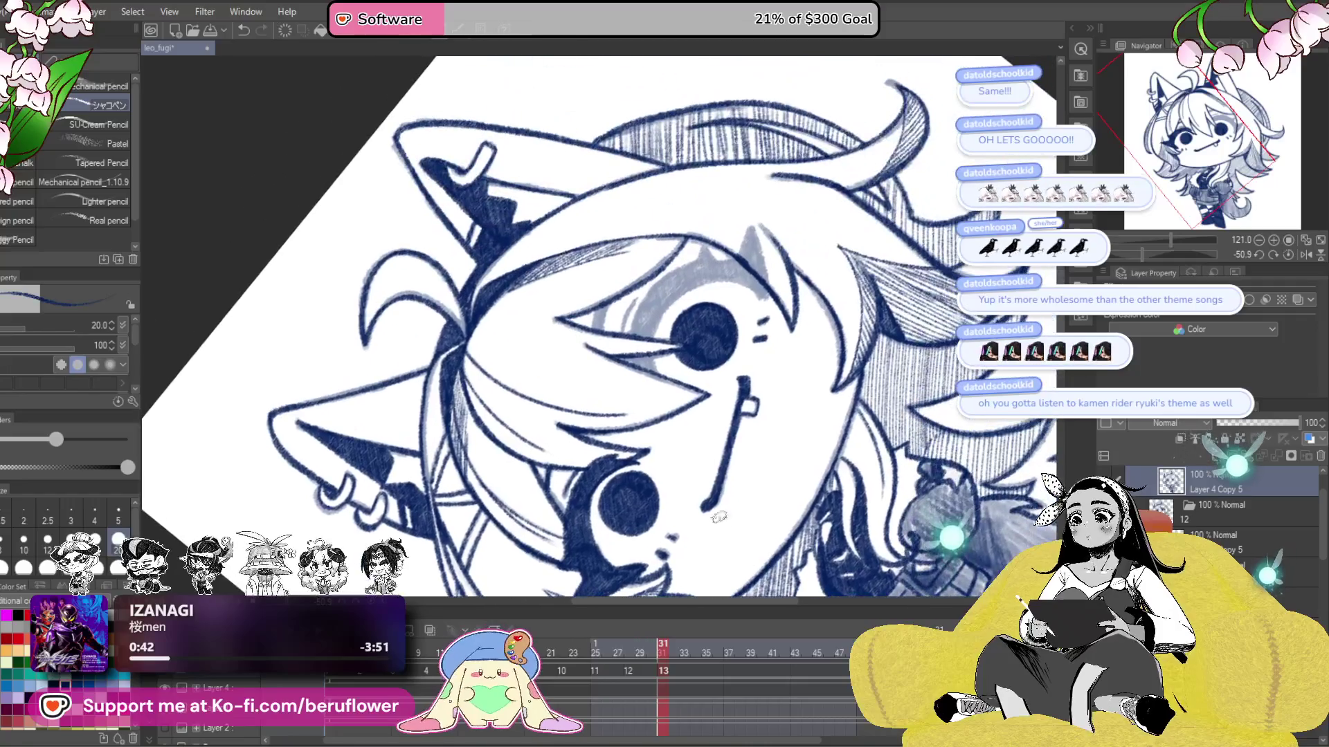
pyautogui.scroll(2, 707, 473)
pyautogui.scroll(2, 707, 474)
pyautogui.scroll(2, 614, 432)
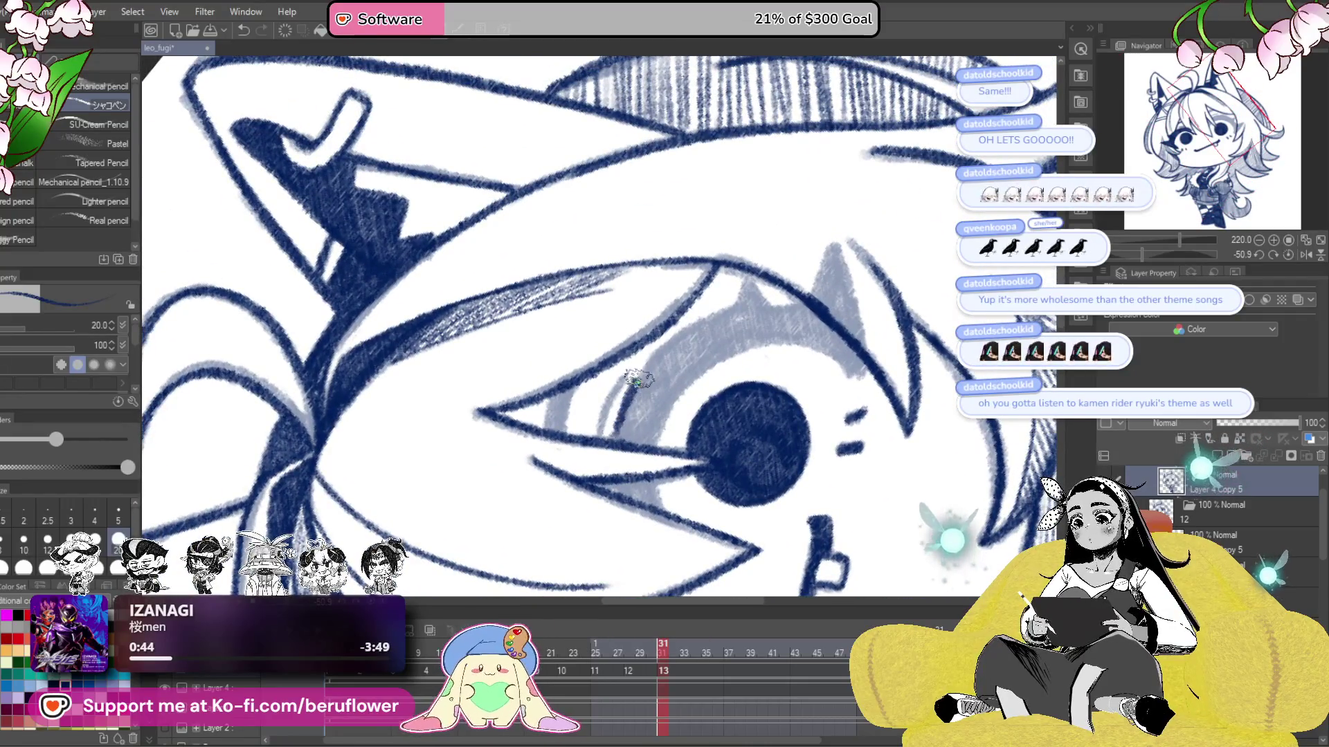
pyautogui.moveTo(793, 270)
pyautogui.mouseDown()
pyautogui.moveTo(800, 315)
pyautogui.moveTo(741, 364)
pyautogui.mouseUp()
pyautogui.click(1299, 256)
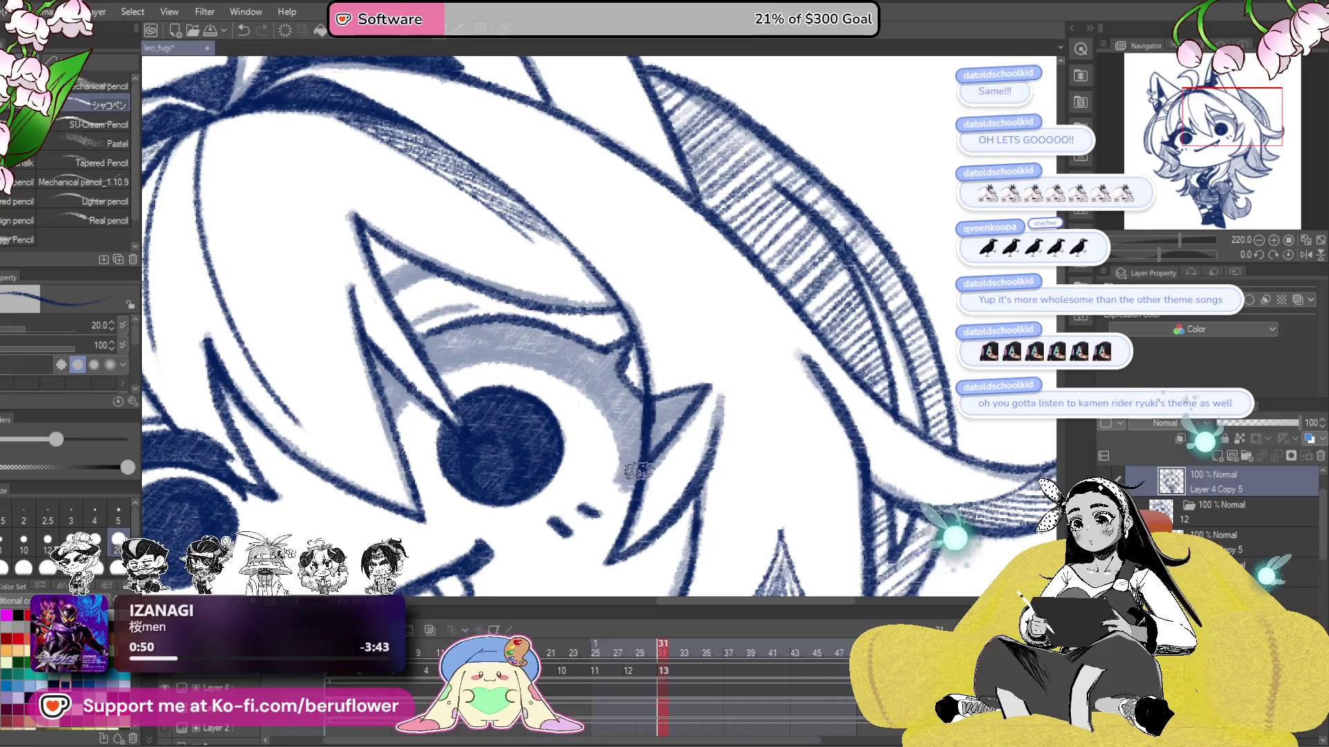
pyautogui.moveTo(641, 481); pyautogui.dragTo(734, 458)
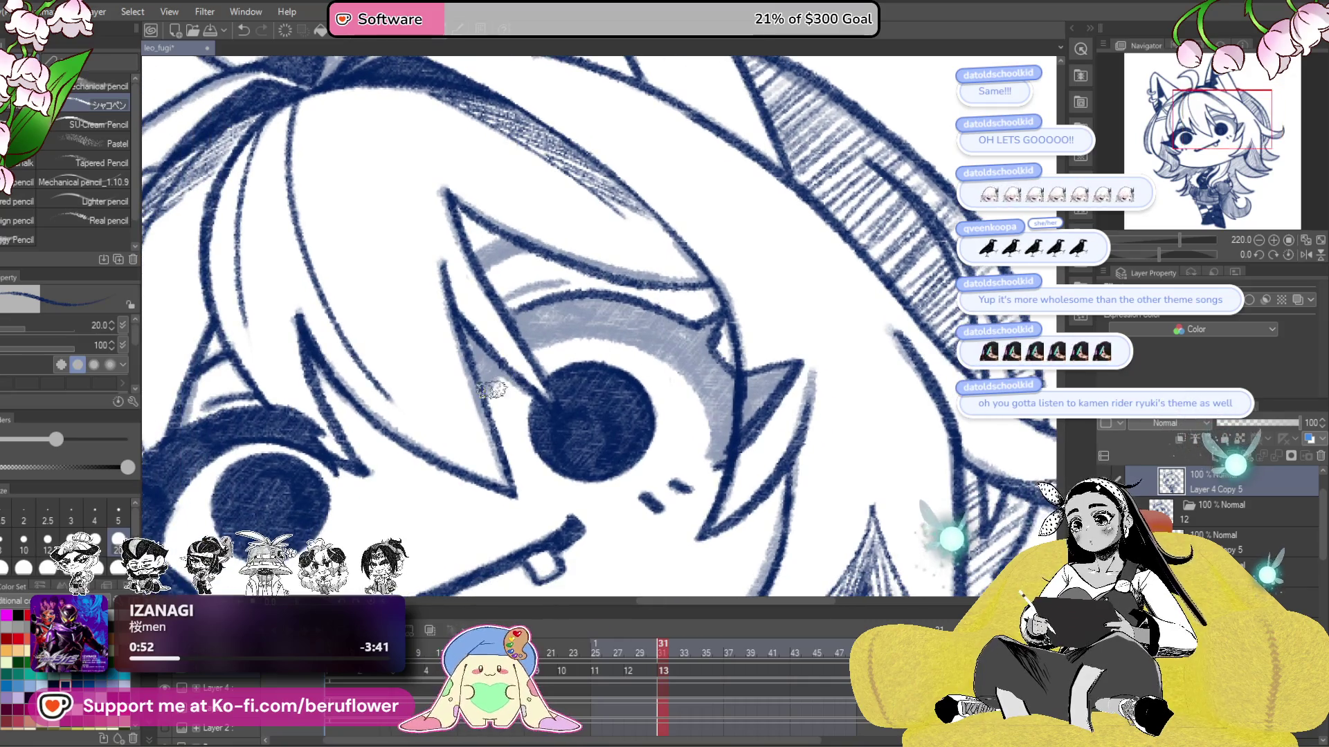
pyautogui.moveTo(541, 282); pyautogui.dragTo(576, 302)
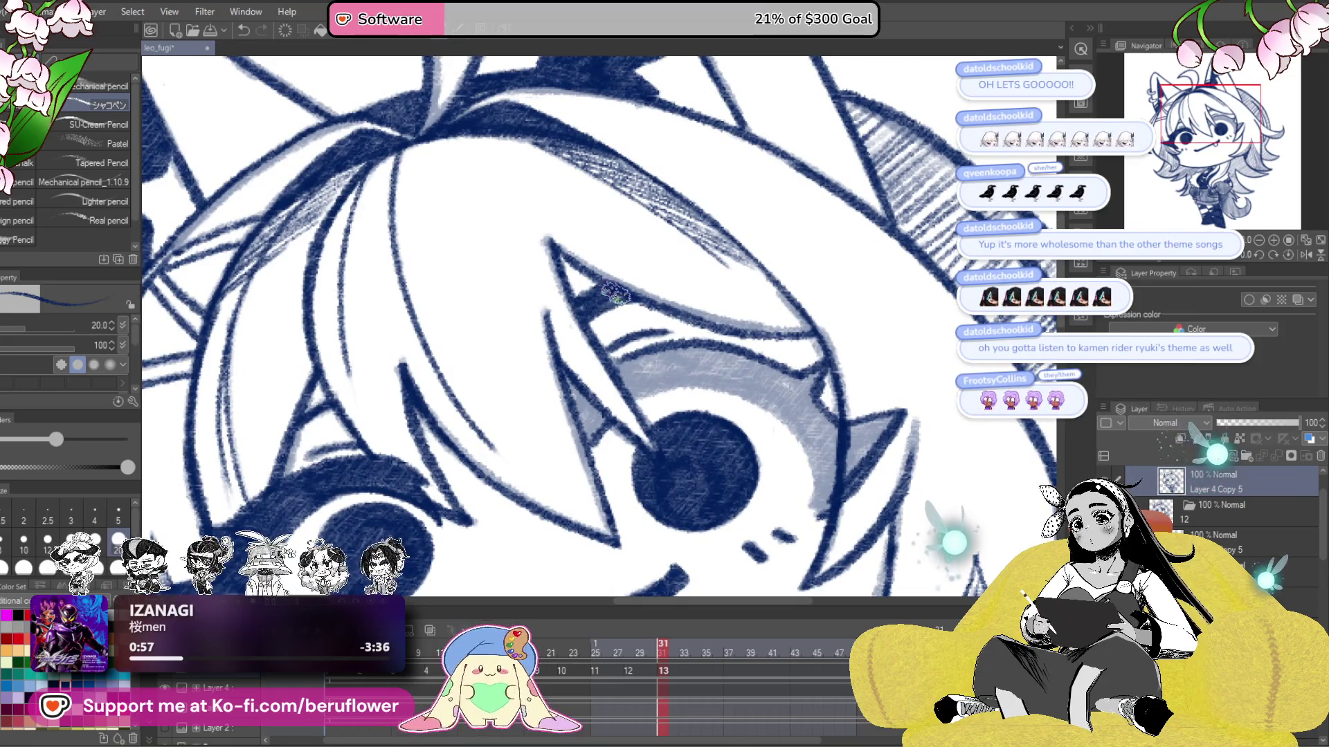
pyautogui.moveTo(653, 299); pyautogui.dragTo(698, 277)
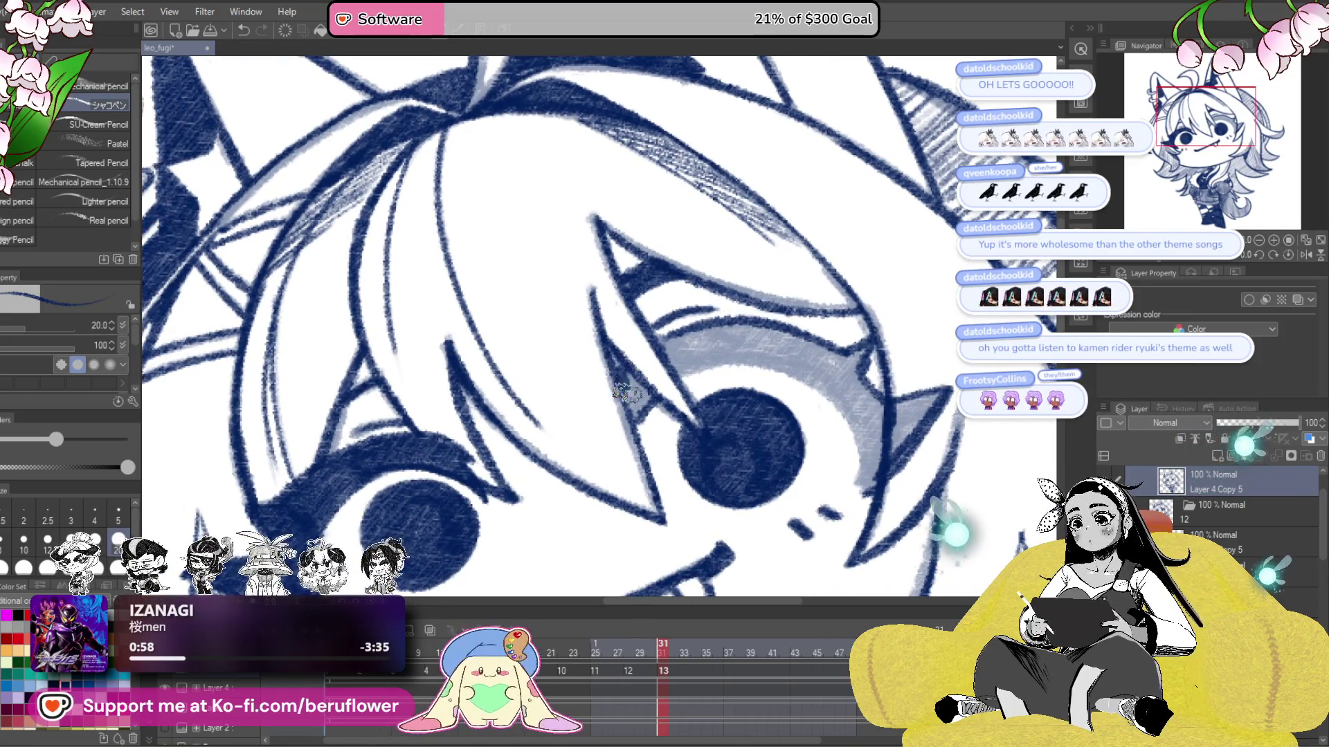
pyautogui.moveTo(698, 344)
pyautogui.mouseDown()
pyautogui.moveTo(658, 348)
pyautogui.moveTo(741, 323)
pyautogui.mouseUp()
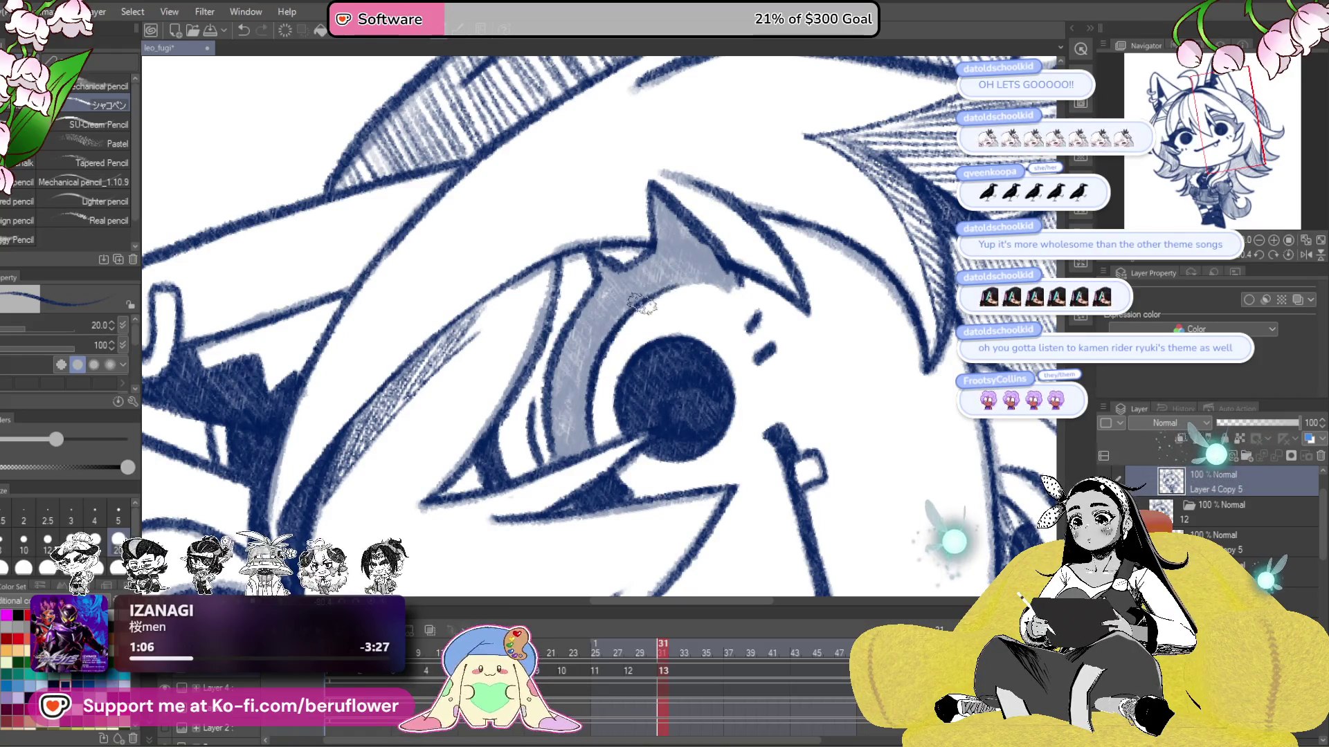
pyautogui.moveTo(715, 273); pyautogui.dragTo(680, 292)
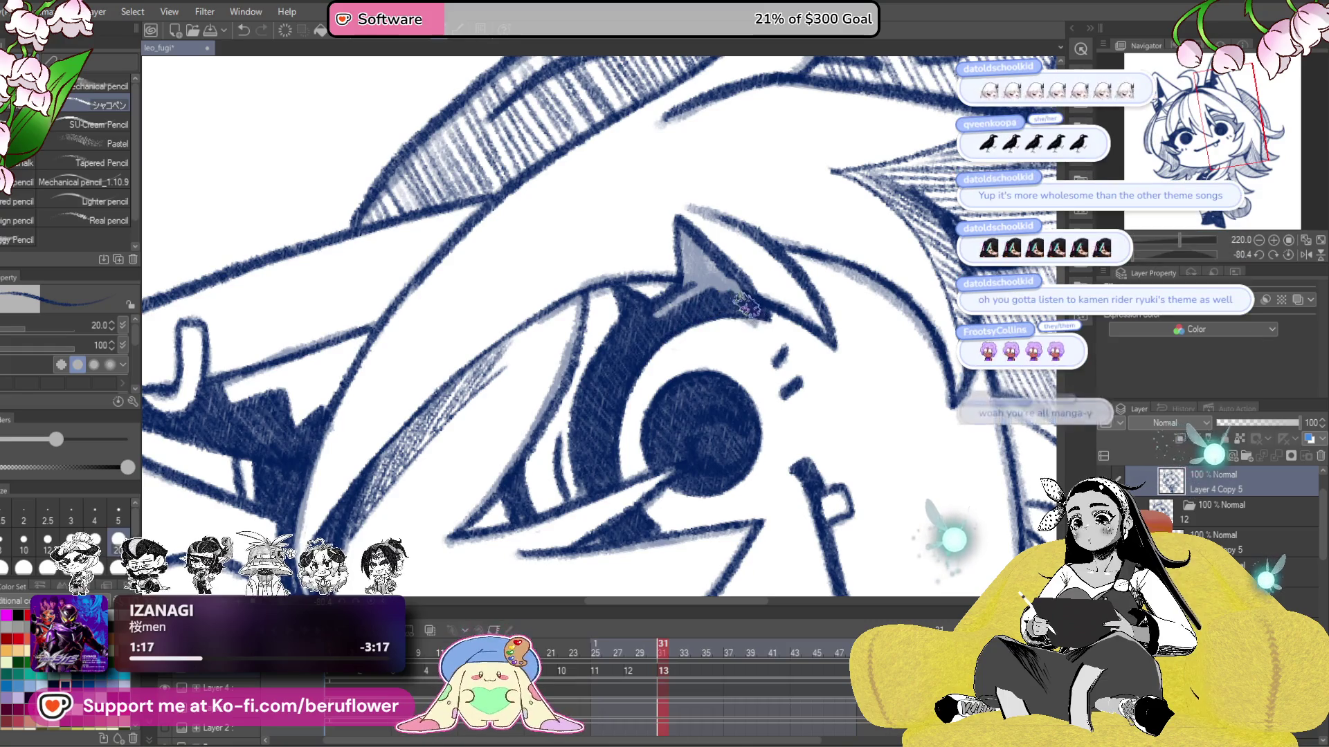
pyautogui.moveTo(743, 305); pyautogui.dragTo(701, 298)
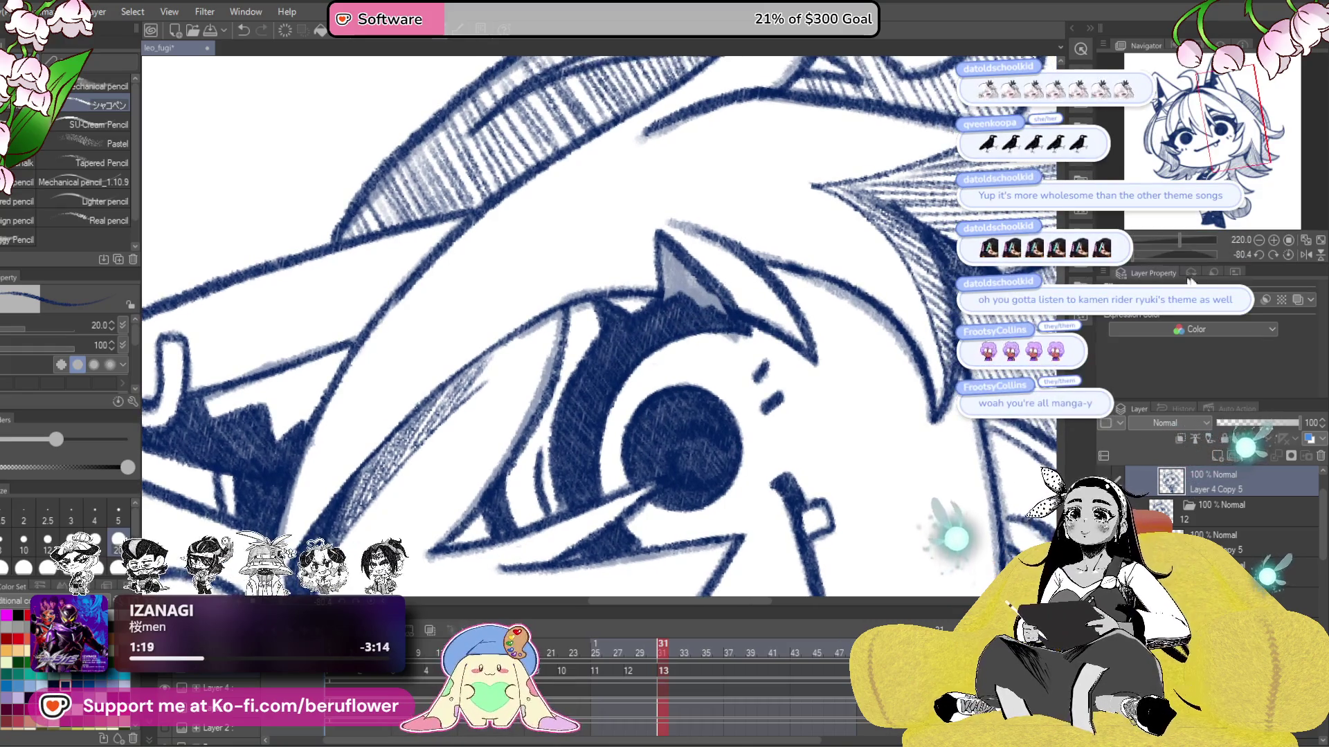
pyautogui.click(1287, 255)
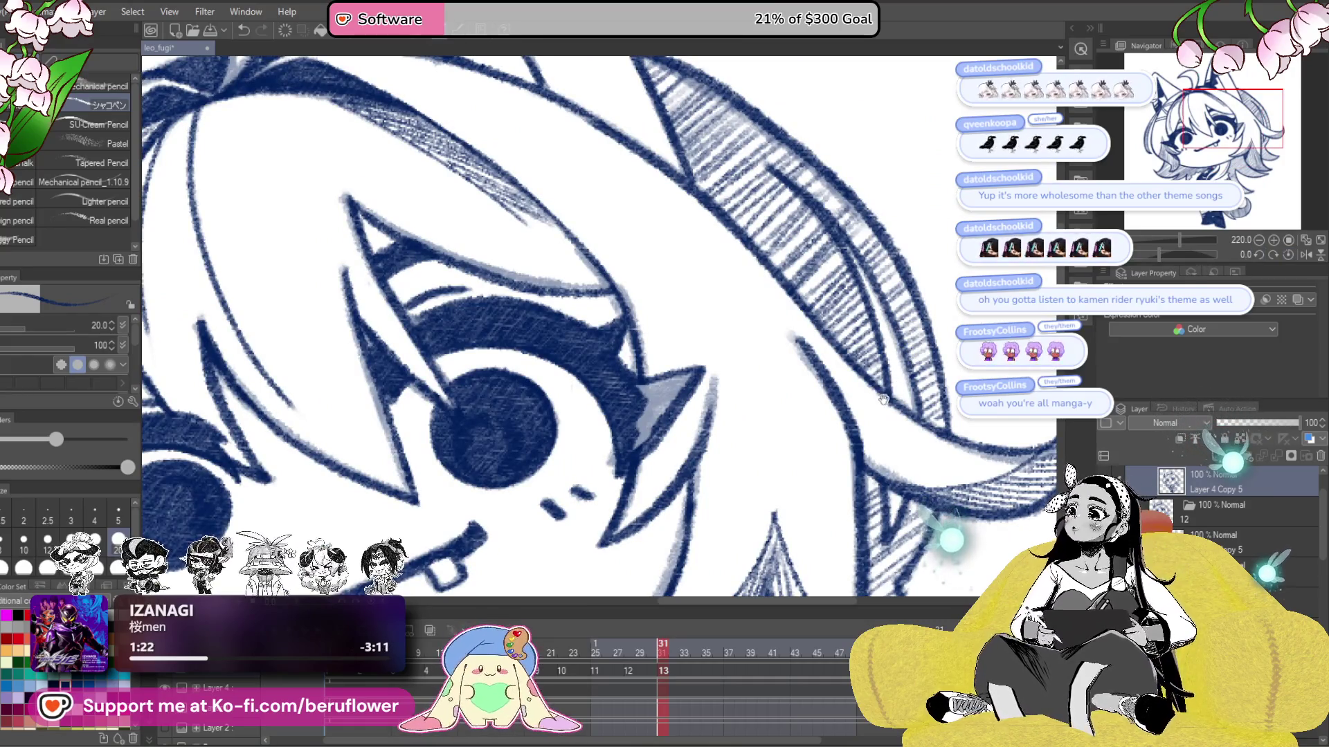
pyautogui.moveTo(737, 450)
pyautogui.mouseDown()
pyautogui.moveTo(677, 379)
pyautogui.moveTo(688, 388)
pyautogui.mouseUp()
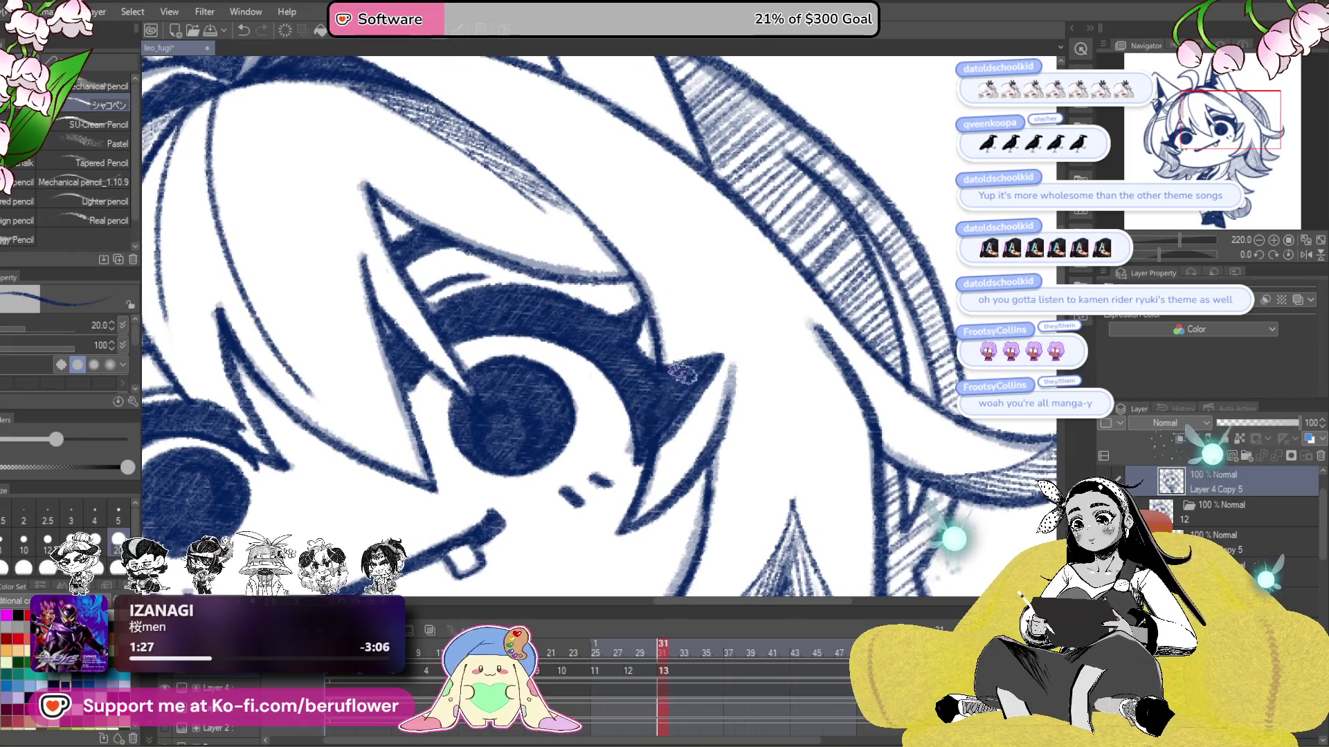
pyautogui.scroll(-6, 647, 442)
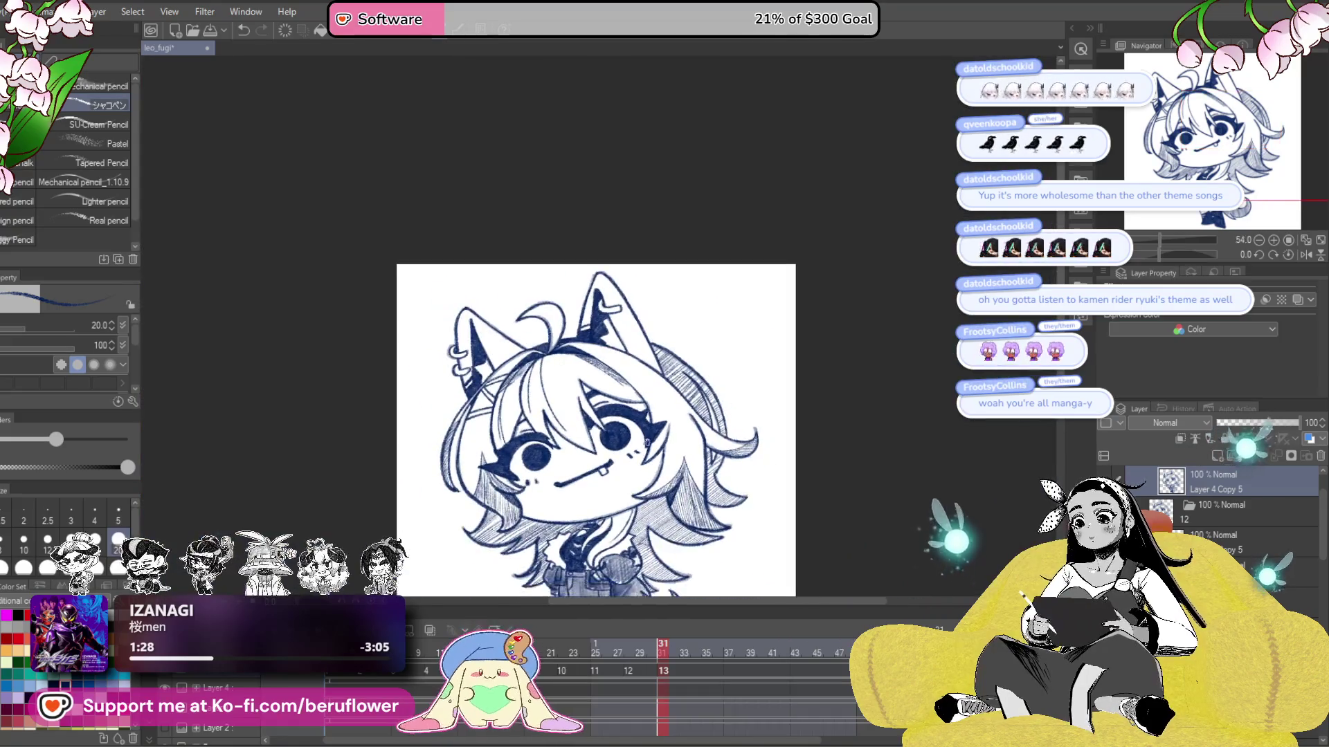
pyautogui.scroll(3, 784, 493)
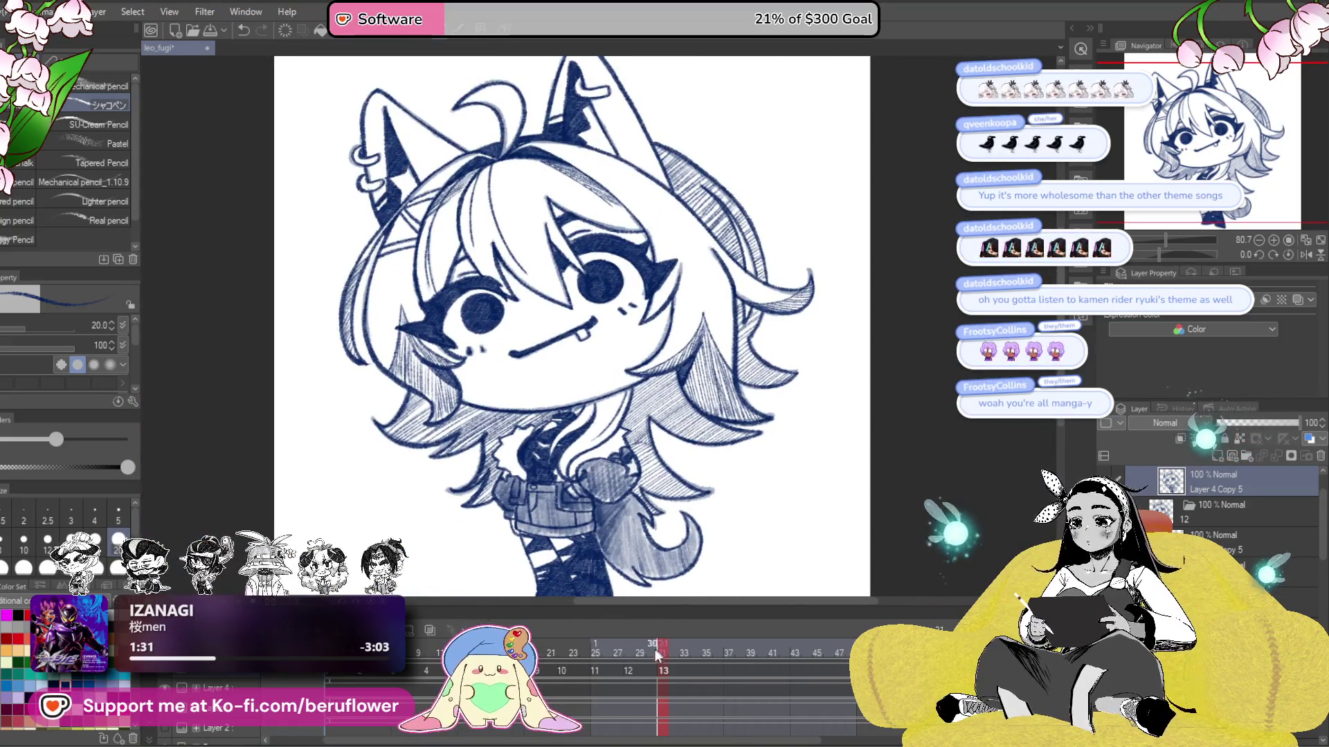
pyautogui.click(434, 672)
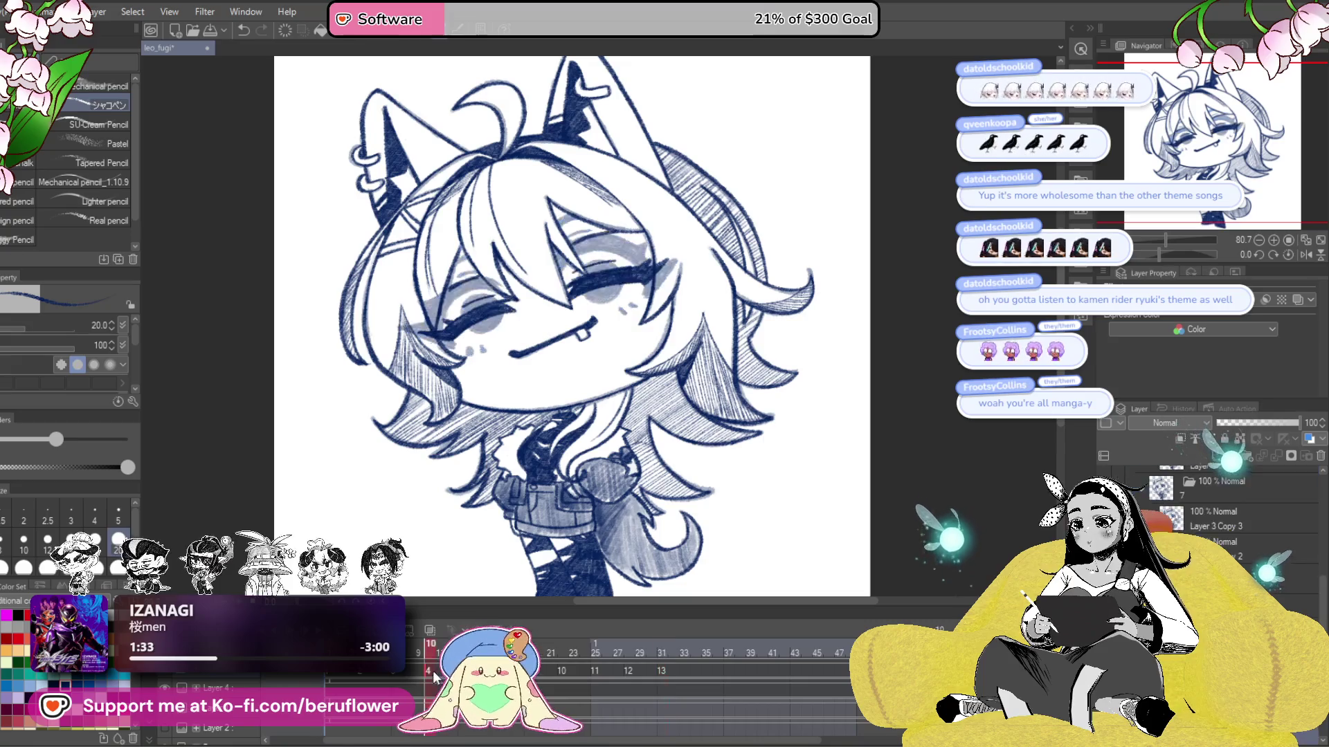
pyautogui.moveTo(433, 671); pyautogui.dragTo(518, 671)
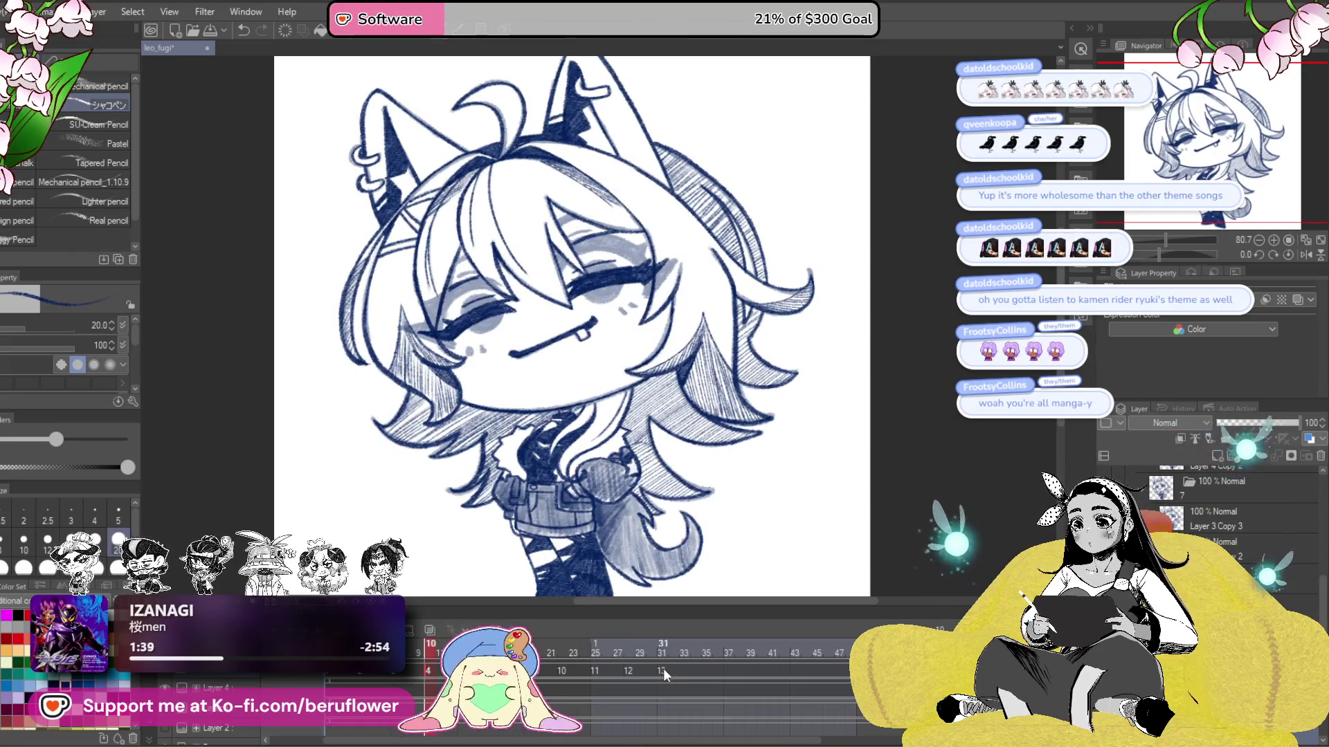
pyautogui.click(663, 672)
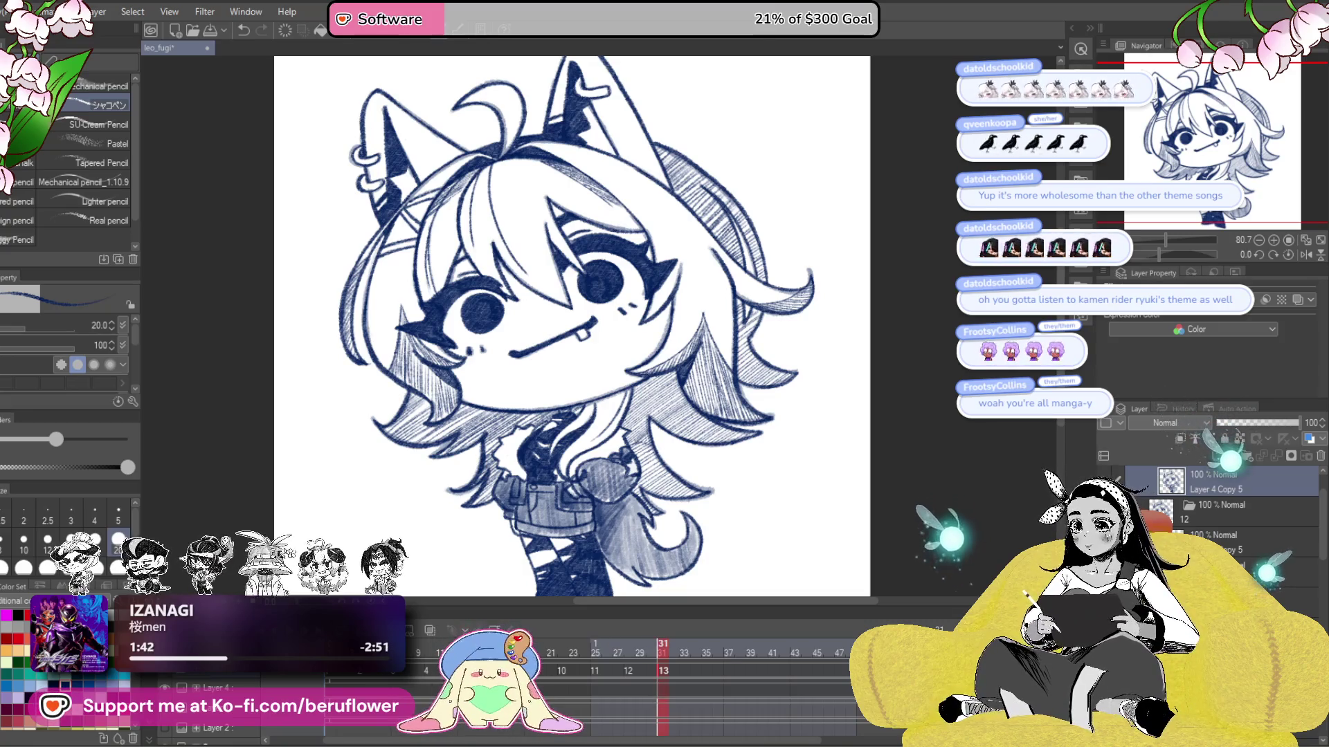
pyautogui.press('Return')
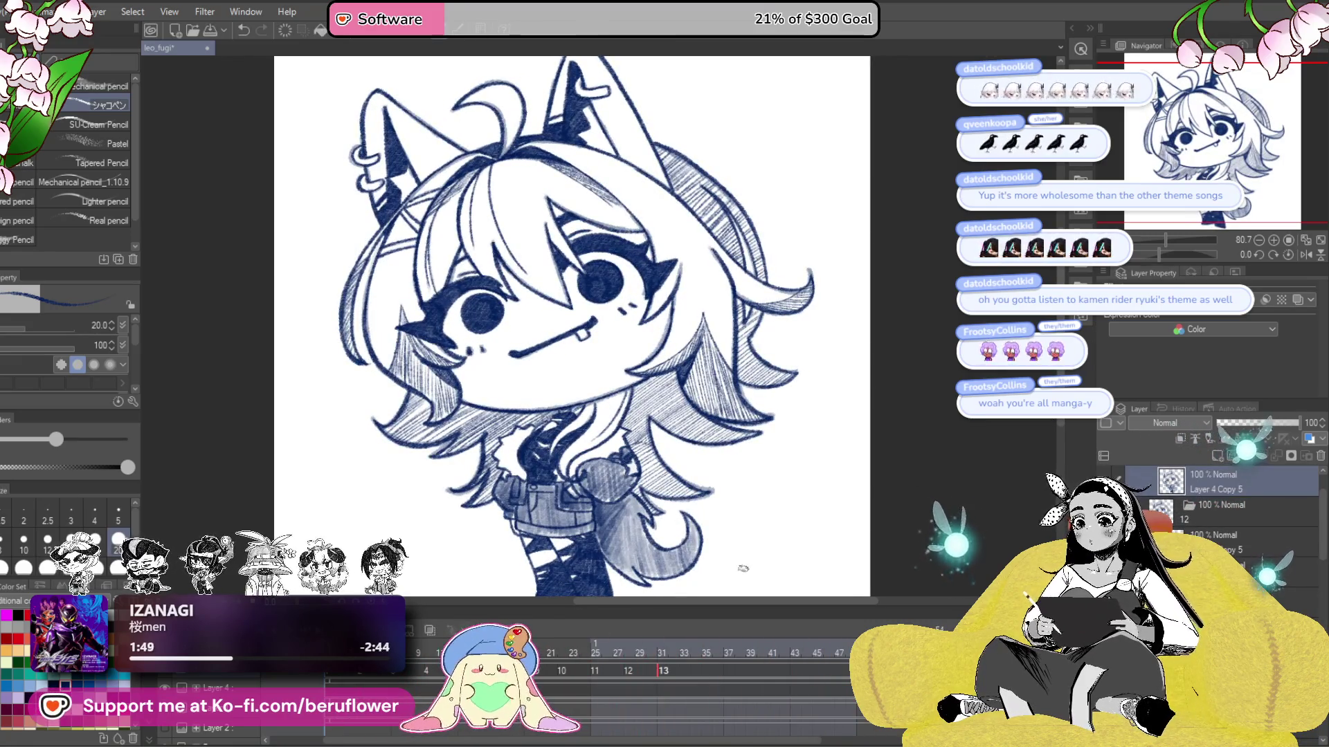
pyautogui.click(663, 670)
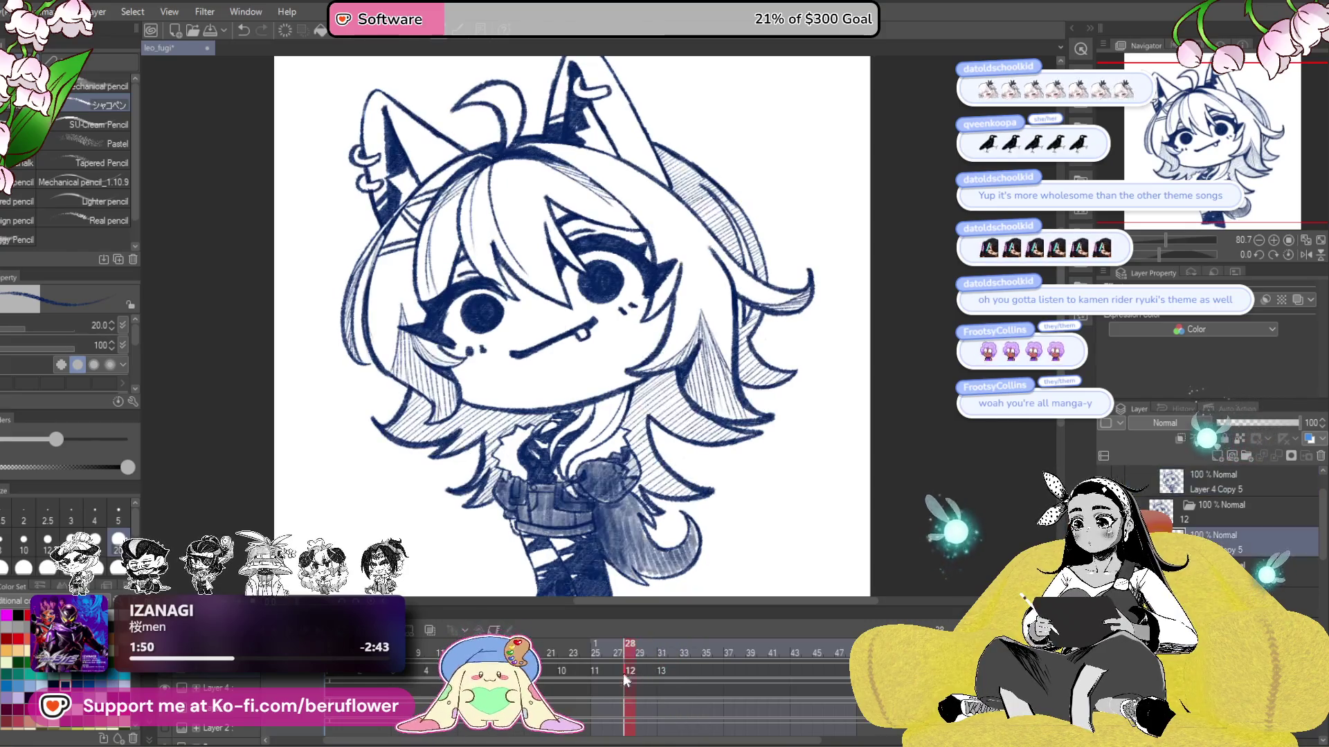
pyautogui.click(432, 652)
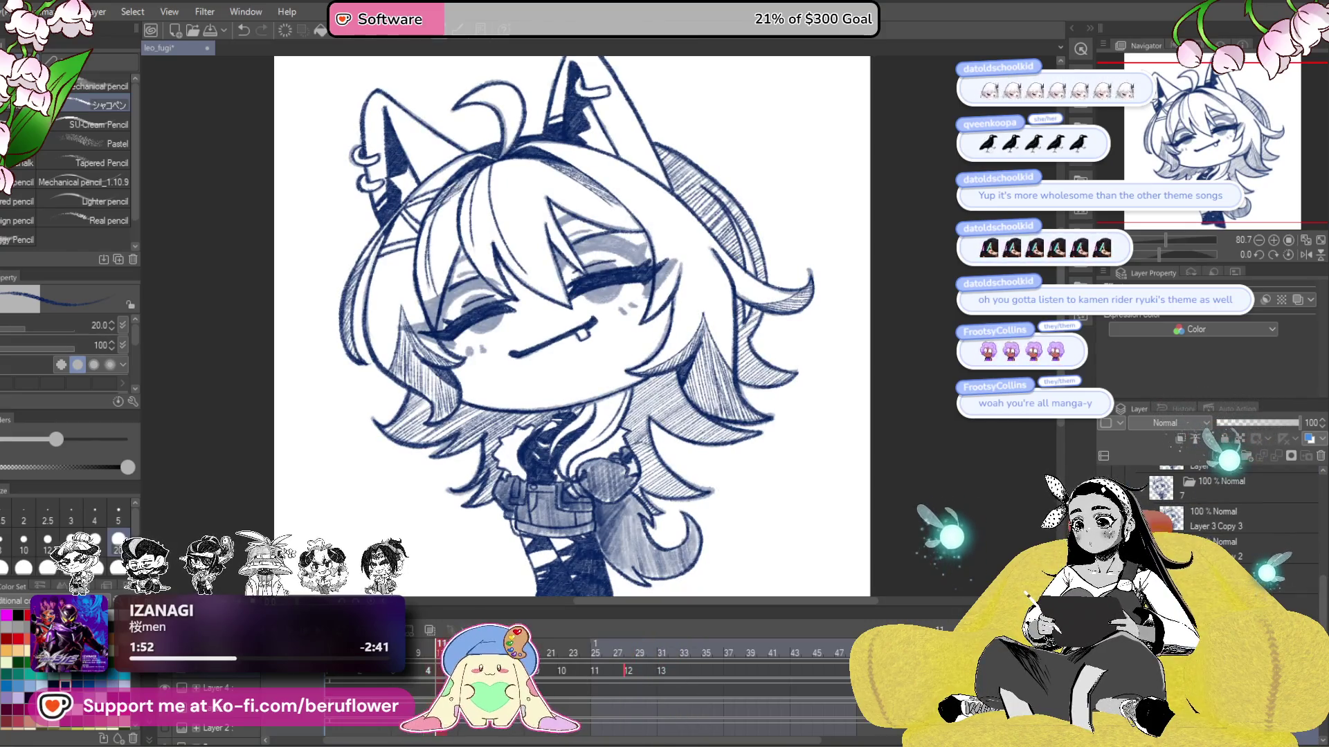
pyautogui.click(441, 652)
pyautogui.moveTo(441, 652)
pyautogui.mouseDown()
pyautogui.moveTo(584, 652)
pyautogui.moveTo(547, 652)
pyautogui.mouseUp()
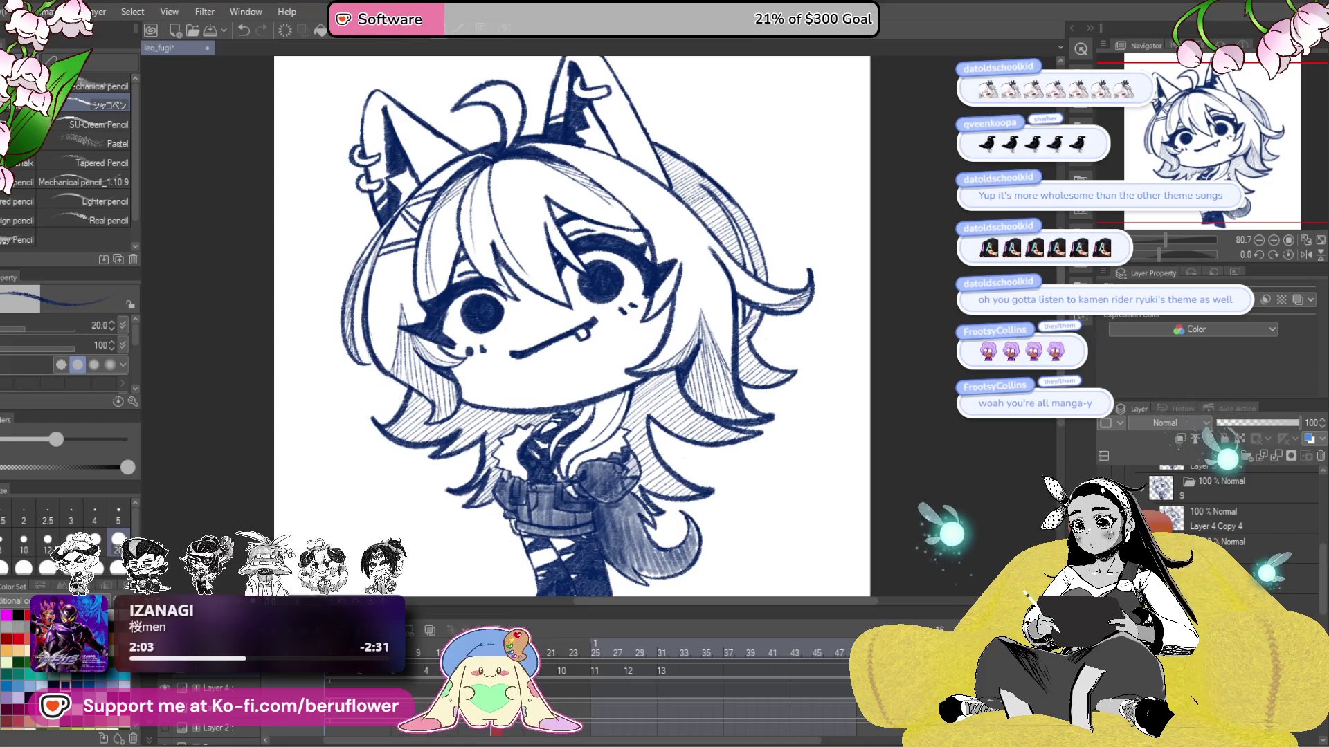
pyautogui.moveTo(526, 667); pyautogui.dragTo(724, 656)
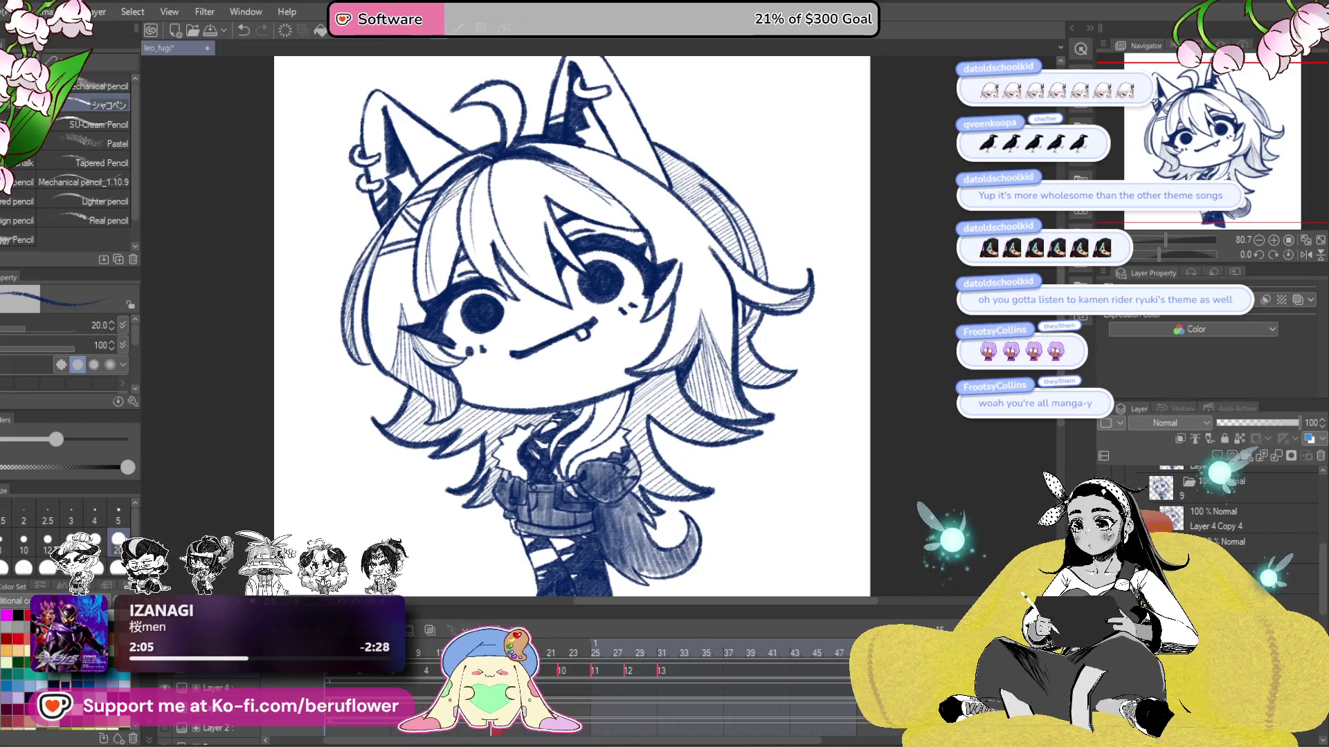
pyautogui.click(595, 695)
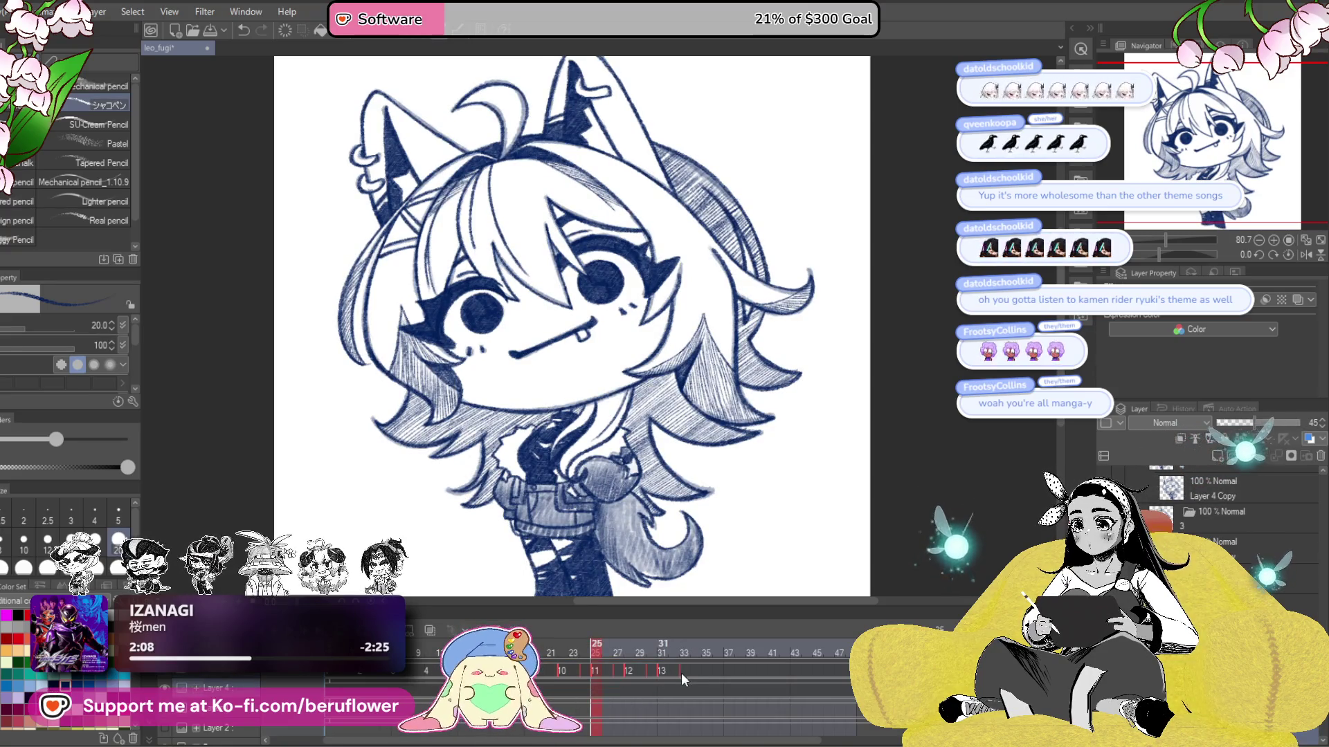
# - Preview the blink, then shift blink cels 10–13 later along the timeline
pyautogui.press('space')
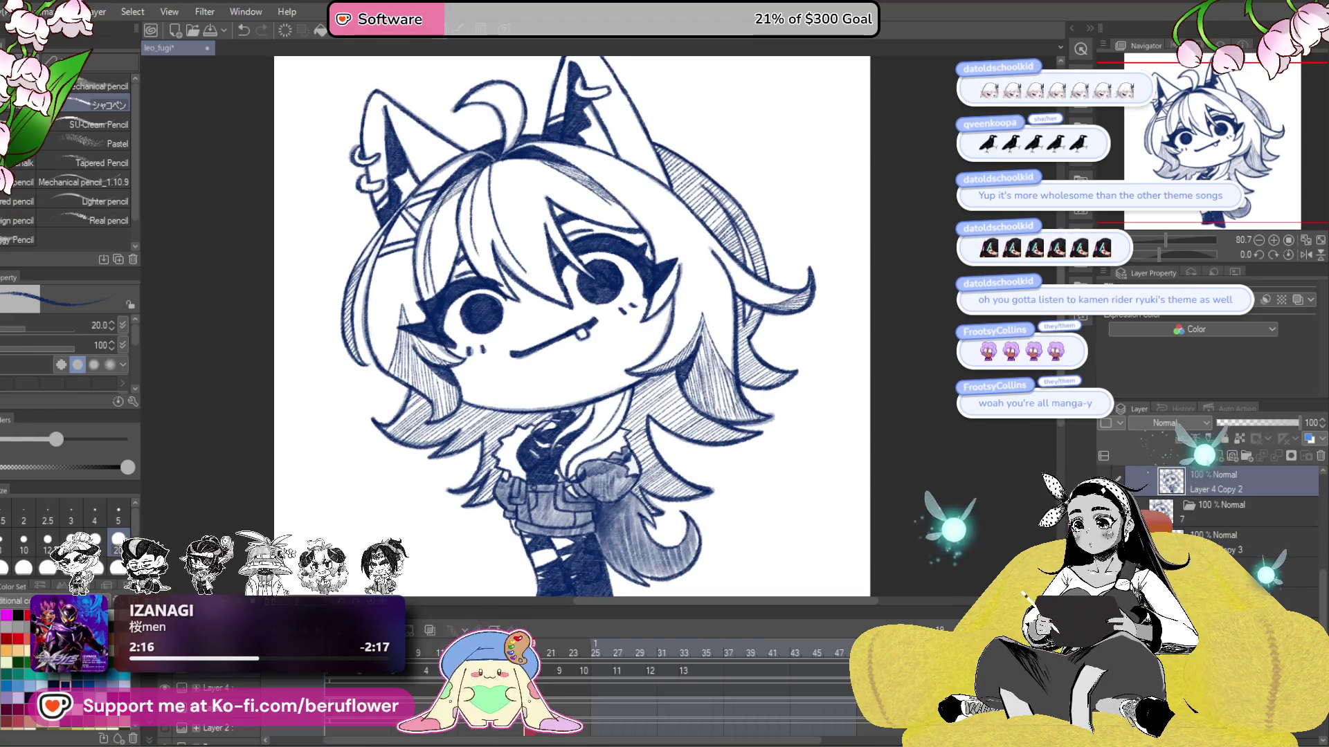
pyautogui.click(550, 650)
pyautogui.moveTo(550, 651); pyautogui.dragTo(561, 651)
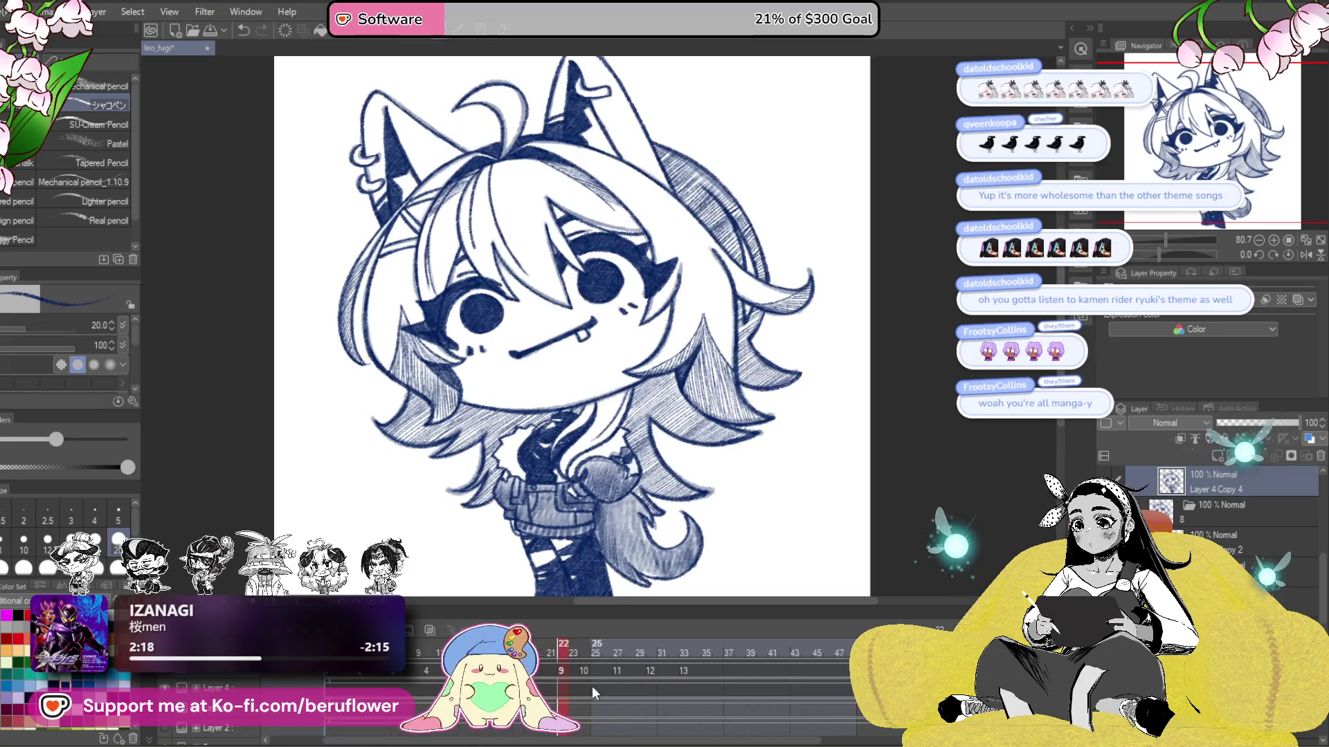
pyautogui.moveTo(597, 683); pyautogui.dragTo(616, 691)
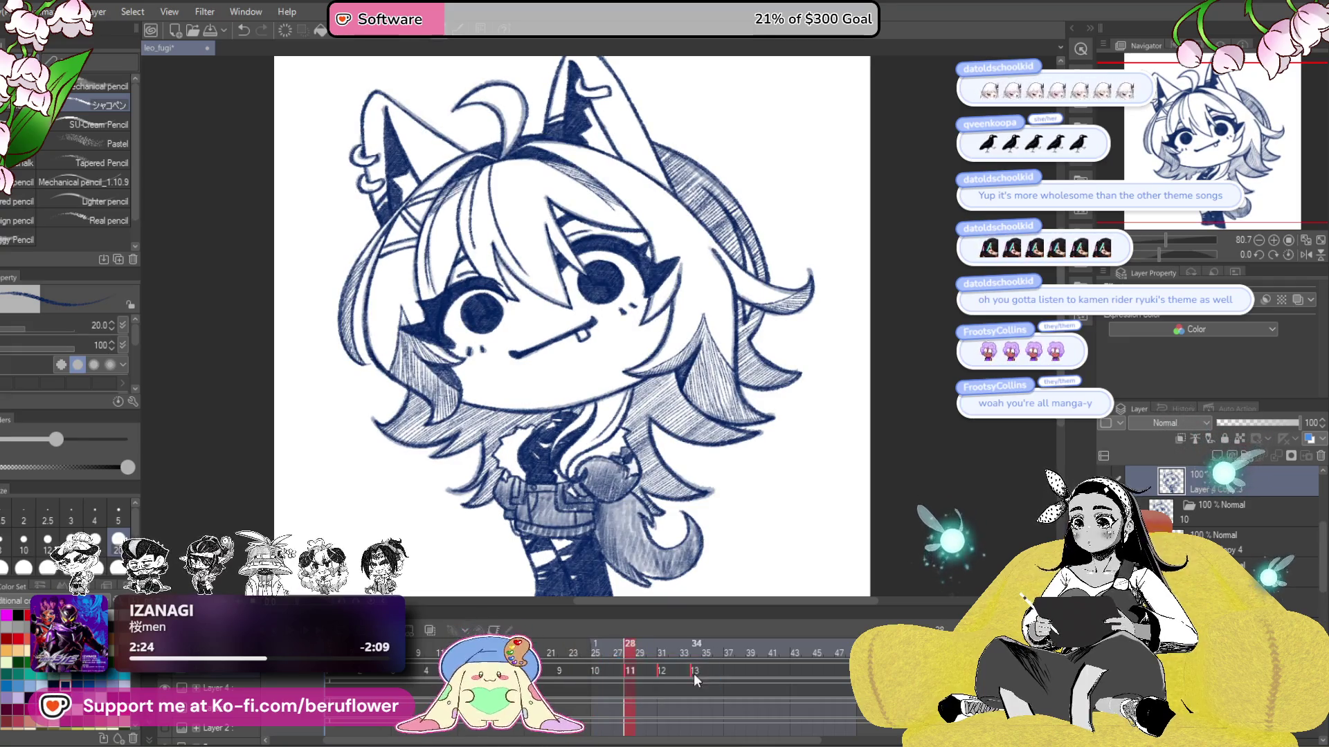
# - Check the retimed blink cels across frames 26 through 35
pyautogui.click(687, 681)
pyautogui.moveTo(633, 646); pyautogui.dragTo(613, 654)
pyautogui.click(617, 652)
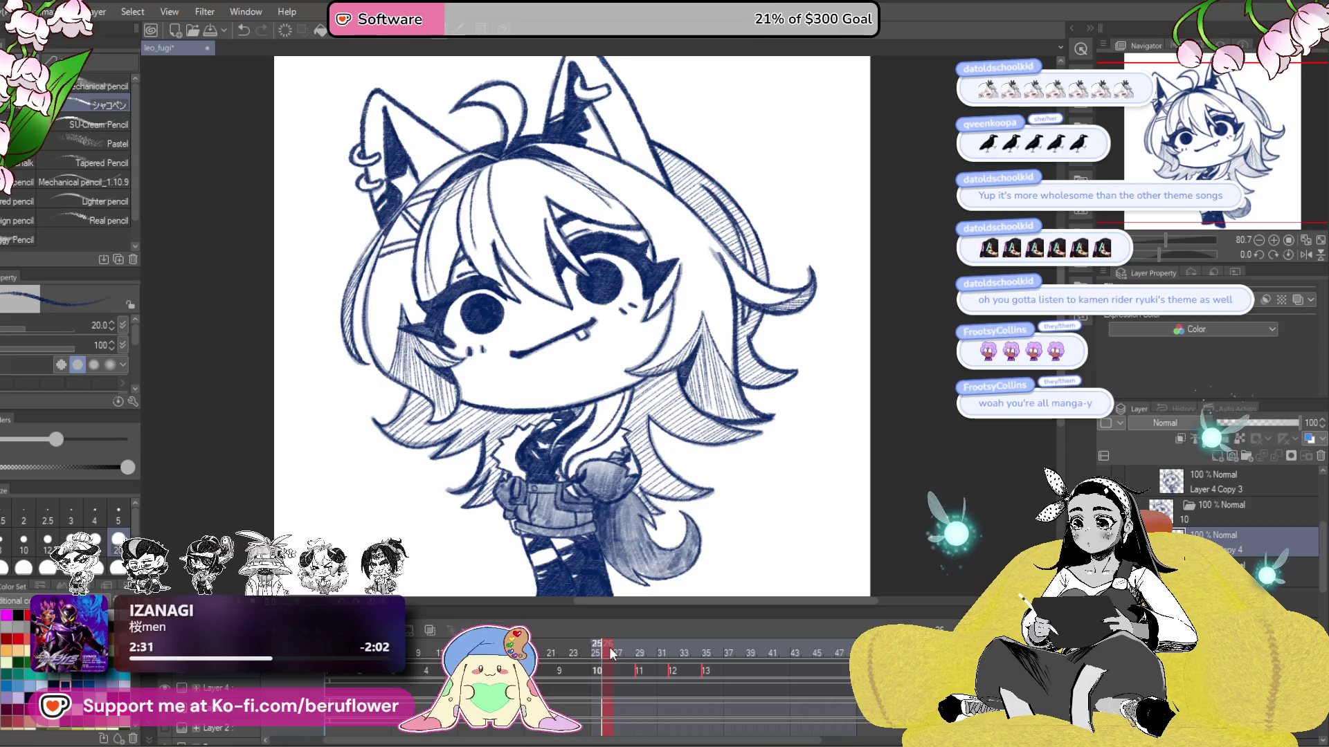
pyautogui.click(641, 670)
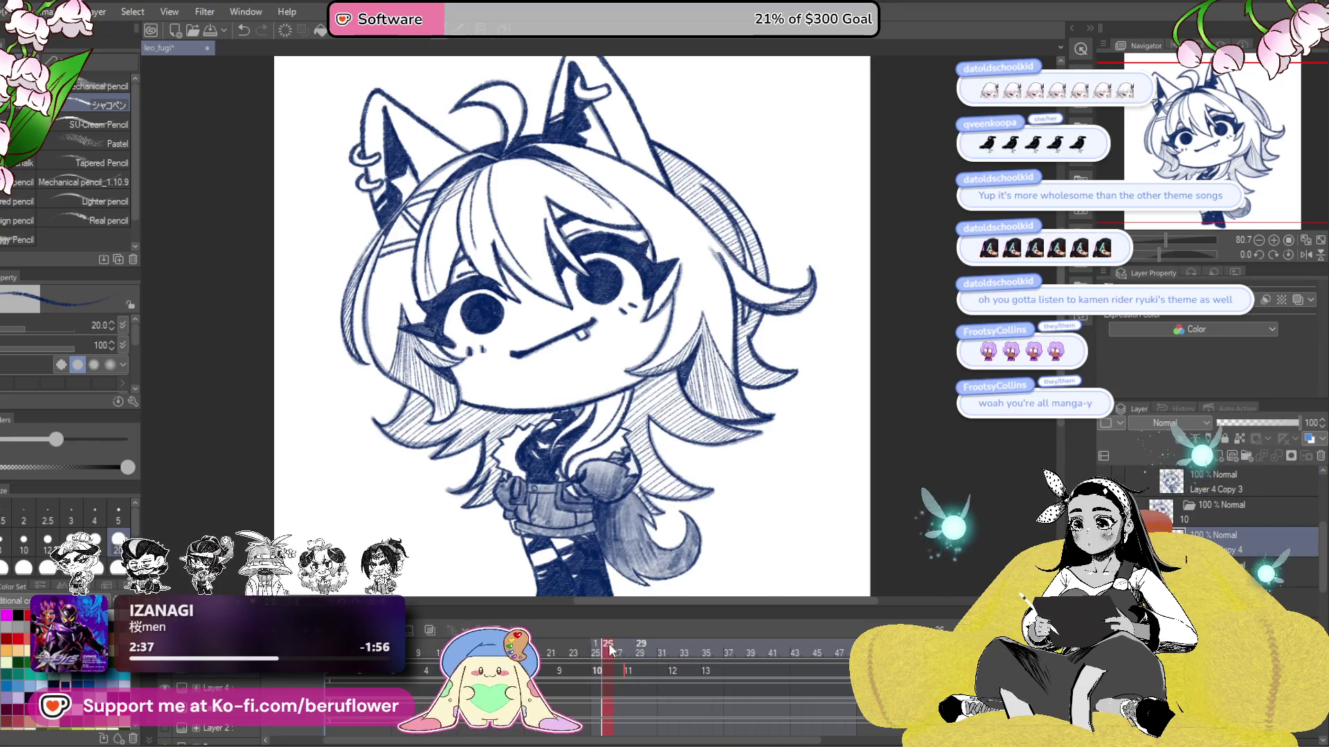
pyautogui.click(627, 649)
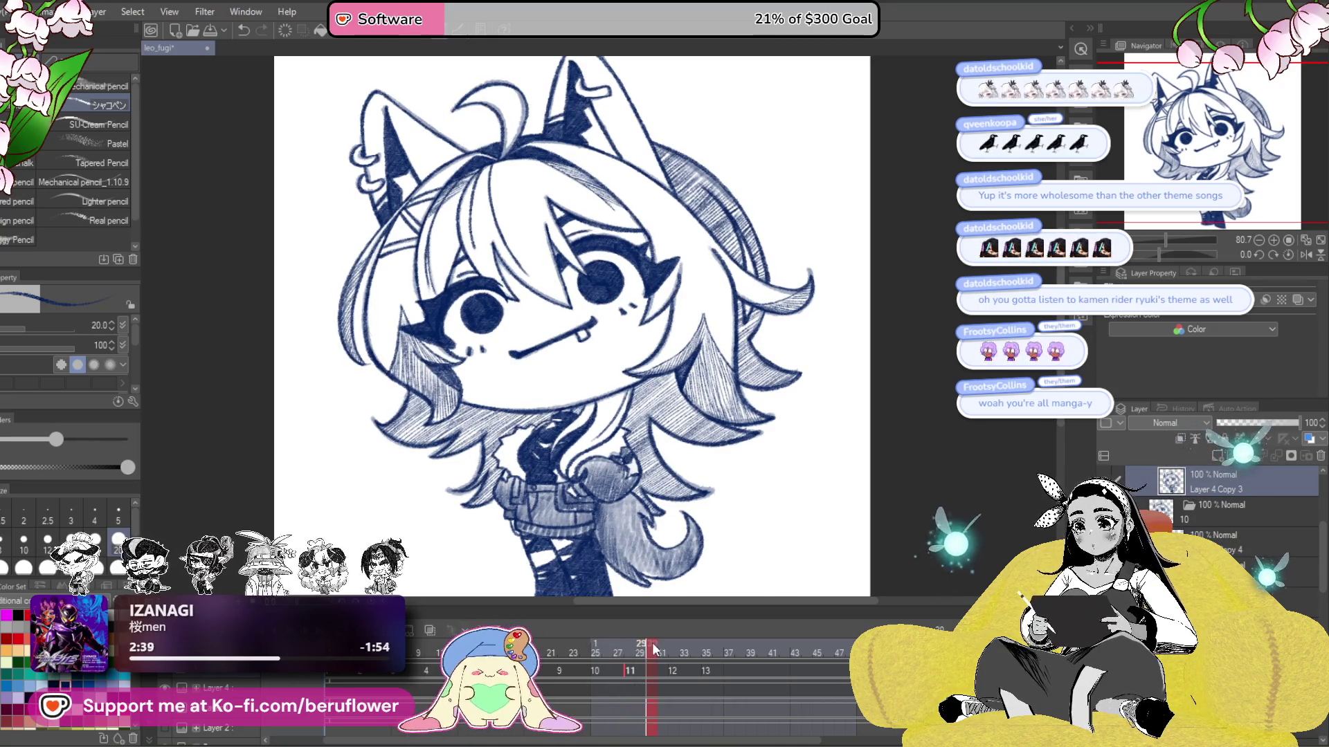
pyautogui.click(673, 648)
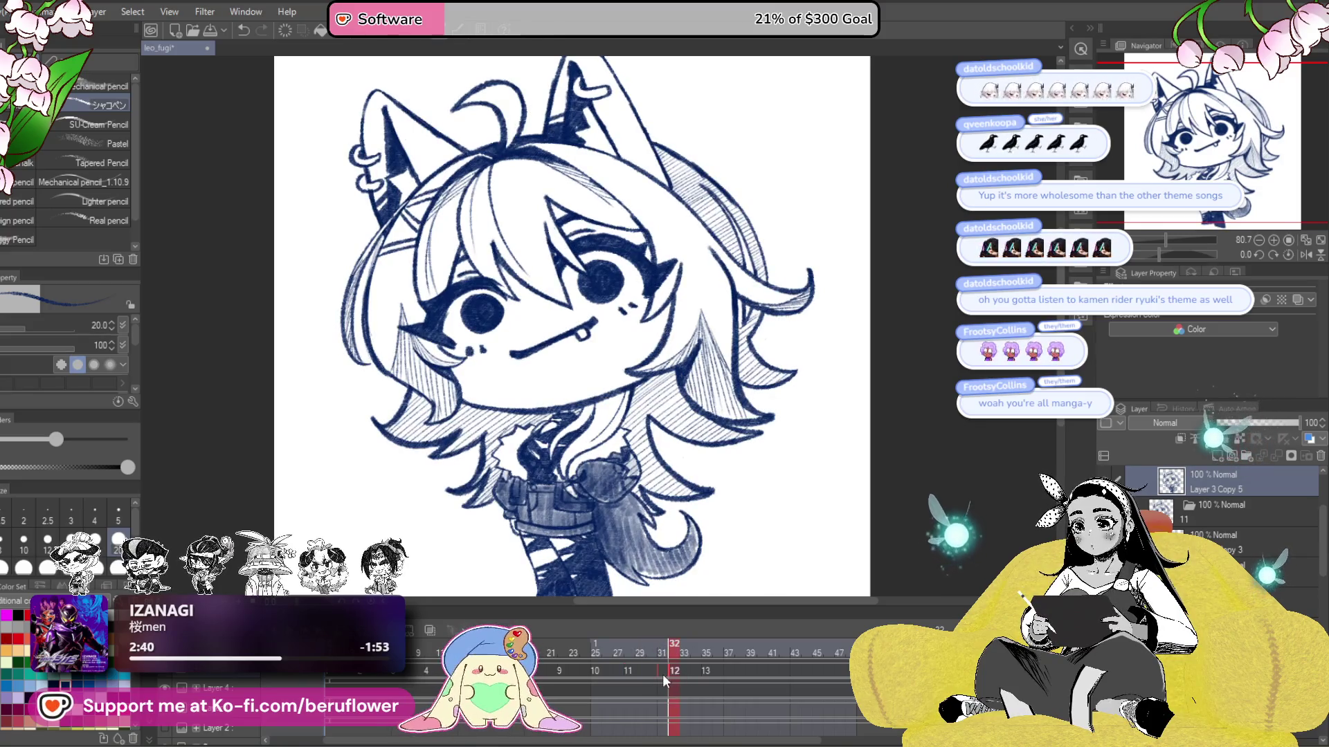
pyautogui.click(706, 672)
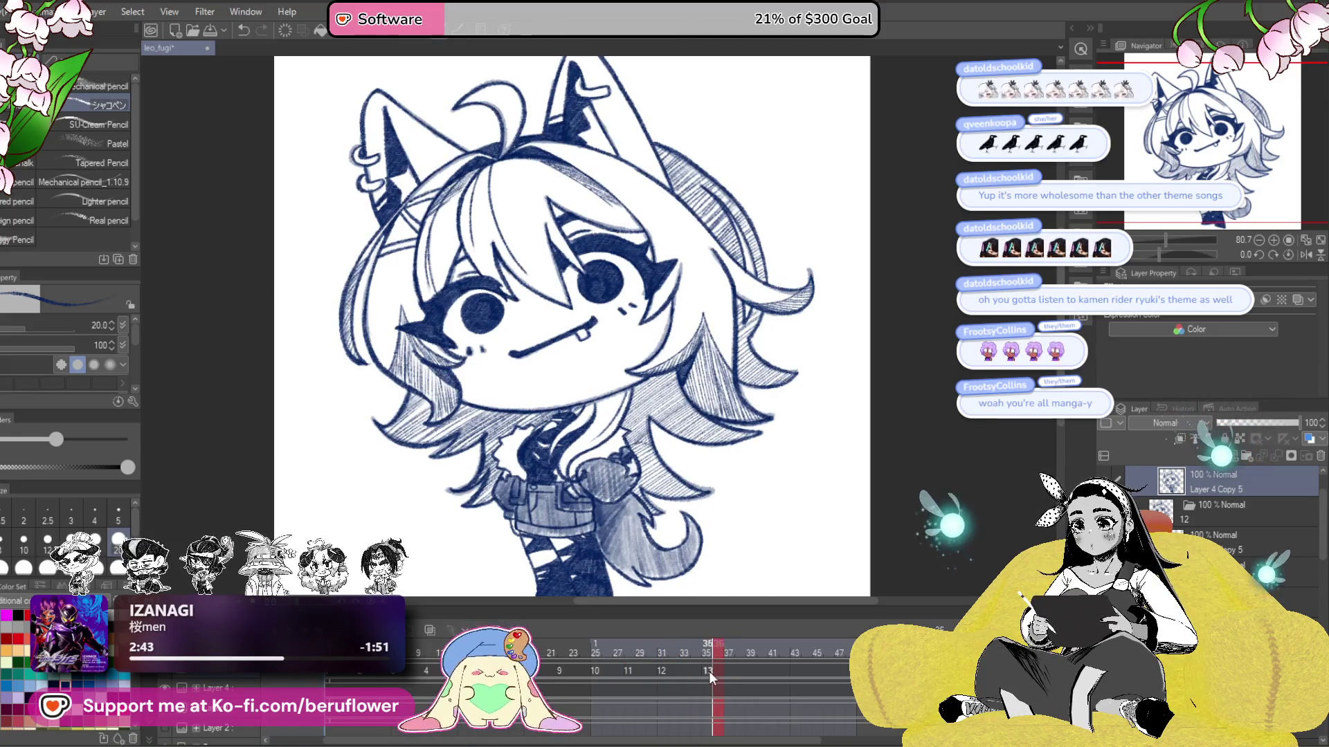
pyautogui.click(692, 649)
# - Play back the retimed blink from frame 25 to check its timing
pyautogui.press('space')
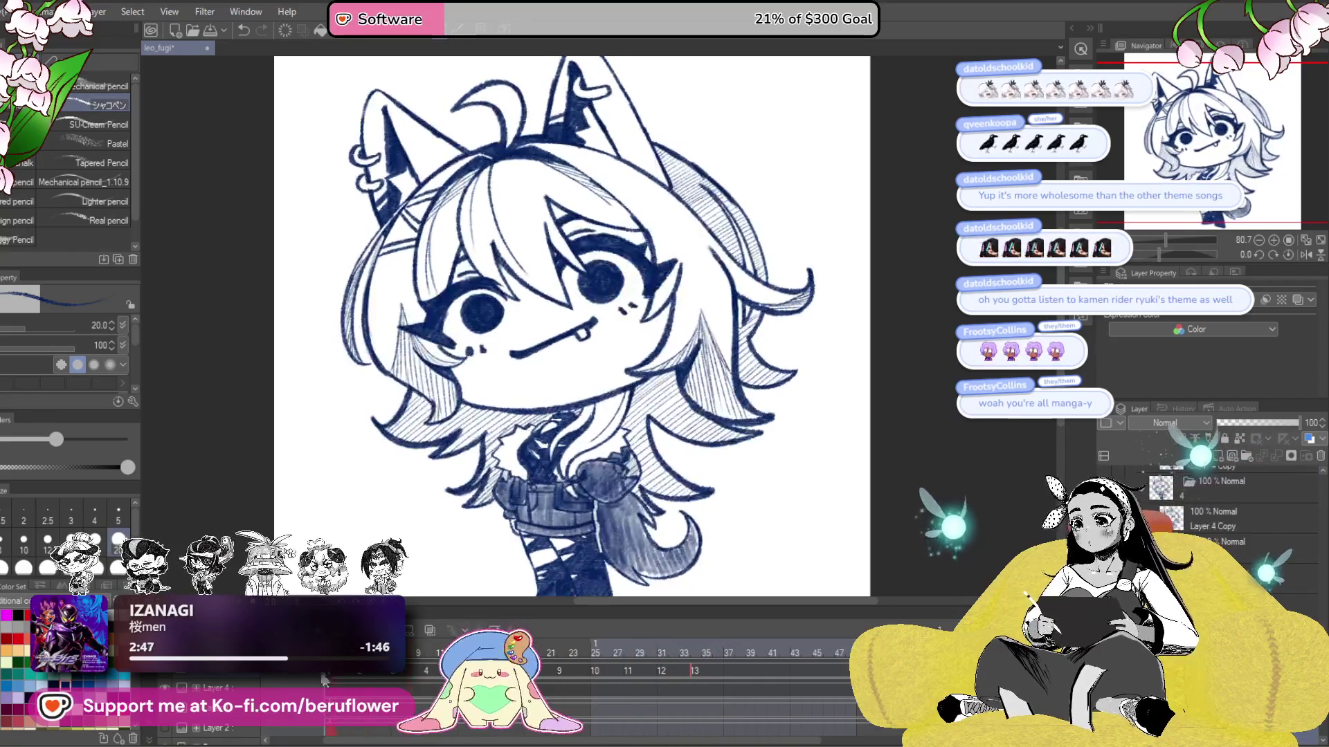
pyautogui.press('space')
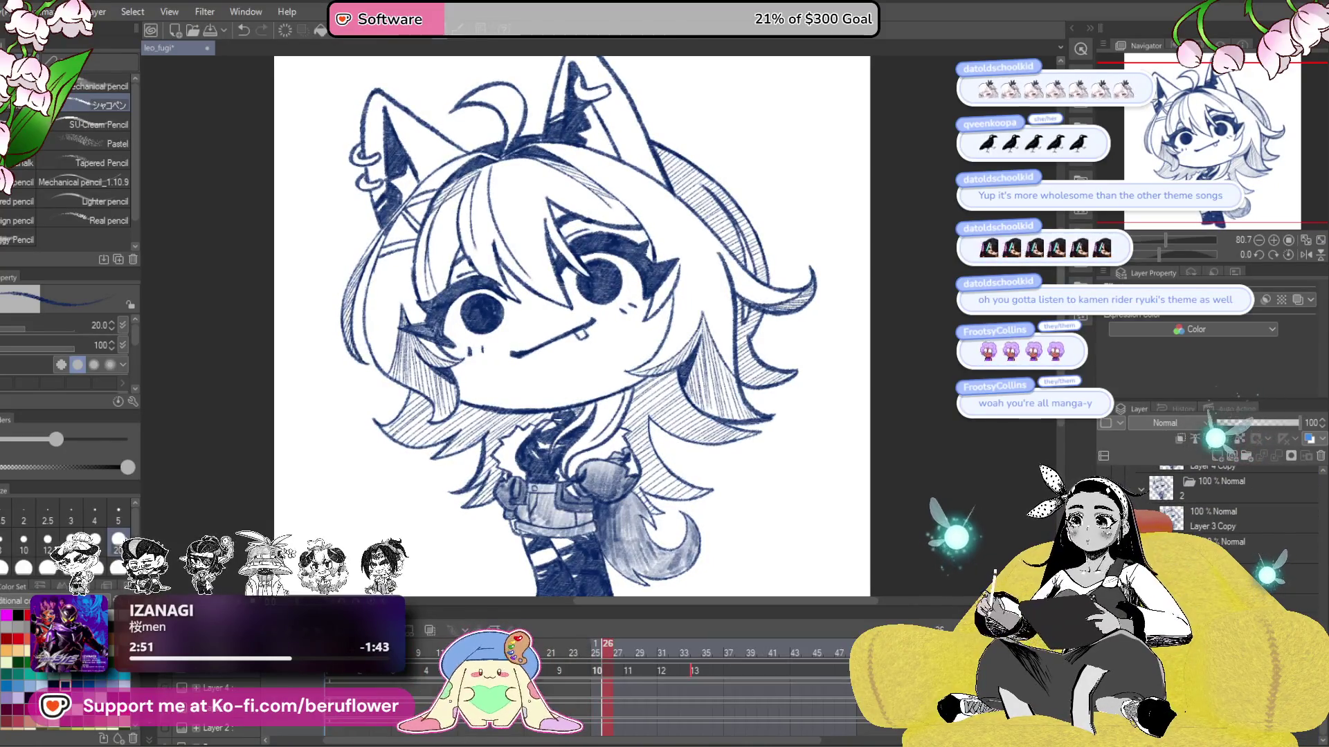
pyautogui.click(595, 647)
pyautogui.press('space')
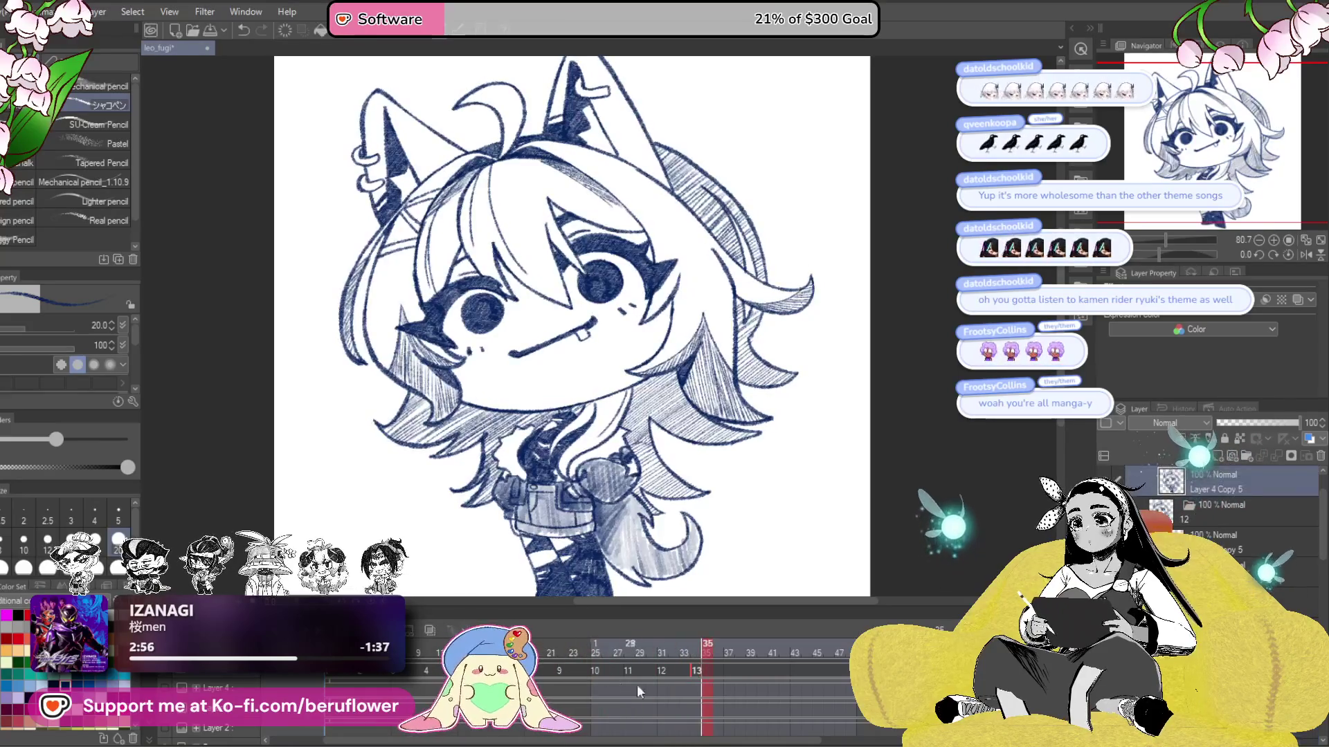
pyautogui.moveTo(641, 739)
pyautogui.mouseDown()
pyautogui.moveTo(852, 731)
pyautogui.moveTo(661, 734)
pyautogui.mouseUp()
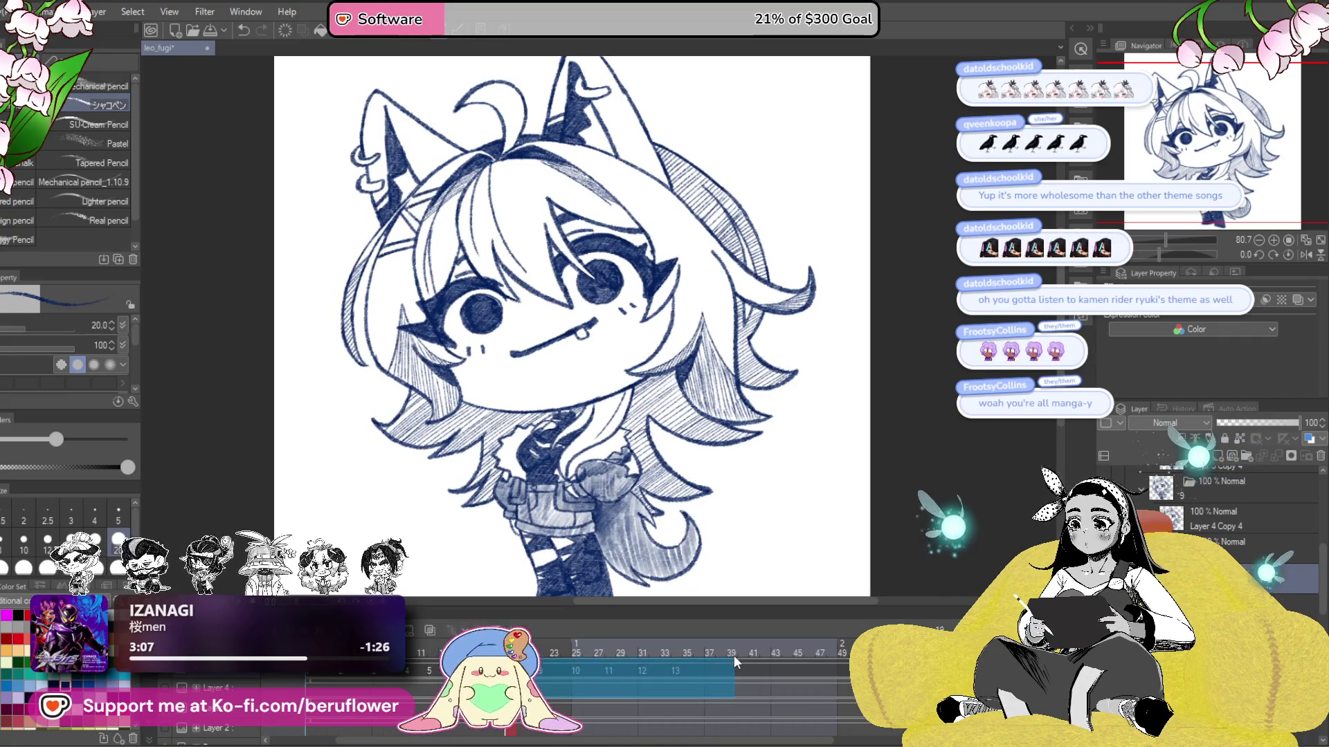
# - Copy blink cels 10–13 and paste them at frame 37
pyautogui.rightClick(719, 656)
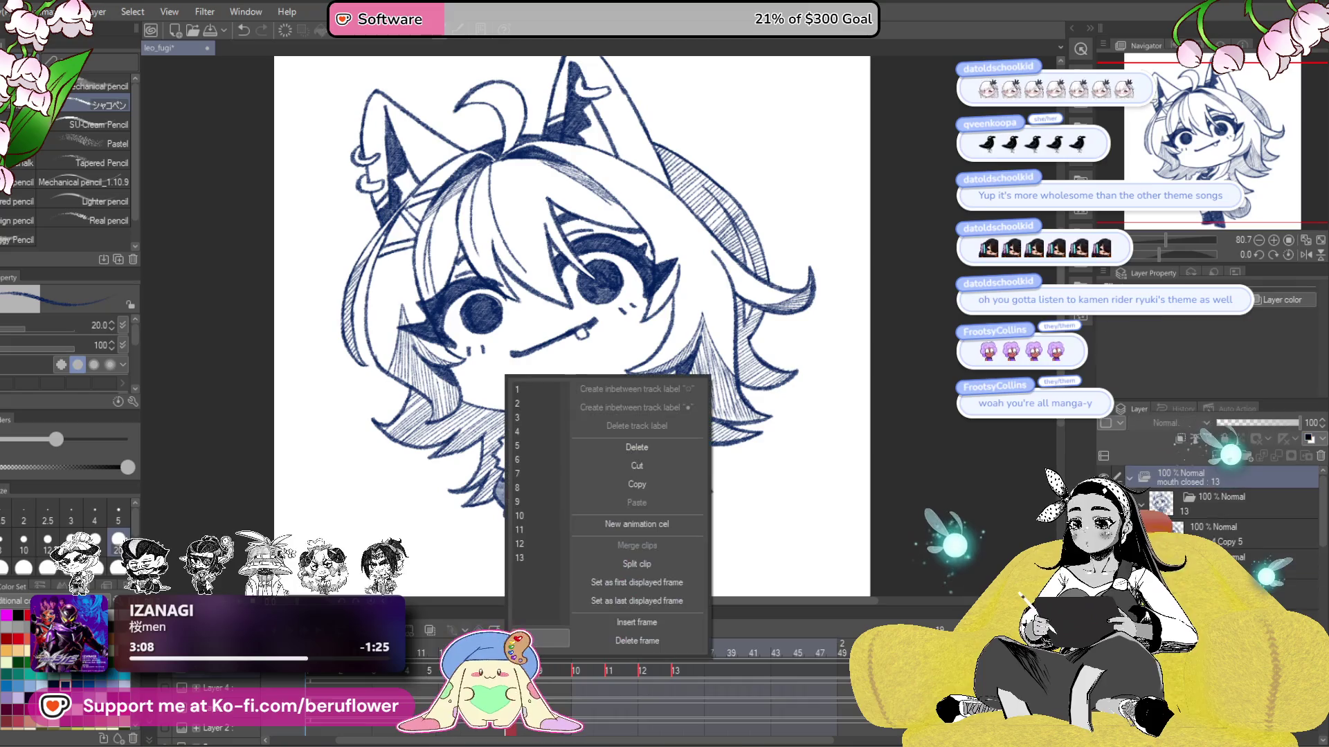
pyautogui.click(670, 484)
pyautogui.click(712, 673)
pyautogui.rightClick(713, 673)
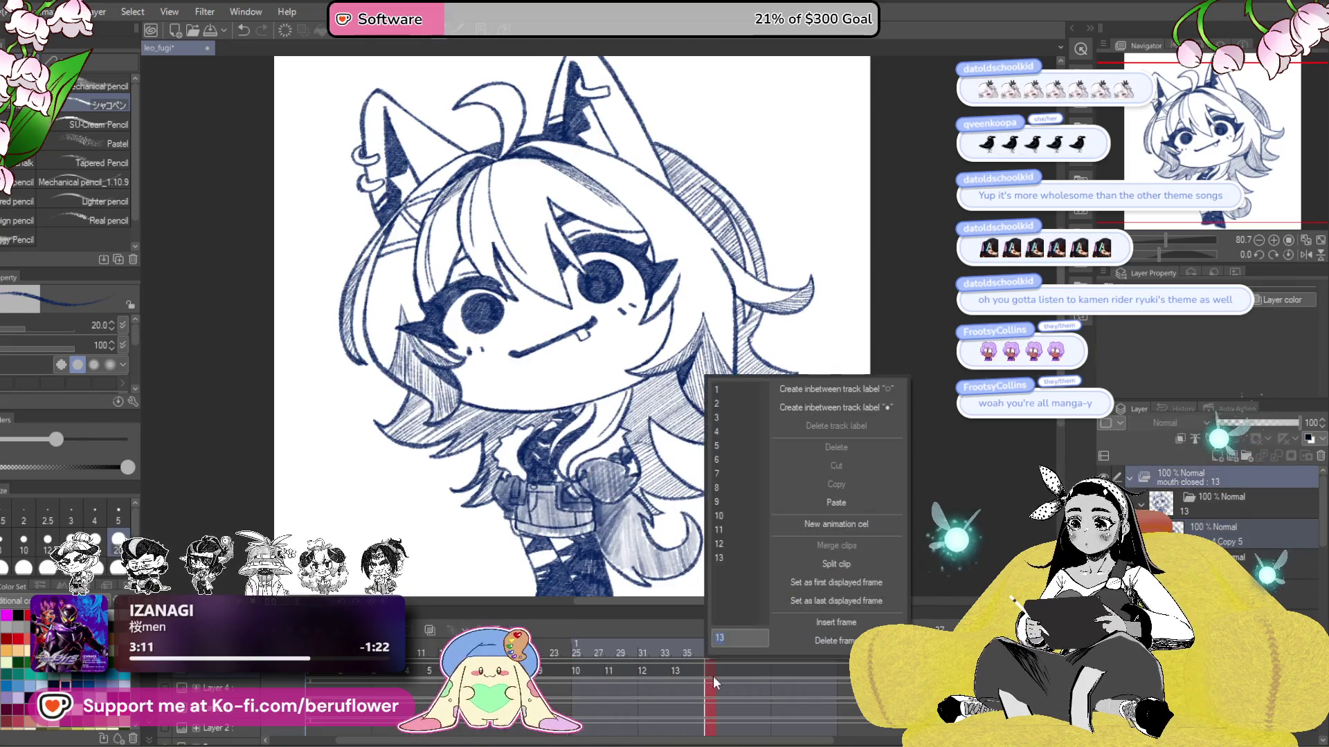
pyautogui.click(862, 492)
# - Paste another copy of the blink cels further along, near frame 55
pyautogui.scroll(-5, 742, 720)
pyautogui.click(651, 673)
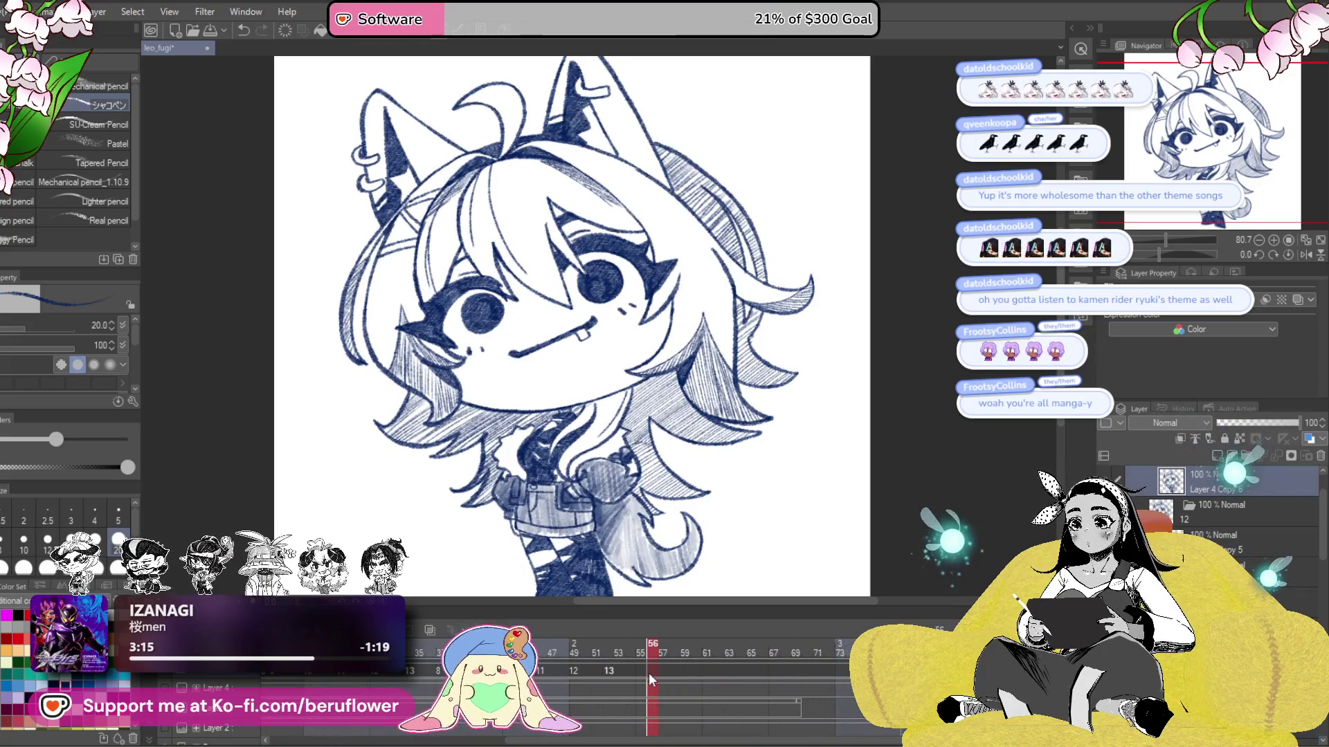
pyautogui.rightClick(644, 673)
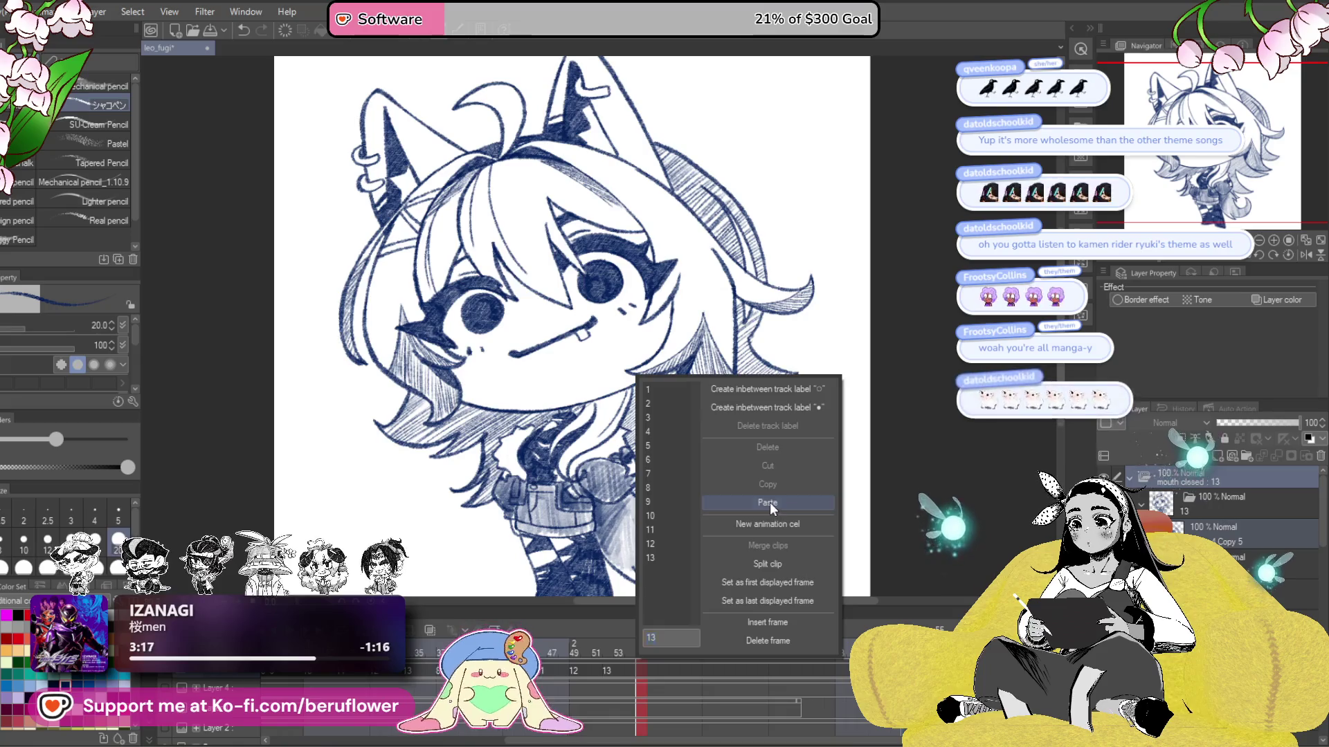
pyautogui.click(769, 503)
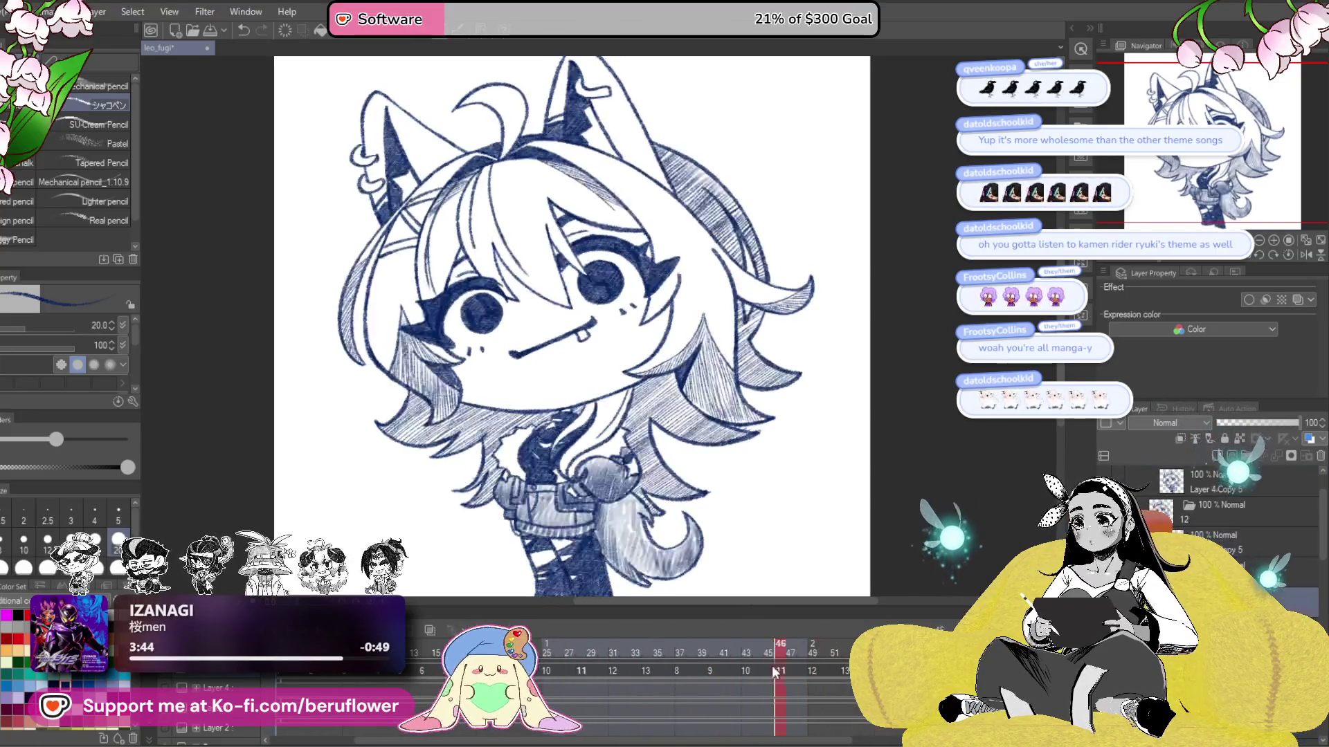
pyautogui.moveTo(704, 672); pyautogui.dragTo(295, 694)
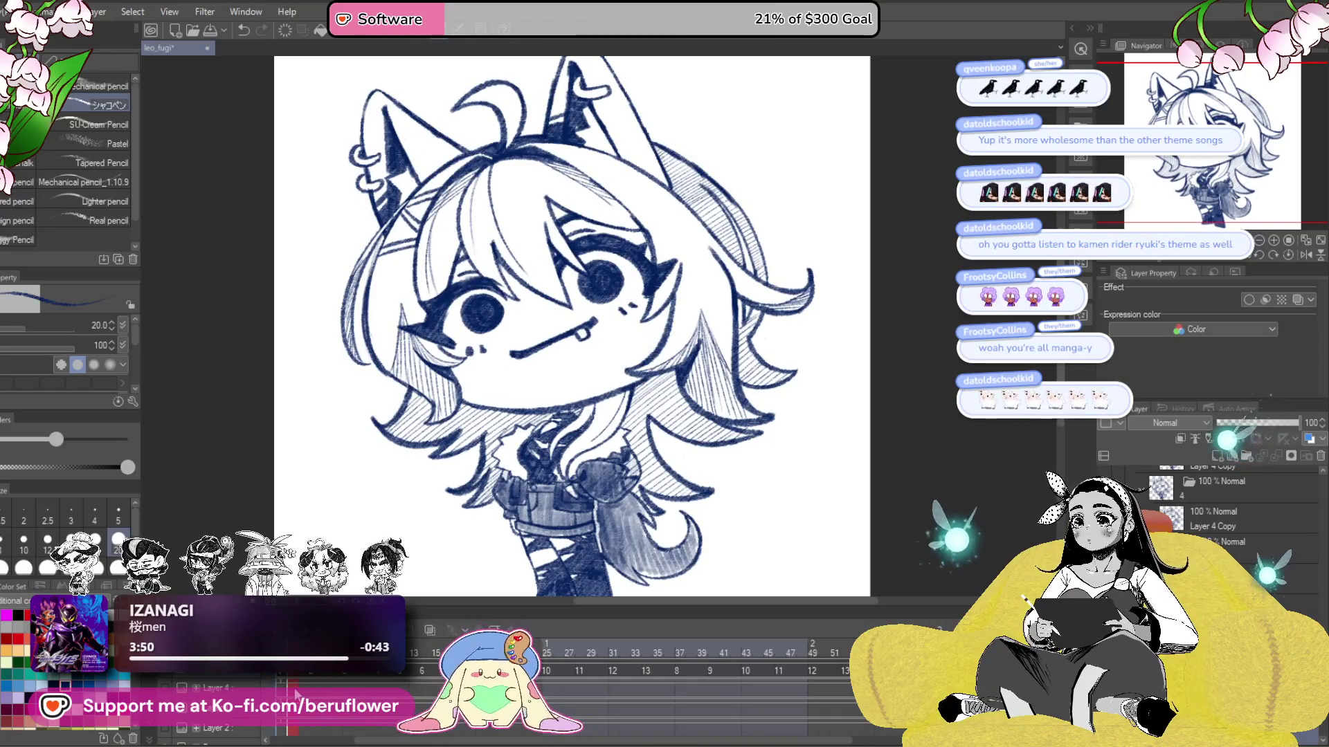
pyautogui.moveTo(296, 694); pyautogui.dragTo(751, 671)
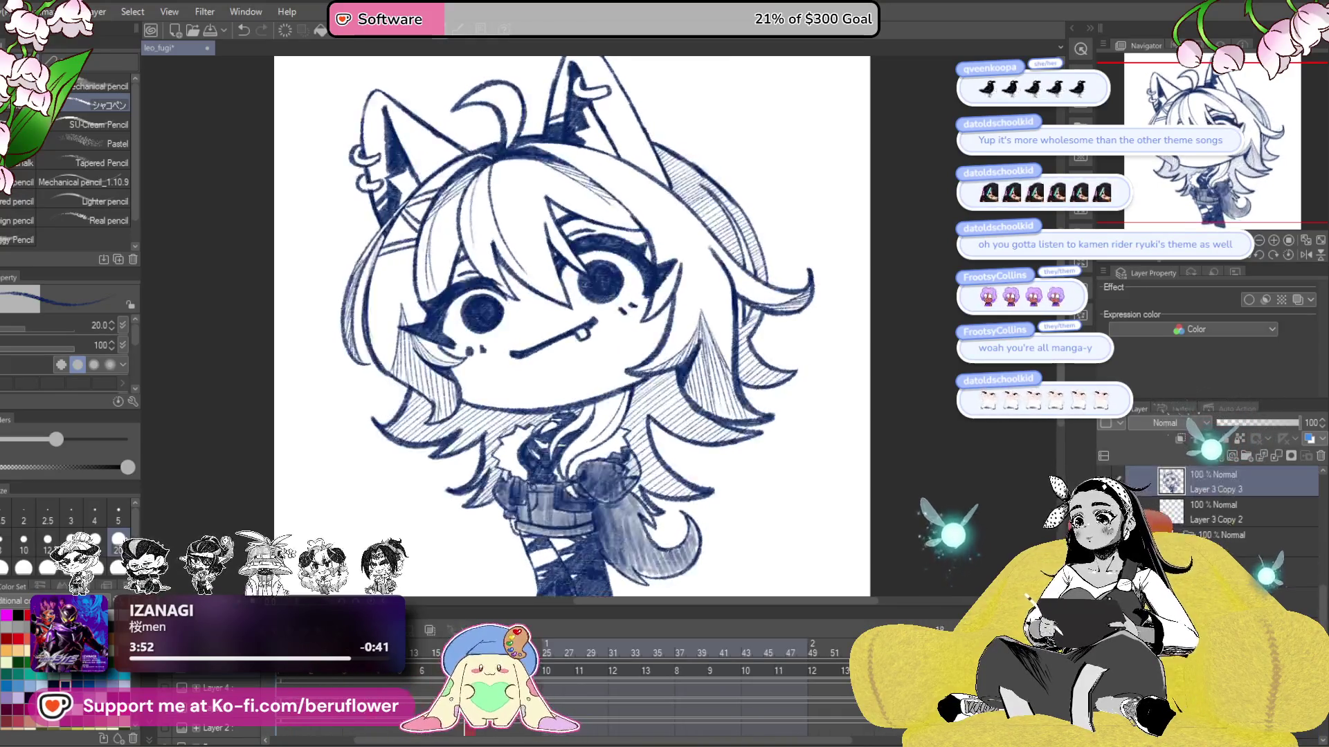
pyautogui.press('space')
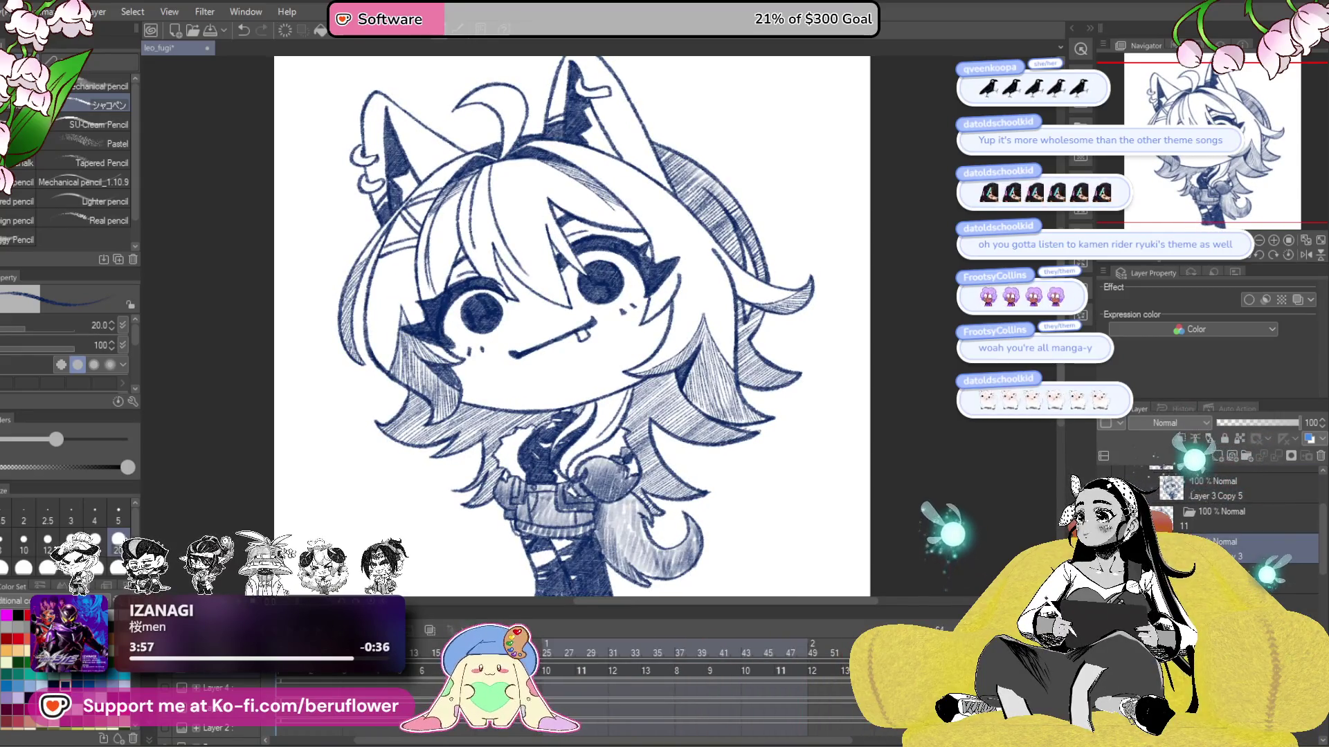
pyautogui.click(825, 659)
pyautogui.moveTo(824, 659); pyautogui.dragTo(280, 670)
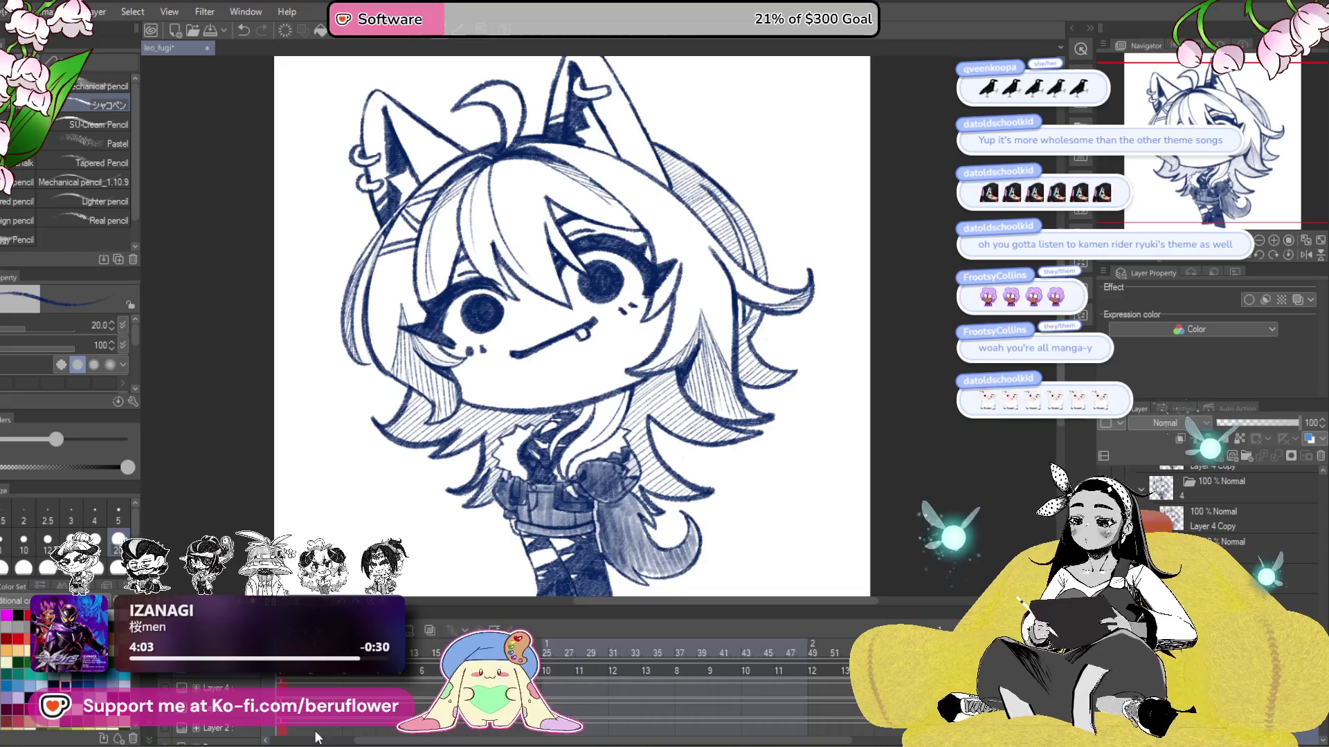
pyautogui.hscroll(1, 317, 738)
pyautogui.hscroll(-1, 432, 671)
pyautogui.press('Return')
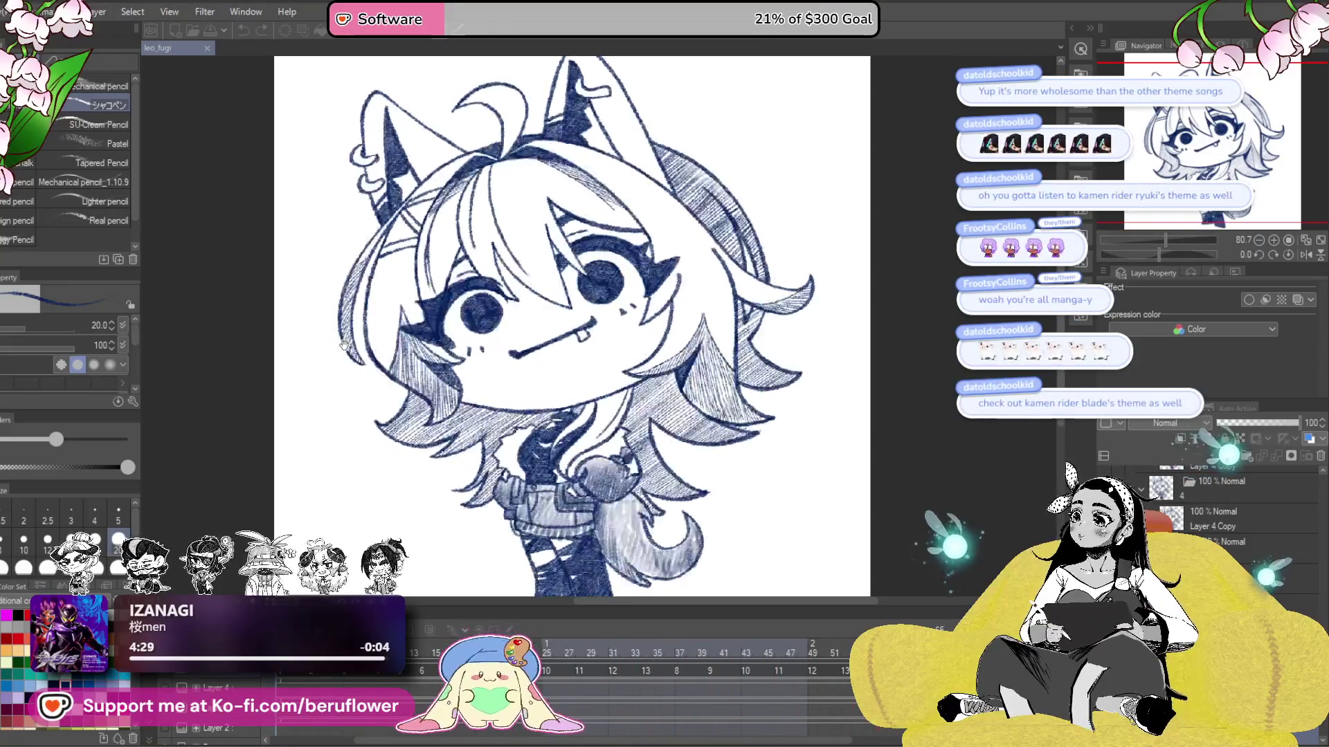
pyautogui.scroll(-3, 344, 344)
pyautogui.scroll(1, 385, 243)
pyautogui.scroll(2, 386, 242)
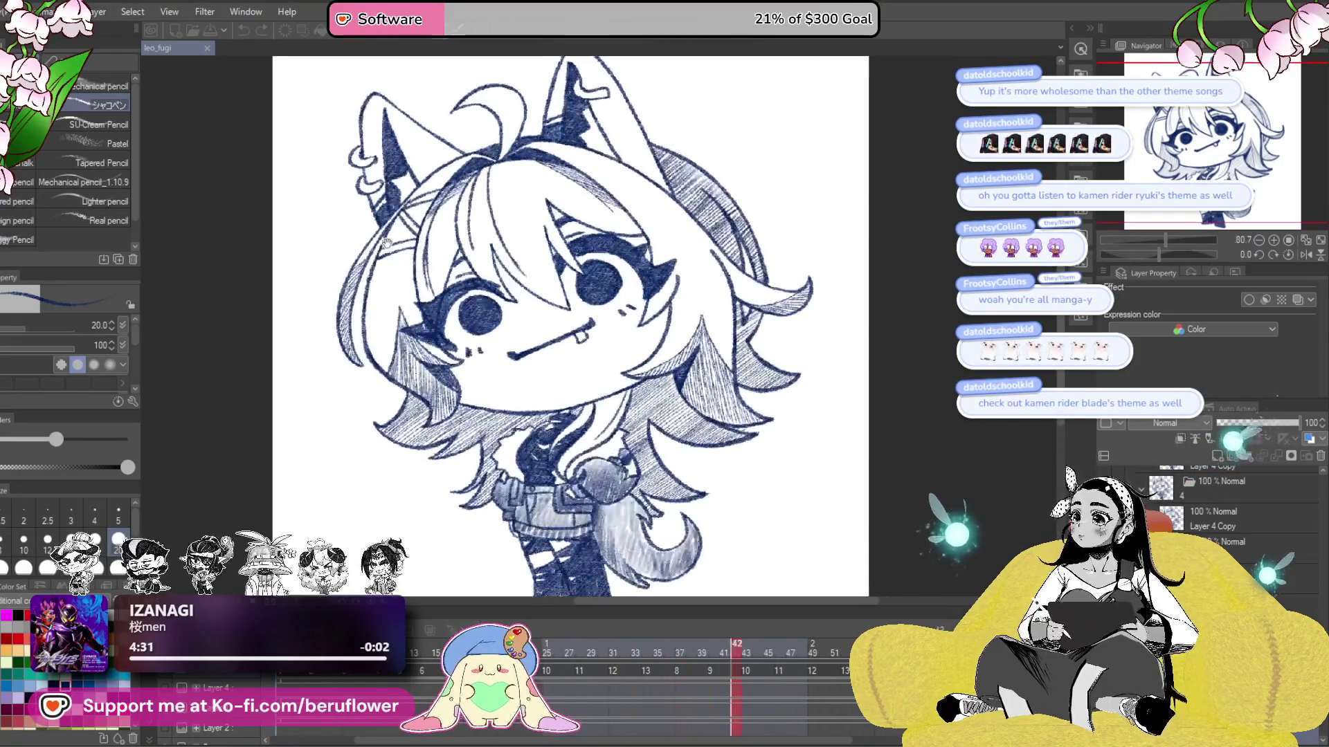
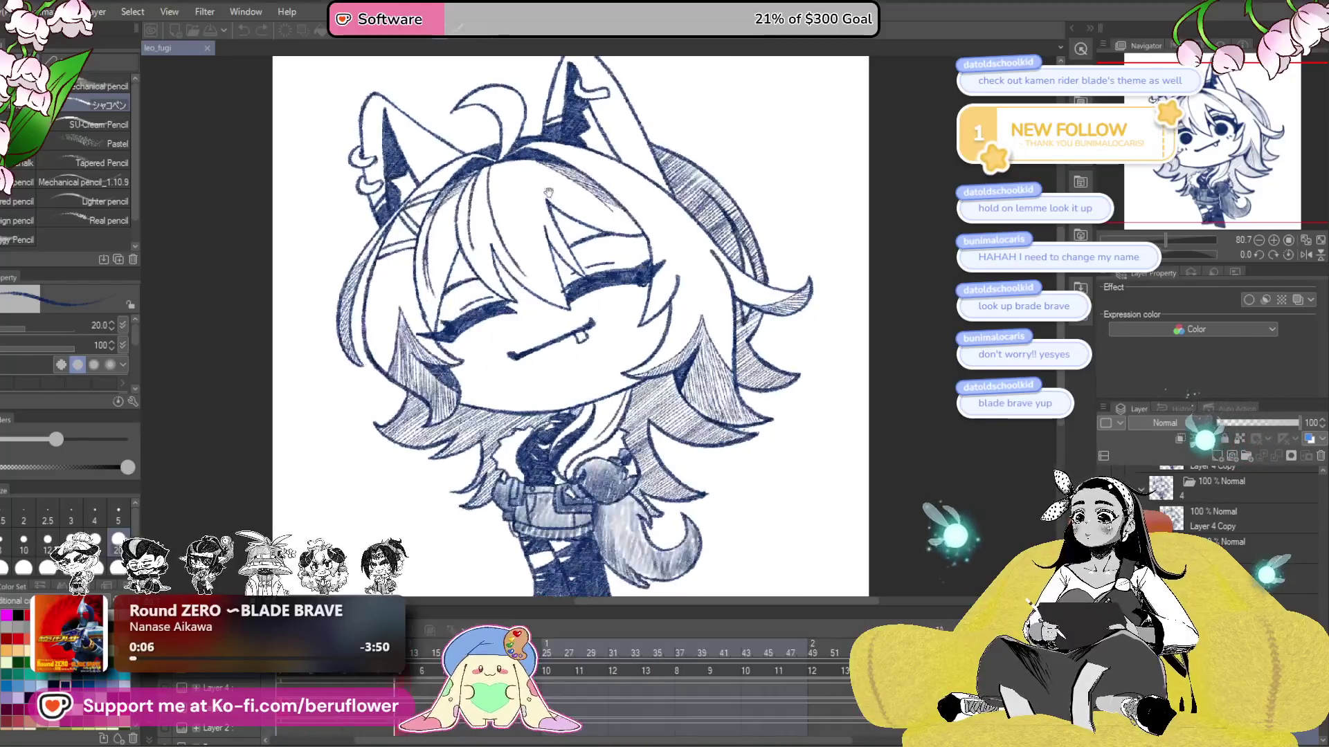
# - Select the cel layer and return the blink animation to its first, open-eyed frame
pyautogui.scroll(-1, 559, 301)
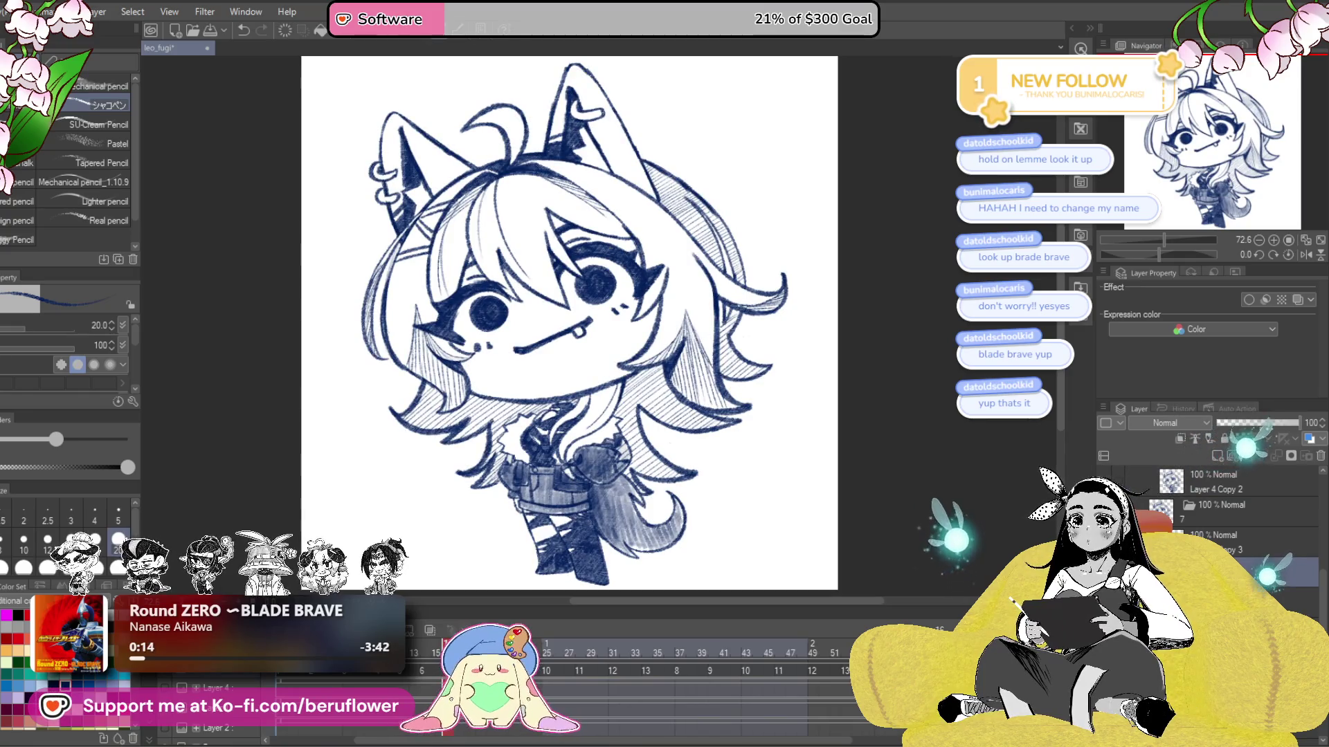
pyautogui.click(1228, 549)
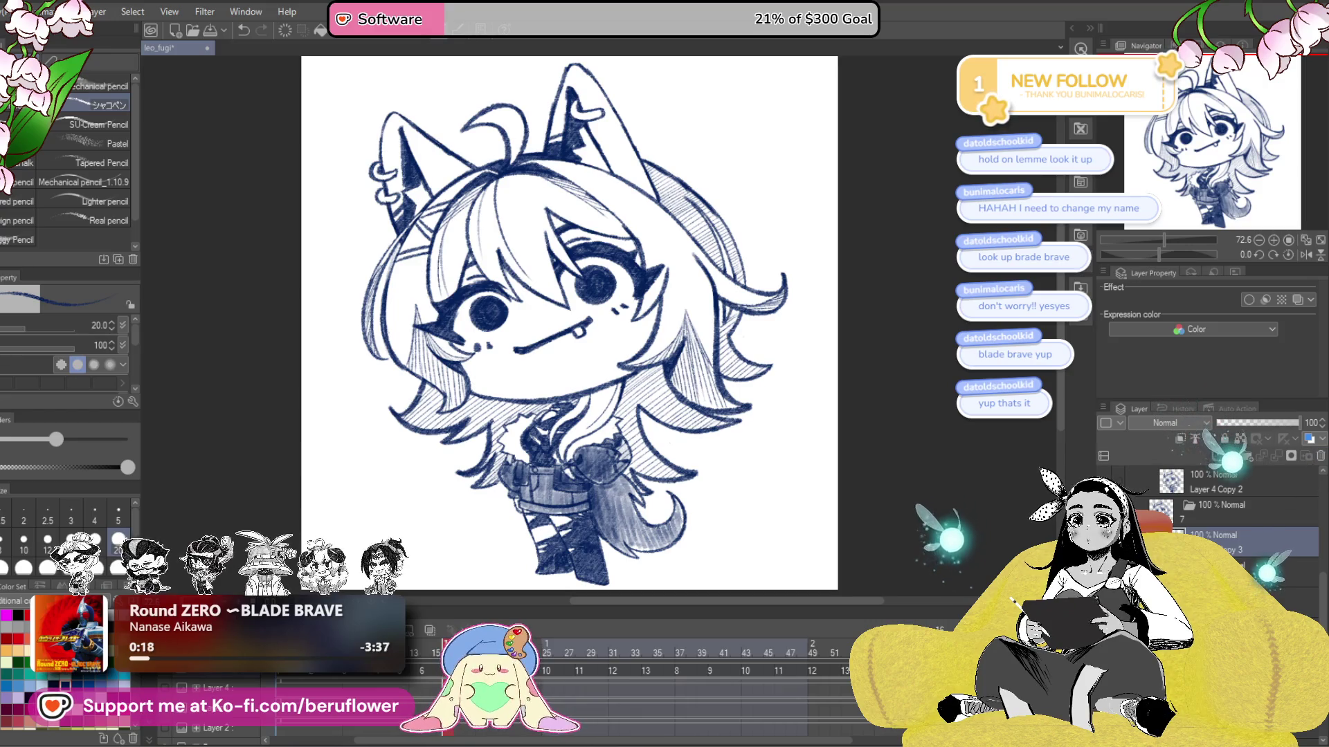
pyautogui.click(277, 675)
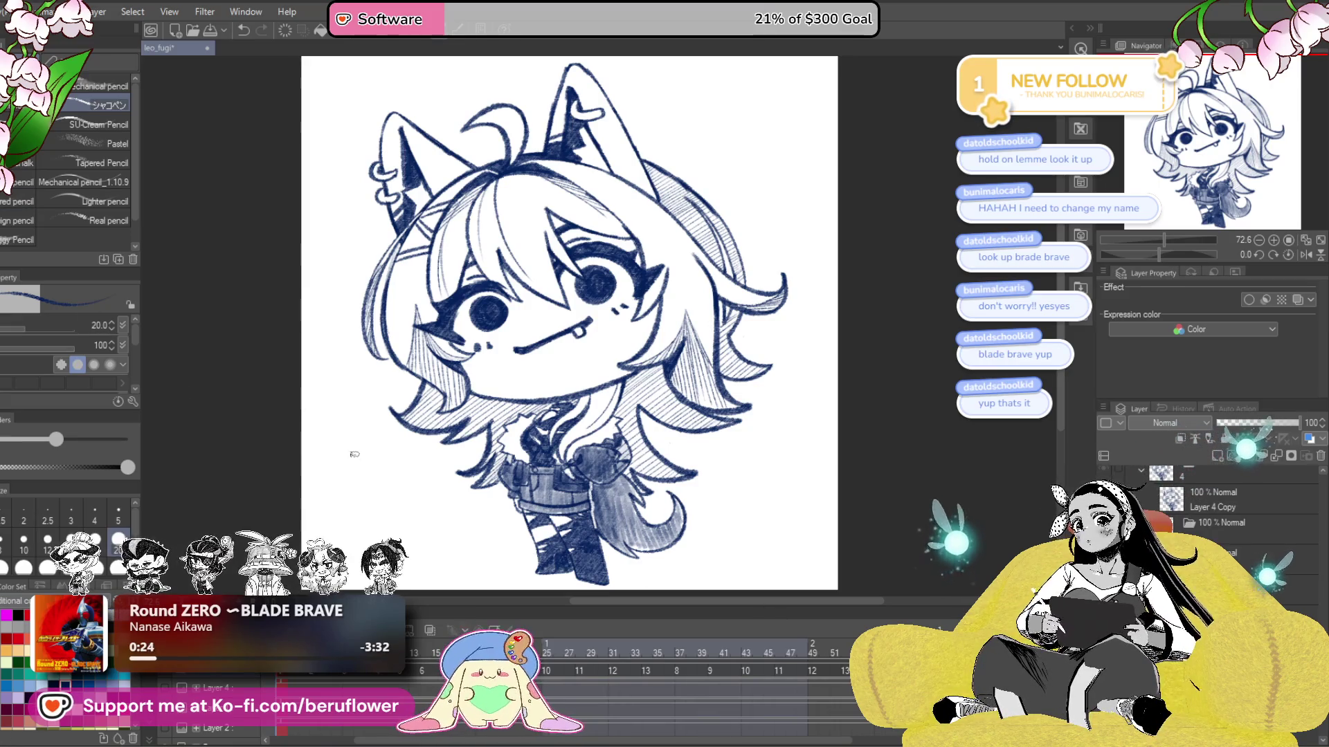
# - Zoom in to inspect the face, then halve the pencil size from 20 to 10
pyautogui.scroll(1, 562, 427)
pyautogui.scroll(1, 564, 423)
pyautogui.scroll(1, 567, 419)
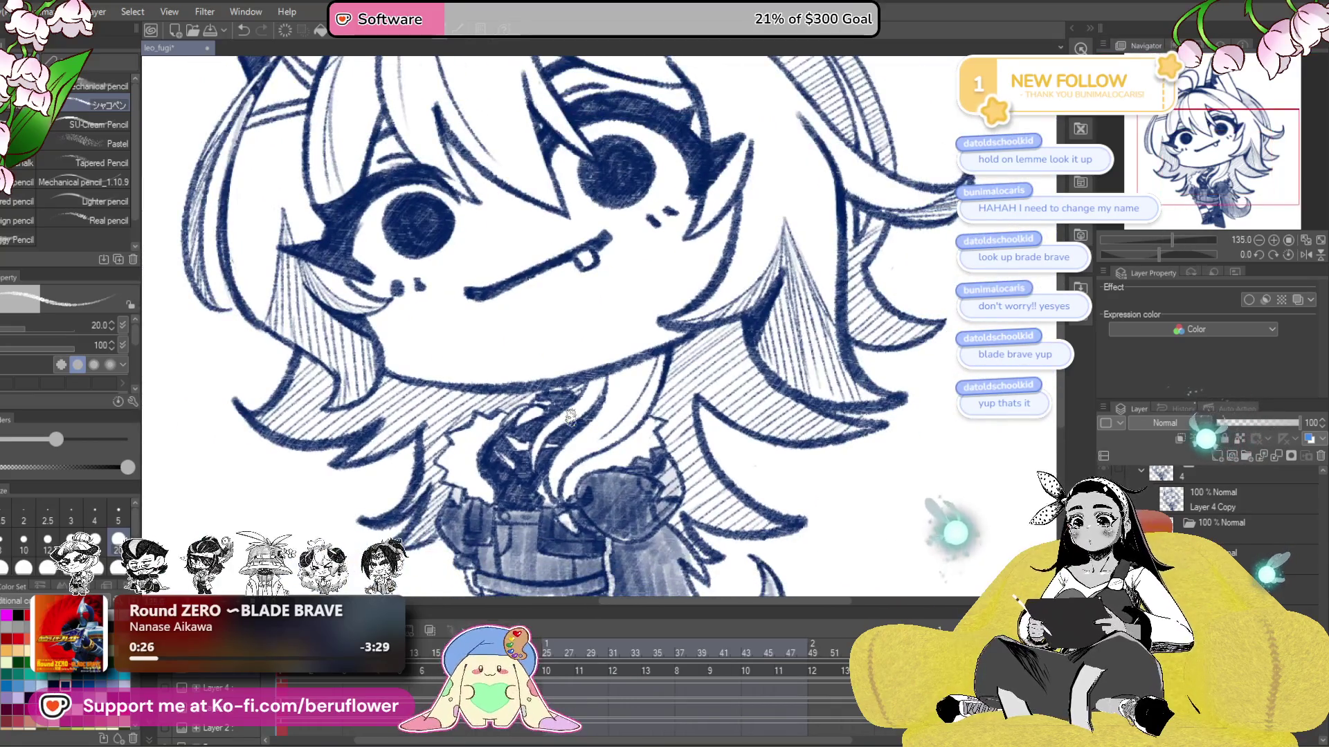
pyautogui.scroll(-2, 569, 416)
pyautogui.scroll(1, 568, 421)
pyautogui.scroll(1, 566, 423)
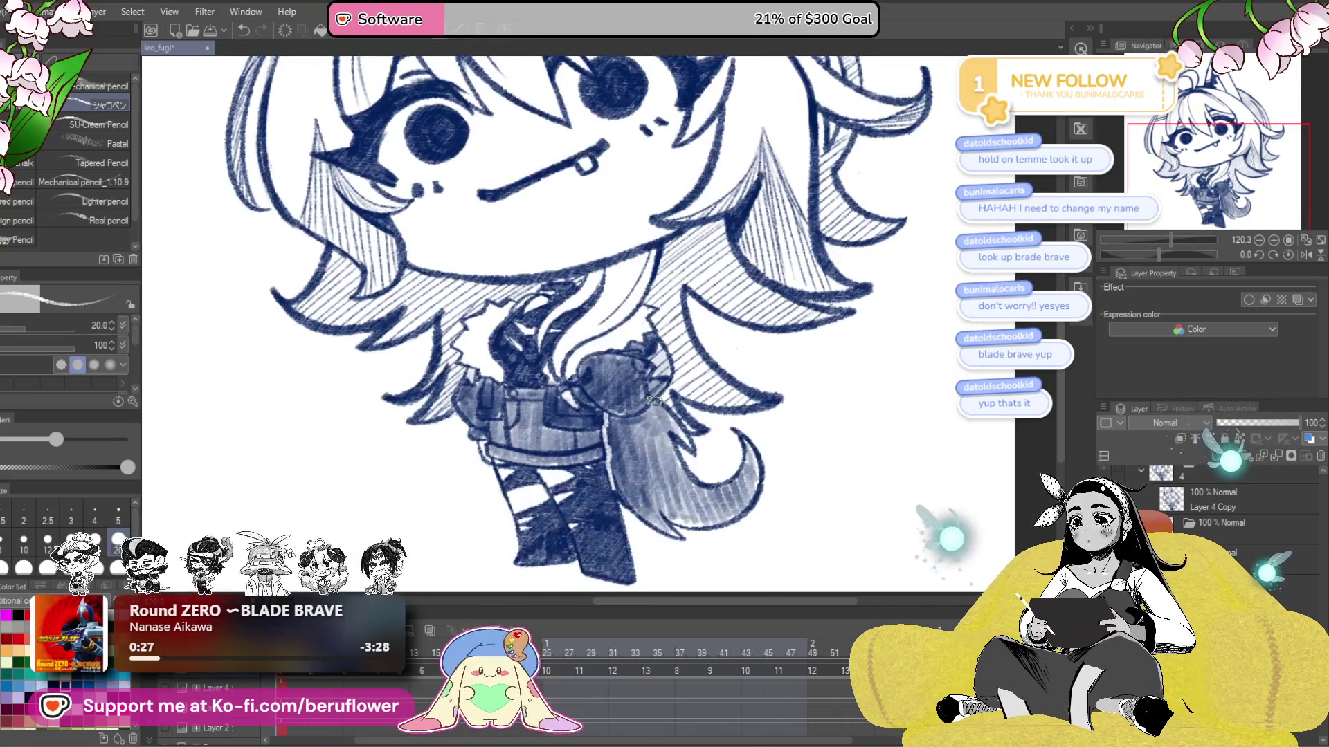
pyautogui.scroll(2, 564, 429)
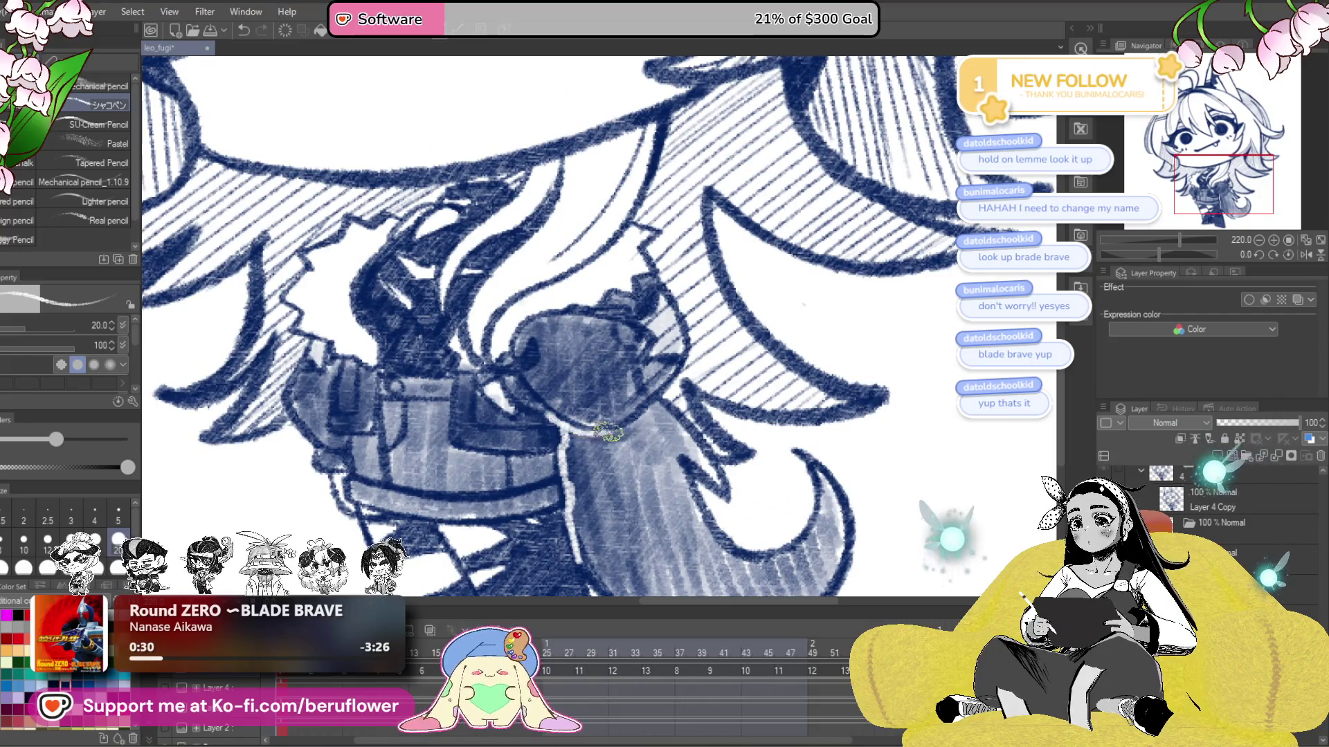
pyautogui.scroll(-3, 656, 400)
pyautogui.scroll(1, 485, 380)
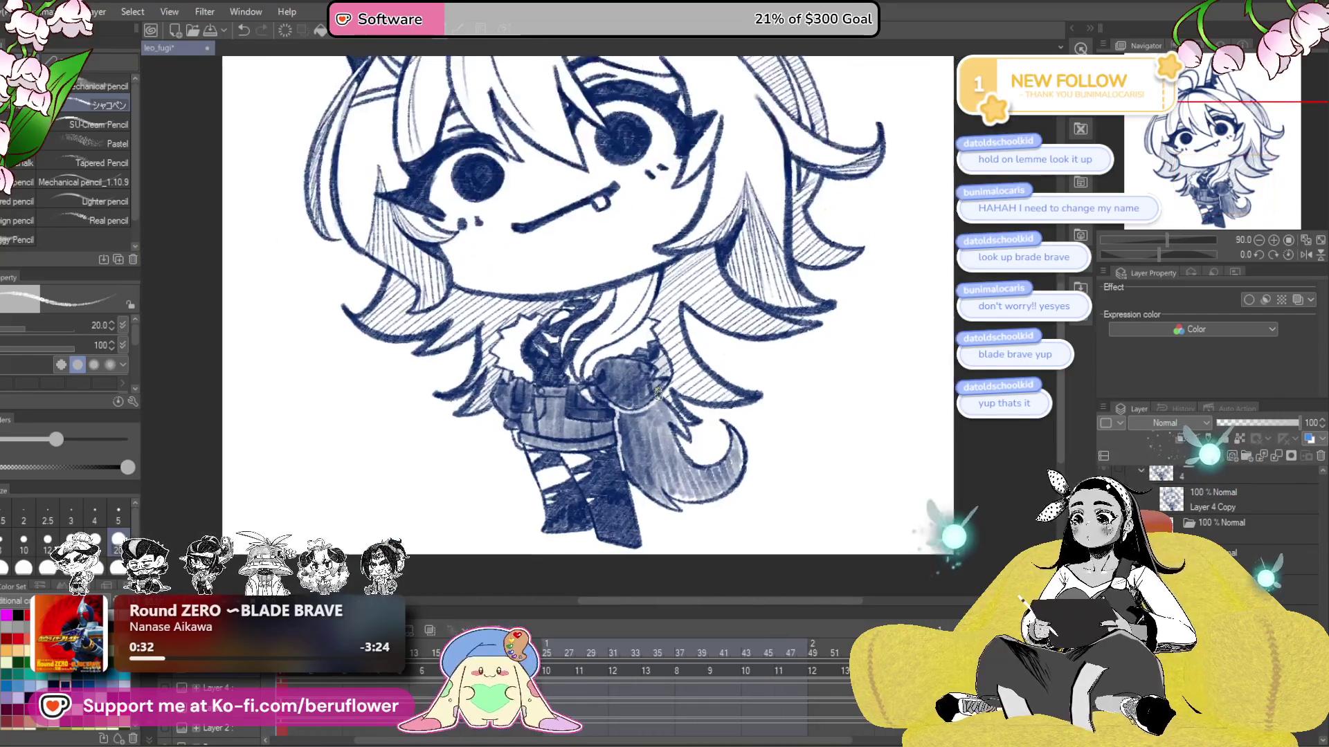
pyautogui.scroll(1, 478, 378)
pyautogui.scroll(1, 470, 376)
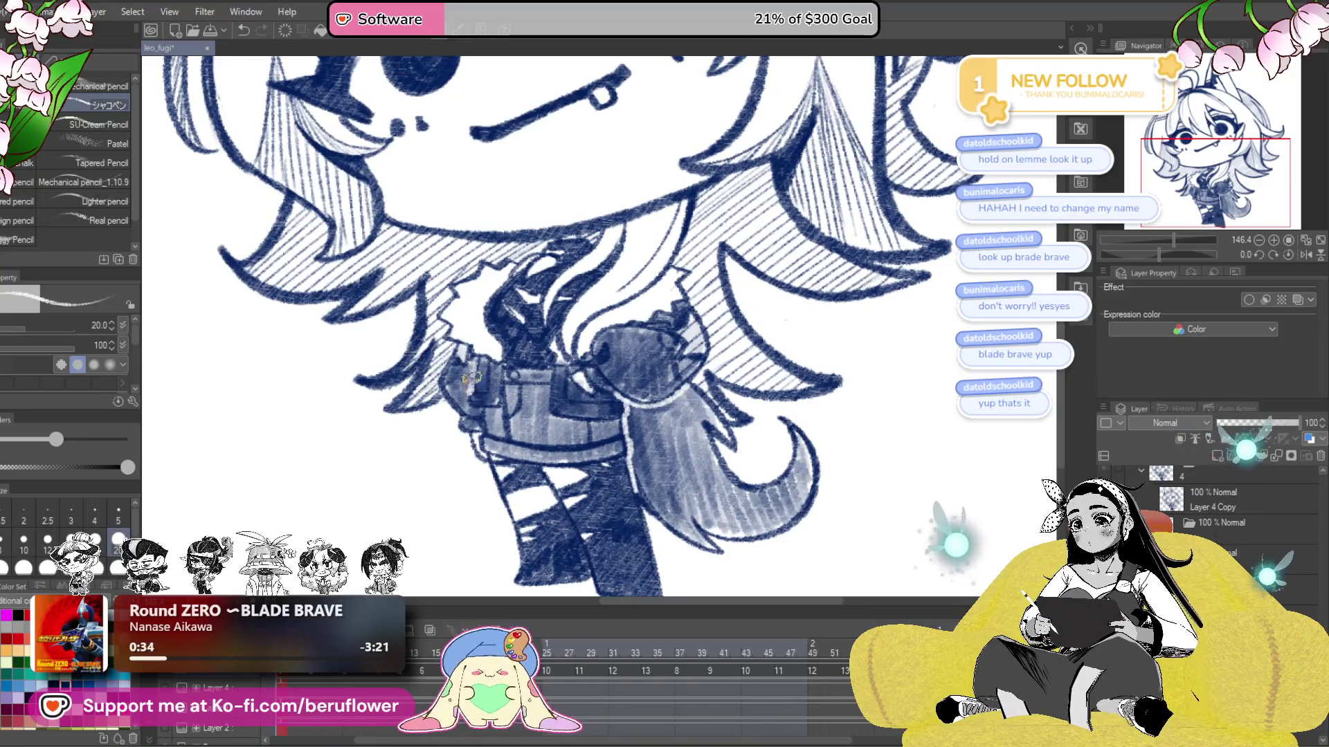
pyautogui.press('[')
pyautogui.press('[')
pyautogui.press('[')
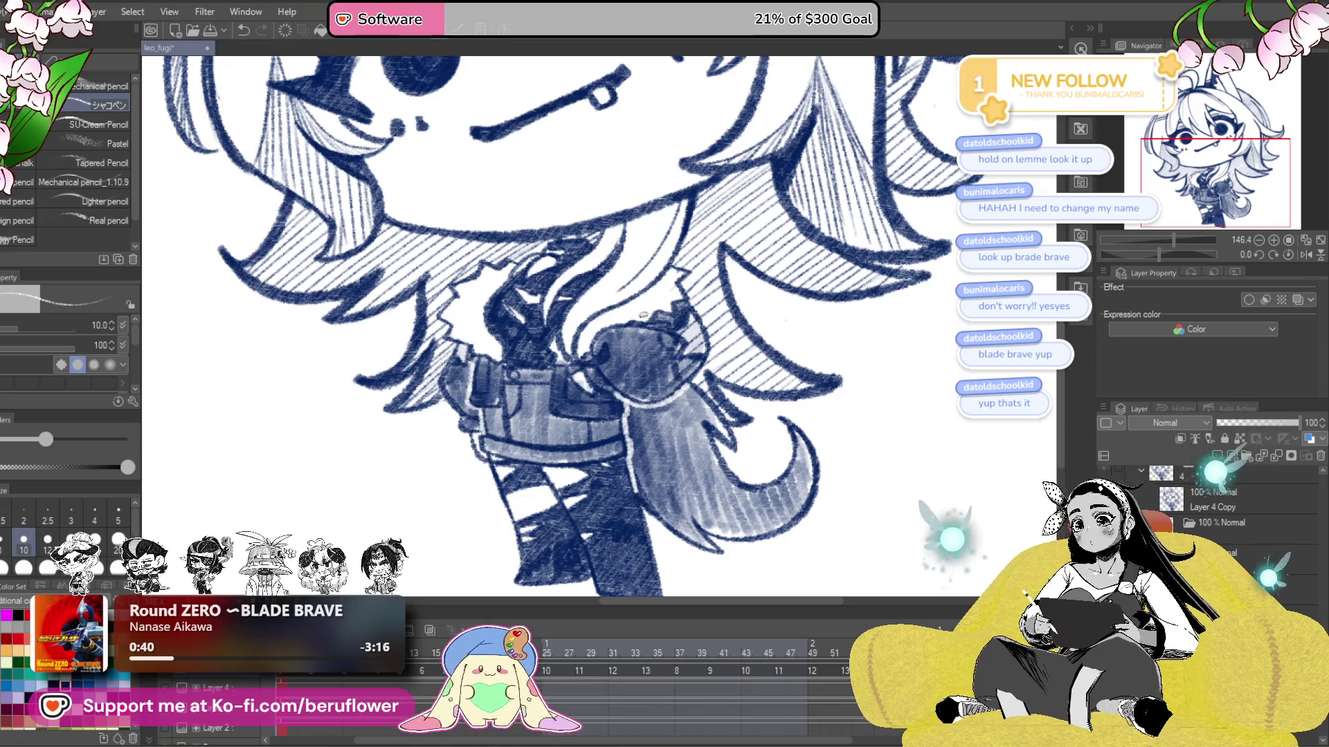
# - Recentre the whole character and step forward to the narrowed-eye blink frame
pyautogui.moveTo(851, 381); pyautogui.dragTo(837, 483)
pyautogui.scroll(-2, 838, 484)
pyautogui.scroll(-3, 796, 450)
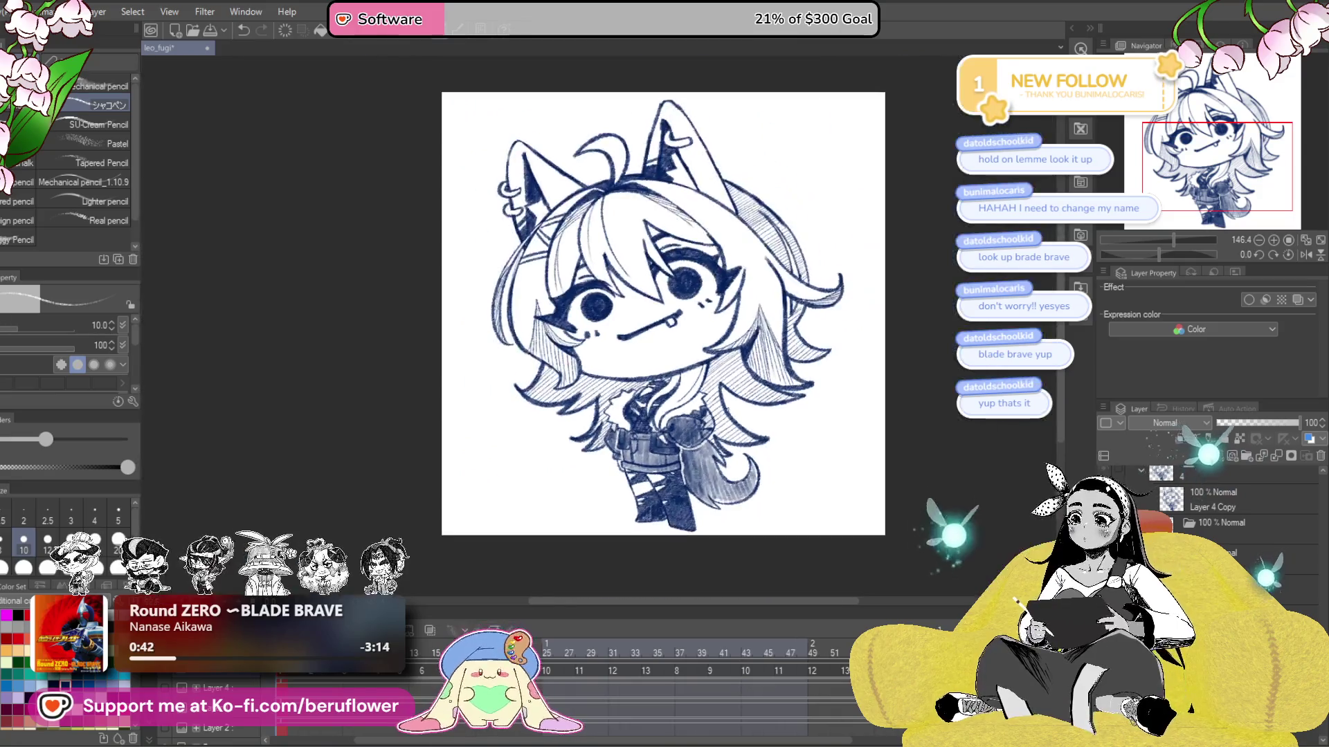
pyautogui.scroll(2, 747, 422)
pyautogui.scroll(2, 726, 409)
pyautogui.moveTo(726, 409)
pyautogui.mouseDown()
pyautogui.moveTo(739, 549)
pyautogui.moveTo(752, 490)
pyautogui.mouseUp()
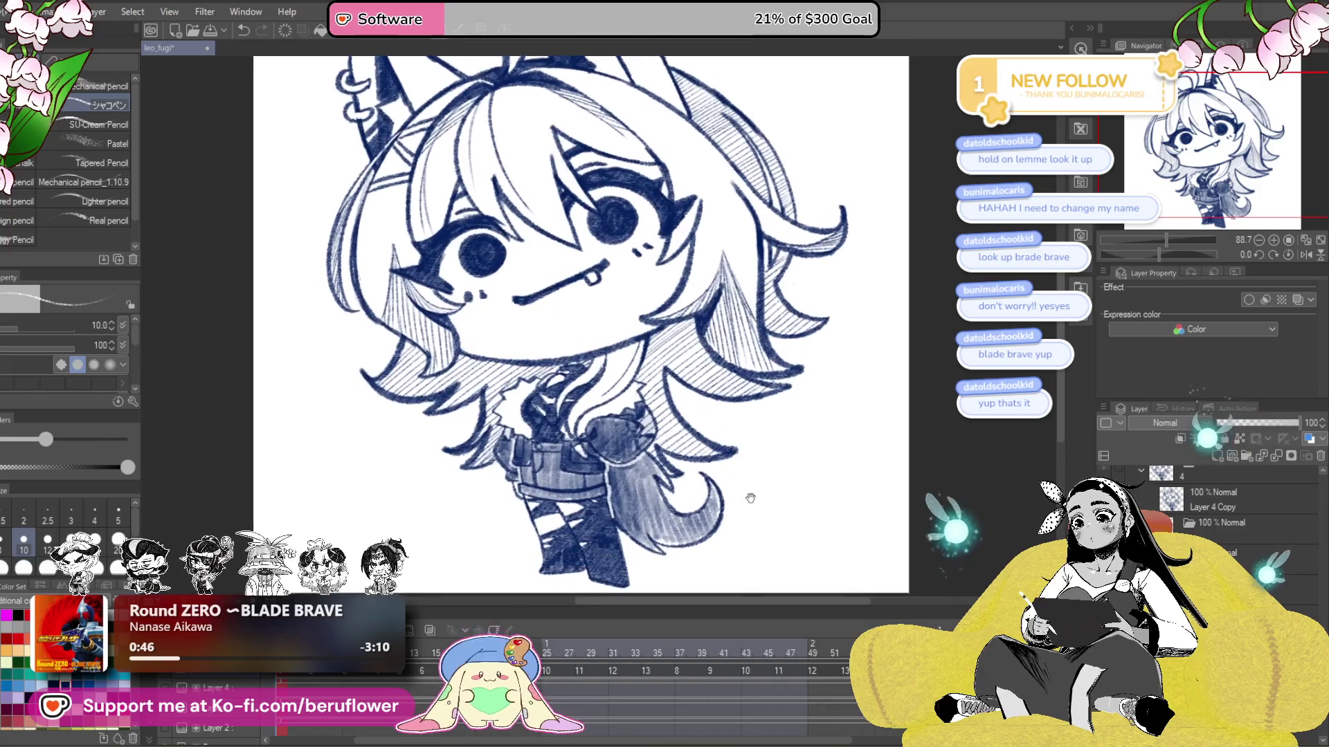
pyautogui.press('Right')
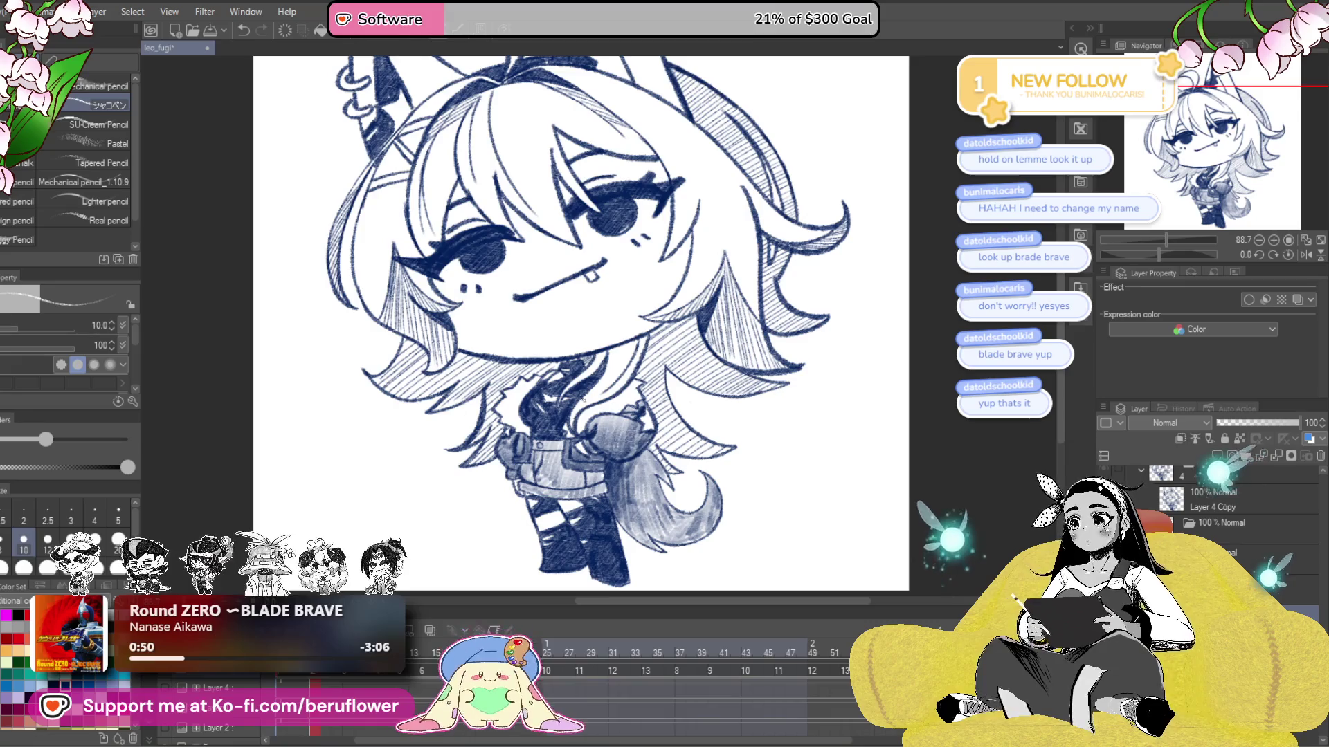
# - Pan and zoom over the skirt, legs and tail to inspect their hatching
pyautogui.scroll(5, 746, 513)
pyautogui.moveTo(745, 513); pyautogui.dragTo(746, 322)
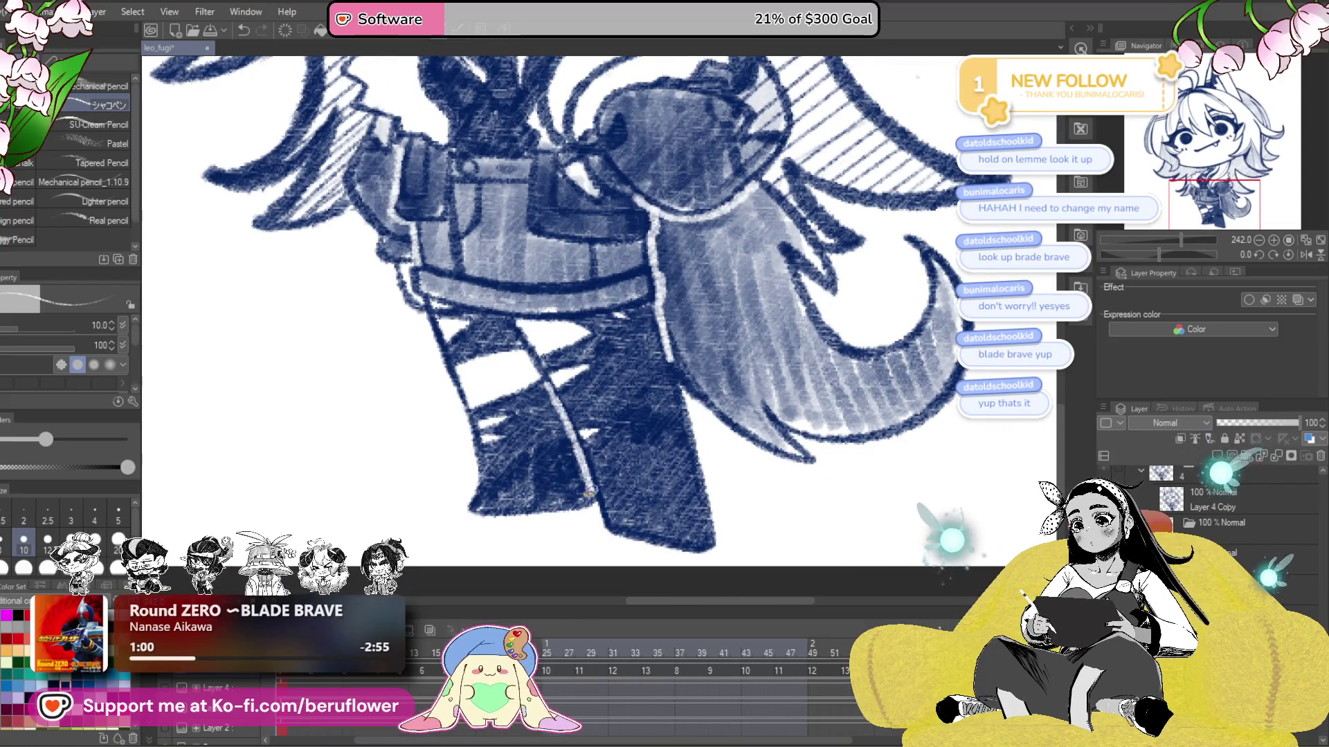
pyautogui.scroll(-3, 586, 493)
pyautogui.scroll(-2, 587, 493)
pyautogui.moveTo(569, 526); pyautogui.dragTo(577, 567)
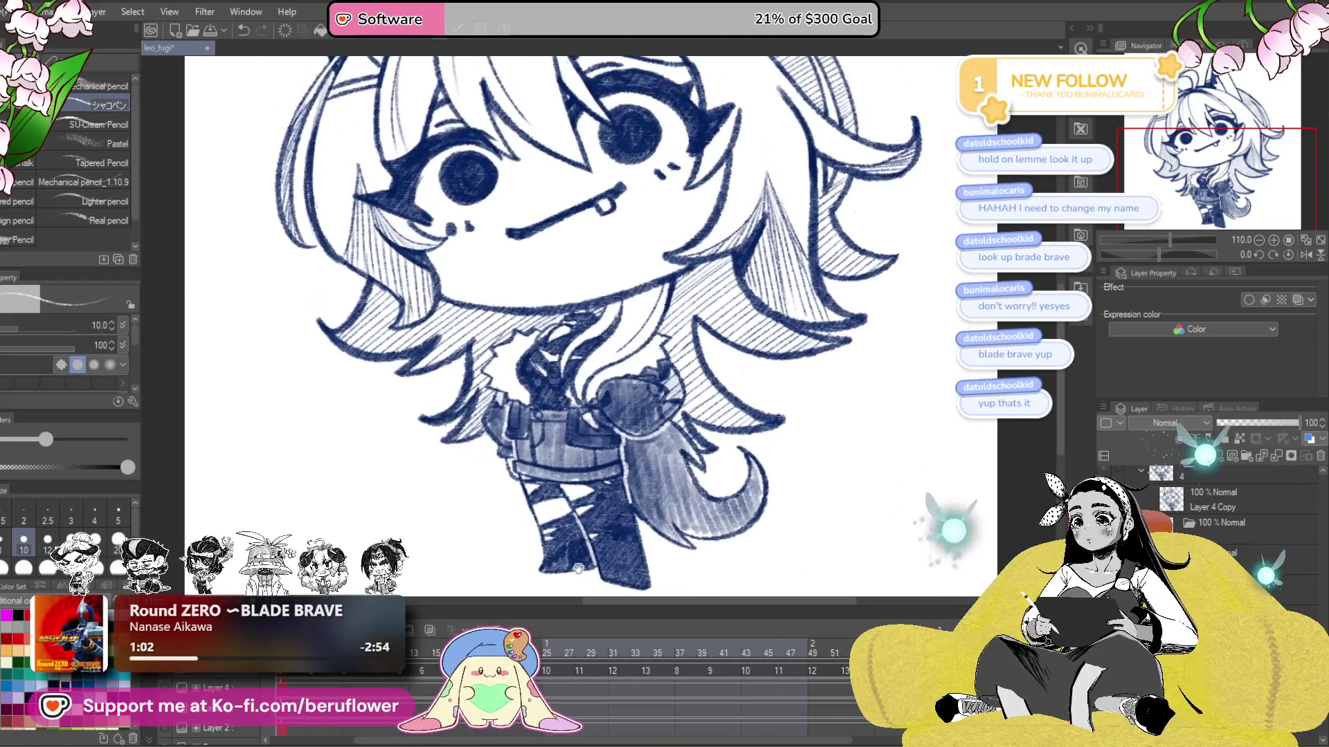
pyautogui.scroll(2, 567, 415)
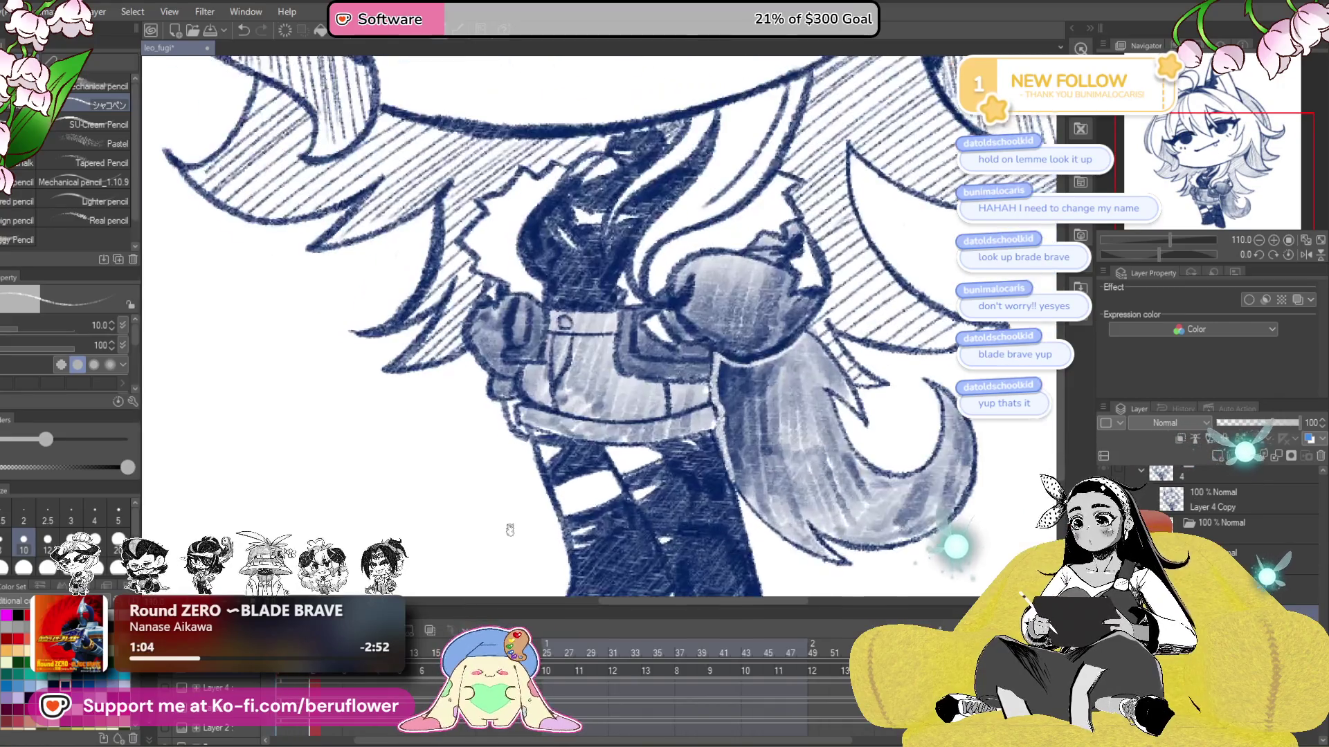
pyautogui.scroll(2, 568, 415)
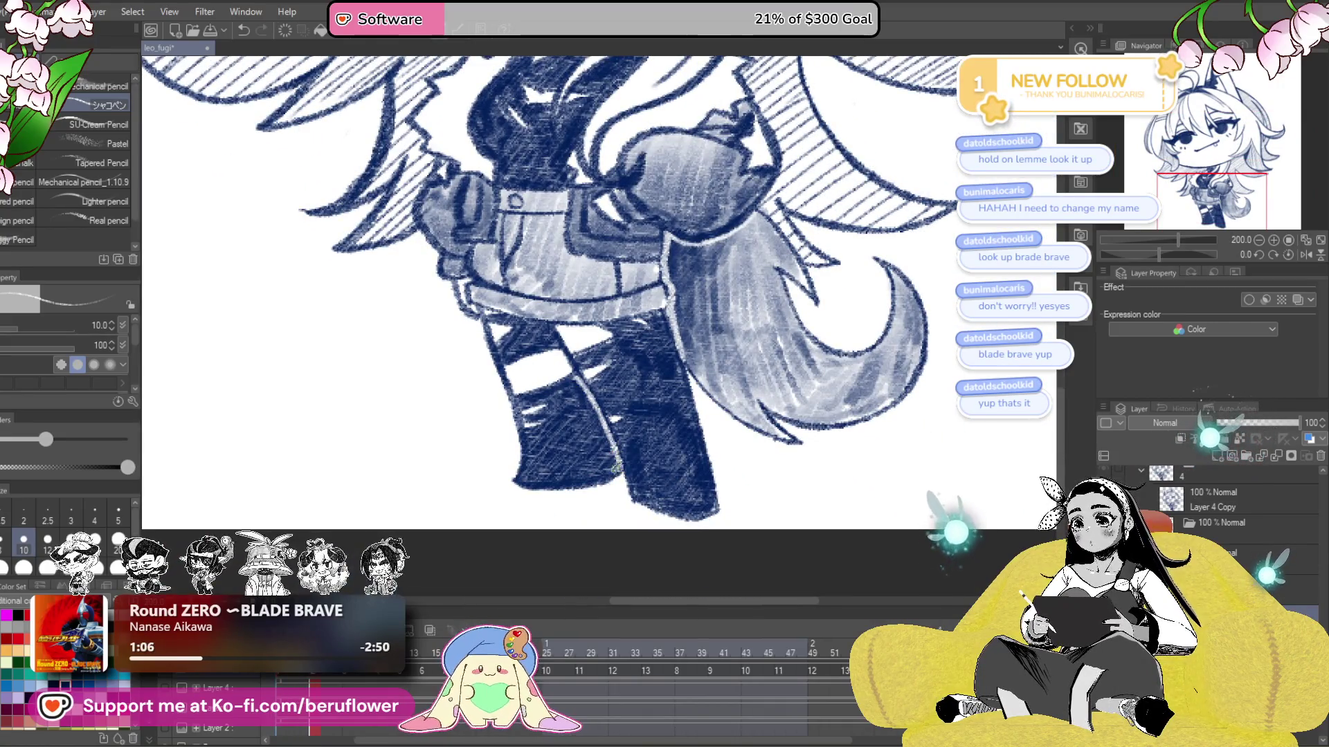
pyautogui.moveTo(526, 388); pyautogui.dragTo(616, 529)
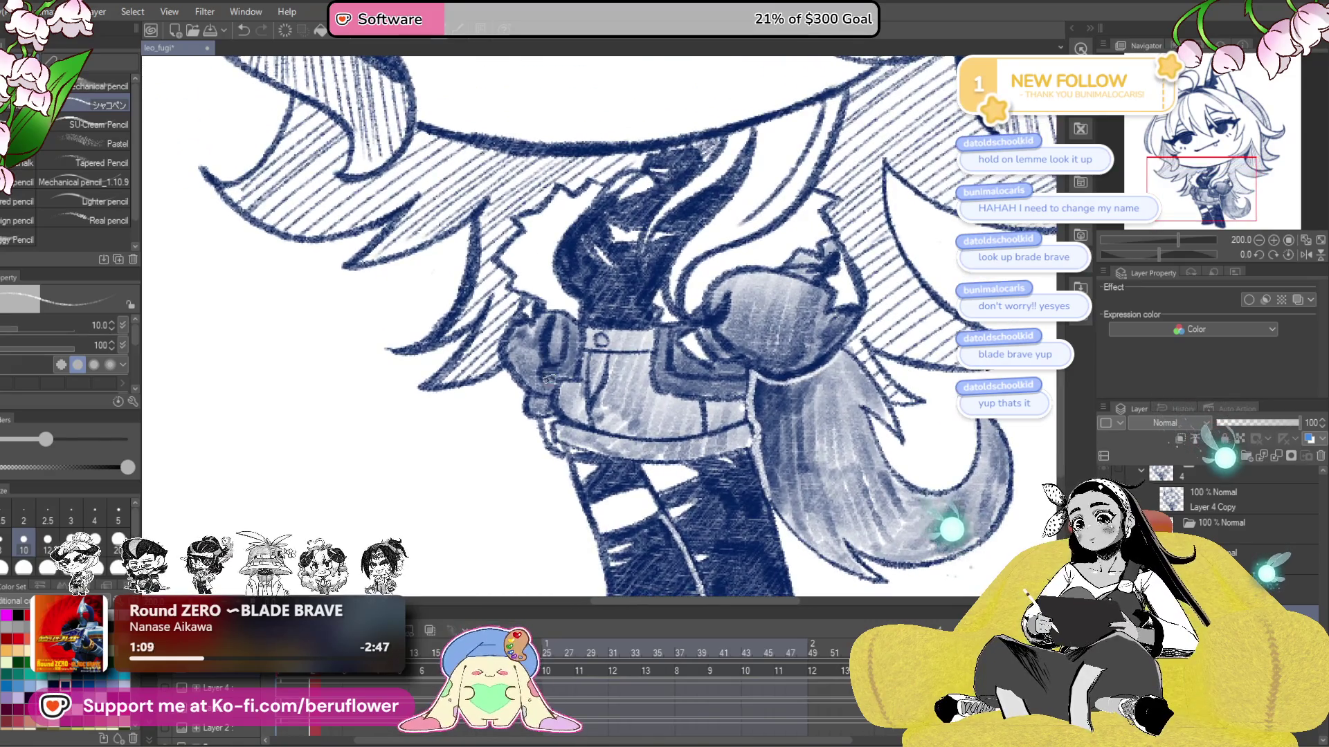
pyautogui.moveTo(549, 378); pyautogui.dragTo(563, 415)
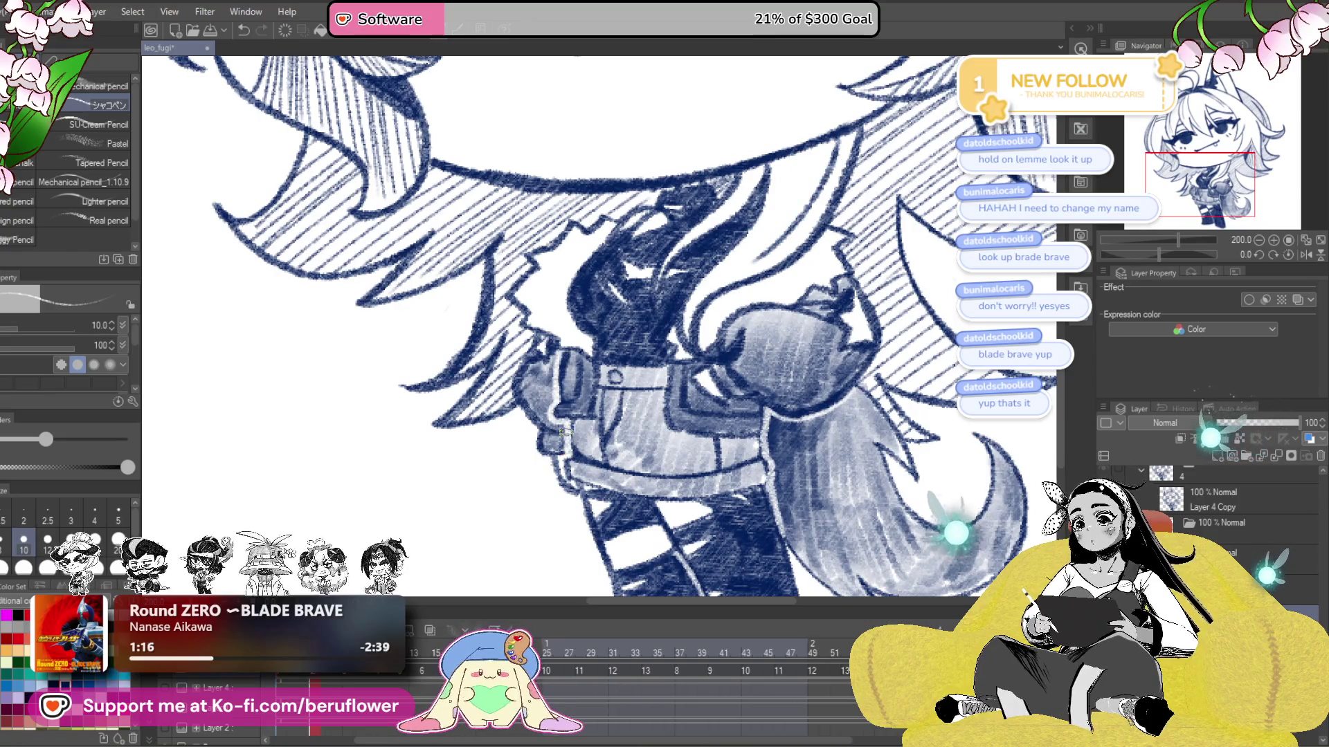
pyautogui.scroll(-5, 564, 432)
pyautogui.scroll(2, 669, 476)
pyautogui.scroll(1, 670, 476)
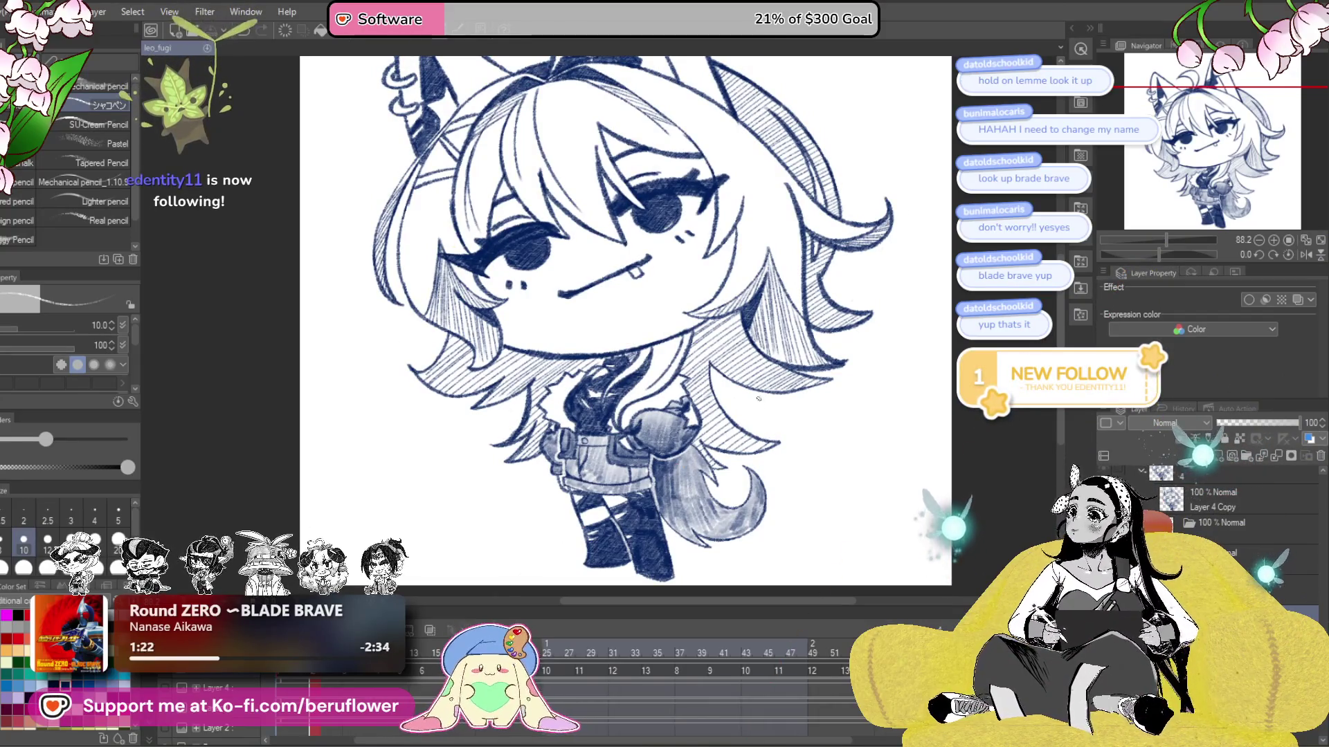
# - Go back to the open-eyed frame, then the half-lidded one, inspecting the jacket shading
pyautogui.hotkey('ctrl', 'Left')
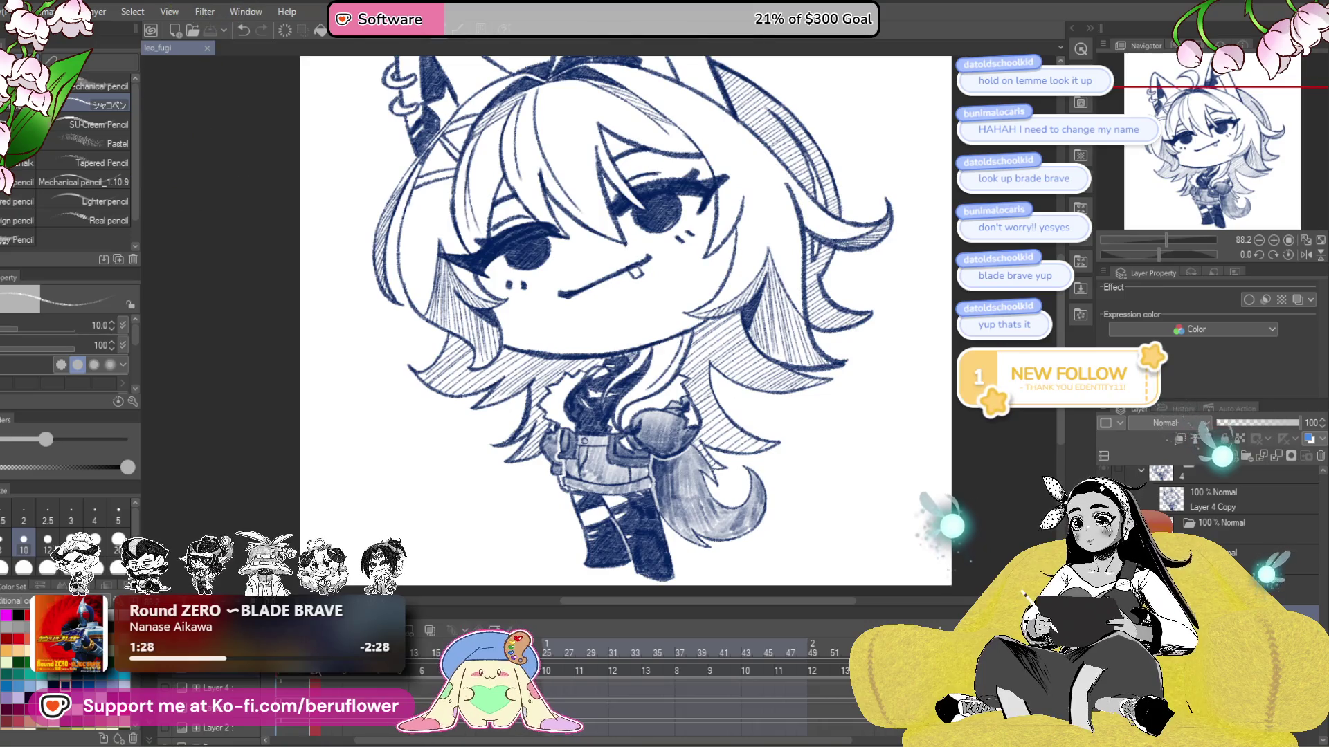
pyautogui.press('space')
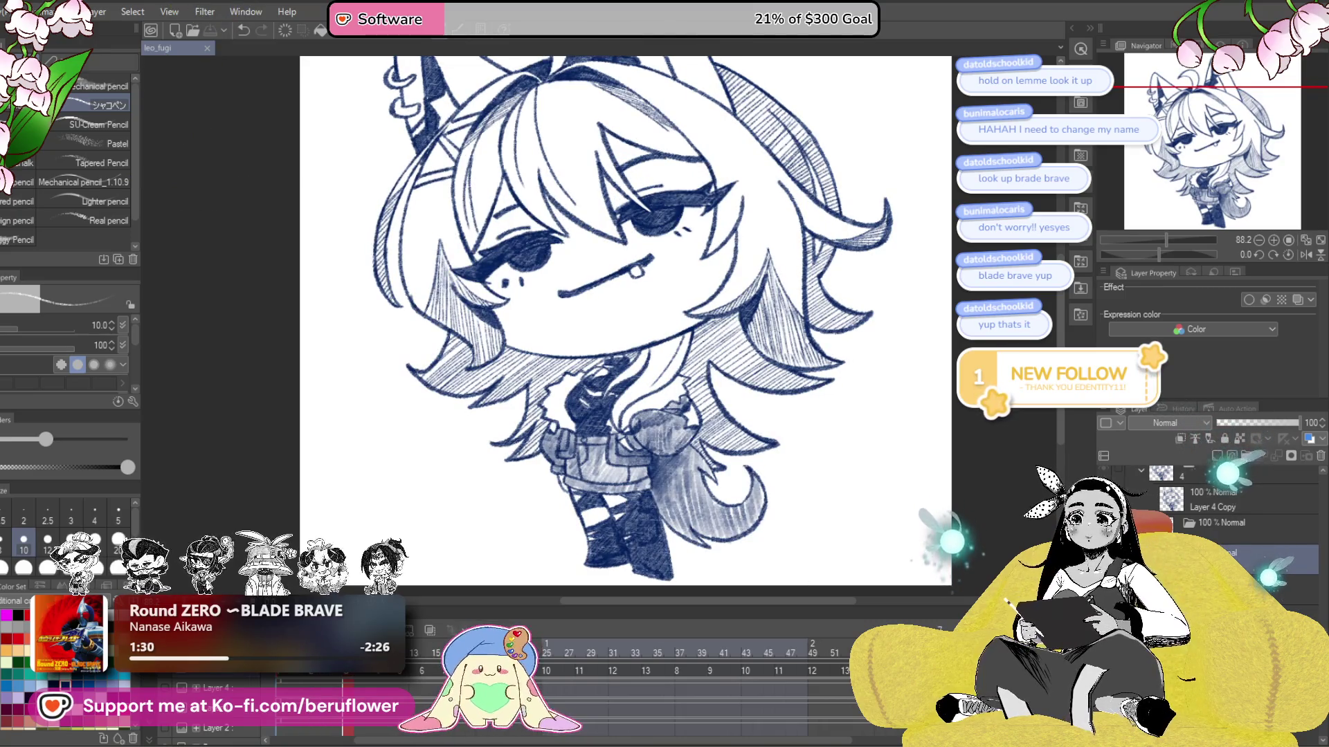
pyautogui.scroll(5, 549, 449)
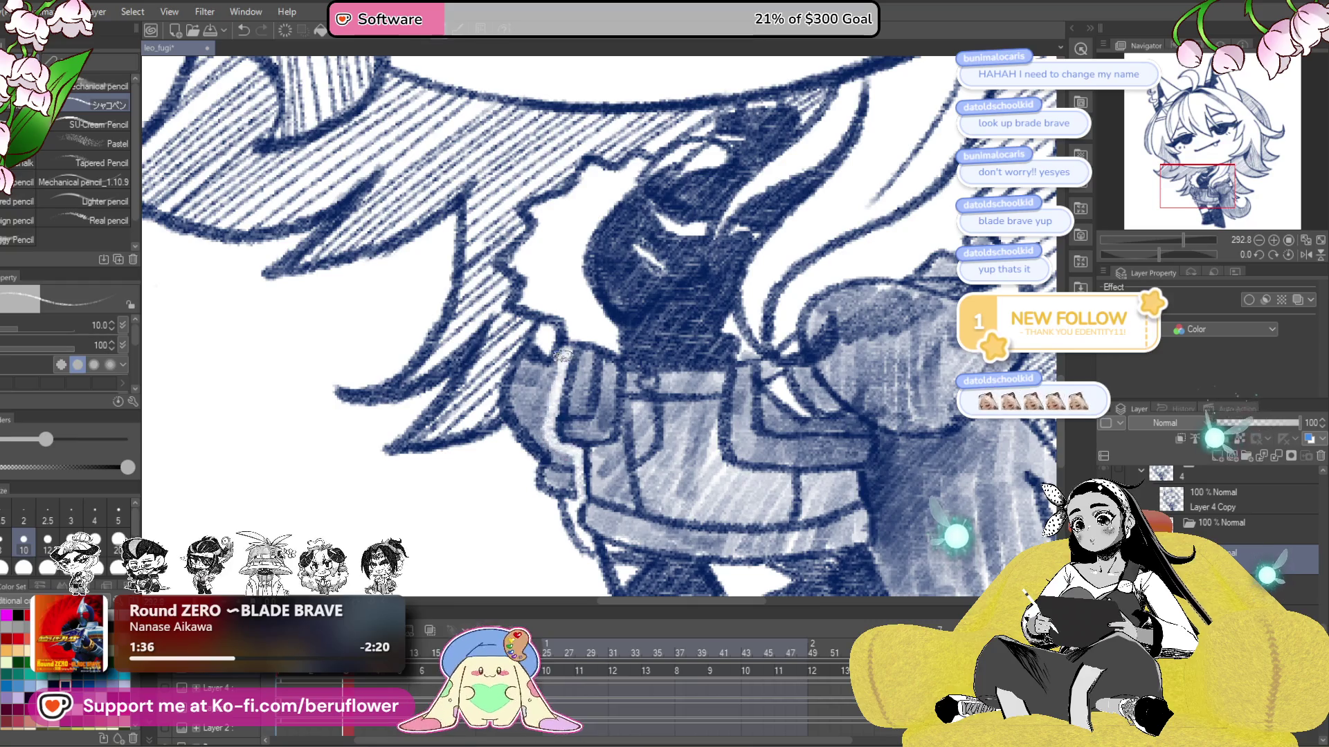
pyautogui.hscroll(4, 563, 355)
pyautogui.scroll(-2, 724, 370)
pyautogui.moveTo(724, 372); pyautogui.dragTo(720, 403)
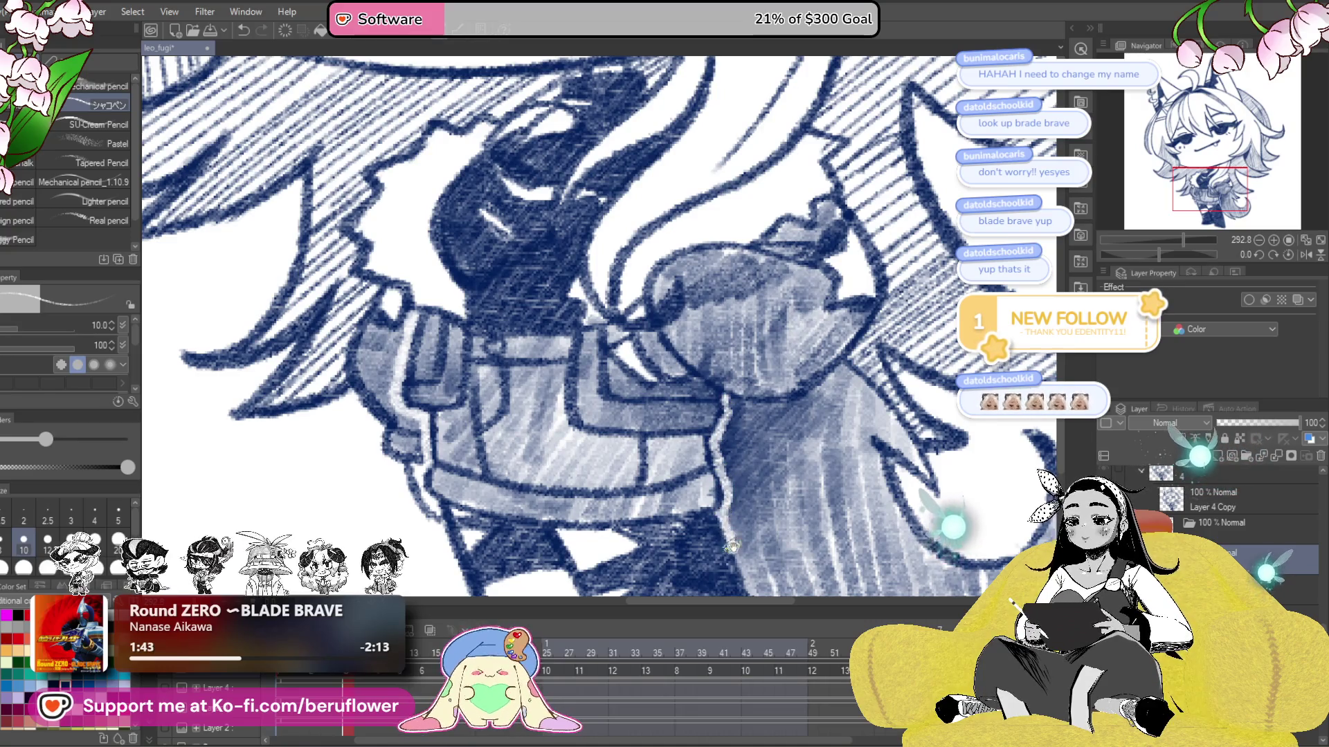
pyautogui.moveTo(731, 547); pyautogui.dragTo(711, 373)
pyautogui.scroll(2, 710, 404)
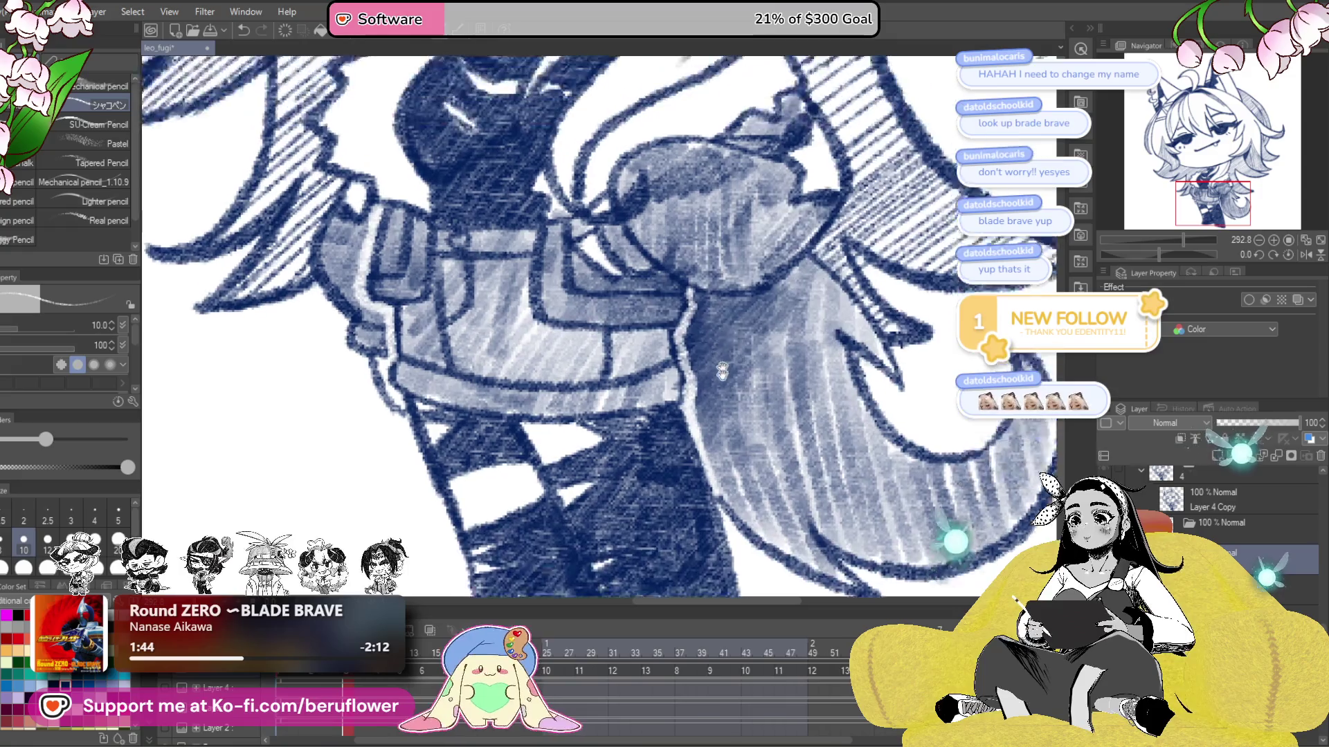
pyautogui.scroll(2, 663, 348)
pyautogui.moveTo(791, 384); pyautogui.dragTo(808, 393)
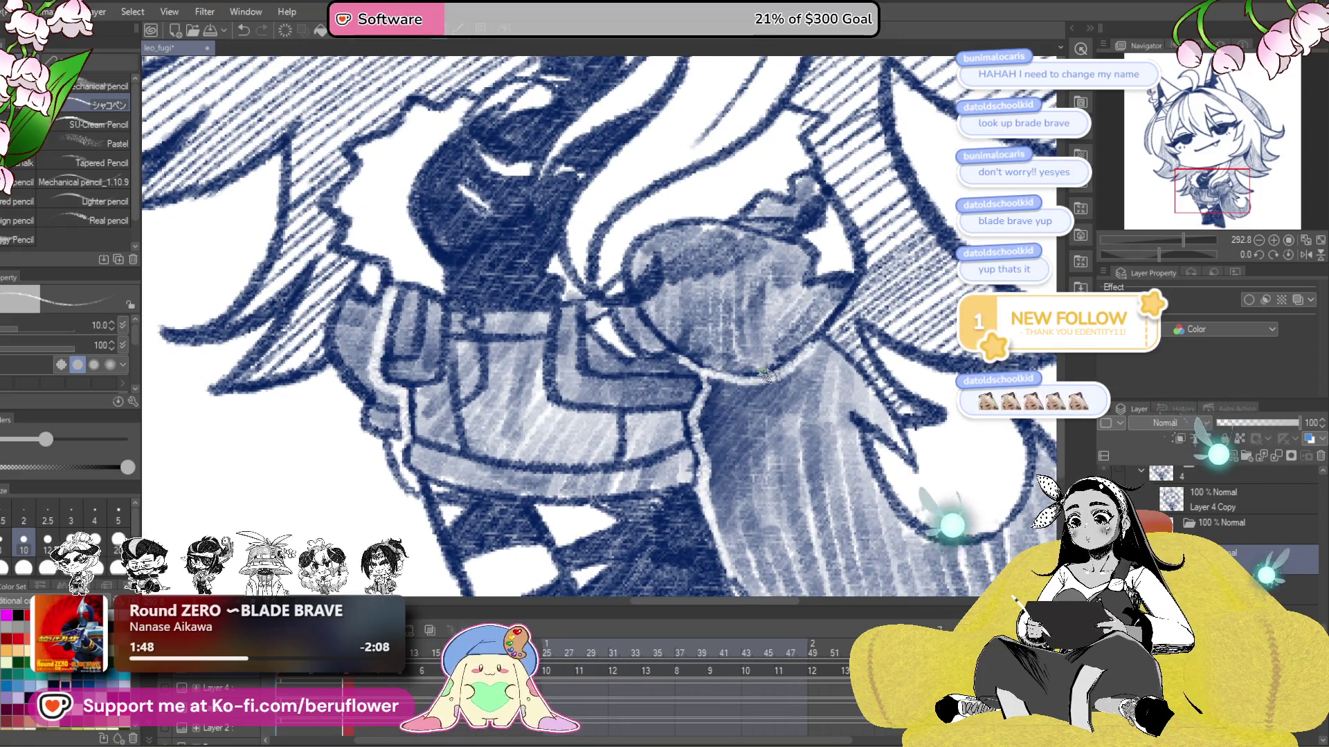
# - Zoom out and recentre the view on the lower body, jacket and tail
pyautogui.scroll(-5, 812, 376)
pyautogui.scroll(-4, 775, 343)
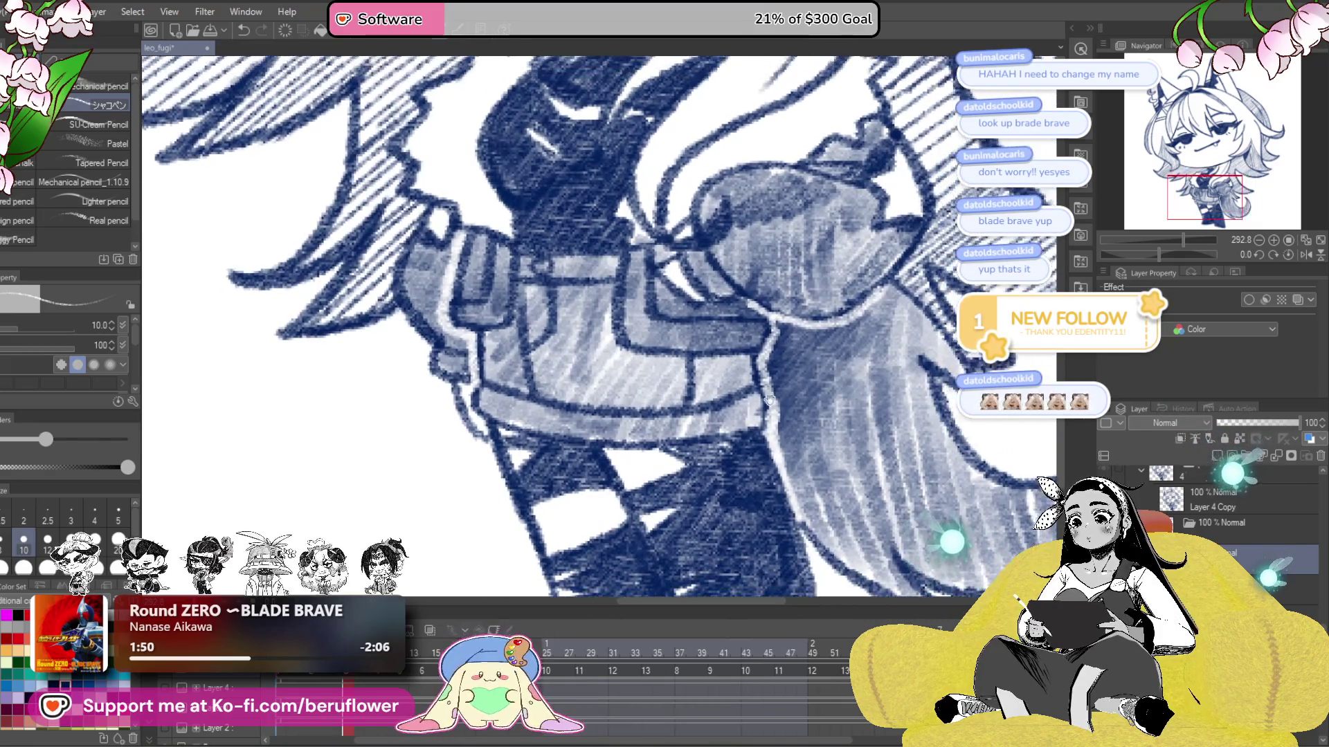
pyautogui.scroll(-3, 718, 291)
pyautogui.scroll(-1, 719, 292)
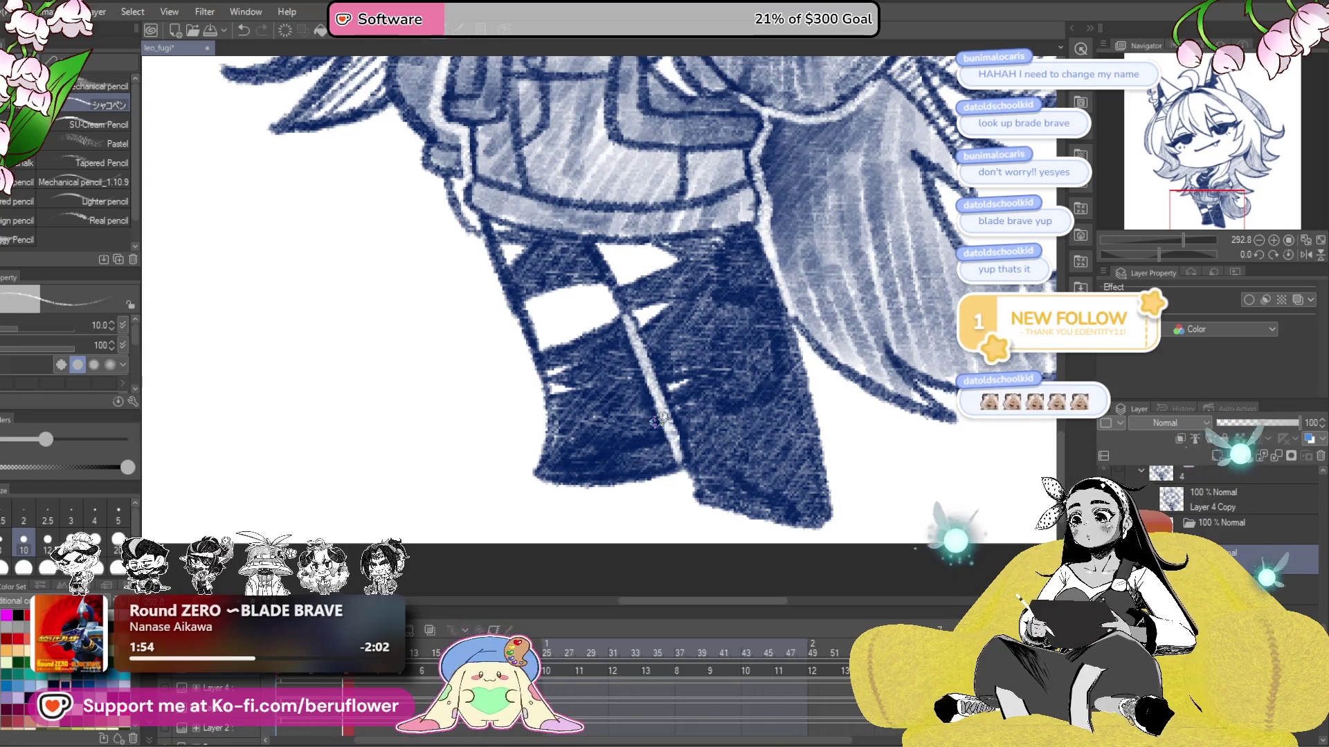
pyautogui.scroll(-5, 658, 419)
pyautogui.scroll(2, 505, 580)
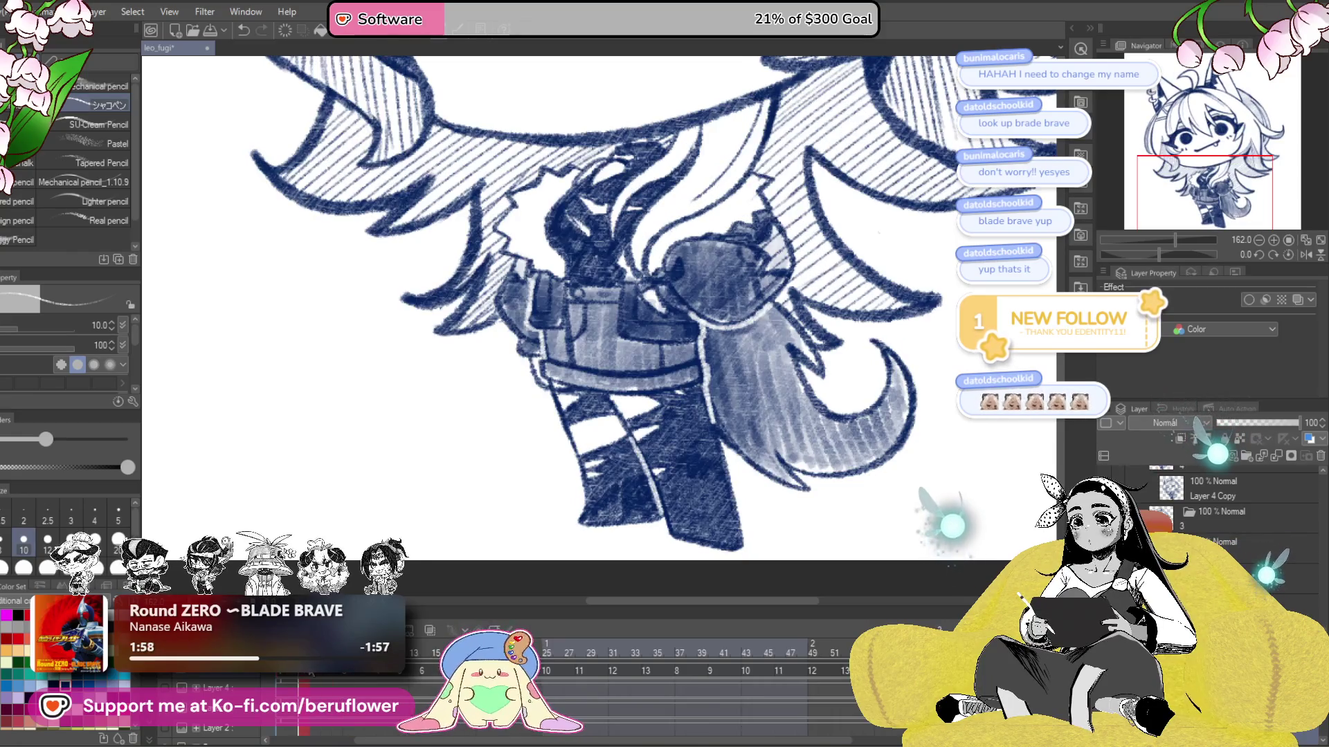
pyautogui.moveTo(713, 433); pyautogui.dragTo(711, 467)
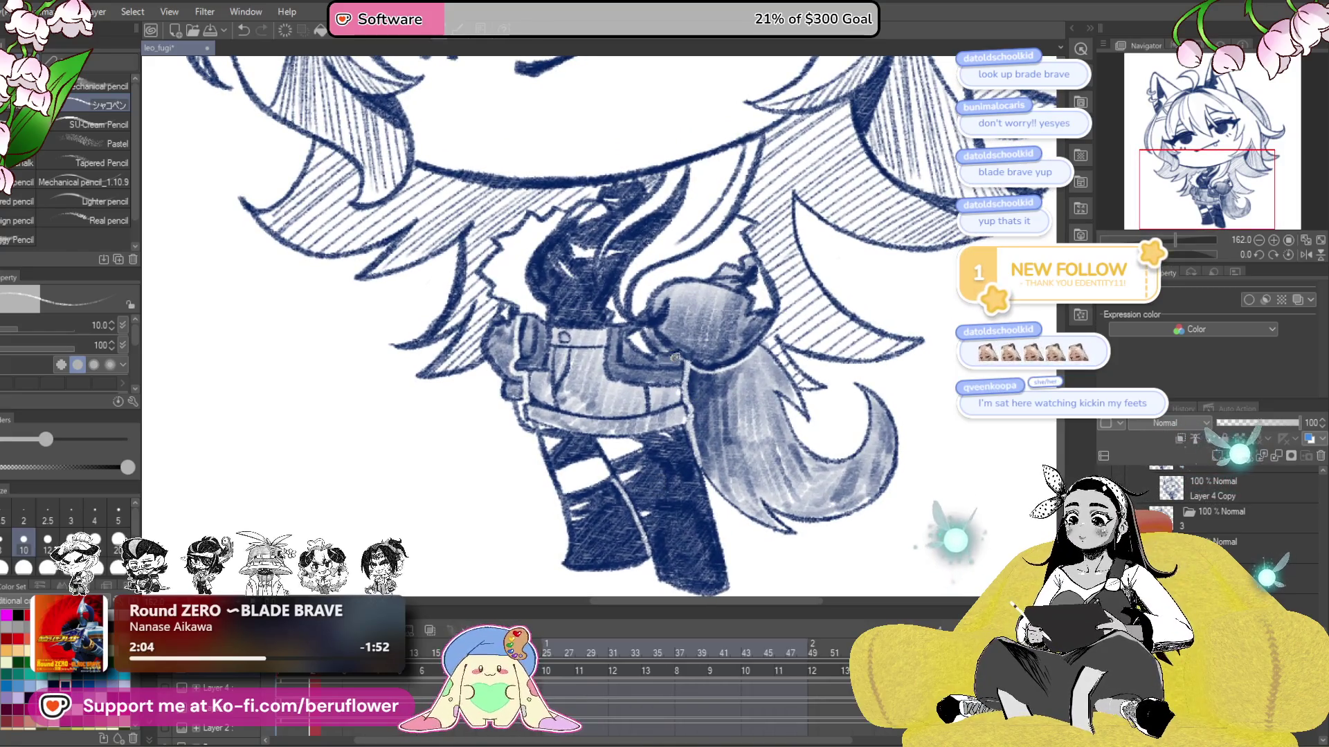
pyautogui.moveTo(704, 374); pyautogui.dragTo(812, 456)
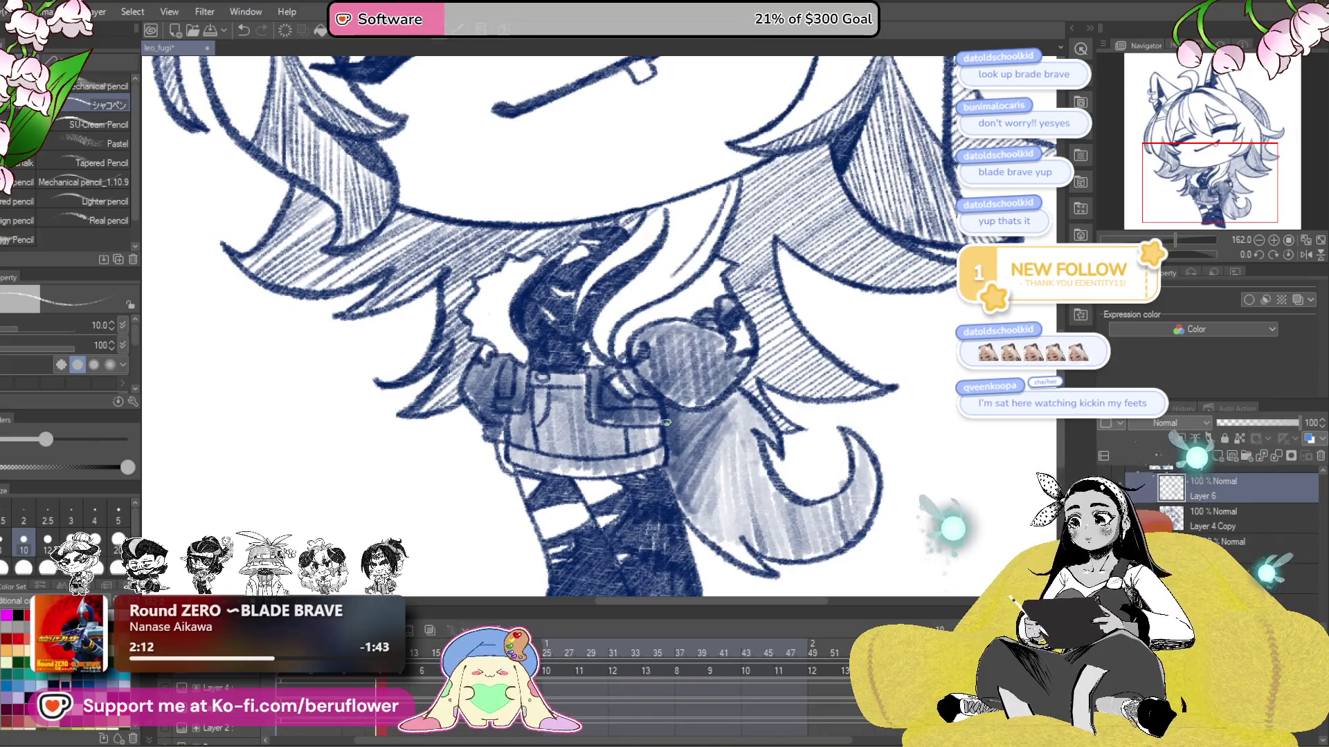
# - Look over the jacket hem and face, then remove Layer 6
pyautogui.scroll(2, 666, 422)
pyautogui.scroll(3, 657, 401)
pyautogui.scroll(2, 647, 369)
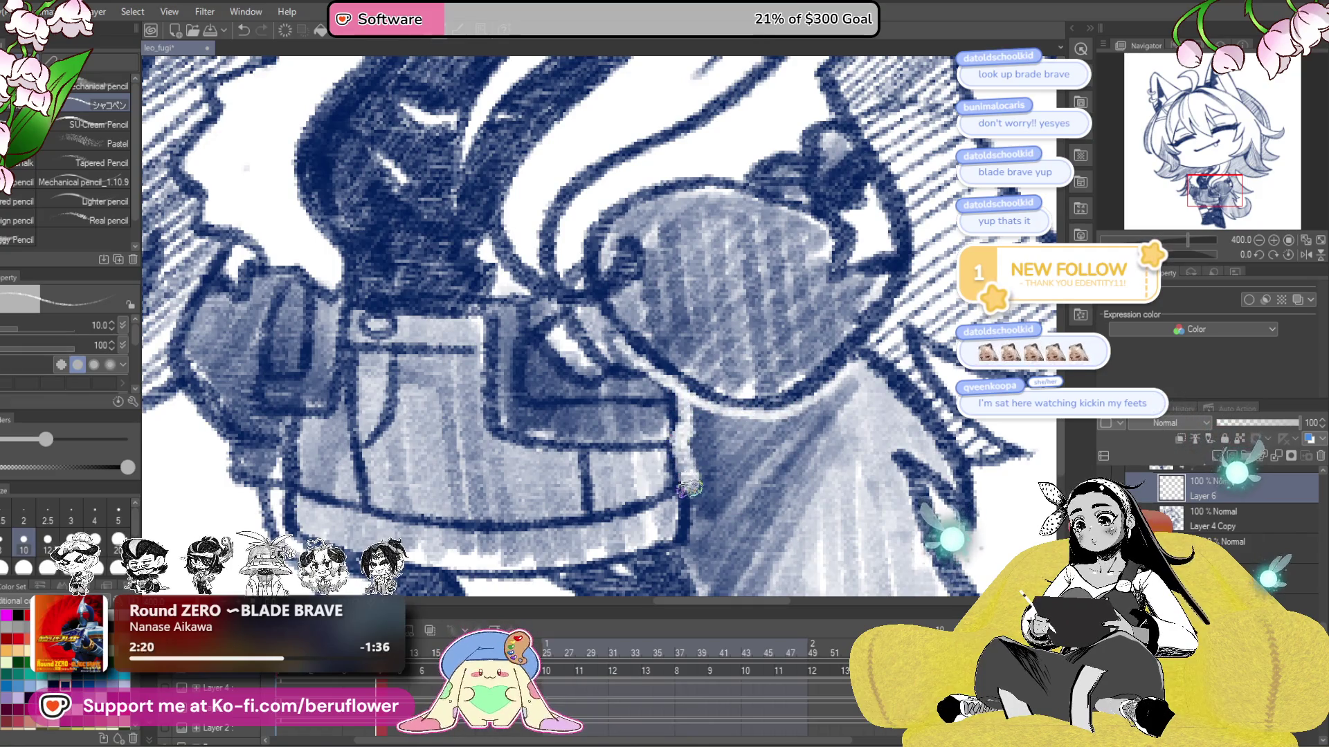
pyautogui.moveTo(691, 490); pyautogui.dragTo(742, 319)
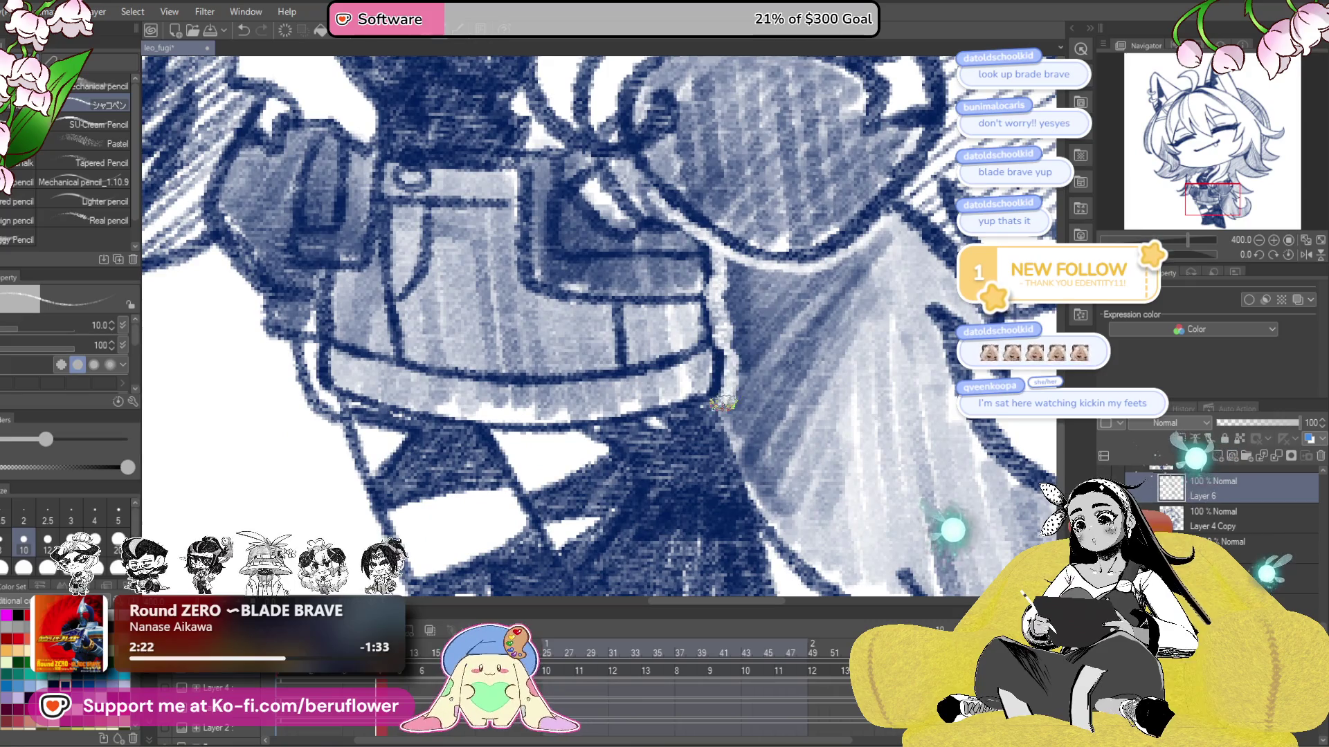
pyautogui.moveTo(757, 532); pyautogui.dragTo(630, 419)
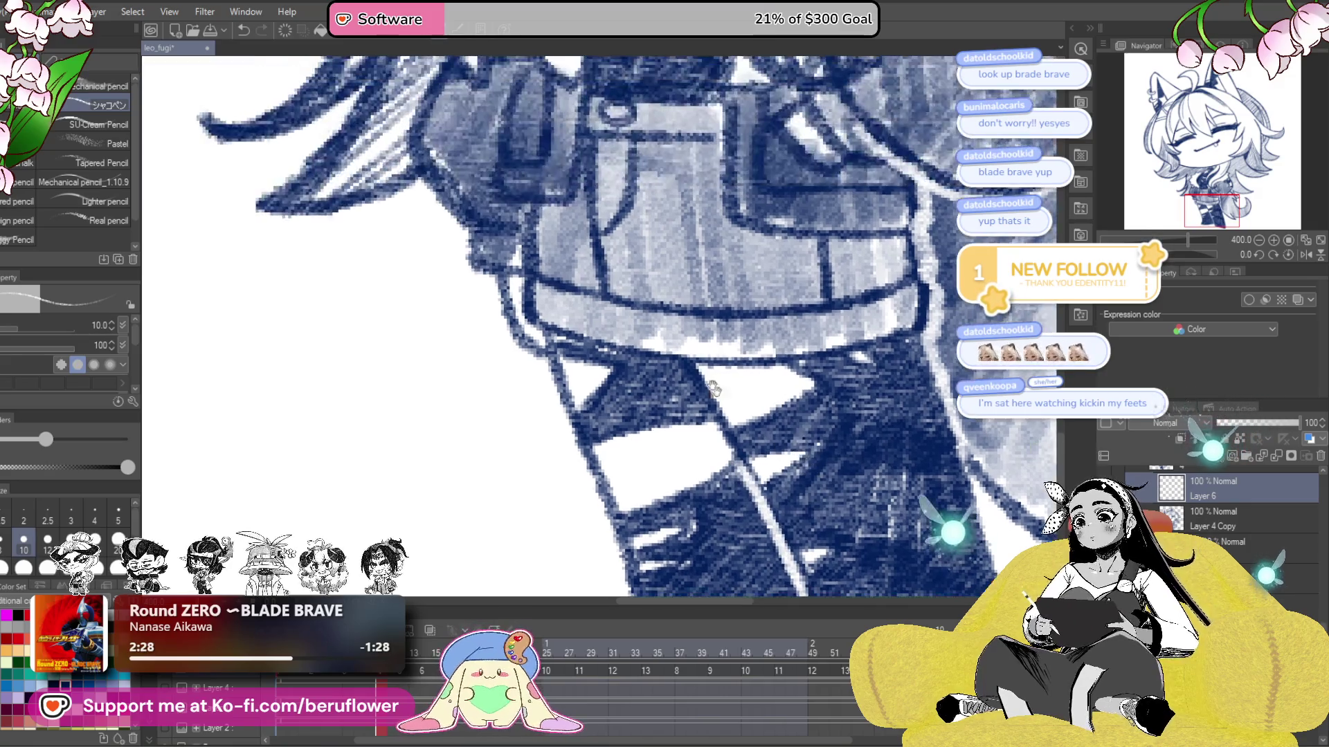
pyautogui.scroll(10, 597, 320)
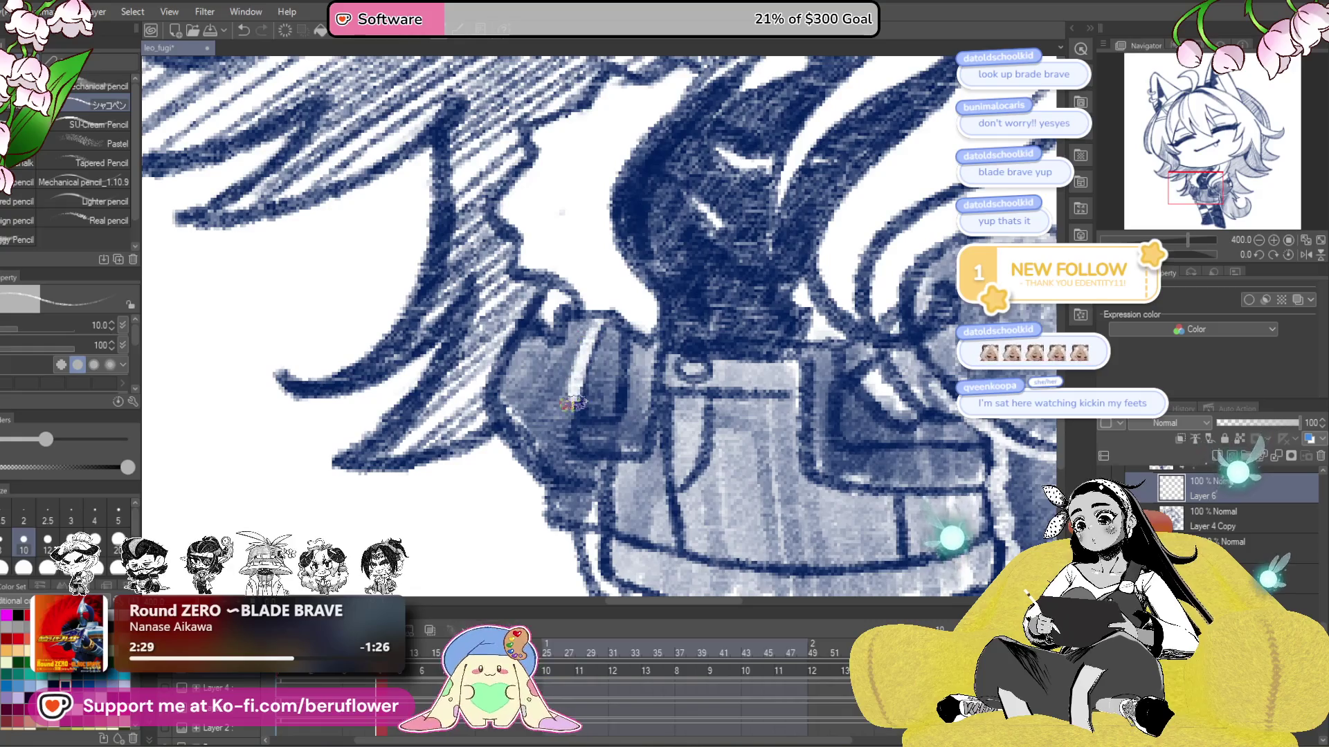
pyautogui.scroll(-2, 586, 469)
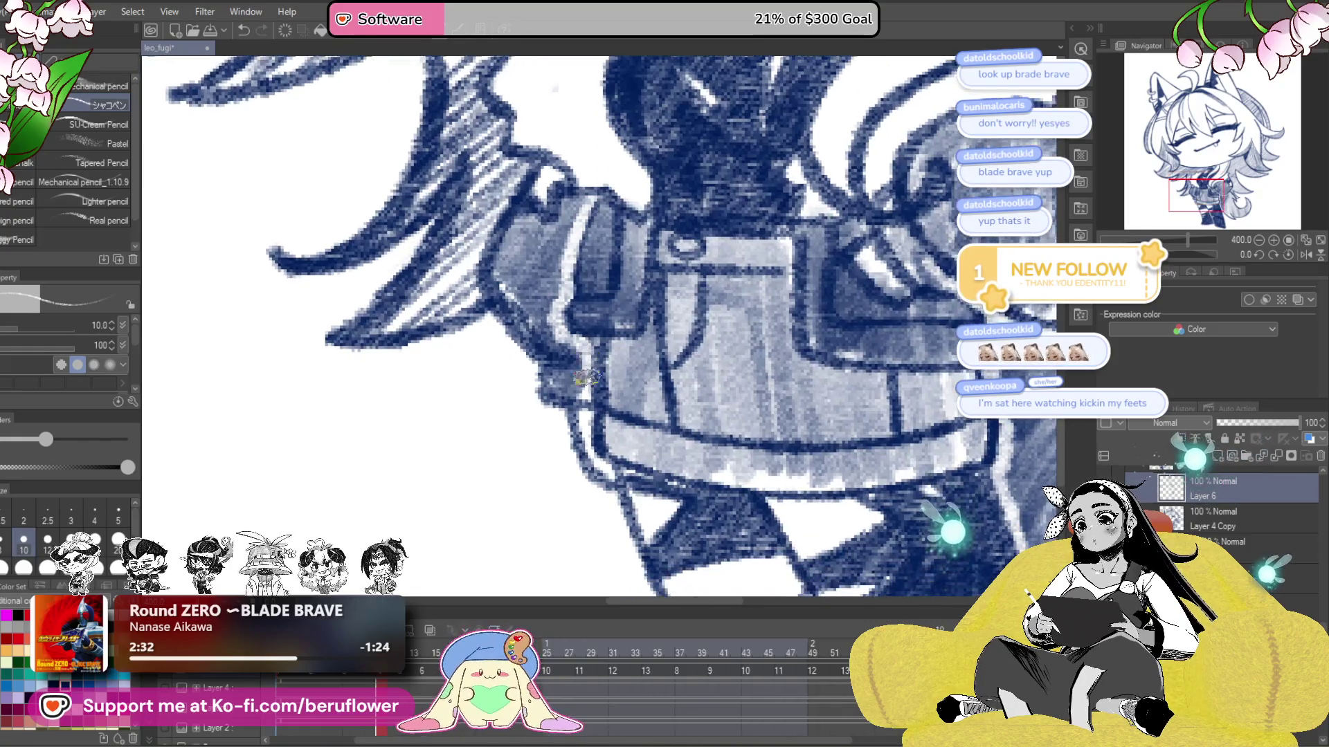
pyautogui.scroll(-5, 583, 344)
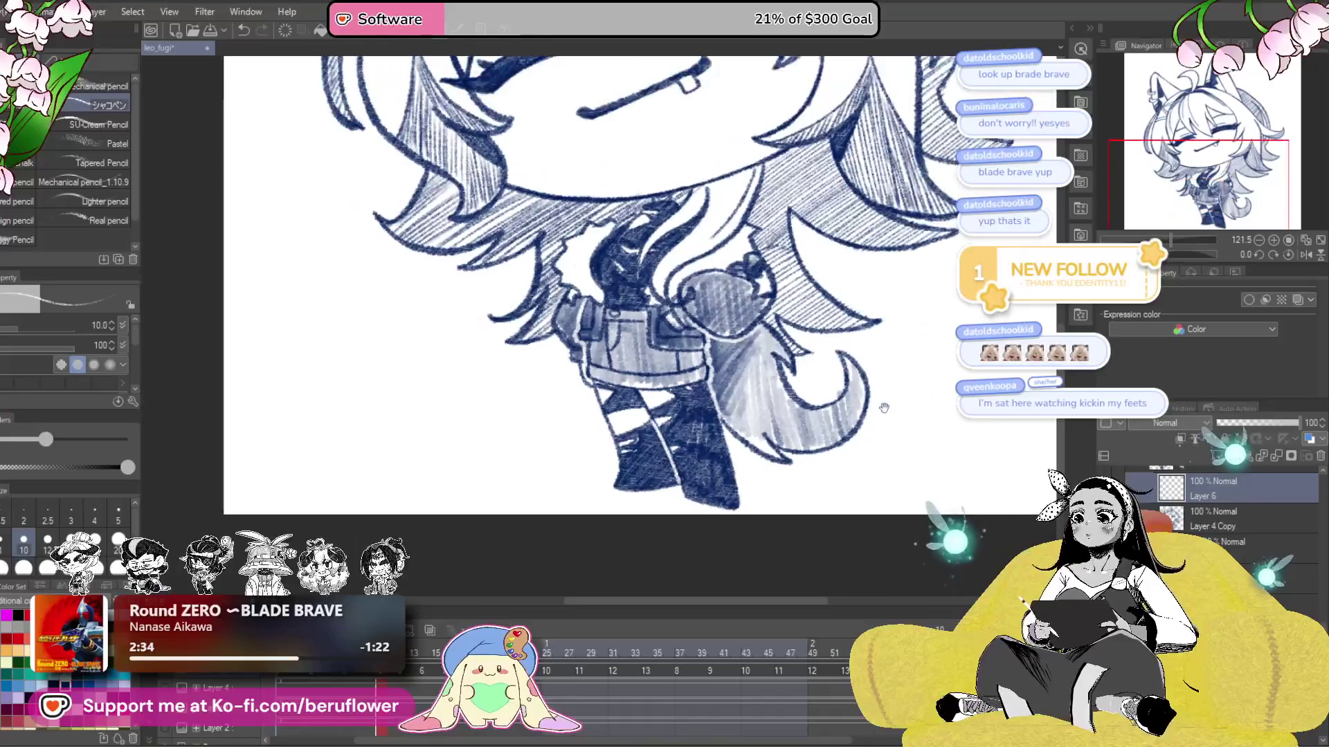
pyautogui.scroll(2, 828, 505)
pyautogui.moveTo(864, 475)
pyautogui.mouseDown()
pyautogui.moveTo(846, 451)
pyautogui.moveTo(873, 472)
pyautogui.mouseUp()
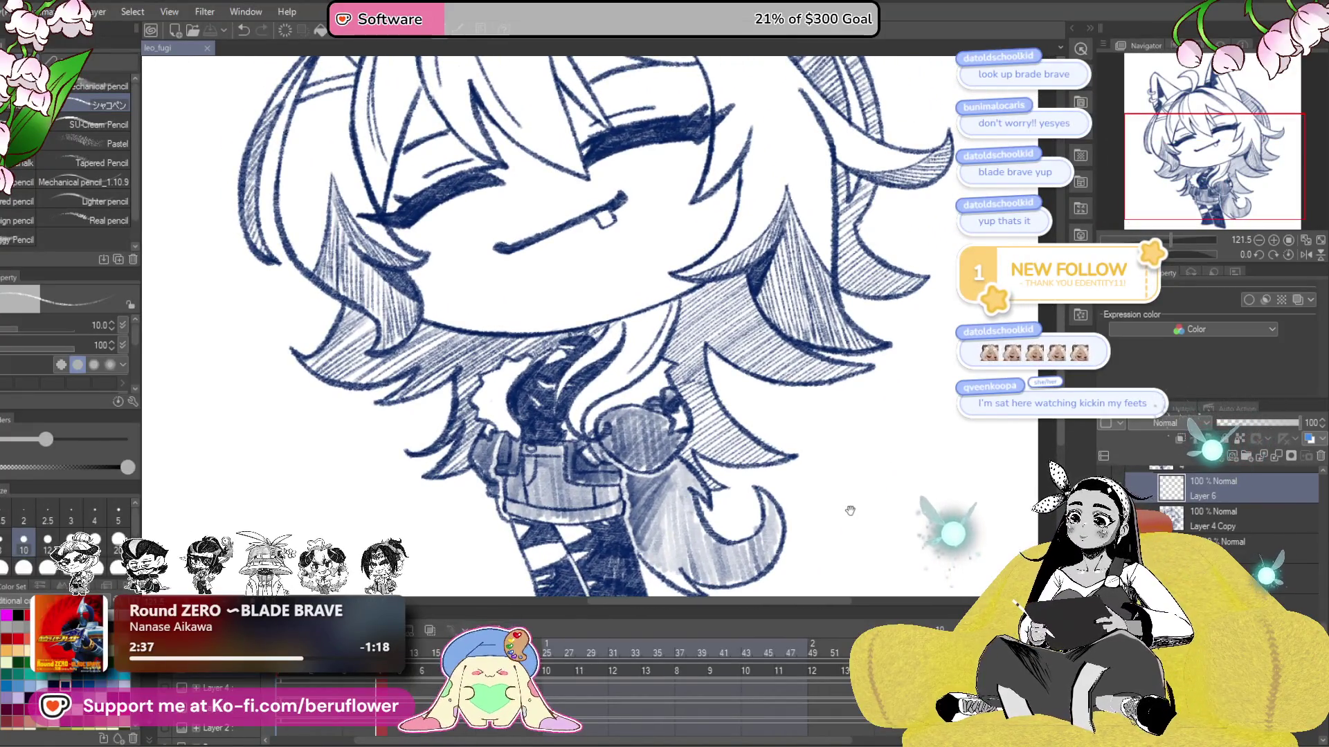
pyautogui.moveTo(845, 530); pyautogui.dragTo(842, 528)
pyautogui.hotkey('ctrl', 'z')
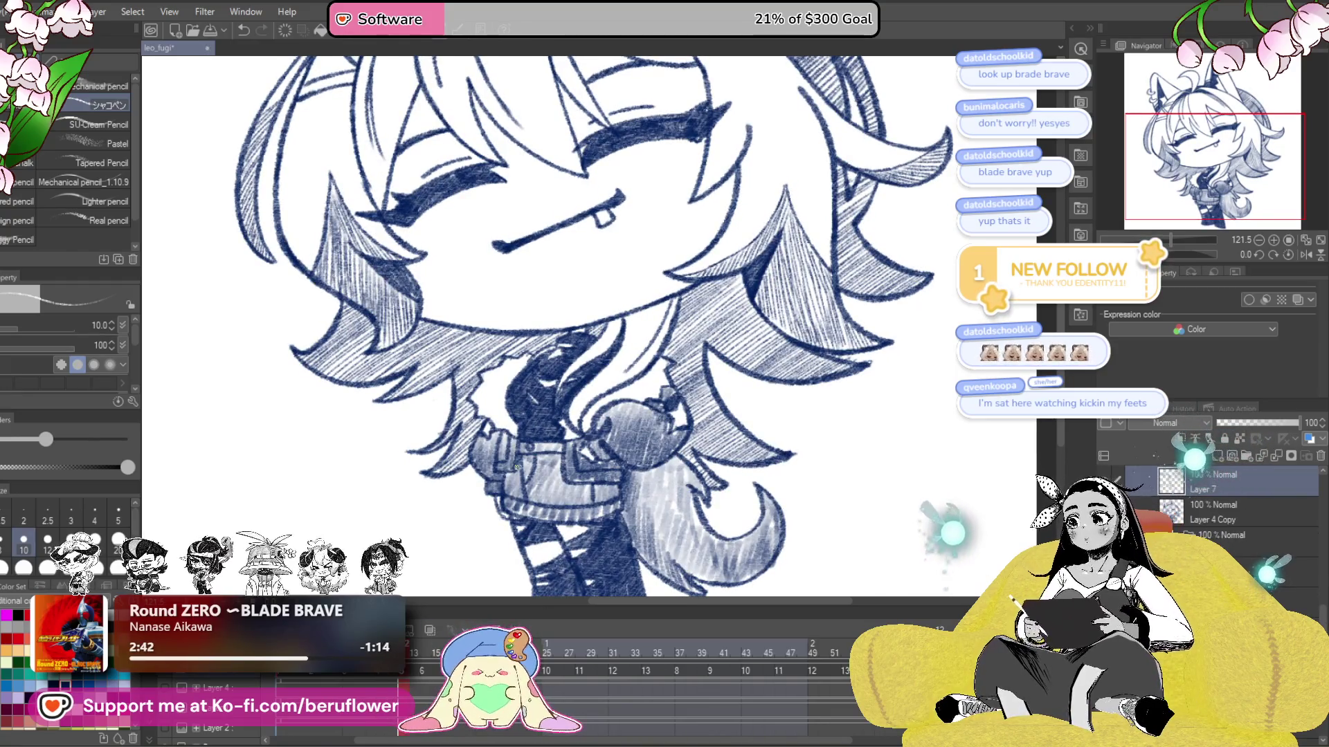
# - Pan across the legs, boots, jacket and tail, then fit the whole drawing in the window
pyautogui.scroll(3, 516, 468)
pyautogui.scroll(2, 488, 363)
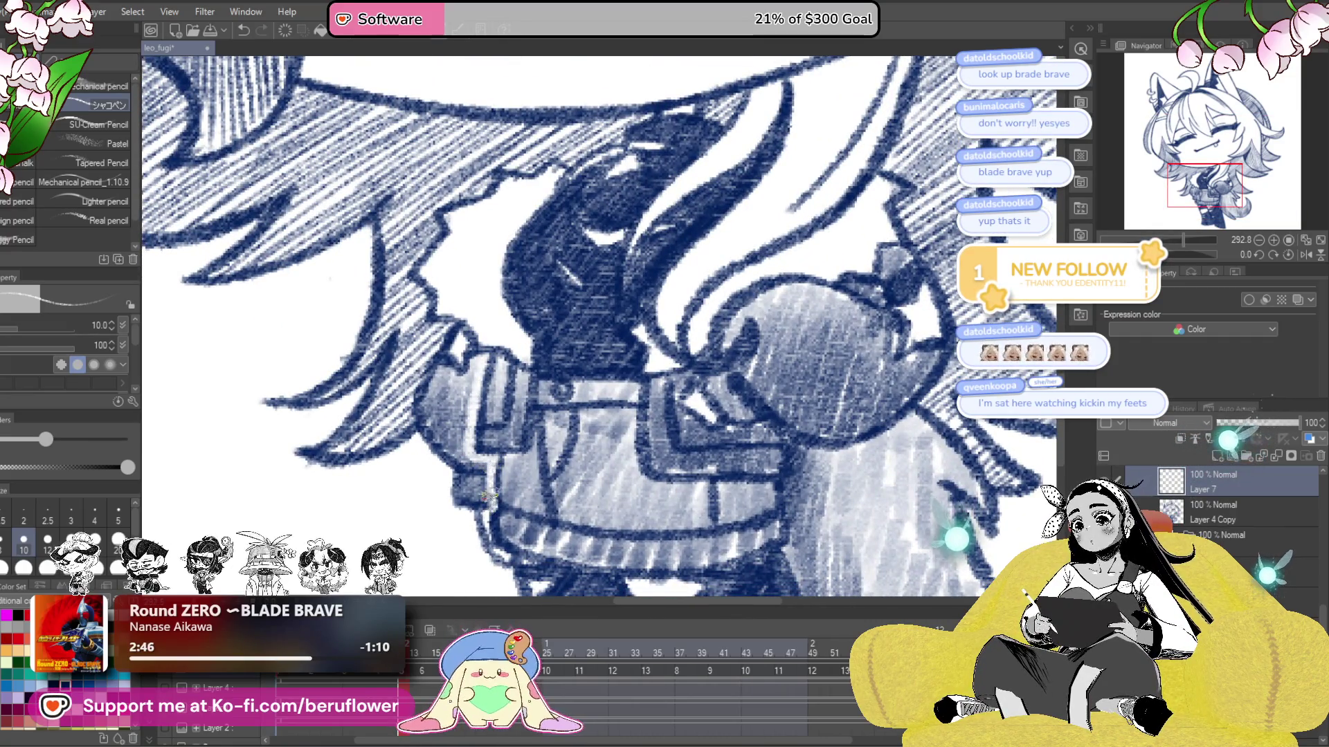
pyautogui.moveTo(489, 495); pyautogui.dragTo(534, 329)
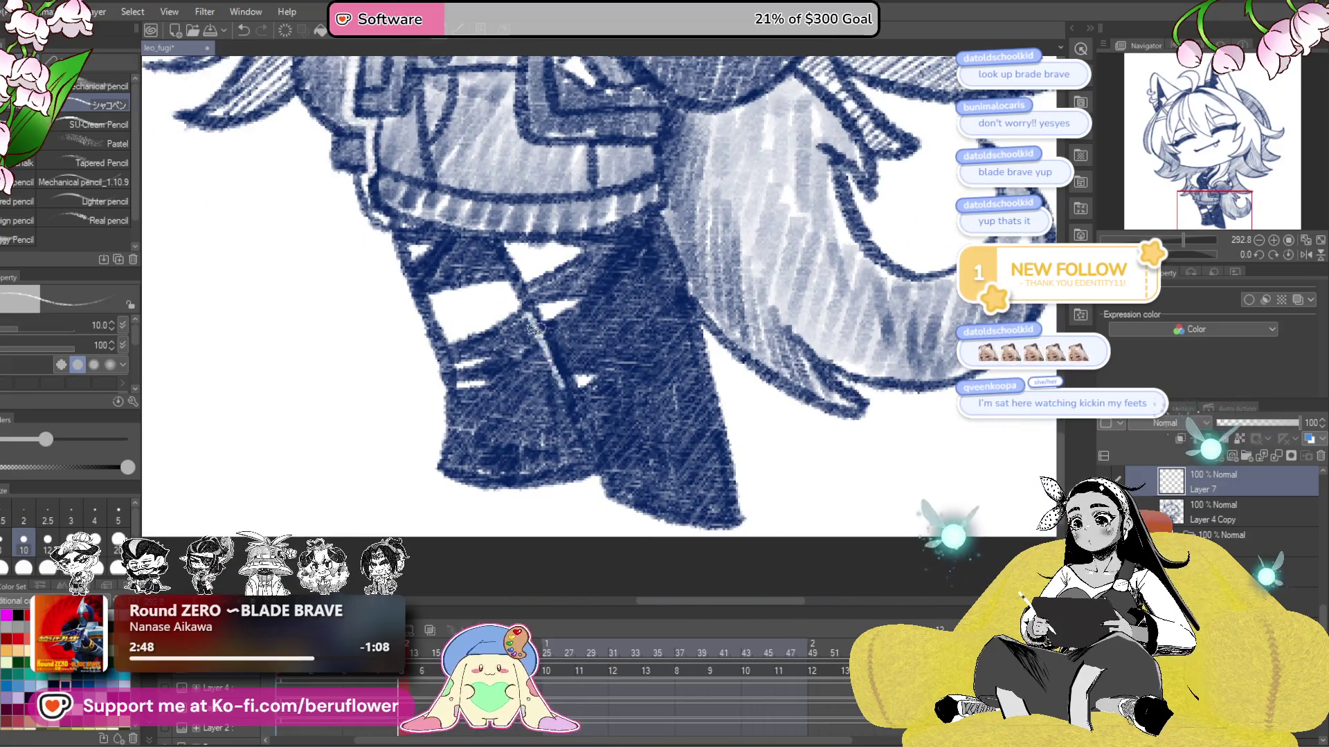
pyautogui.moveTo(534, 329); pyautogui.dragTo(554, 419)
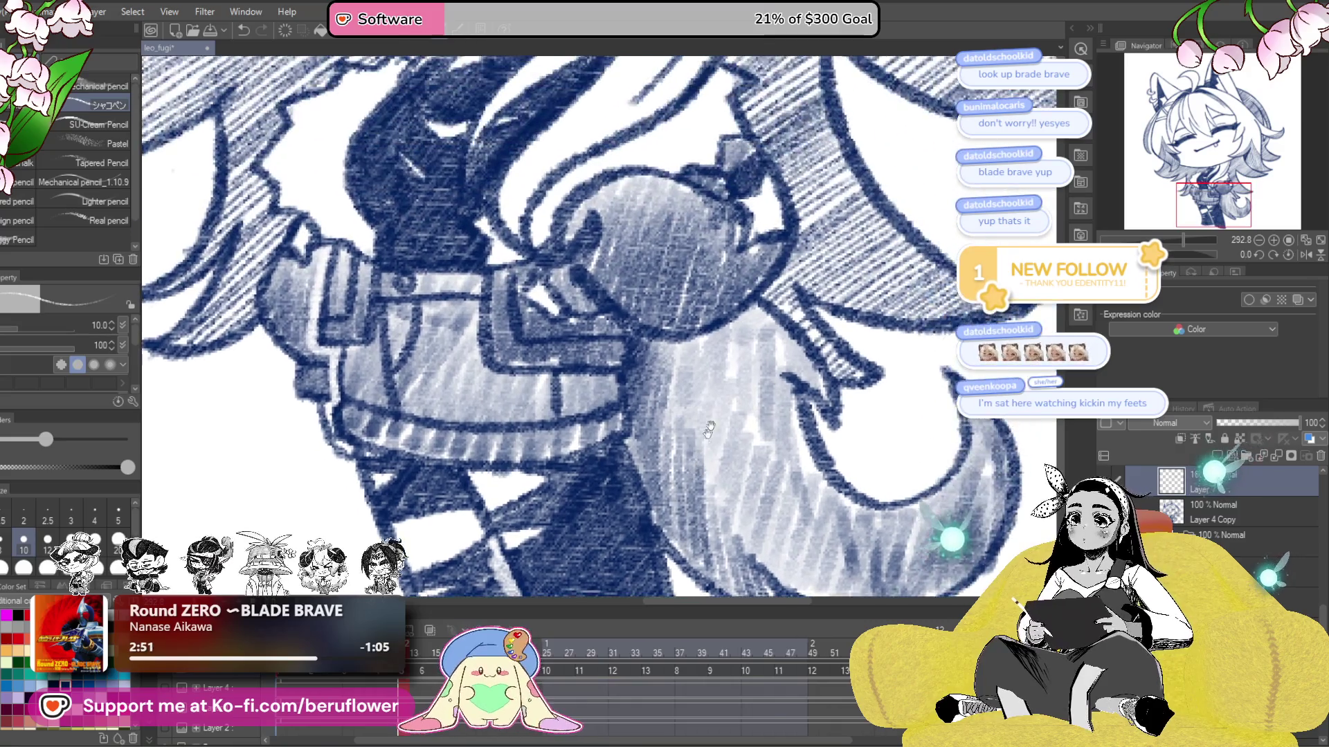
pyautogui.moveTo(654, 204); pyautogui.dragTo(587, 385)
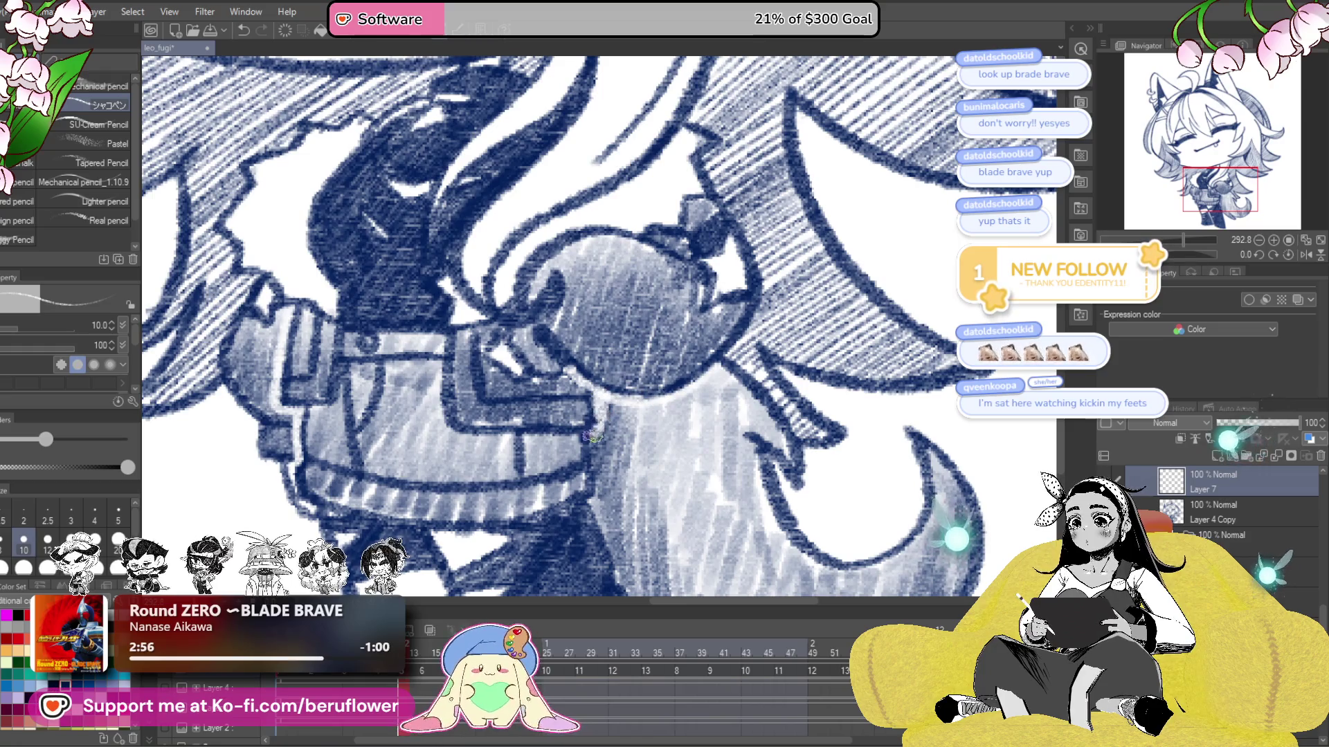
pyautogui.moveTo(593, 467); pyautogui.dragTo(590, 361)
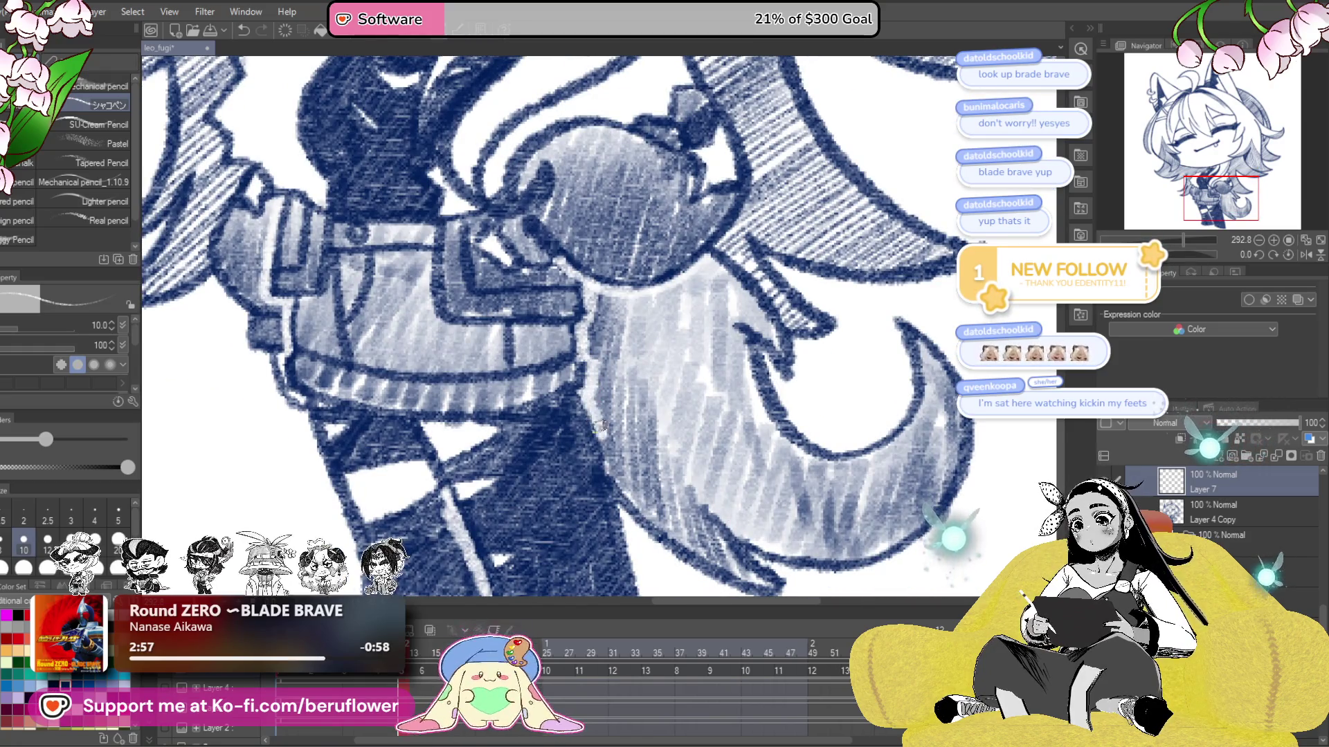
pyautogui.moveTo(611, 513); pyautogui.dragTo(596, 488)
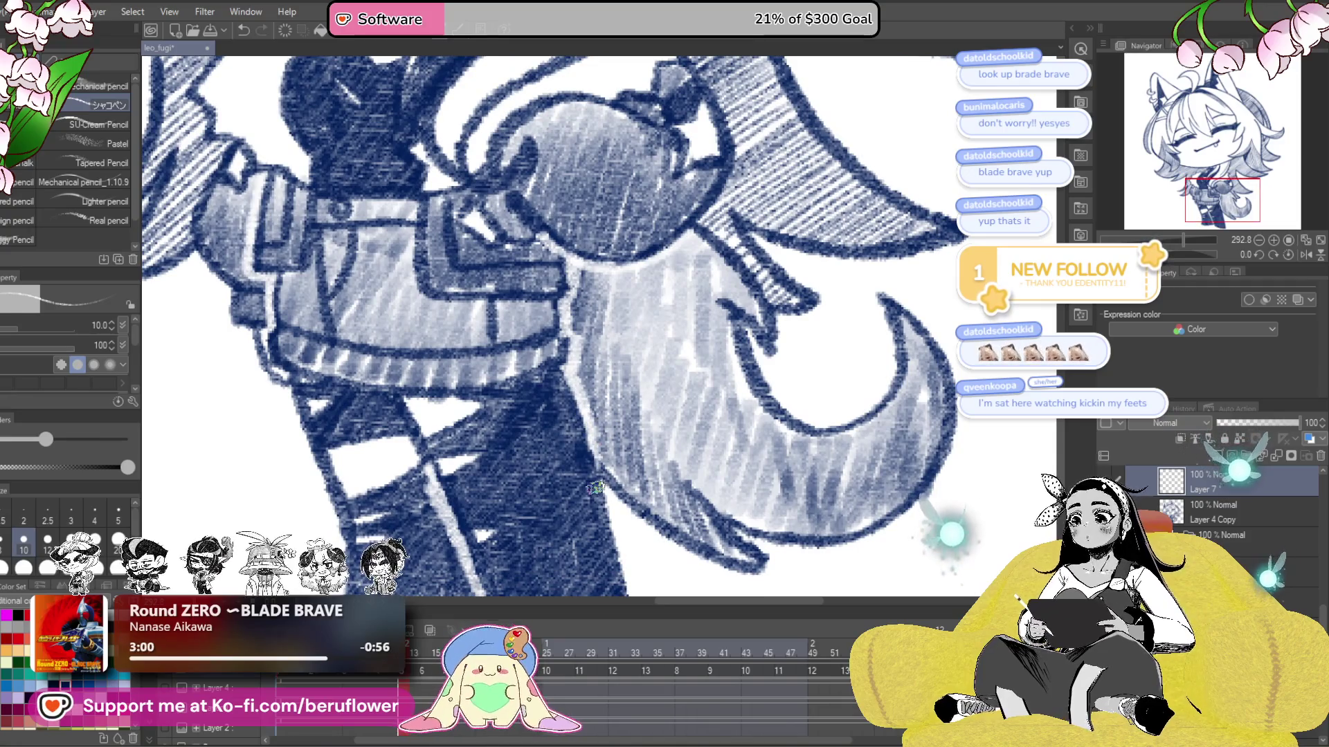
pyautogui.hotkey('ctrl', '0')
pyautogui.scroll(3, 588, 221)
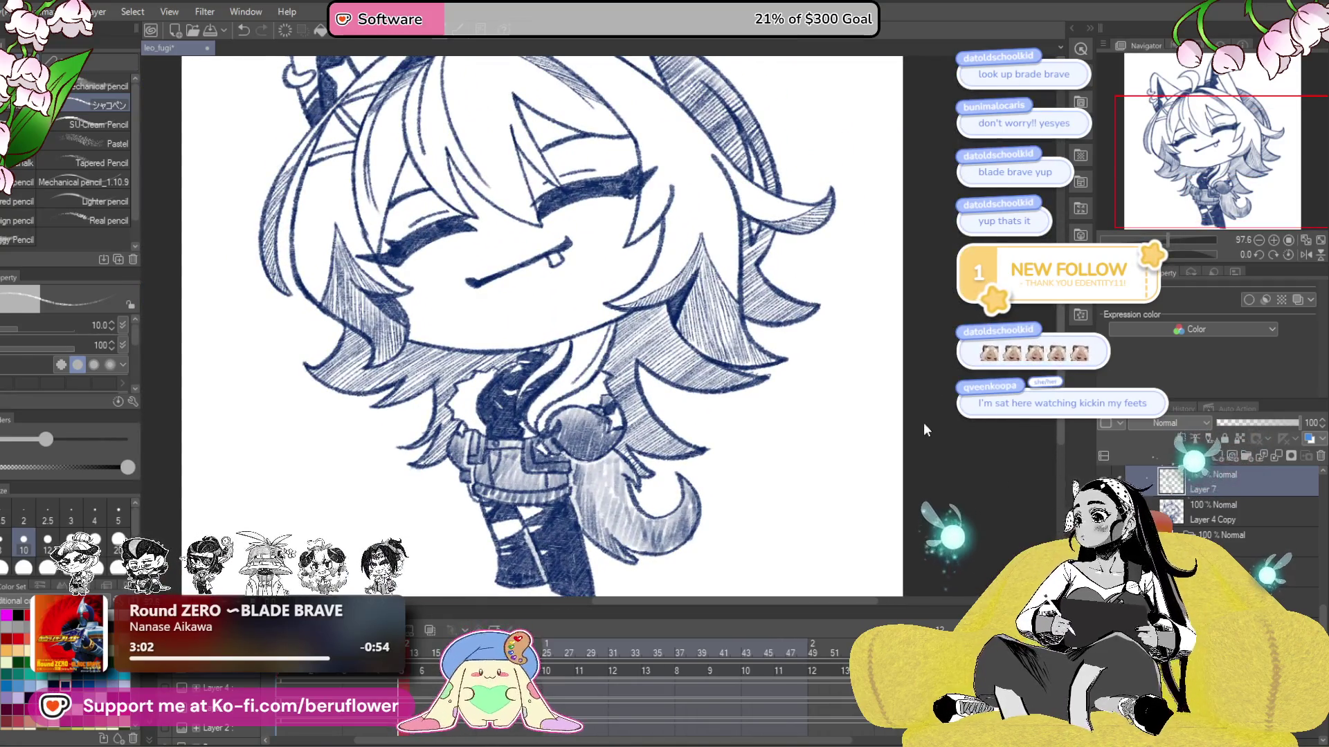
# - On the open-eyed frame, duplicate the layer into Layer 3 Copy 3 and draw a pale jacket highlight
pyautogui.click(425, 653)
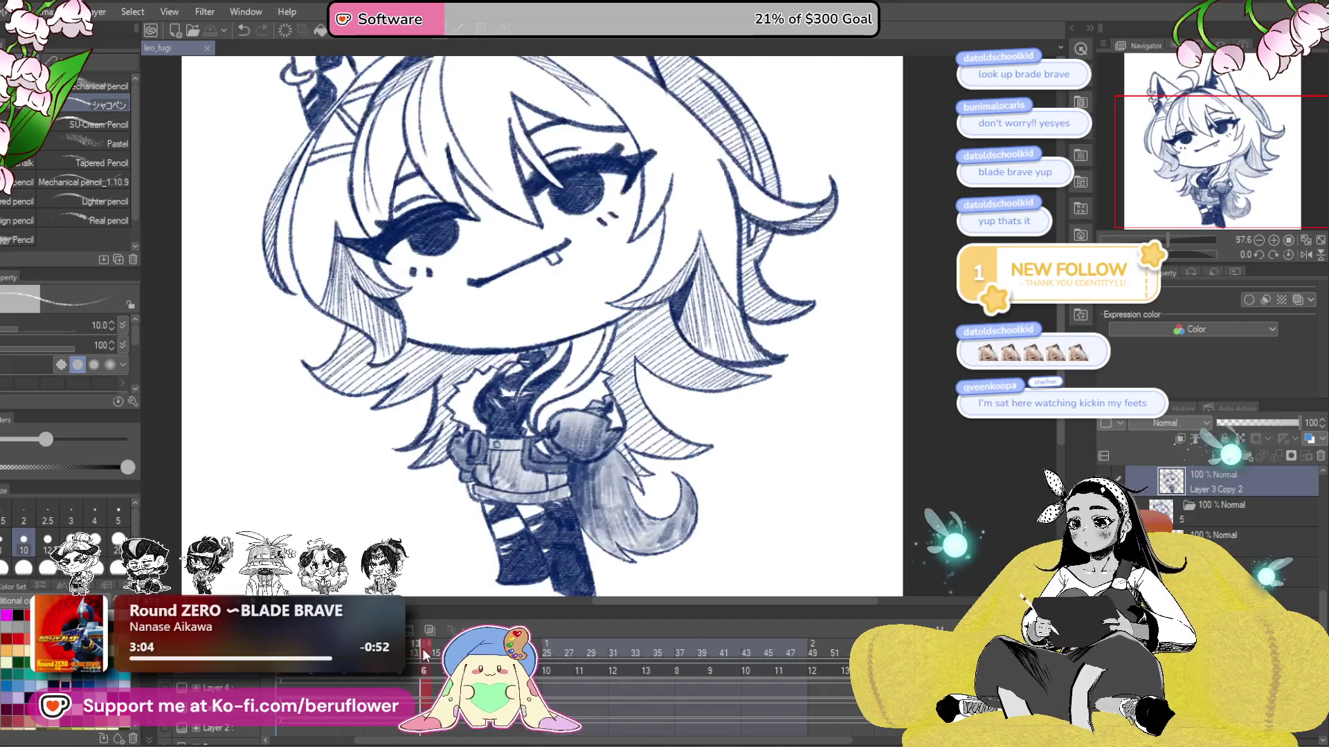
pyautogui.click(1212, 455)
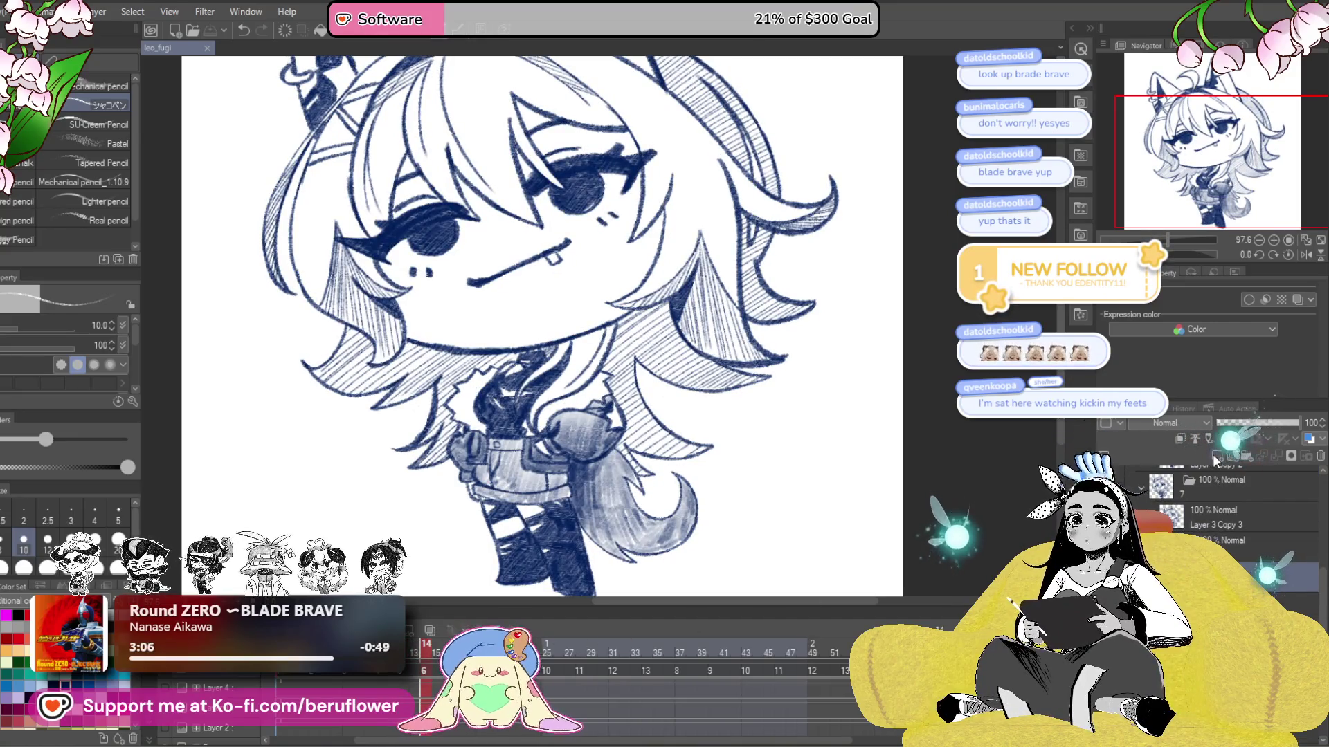
pyautogui.scroll(3, 531, 465)
pyautogui.scroll(2, 532, 465)
pyautogui.scroll(1, 560, 436)
pyautogui.scroll(2, 596, 395)
pyautogui.scroll(1, 627, 361)
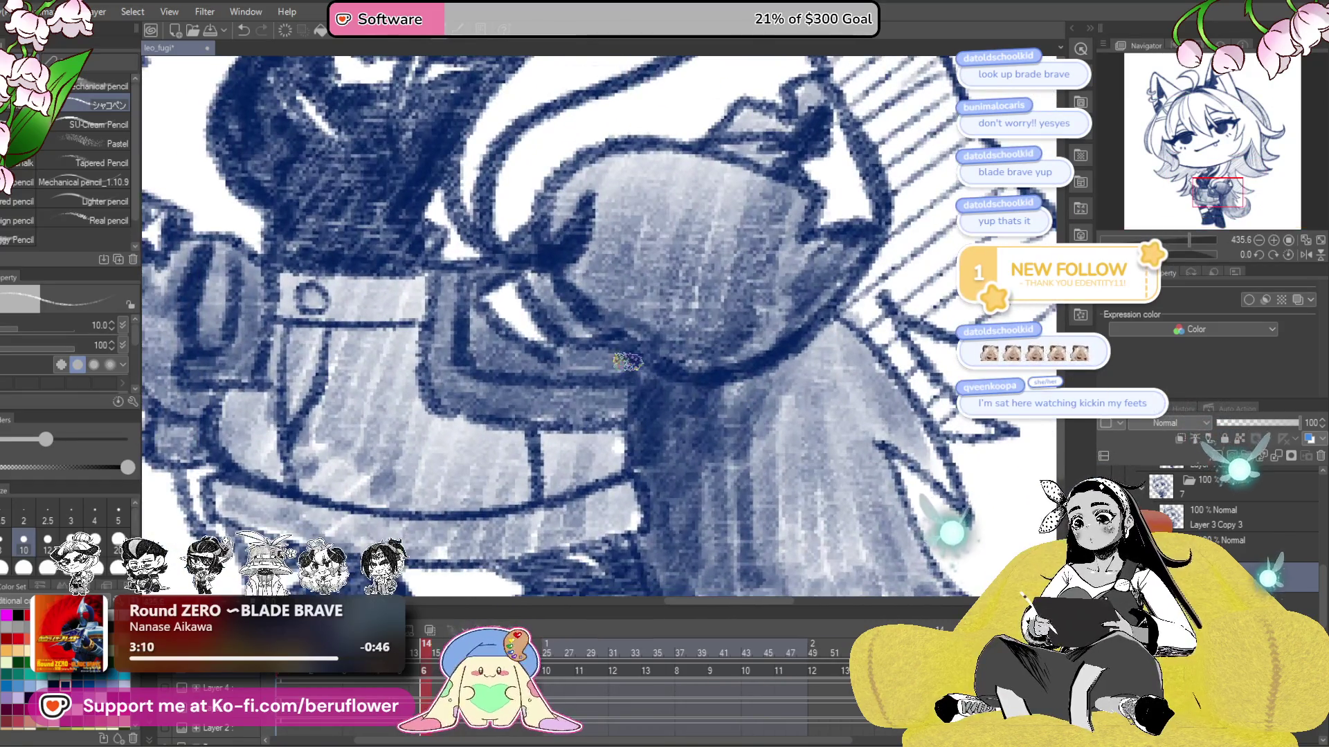
pyautogui.scroll(1, 761, 370)
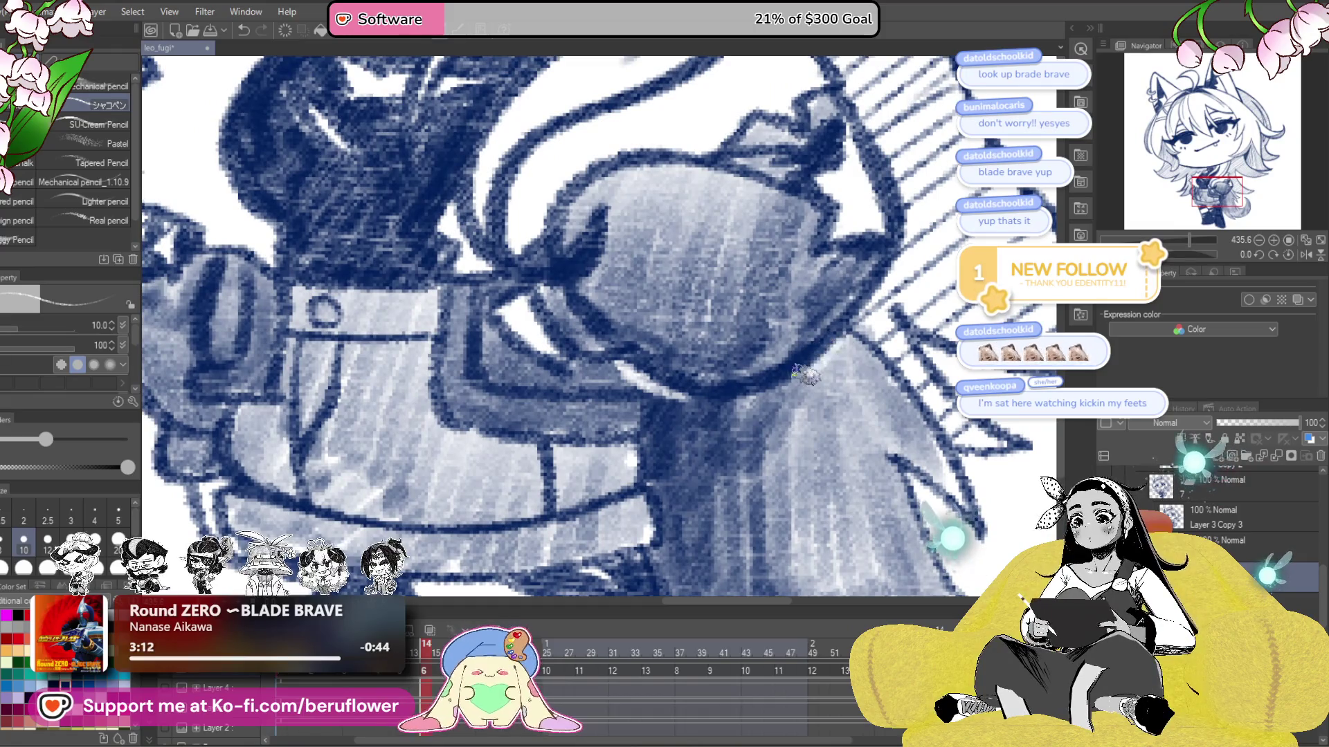
pyautogui.moveTo(773, 414)
pyautogui.mouseDown()
pyautogui.moveTo(748, 385)
pyautogui.moveTo(706, 386)
pyautogui.moveTo(714, 396)
pyautogui.mouseUp()
pyautogui.moveTo(647, 339); pyautogui.dragTo(635, 393)
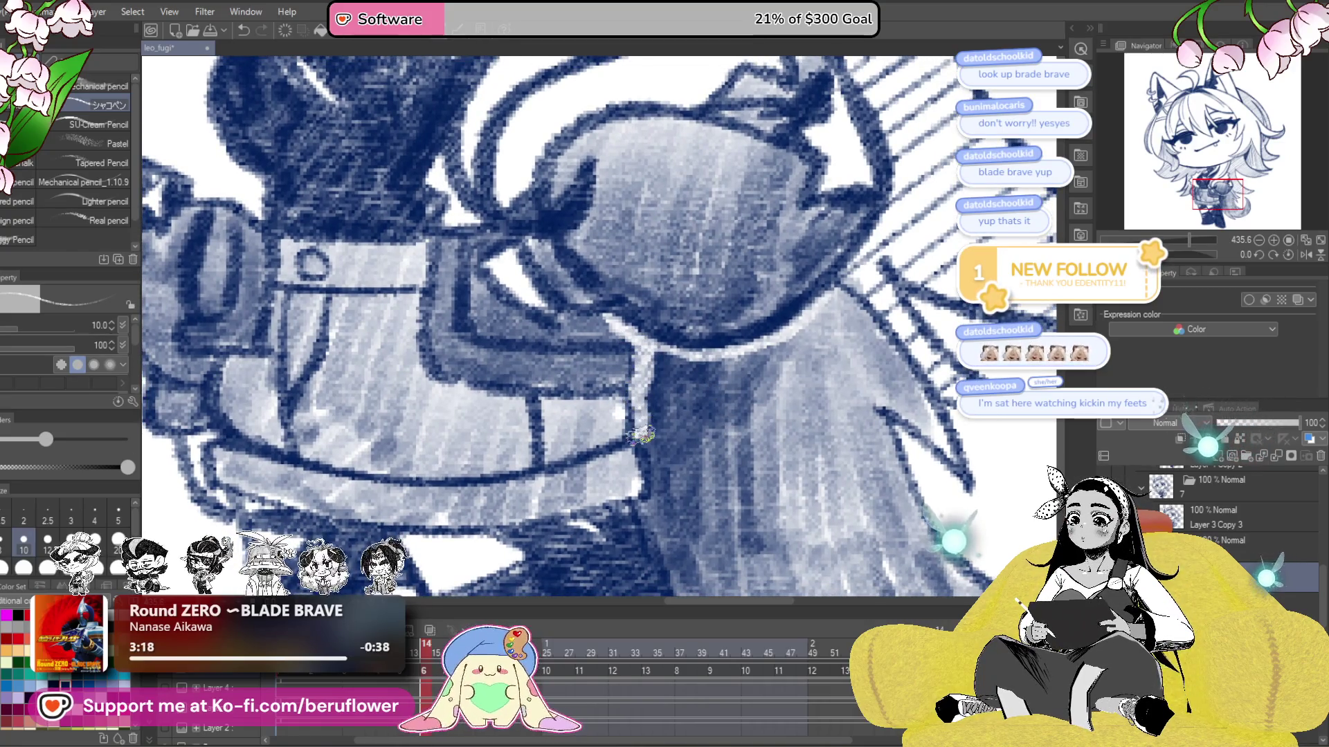
# - Extend pale highlight lines down the leg below the belt buckle
pyautogui.moveTo(654, 483)
pyautogui.mouseDown()
pyautogui.moveTo(637, 345)
pyautogui.moveTo(645, 418)
pyautogui.mouseUp()
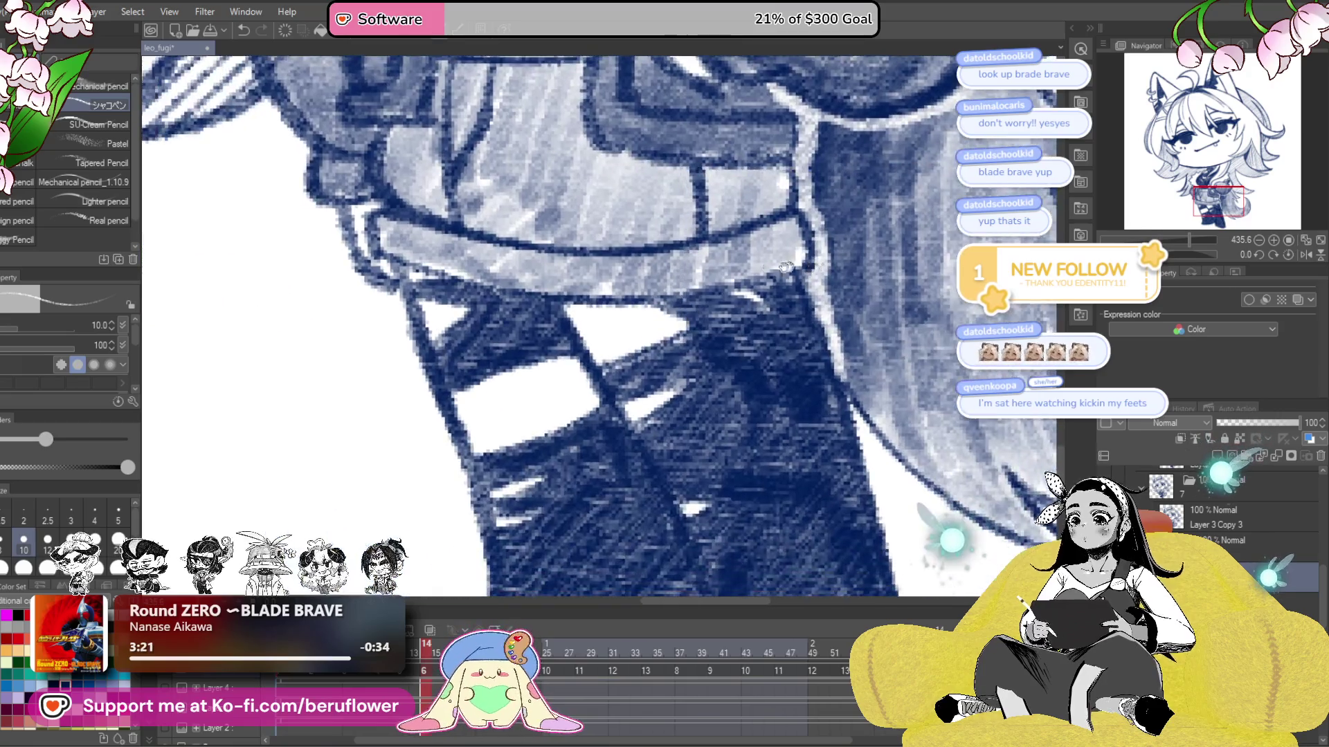
pyautogui.moveTo(658, 474); pyautogui.dragTo(516, 329)
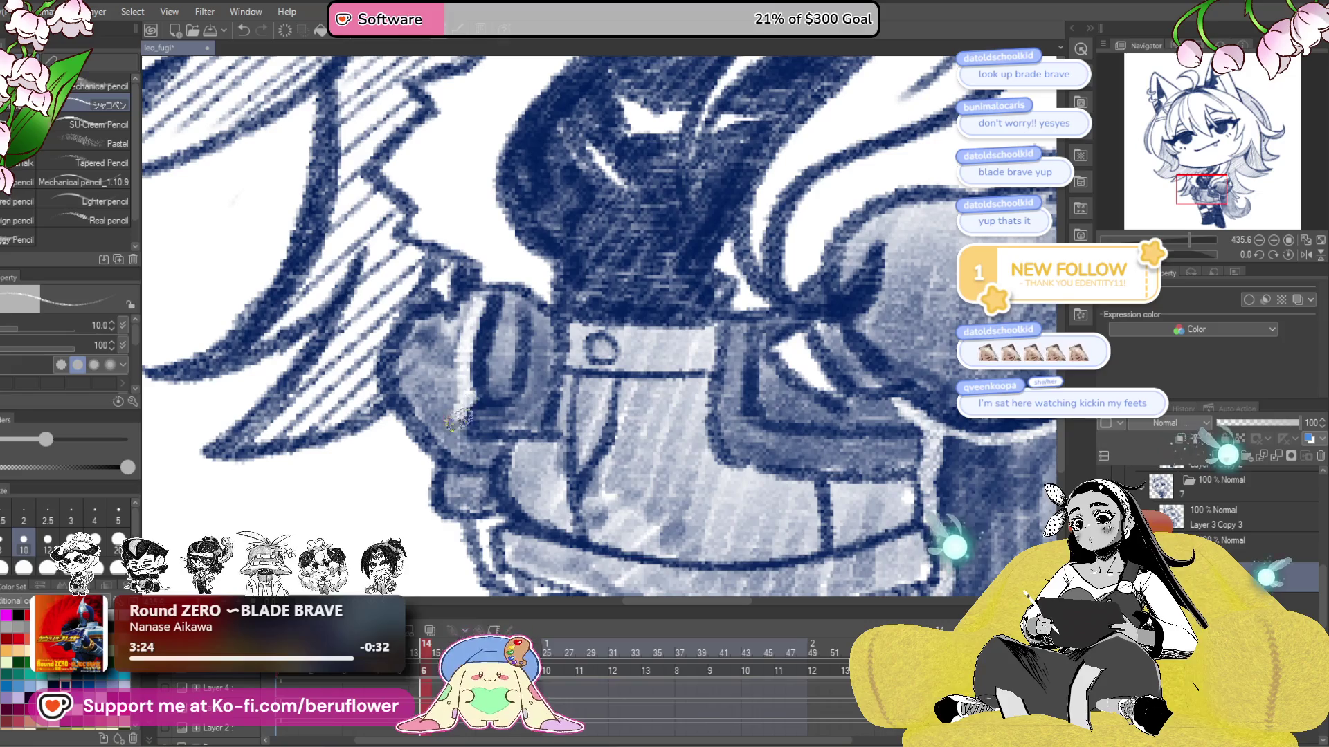
pyautogui.moveTo(501, 456); pyautogui.dragTo(510, 379)
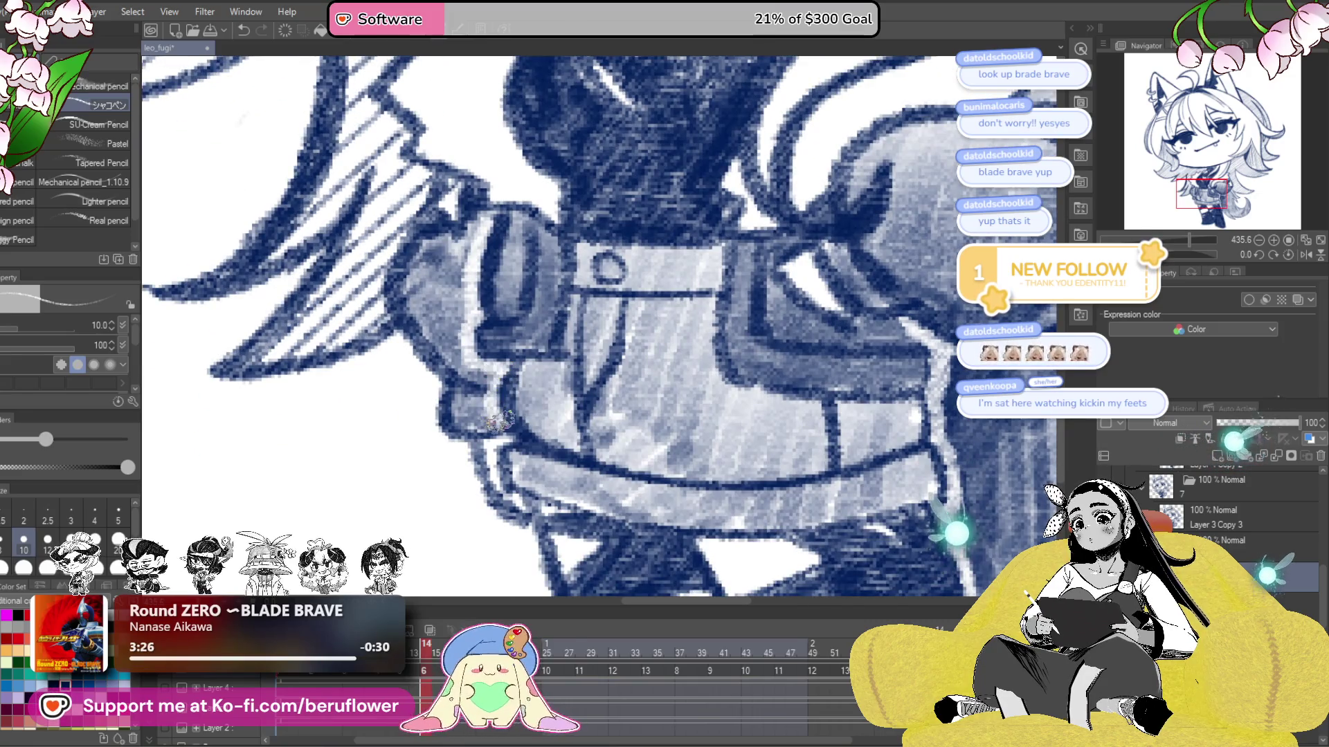
pyautogui.scroll(-4, 508, 432)
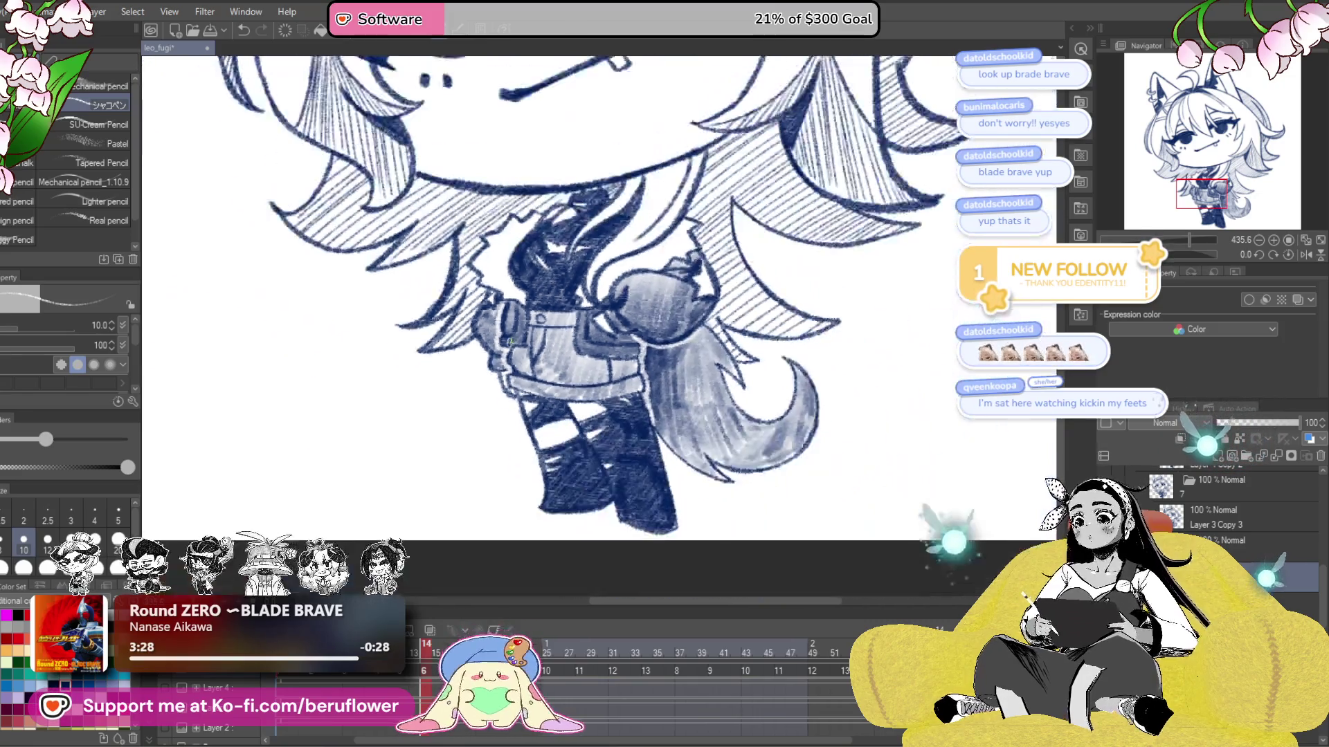
pyautogui.scroll(-2, 595, 460)
pyautogui.scroll(1, 596, 460)
pyautogui.scroll(2, 539, 373)
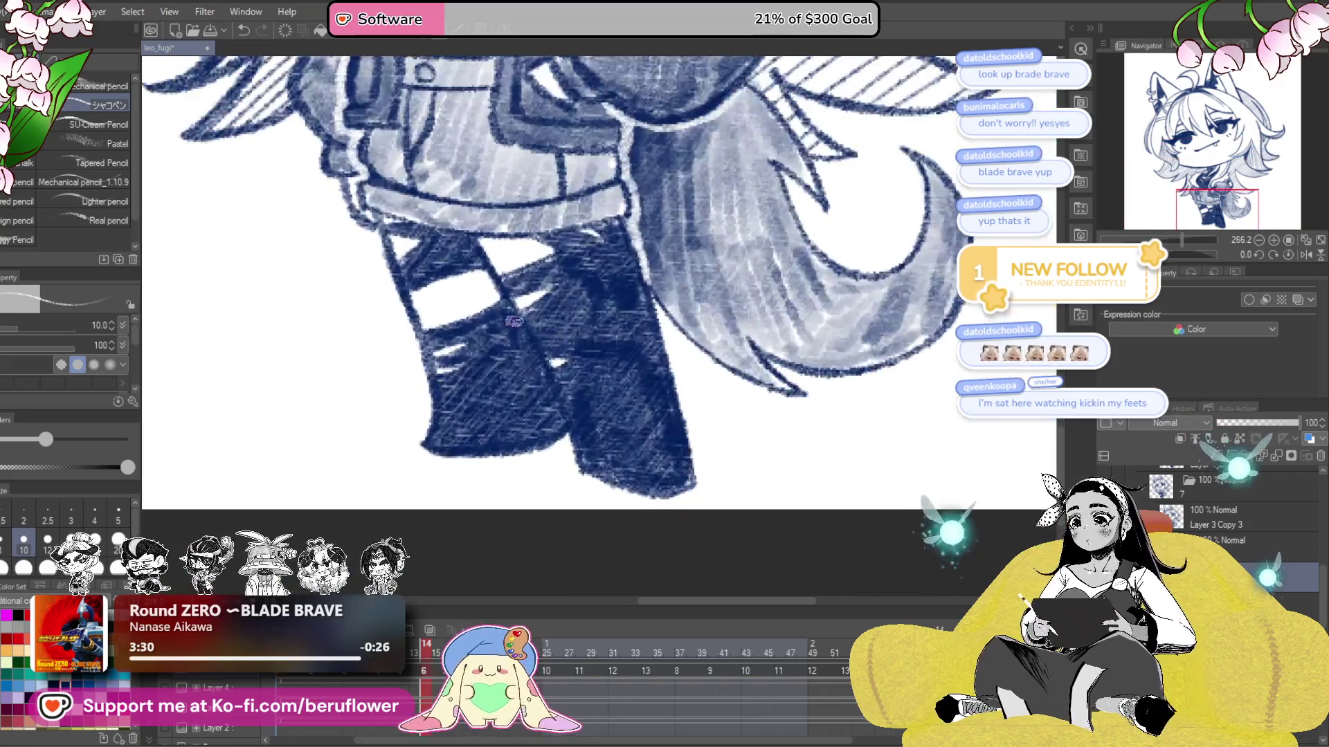
pyautogui.moveTo(539, 374); pyautogui.dragTo(564, 416)
pyautogui.moveTo(522, 339); pyautogui.dragTo(562, 409)
# - Save the drawing and flip between frames 14 and 15 to preview the blink
pyautogui.scroll(-3, 512, 296)
pyautogui.scroll(1, 755, 560)
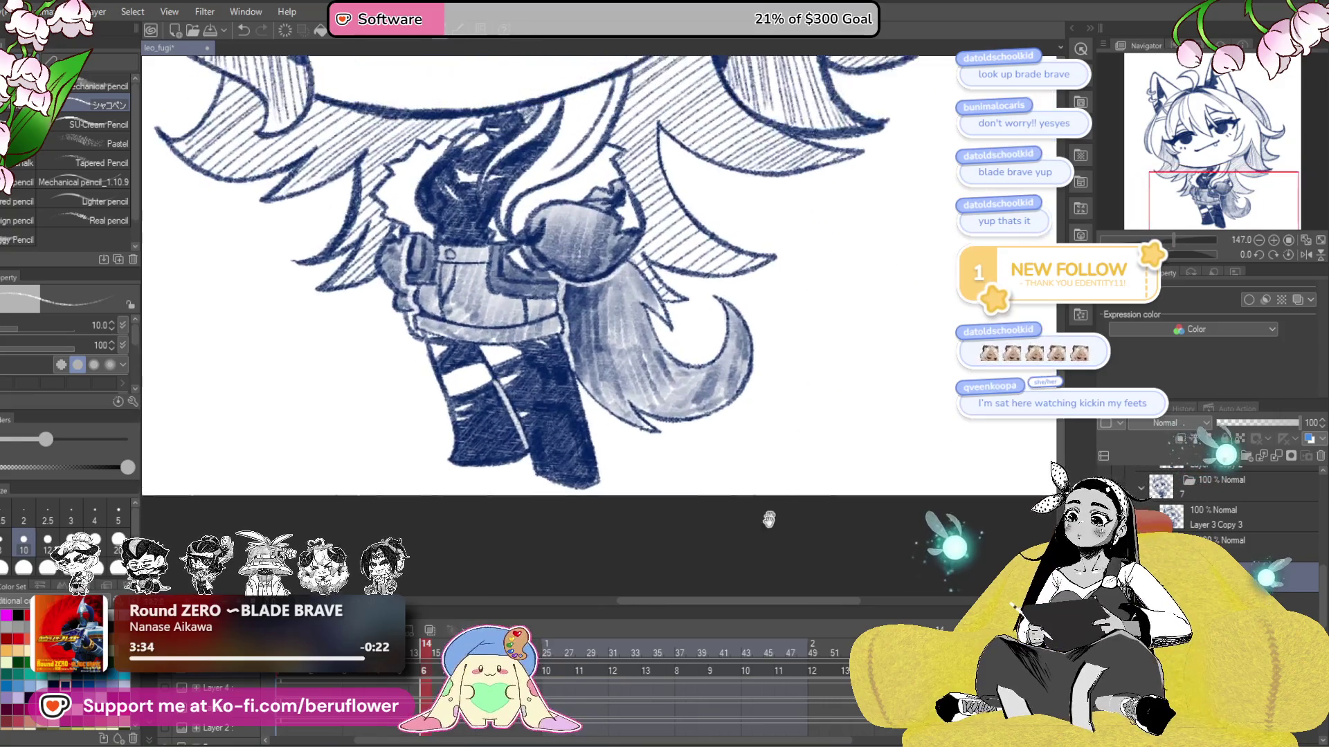
pyautogui.scroll(1, 756, 561)
pyautogui.hotkey('ctrl', 's')
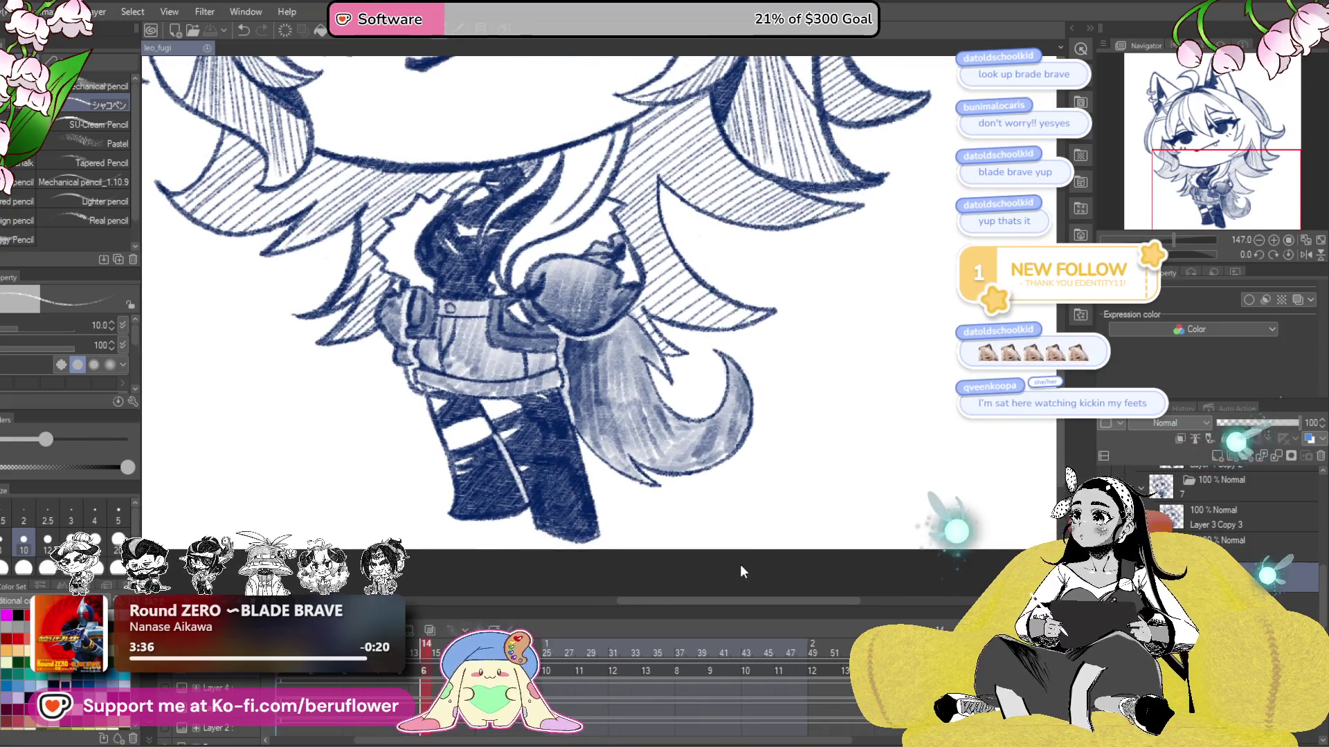
pyautogui.moveTo(427, 650); pyautogui.dragTo(428, 678)
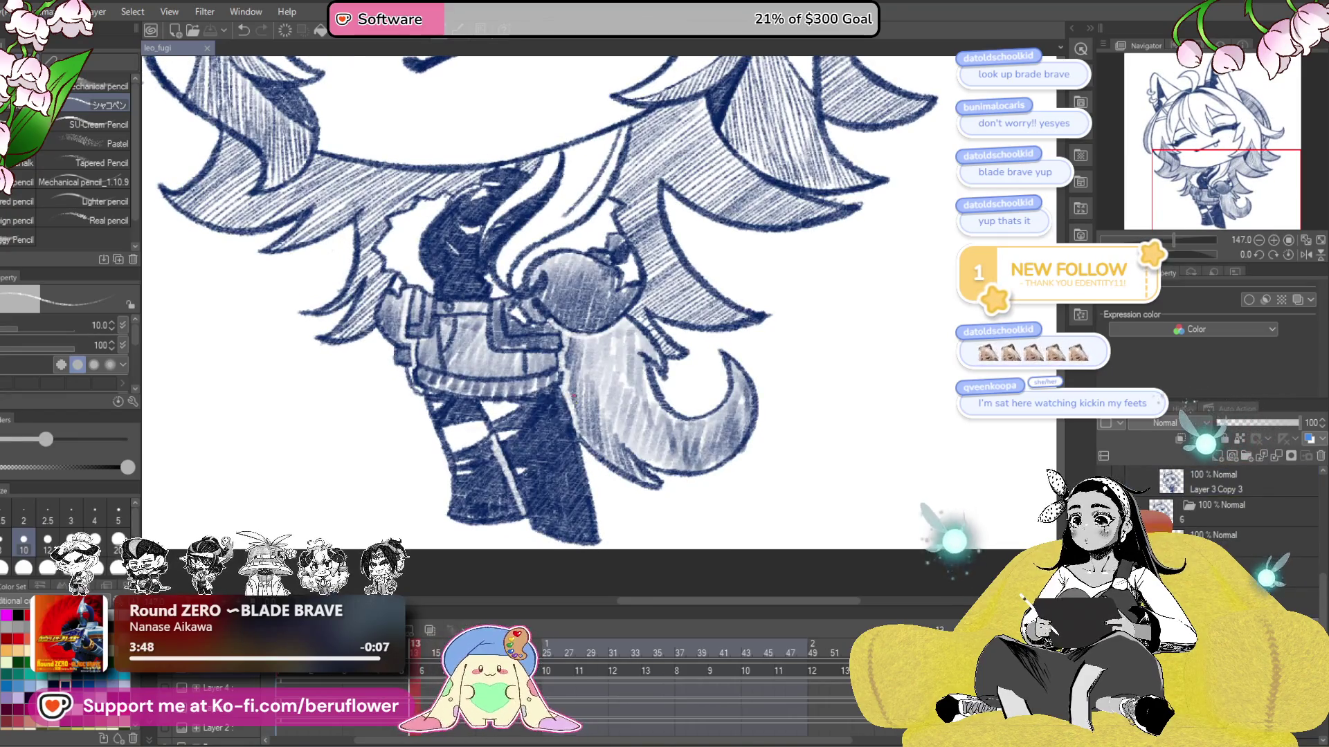
# - Scrub to the face-shading frame, zoom into the boots and lighten the left boot's bottom edge
pyautogui.scroll(-3, 540, 276)
pyautogui.moveTo(414, 685)
pyautogui.mouseDown()
pyautogui.moveTo(374, 685)
pyautogui.moveTo(400, 682)
pyautogui.mouseUp()
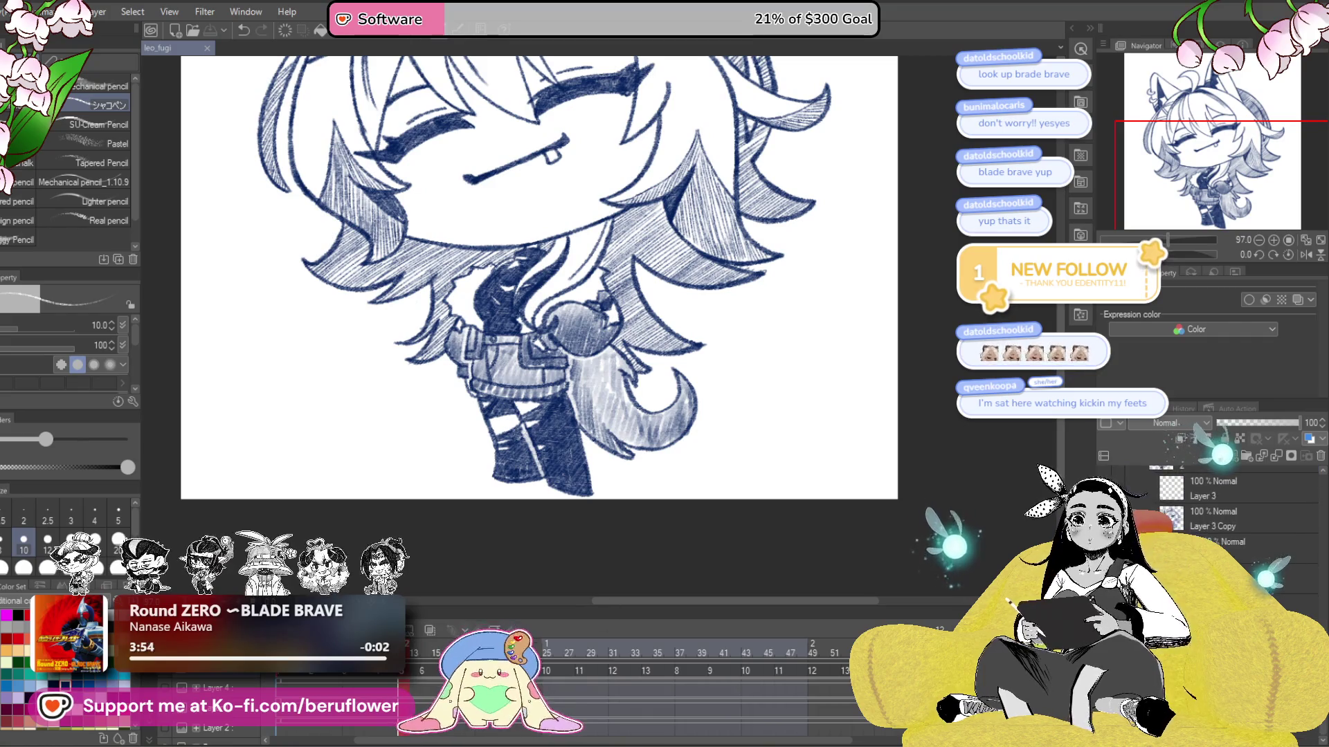
pyautogui.moveTo(400, 682); pyautogui.dragTo(408, 681)
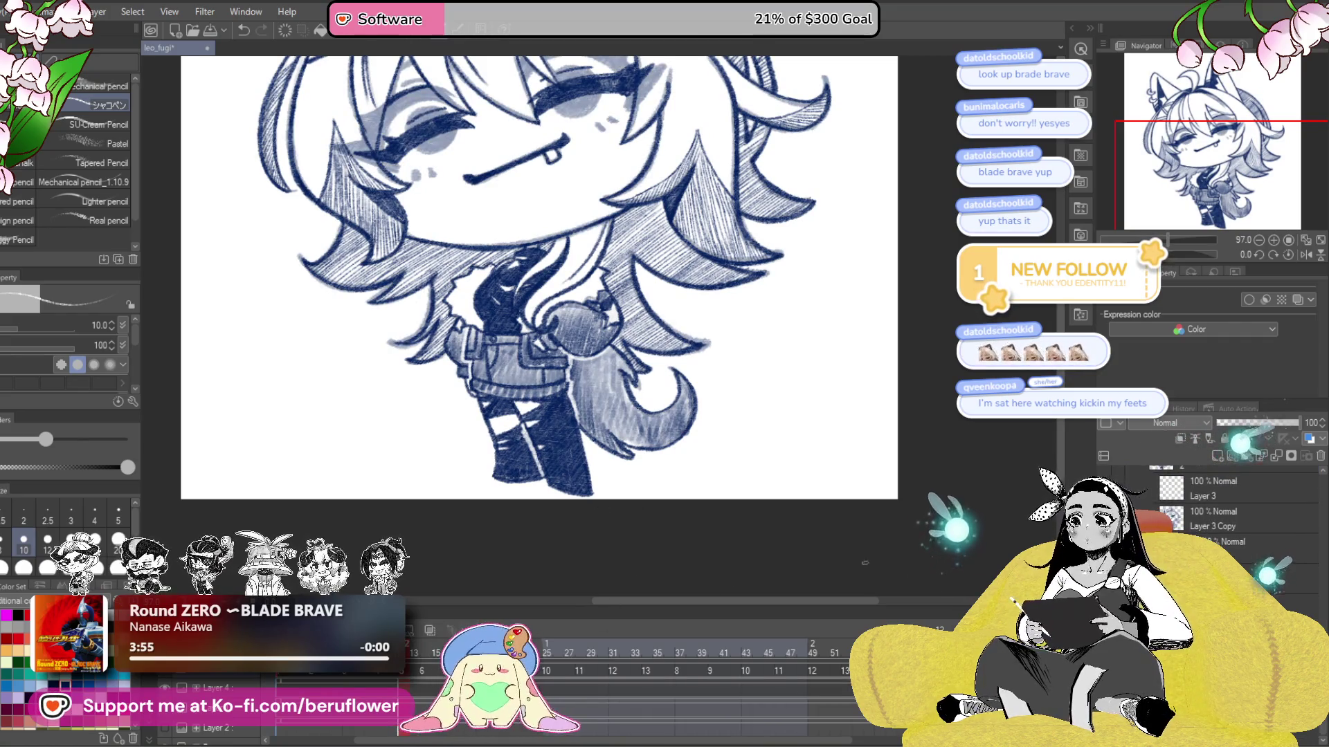
pyautogui.scroll(3, 574, 536)
pyautogui.scroll(2, 575, 536)
pyautogui.scroll(2, 575, 536)
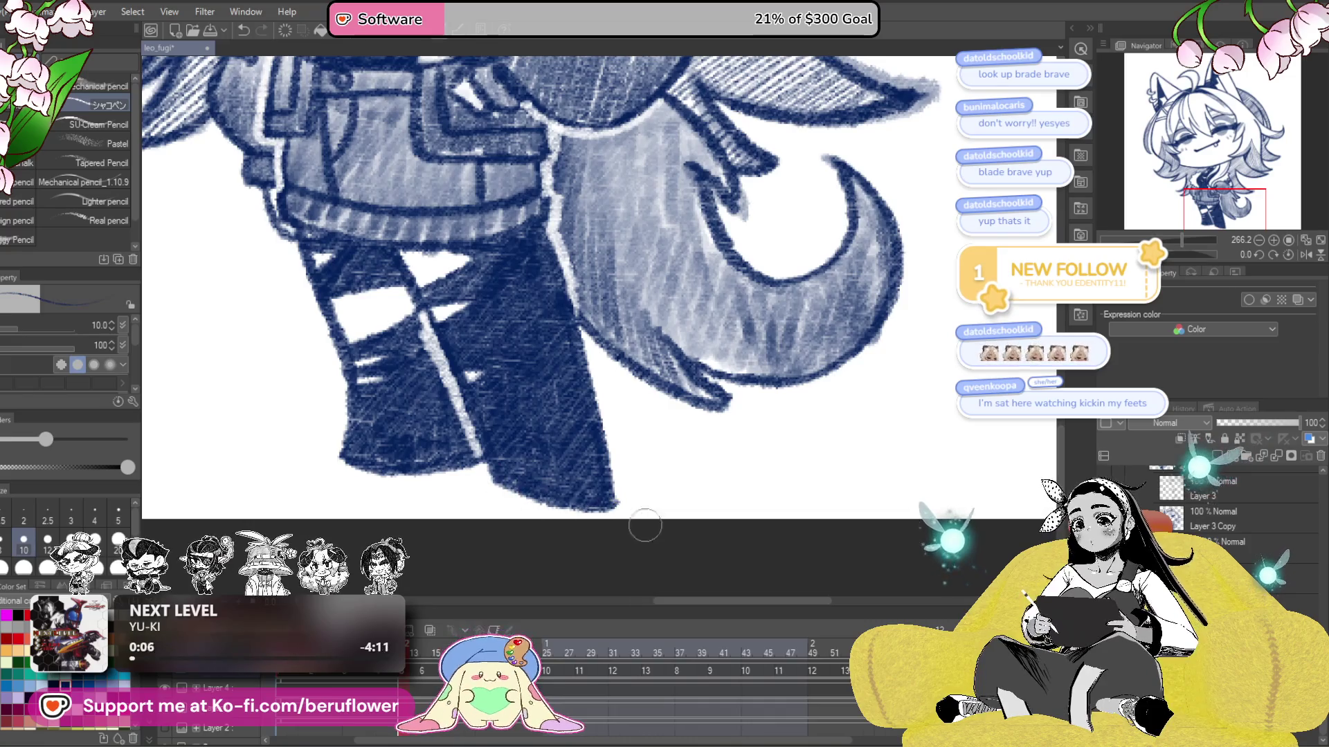
pyautogui.scroll(2, 1239, 505)
pyautogui.scroll(2, 1239, 505)
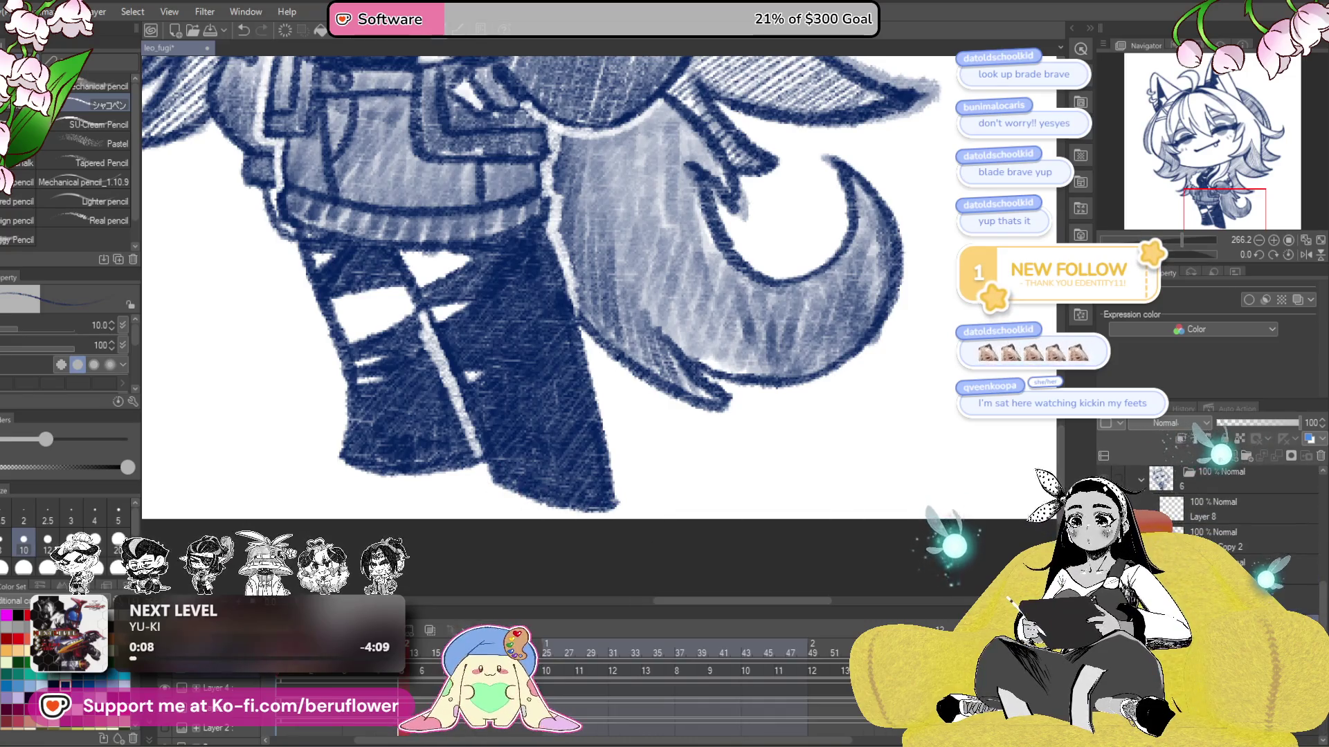
pyautogui.moveTo(484, 481); pyautogui.dragTo(616, 500)
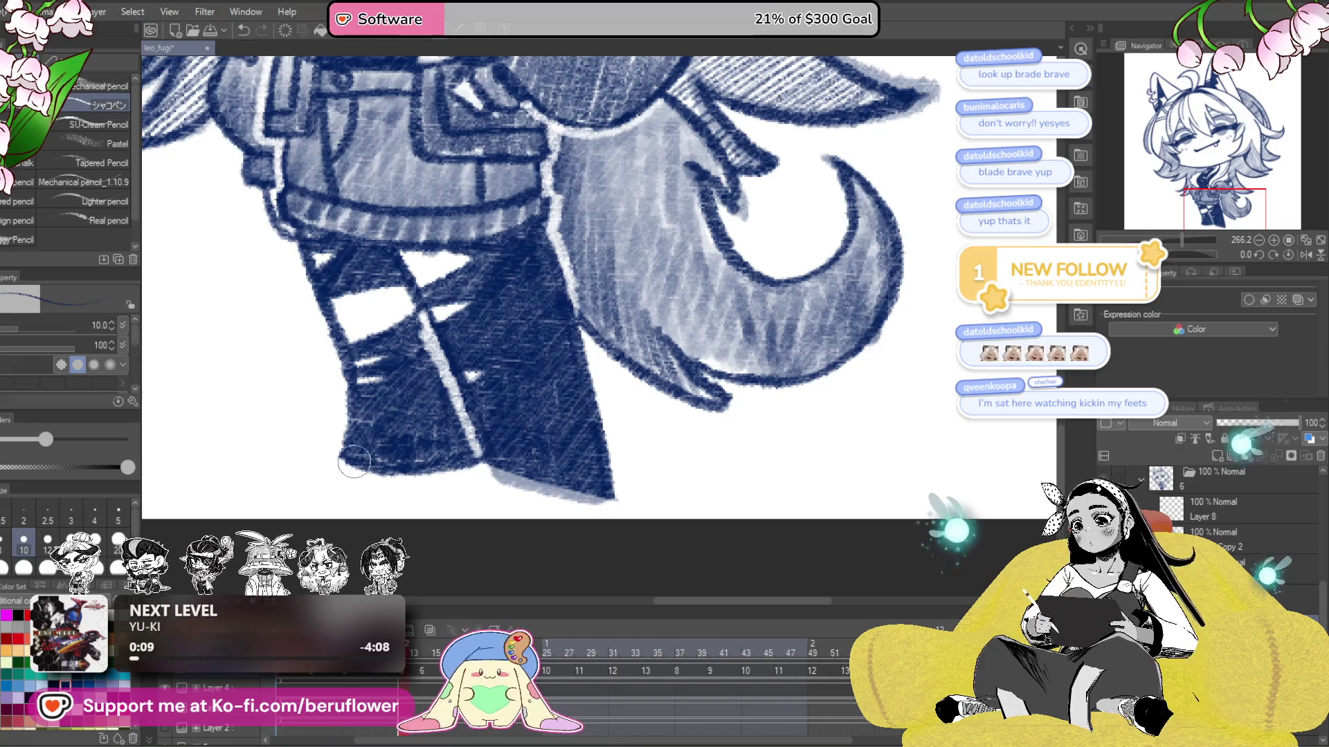
pyautogui.moveTo(343, 470); pyautogui.dragTo(467, 475)
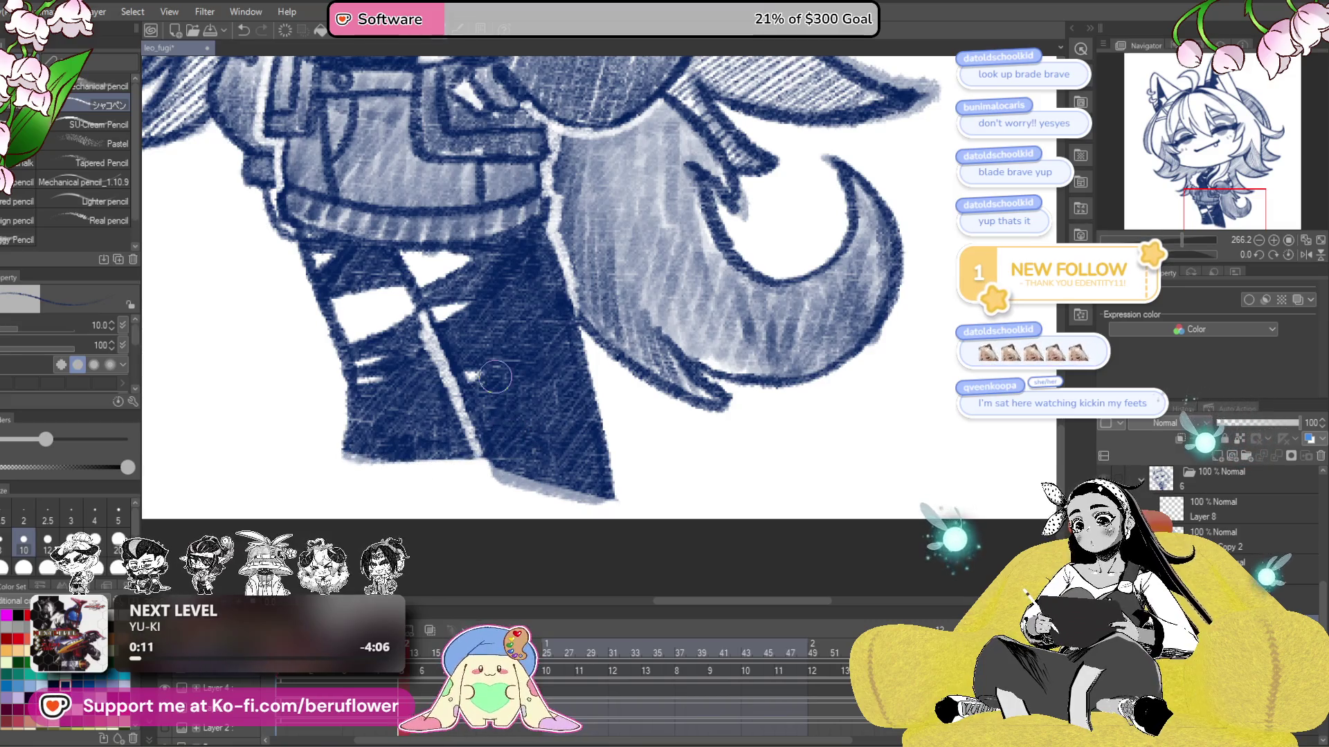
# - Hatch darker navy pencil along the bottom edge of the boot tip
pyautogui.scroll(1, 478, 429)
pyautogui.scroll(1, 487, 385)
pyautogui.scroll(3, 487, 385)
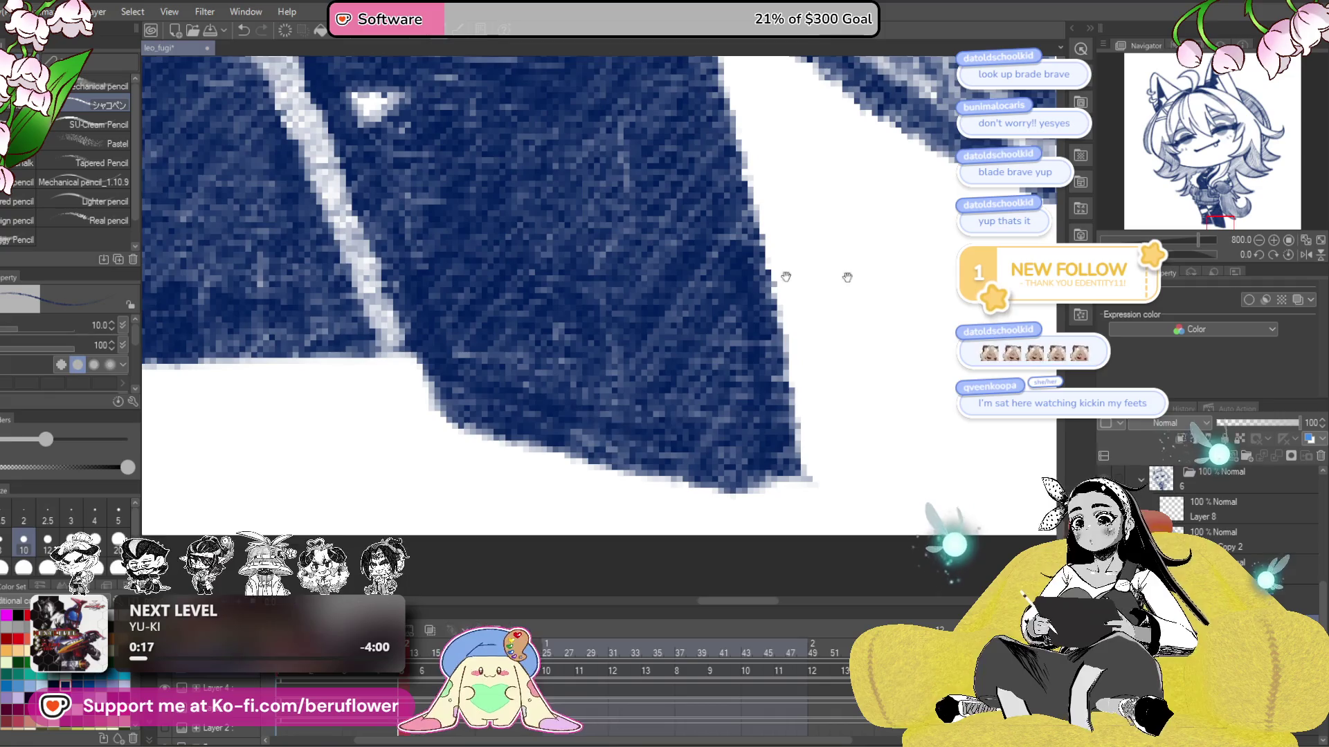
pyautogui.moveTo(786, 277); pyautogui.dragTo(751, 270)
pyautogui.scroll(-3, 762, 428)
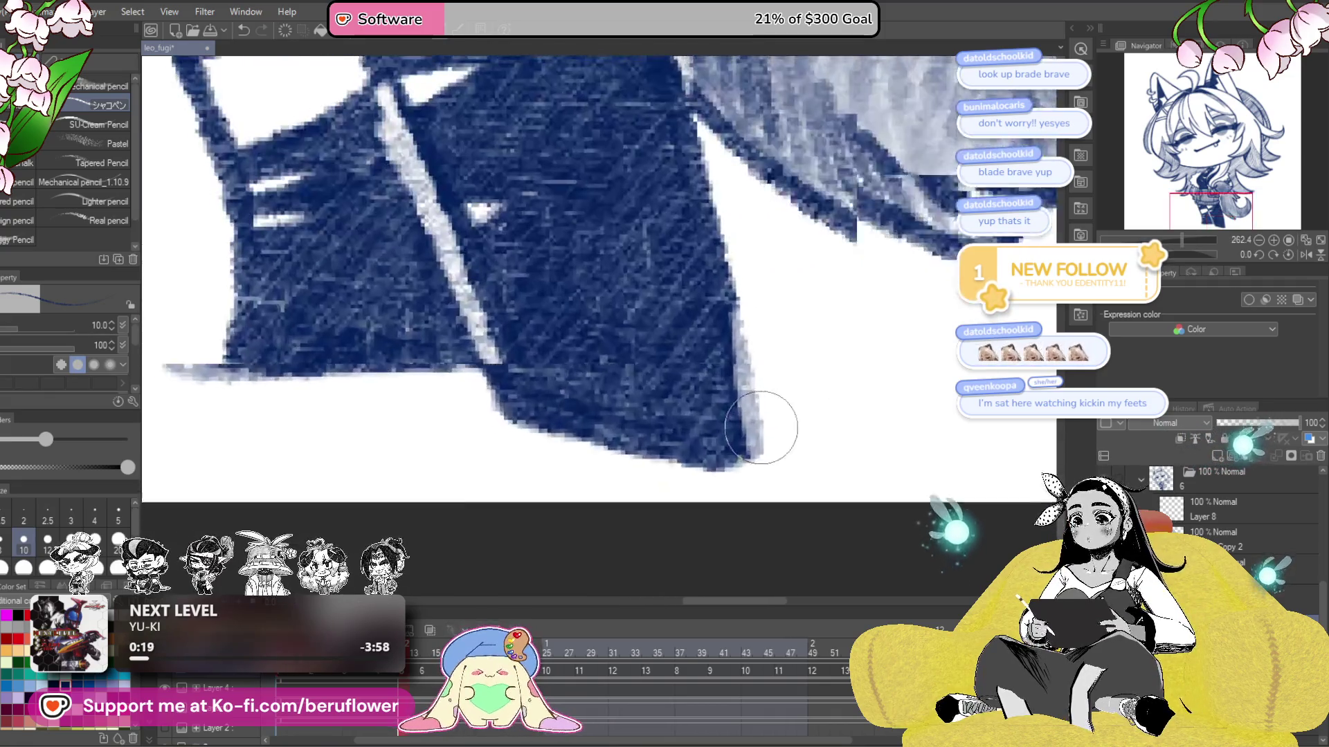
pyautogui.moveTo(644, 464); pyautogui.dragTo(652, 457)
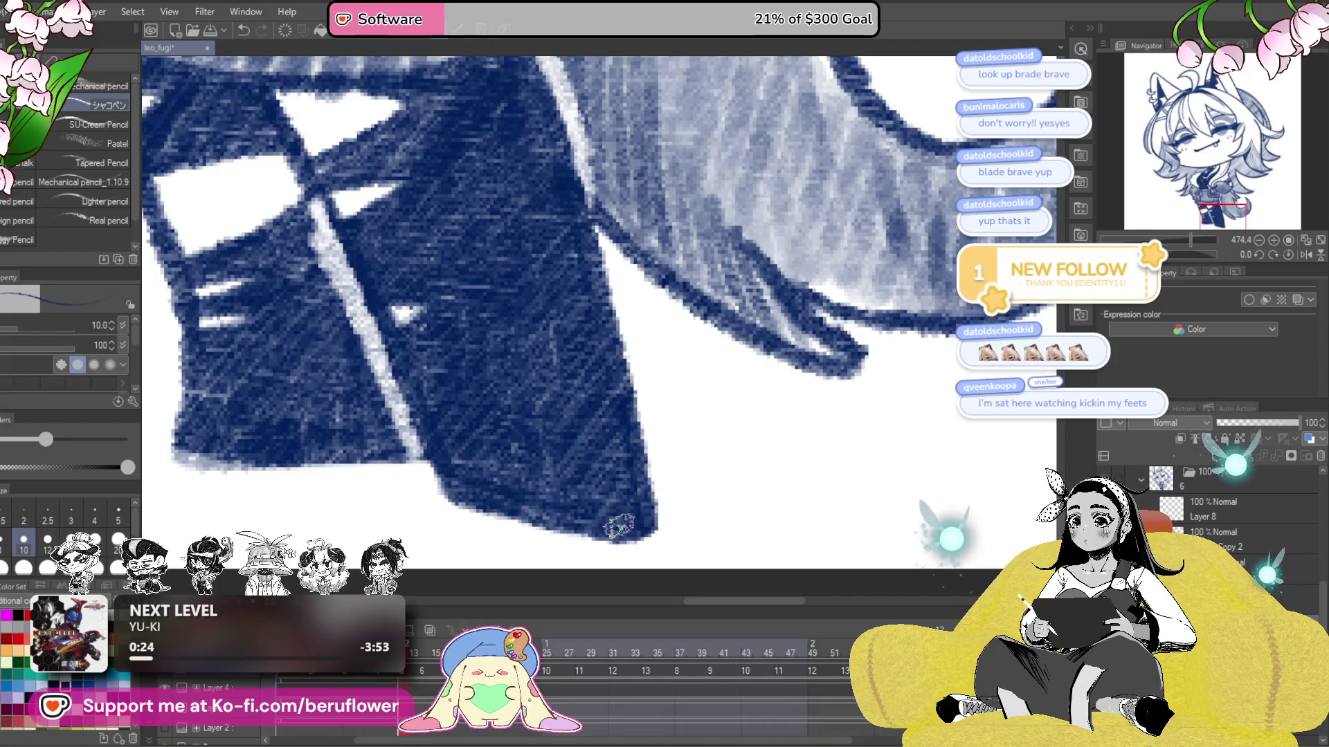
pyautogui.hscroll(-5, 647, 529)
pyautogui.moveTo(424, 479); pyautogui.dragTo(549, 490)
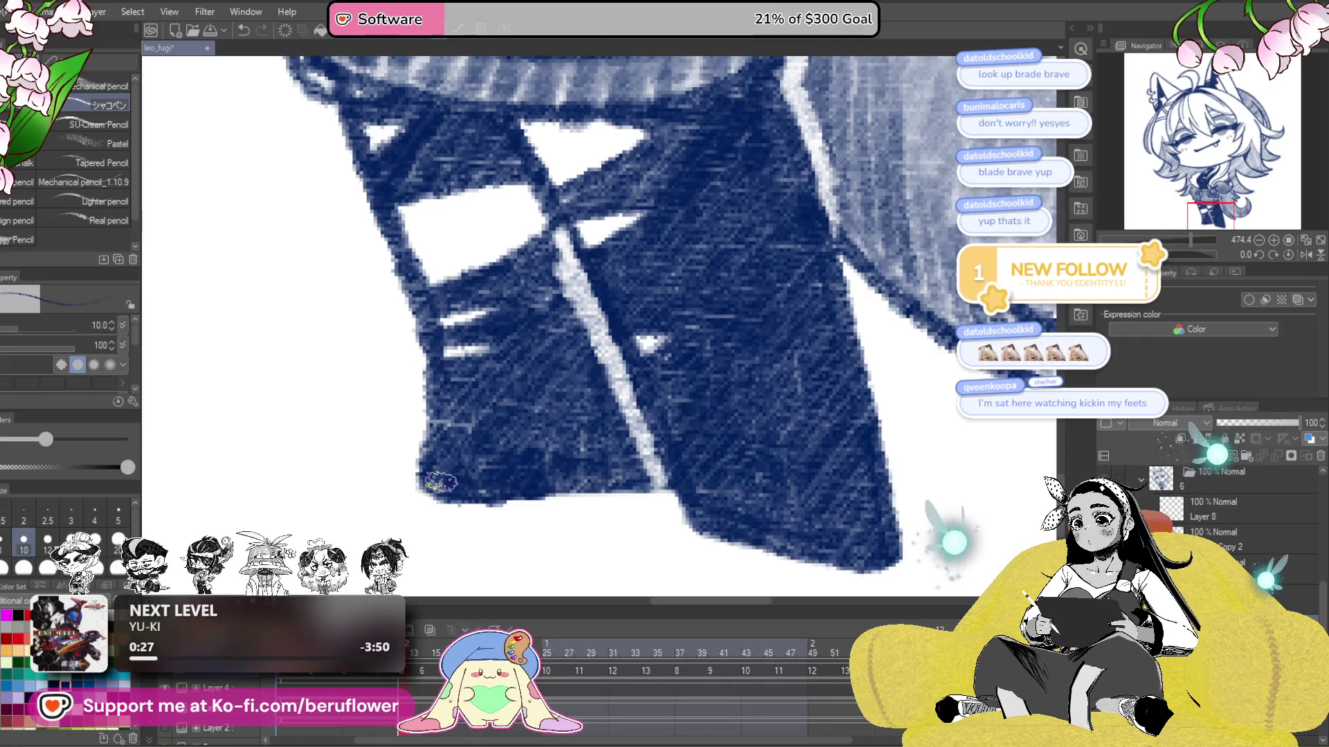
pyautogui.scroll(-5, 554, 485)
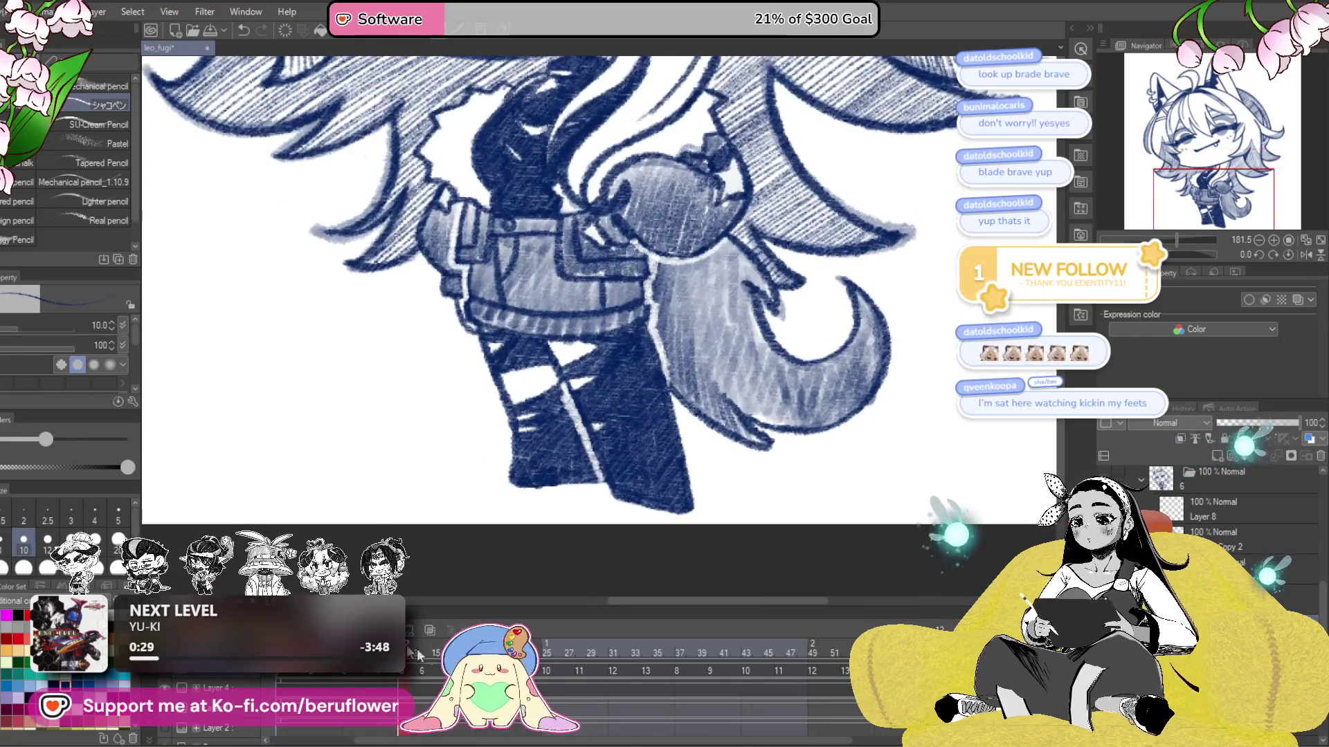
# - On frame 14, drop the lighter grey-blue strokes and redraw the shoe tip outline in dark navy
pyautogui.click(442, 620)
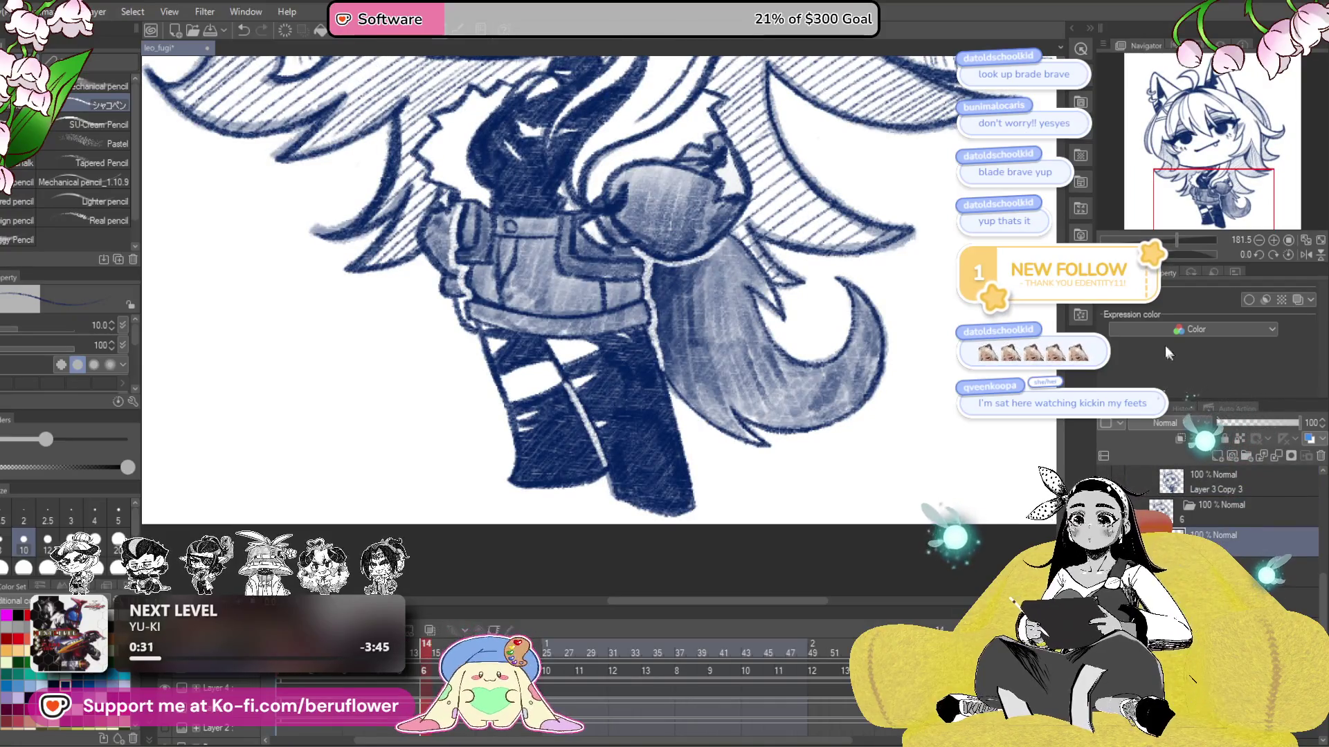
pyautogui.click(1281, 572)
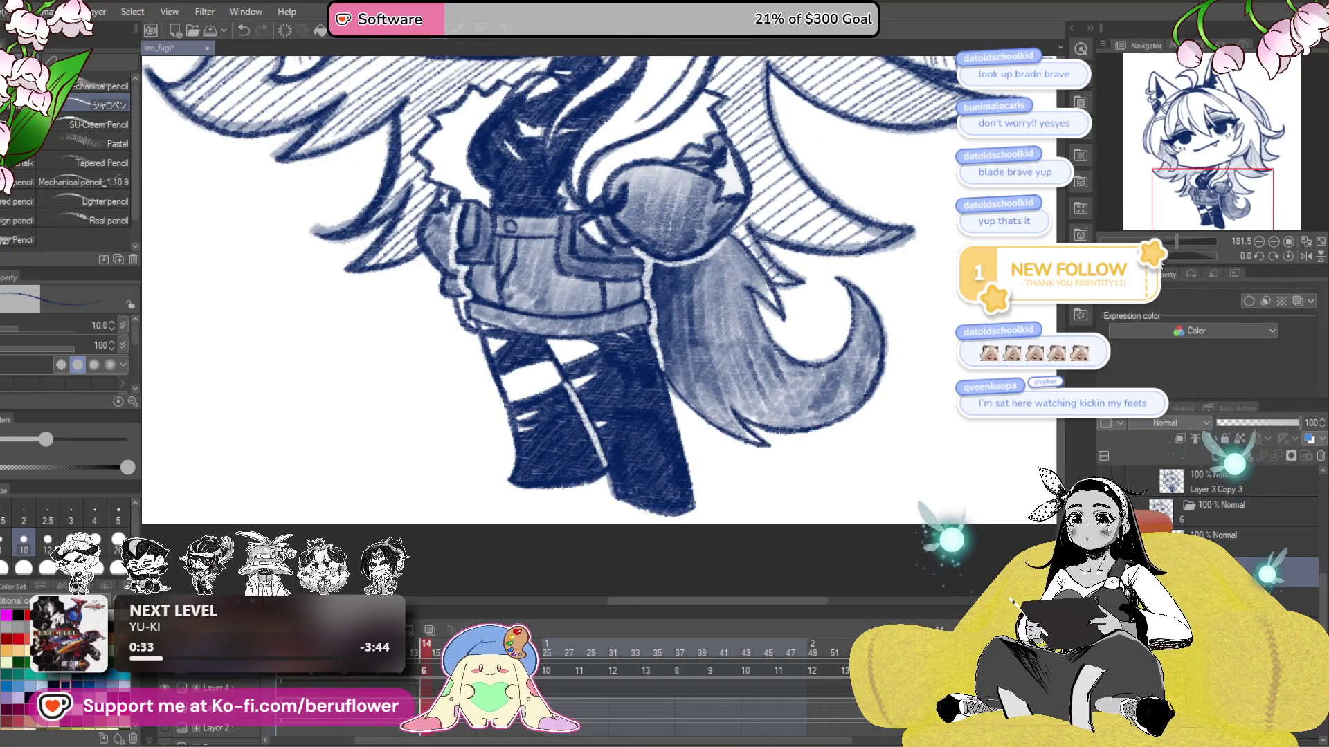
pyautogui.scroll(3, 789, 361)
pyautogui.scroll(2, 789, 362)
pyautogui.moveTo(786, 361); pyautogui.dragTo(765, 424)
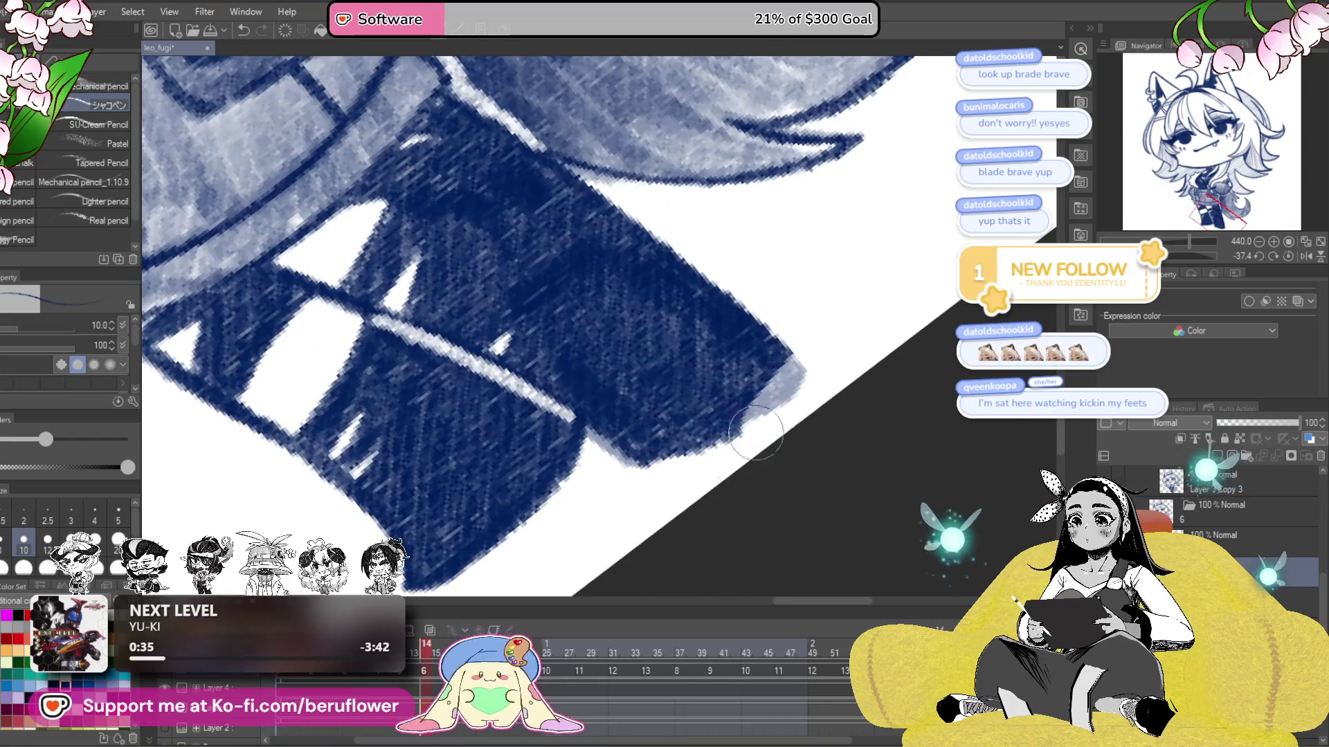
pyautogui.hotkey('ctrl', 'z')
pyautogui.moveTo(777, 318)
pyautogui.mouseDown()
pyautogui.moveTo(788, 384)
pyautogui.moveTo(613, 458)
pyautogui.mouseUp()
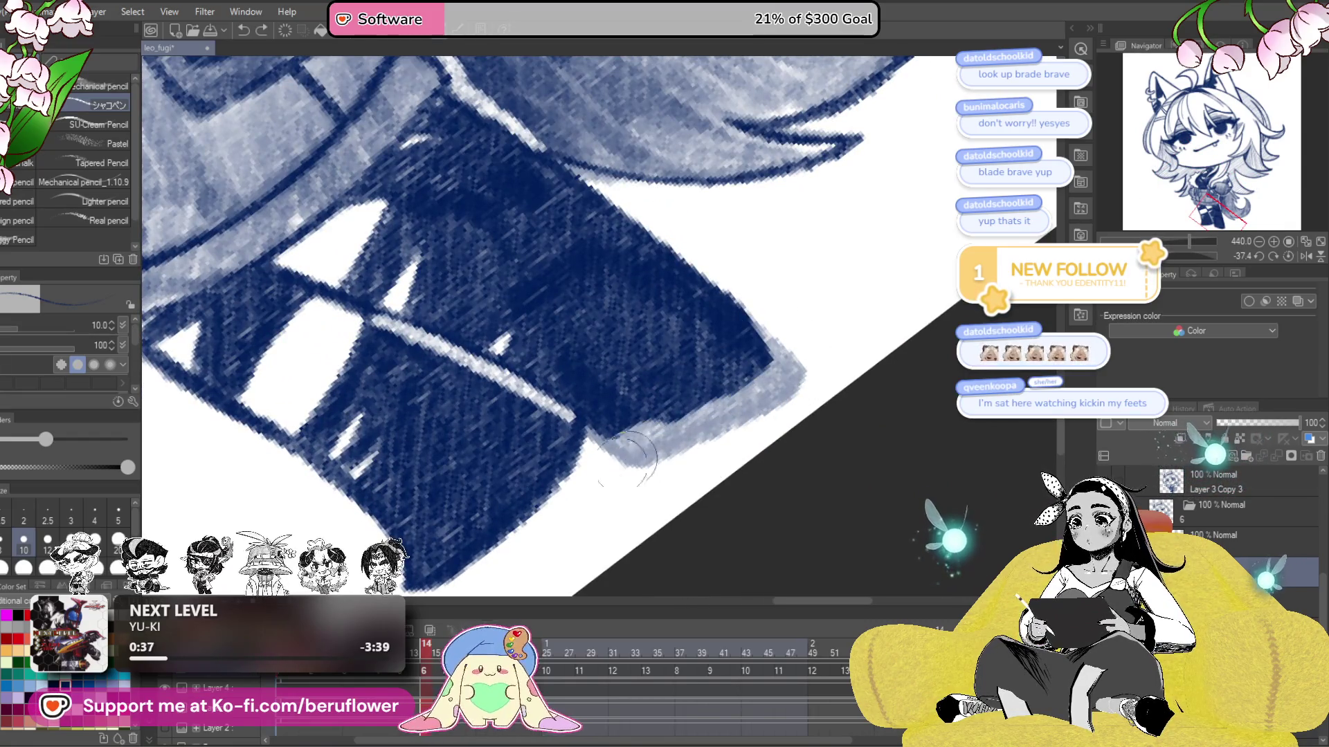
pyautogui.moveTo(559, 421); pyautogui.dragTo(623, 377)
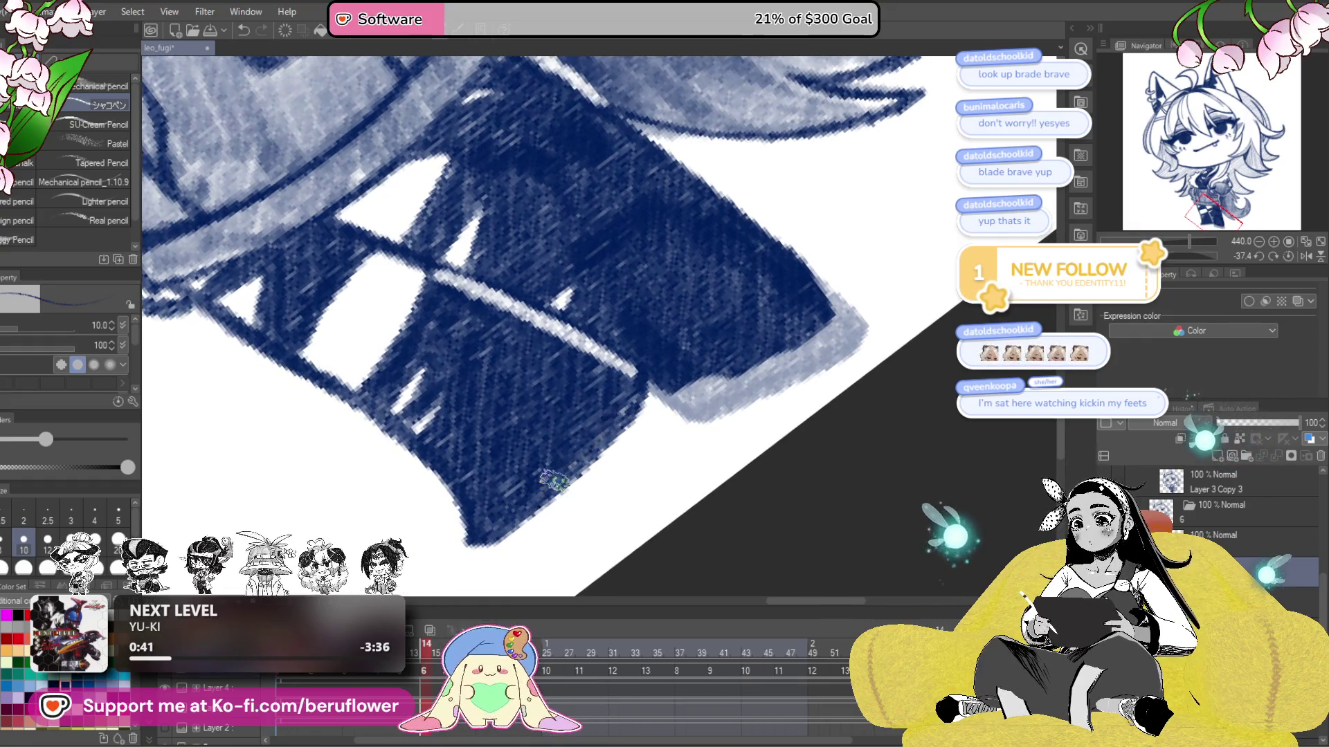
pyautogui.hotkey('ctrl', 'z')
pyautogui.hotkey('ctrl', 'z')
pyautogui.hotkey('ctrl', 'z')
pyautogui.moveTo(857, 352)
pyautogui.mouseDown()
pyautogui.moveTo(858, 378)
pyautogui.moveTo(764, 420)
pyautogui.mouseUp()
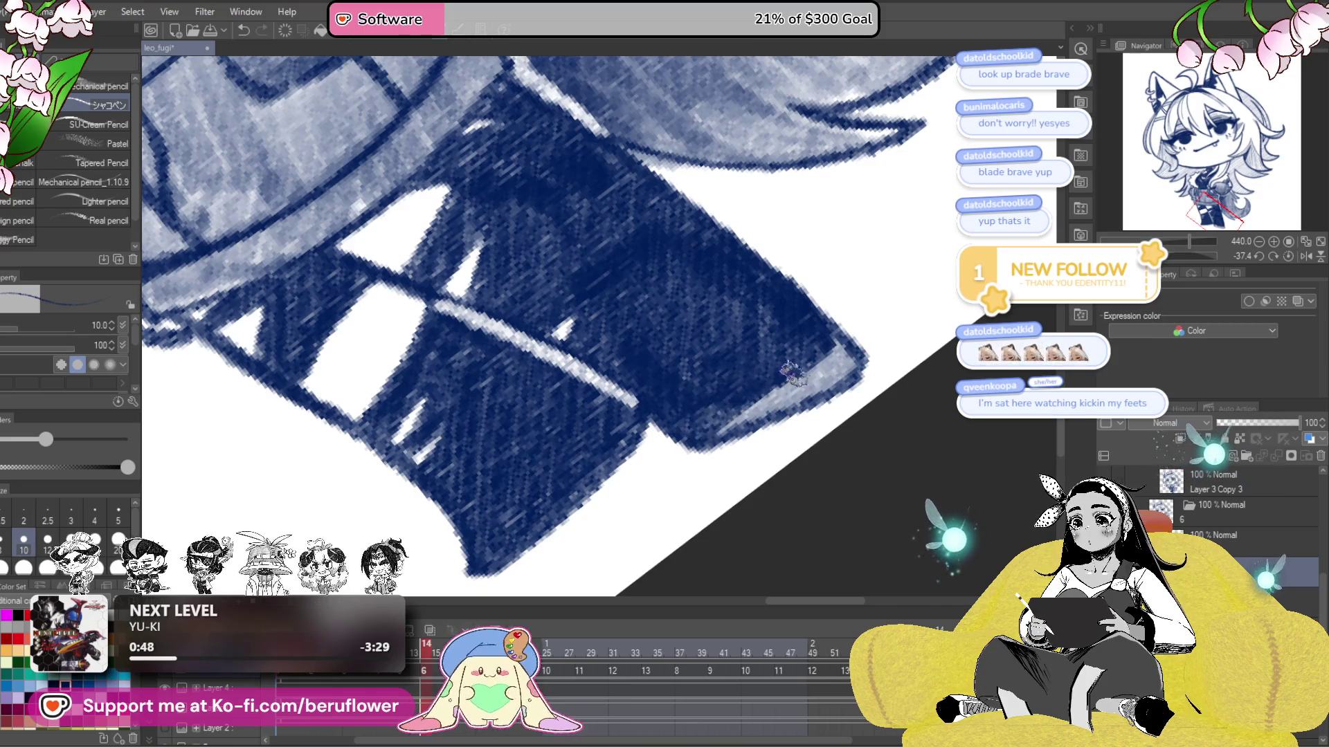
pyautogui.moveTo(820, 379)
pyautogui.mouseDown()
pyautogui.moveTo(779, 412)
pyautogui.moveTo(814, 335)
pyautogui.moveTo(827, 337)
pyautogui.moveTo(753, 472)
pyautogui.mouseUp()
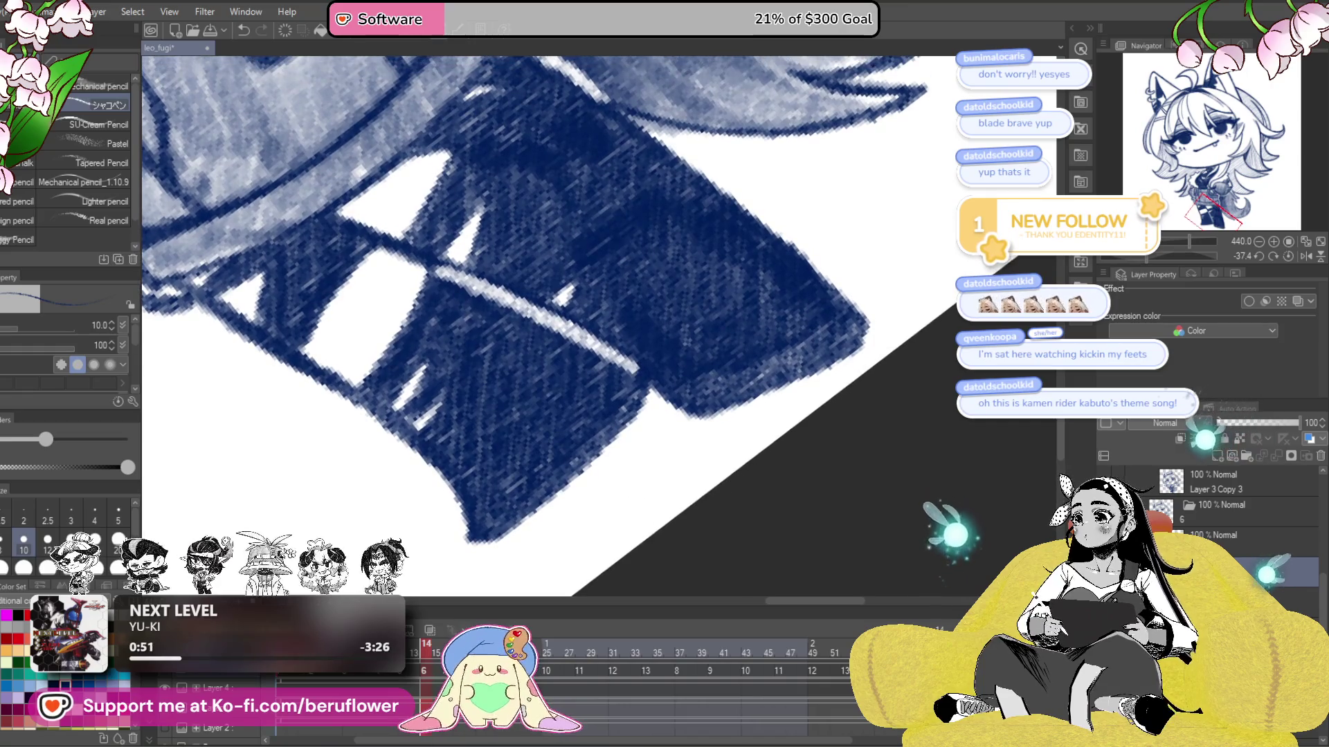
# - On frame 15, darken the shoe's lower edge, undoing a stray new layer and recent changes
pyautogui.click(433, 651)
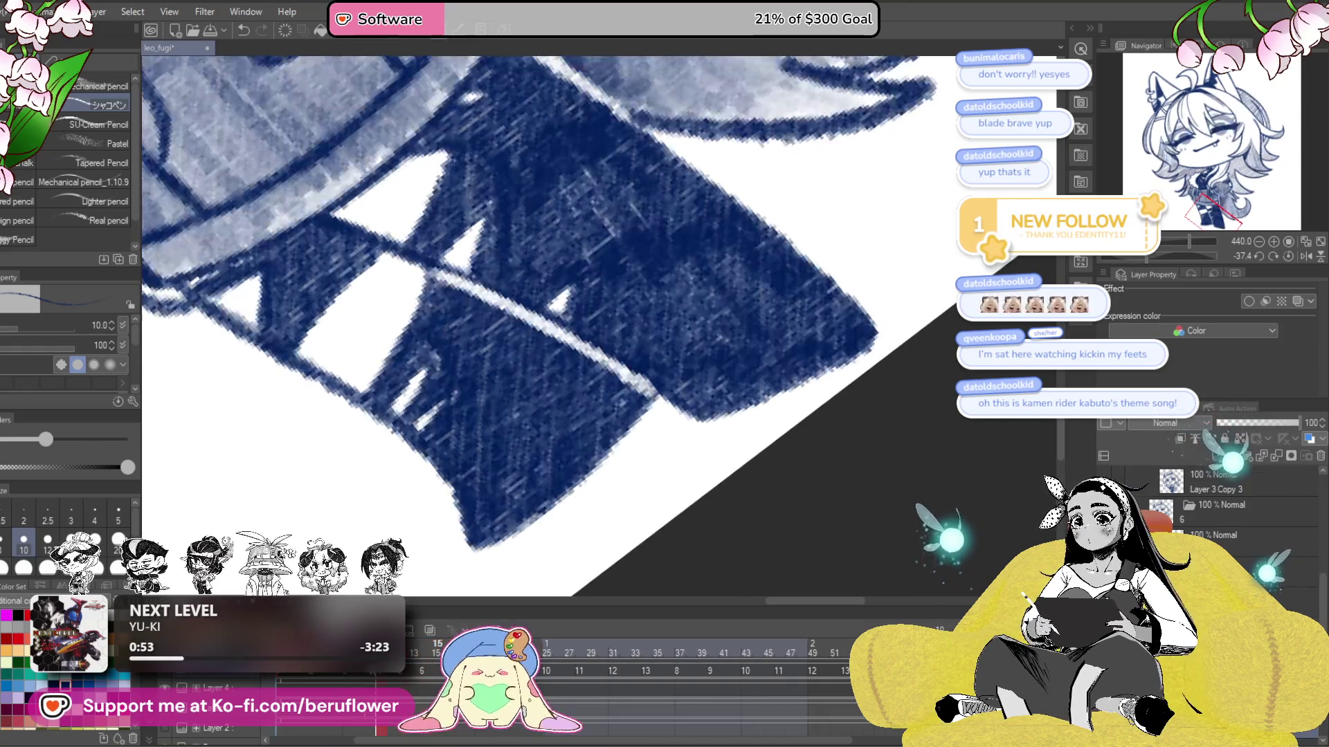
pyautogui.moveTo(433, 654)
pyautogui.mouseDown()
pyautogui.moveTo(302, 682)
pyautogui.moveTo(332, 676)
pyautogui.mouseUp()
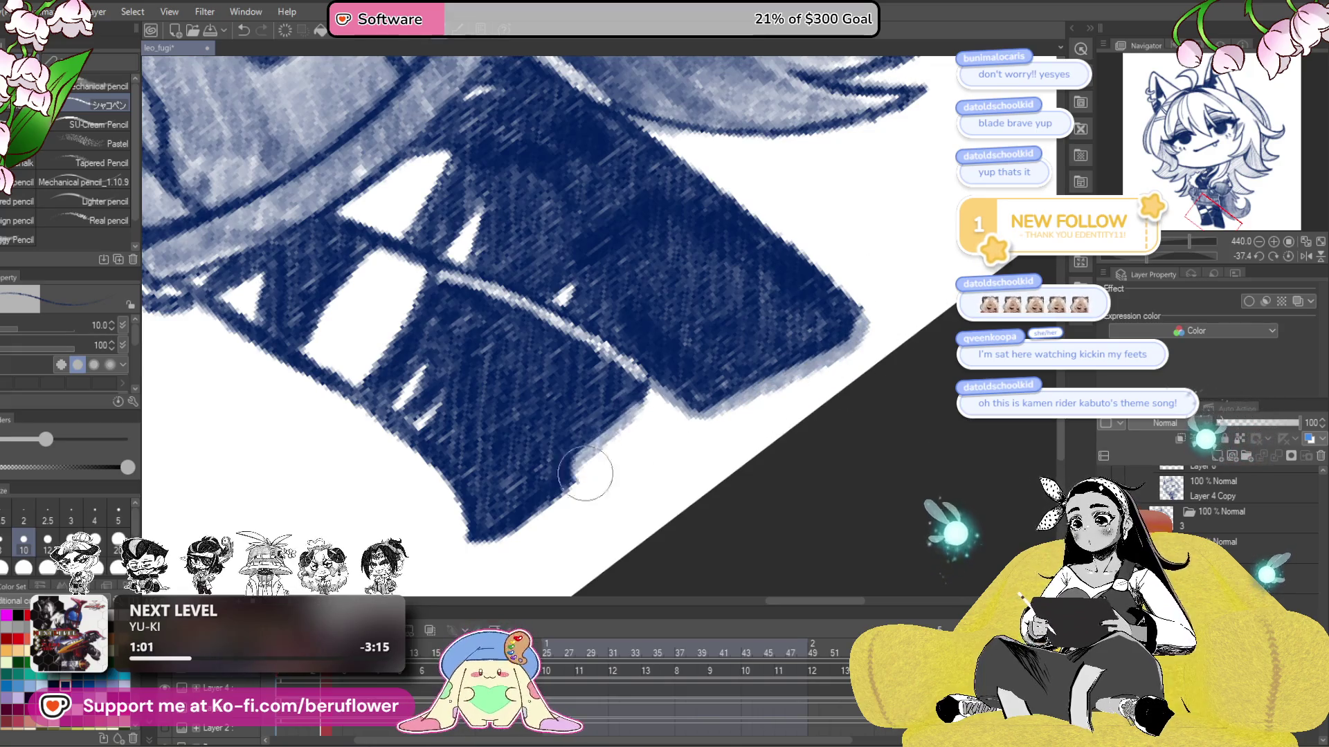
pyautogui.moveTo(620, 430); pyautogui.dragTo(675, 397)
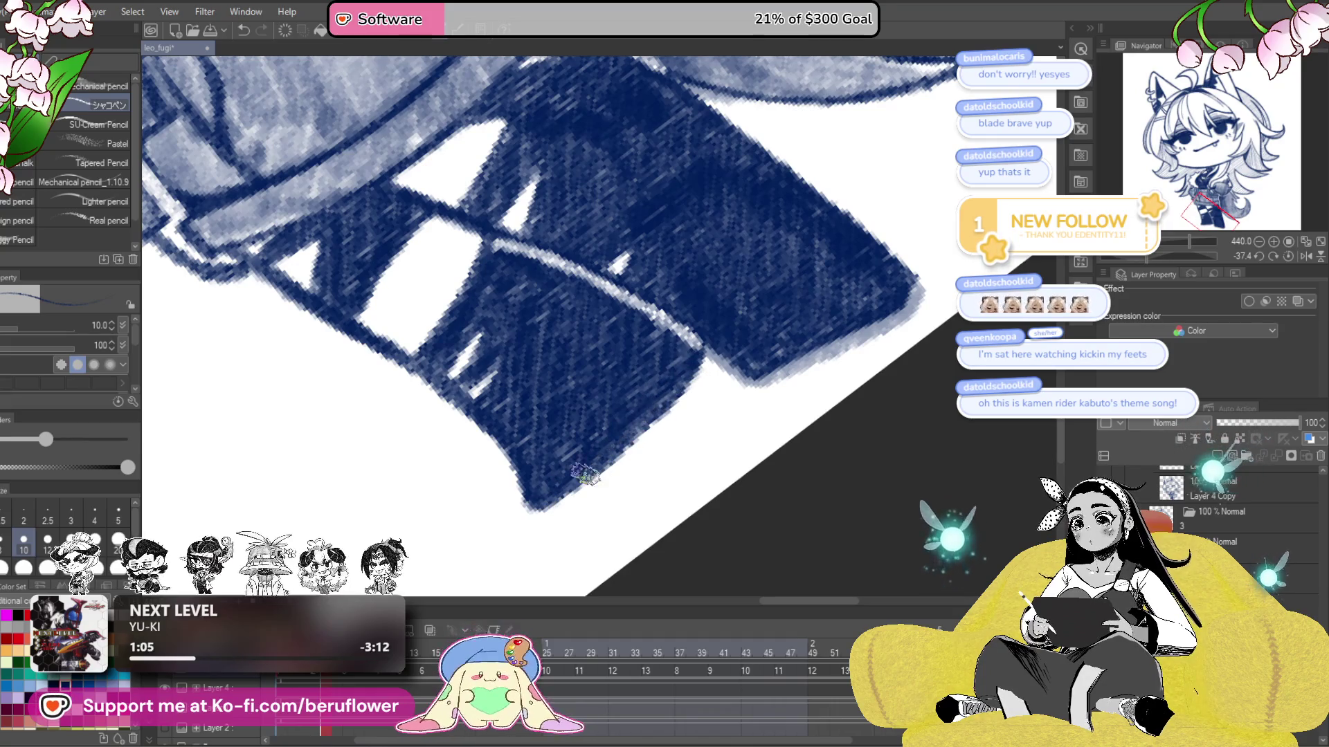
pyautogui.moveTo(585, 476); pyautogui.dragTo(811, 417)
pyautogui.moveTo(636, 438); pyautogui.dragTo(739, 443)
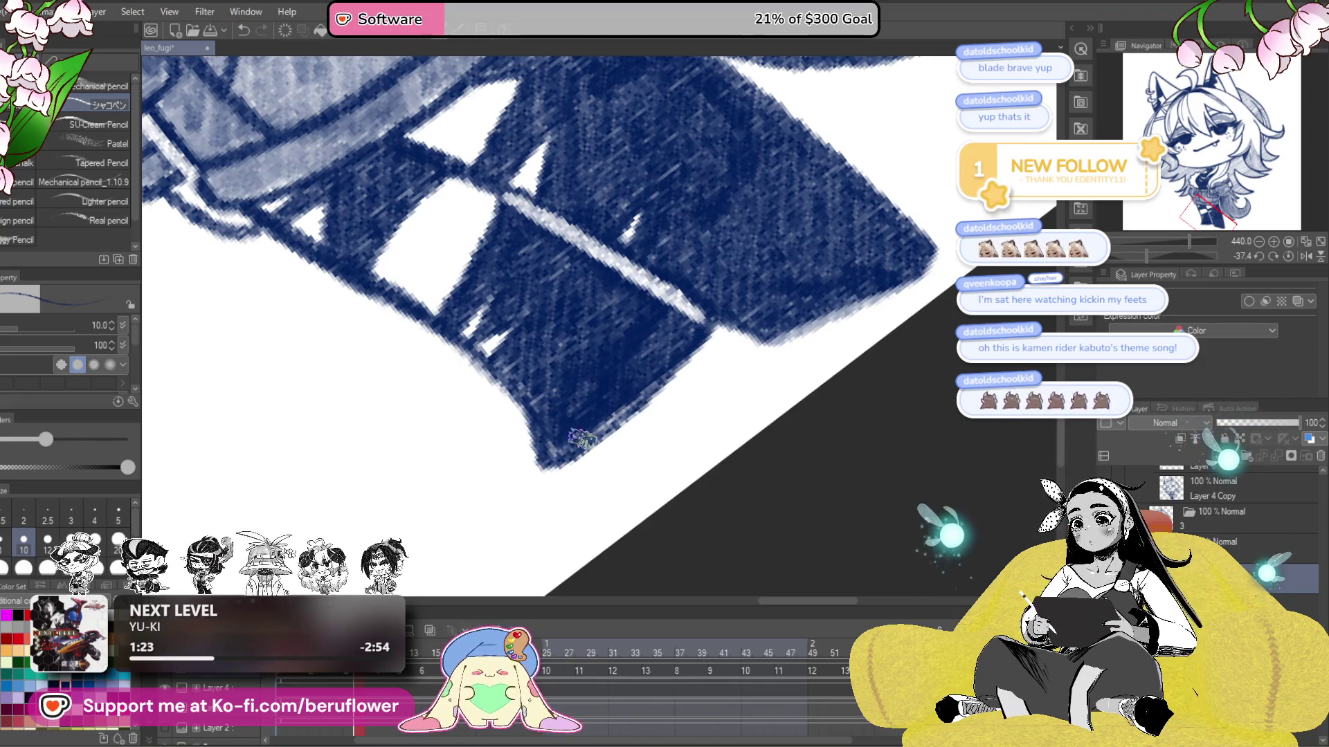
pyautogui.moveTo(564, 450); pyautogui.dragTo(744, 410)
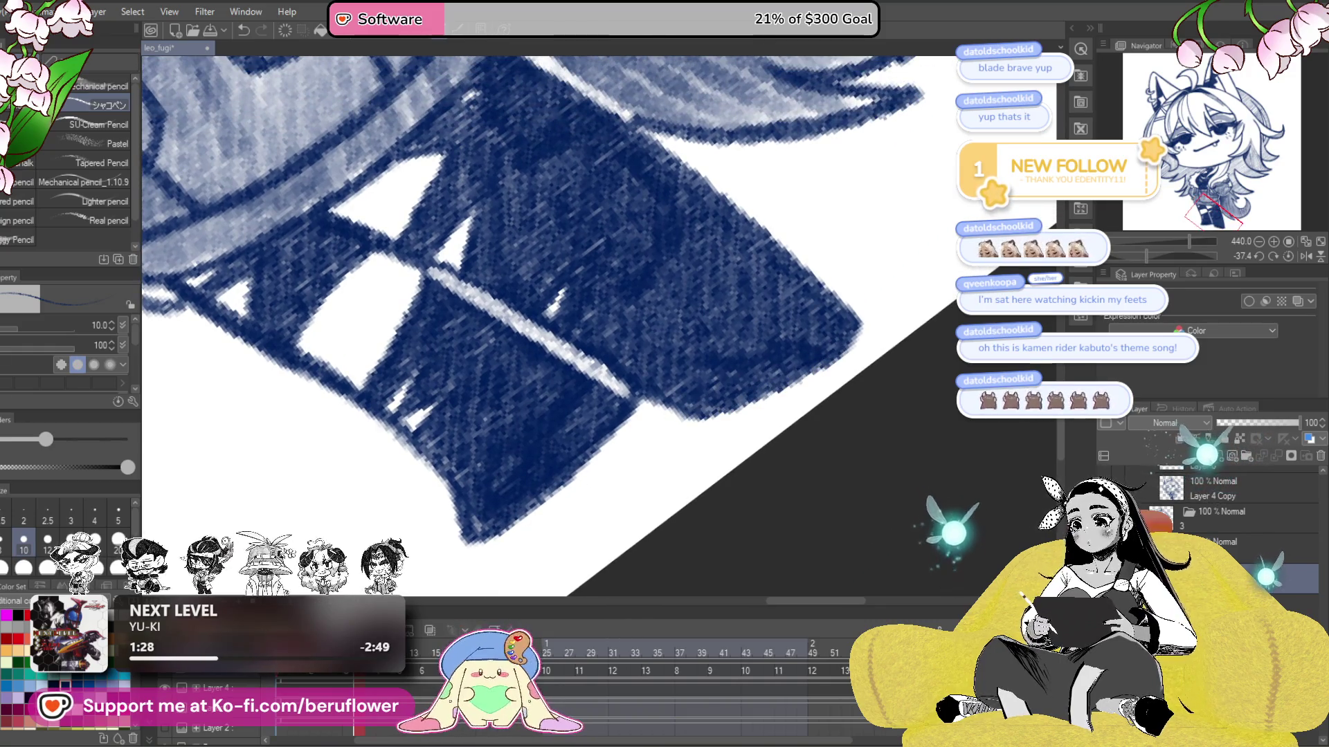
pyautogui.hotkey('ctrl', 'shift', 'n')
pyautogui.hotkey('ctrl', 'z')
pyautogui.hotkey('ctrl', 'z')
pyautogui.hotkey('ctrl', 'z')
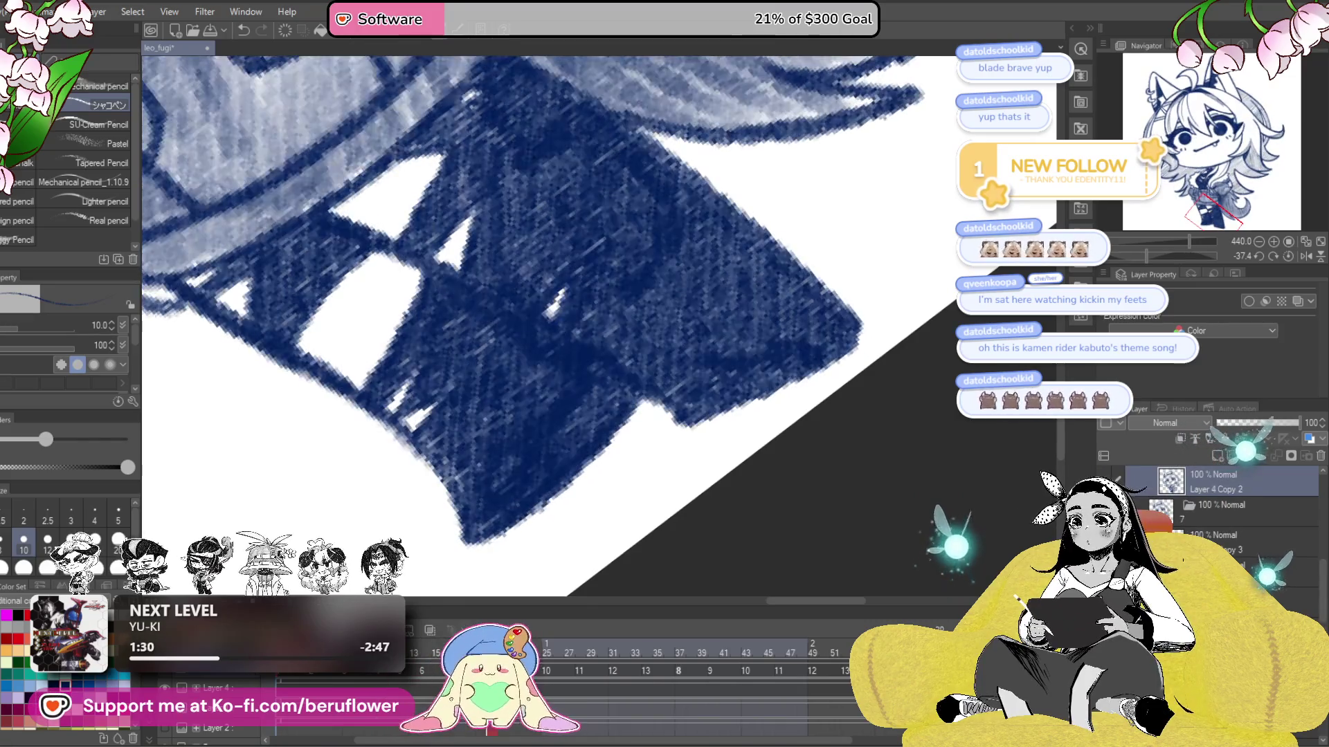
pyautogui.hotkey('ctrl', 'z')
pyautogui.hotkey('ctrl', 'z')
pyautogui.hotkey('ctrl', 'z')
pyautogui.moveTo(739, 478); pyautogui.dragTo(676, 499)
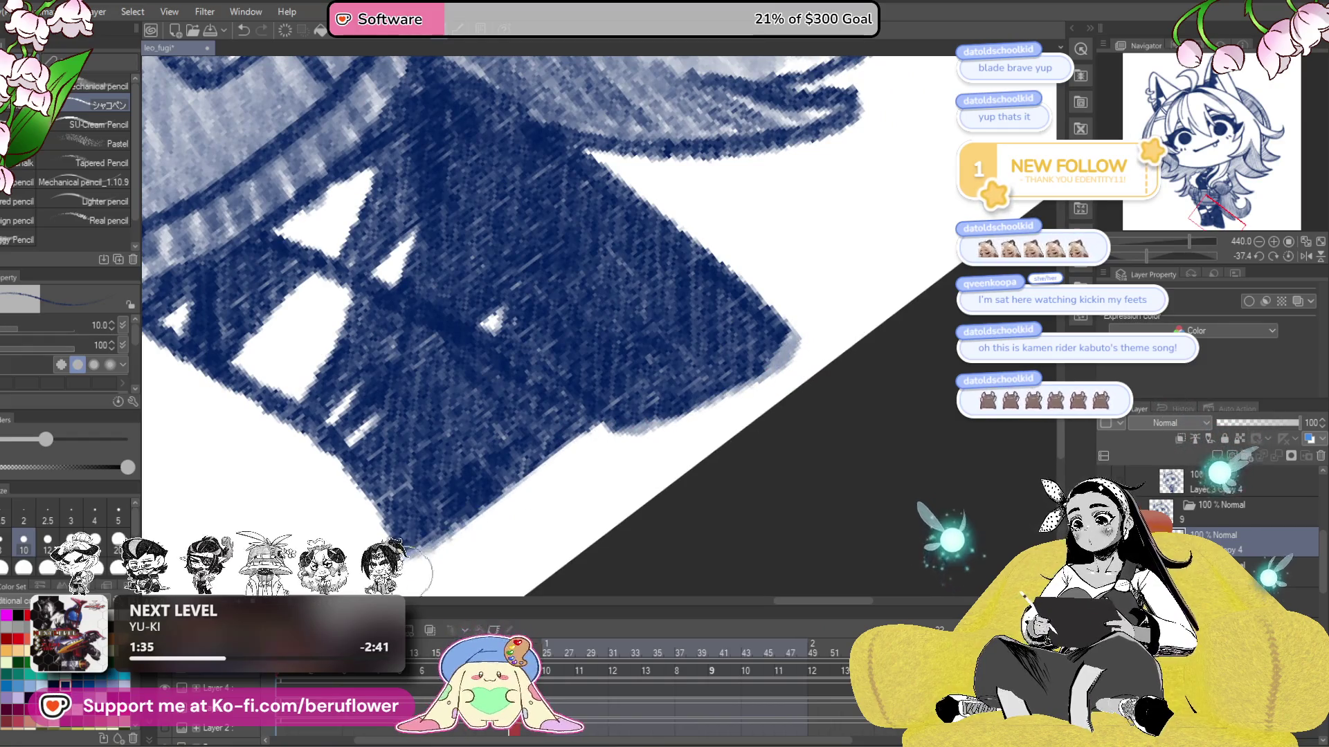
pyautogui.moveTo(582, 397); pyautogui.dragTo(637, 369)
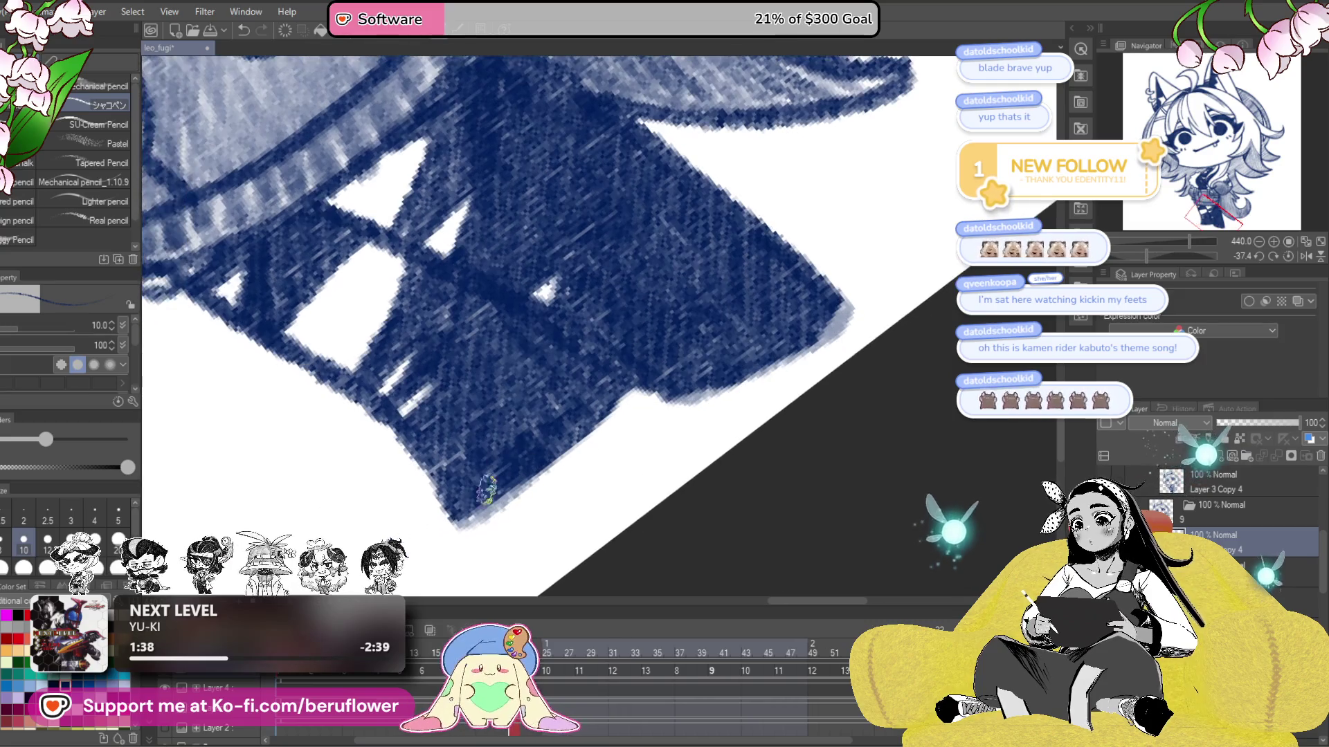
pyautogui.scroll(1, 698, 430)
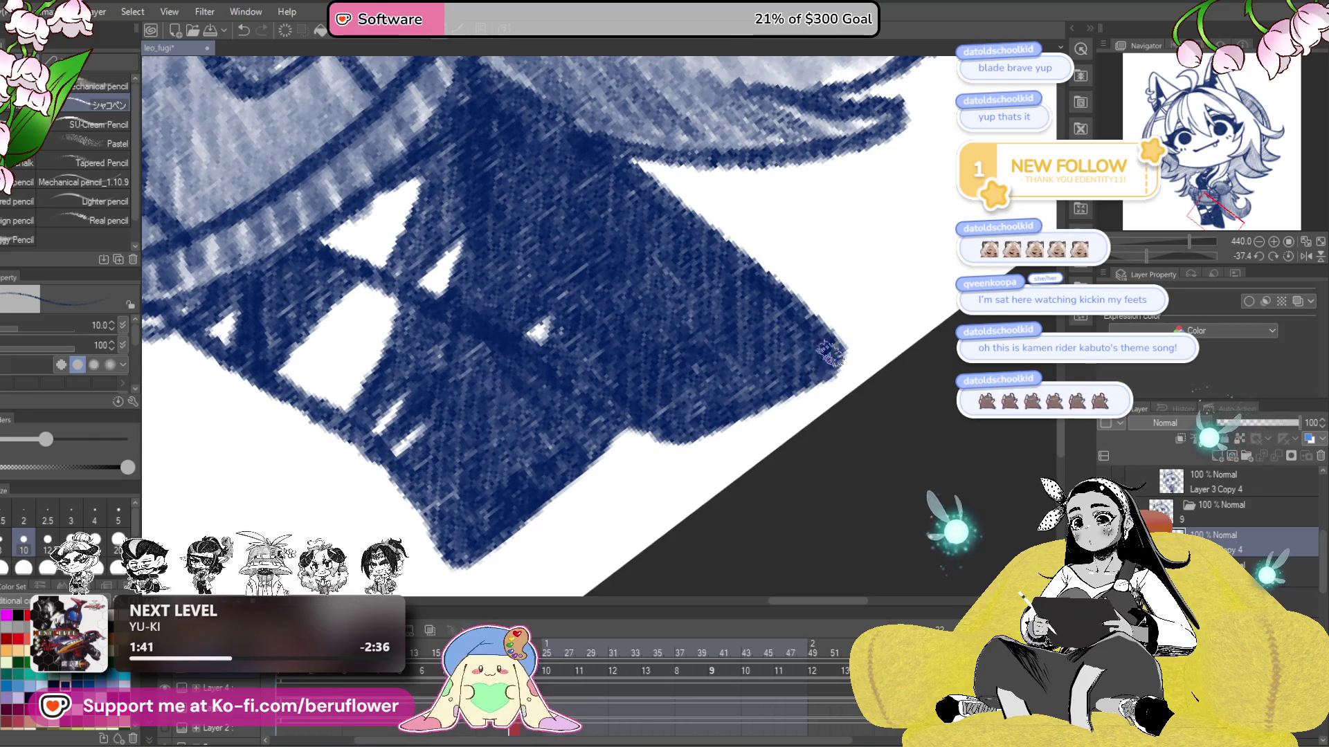
# - On frame 25, paint a soft grey-blue fringe along the shoe edge
pyautogui.click(546, 654)
pyautogui.moveTo(665, 534); pyautogui.dragTo(623, 492)
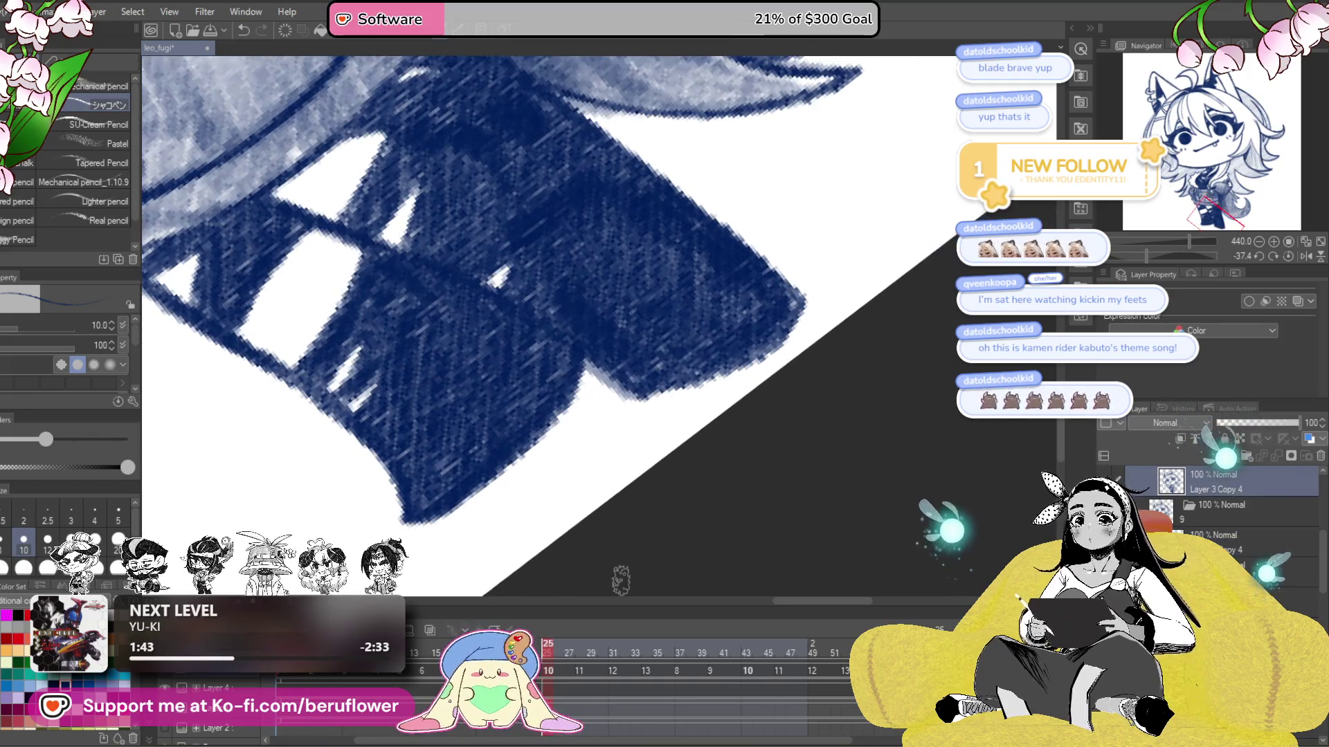
pyautogui.moveTo(771, 268); pyautogui.dragTo(799, 322)
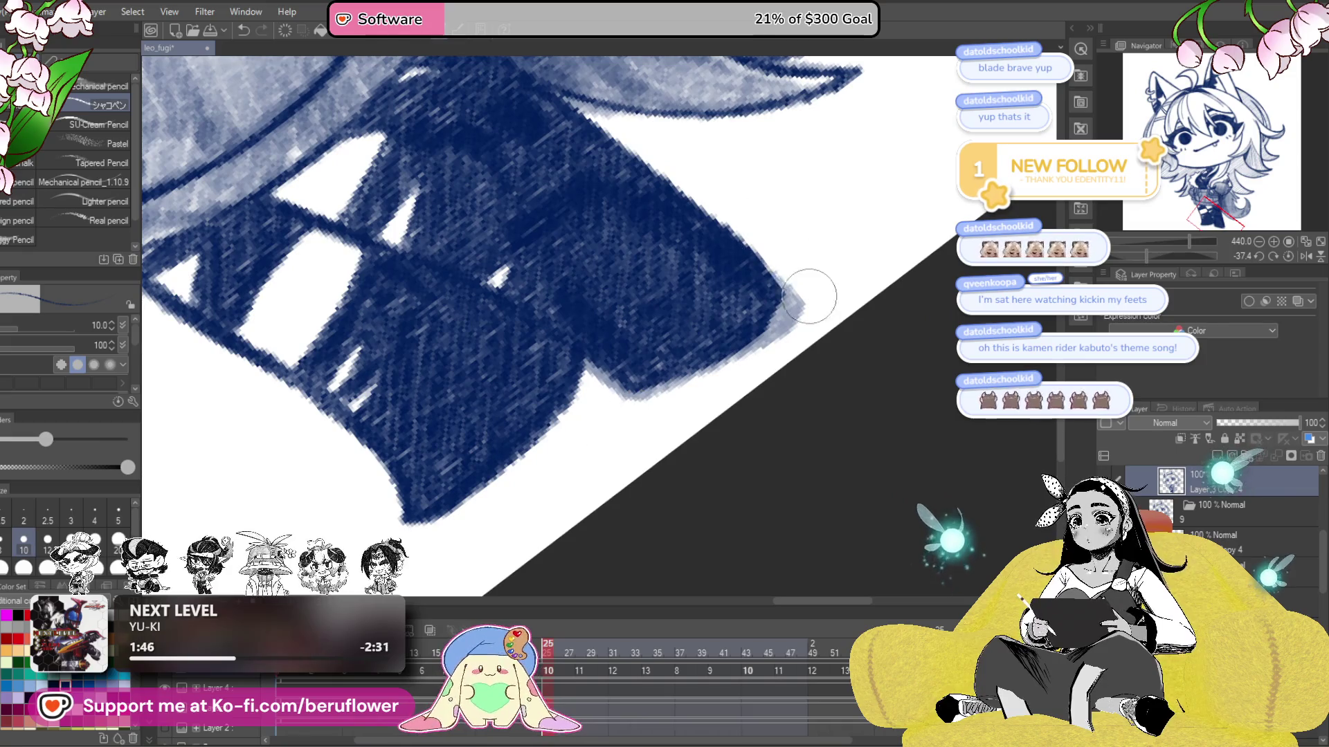
pyautogui.moveTo(802, 253); pyautogui.dragTo(869, 246)
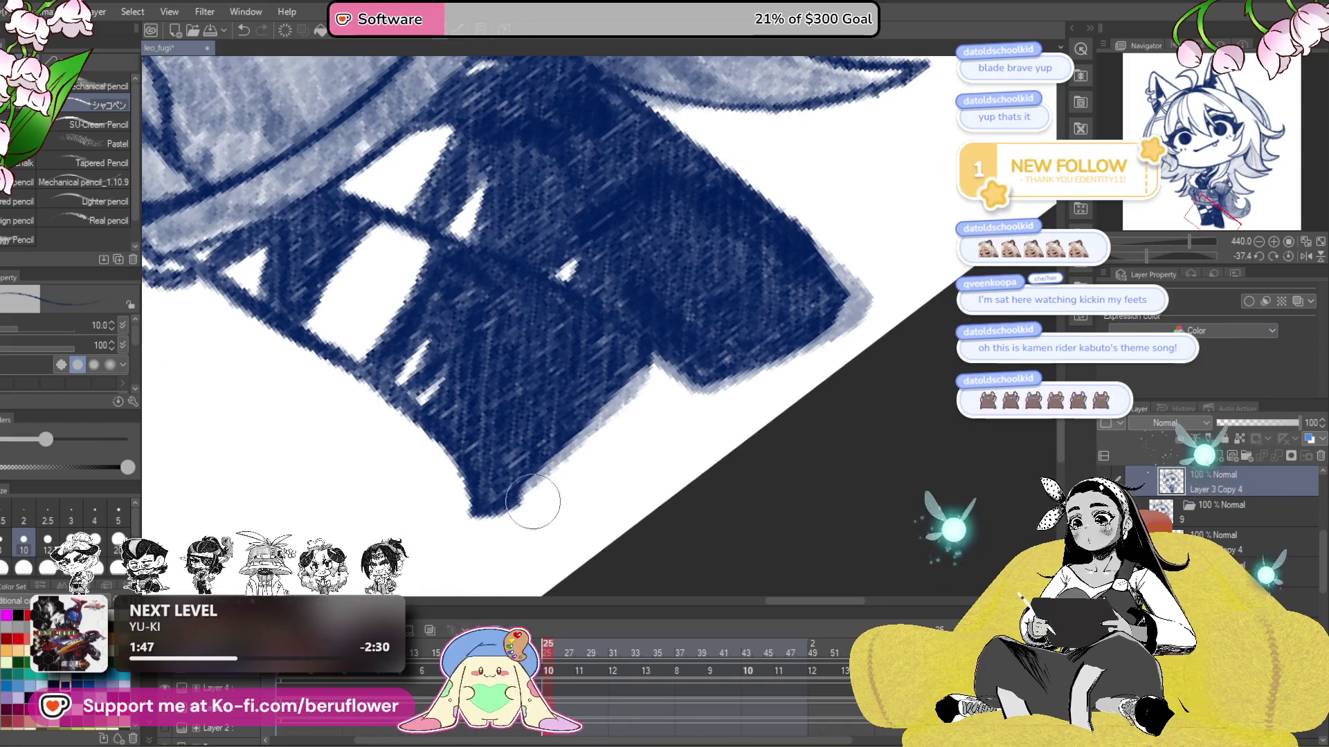
pyautogui.moveTo(509, 476); pyautogui.dragTo(547, 452)
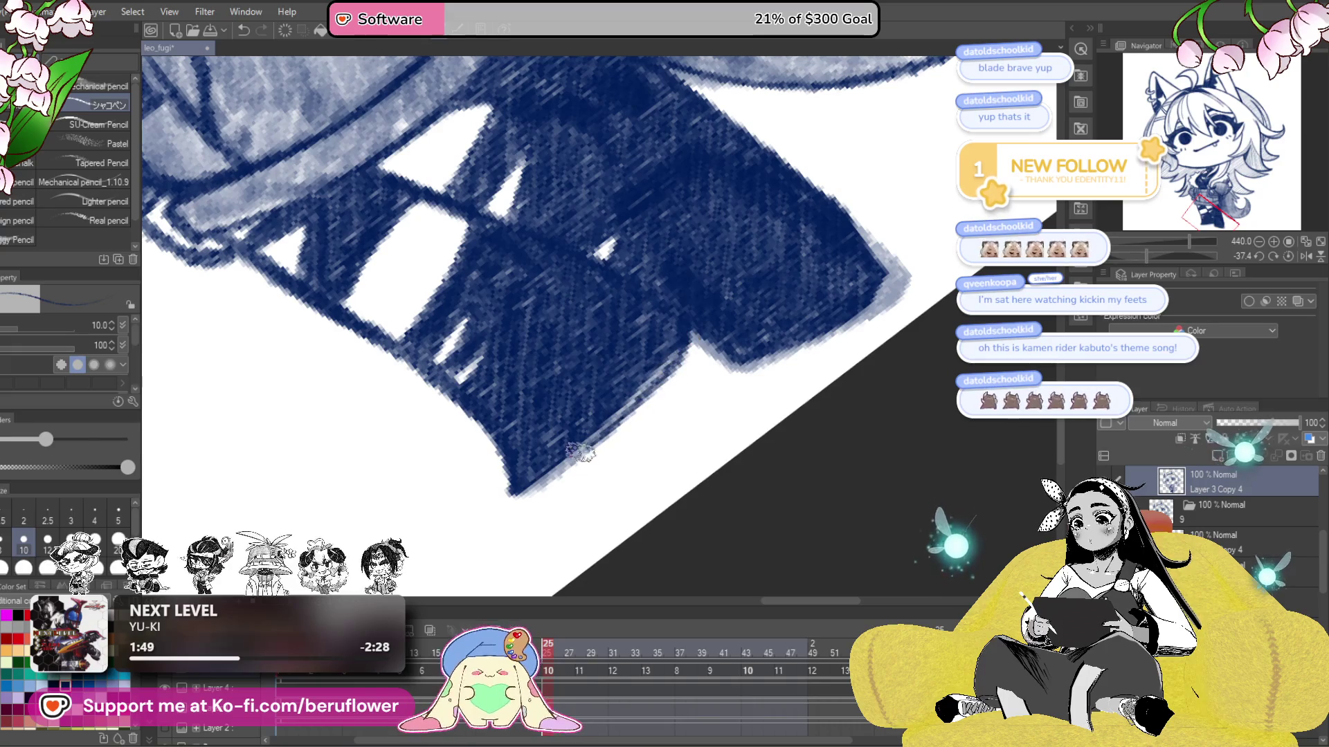
pyautogui.moveTo(609, 413); pyautogui.dragTo(547, 469)
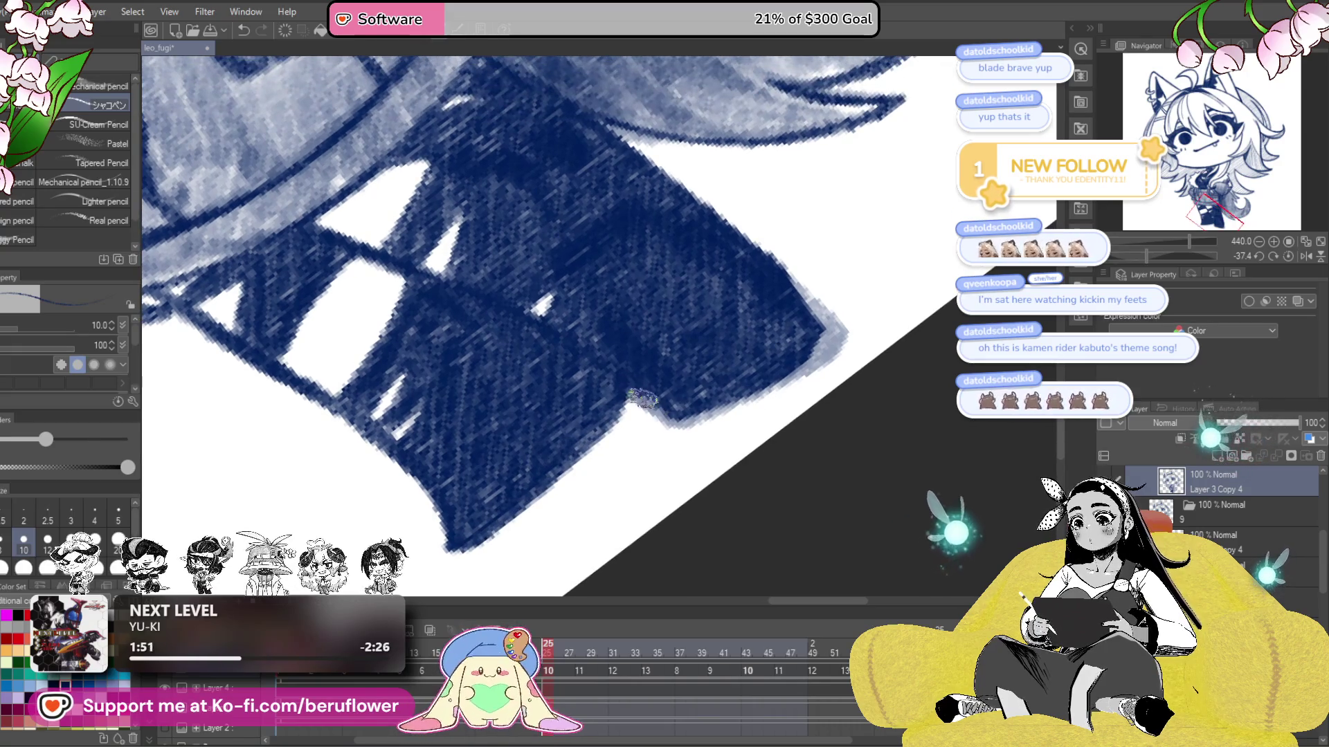
pyautogui.moveTo(827, 318)
pyautogui.mouseDown()
pyautogui.moveTo(789, 372)
pyautogui.moveTo(809, 408)
pyautogui.moveTo(762, 422)
pyautogui.moveTo(772, 374)
pyautogui.mouseUp()
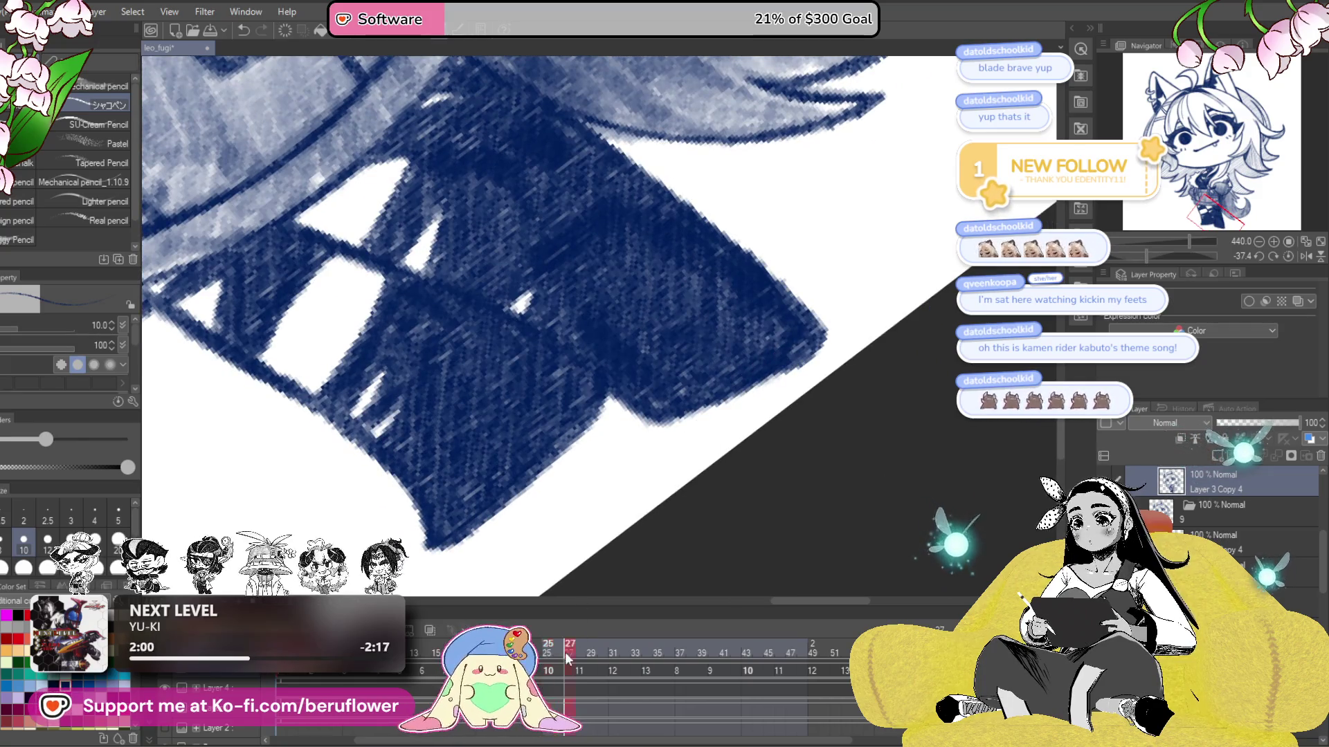
# - On frame 28, erase back and lighten the shoe's bottom edge
pyautogui.click(580, 658)
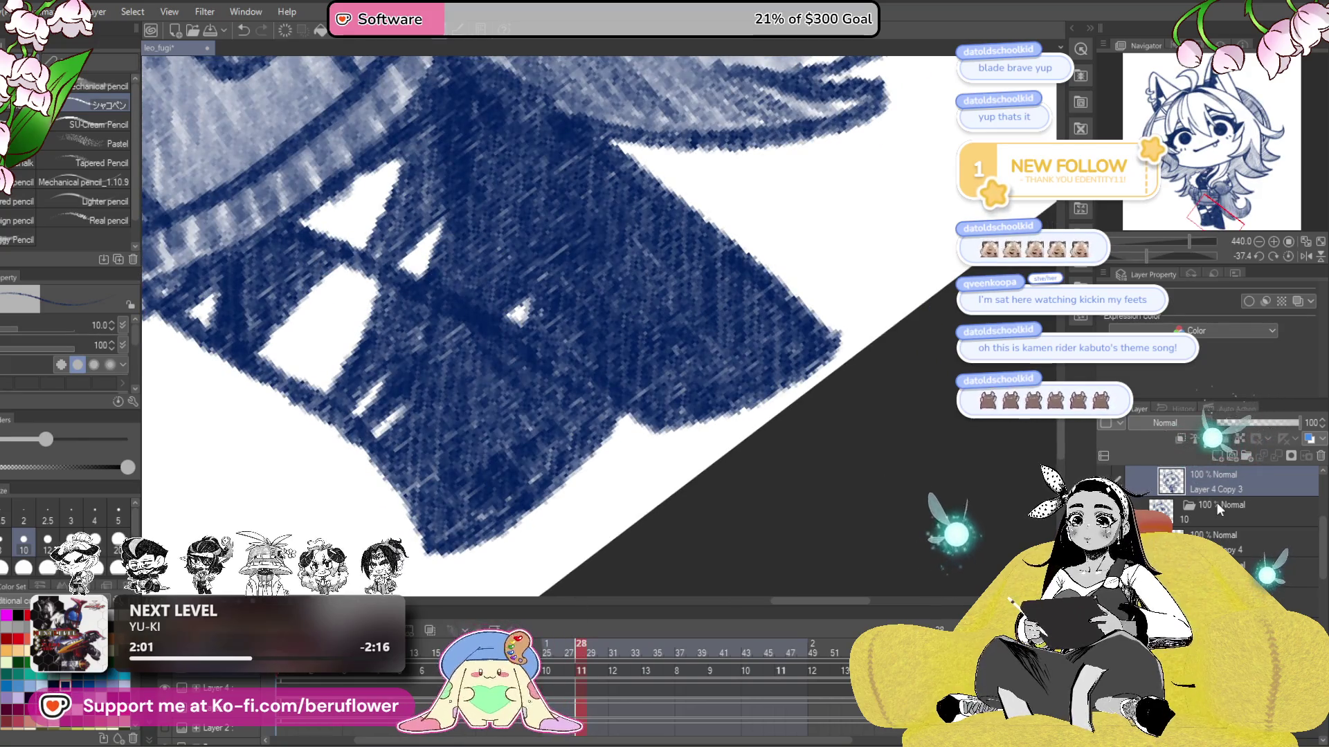
pyautogui.moveTo(831, 339)
pyautogui.mouseDown()
pyautogui.moveTo(668, 440)
pyautogui.moveTo(841, 334)
pyautogui.mouseUp()
pyautogui.moveTo(609, 462)
pyautogui.mouseDown()
pyautogui.moveTo(633, 448)
pyautogui.moveTo(446, 533)
pyautogui.mouseUp()
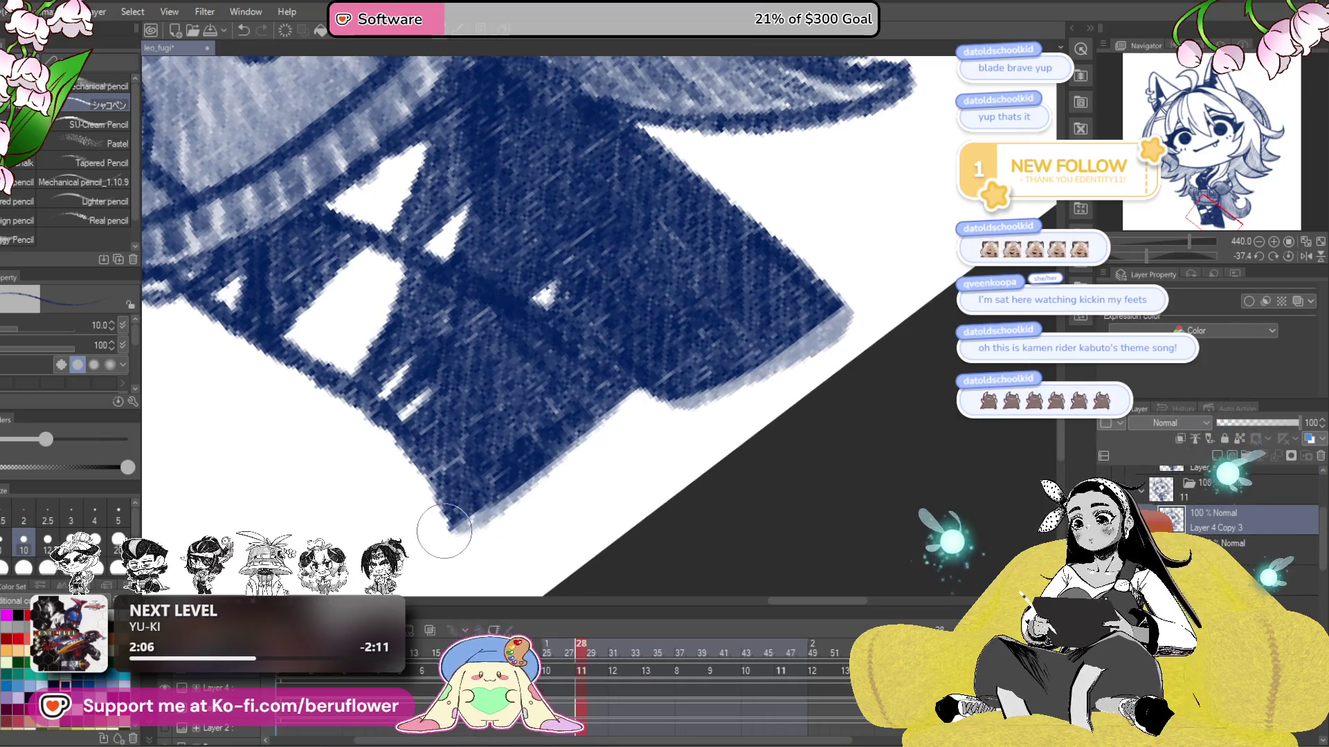
pyautogui.moveTo(707, 371)
pyautogui.mouseDown()
pyautogui.moveTo(698, 384)
pyautogui.moveTo(841, 328)
pyautogui.moveTo(691, 407)
pyautogui.mouseUp()
# - Step through frames 30 to 35, stroke the shoe's lower edge, then move to a later frame
pyautogui.click(608, 657)
pyautogui.moveTo(608, 658); pyautogui.dragTo(647, 649)
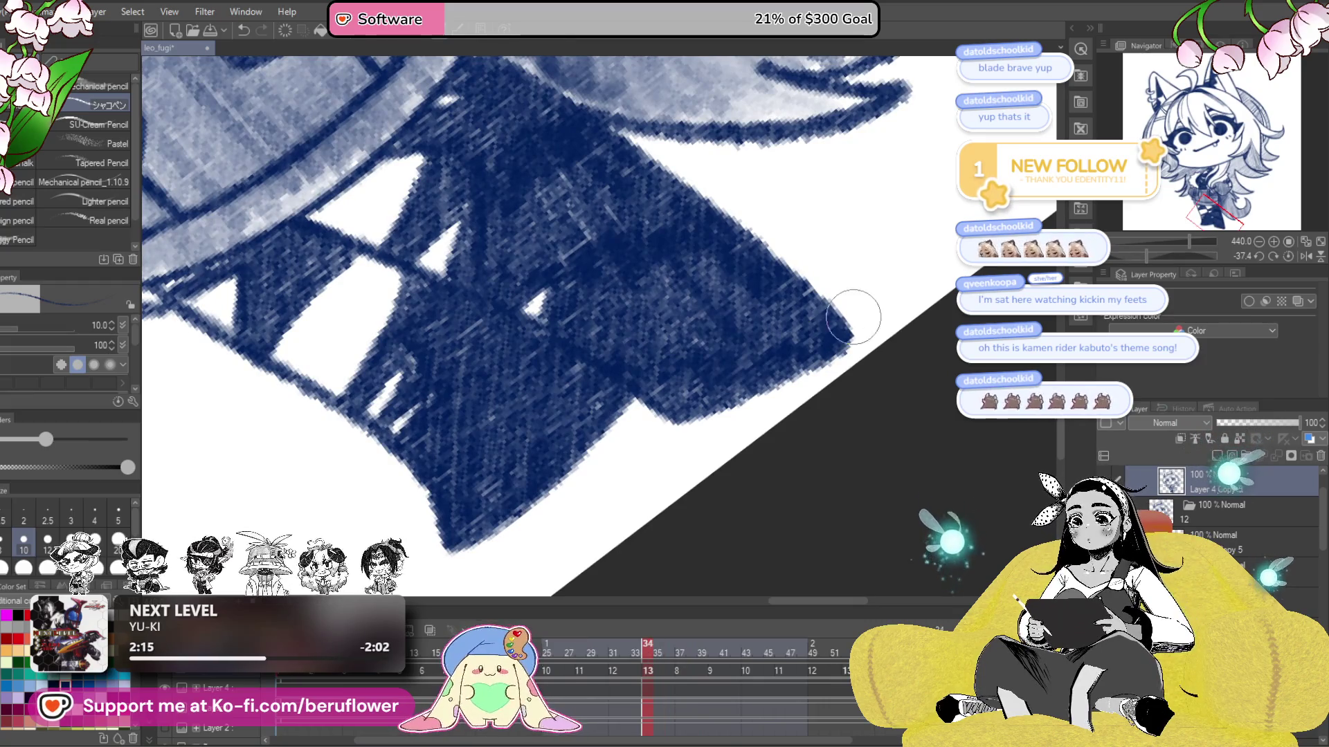
pyautogui.moveTo(772, 402); pyautogui.dragTo(491, 537)
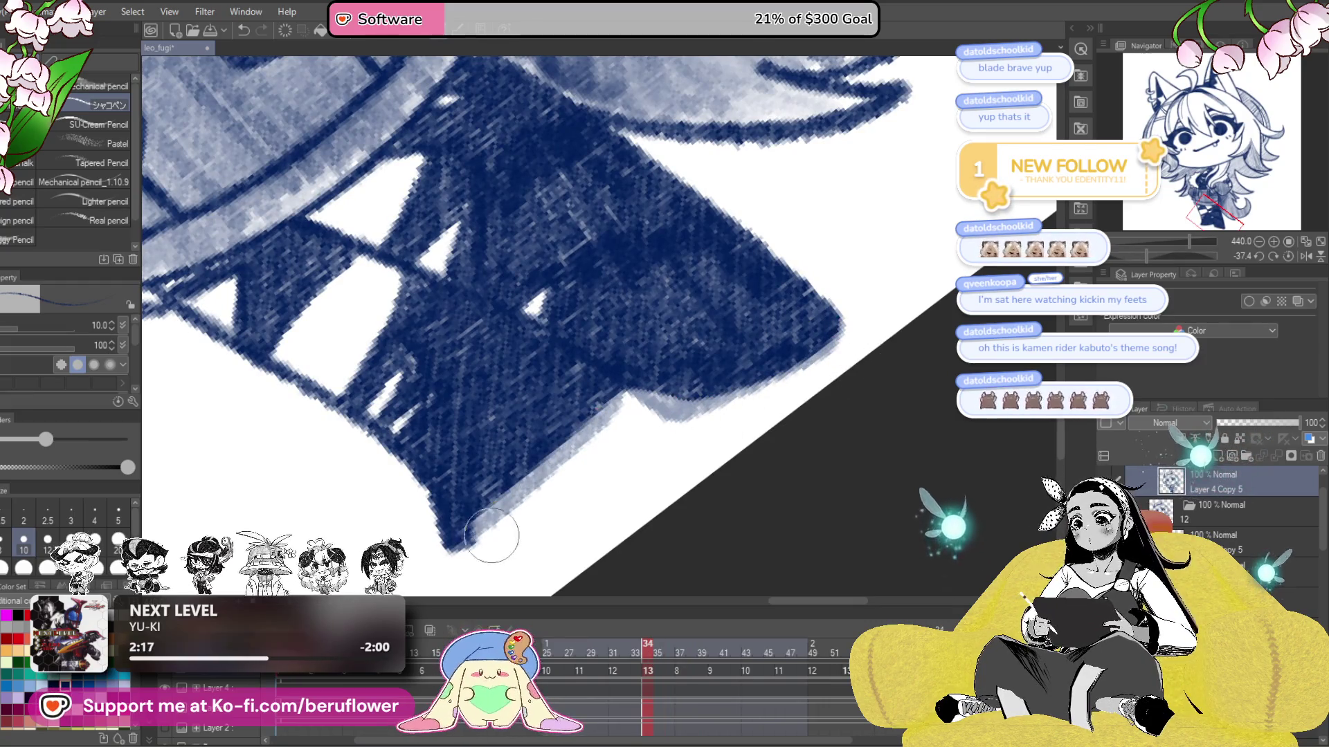
pyautogui.moveTo(605, 385); pyautogui.dragTo(696, 372)
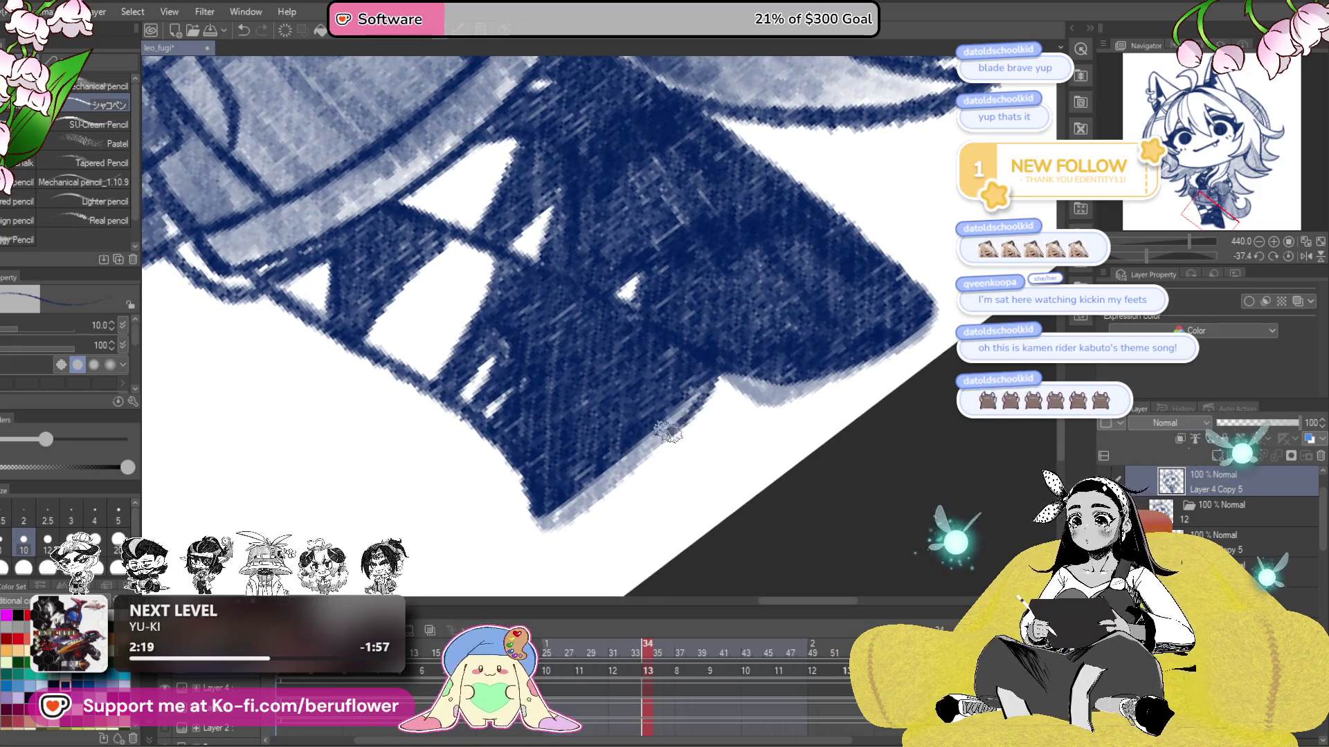
pyautogui.moveTo(762, 385)
pyautogui.mouseDown()
pyautogui.moveTo(694, 469)
pyautogui.moveTo(761, 463)
pyautogui.mouseUp()
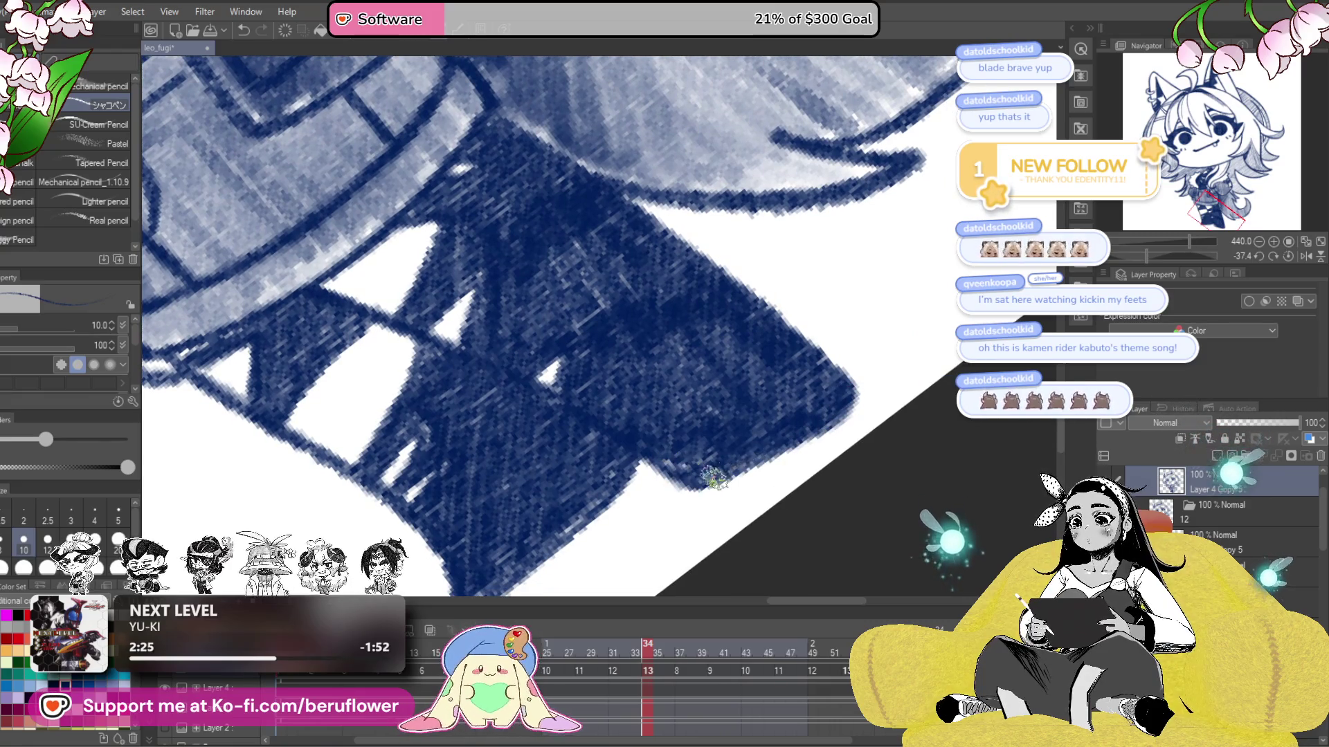
pyautogui.moveTo(658, 650)
pyautogui.mouseDown()
pyautogui.moveTo(687, 650)
pyautogui.moveTo(400, 692)
pyautogui.mouseUp()
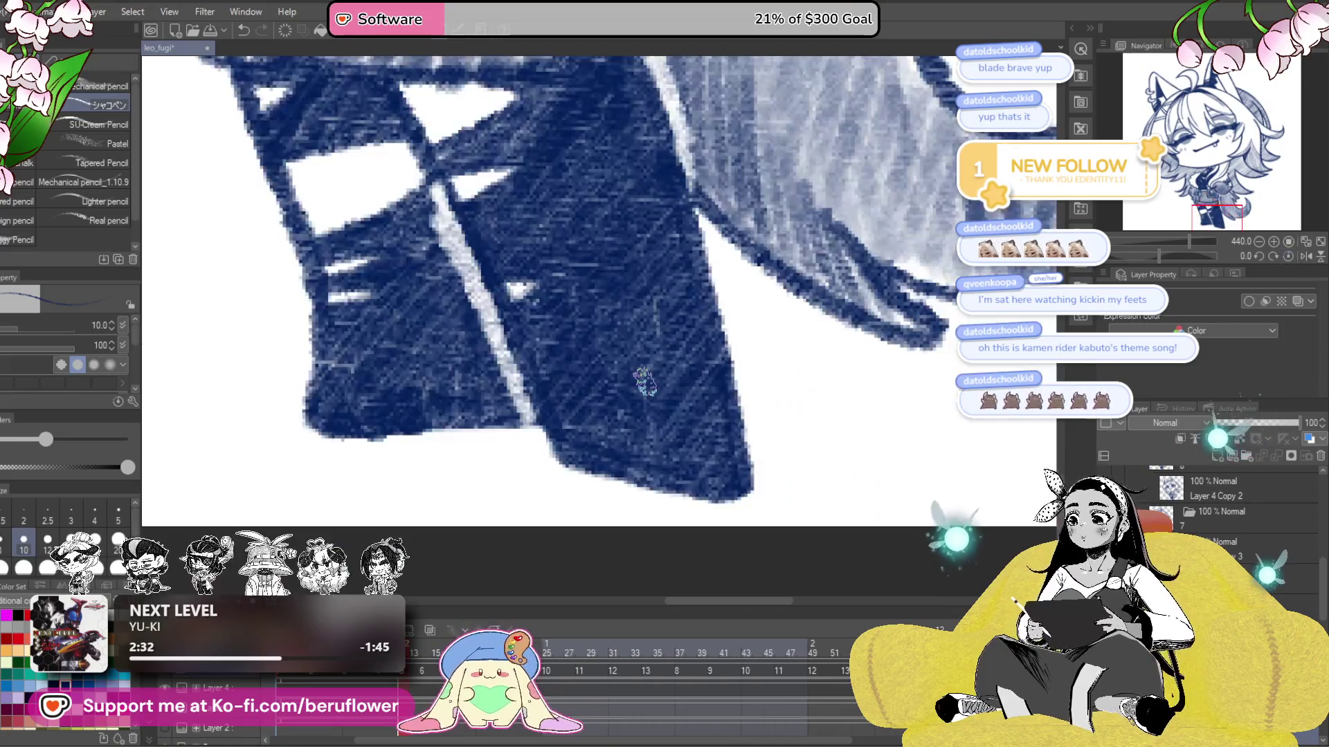
# - Reset and zoom out to view the whole chibi character, then switch to the Twitch replay browser
pyautogui.click(1289, 256)
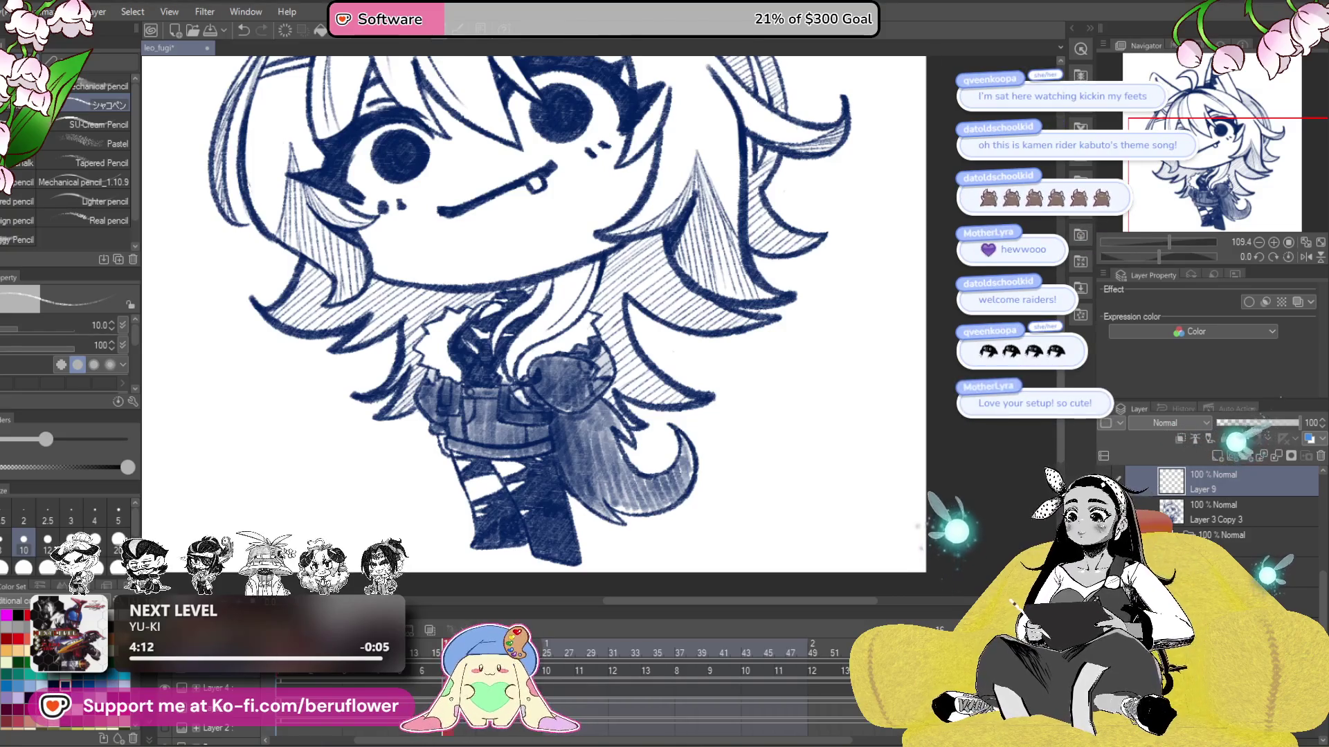
pyautogui.scroll(-2, 613, 285)
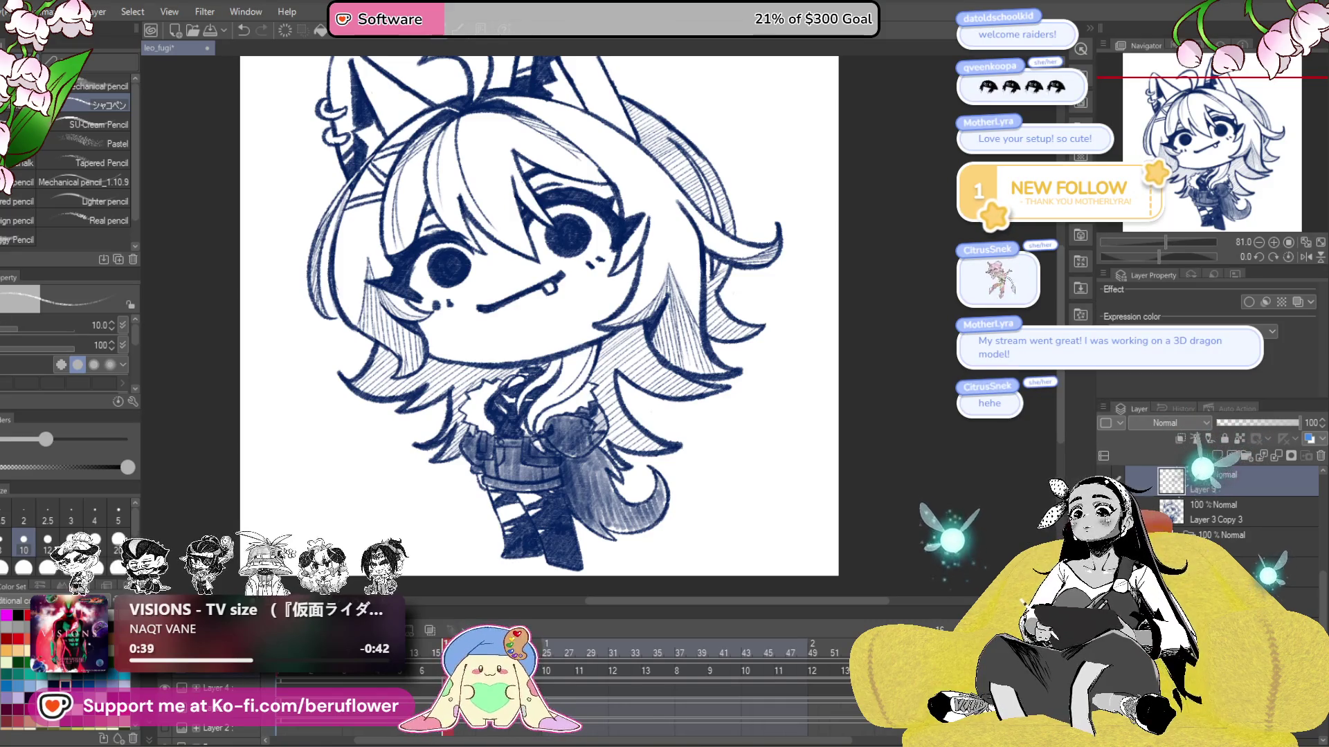
pyautogui.hotkey('alt', 'Tab')
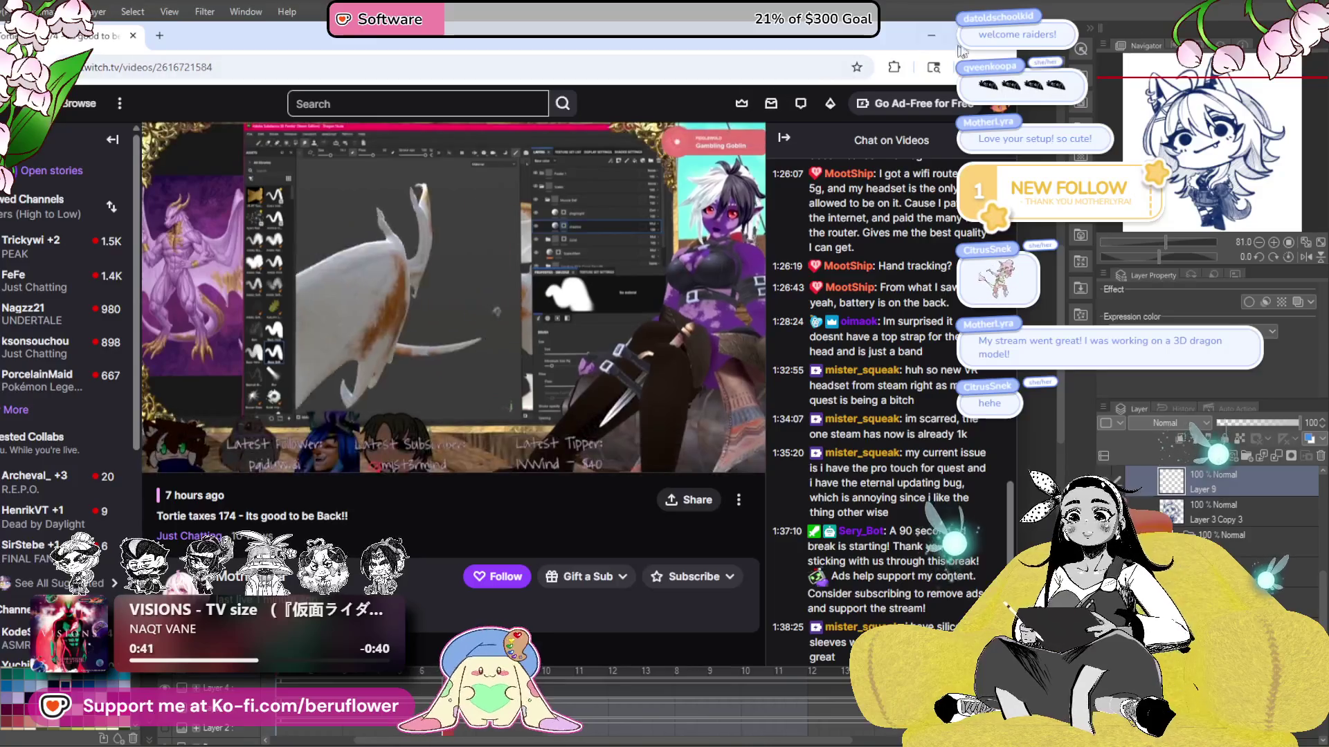
# - Maximize the browser and skip the dragon texturing replay ahead twice to about 03:07
pyautogui.click(962, 34)
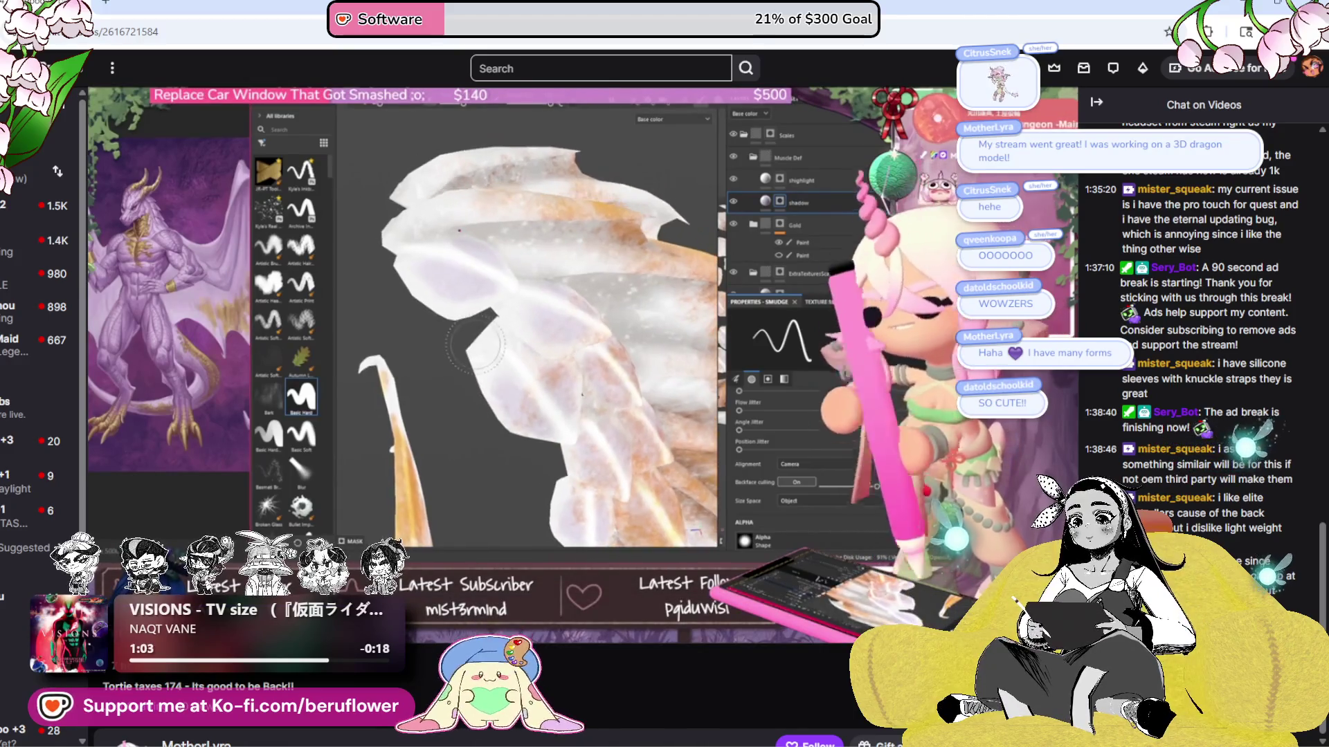
pyautogui.moveTo(354, 594)
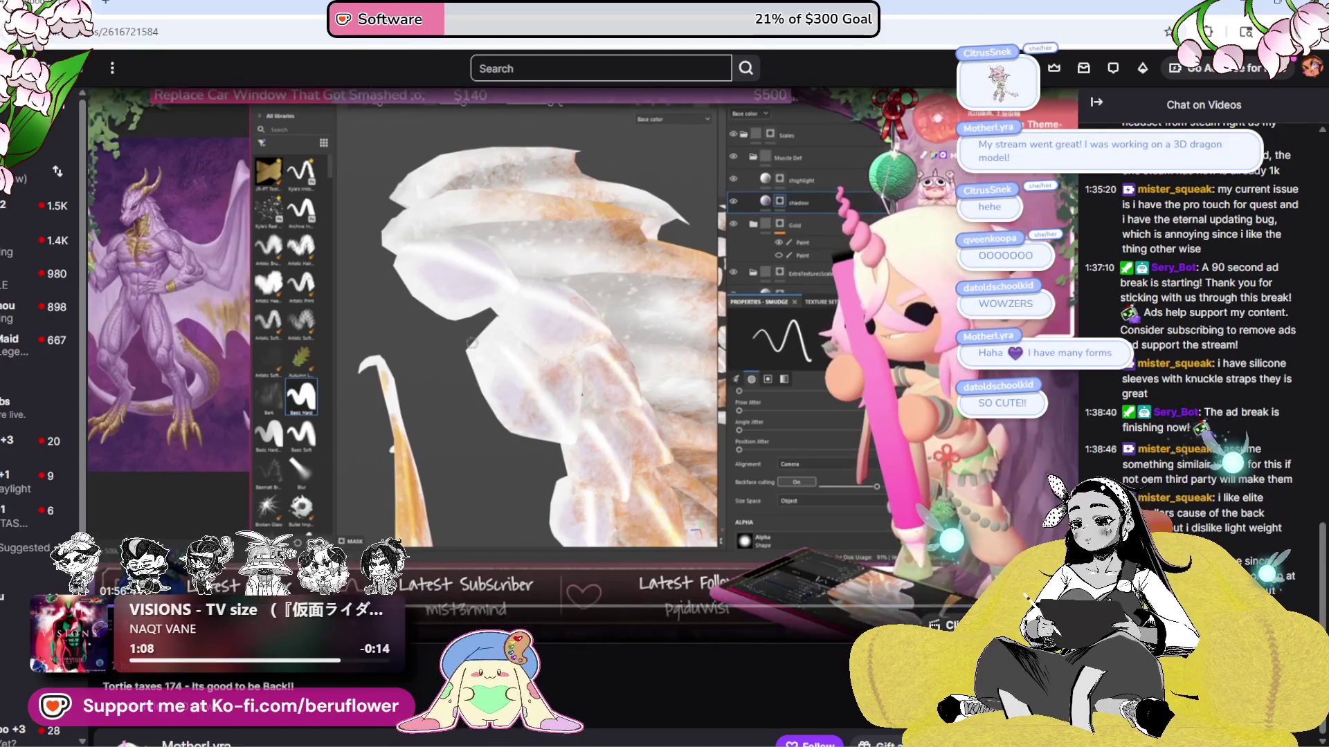
pyautogui.click(427, 607)
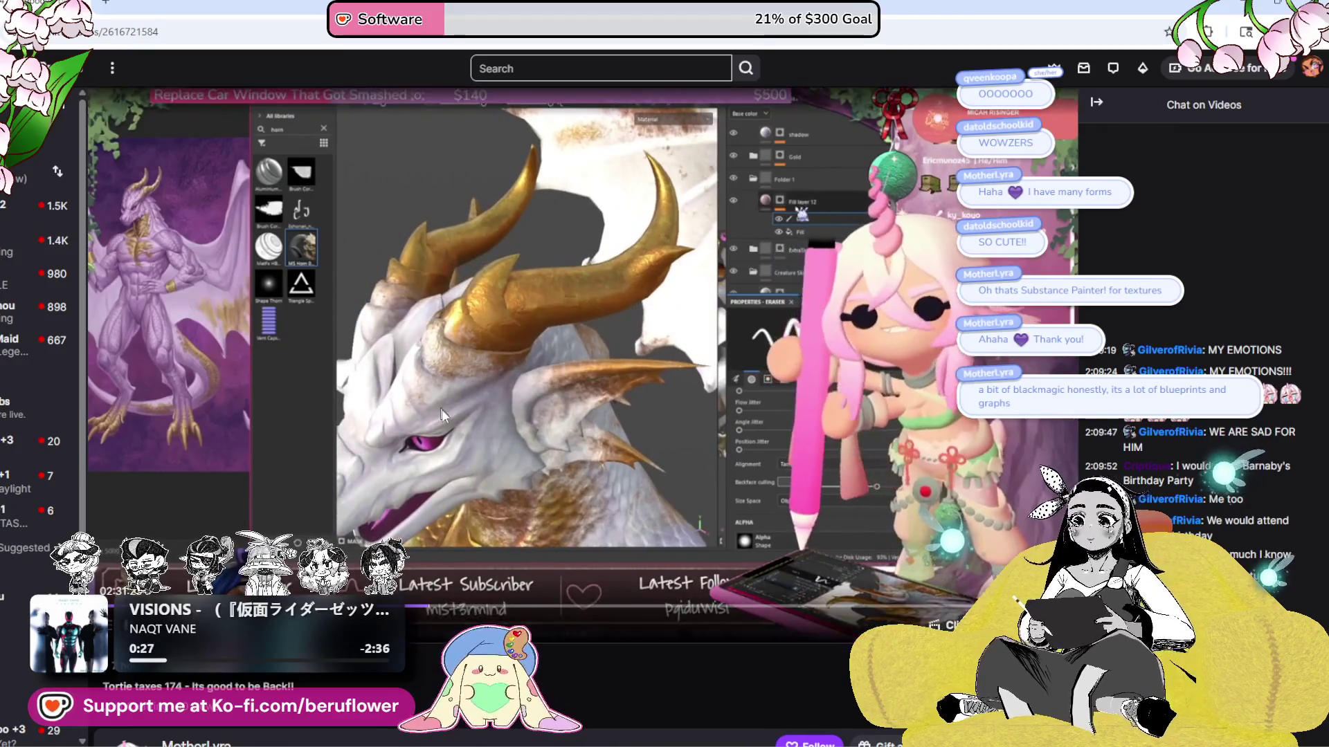
pyautogui.moveTo(510, 614)
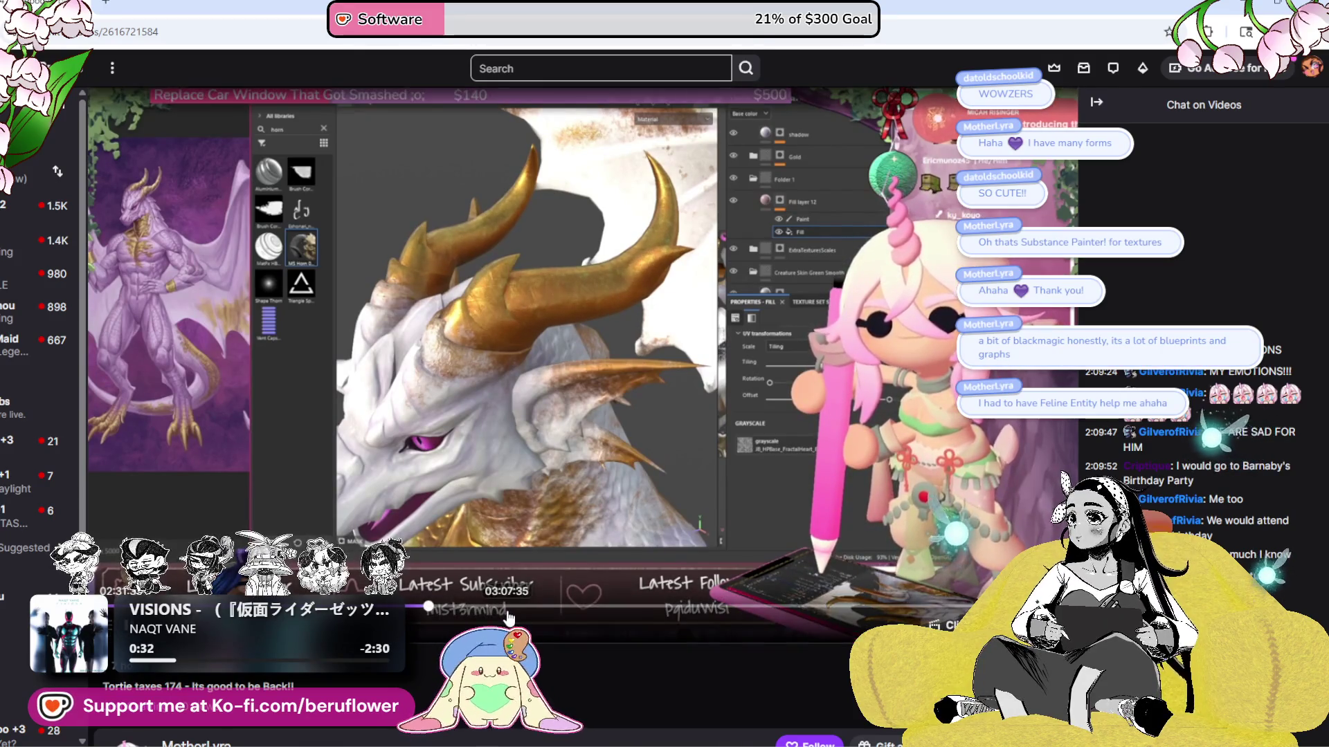
pyautogui.click(507, 607)
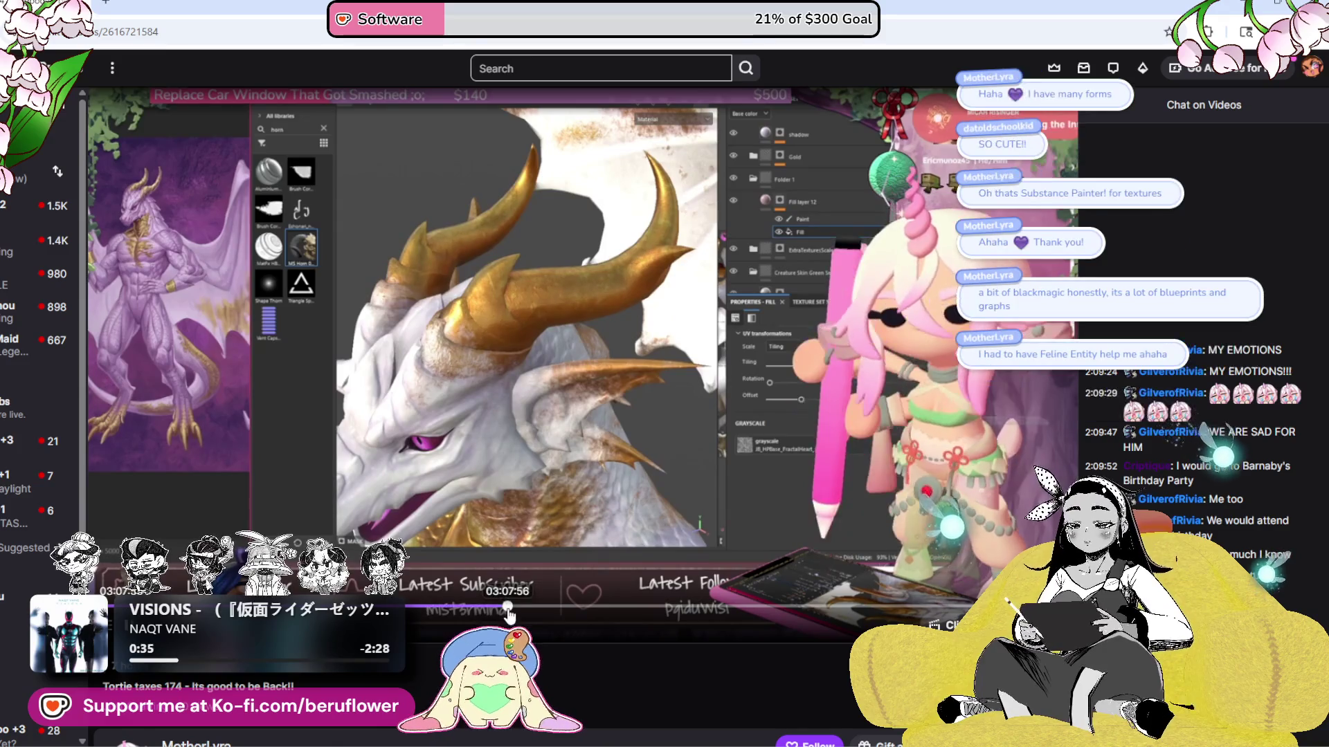
# - Skip the replay ahead to the dragon head modelling at about 4:42
pyautogui.click(637, 607)
pyautogui.click(713, 607)
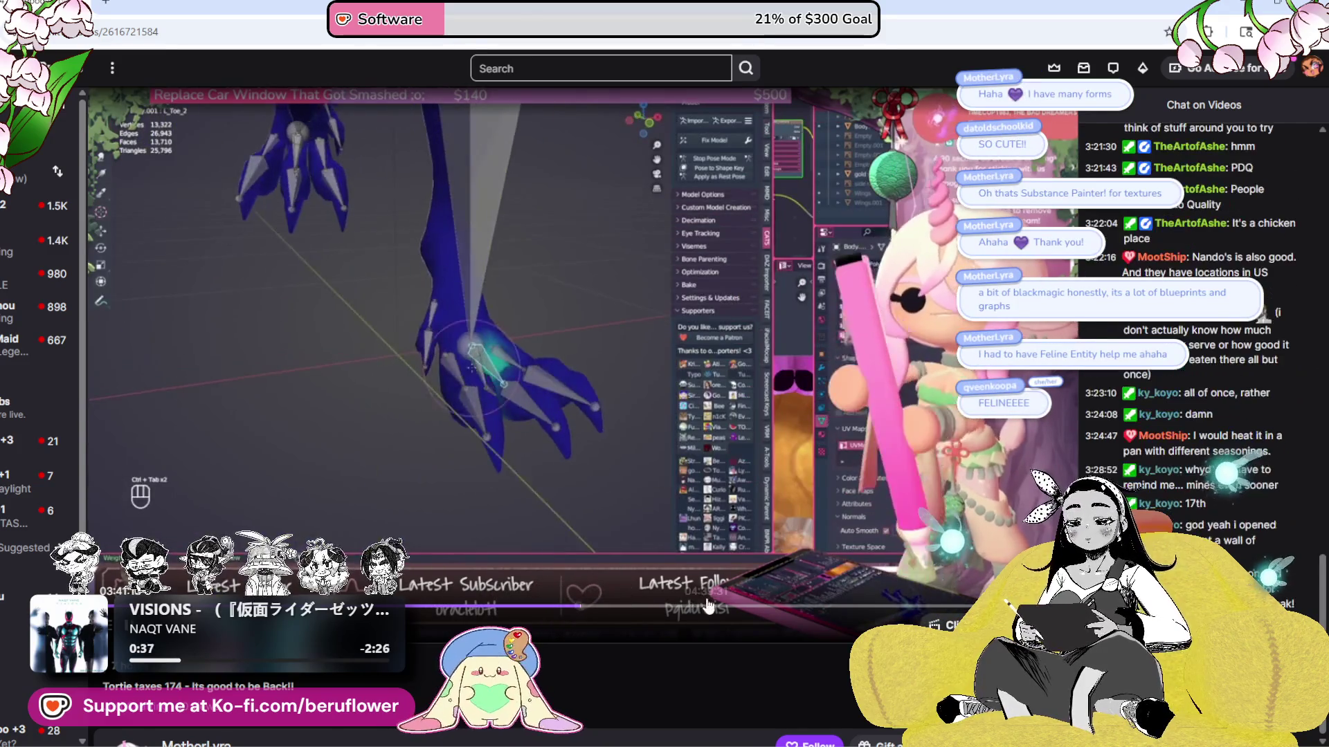
pyautogui.click(711, 609)
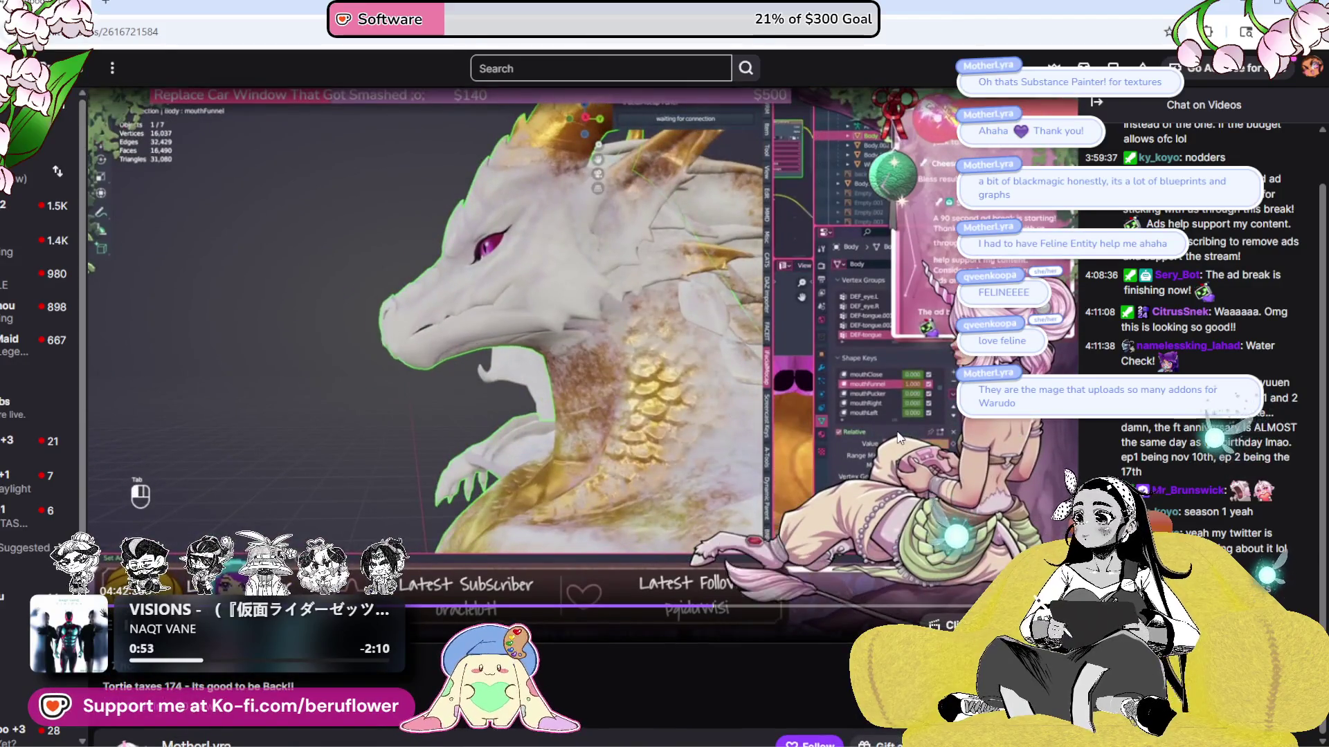
# - Follow the streamer's channel and restore the browser to a smaller window
pyautogui.scroll(-1, 898, 437)
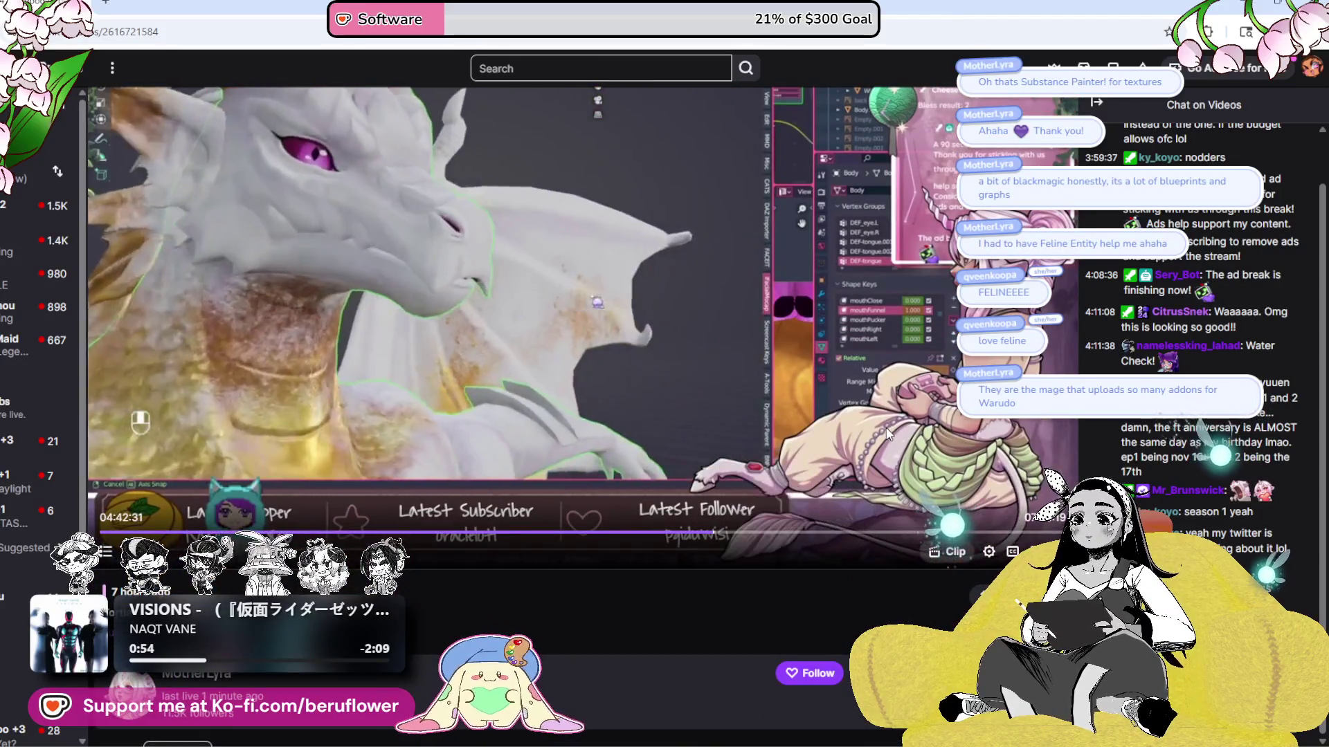
pyautogui.click(808, 670)
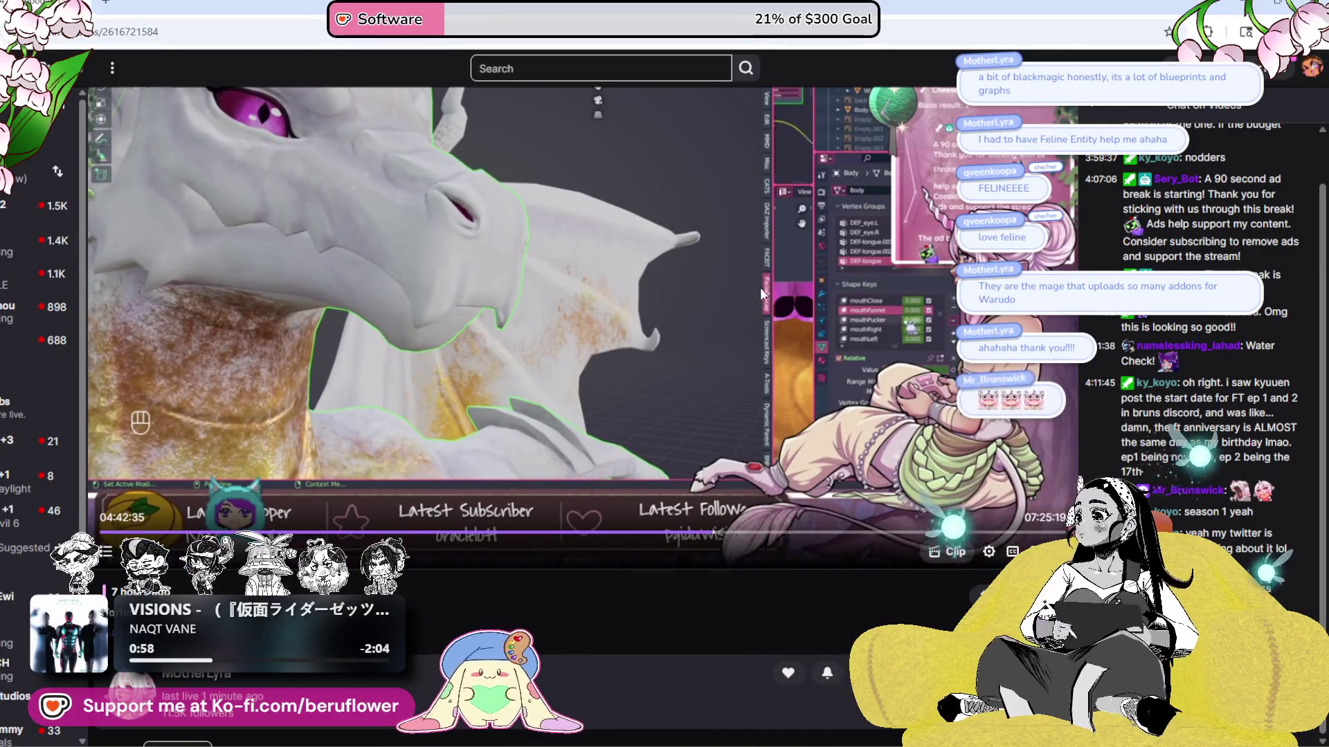
pyautogui.scroll(1, 716, 289)
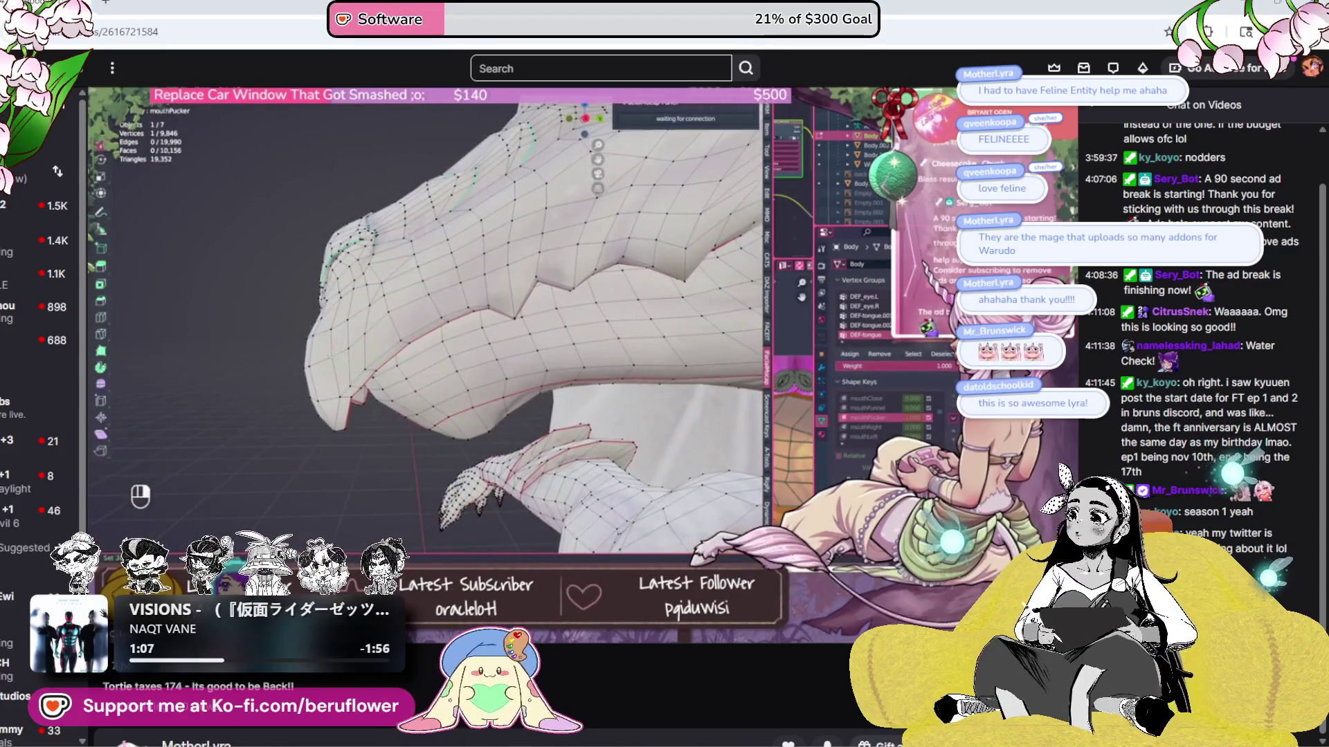
pyautogui.moveTo(169, 9)
pyautogui.mouseDown()
pyautogui.moveTo(164, 156)
pyautogui.moveTo(111, 101)
pyautogui.mouseUp()
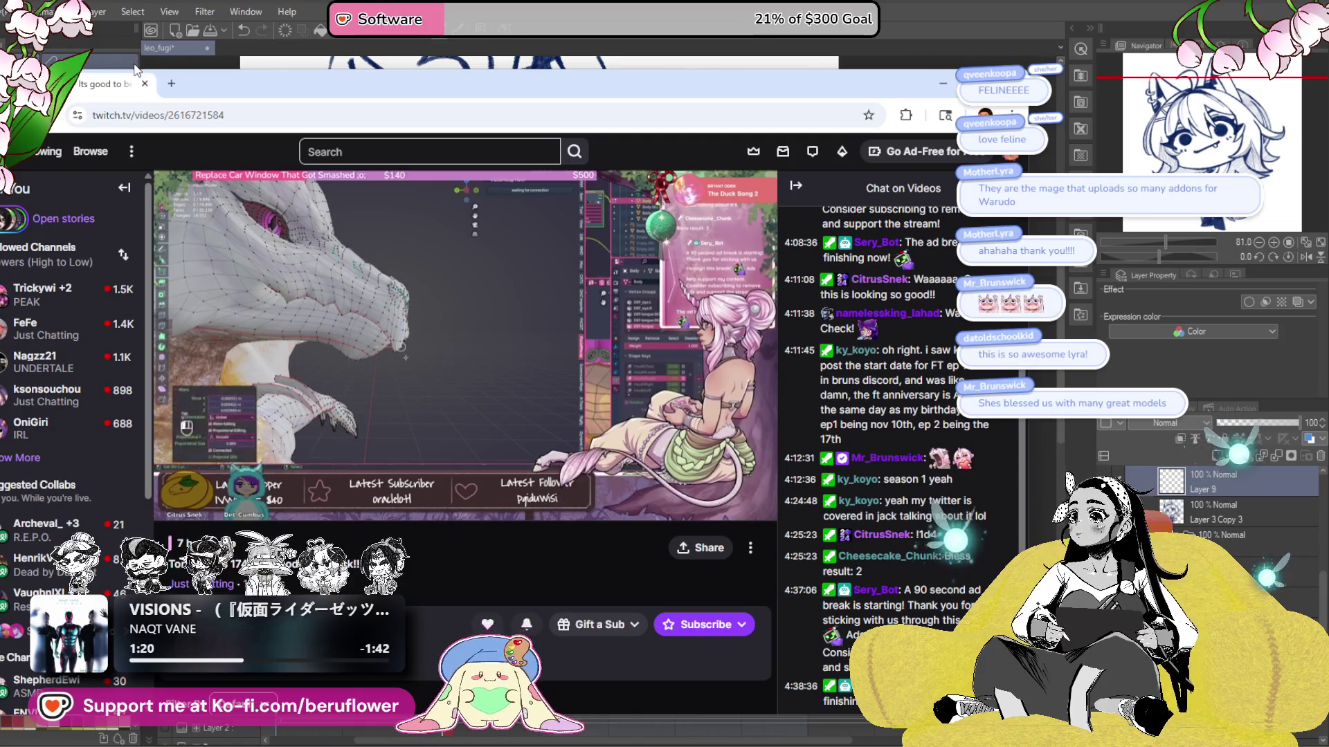
# - Minimize the browser, zoom the playing blink animation out and back in, then stop on frame 31
pyautogui.moveTo(106, 97); pyautogui.dragTo(127, 103)
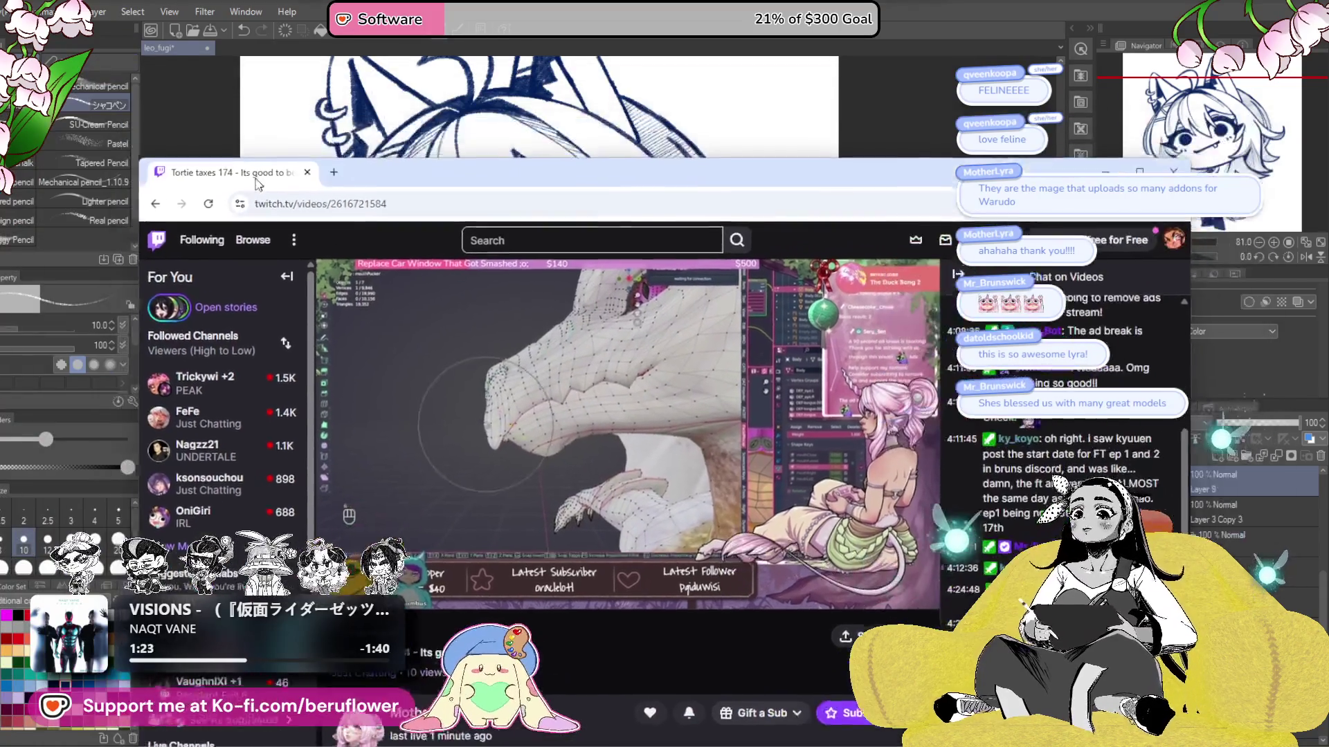
pyautogui.press('super+Down')
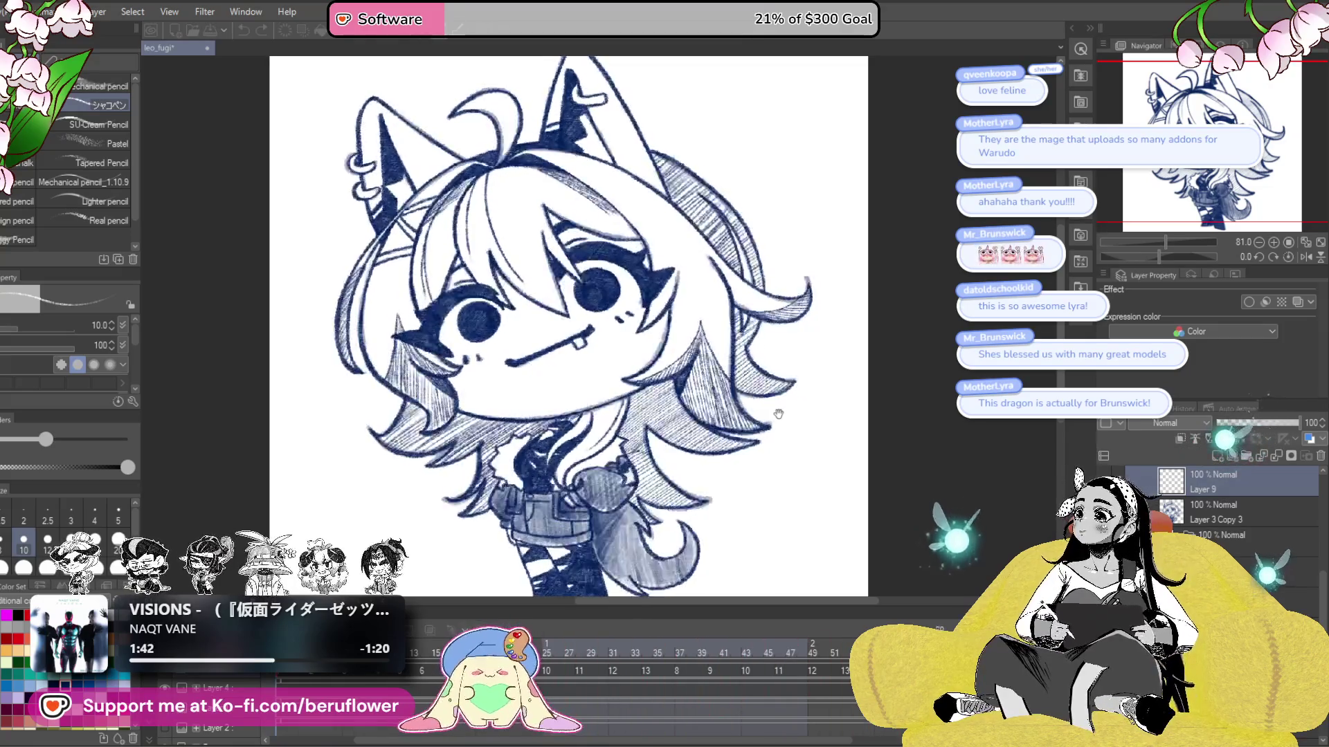
pyautogui.scroll(-2, 779, 414)
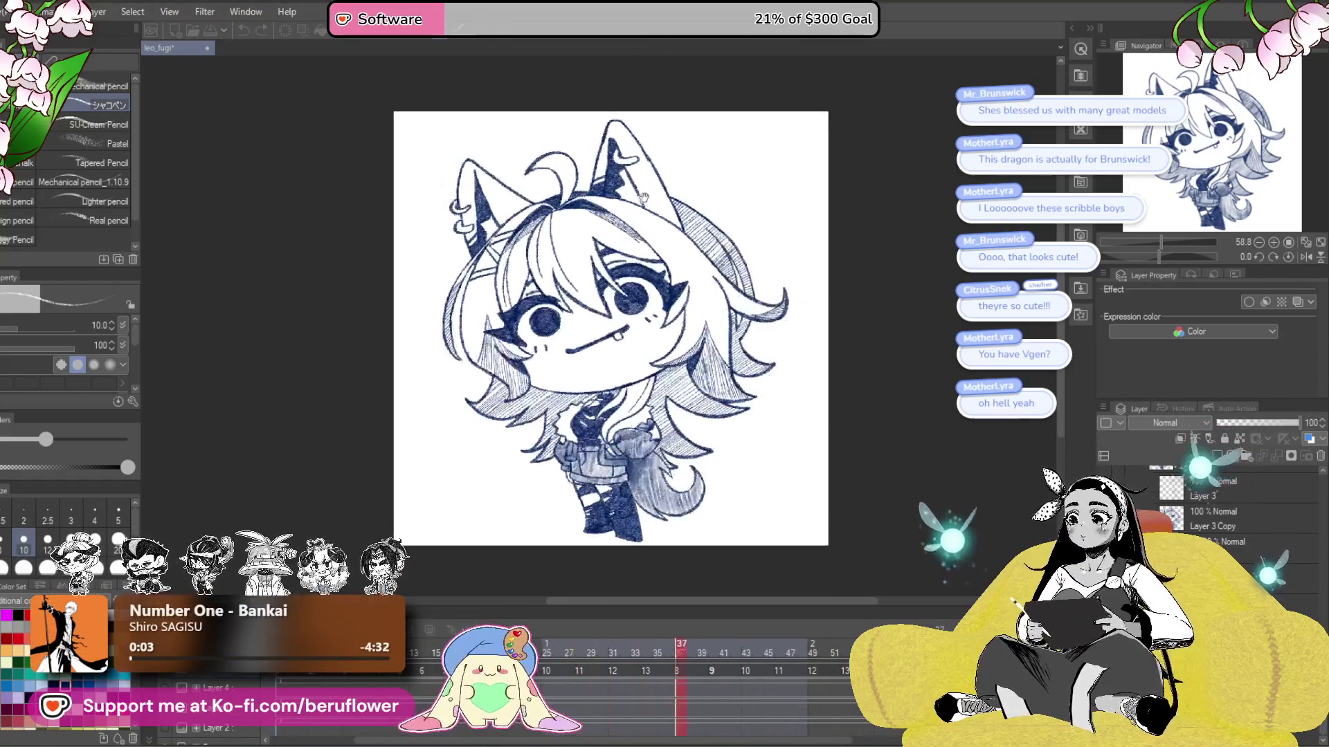
pyautogui.scroll(1, 650, 204)
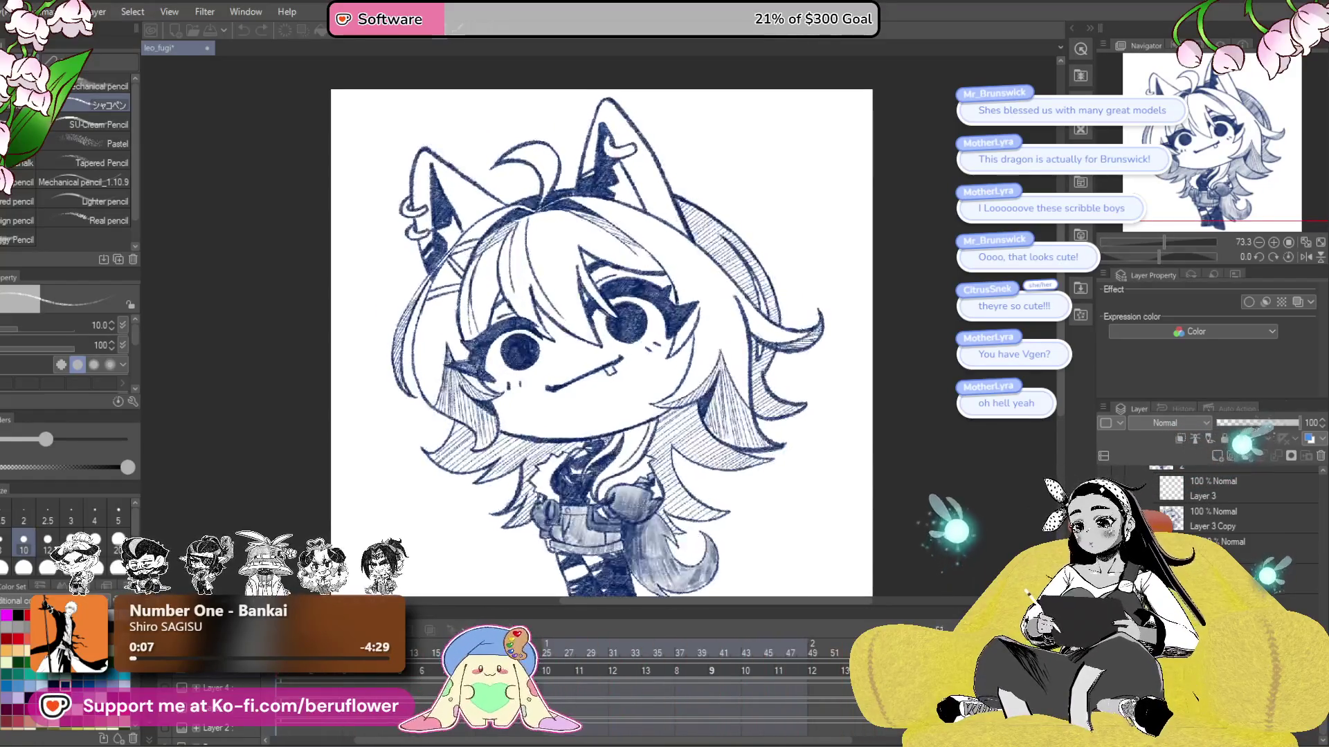
pyautogui.click(602, 654)
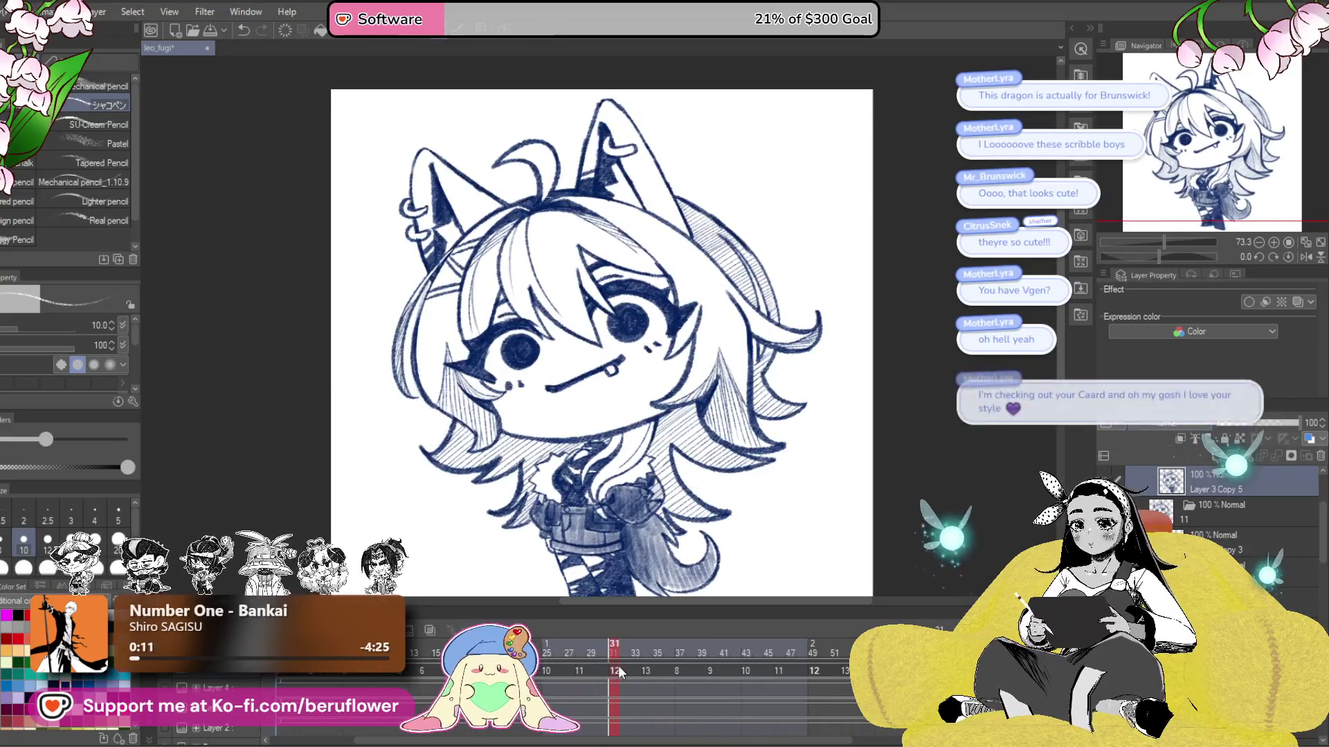
# - Add new Layer 10 and zoom in on the jacket, body and tail
pyautogui.hotkey('ctrl', 'shift', 'n')
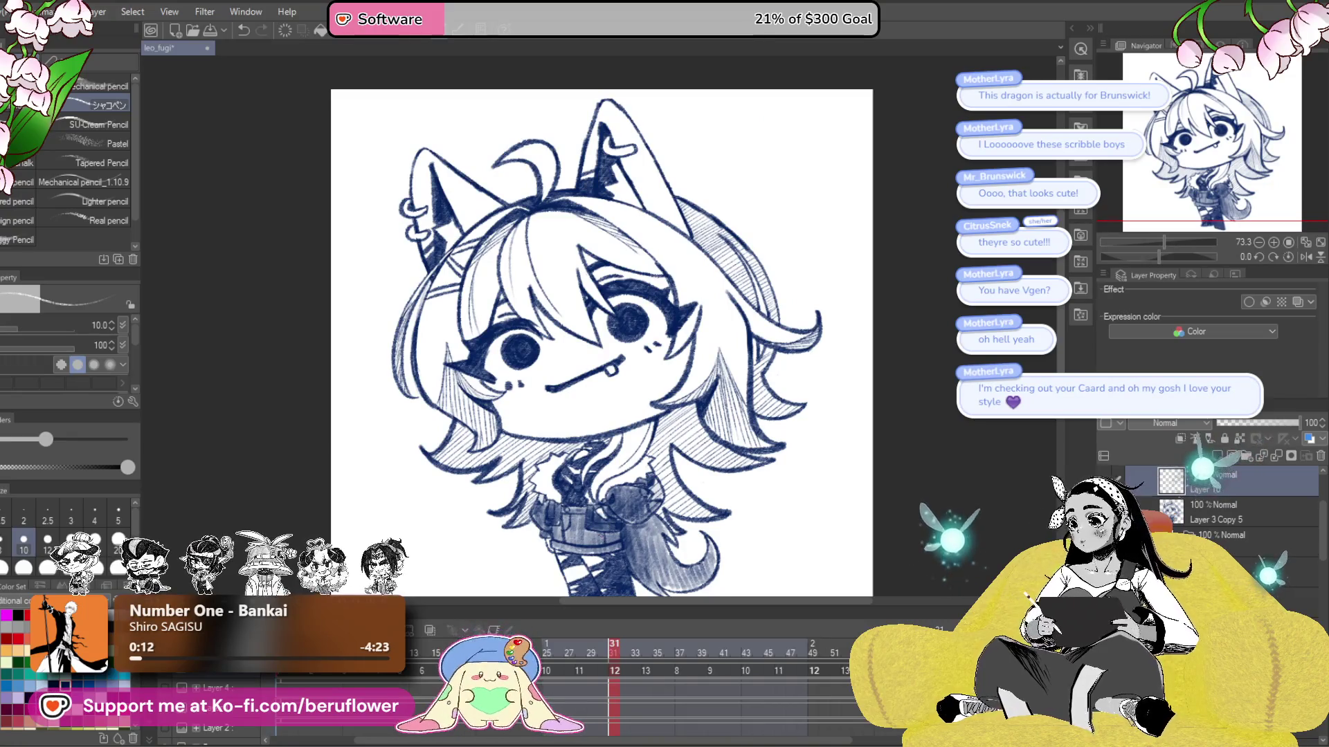
pyautogui.scroll(3, 601, 535)
pyautogui.moveTo(601, 535); pyautogui.dragTo(629, 419)
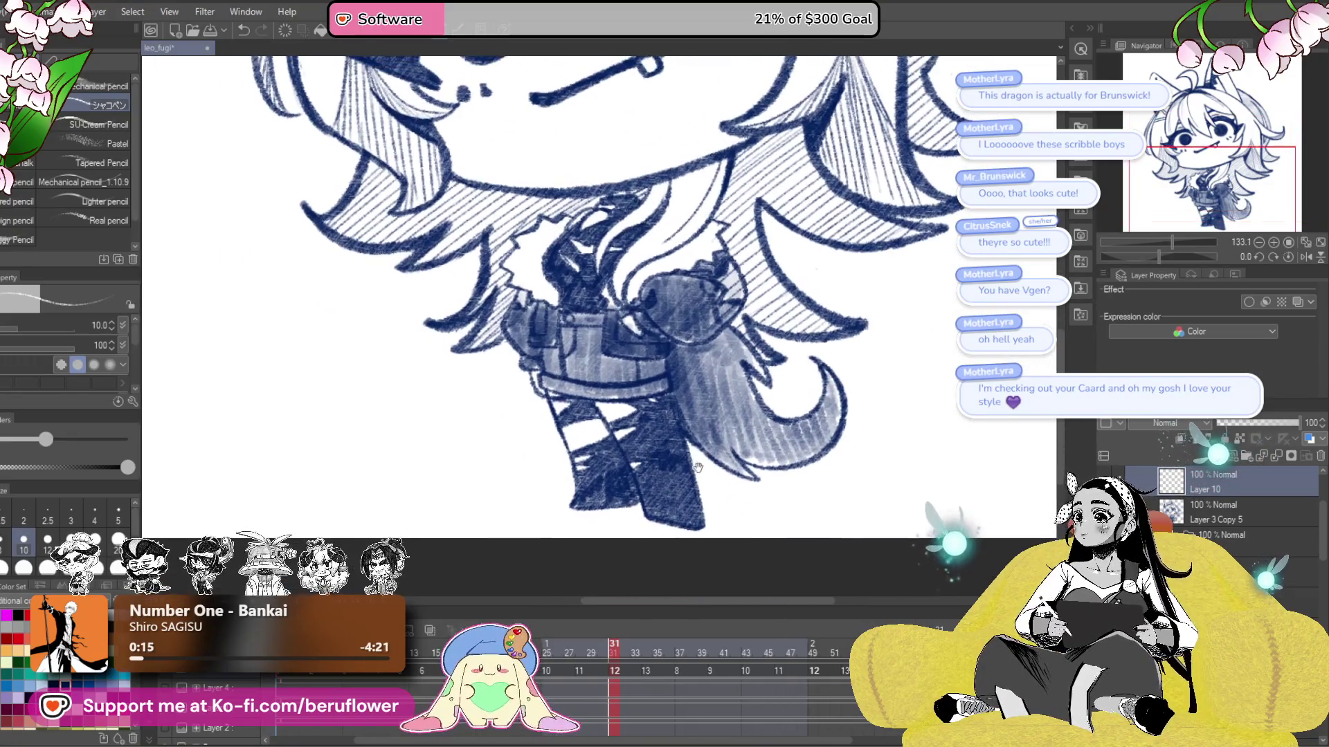
pyautogui.scroll(-2, 631, 420)
pyautogui.scroll(2, 630, 420)
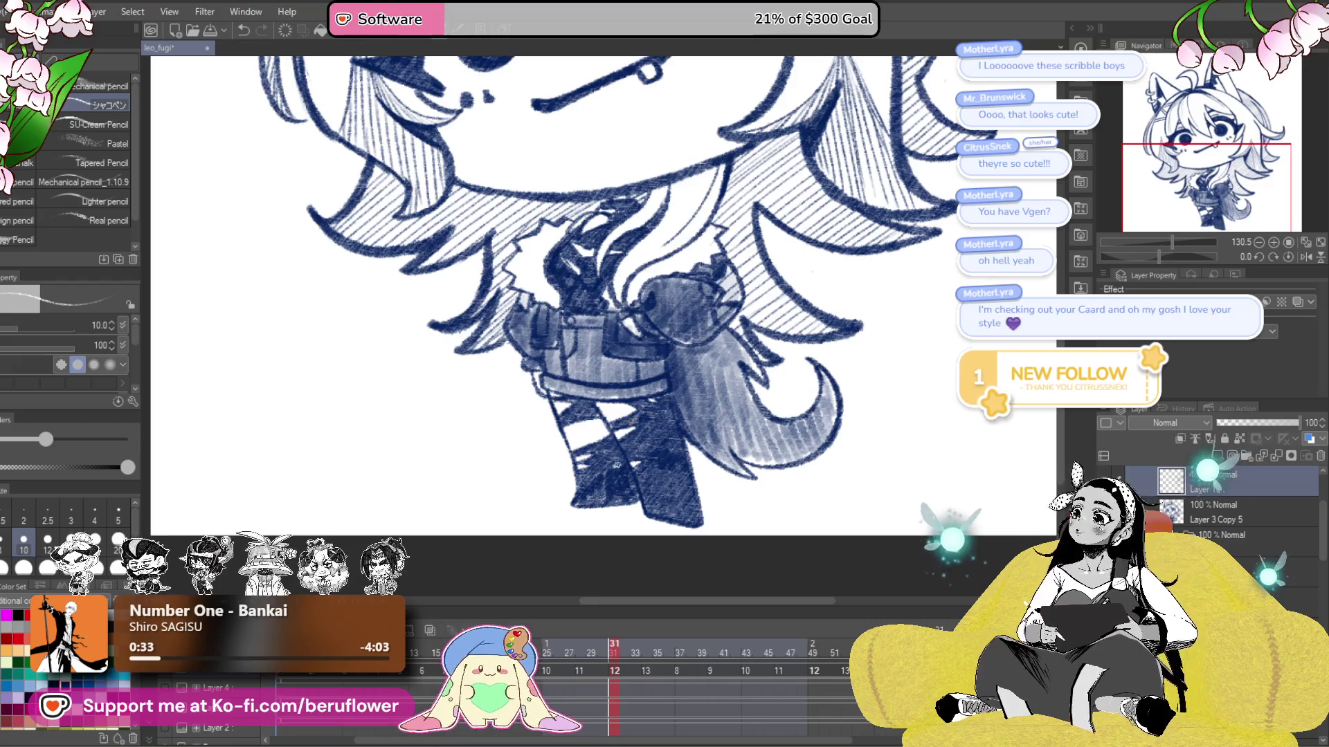
pyautogui.moveTo(686, 490); pyautogui.dragTo(607, 354)
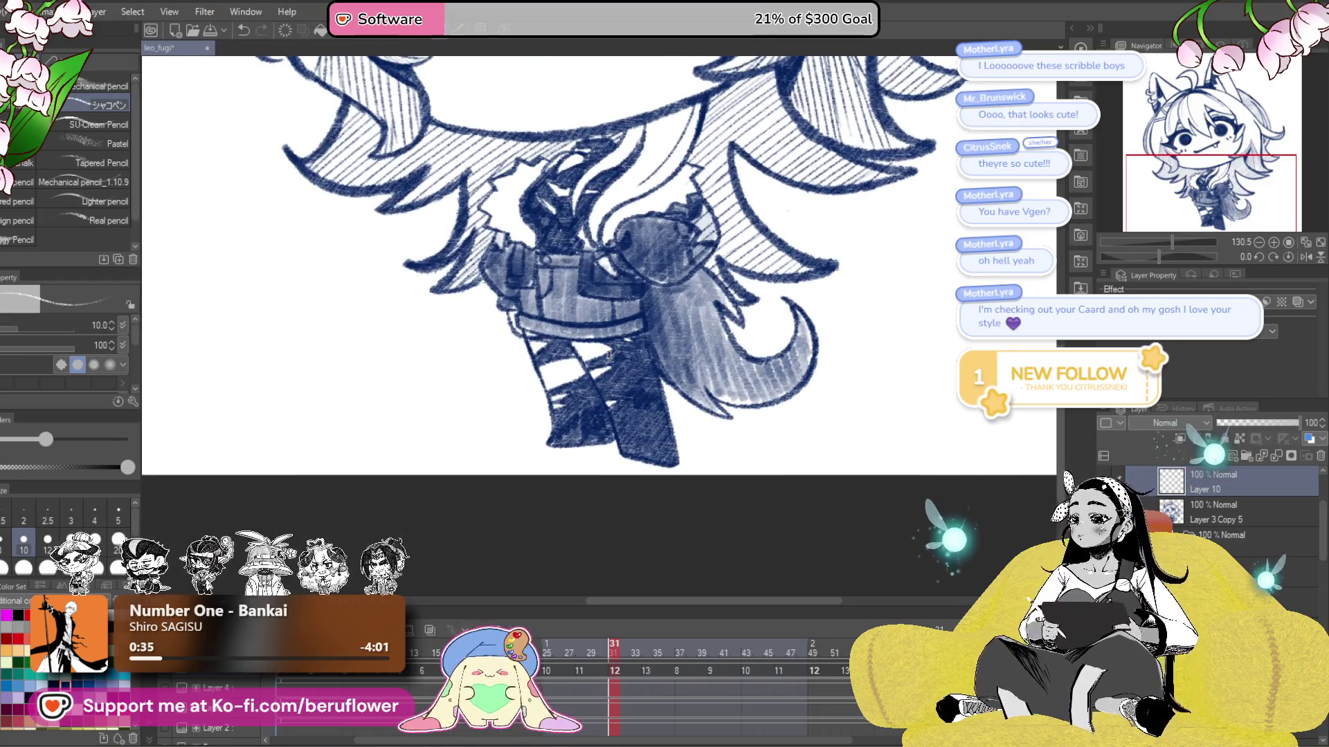
pyautogui.scroll(1, 609, 354)
pyautogui.scroll(1, 588, 363)
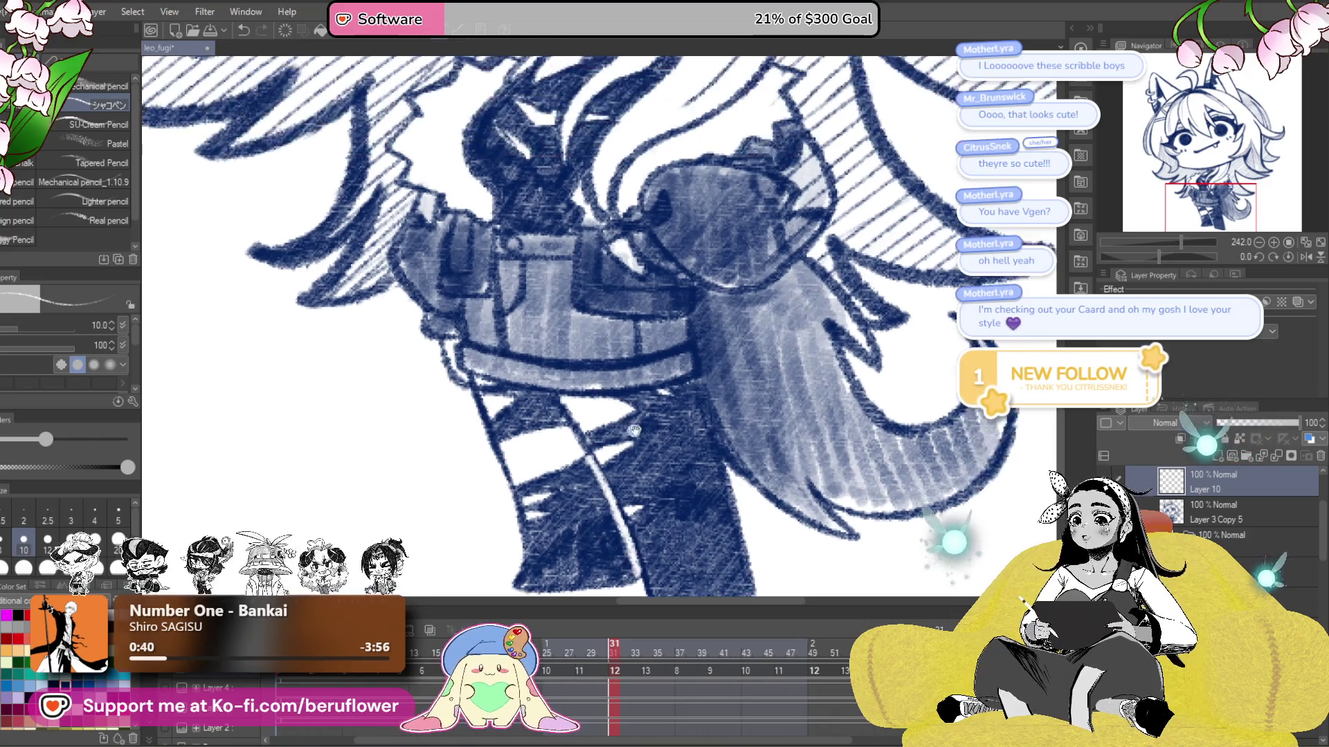
pyautogui.moveTo(670, 196); pyautogui.dragTo(670, 383)
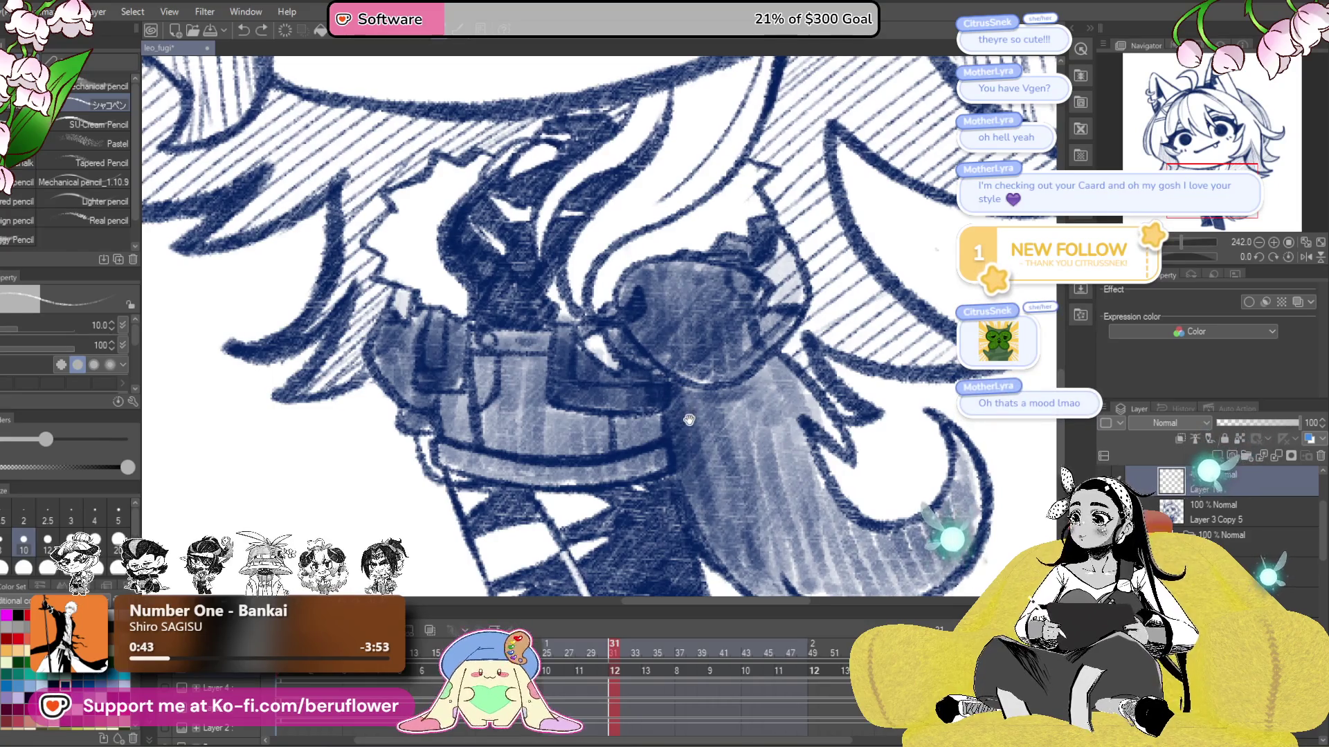
pyautogui.moveTo(687, 407); pyautogui.dragTo(678, 408)
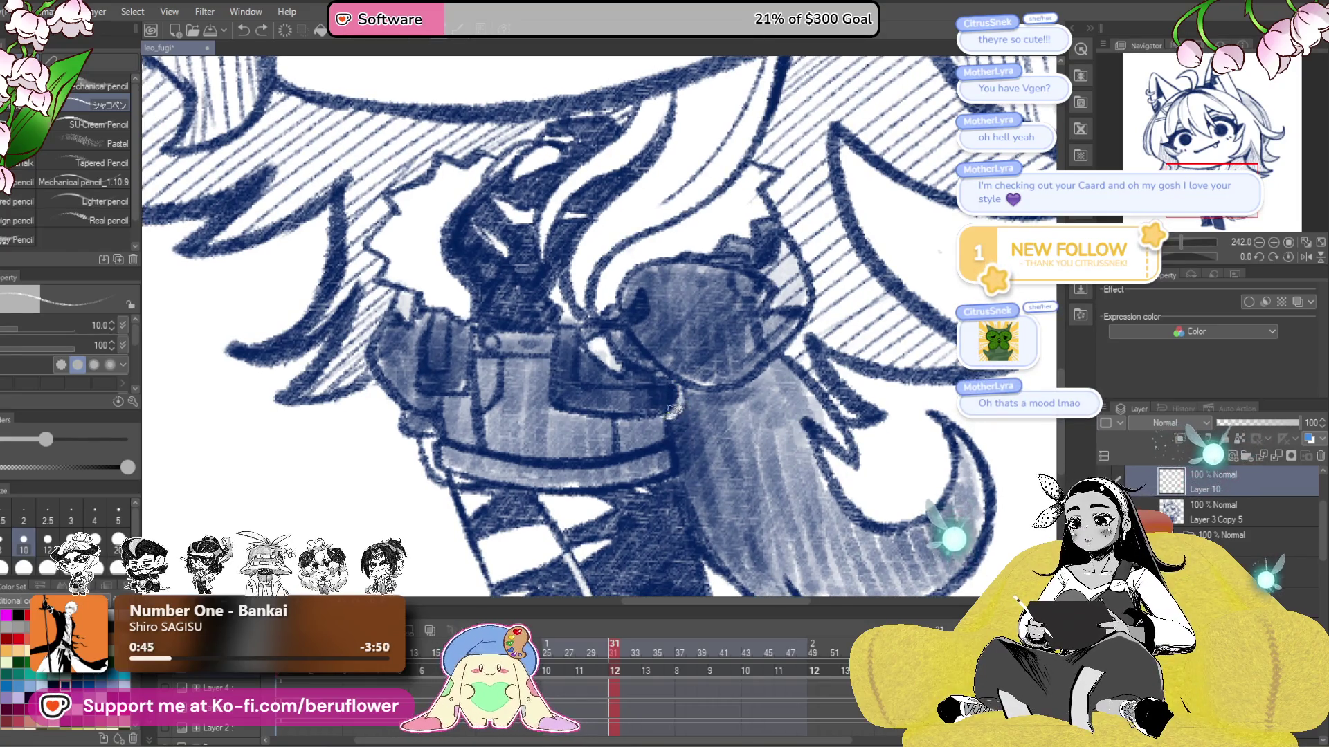
pyautogui.scroll(-3, 696, 490)
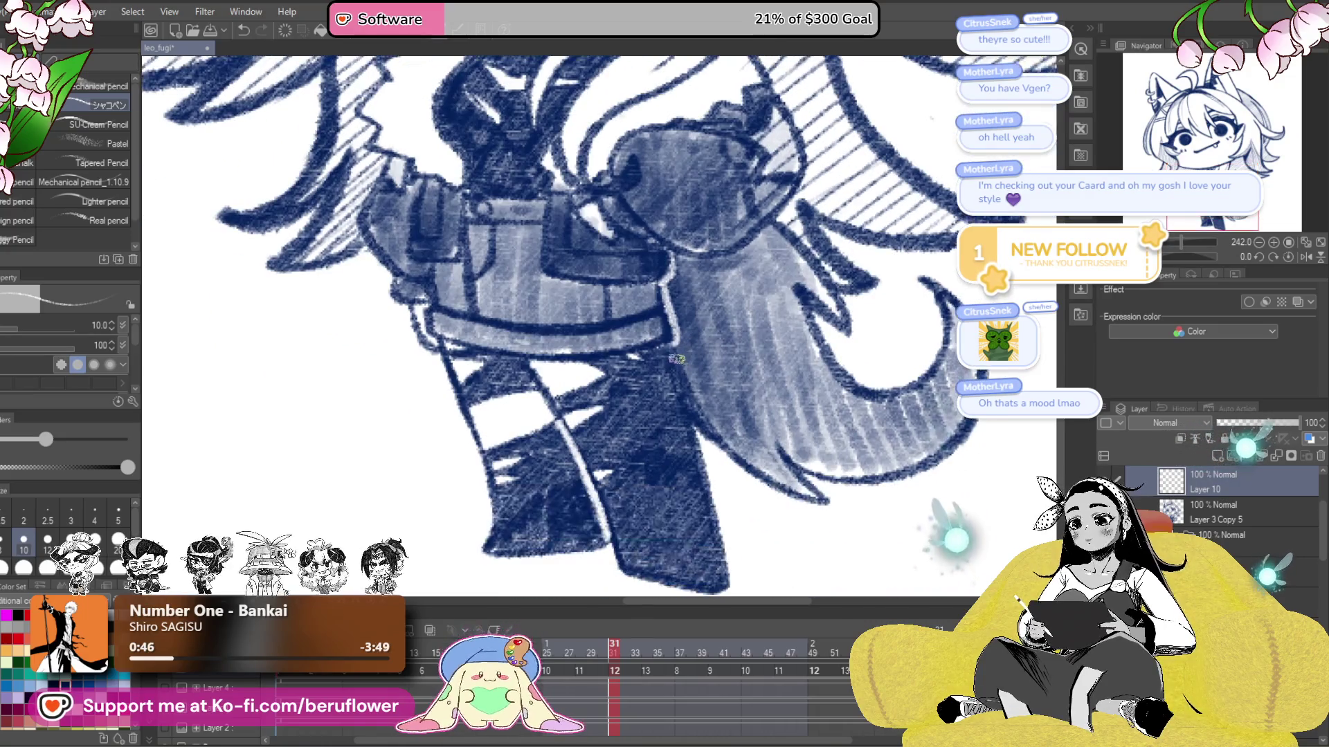
pyautogui.scroll(5, 690, 415)
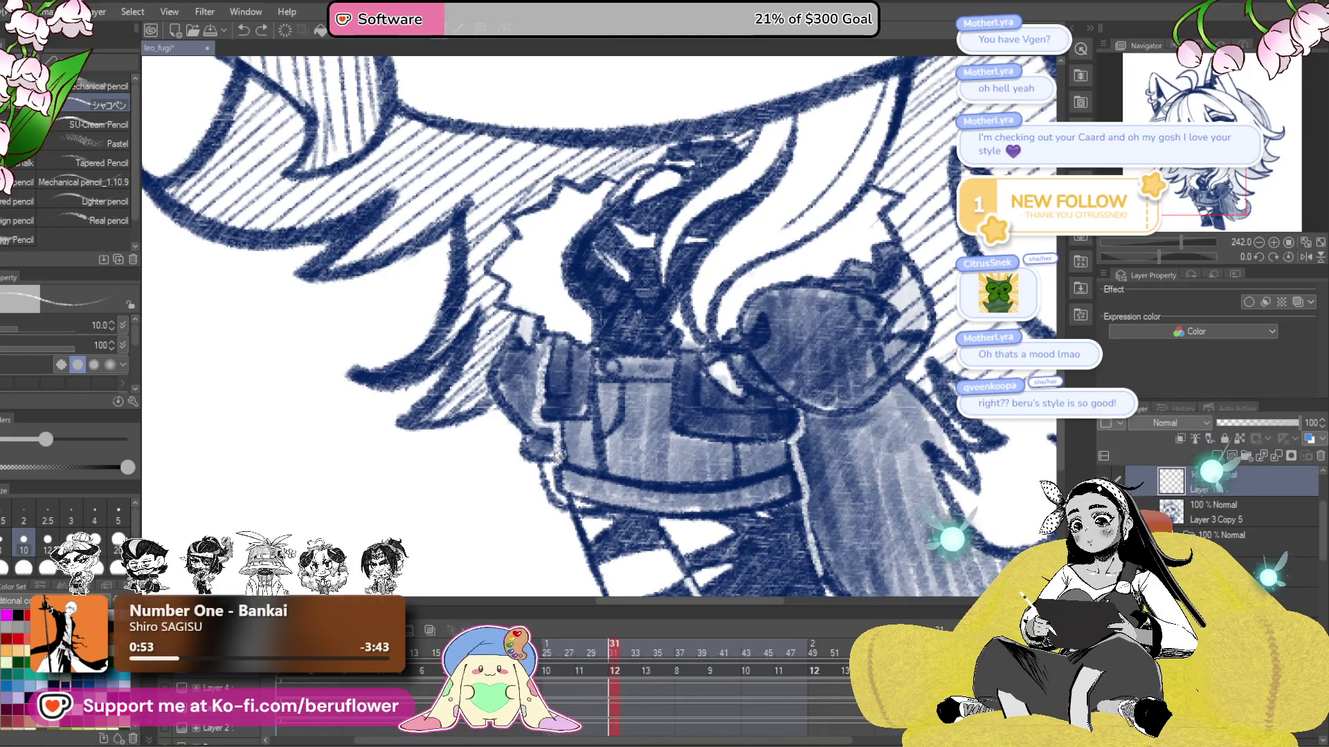
pyautogui.moveTo(974, 355); pyautogui.dragTo(843, 306)
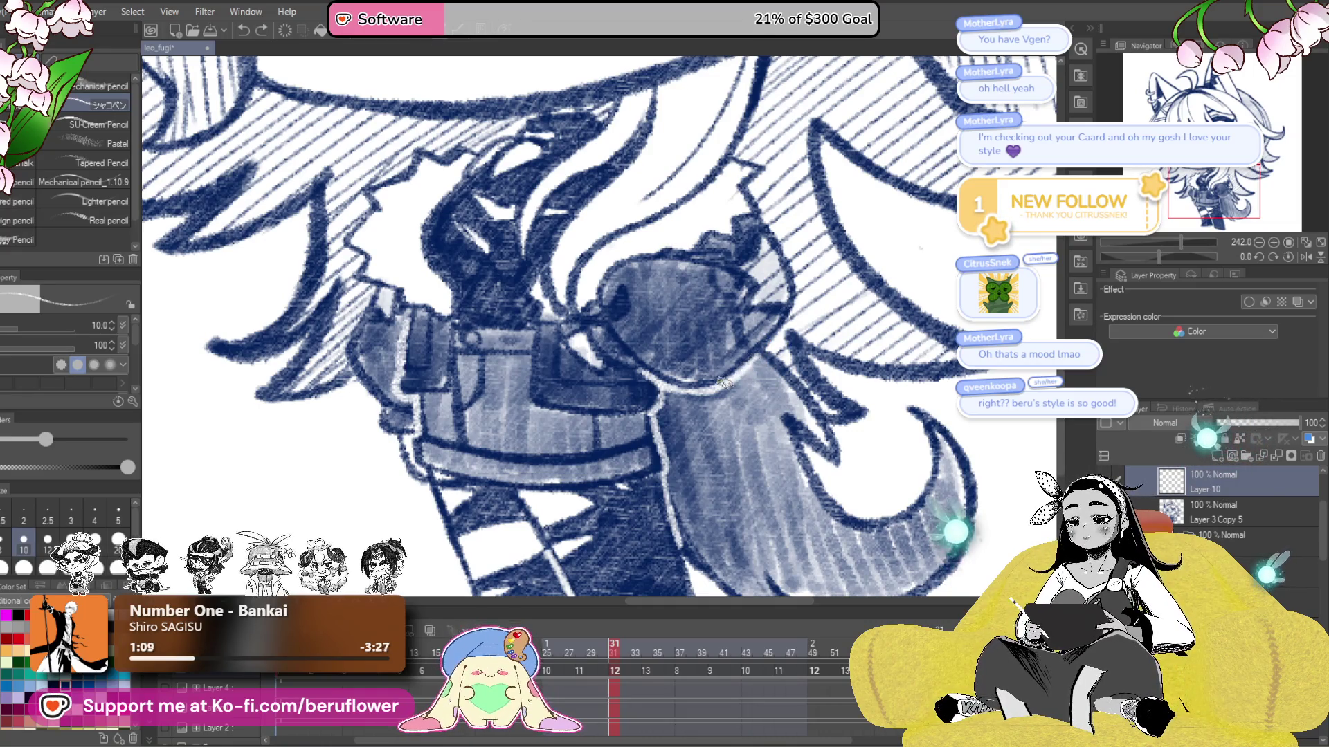
pyautogui.scroll(-5, 704, 389)
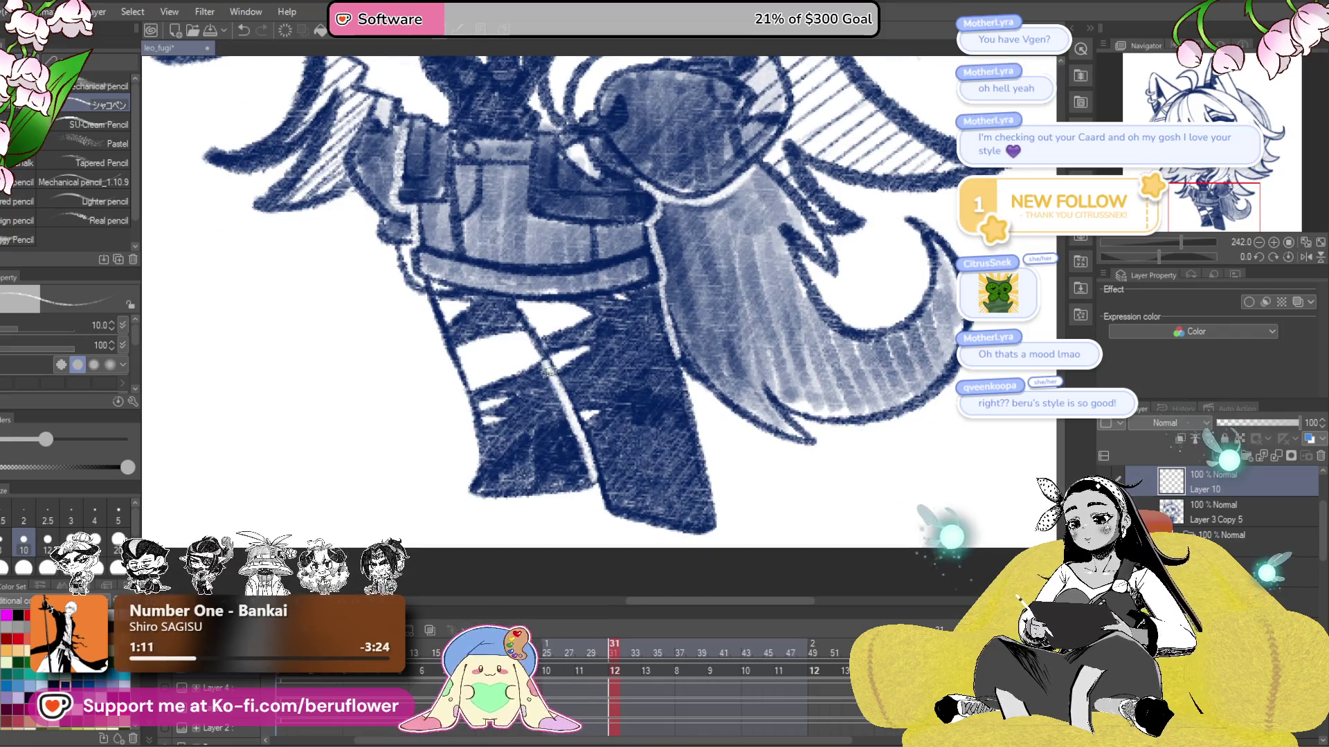
pyautogui.scroll(-5, 814, 505)
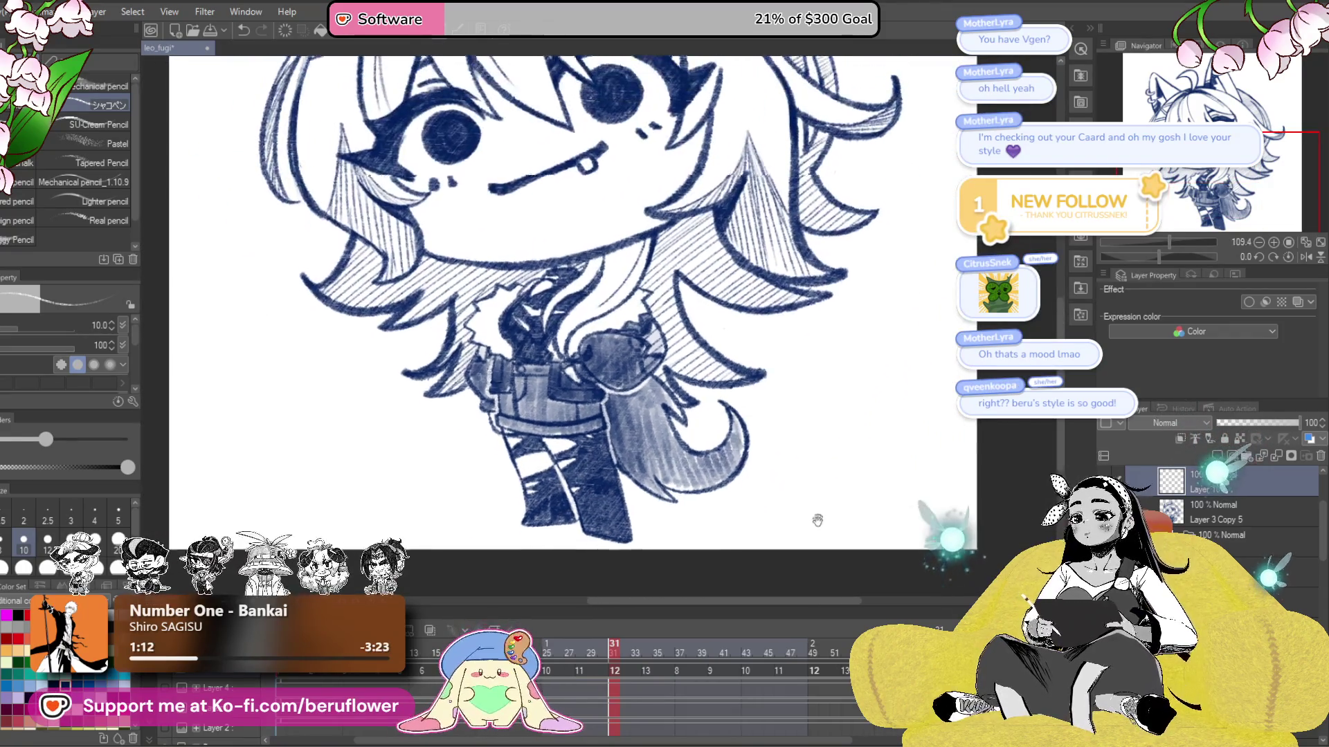
pyautogui.scroll(2, 814, 505)
# - Save the drawing, then draw a thin white line along the skirt fold beside the tail
pyautogui.hotkey('ctrl', 's')
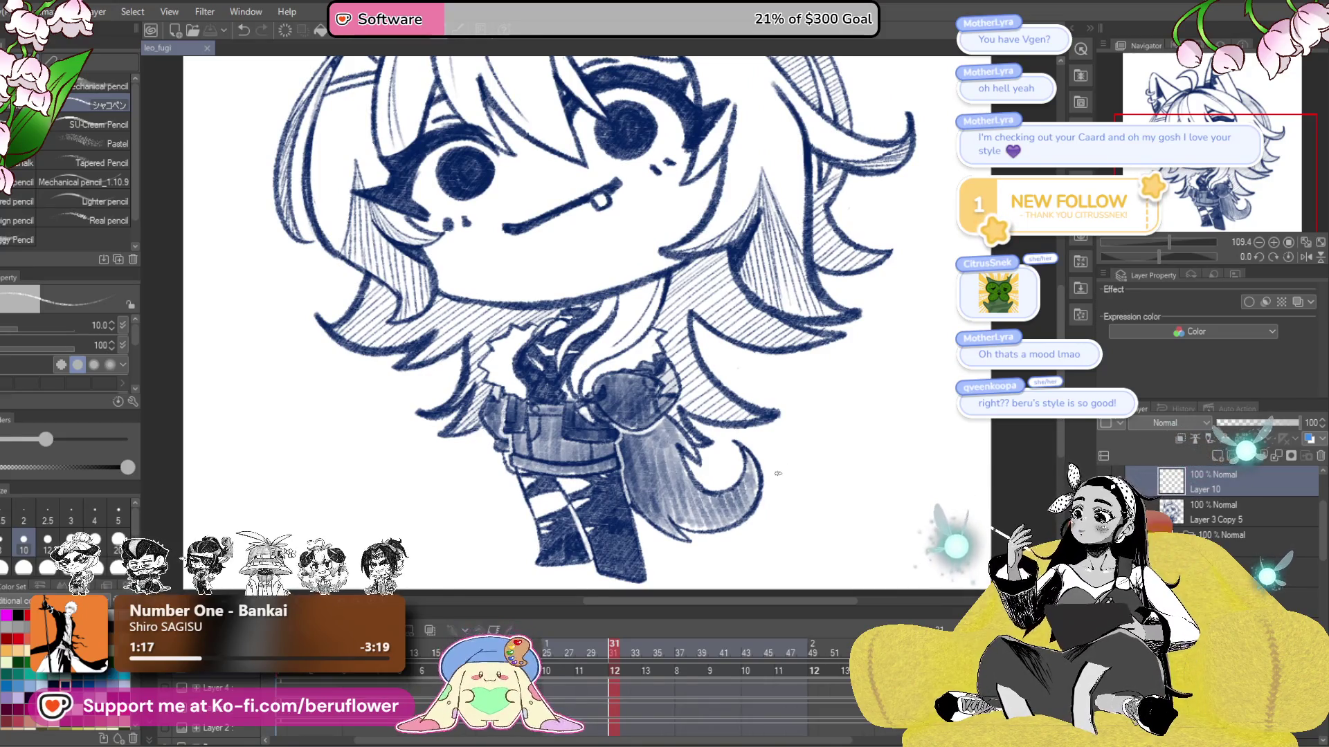
pyautogui.scroll(4, 466, 400)
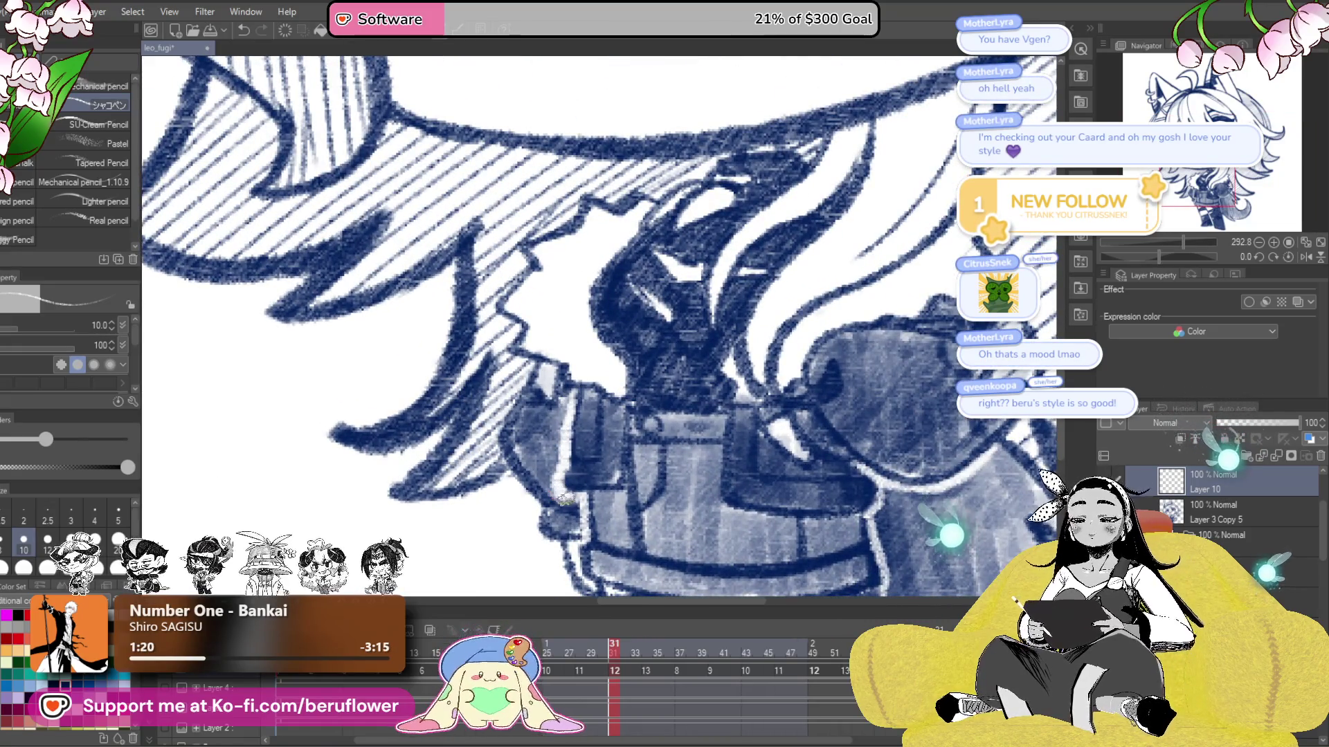
pyautogui.scroll(-4, 574, 497)
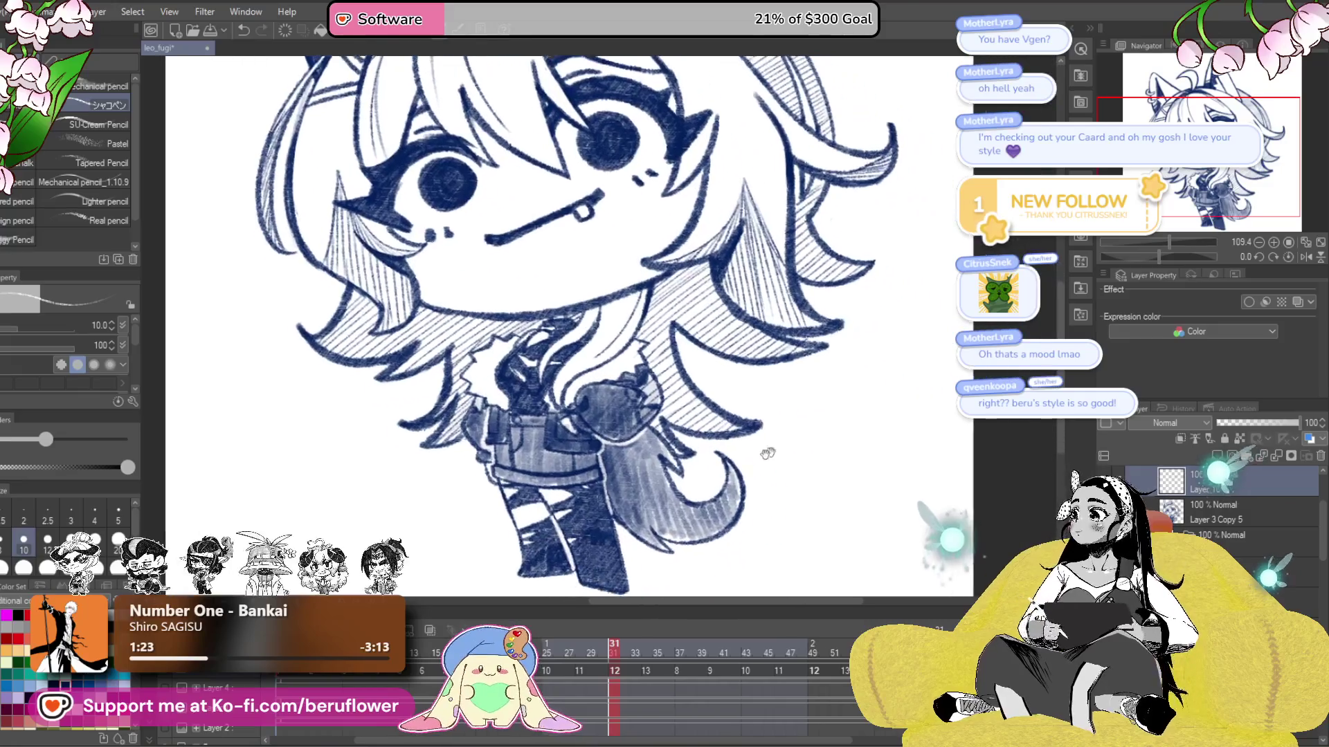
pyautogui.scroll(-3, 765, 460)
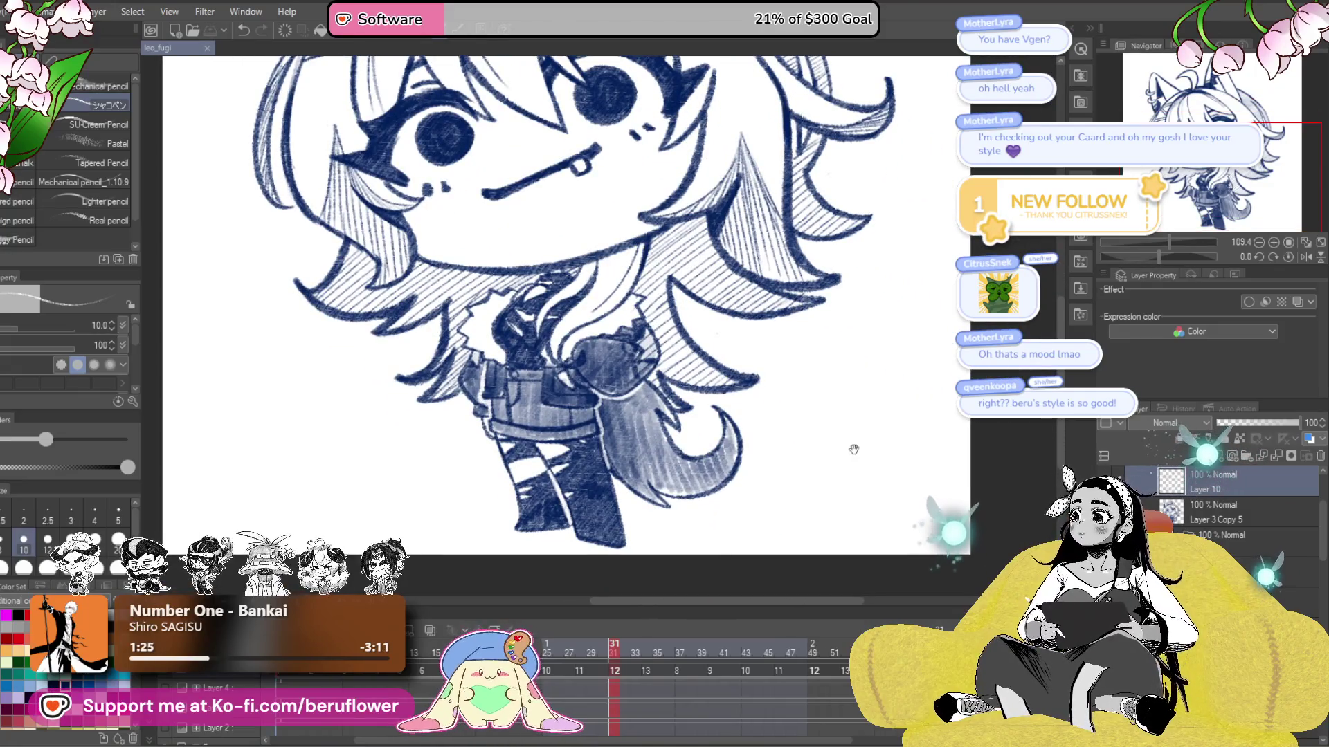
pyautogui.scroll(4, 599, 470)
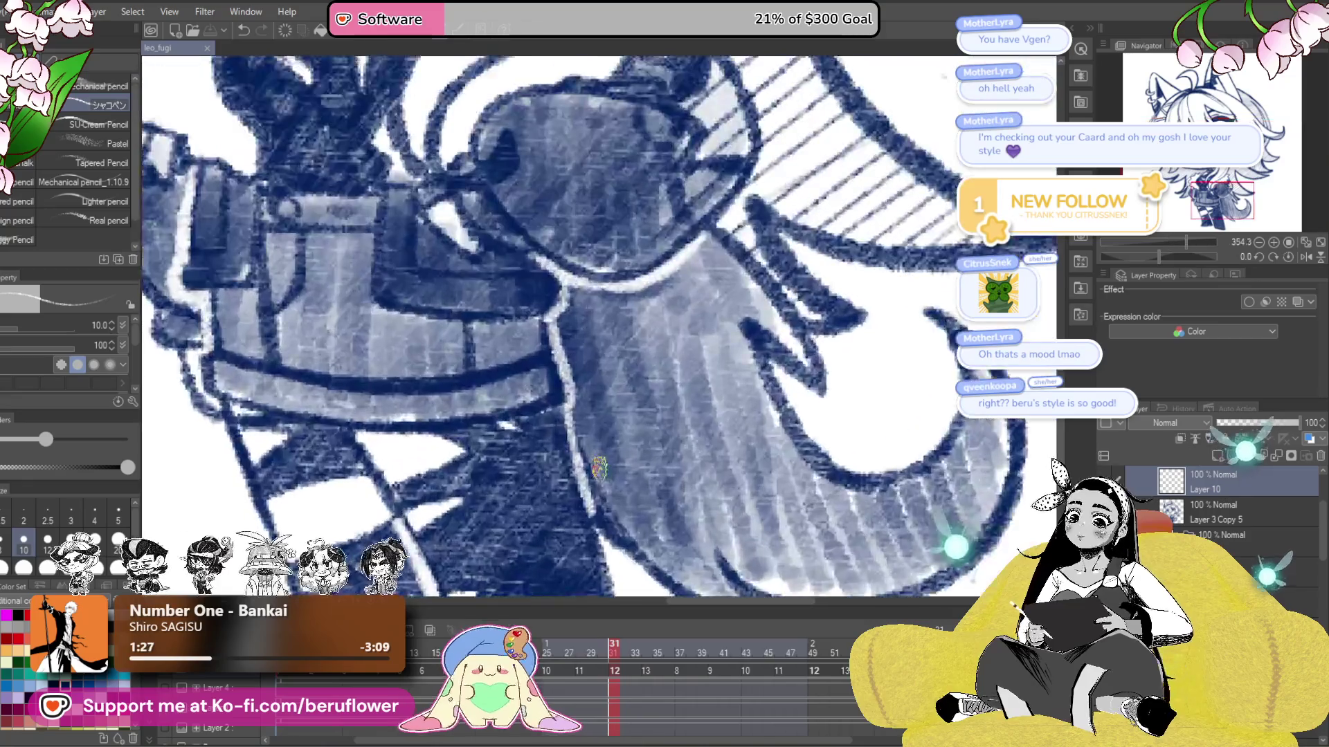
pyautogui.moveTo(596, 385); pyautogui.dragTo(619, 460)
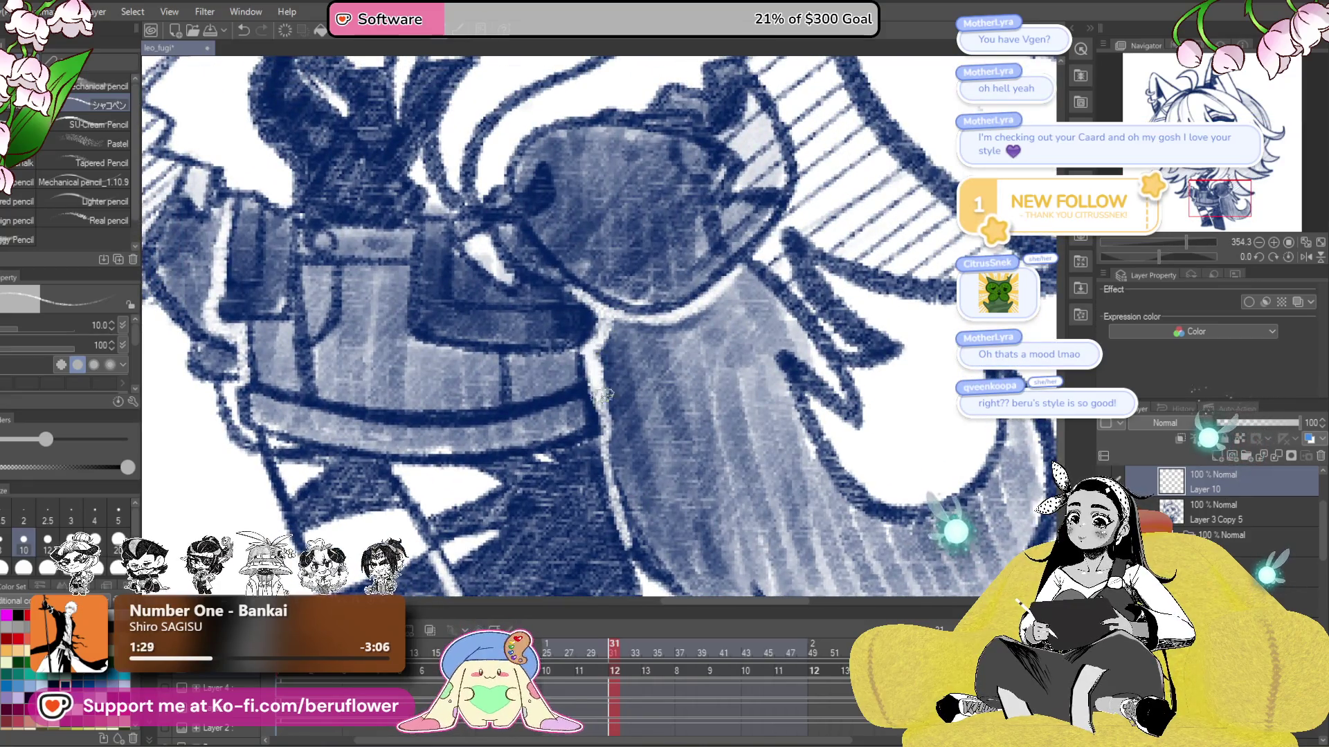
pyautogui.scroll(-3, 619, 461)
pyautogui.moveTo(600, 339); pyautogui.dragTo(613, 423)
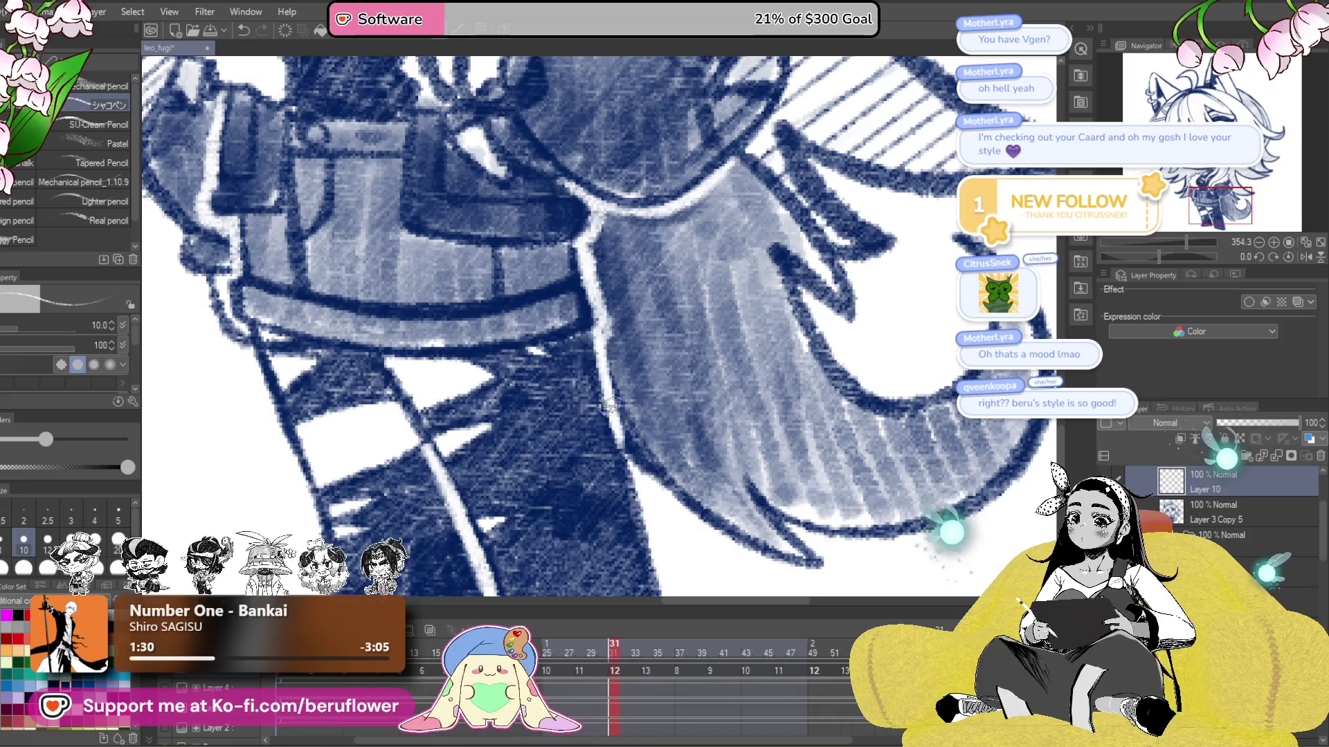
pyautogui.scroll(-4, 609, 407)
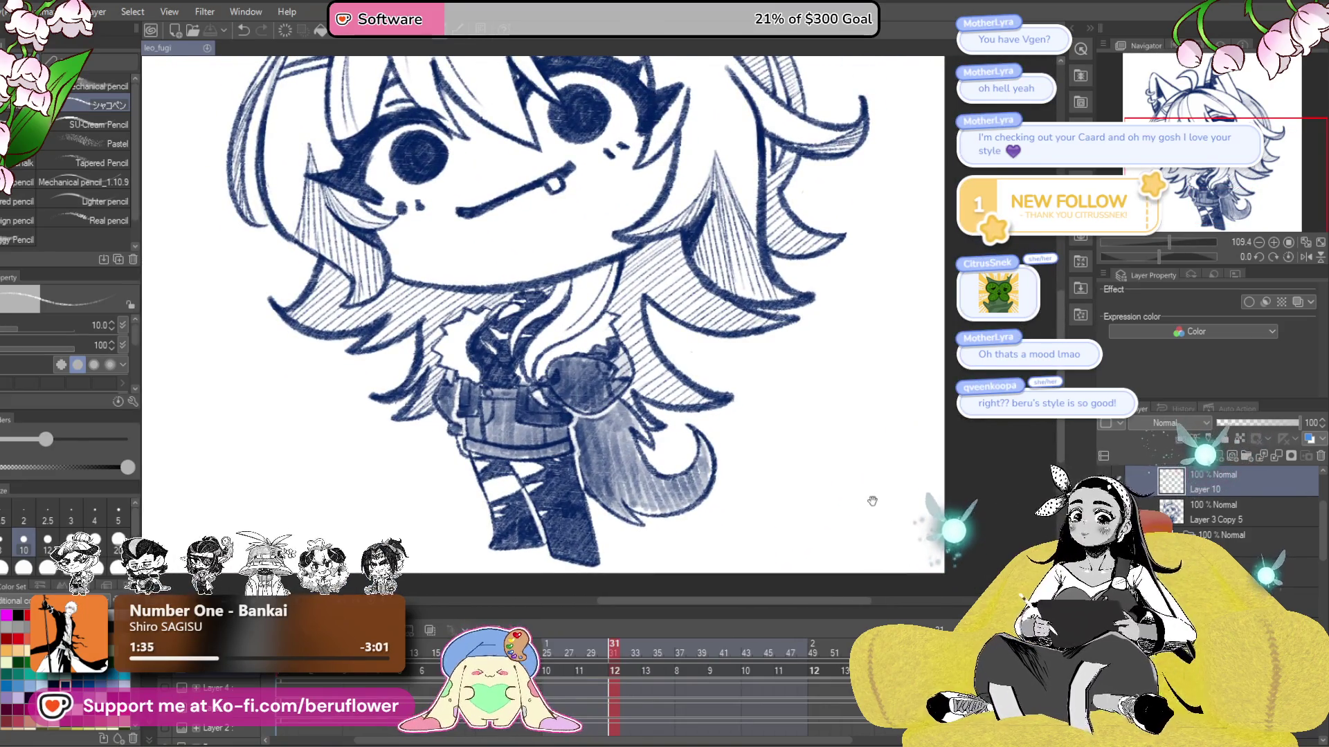
pyautogui.moveTo(831, 494); pyautogui.dragTo(867, 505)
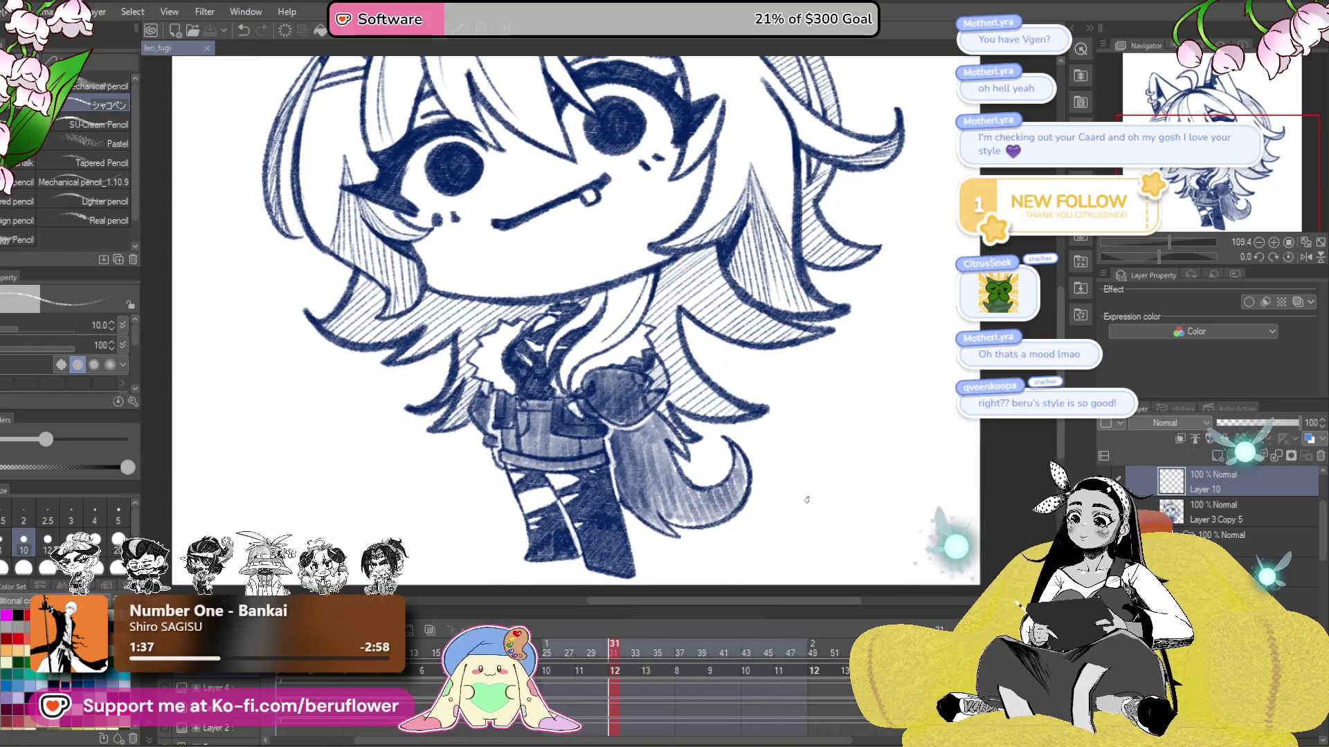
pyautogui.moveTo(864, 512); pyautogui.dragTo(859, 524)
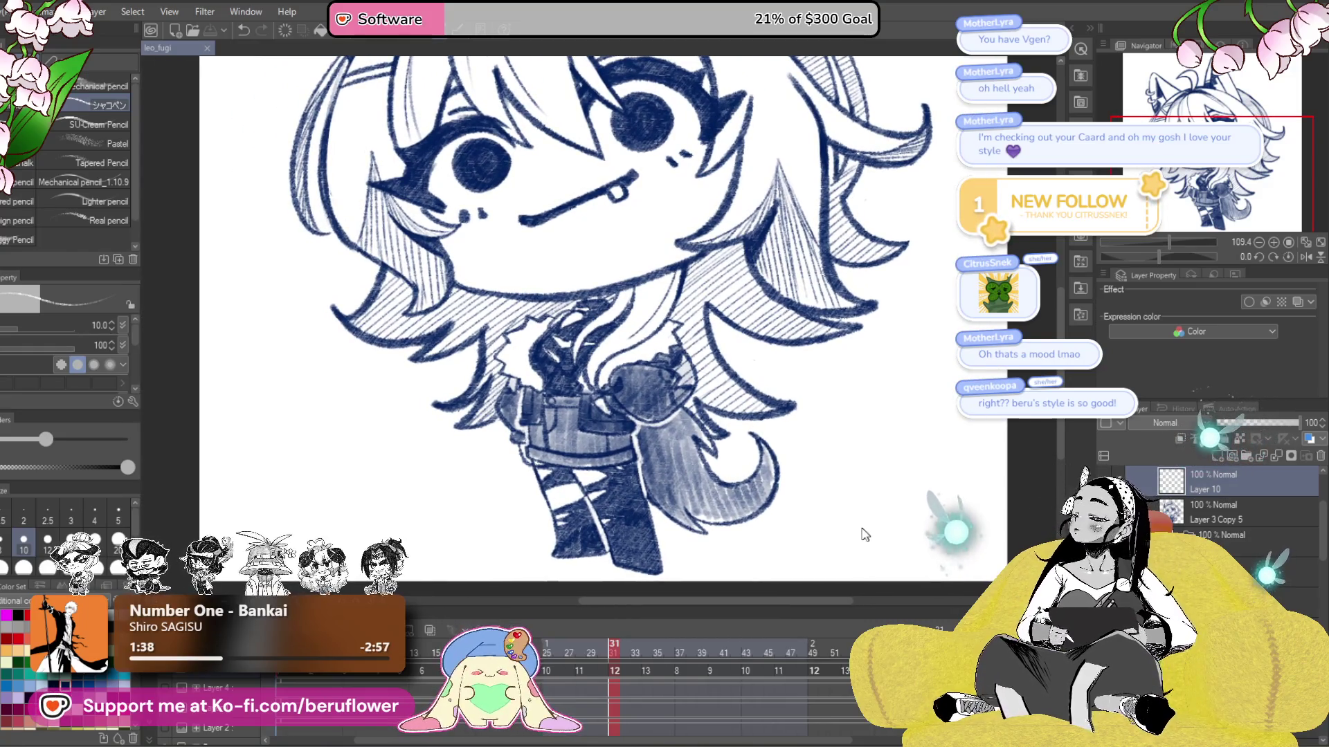
pyautogui.moveTo(831, 572); pyautogui.dragTo(821, 569)
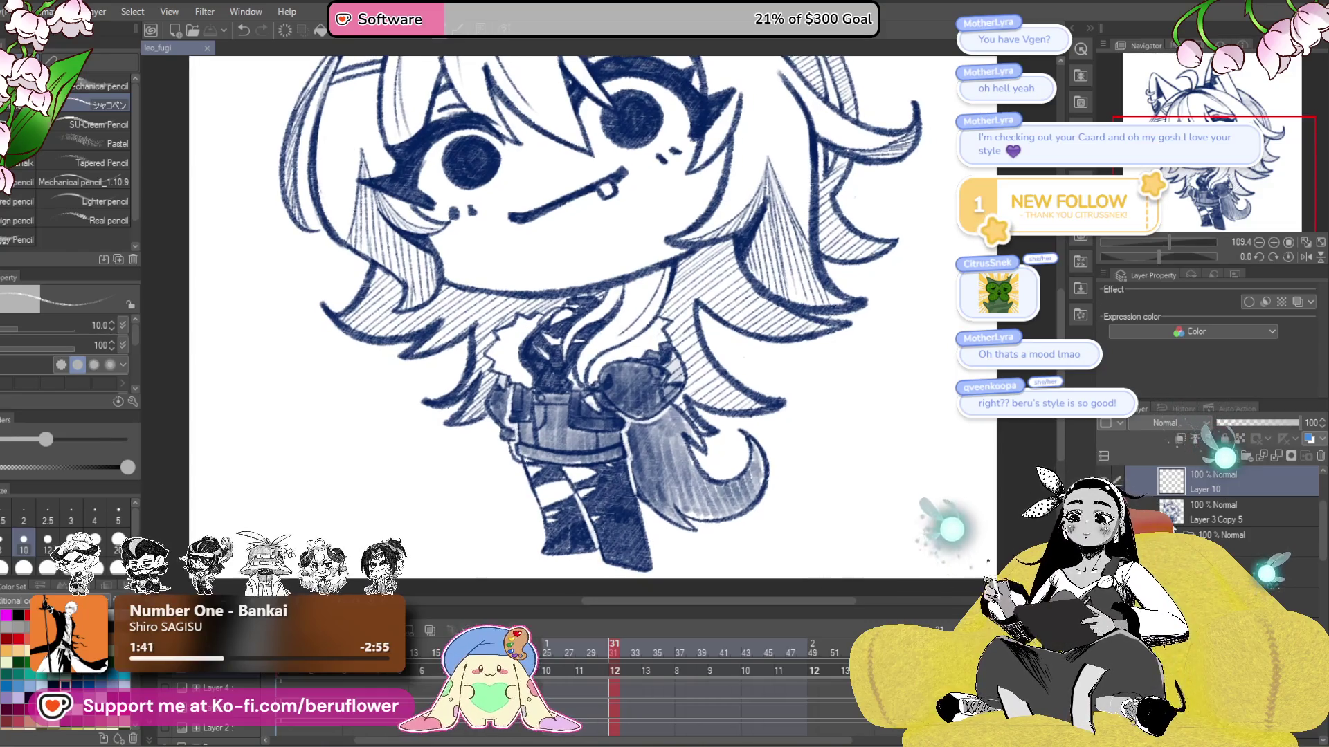
pyautogui.scroll(2, 1223, 537)
# - On cel 13's drawing, draw white highlight strokes down the leg and boot
pyautogui.click(1221, 533)
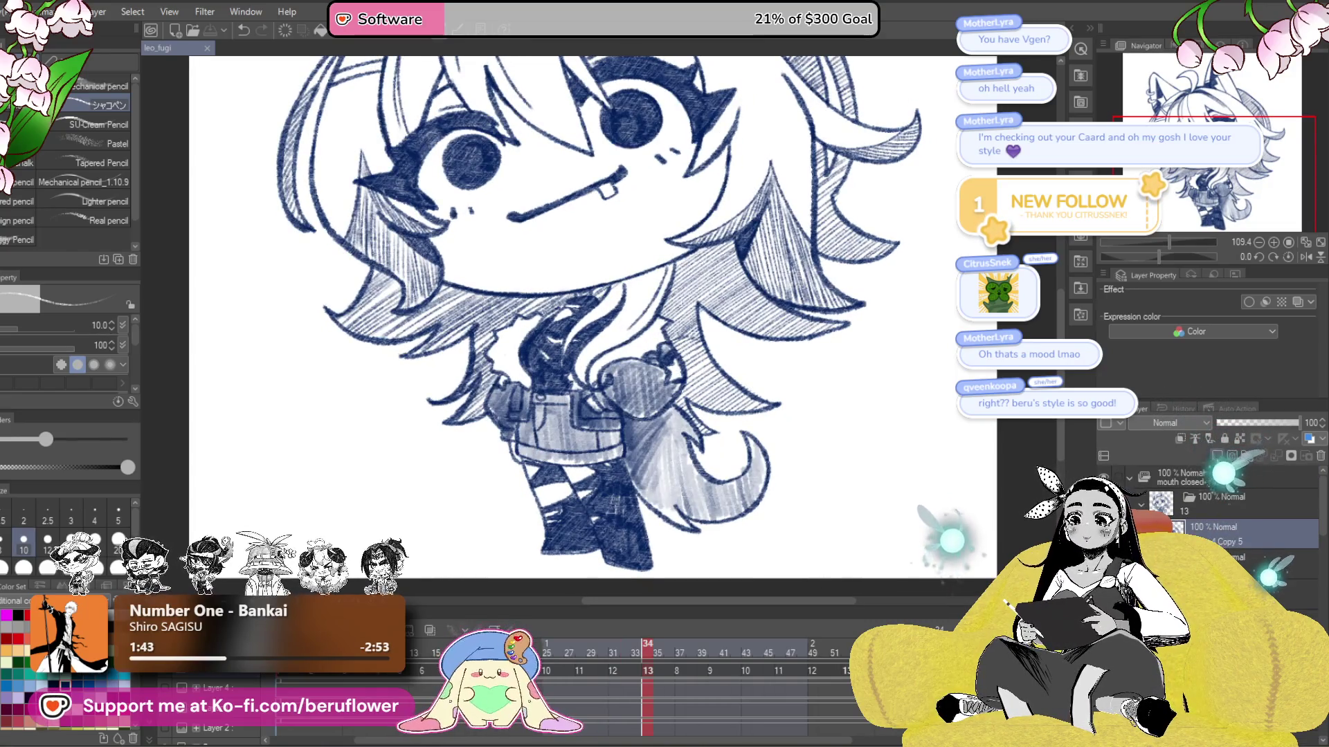
pyautogui.scroll(6, 540, 304)
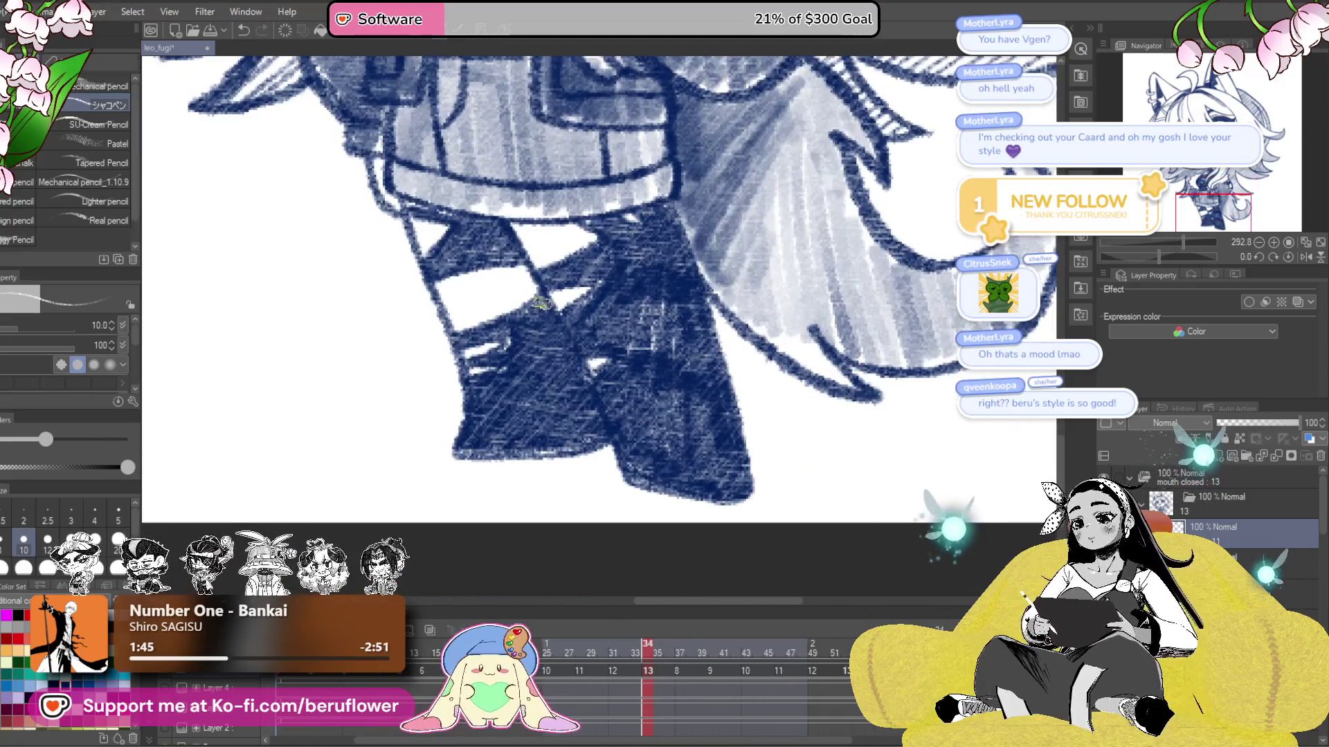
pyautogui.moveTo(553, 324); pyautogui.dragTo(577, 413)
pyautogui.moveTo(562, 342)
pyautogui.mouseDown()
pyautogui.moveTo(605, 435)
pyautogui.moveTo(551, 318)
pyautogui.moveTo(663, 415)
pyautogui.mouseUp()
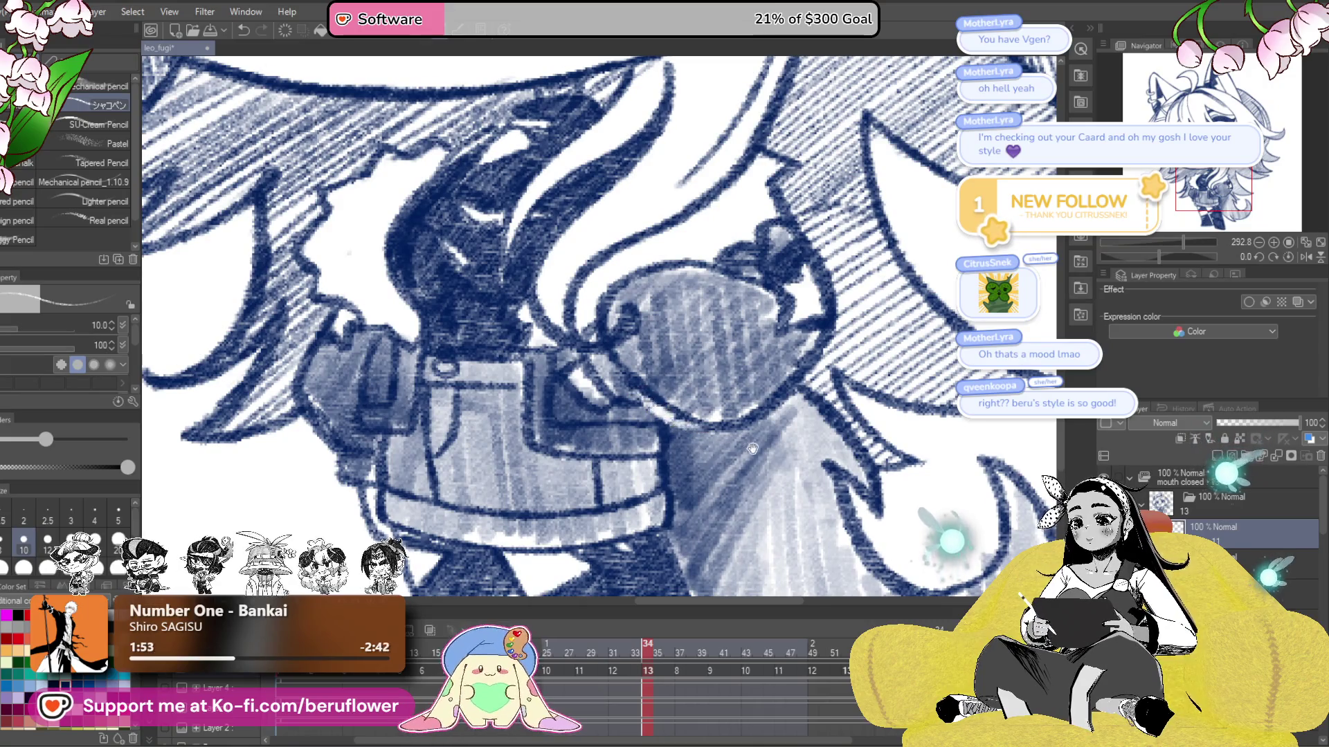
# - Look over the coat, legs and hair, then step back to cel 12 and cel 11
pyautogui.moveTo(752, 448); pyautogui.dragTo(746, 395)
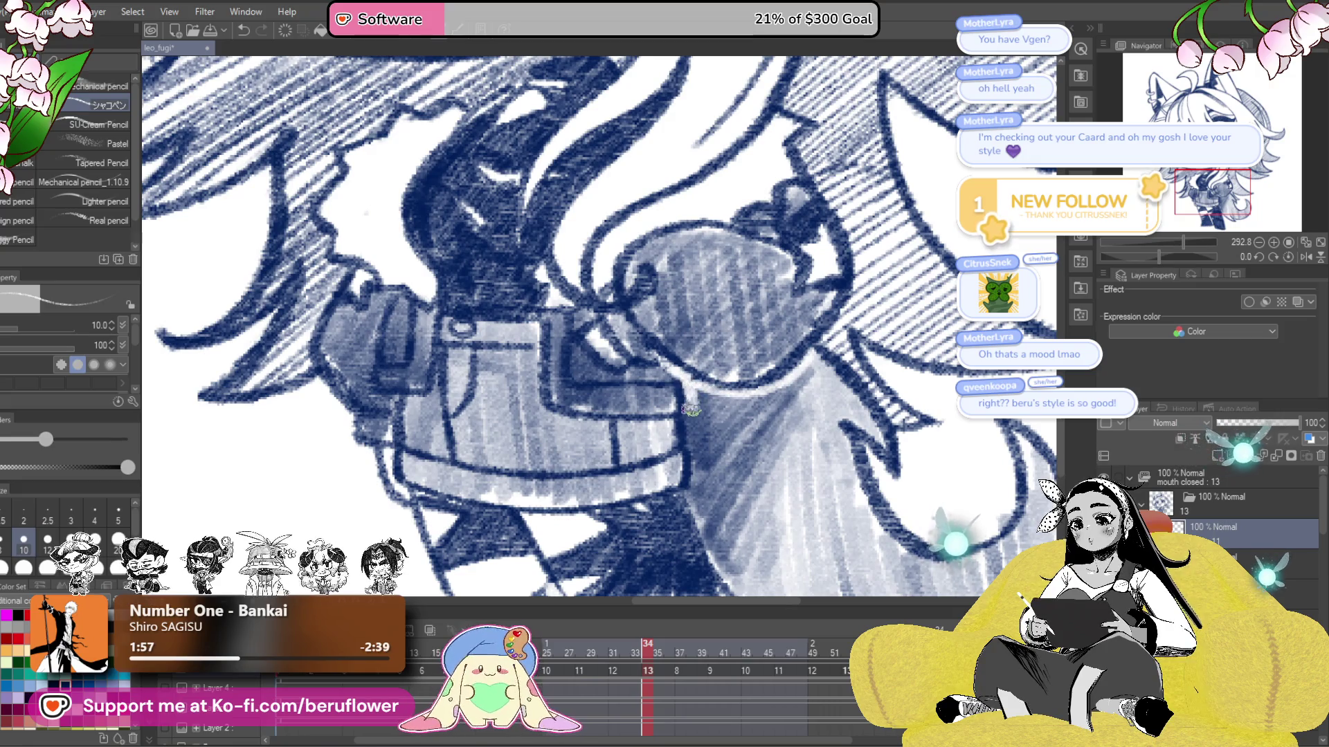
pyautogui.moveTo(697, 514)
pyautogui.mouseDown()
pyautogui.moveTo(656, 332)
pyautogui.moveTo(851, 547)
pyautogui.mouseUp()
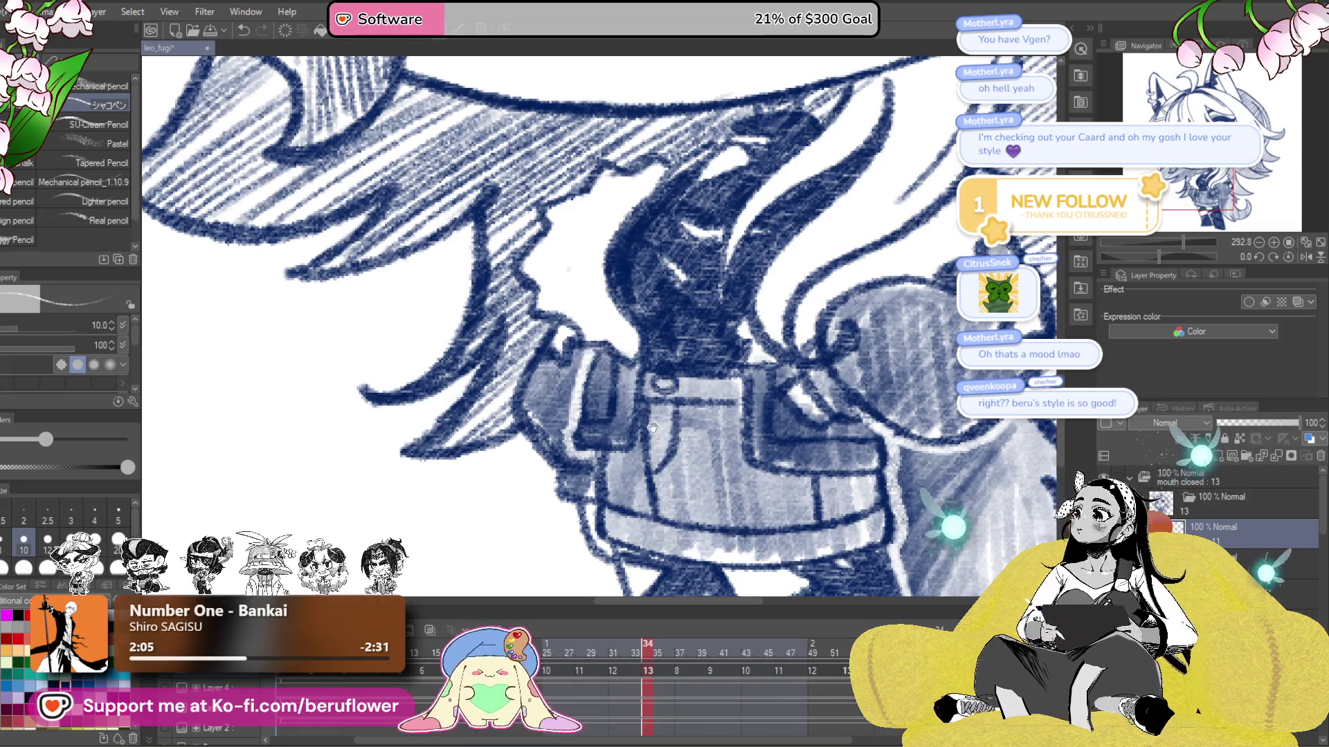
pyautogui.moveTo(652, 429); pyautogui.dragTo(666, 368)
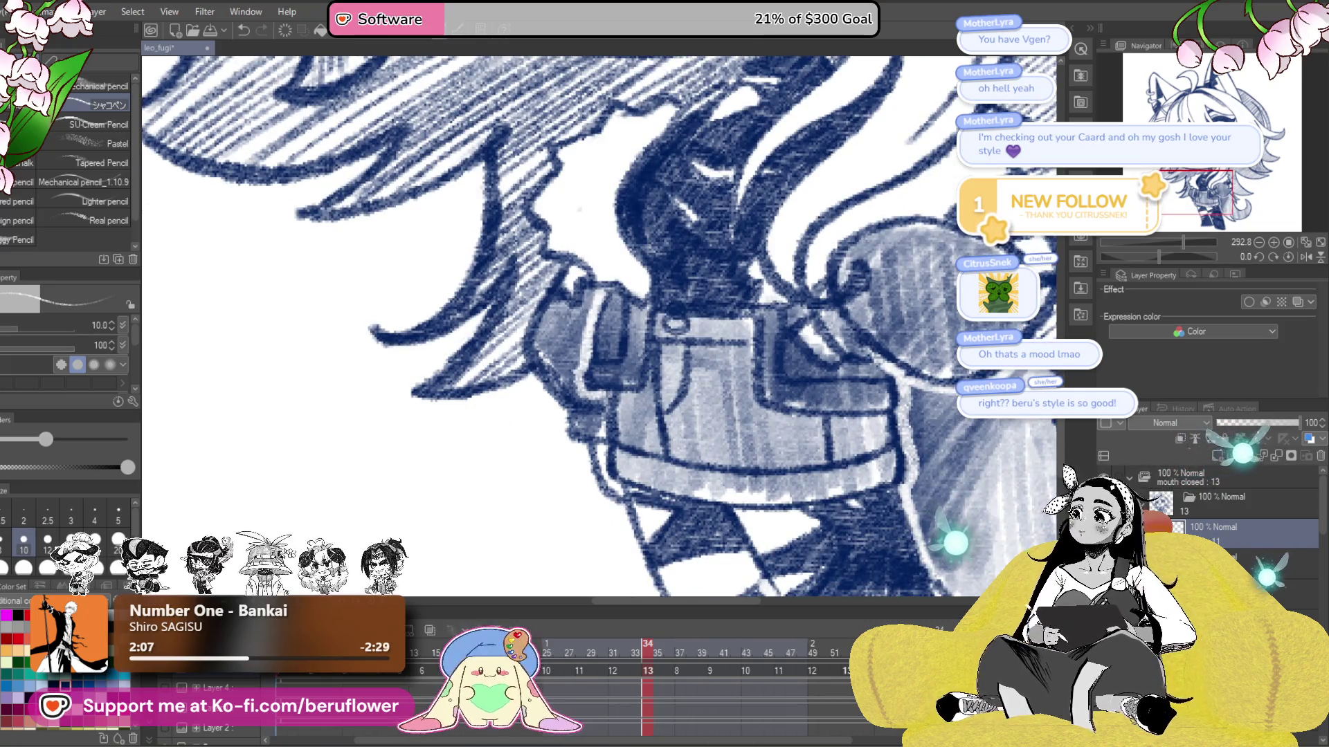
pyautogui.scroll(1, 657, 425)
pyautogui.scroll(1, 656, 425)
pyautogui.scroll(1, 644, 394)
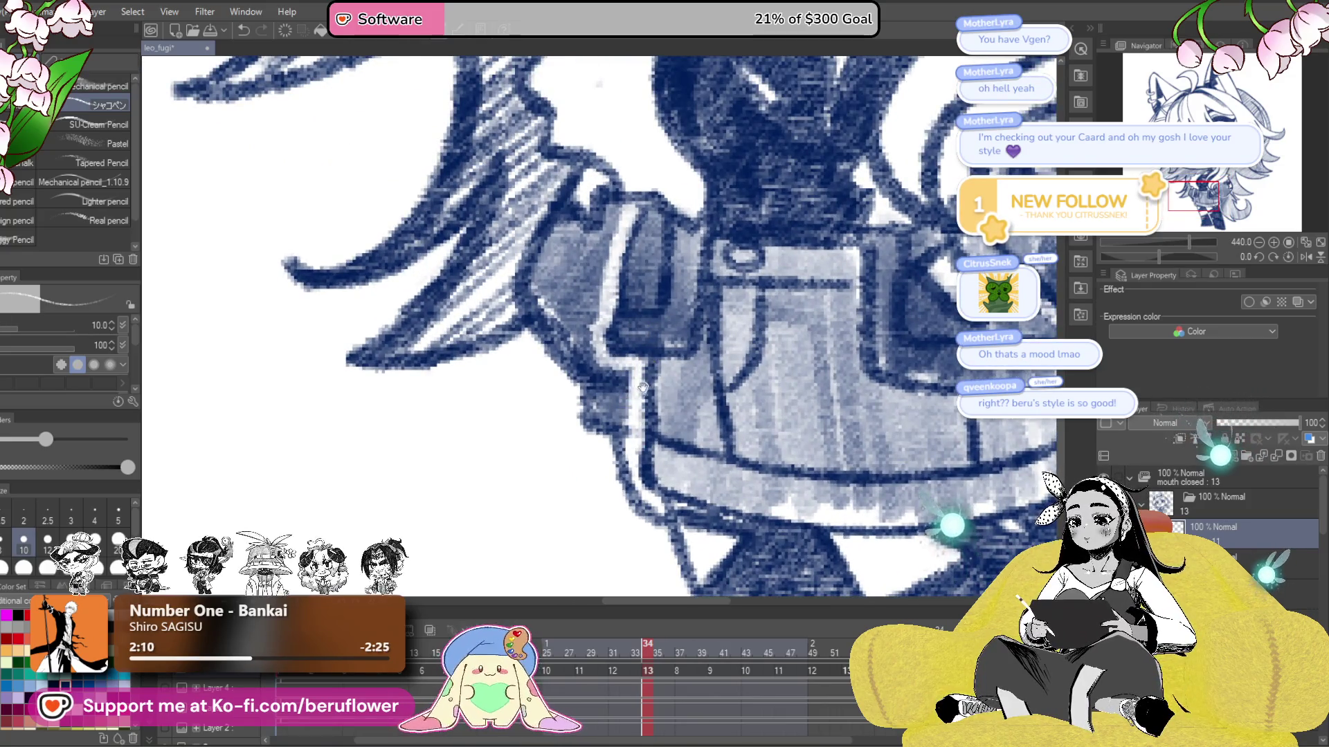
pyautogui.moveTo(643, 387); pyautogui.dragTo(656, 428)
pyautogui.scroll(-1, 677, 431)
pyautogui.scroll(-1, 727, 436)
pyautogui.scroll(-1, 795, 415)
pyautogui.scroll(-1, 813, 461)
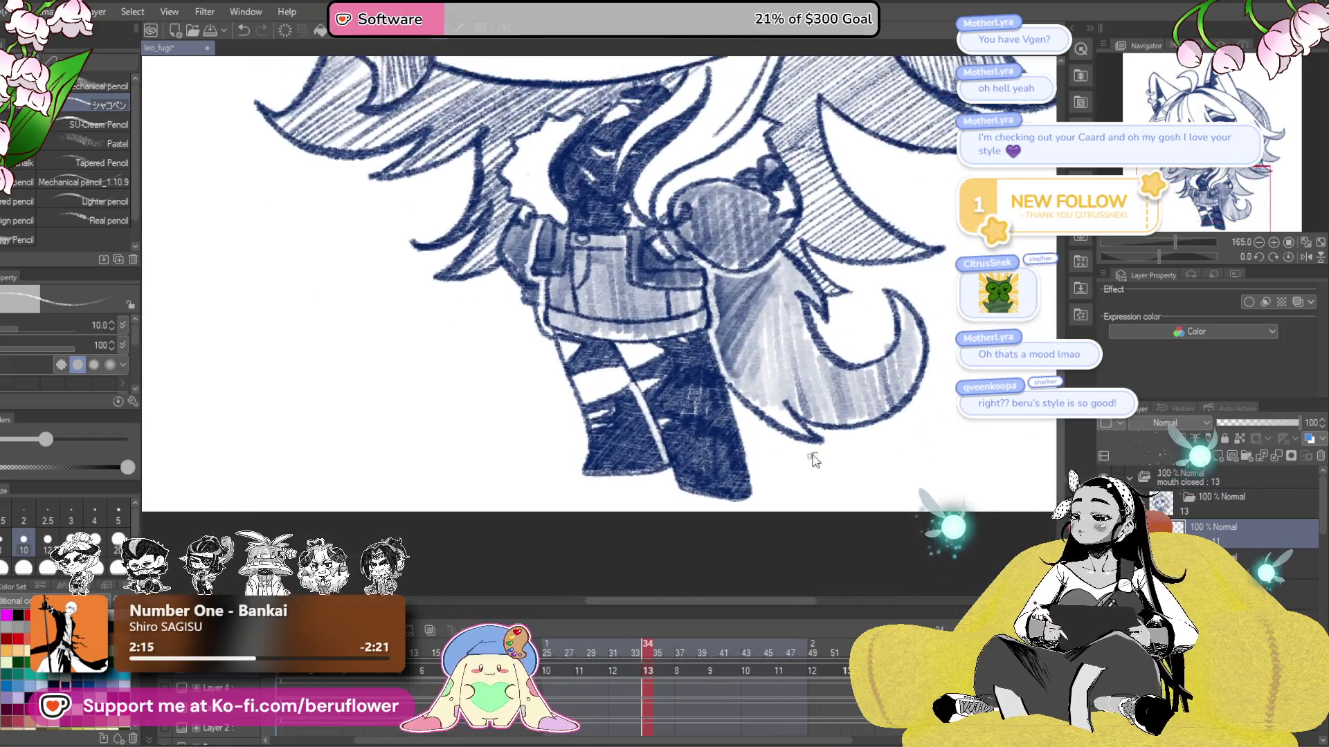
pyautogui.scroll(1, 698, 483)
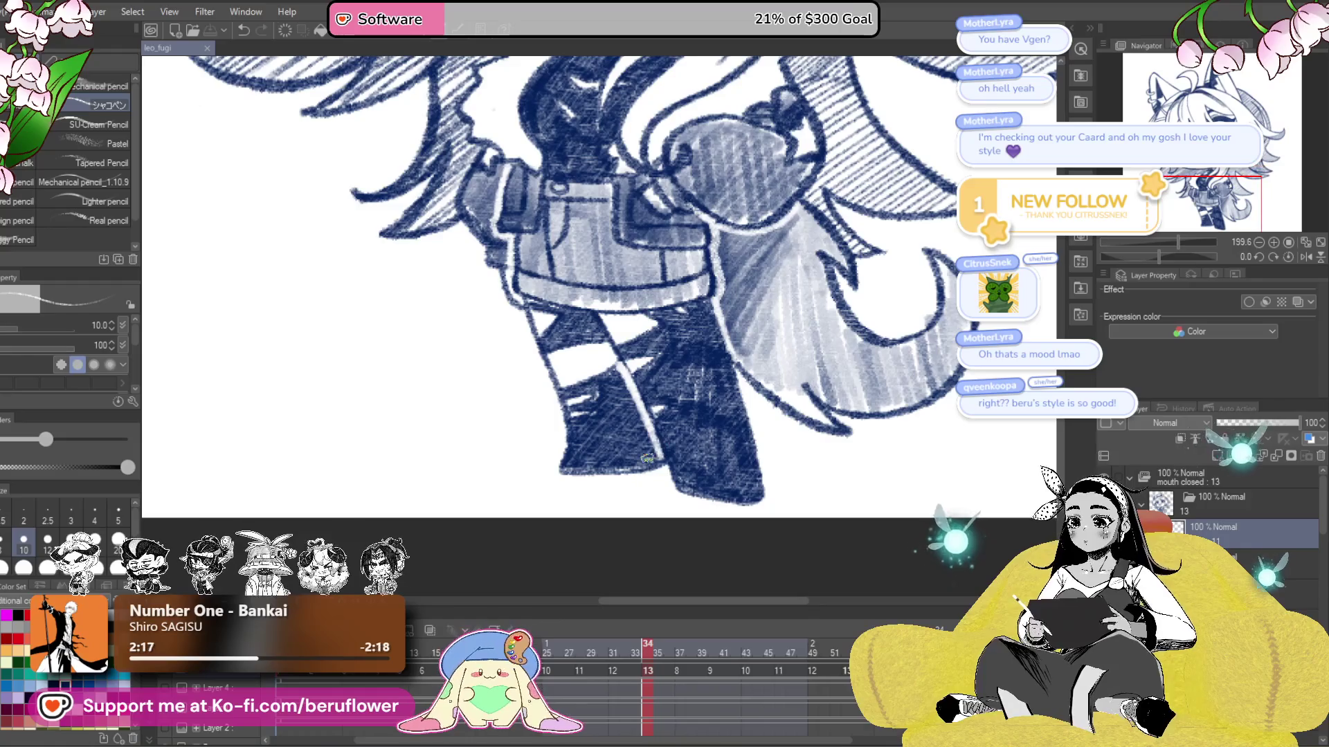
pyautogui.scroll(1, 663, 468)
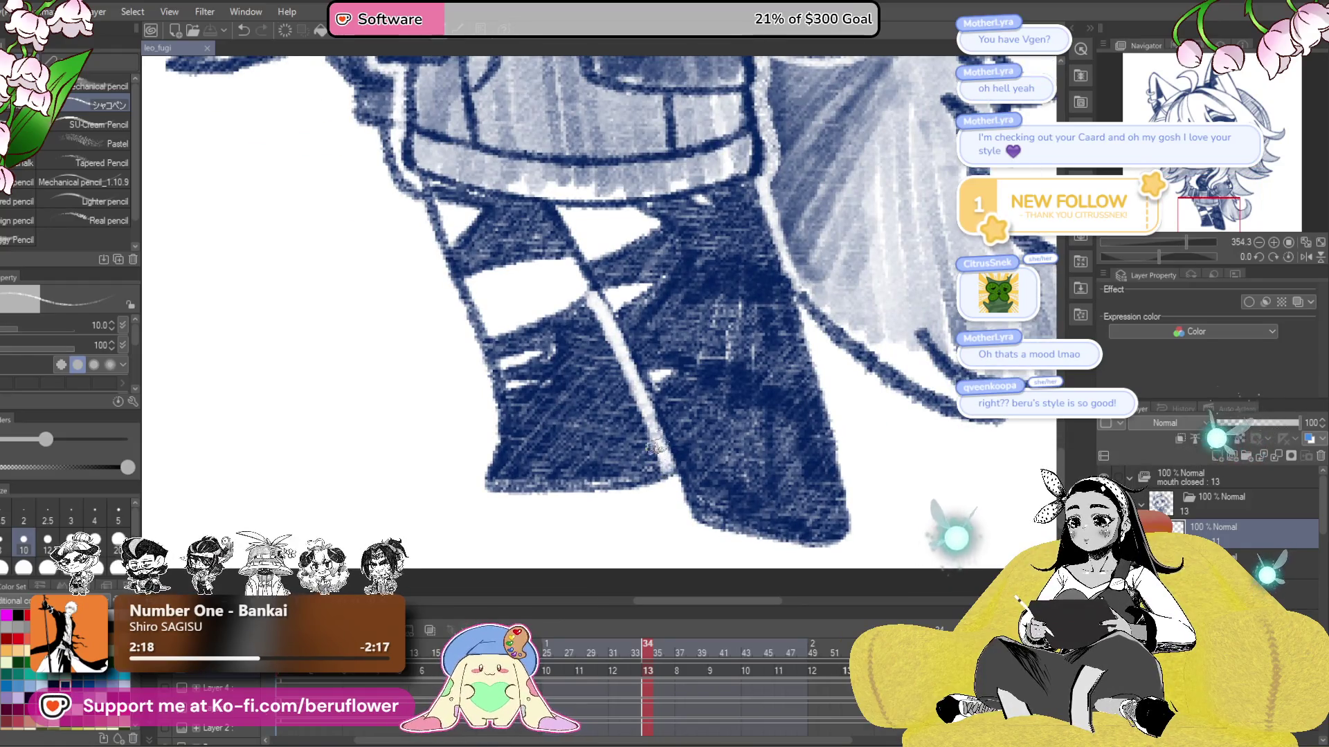
pyautogui.scroll(-3, 656, 445)
pyautogui.scroll(1, 883, 510)
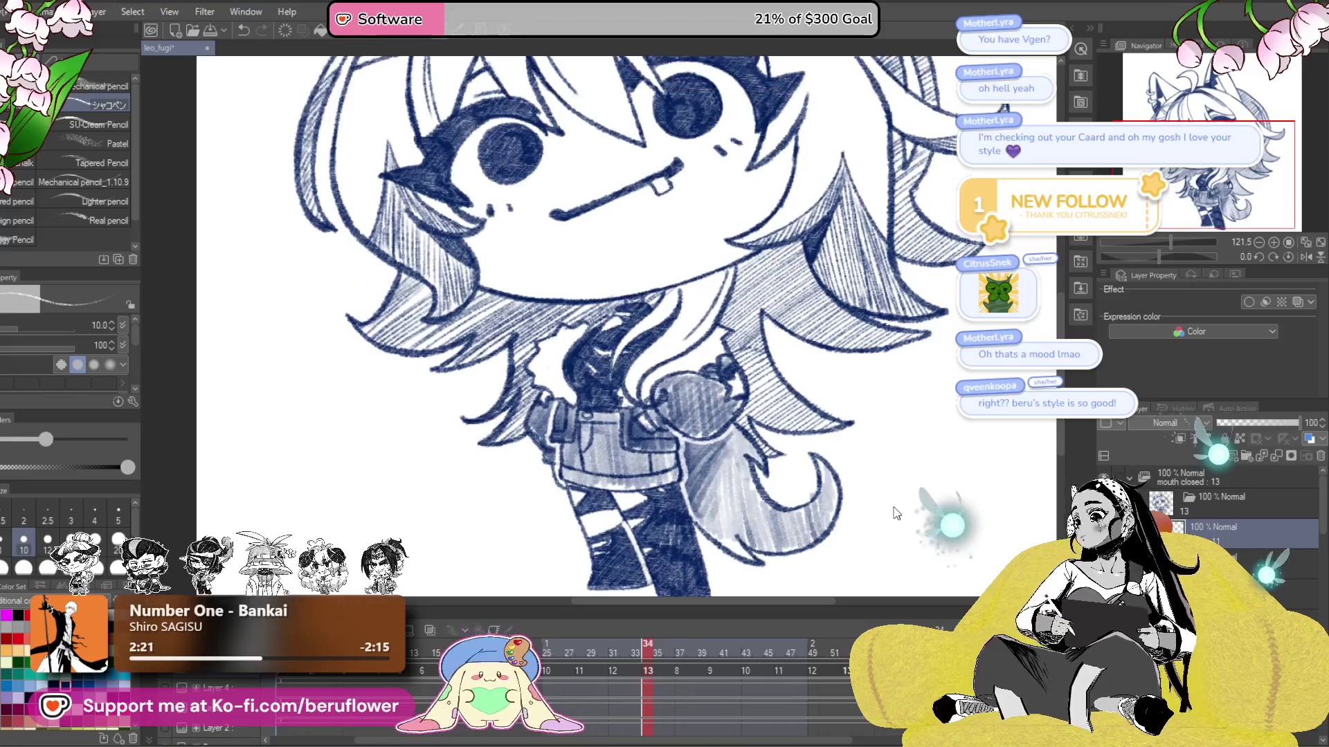
pyautogui.moveTo(889, 523); pyautogui.dragTo(904, 506)
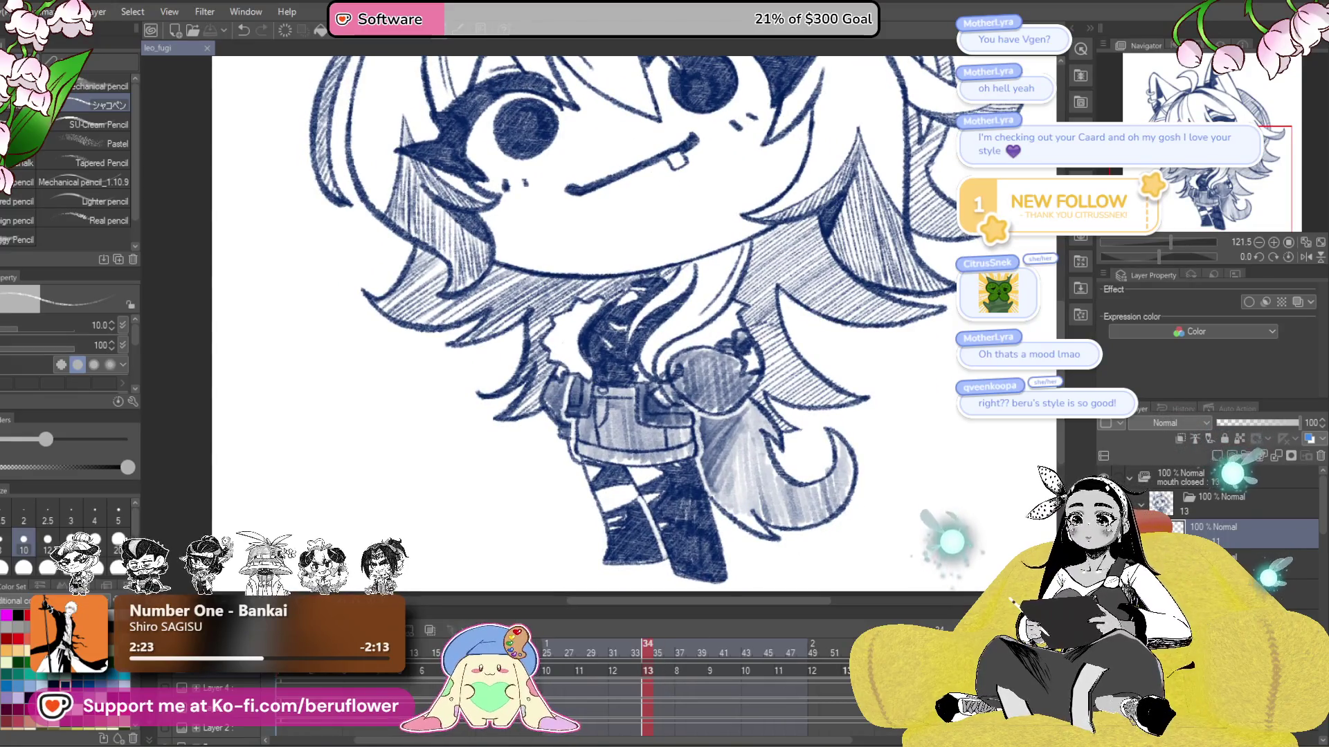
pyautogui.hotkey('ctrl', 'Left')
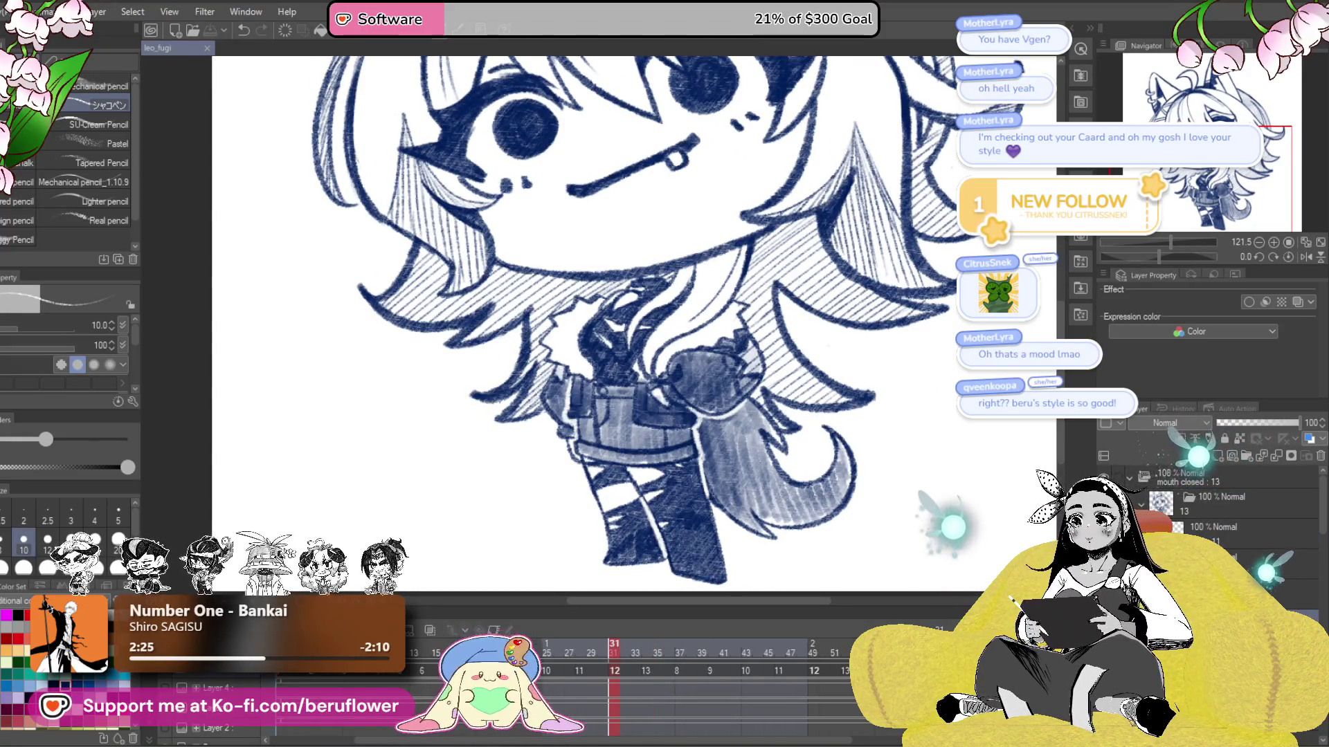
pyautogui.hotkey('ctrl', 'Left')
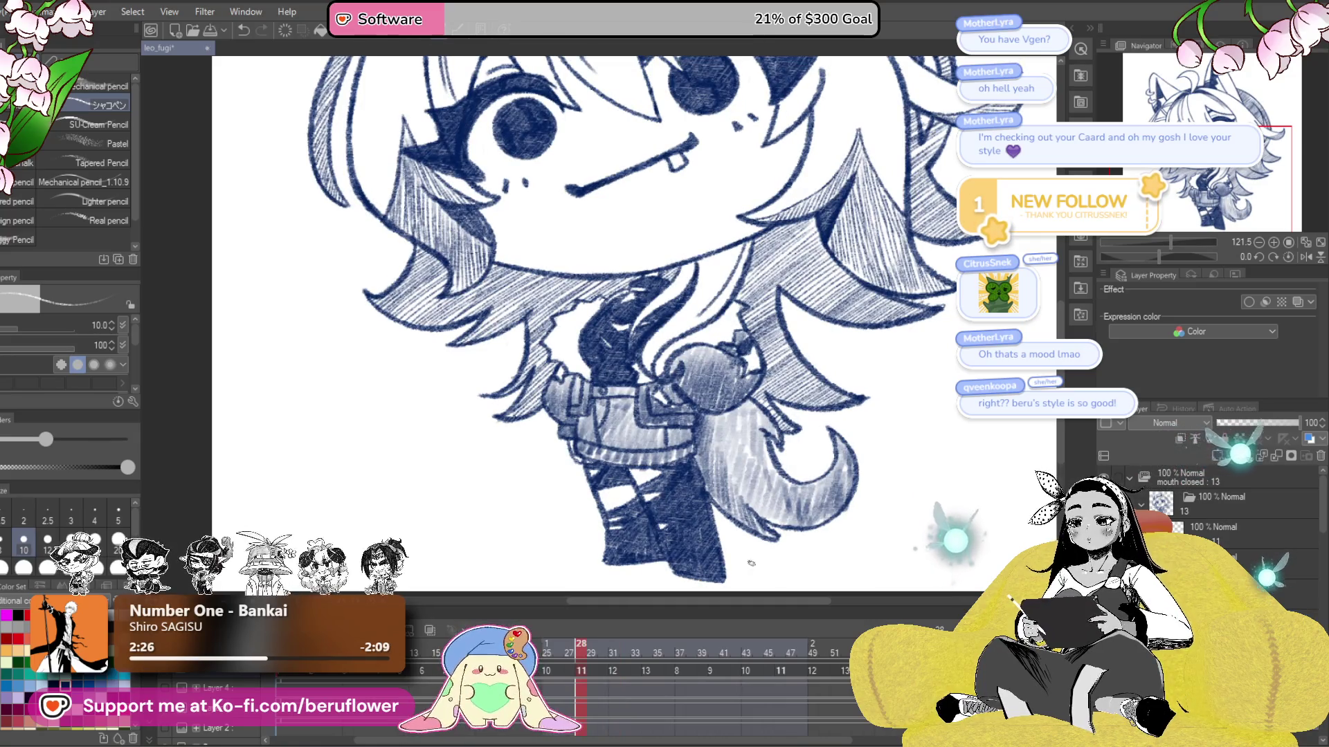
pyautogui.scroll(2, 644, 553)
pyautogui.scroll(2, 623, 415)
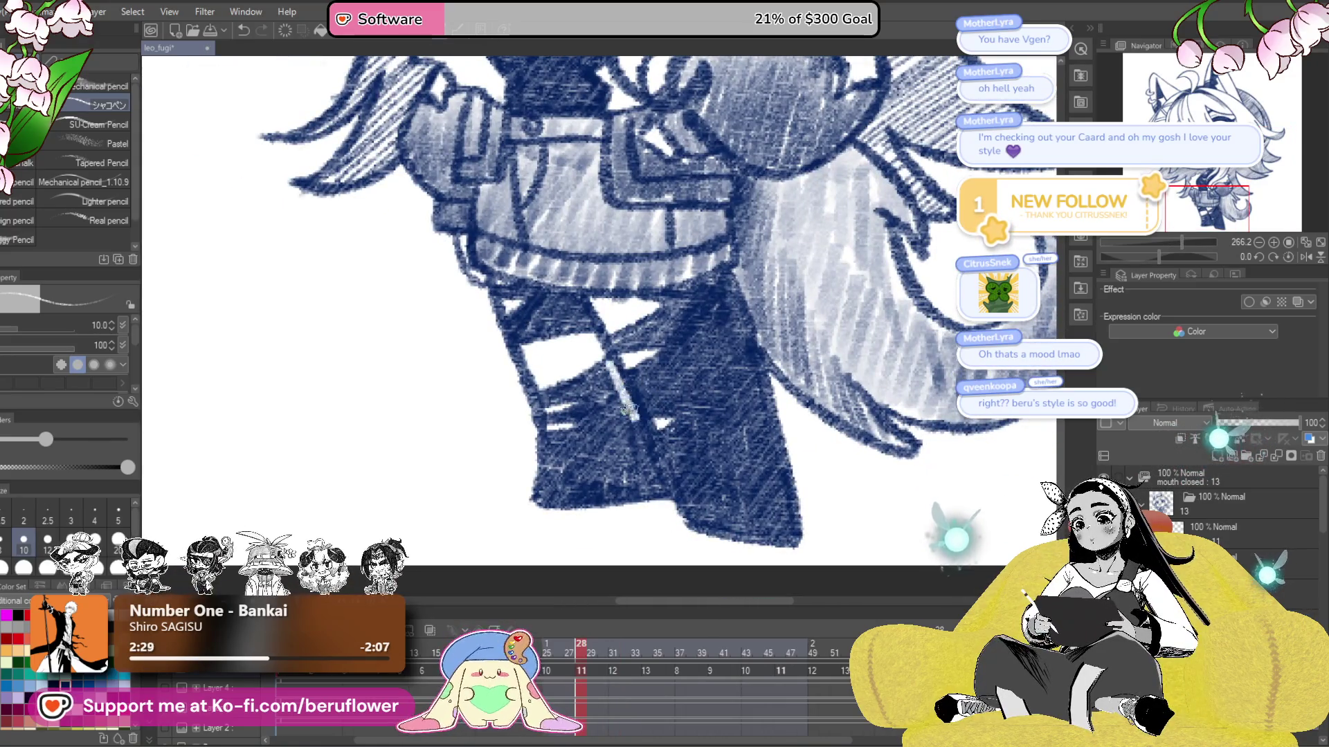
pyautogui.moveTo(630, 408)
pyautogui.mouseDown()
pyautogui.moveTo(783, 524)
pyautogui.moveTo(769, 553)
pyautogui.mouseUp()
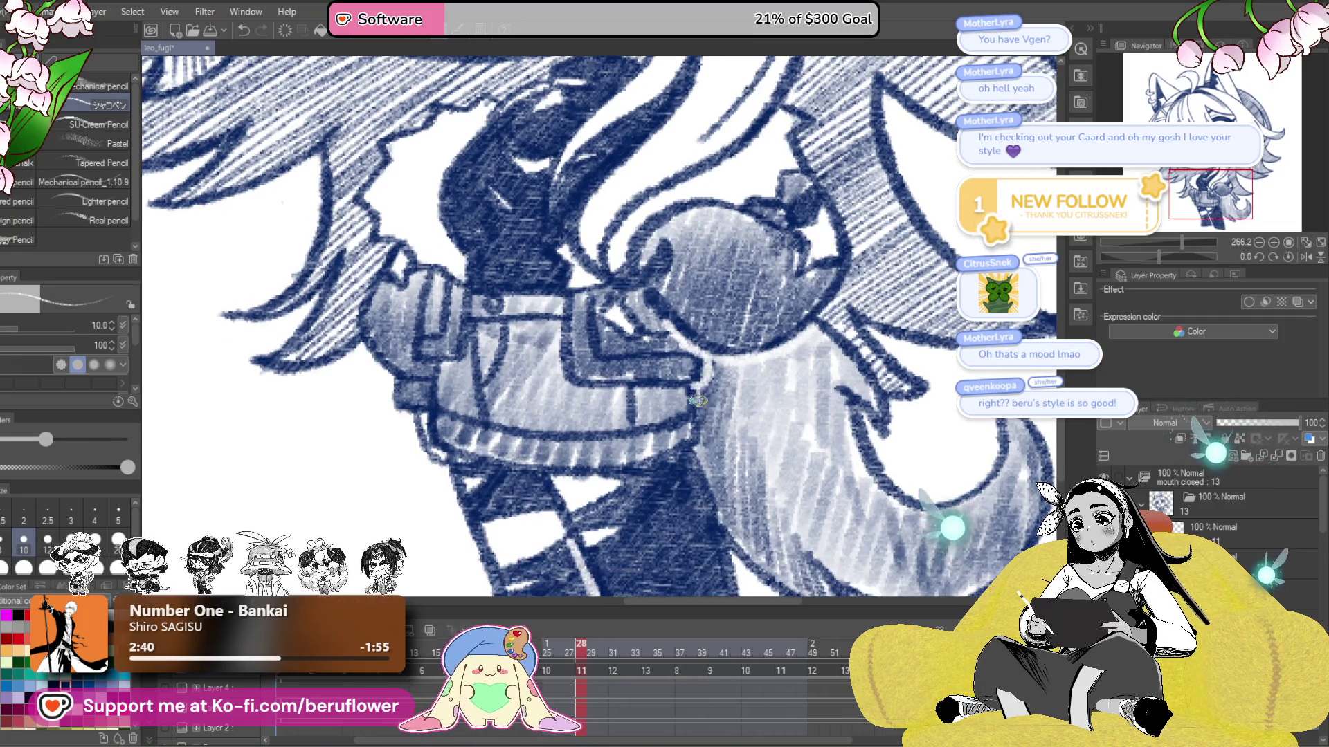
pyautogui.moveTo(706, 455)
pyautogui.mouseDown()
pyautogui.moveTo(649, 355)
pyautogui.moveTo(593, 370)
pyautogui.mouseUp()
pyautogui.scroll(3, 593, 370)
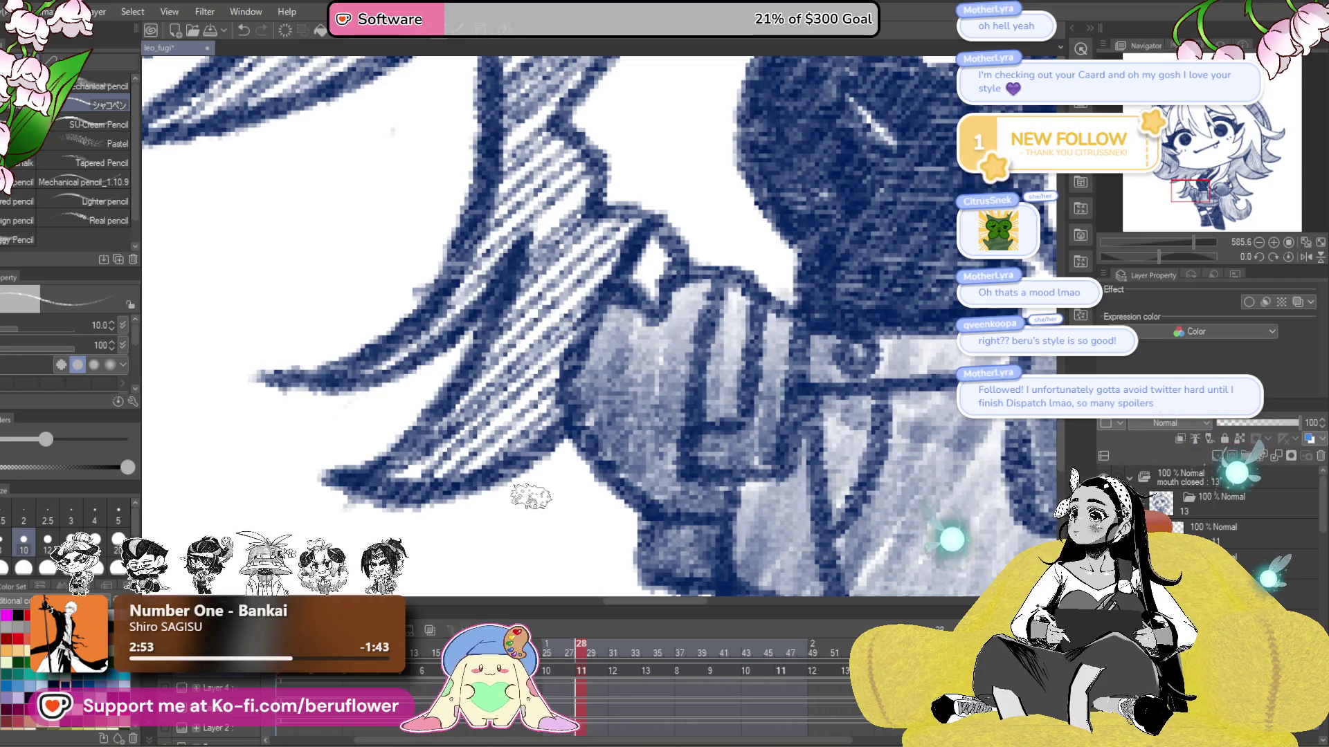
pyautogui.moveTo(697, 523); pyautogui.dragTo(577, 209)
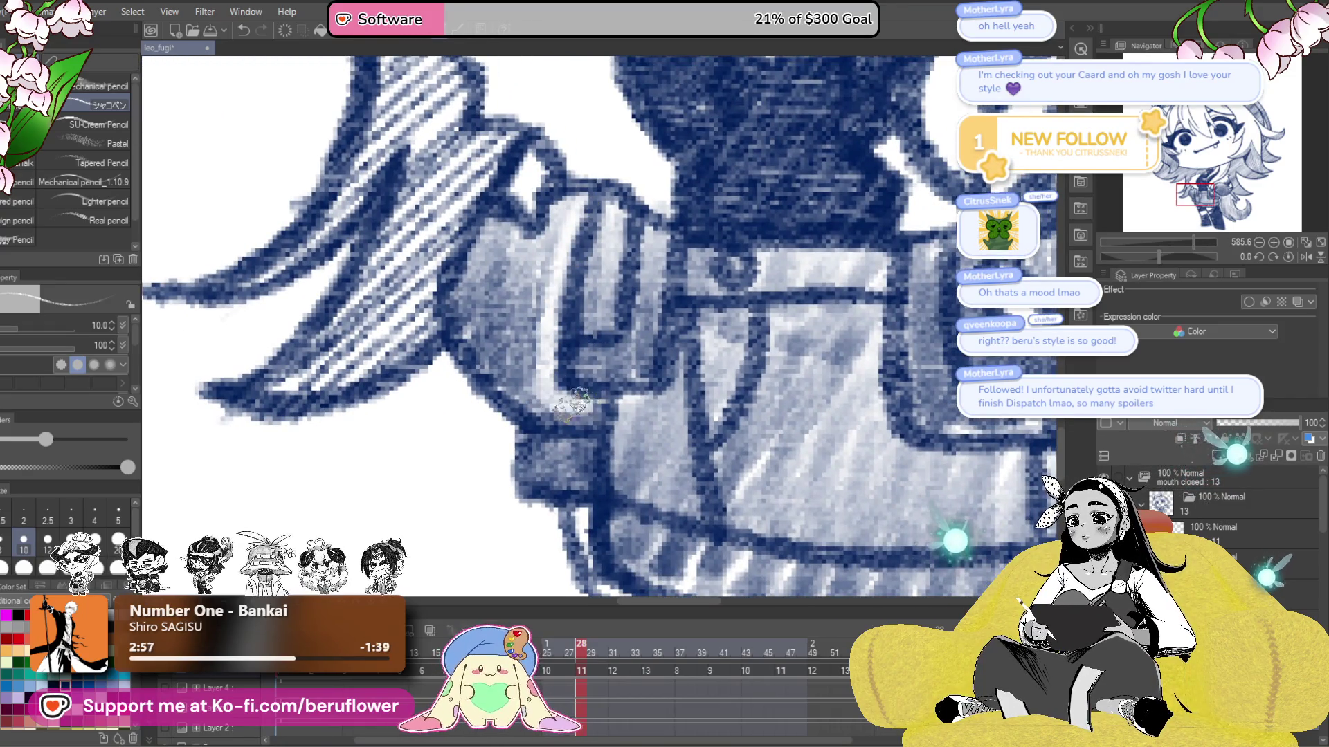
pyautogui.scroll(-3, 569, 407)
pyautogui.moveTo(581, 415); pyautogui.dragTo(577, 332)
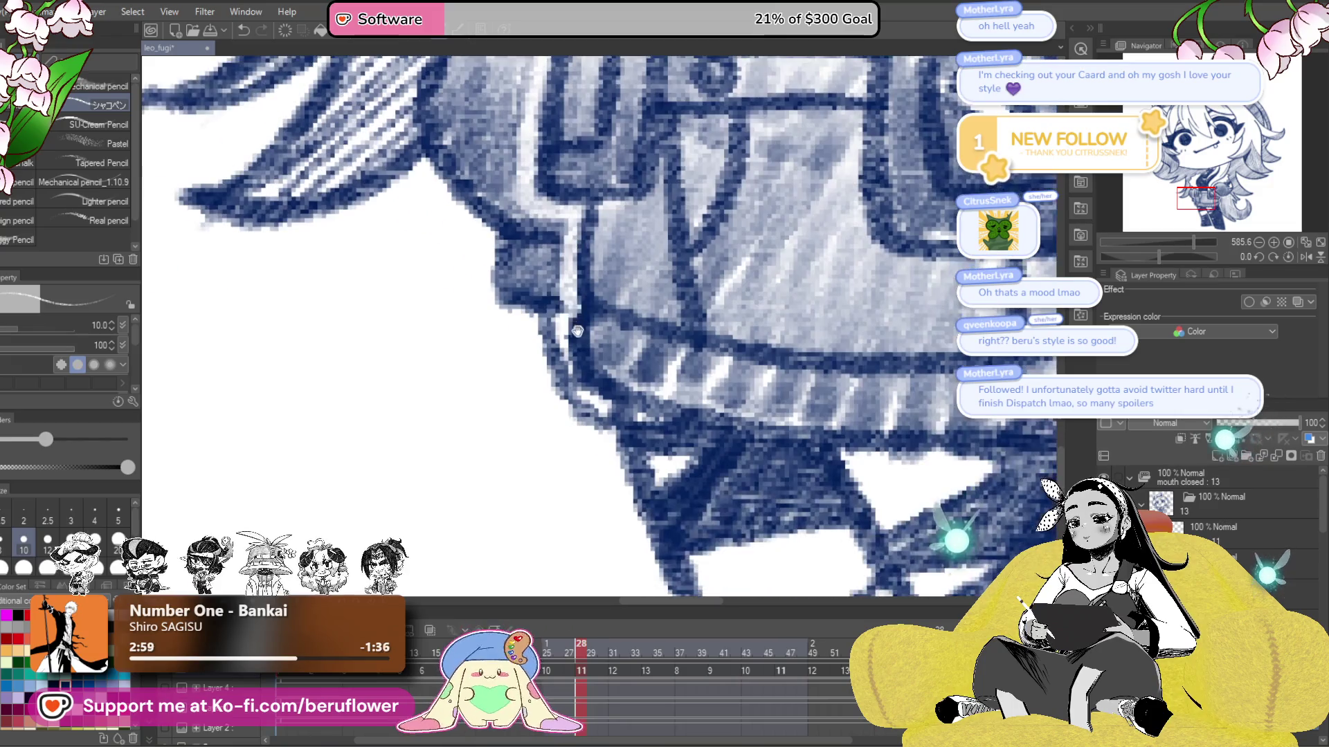
pyautogui.scroll(-5, 605, 259)
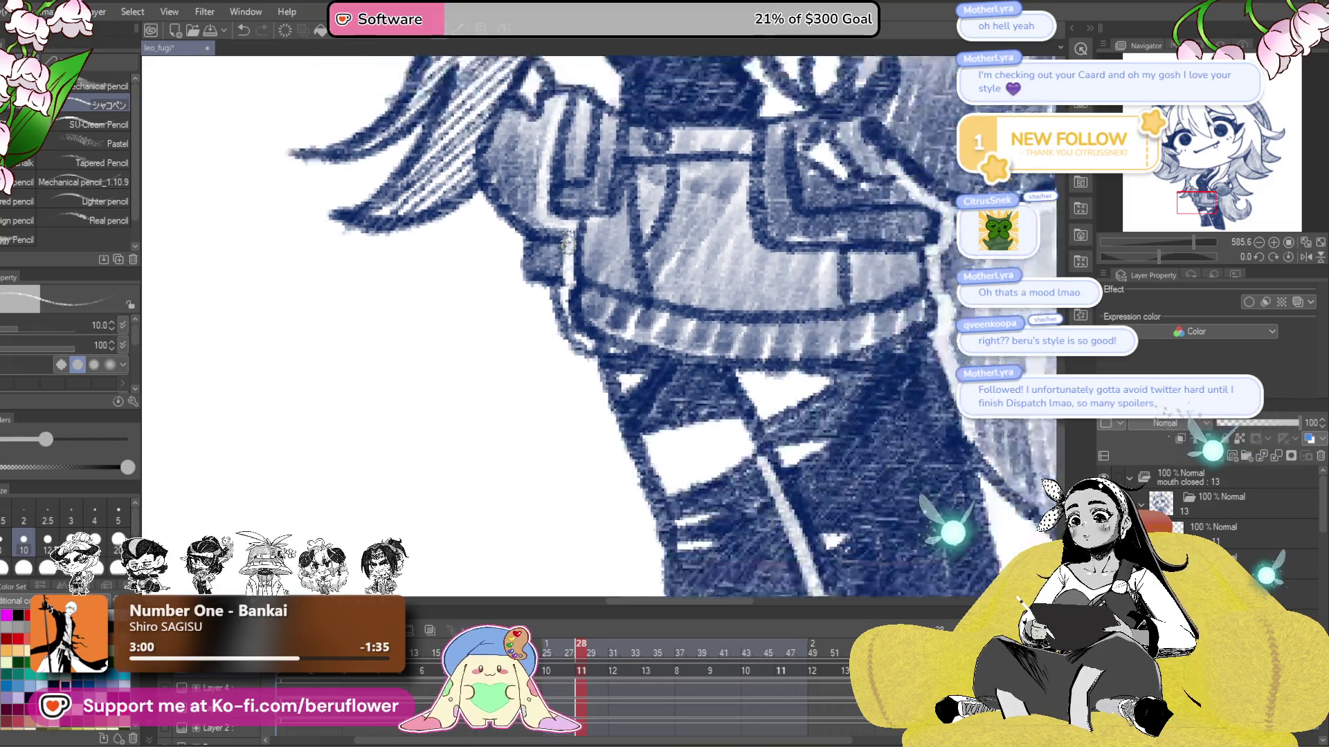
pyautogui.scroll(2, 623, 355)
pyautogui.scroll(2, 609, 367)
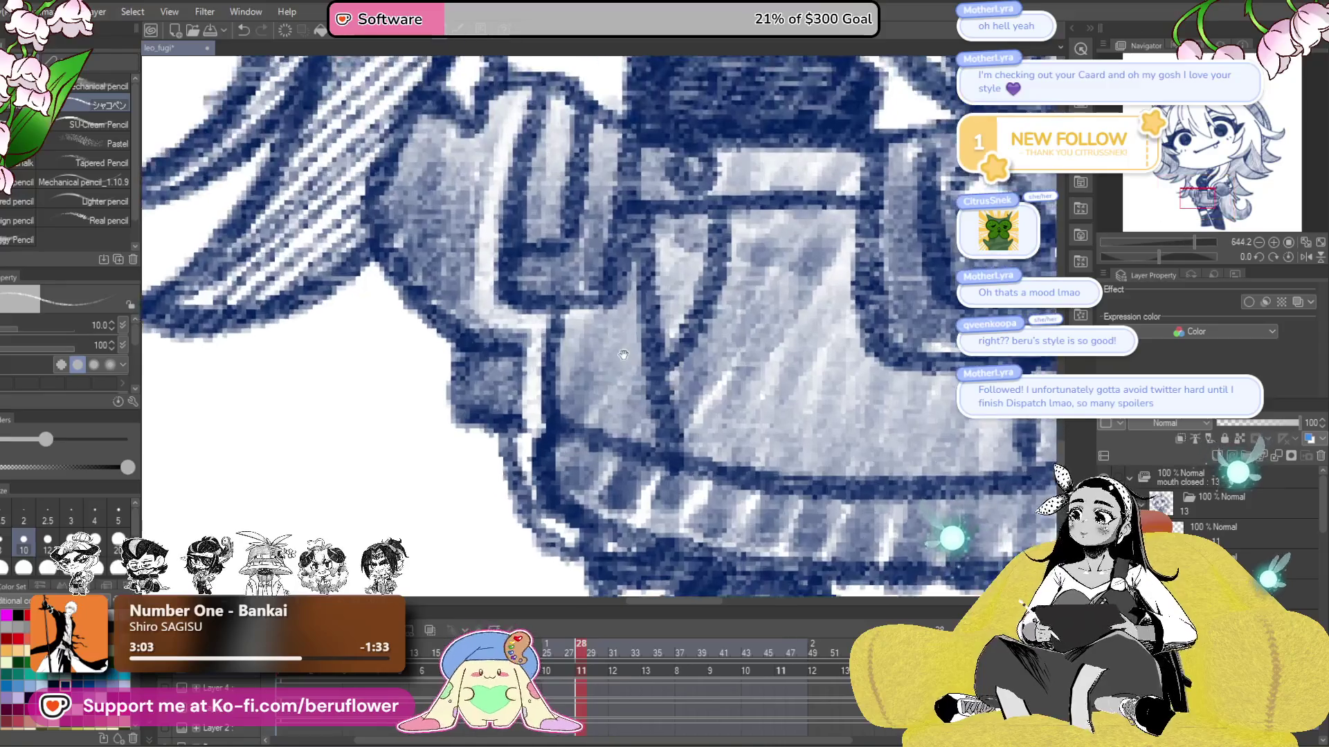
pyautogui.scroll(2, 542, 409)
pyautogui.scroll(-3, 542, 389)
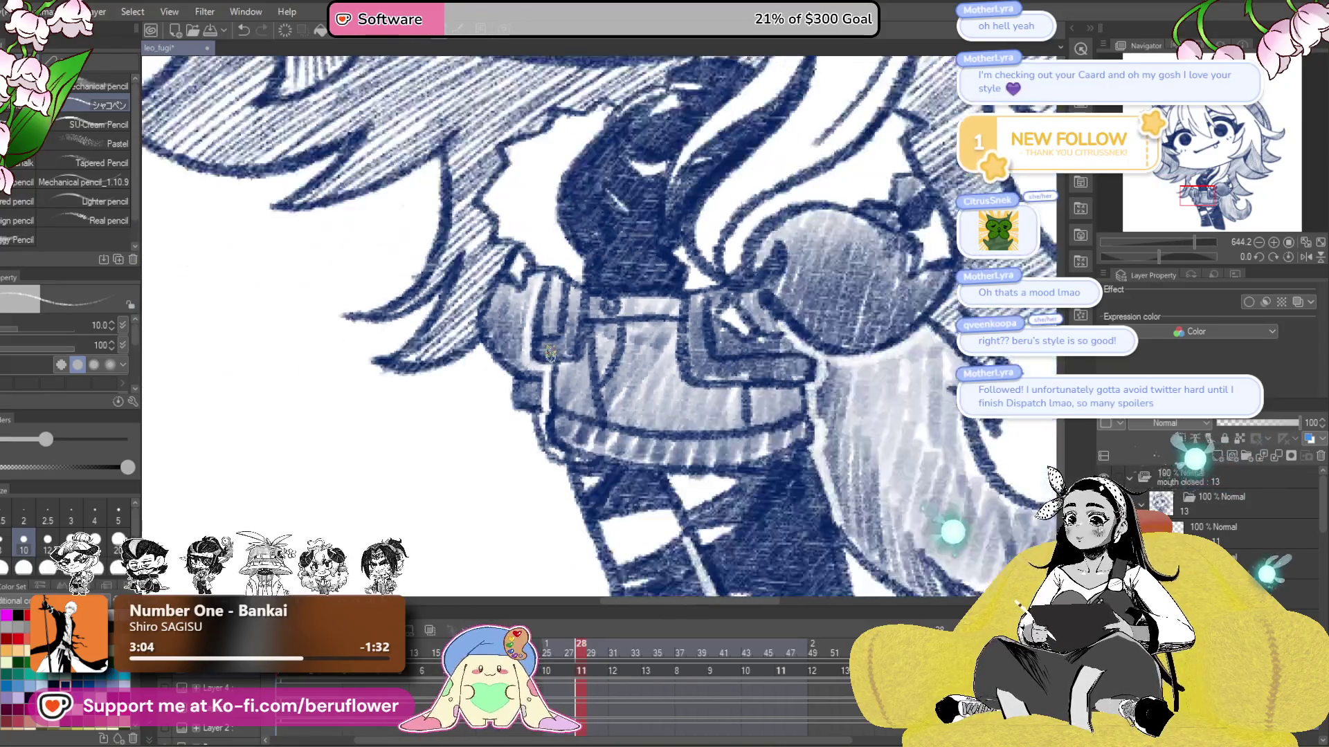
pyautogui.scroll(1, 526, 253)
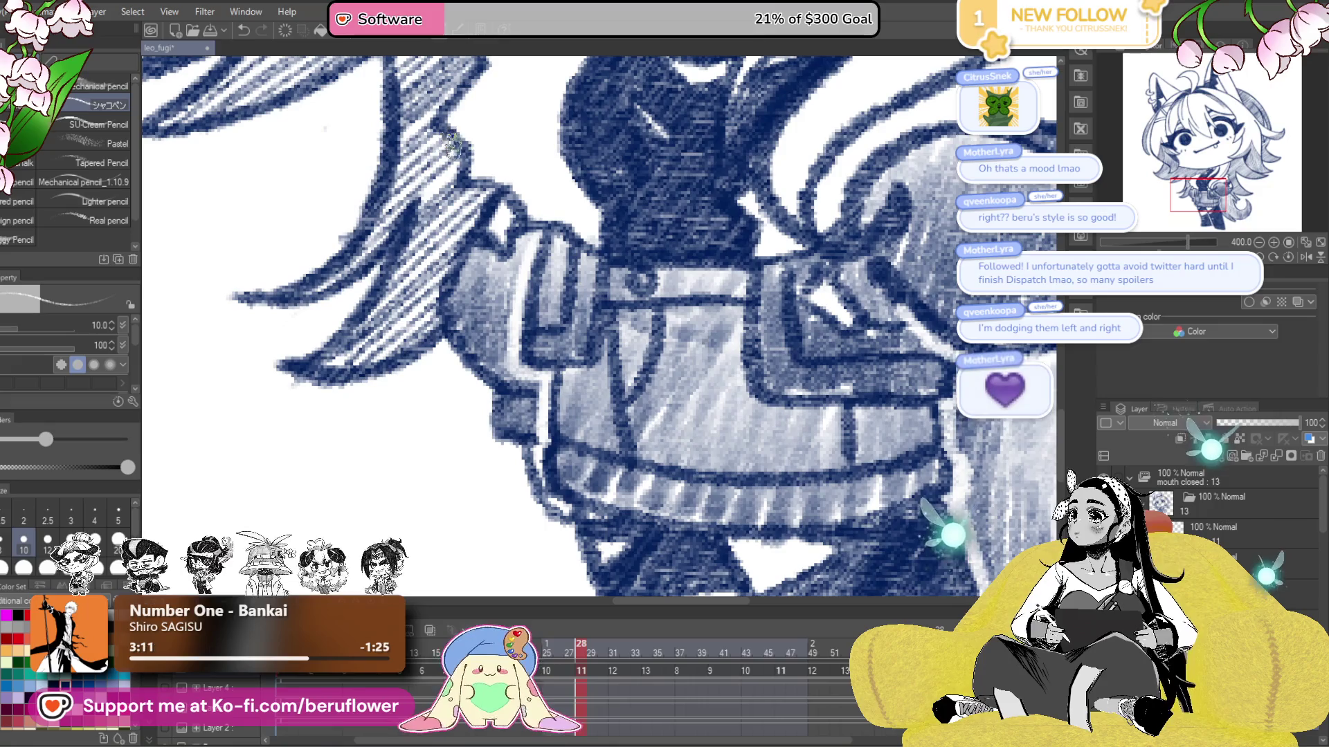
pyautogui.scroll(-5, 587, 289)
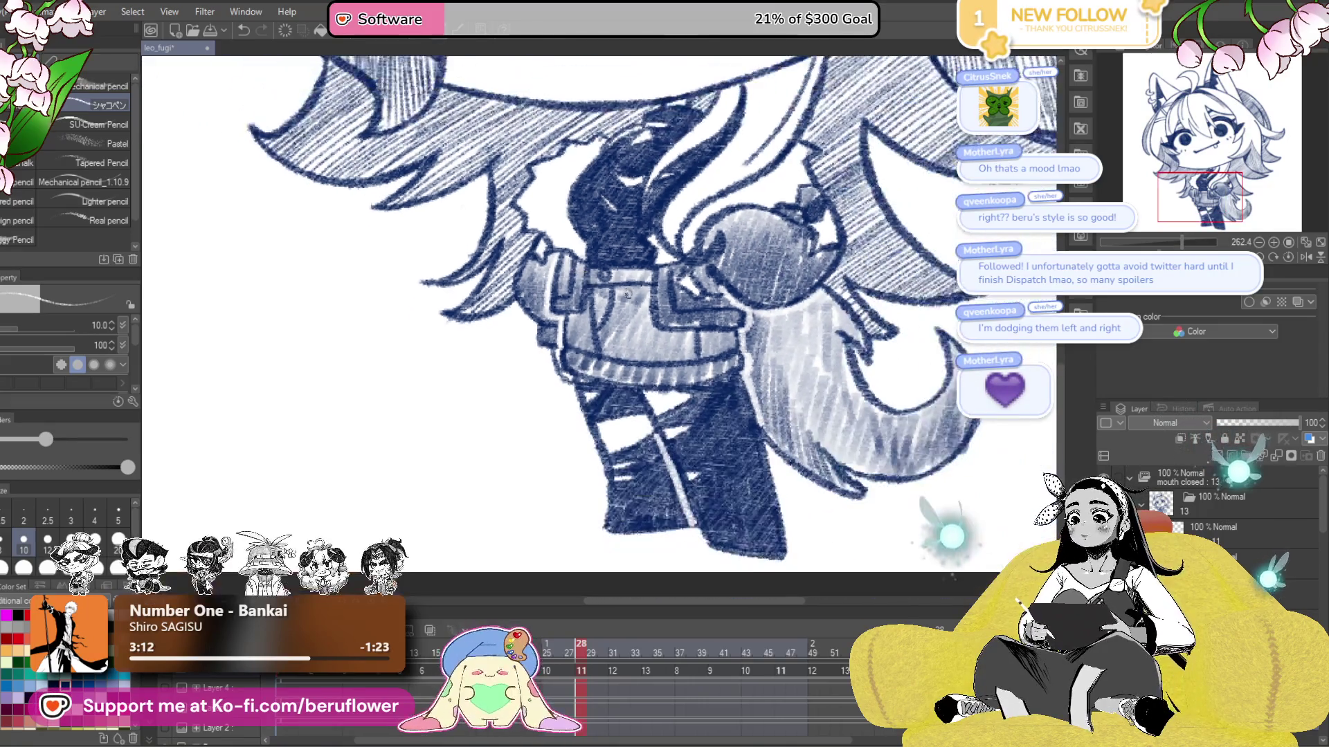
pyautogui.scroll(-2, 587, 289)
pyautogui.moveTo(587, 289); pyautogui.dragTo(439, 280)
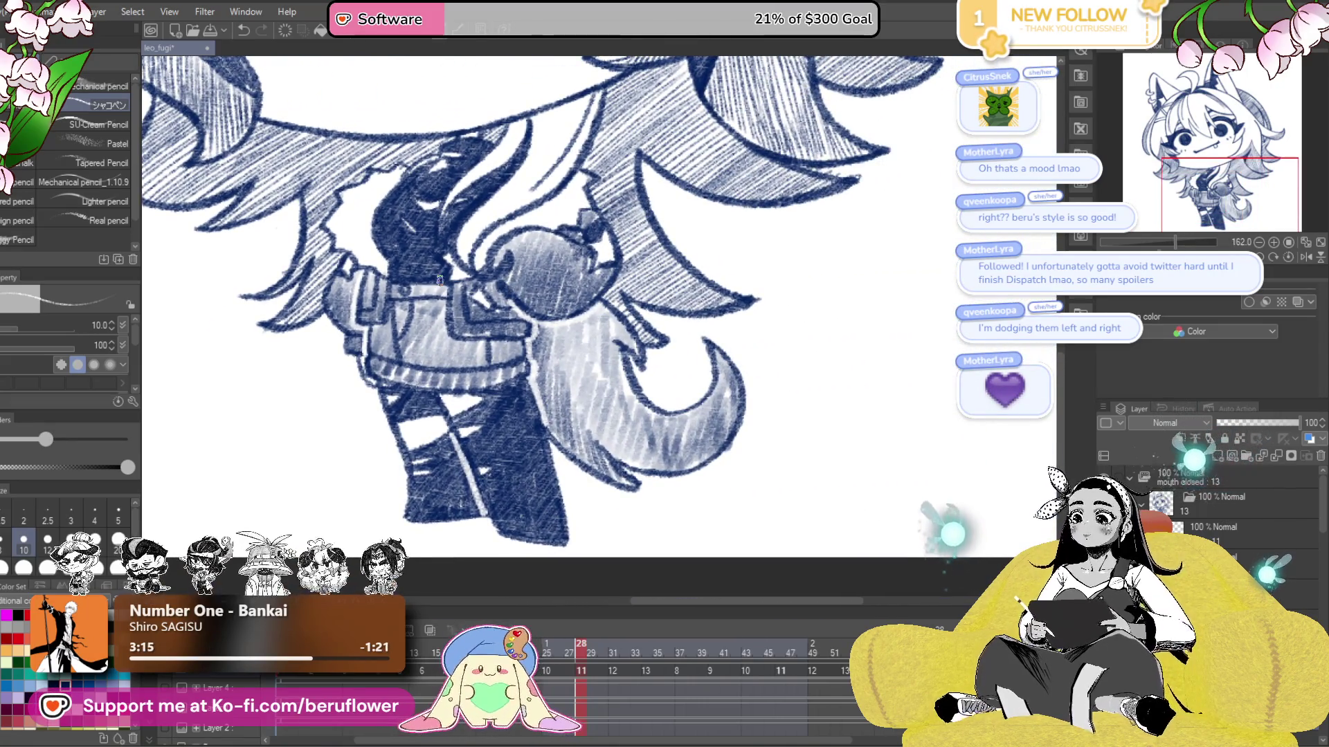
pyautogui.moveTo(587, 511); pyautogui.dragTo(649, 569)
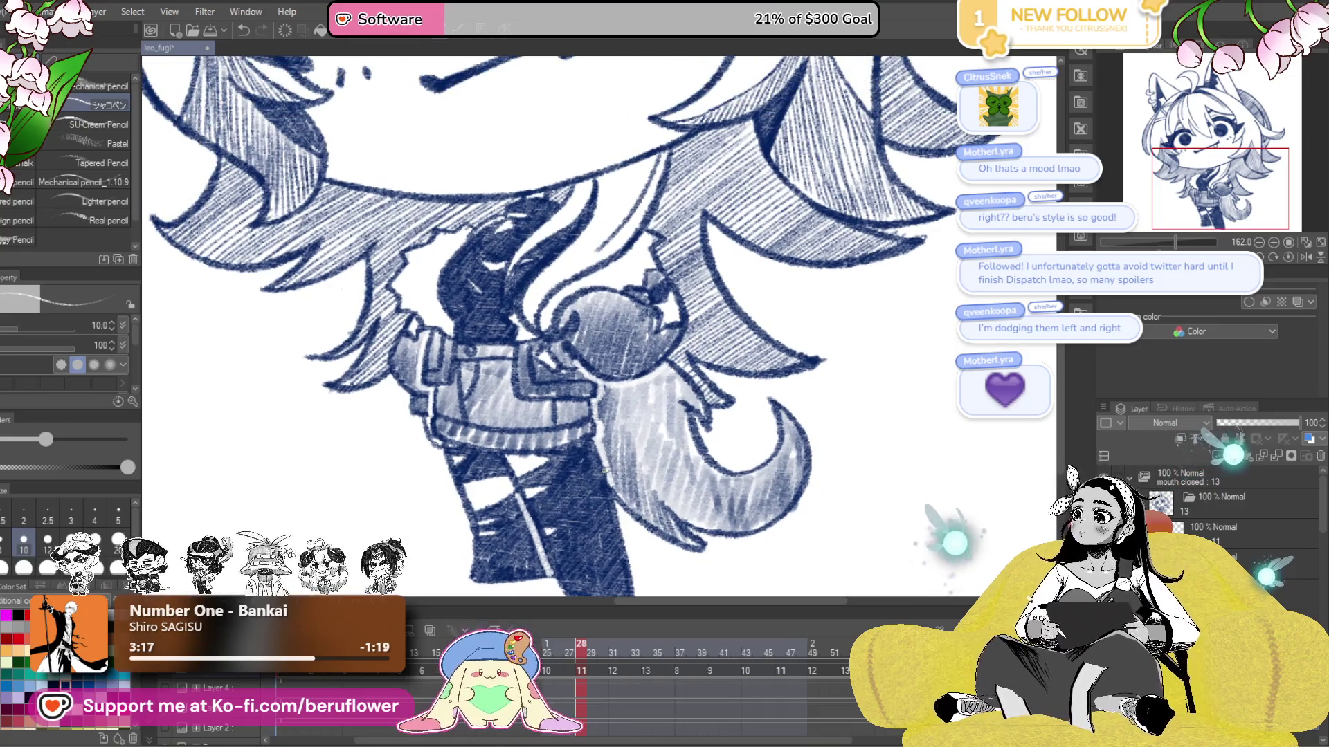
pyautogui.moveTo(519, 454); pyautogui.dragTo(593, 474)
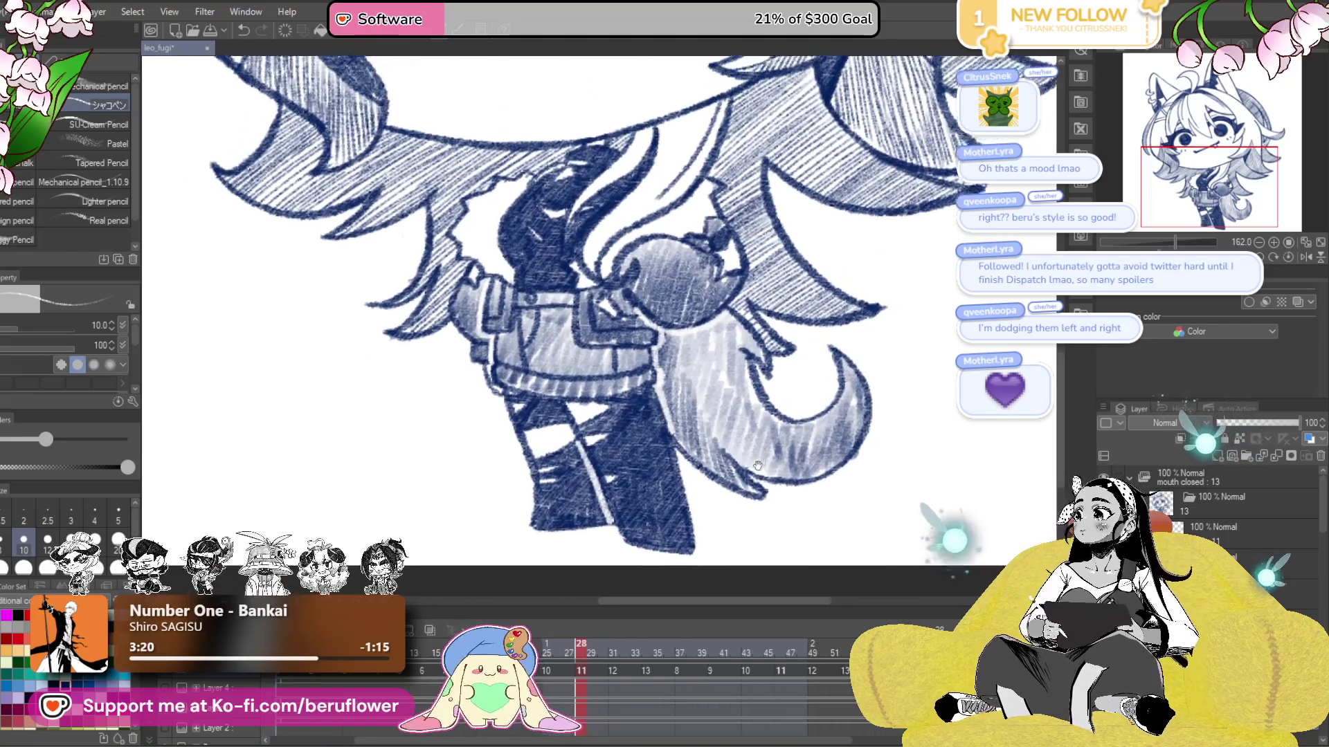
pyautogui.moveTo(772, 521)
pyautogui.mouseDown()
pyautogui.moveTo(748, 484)
pyautogui.moveTo(760, 523)
pyautogui.mouseUp()
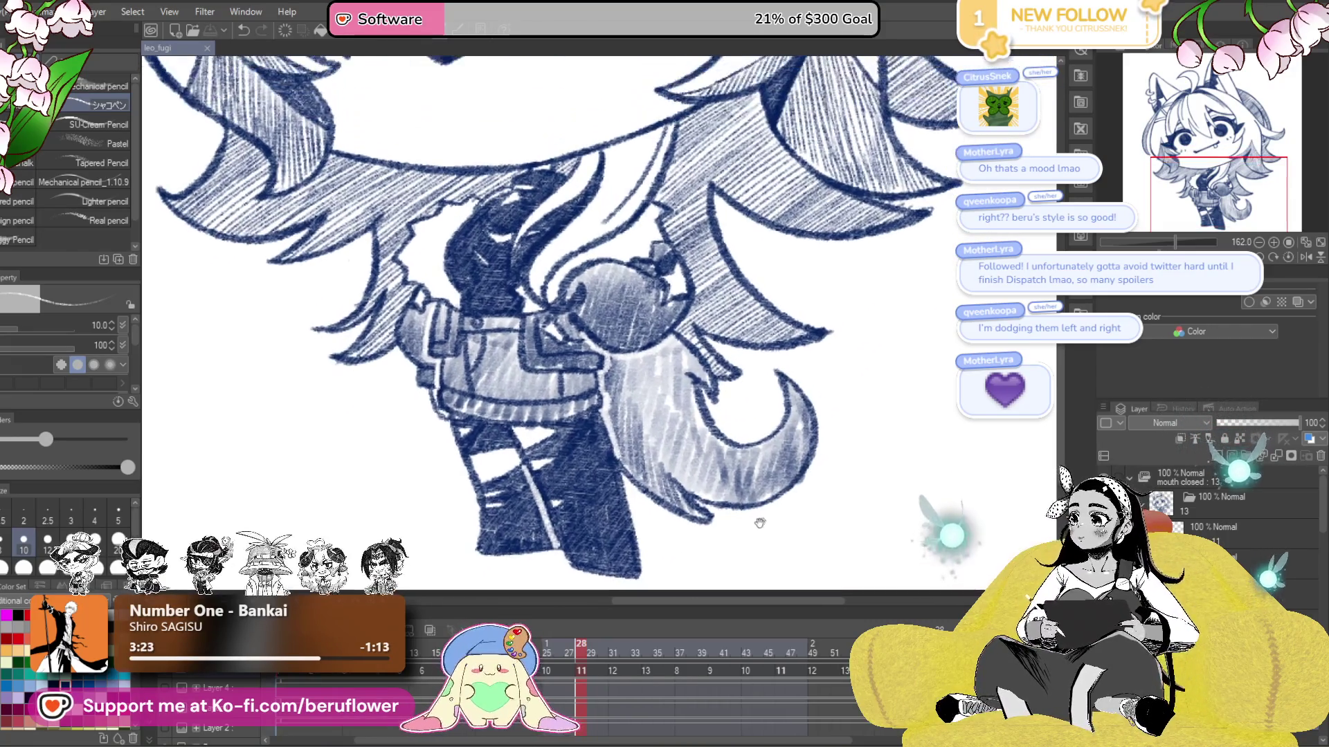
pyautogui.scroll(4, 577, 520)
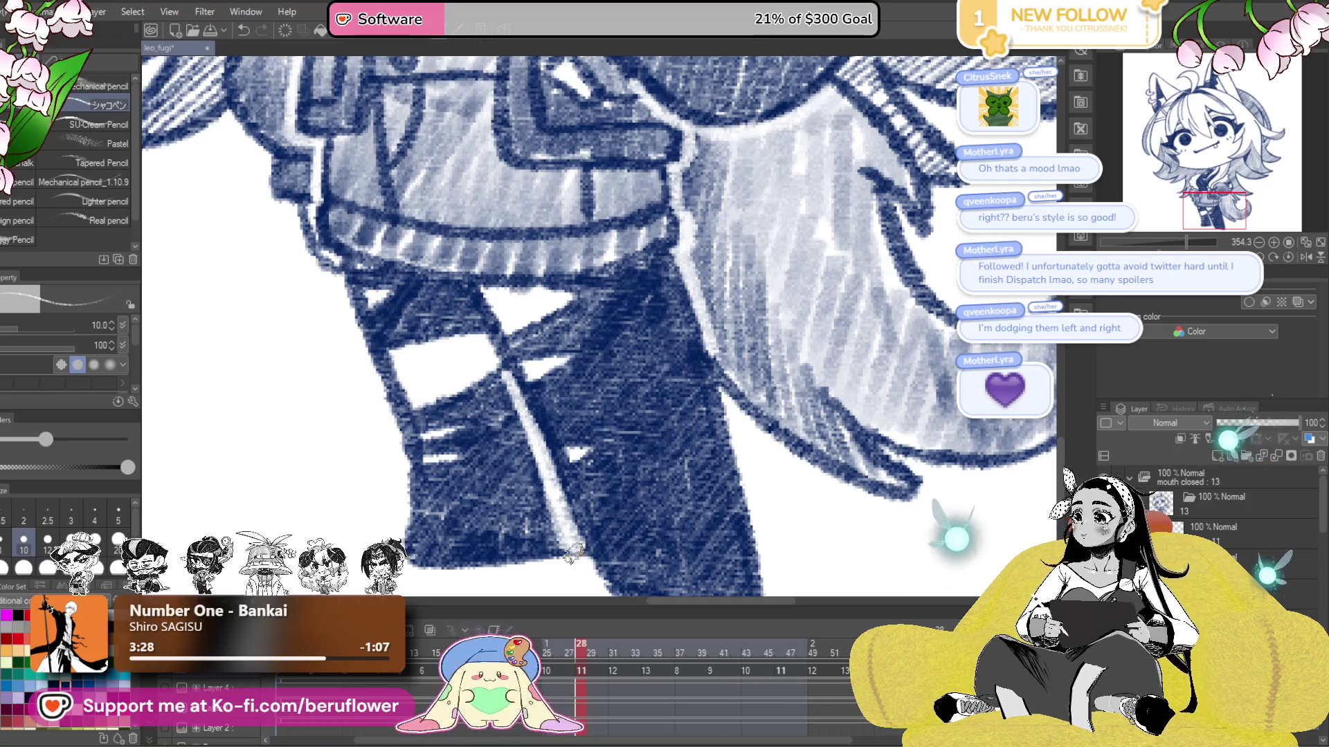
pyautogui.scroll(-1, 533, 429)
pyautogui.moveTo(803, 504); pyautogui.dragTo(791, 510)
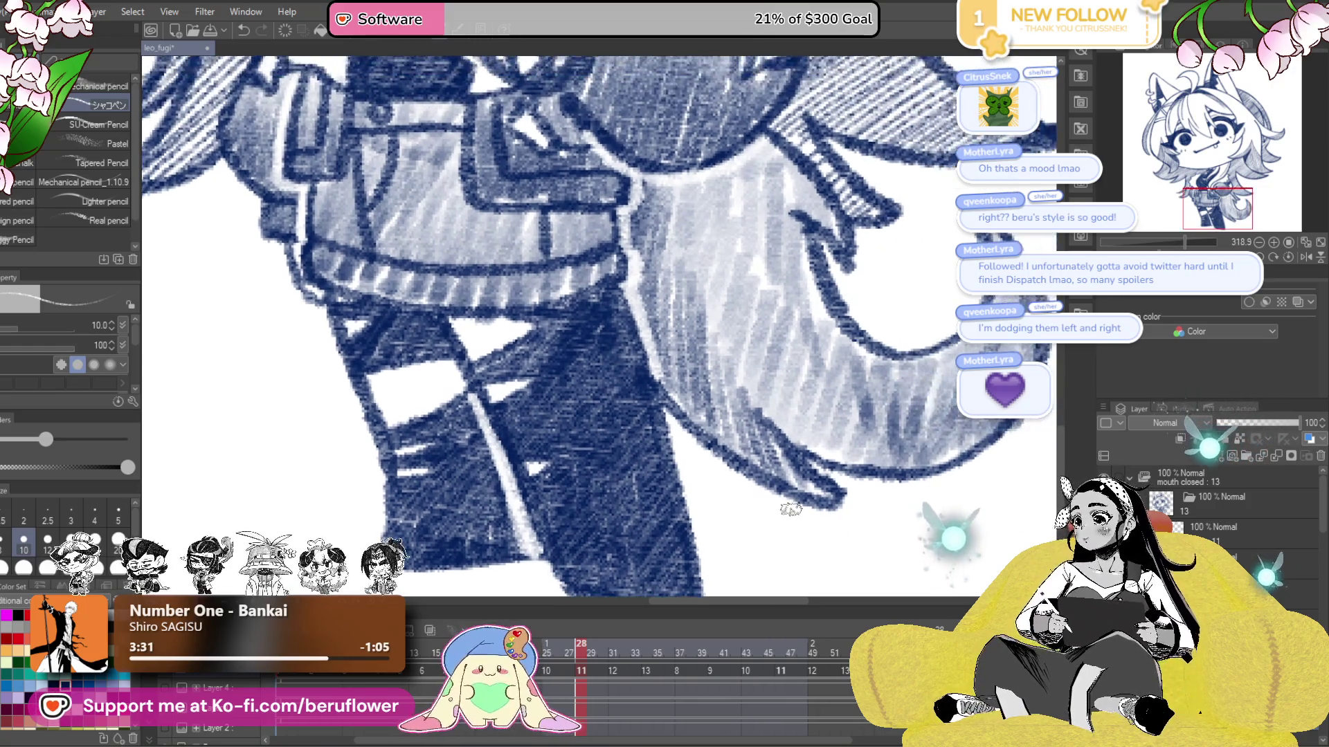
pyautogui.scroll(-3, 782, 514)
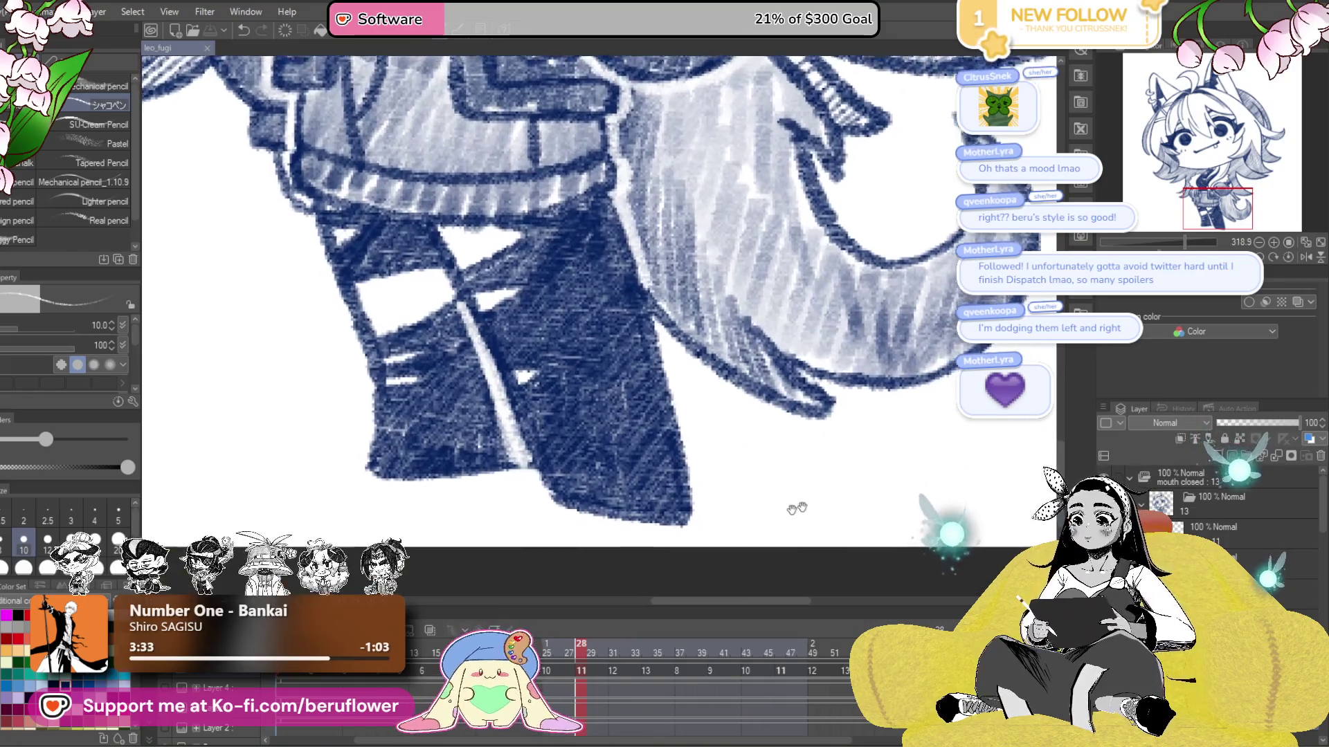
pyautogui.scroll(-6, 715, 529)
pyautogui.moveTo(716, 529); pyautogui.dragTo(713, 557)
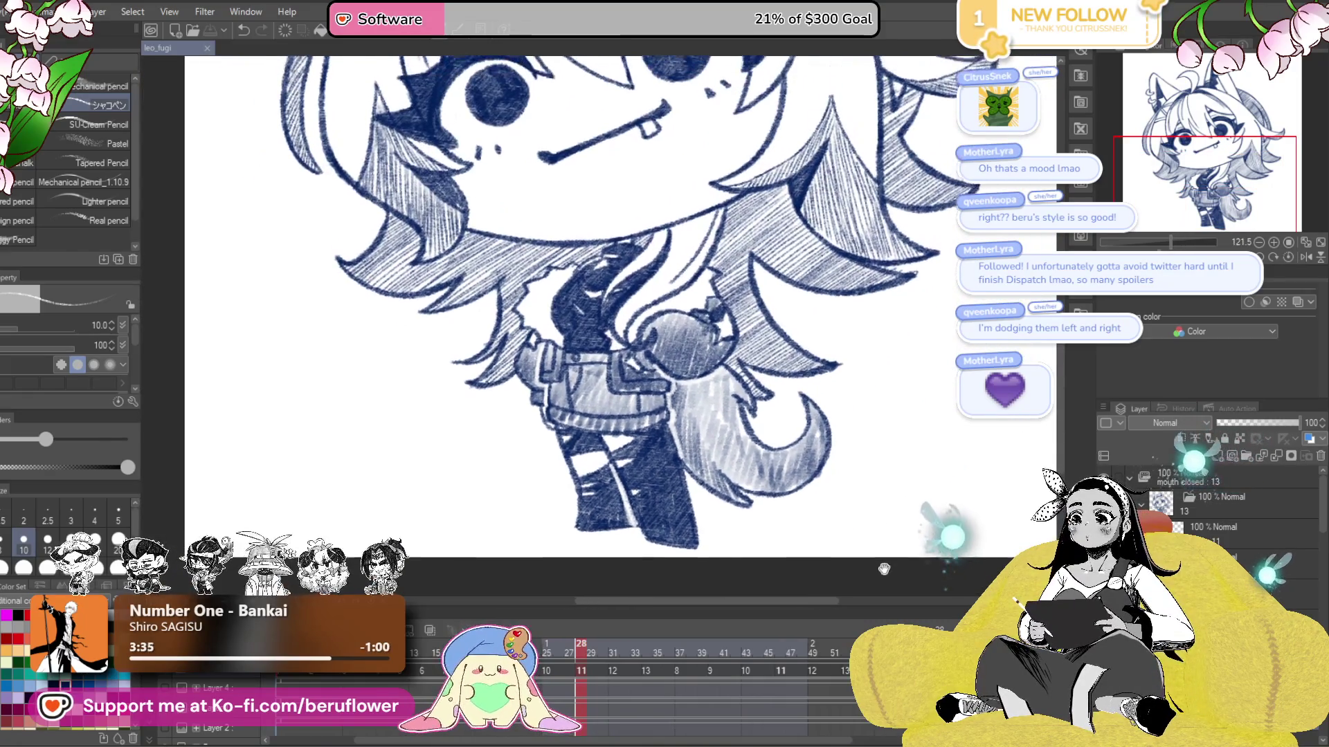
pyautogui.scroll(8, 641, 317)
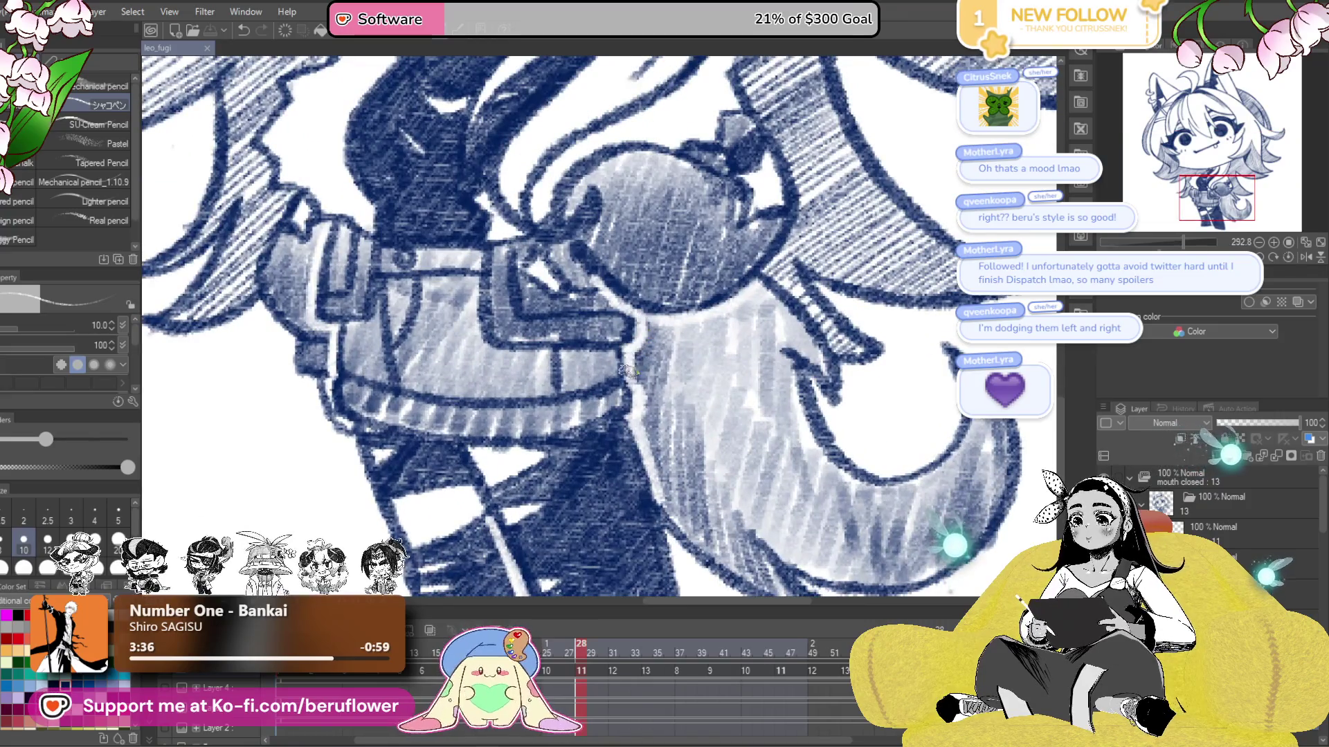
pyautogui.scroll(-2, 1232, 512)
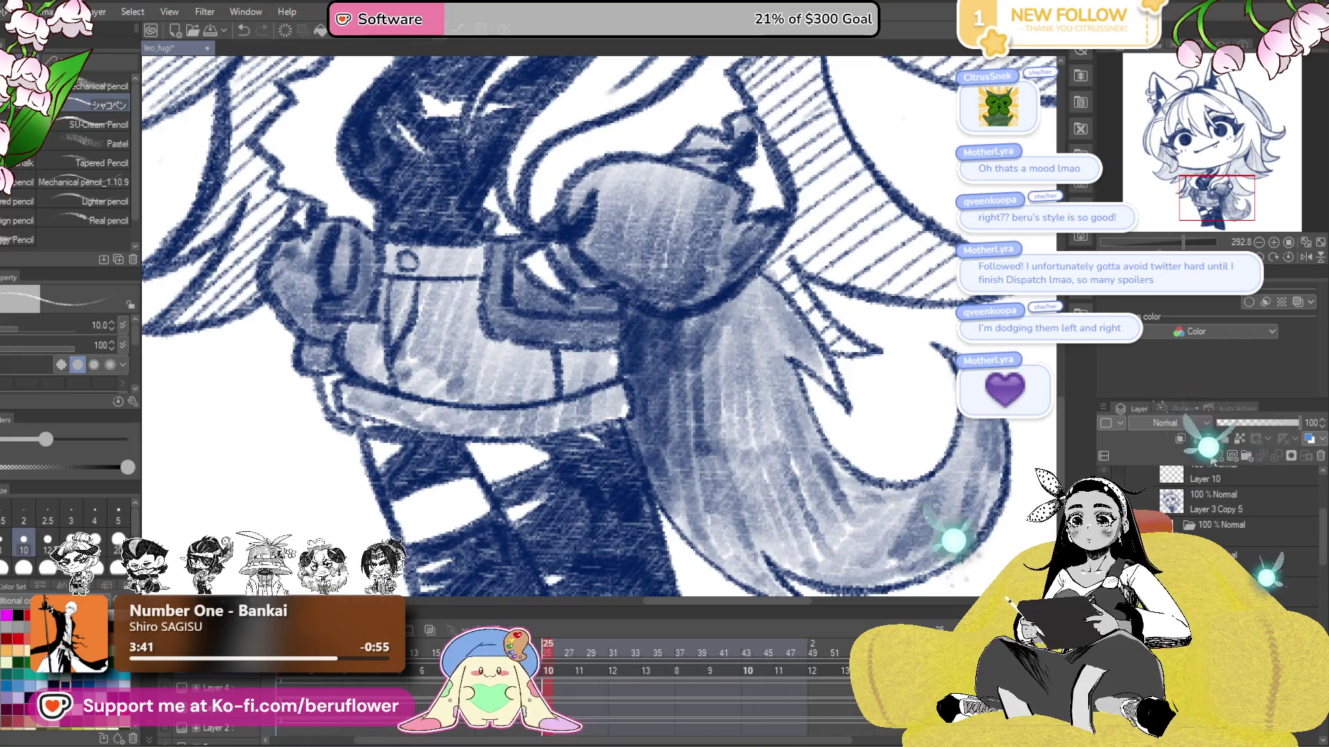
# - Zoom in on the leg beside the tail and draw a light highlight along its dark edge
pyautogui.moveTo(510, 538)
pyautogui.mouseDown()
pyautogui.moveTo(510, 337)
pyautogui.moveTo(554, 442)
pyautogui.moveTo(511, 344)
pyautogui.mouseUp()
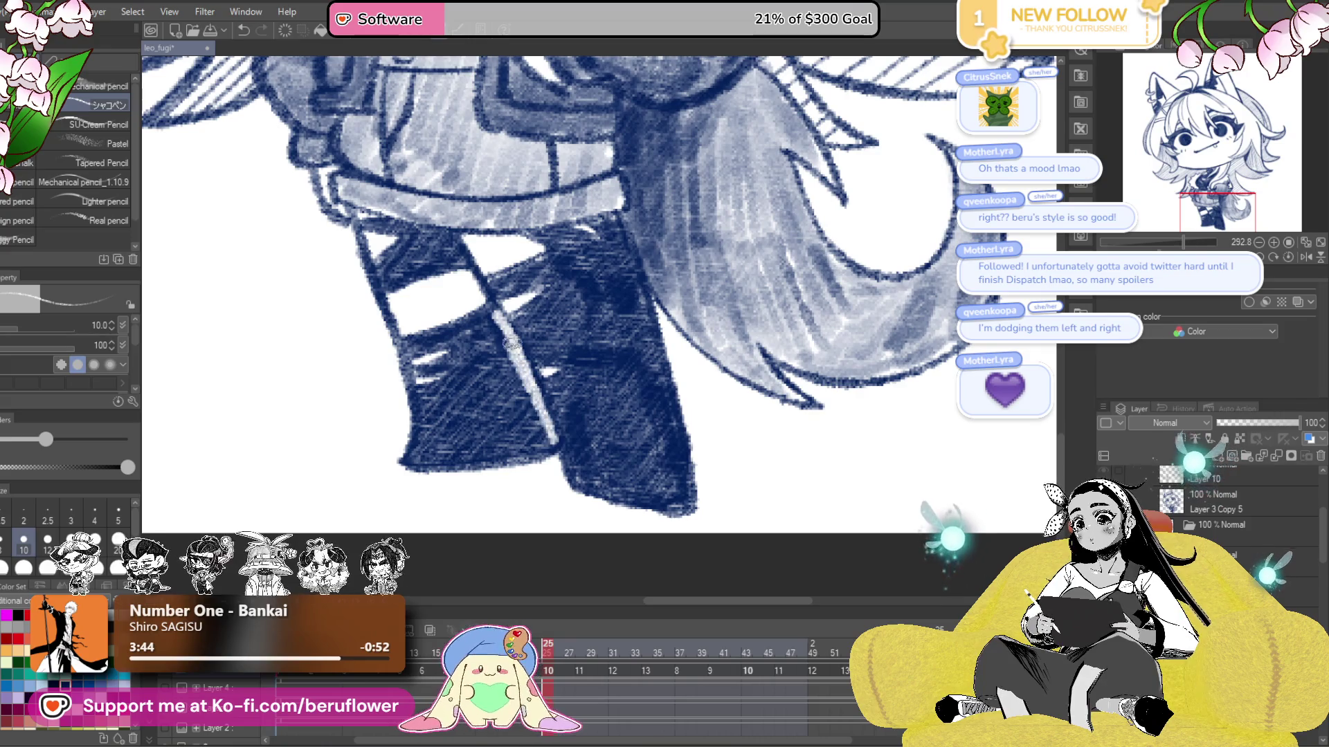
pyautogui.scroll(5, 560, 415)
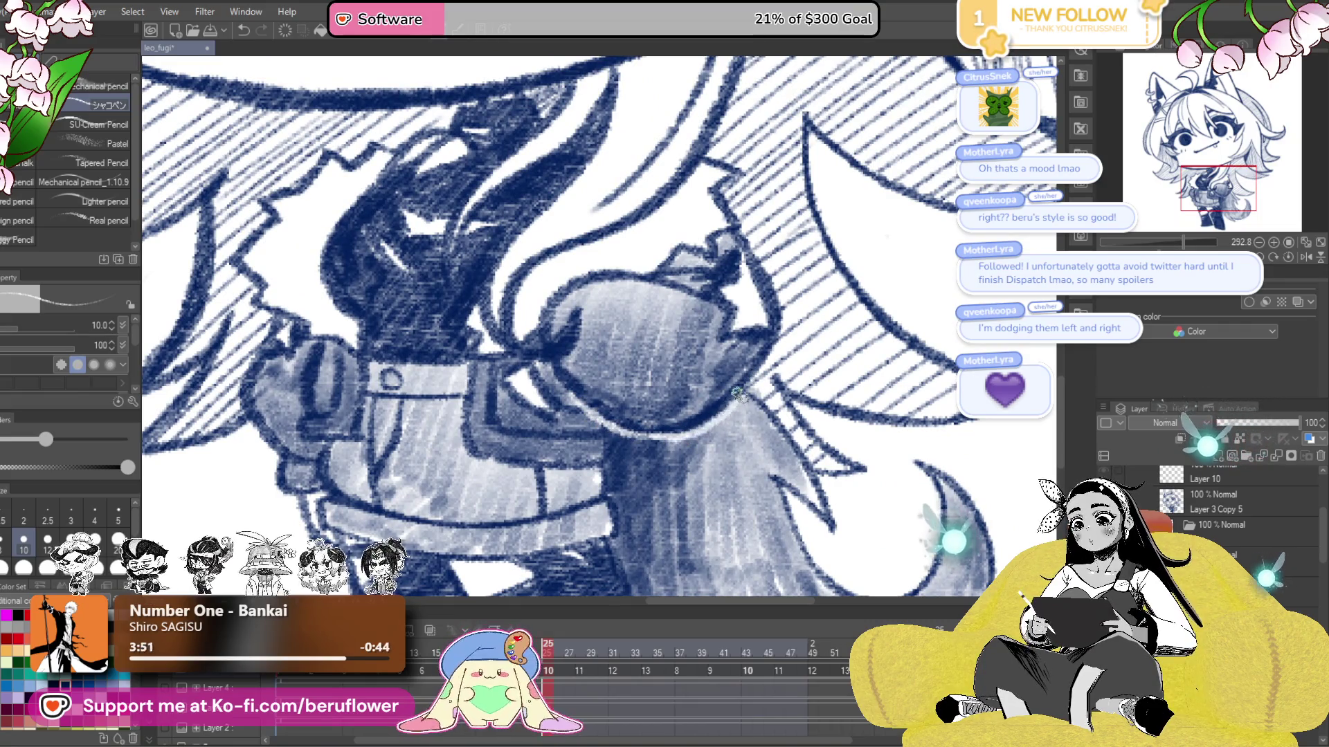
pyautogui.scroll(5, 613, 423)
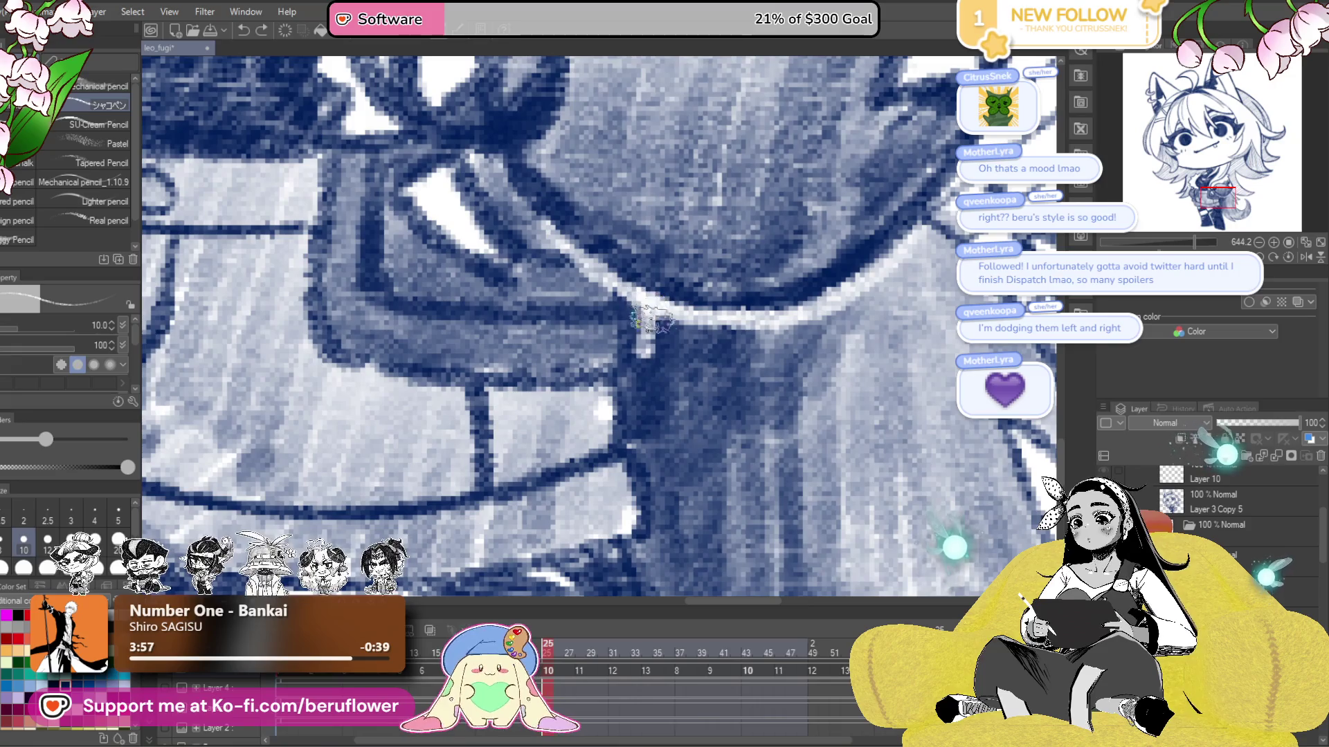
pyautogui.moveTo(633, 414); pyautogui.dragTo(621, 252)
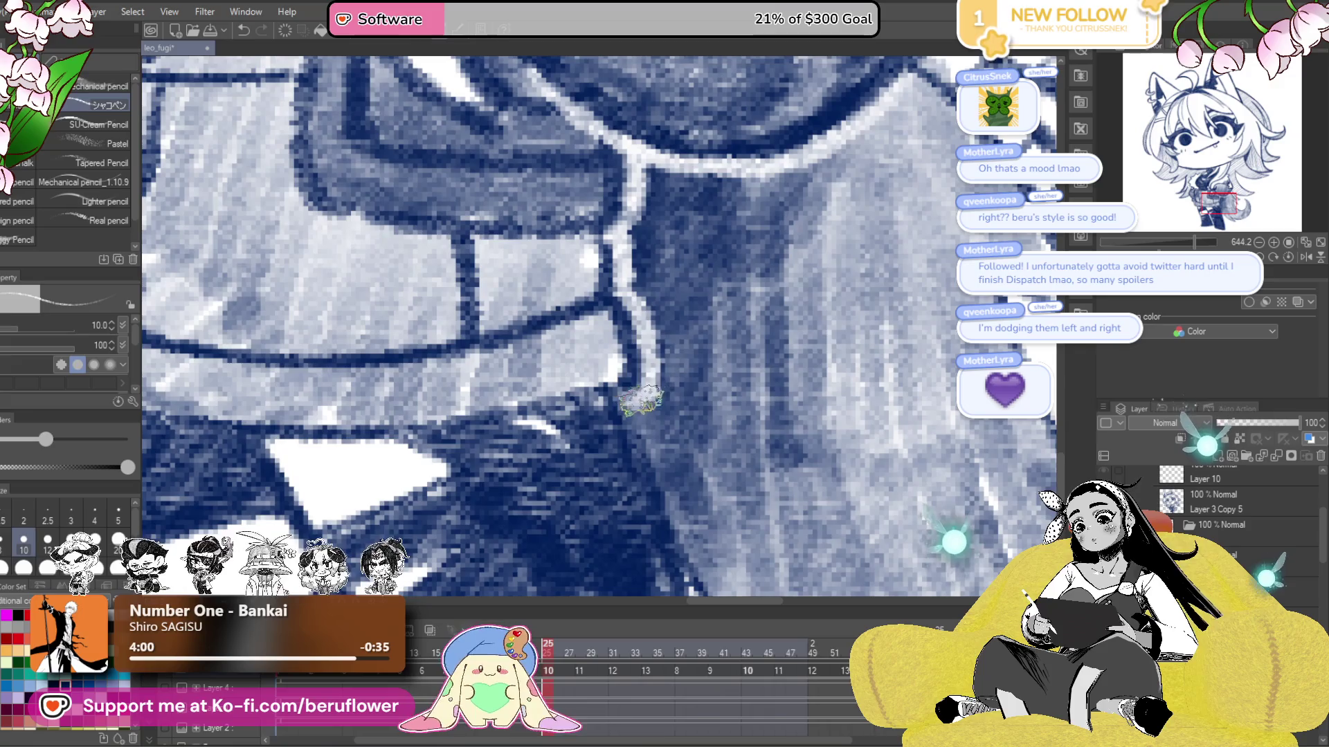
pyautogui.scroll(-3, 609, 288)
pyautogui.moveTo(610, 305); pyautogui.dragTo(657, 408)
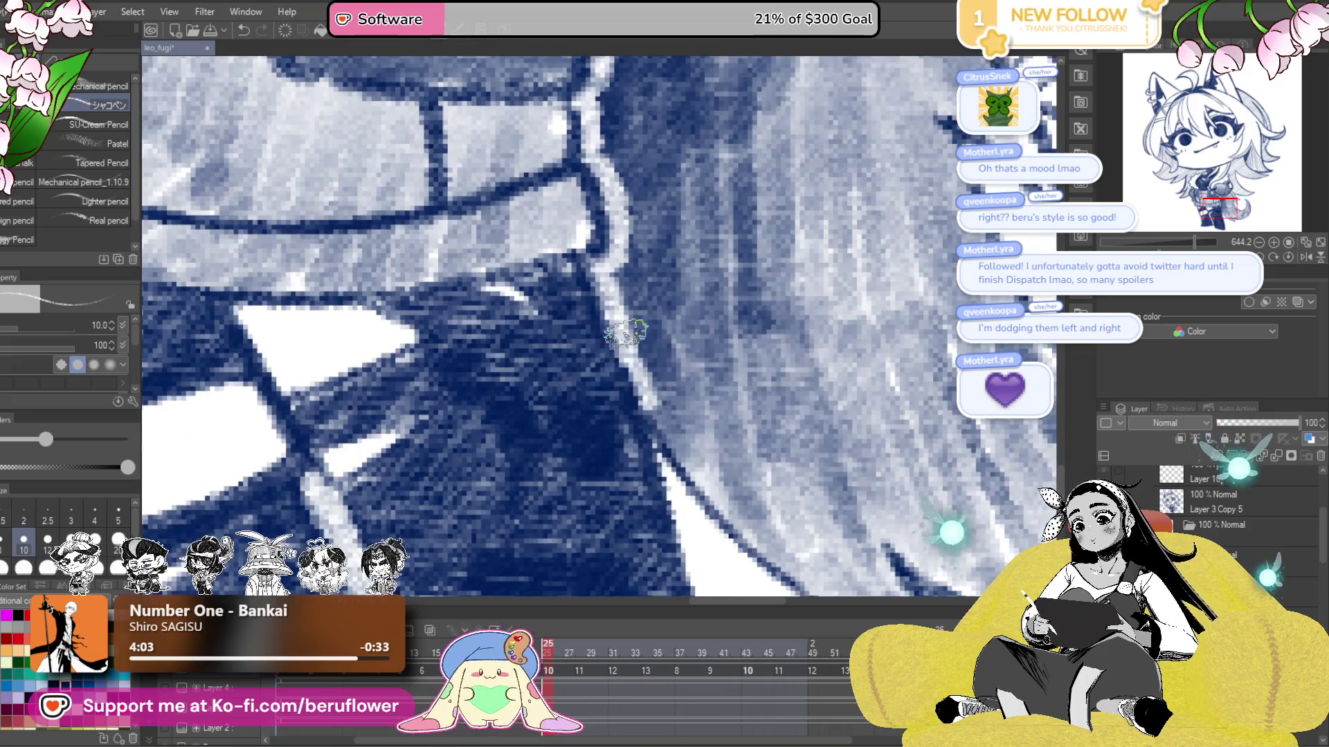
# - Zoom back out over the jacket and face, then jump to another animation frame
pyautogui.scroll(-3, 654, 443)
pyautogui.scroll(-2, 637, 436)
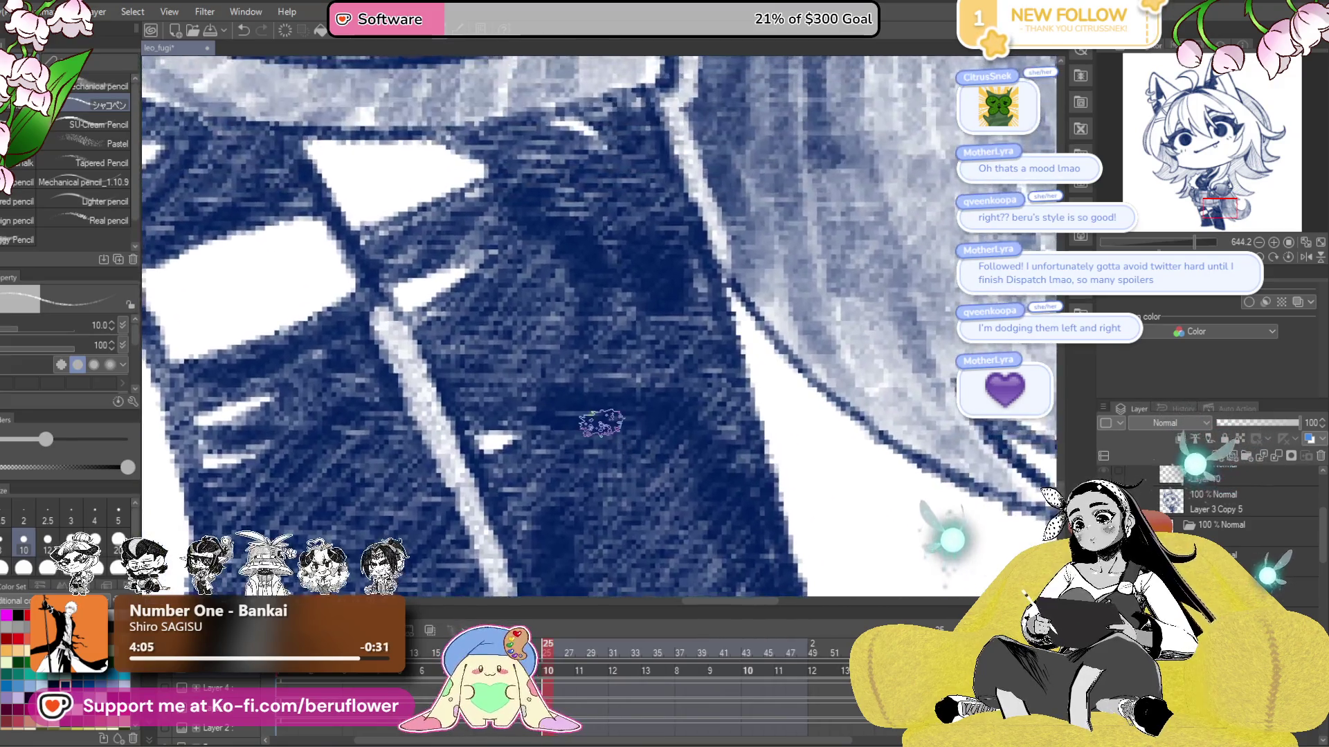
pyautogui.scroll(-3, 616, 430)
pyautogui.scroll(-2, 602, 423)
pyautogui.scroll(2, 588, 409)
pyautogui.scroll(2, 554, 374)
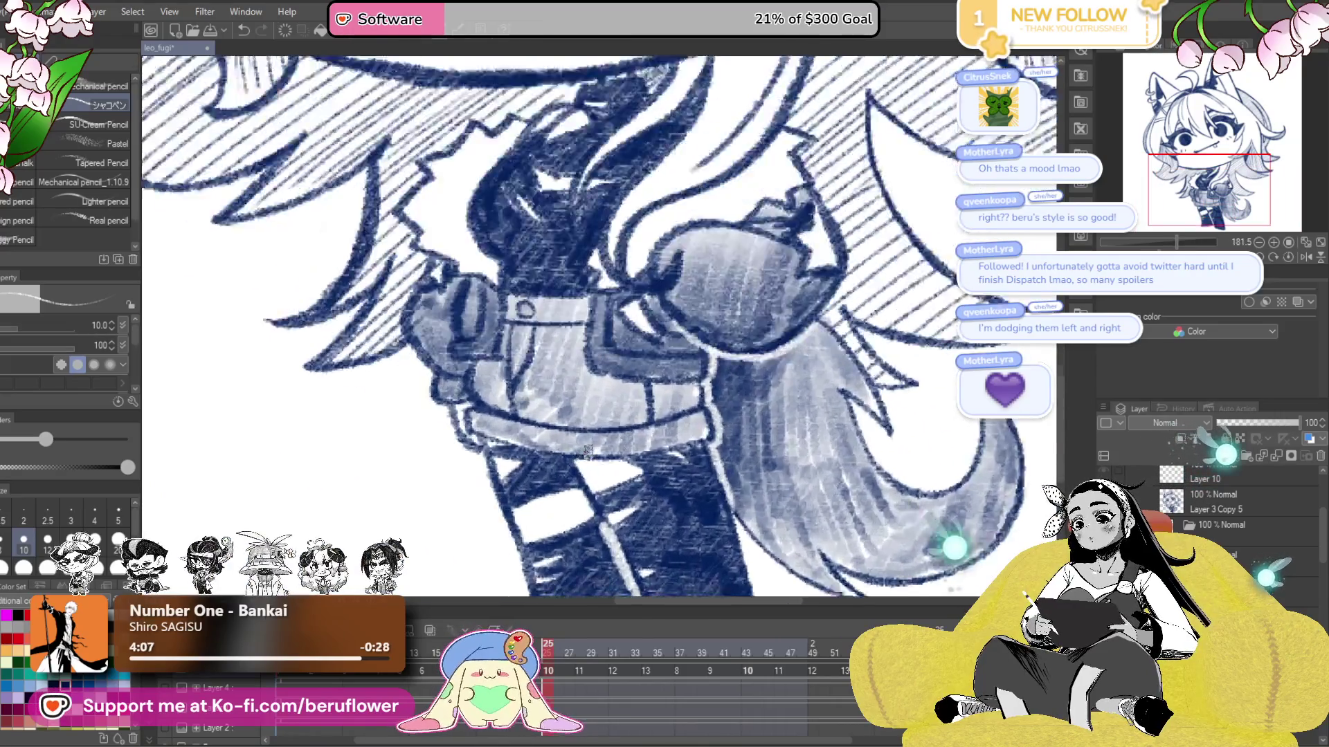
pyautogui.scroll(2, 526, 353)
pyautogui.scroll(2, 507, 337)
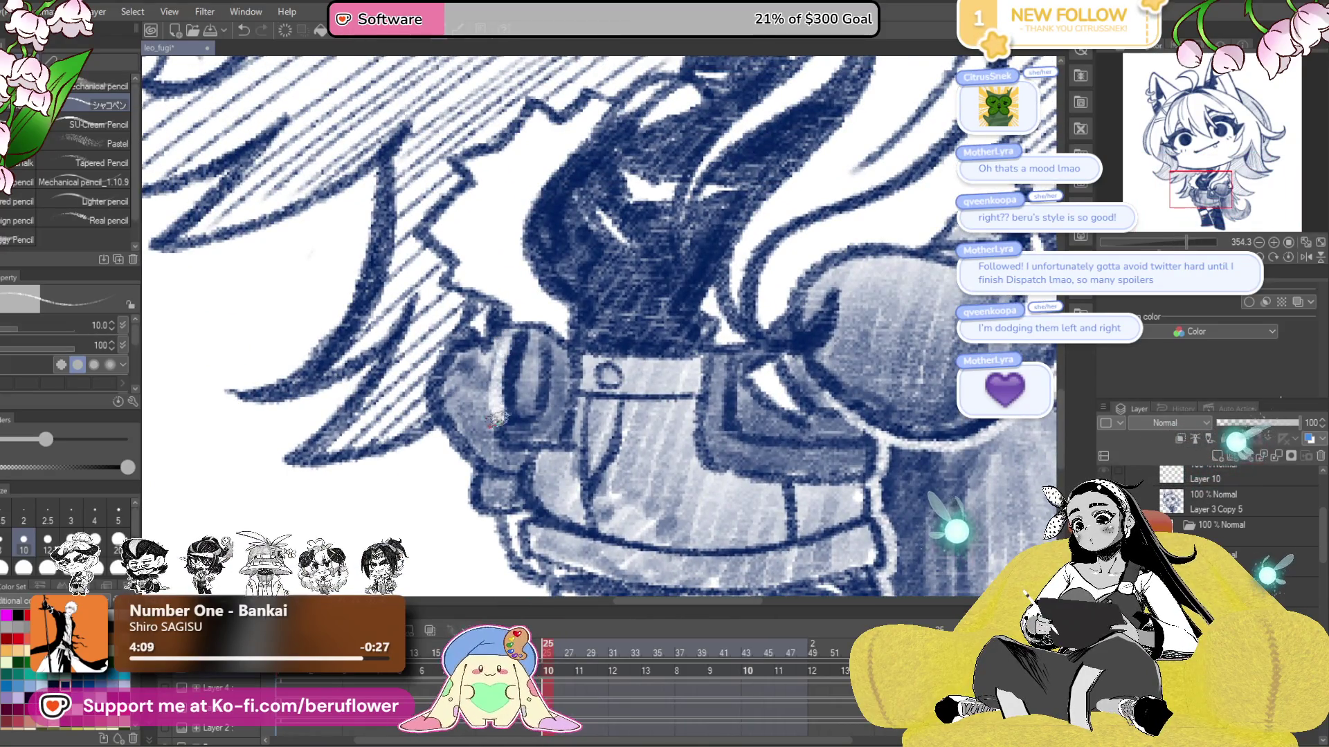
pyautogui.moveTo(500, 451); pyautogui.dragTo(517, 391)
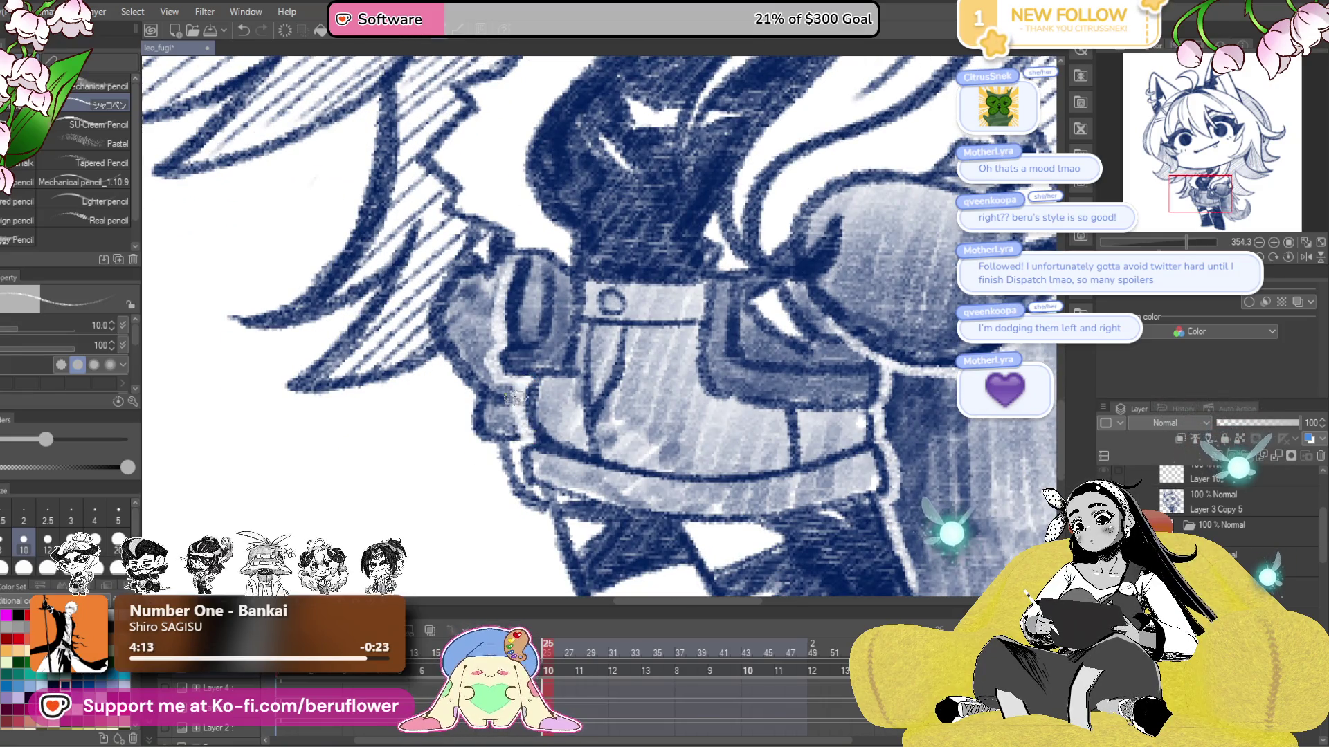
pyautogui.scroll(-5, 504, 316)
pyautogui.scroll(2, 875, 526)
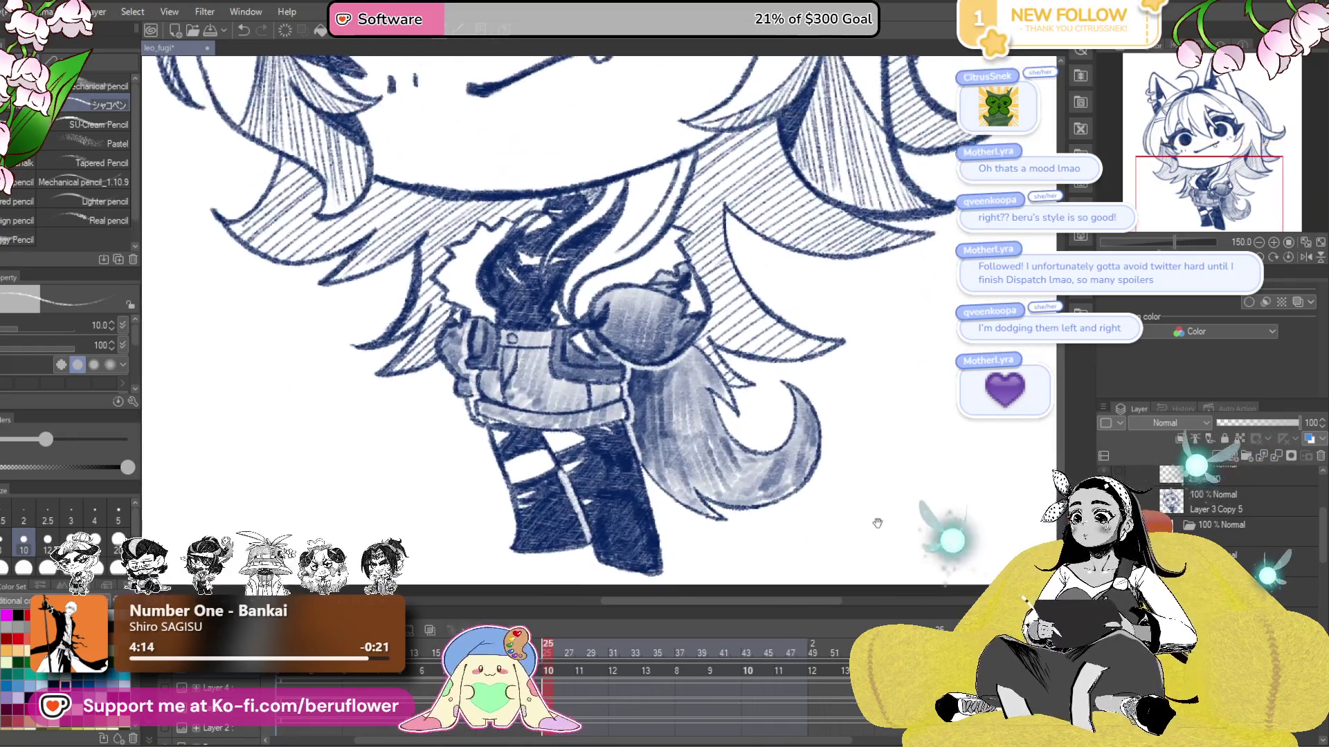
pyautogui.scroll(2, 878, 534)
pyautogui.moveTo(879, 534); pyautogui.dragTo(868, 519)
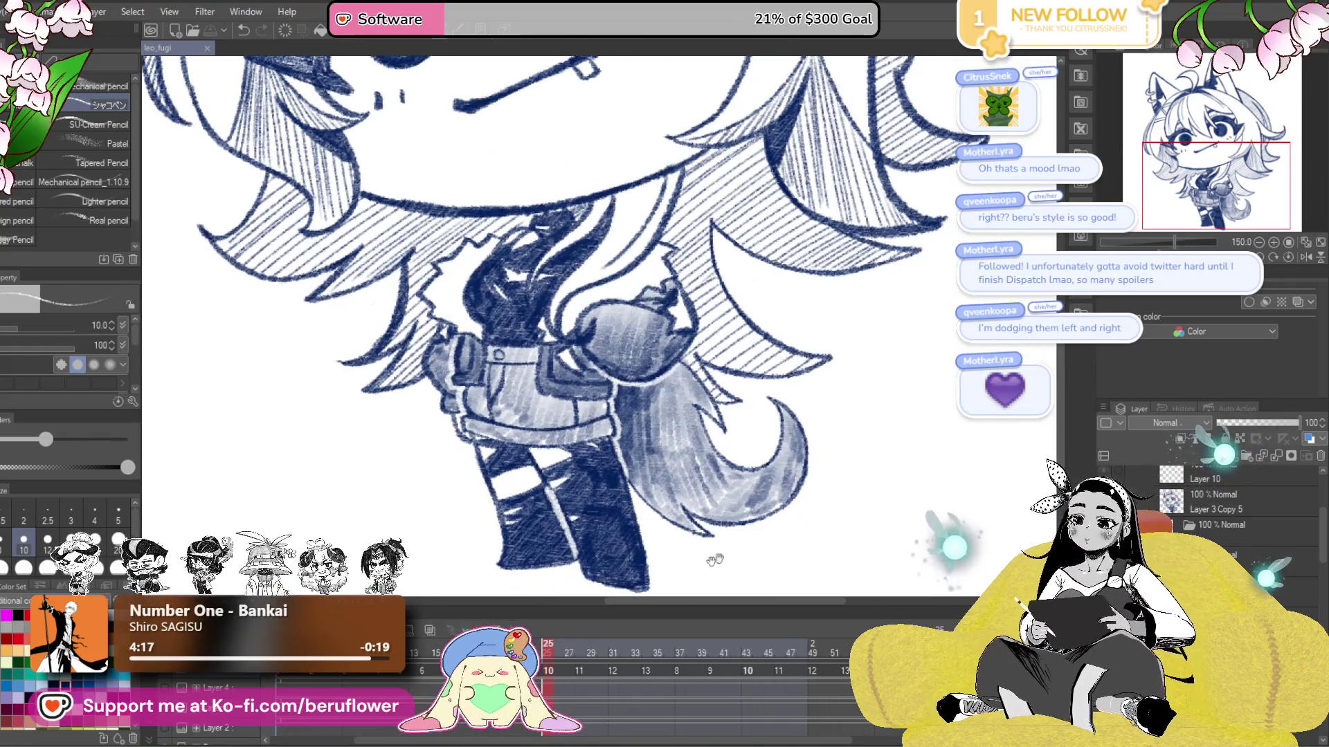
pyautogui.click(548, 647)
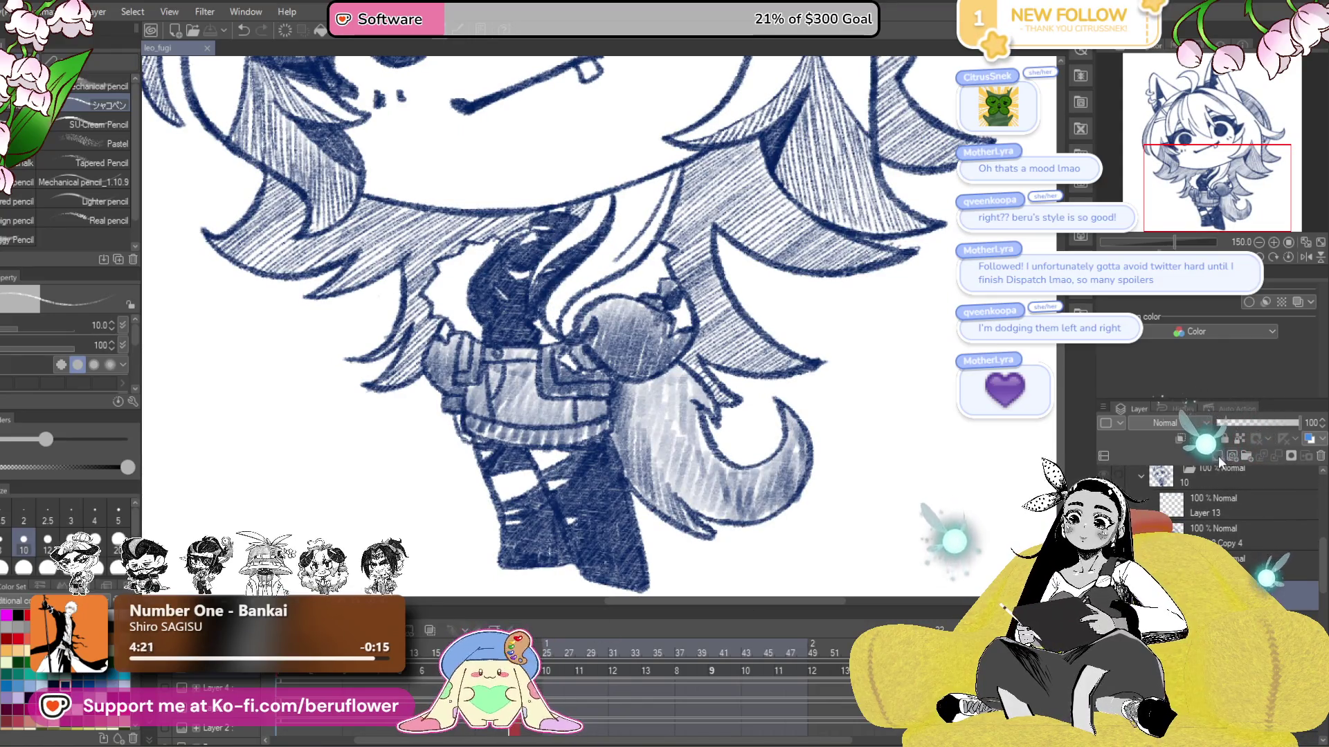
# - Review the figure by panning over the arm, tail, legs, boots and head
pyautogui.scroll(2, 662, 369)
pyautogui.scroll(2, 662, 369)
pyautogui.moveTo(662, 368); pyautogui.dragTo(682, 406)
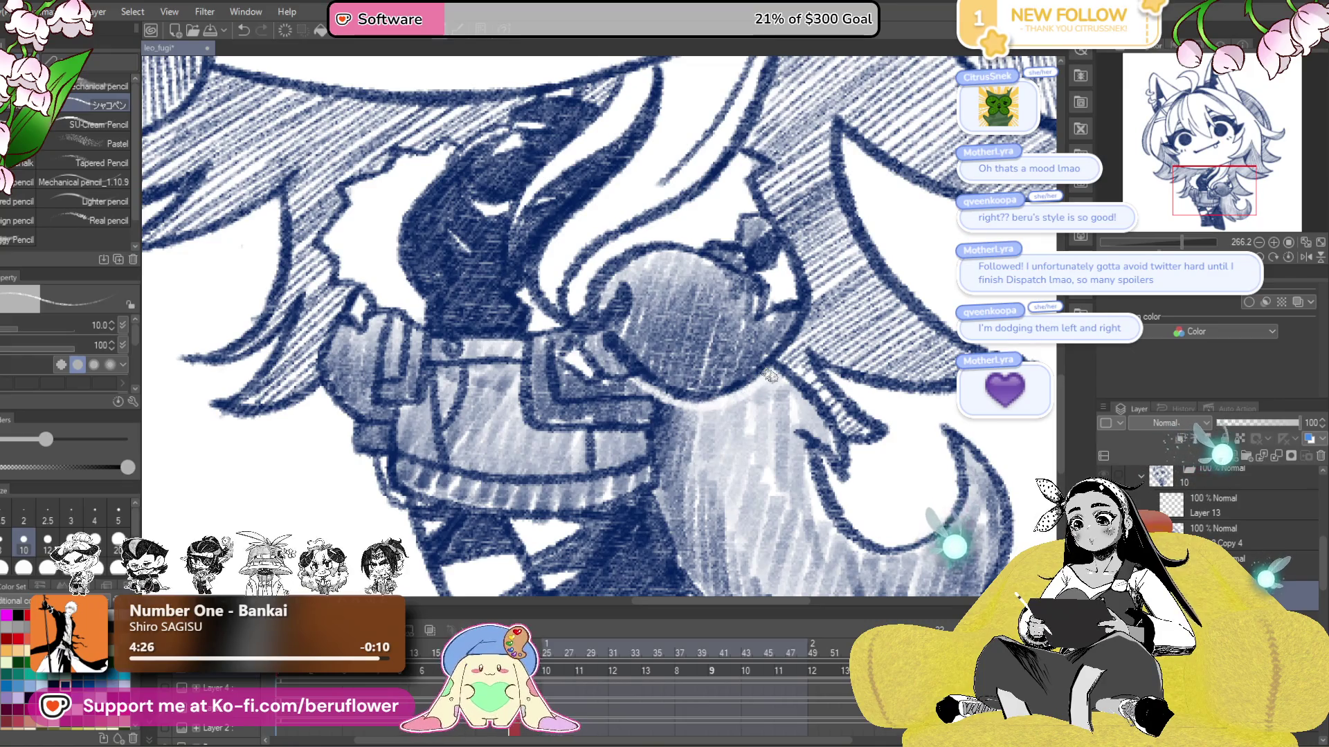
pyautogui.moveTo(681, 396); pyautogui.dragTo(691, 406)
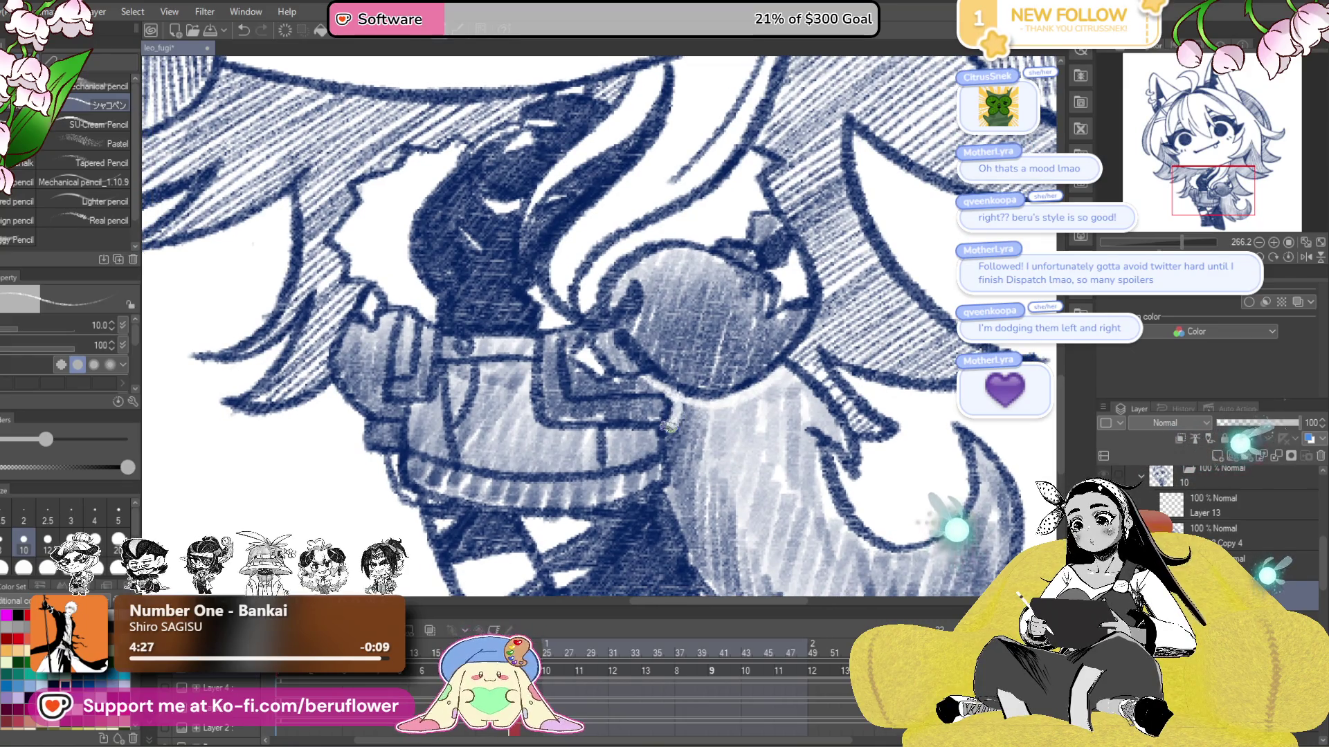
pyautogui.moveTo(672, 453); pyautogui.dragTo(647, 247)
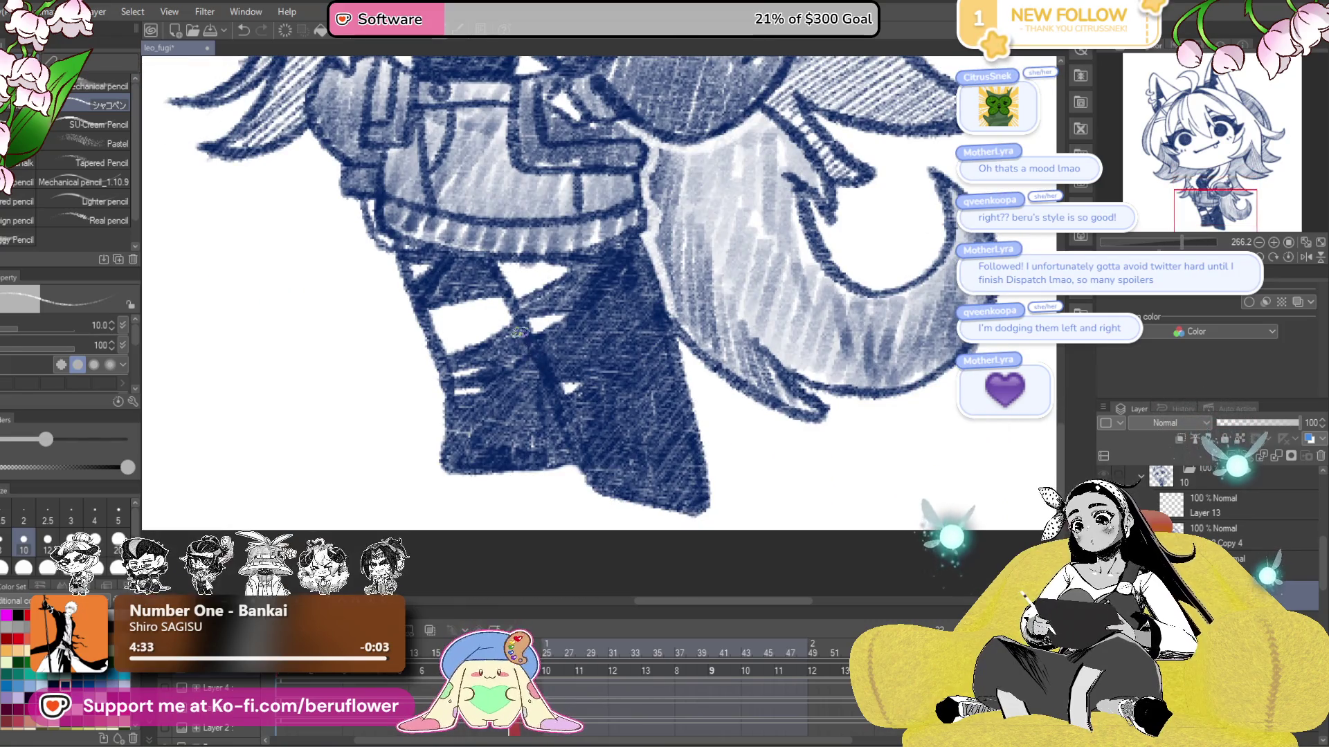
pyautogui.moveTo(553, 417); pyautogui.dragTo(581, 437)
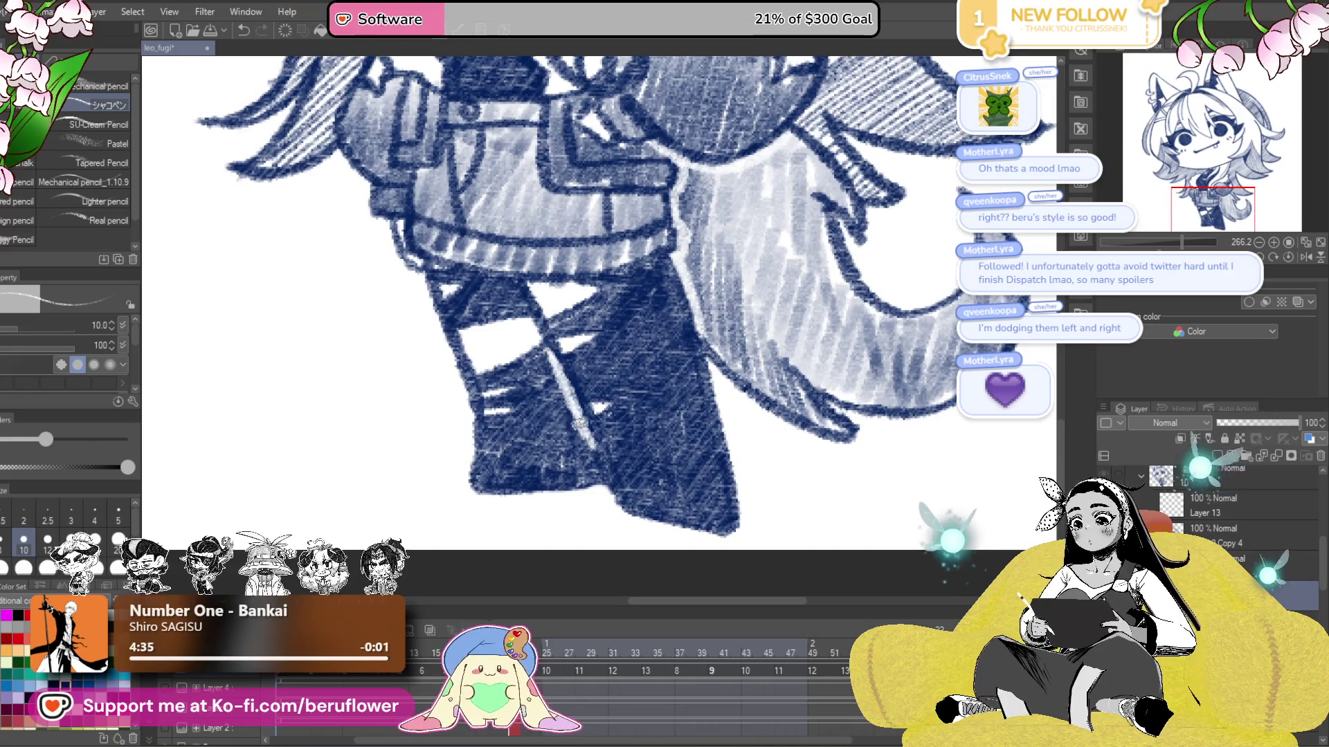
pyautogui.moveTo(526, 291)
pyautogui.mouseDown()
pyautogui.moveTo(644, 505)
pyautogui.moveTo(533, 328)
pyautogui.mouseUp()
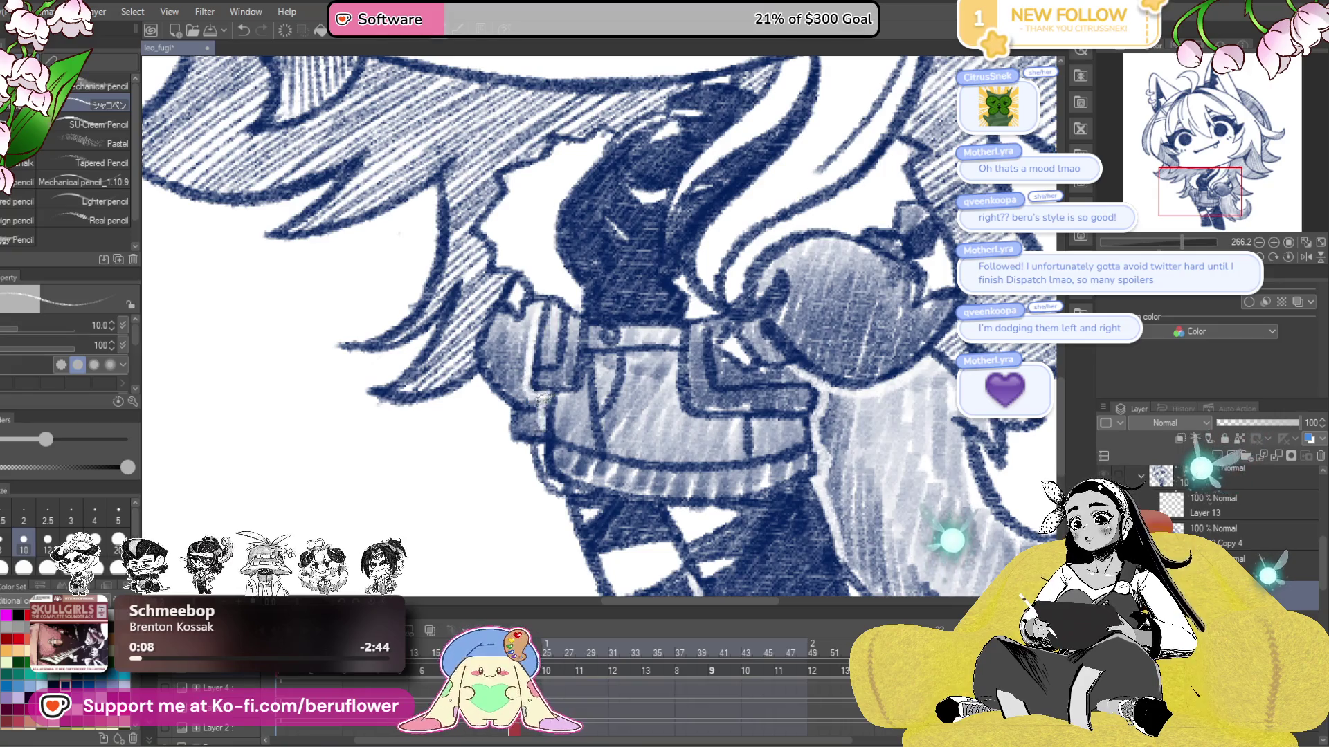
pyautogui.scroll(-5, 542, 400)
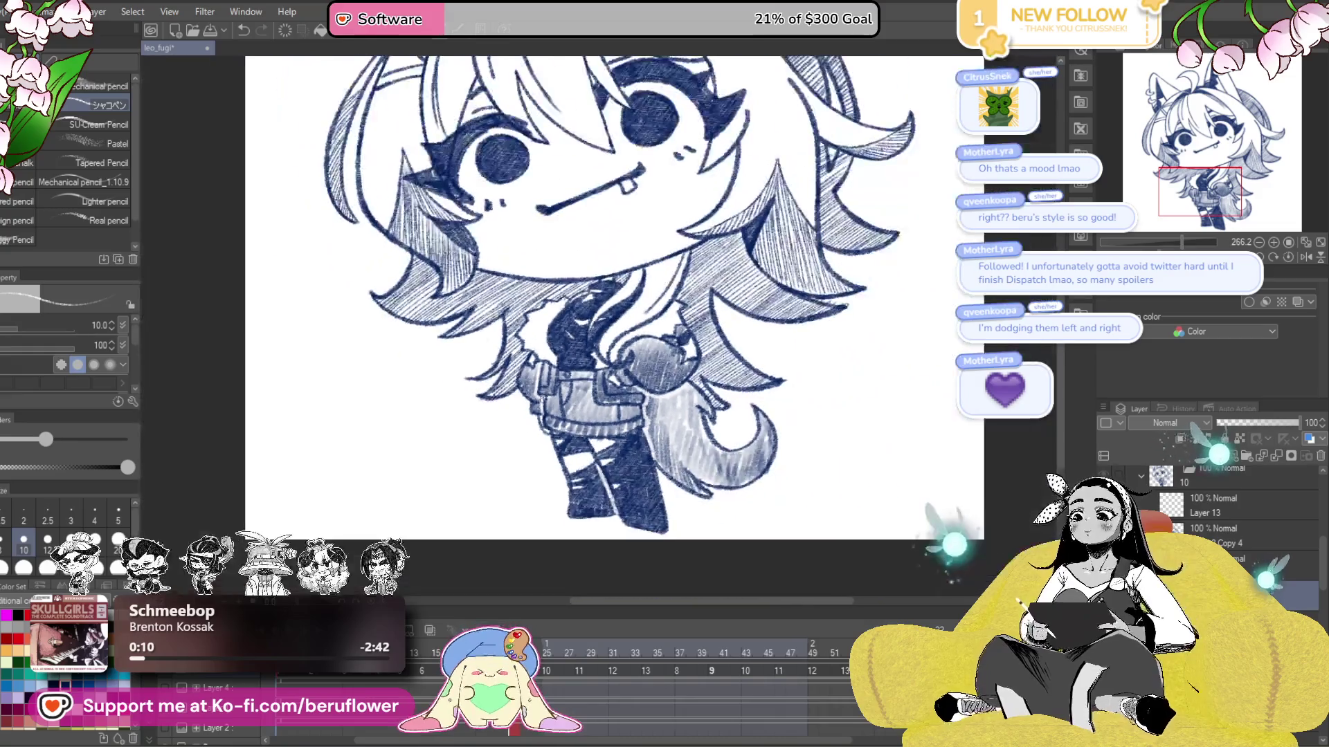
pyautogui.scroll(5, 626, 436)
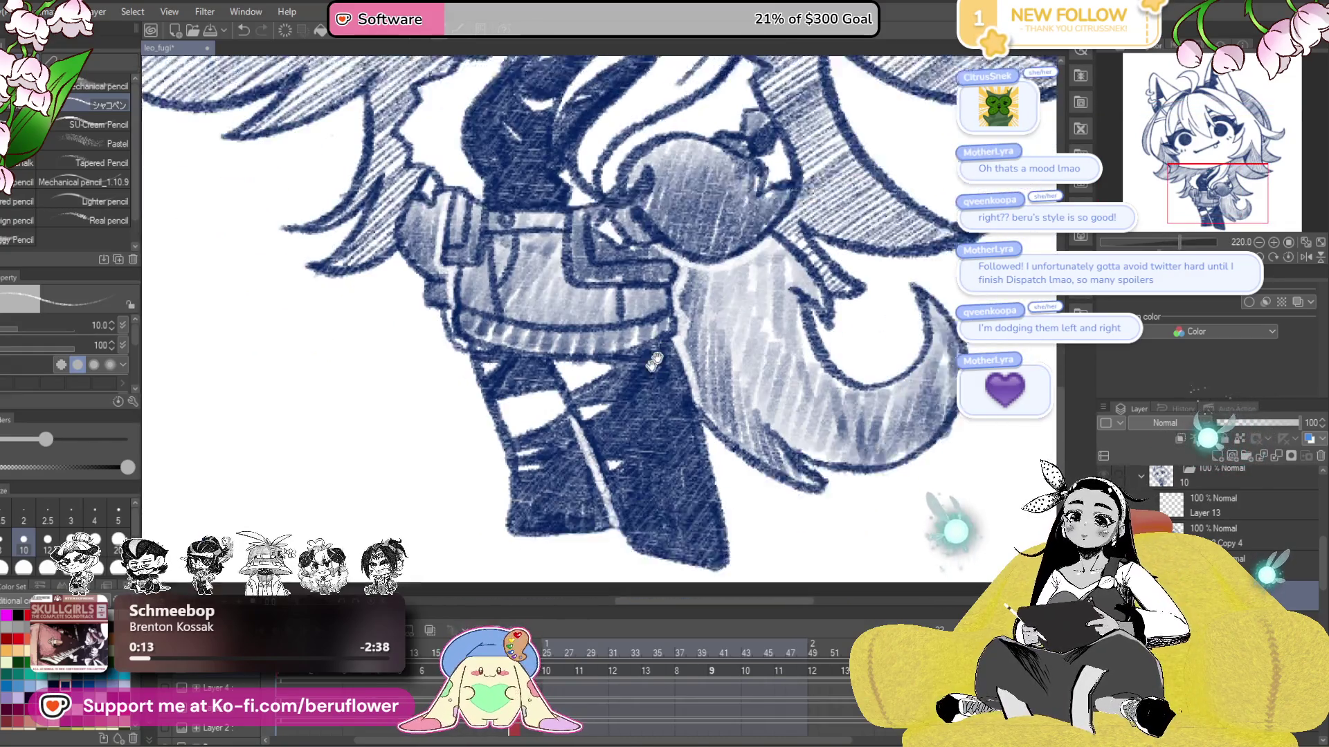
pyautogui.moveTo(622, 384); pyautogui.dragTo(647, 357)
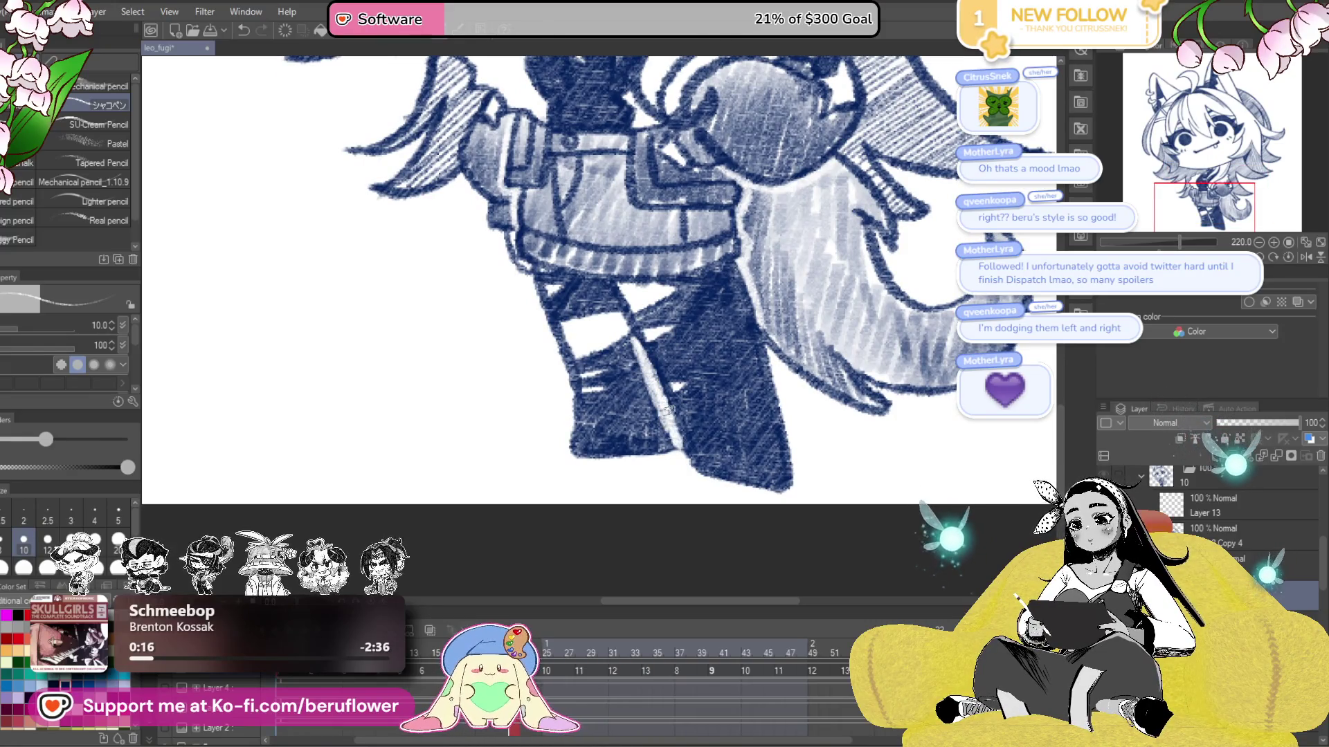
pyautogui.scroll(-5, 666, 412)
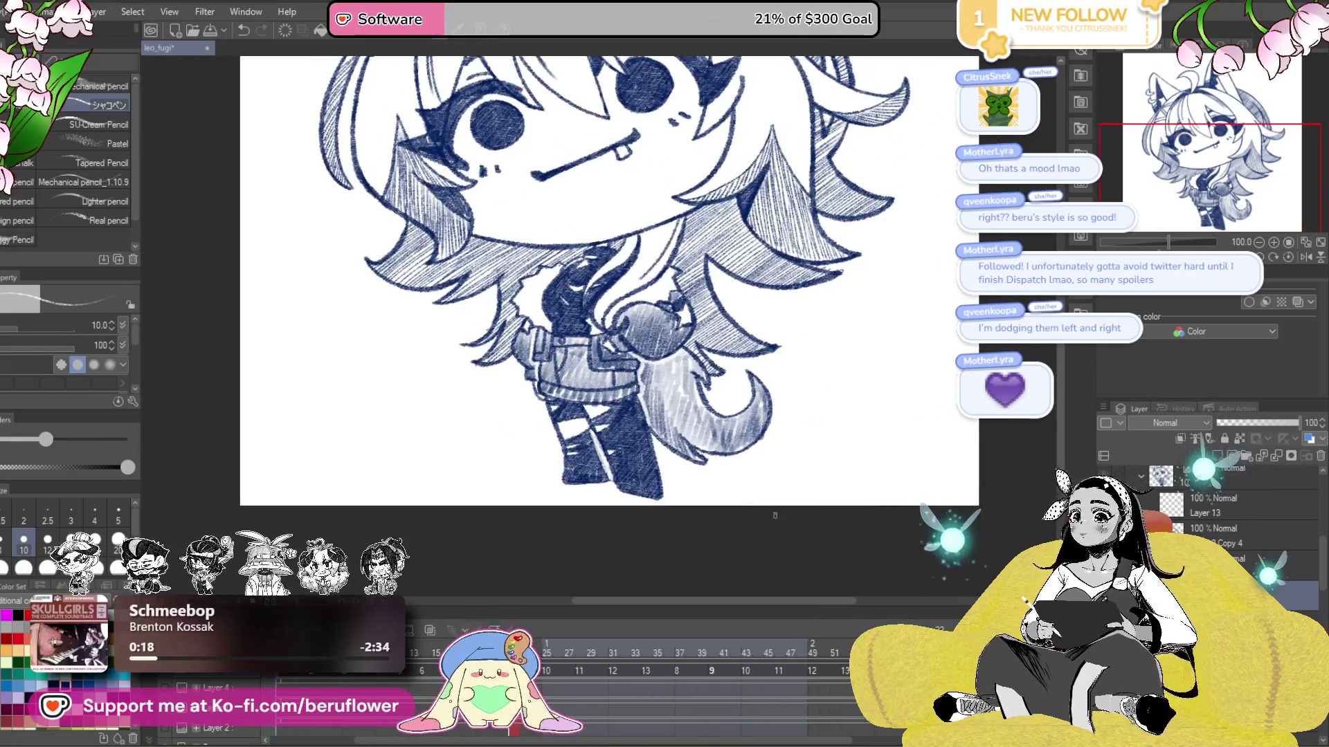
# - Save the leo_fugi drawing with Ctrl+S, checking the zoom and saving again
pyautogui.hotkey('ctrl', 's')
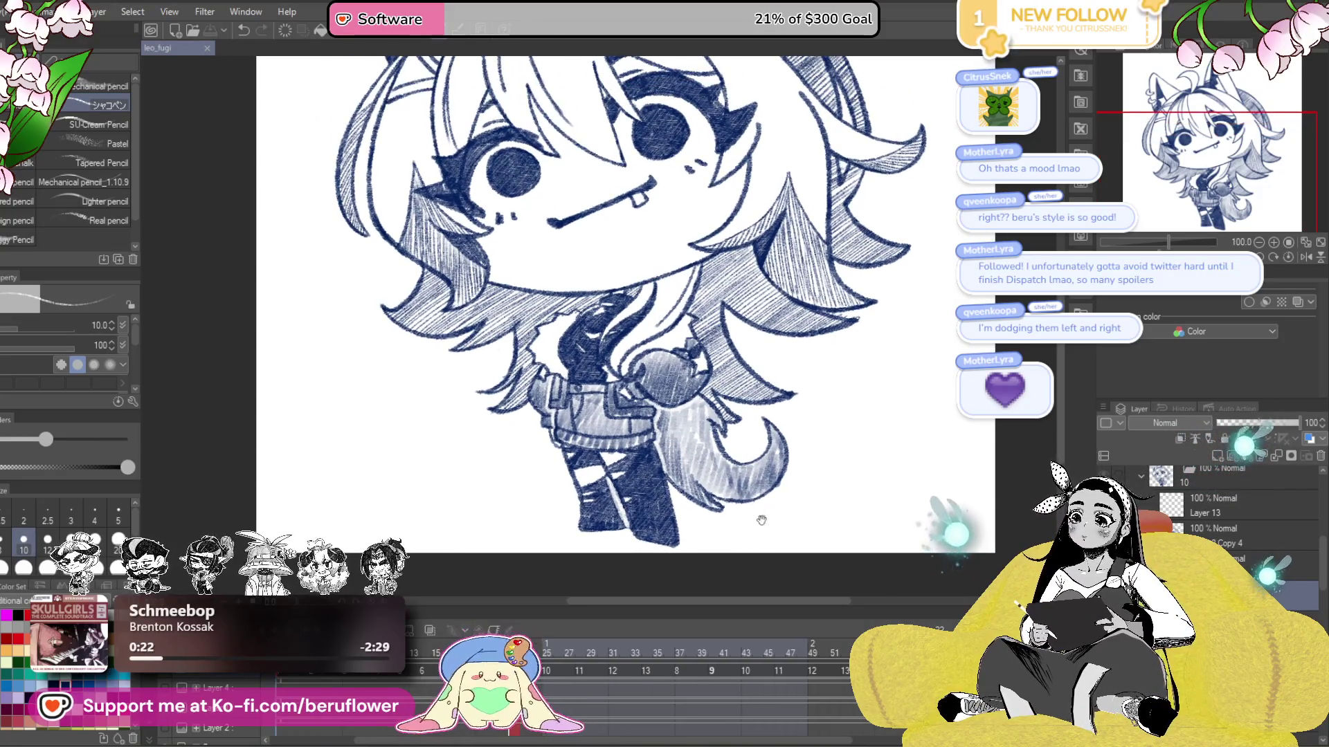
pyautogui.scroll(5, 670, 377)
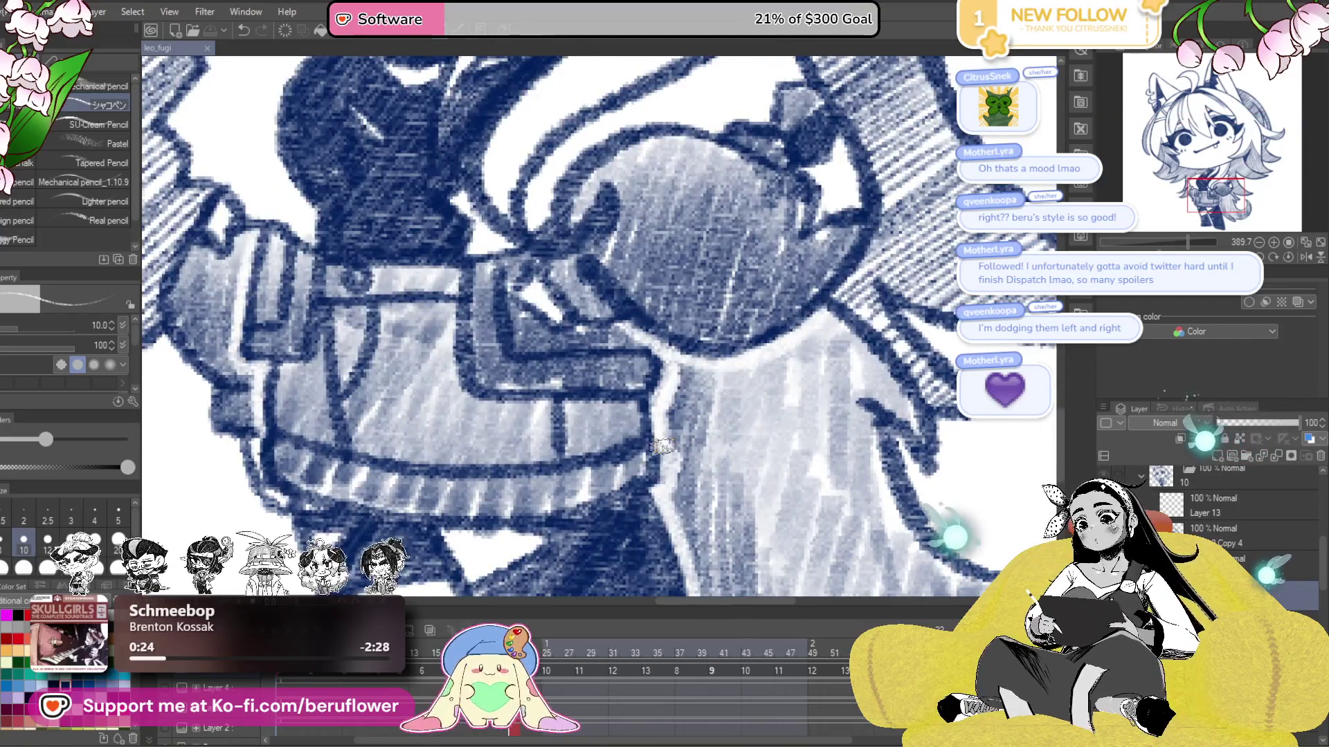
pyautogui.scroll(-5, 670, 471)
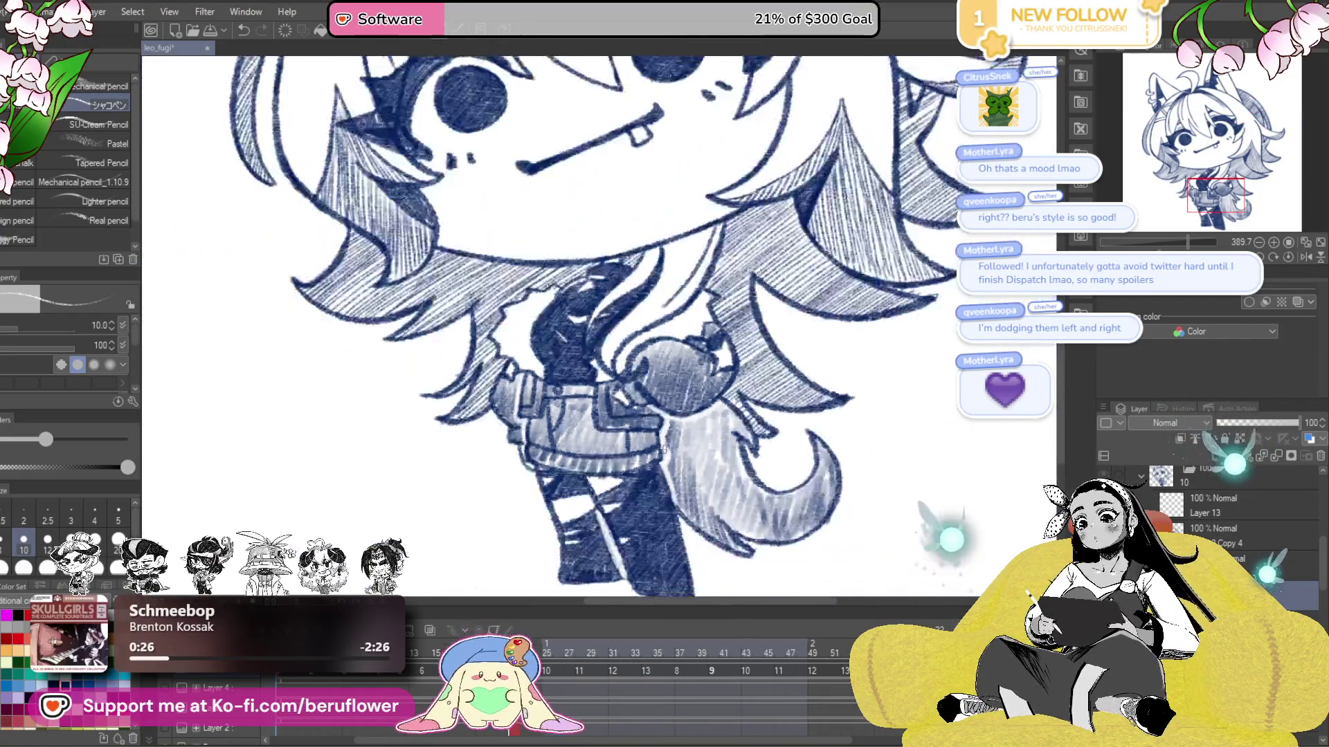
pyautogui.scroll(5, 663, 448)
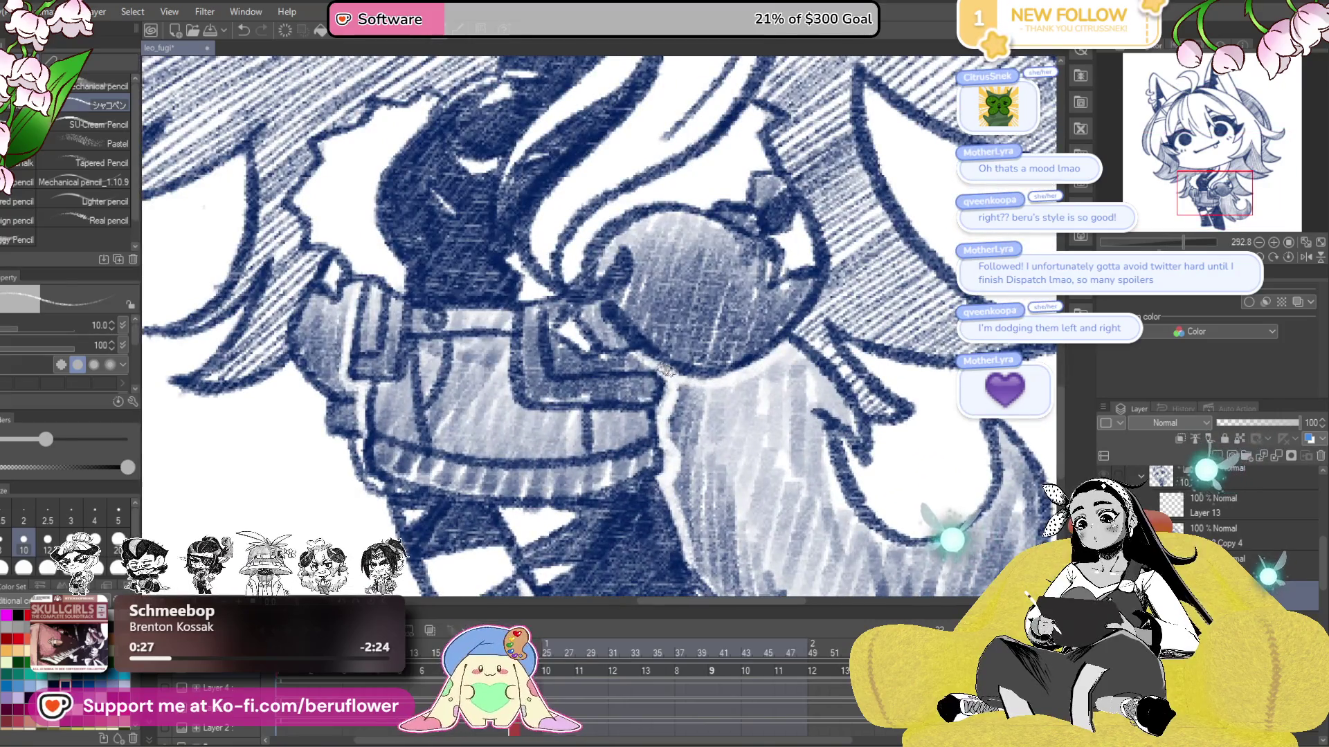
pyautogui.scroll(-5, 679, 380)
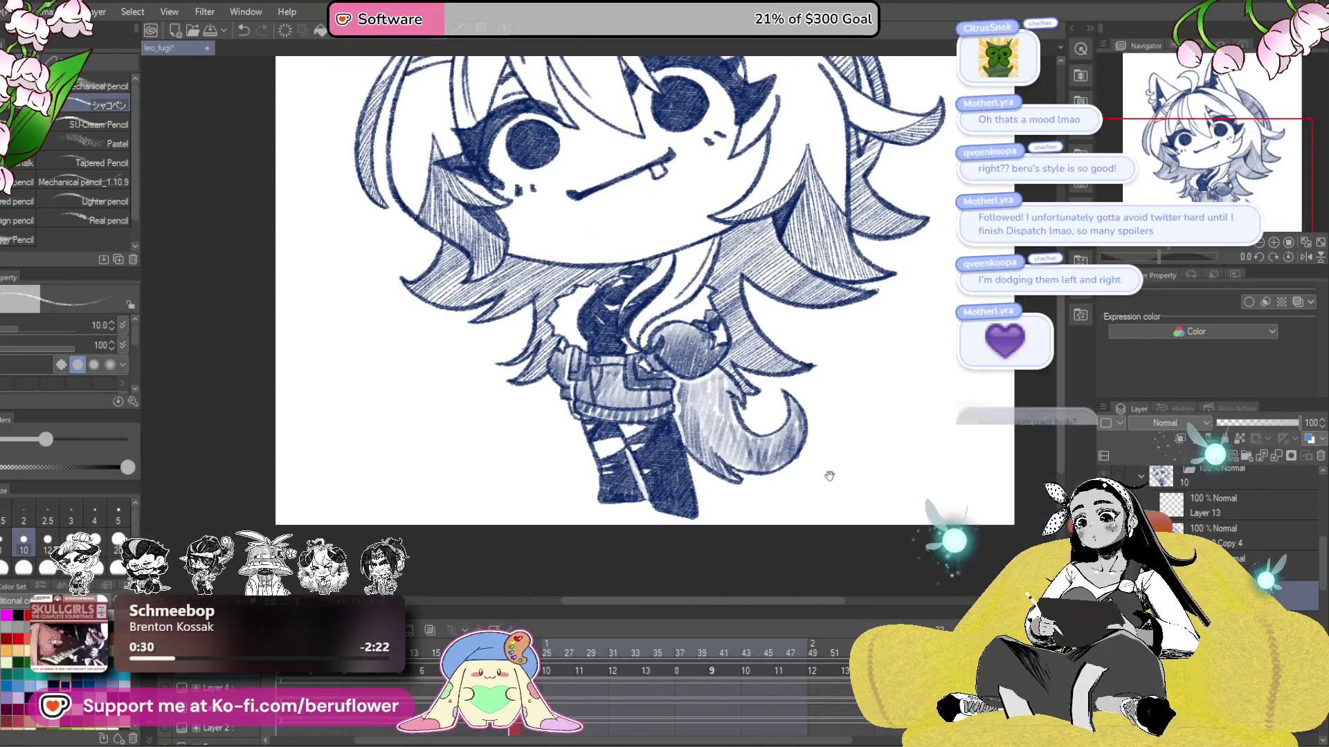
pyautogui.scroll(2, 863, 507)
pyautogui.scroll(2, 879, 499)
pyautogui.hotkey('ctrl', 's')
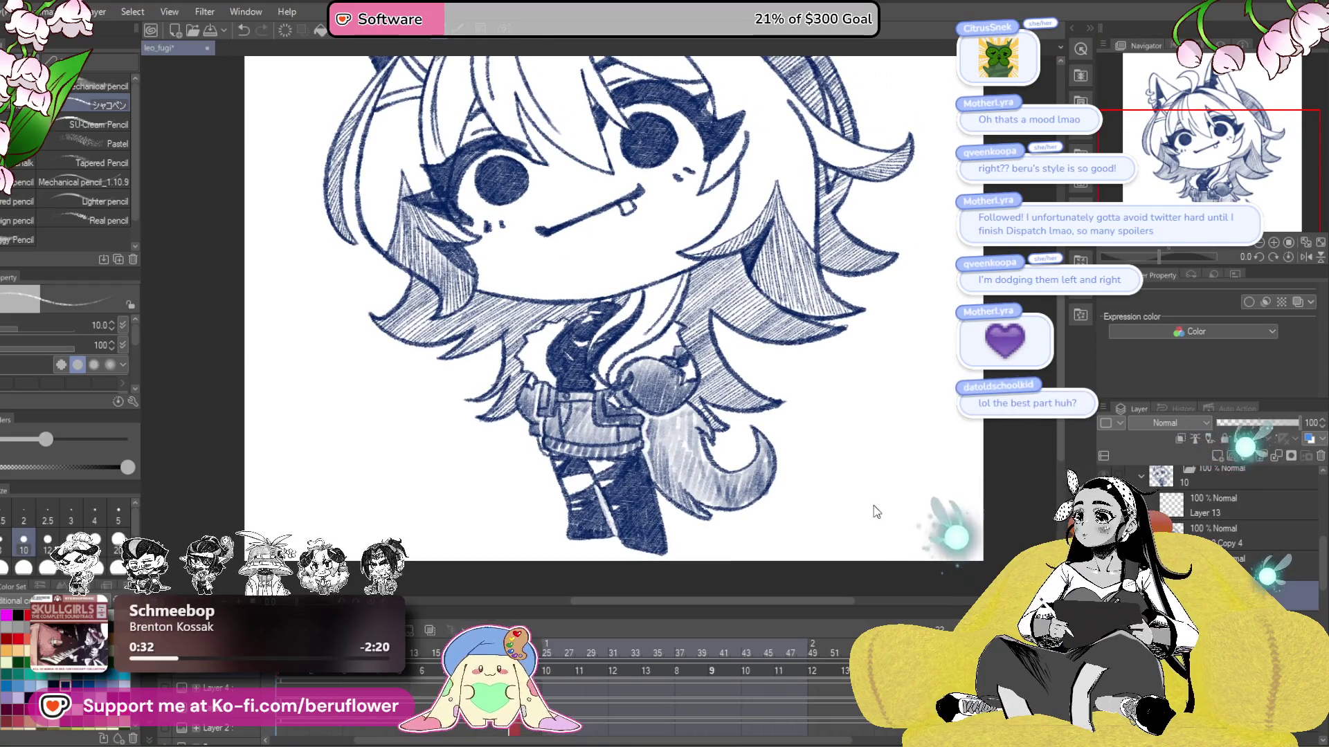
# - Adjust the zoom and tilt the canvas view to work on the face
pyautogui.scroll(-1, 861, 514)
pyautogui.scroll(-1, 865, 518)
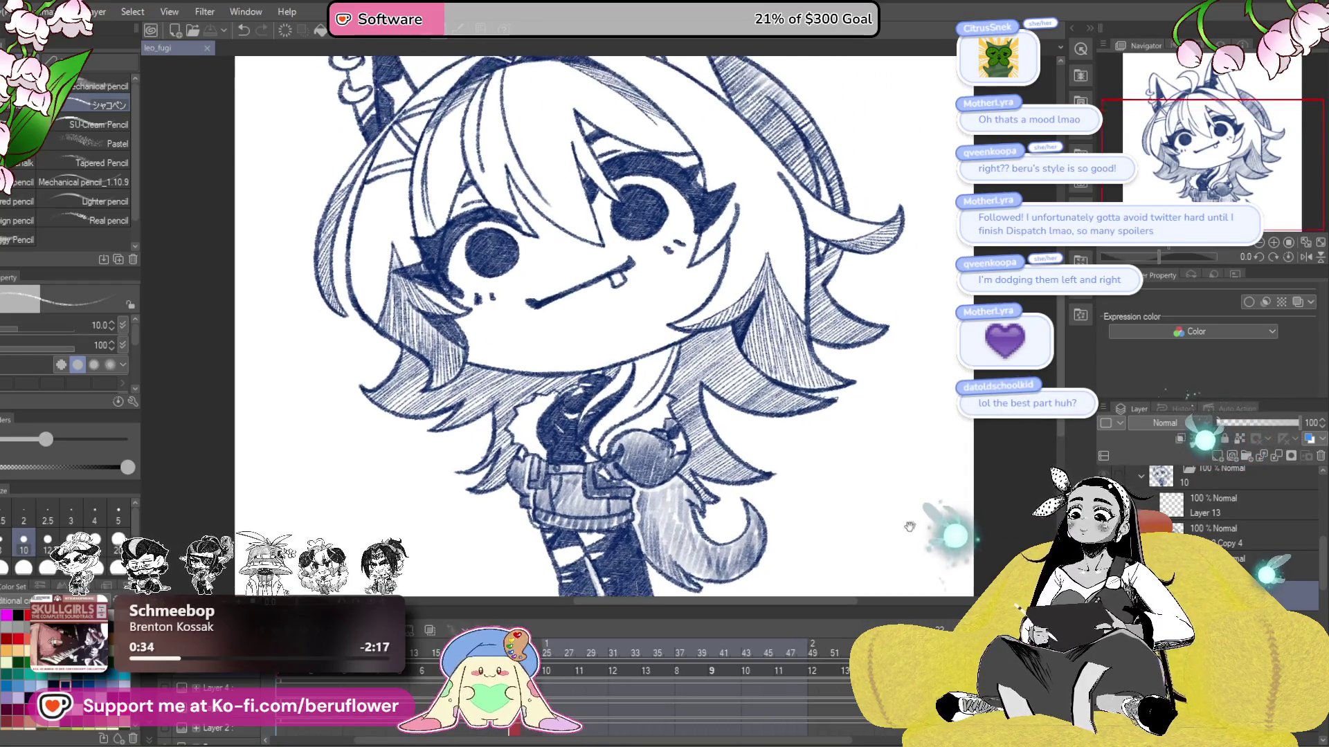
pyautogui.scroll(-3, 885, 530)
pyautogui.scroll(3, 885, 530)
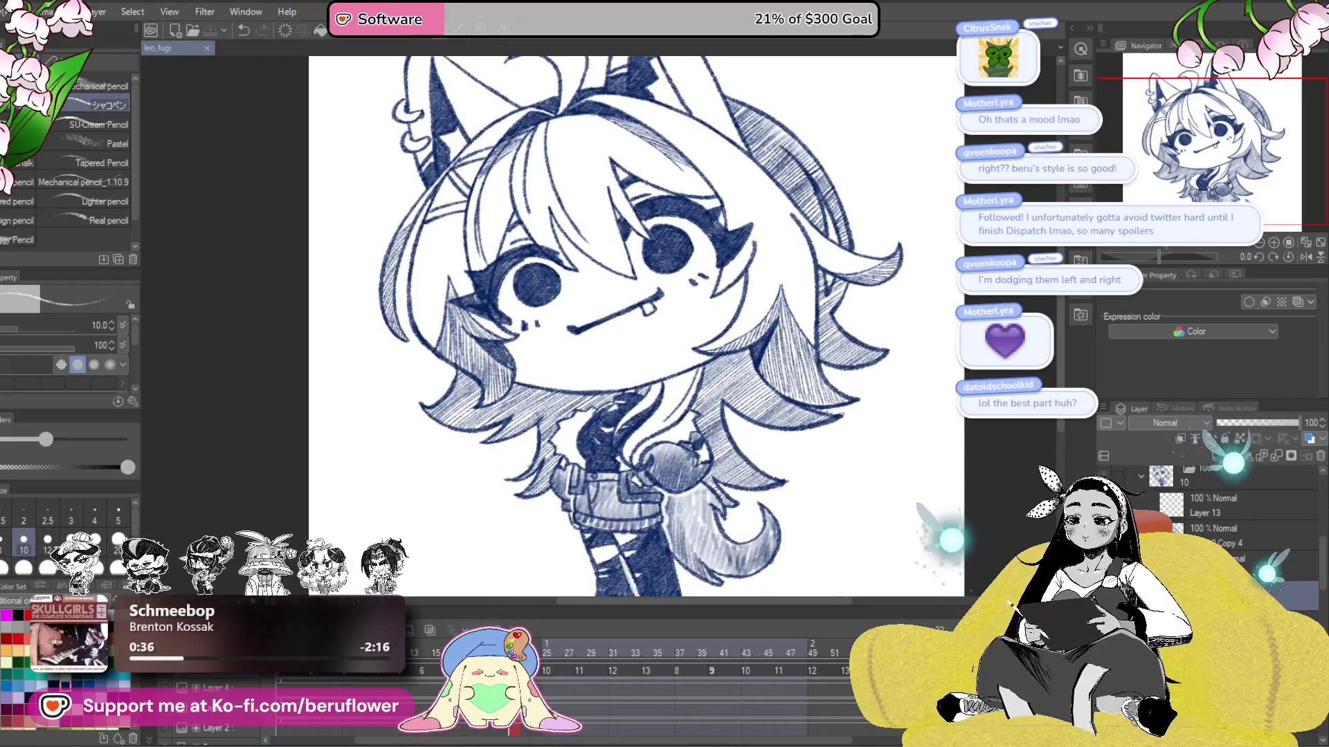
pyautogui.scroll(1, 1211, 505)
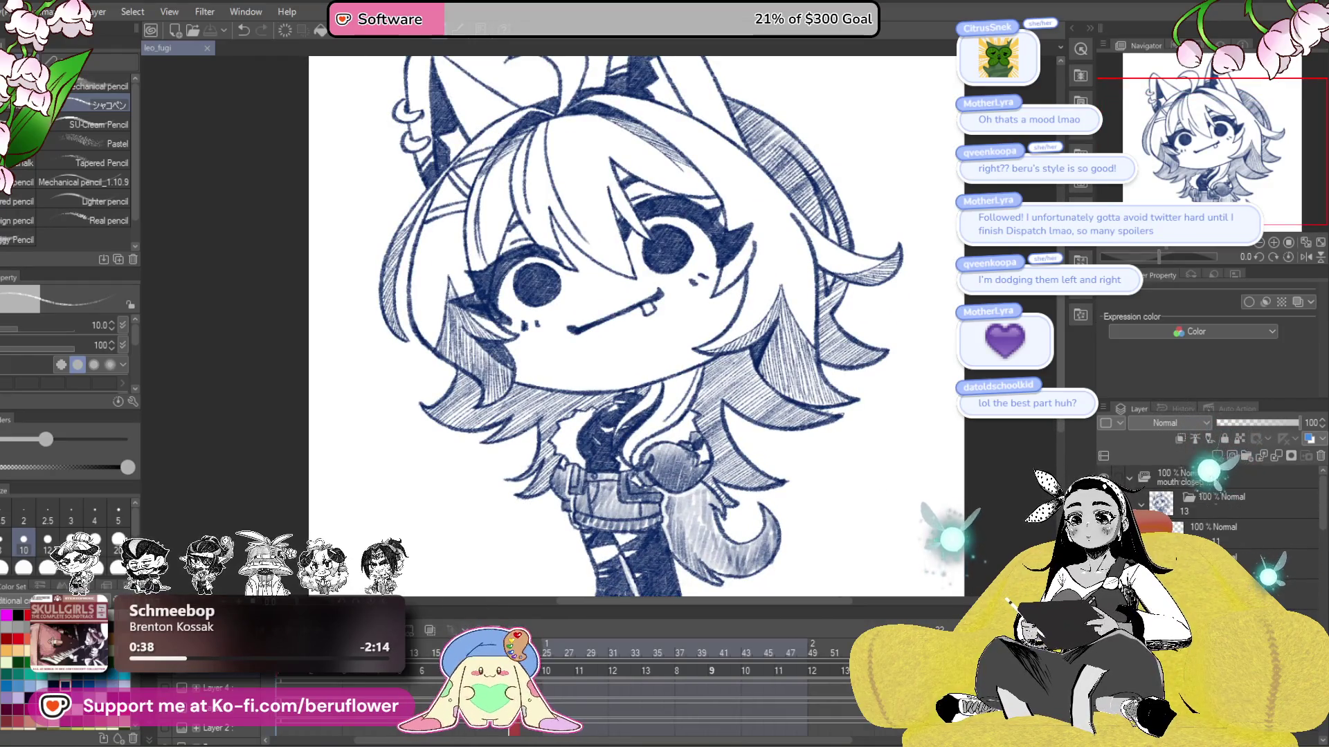
pyautogui.moveTo(1159, 256); pyautogui.dragTo(1150, 259)
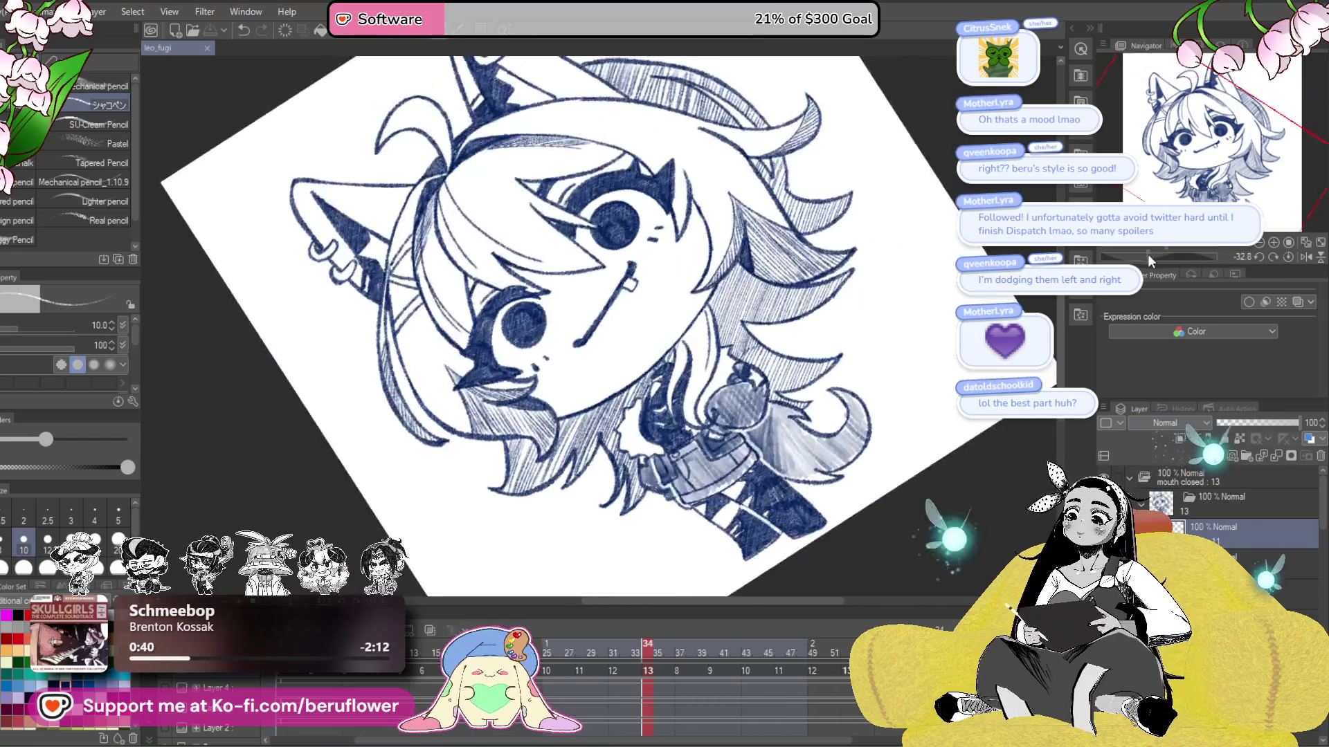
# - Zoom into the eye and erase pale highlight streaks along its dark ring, redoing one attempt
pyautogui.scroll(1, 742, 324)
pyautogui.scroll(3, 742, 324)
pyautogui.scroll(2, 742, 324)
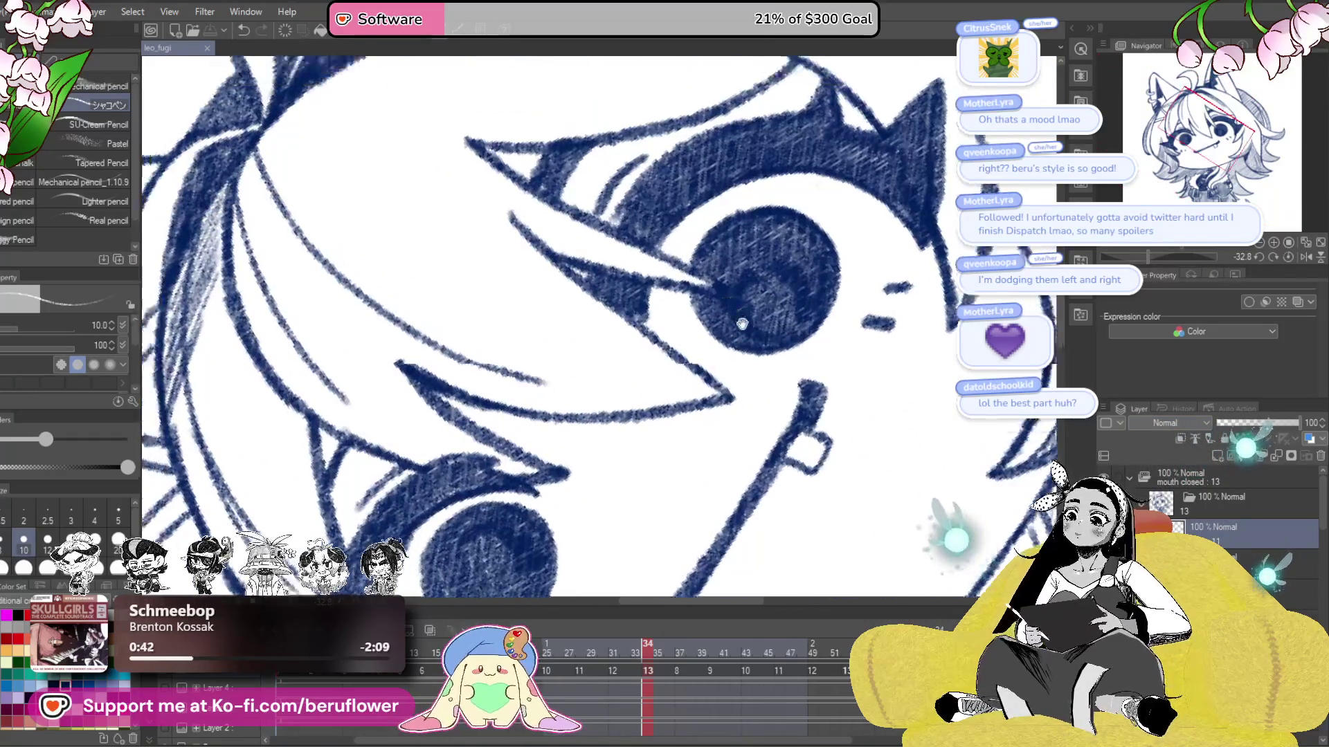
pyautogui.moveTo(742, 324); pyautogui.dragTo(819, 480)
pyautogui.moveTo(720, 374); pyautogui.dragTo(796, 315)
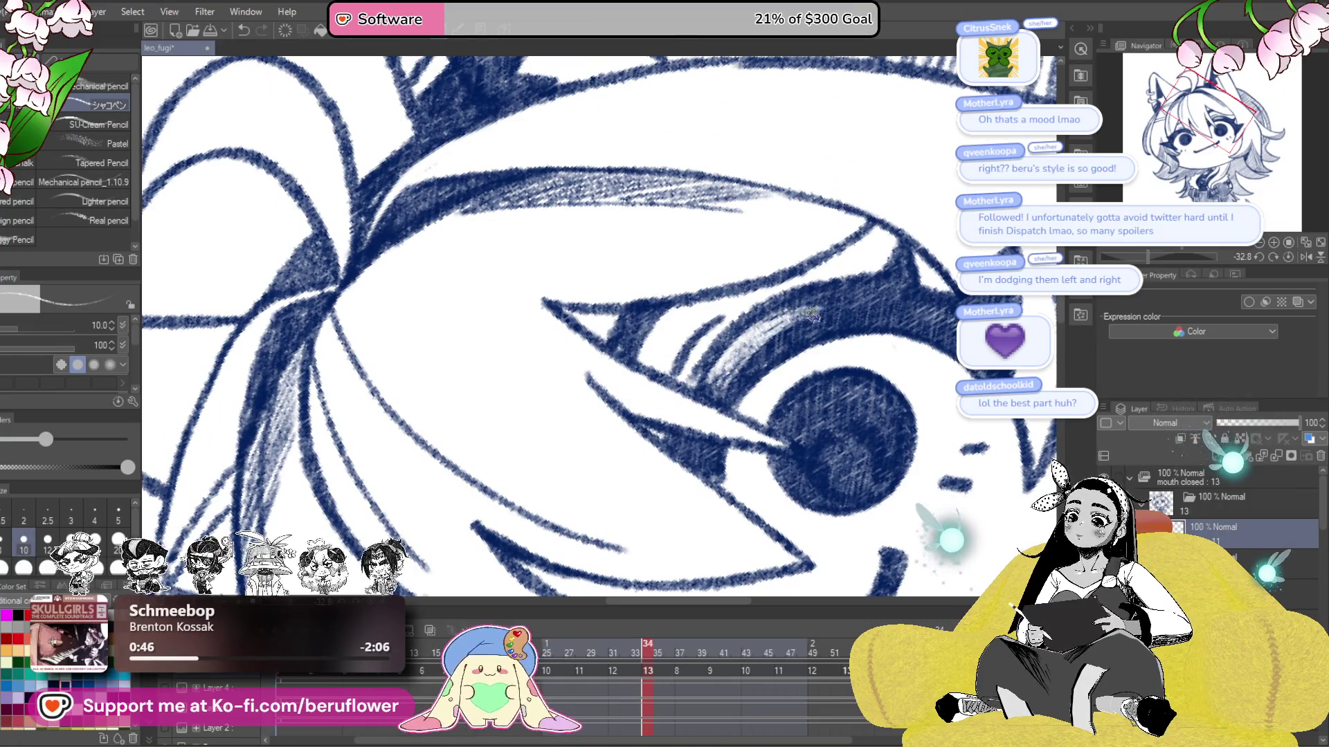
pyautogui.moveTo(808, 313)
pyautogui.mouseDown()
pyautogui.moveTo(682, 327)
pyautogui.moveTo(619, 416)
pyautogui.mouseUp()
pyautogui.moveTo(671, 333)
pyautogui.mouseDown()
pyautogui.moveTo(620, 424)
pyautogui.moveTo(637, 409)
pyautogui.mouseUp()
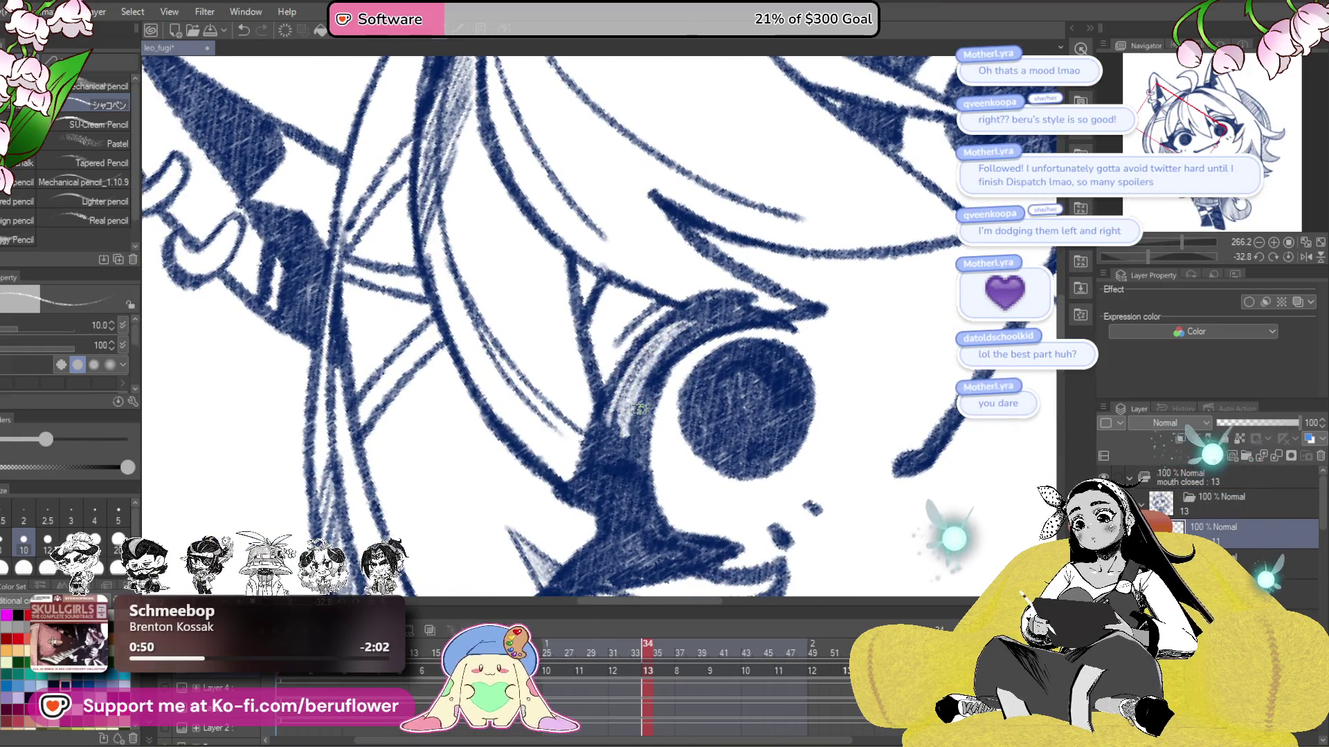
pyautogui.moveTo(668, 328); pyautogui.dragTo(638, 413)
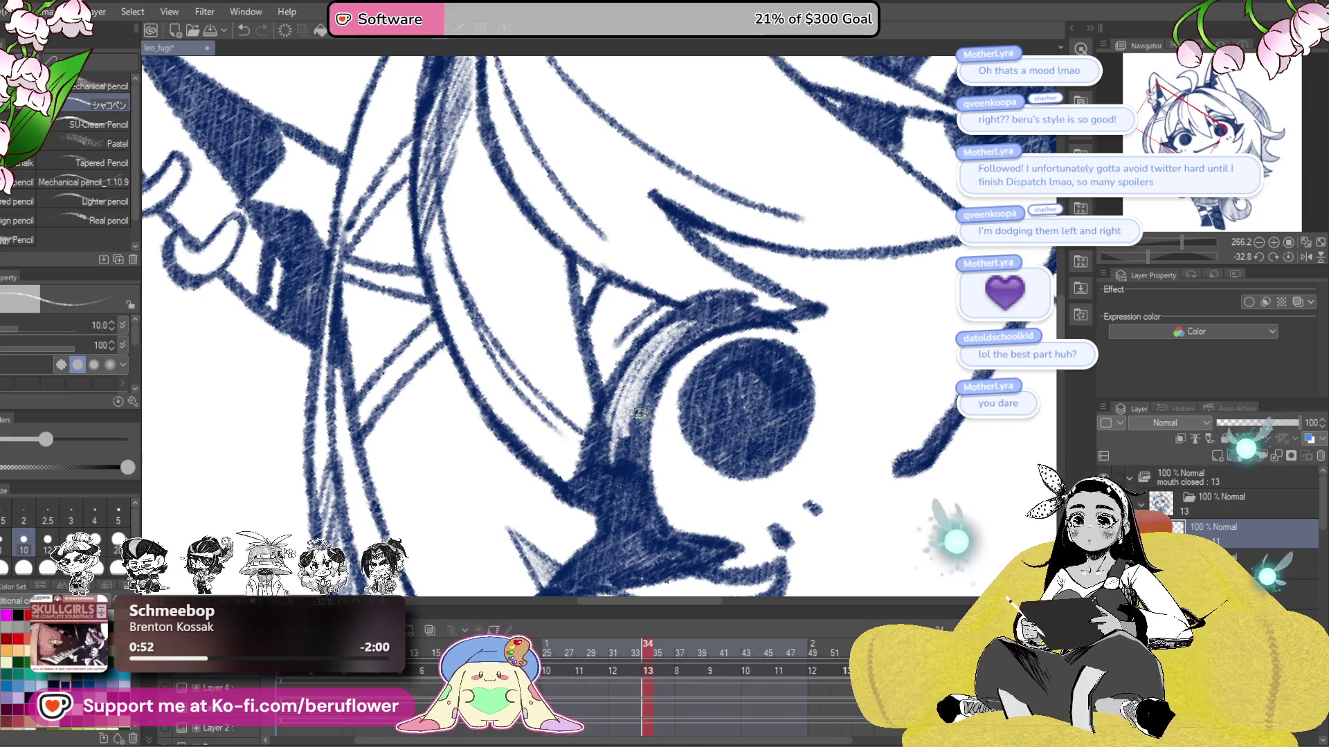
pyautogui.hotkey('ctrl', 'z')
pyautogui.moveTo(665, 339); pyautogui.dragTo(617, 423)
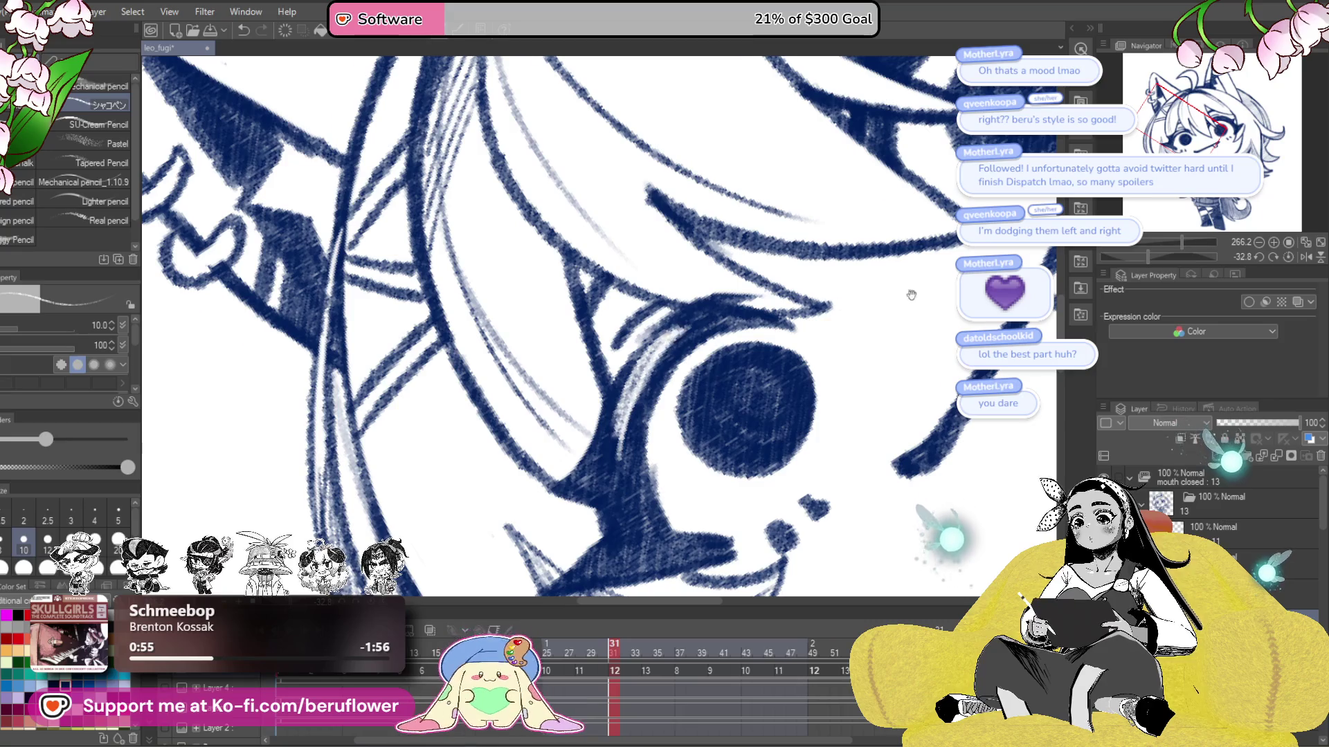
# - Level the view, erase light streaks through the upper eyelid beside the pupil, then change blink frame
pyautogui.moveTo(911, 295); pyautogui.dragTo(692, 301)
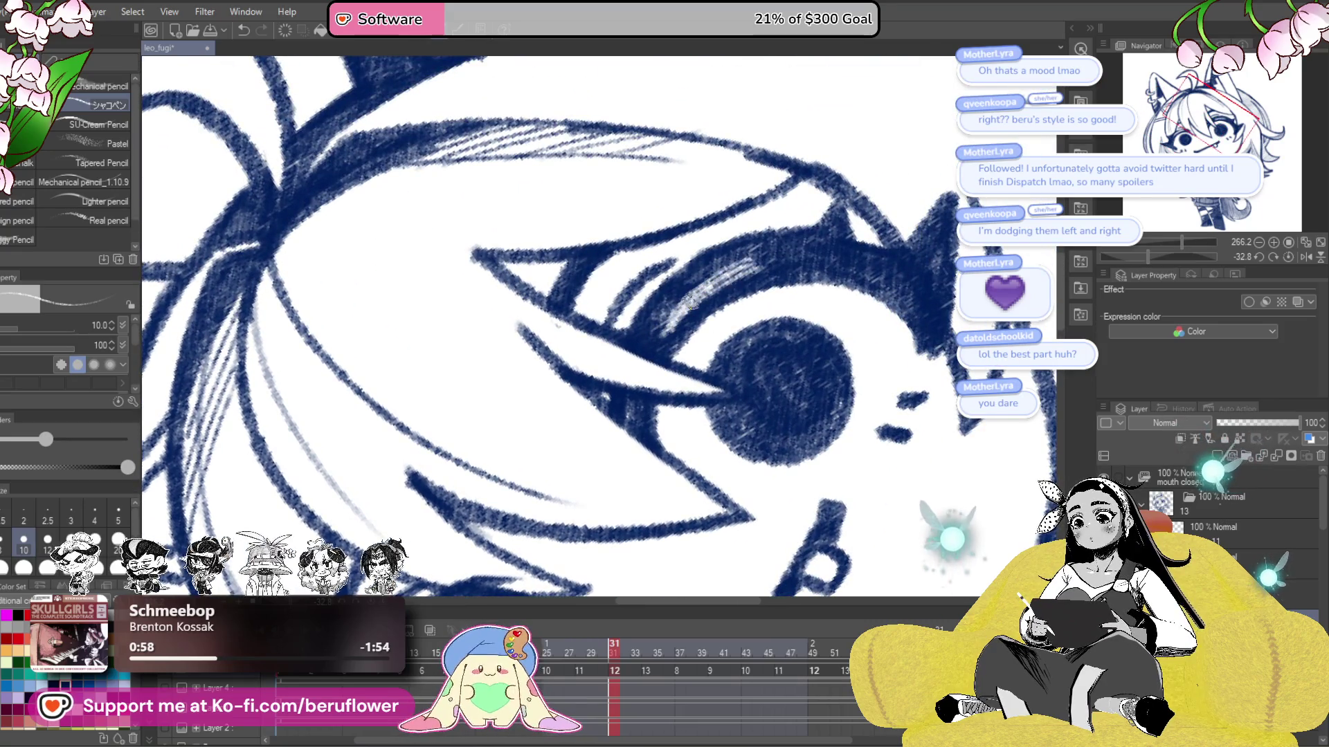
pyautogui.moveTo(775, 256)
pyautogui.mouseDown()
pyautogui.moveTo(819, 249)
pyautogui.moveTo(706, 337)
pyautogui.mouseUp()
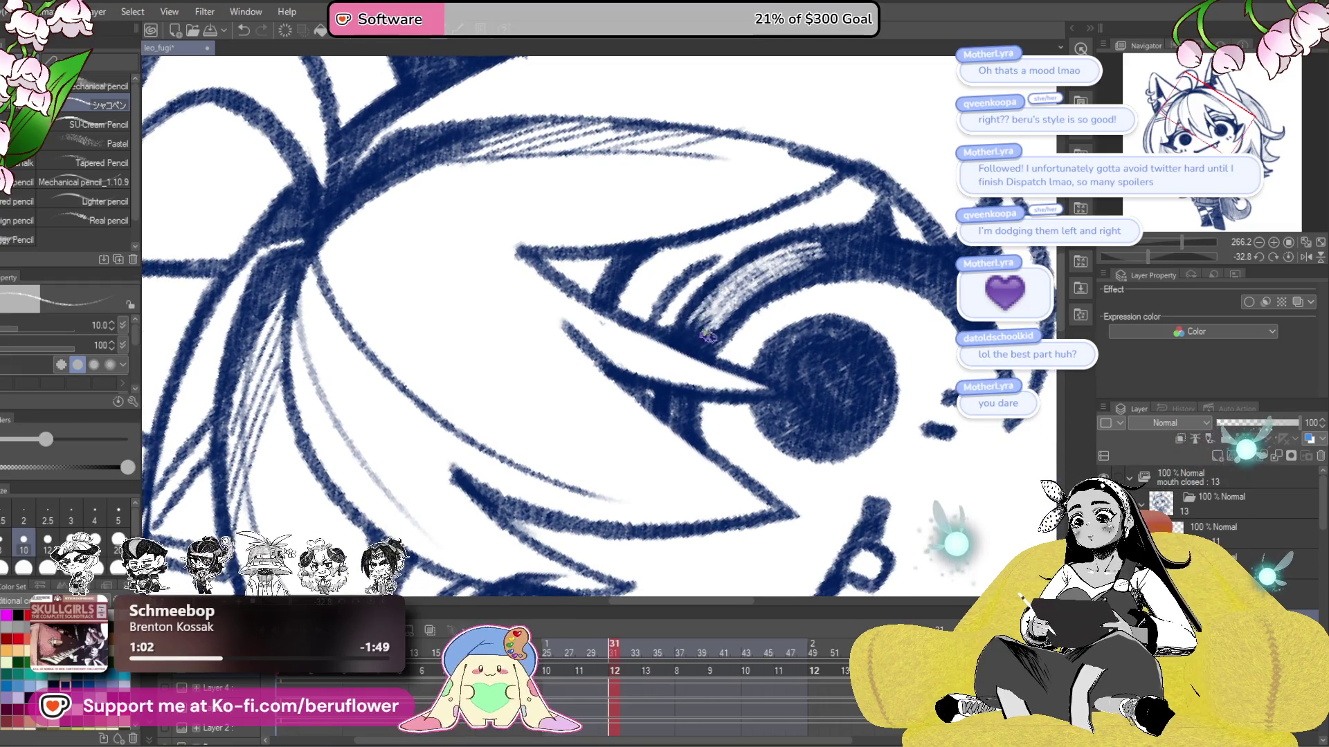
pyautogui.scroll(-2, 776, 272)
pyautogui.scroll(-3, 776, 272)
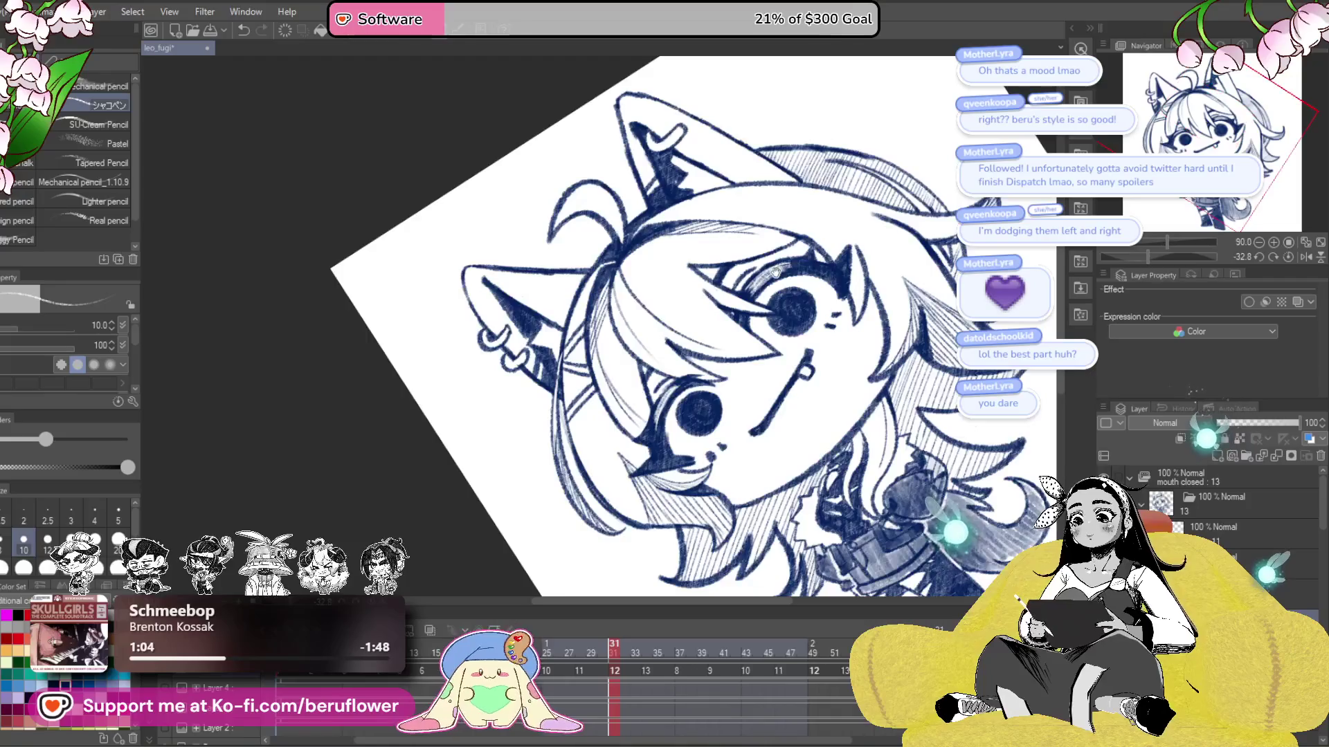
pyautogui.moveTo(776, 272); pyautogui.dragTo(765, 218)
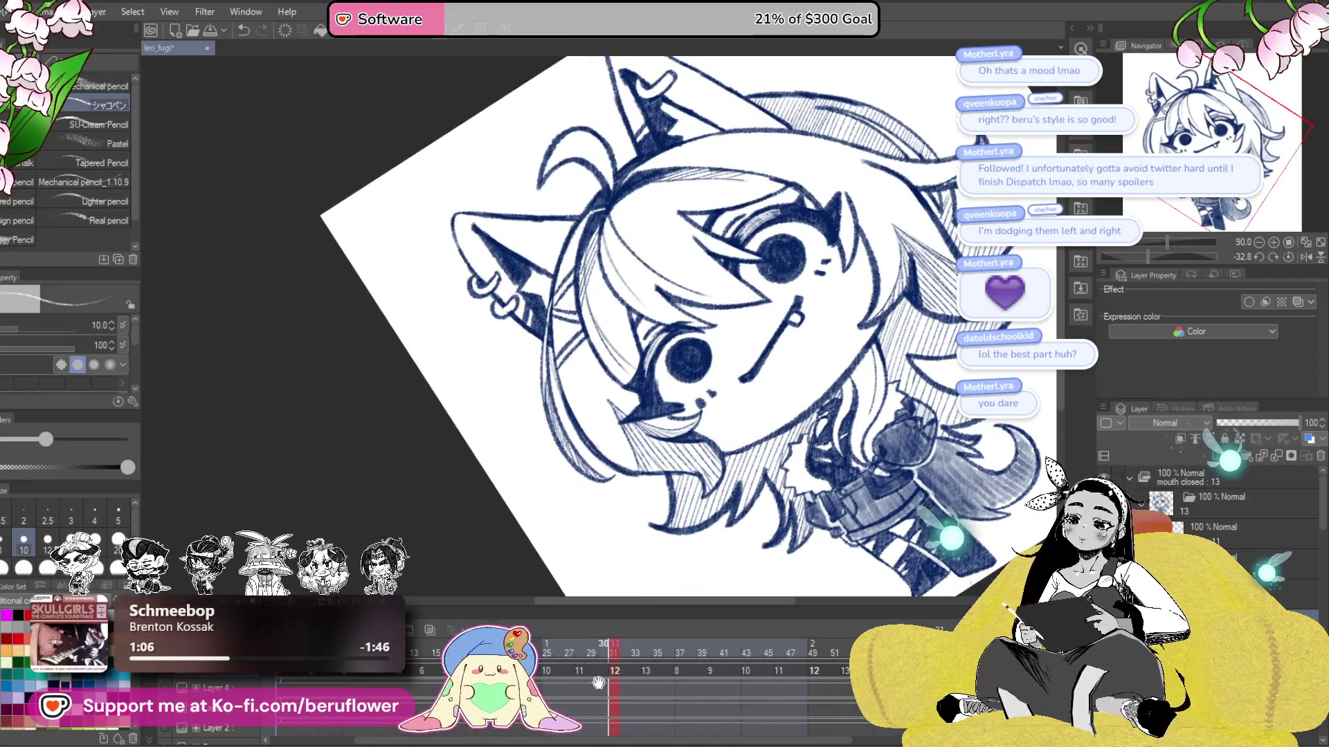
pyautogui.scroll(1, 741, 299)
pyautogui.scroll(3, 741, 299)
pyautogui.scroll(2, 741, 299)
pyautogui.moveTo(727, 308); pyautogui.dragTo(664, 405)
pyautogui.moveTo(713, 311)
pyautogui.mouseDown()
pyautogui.moveTo(654, 398)
pyautogui.moveTo(684, 333)
pyautogui.moveTo(668, 394)
pyautogui.mouseUp()
pyautogui.moveTo(684, 334)
pyautogui.keyDown('shift'); pyautogui.mouseDown()
pyautogui.moveTo(782, 256)
pyautogui.moveTo(739, 285)
pyautogui.moveTo(771, 246)
pyautogui.mouseUp(); pyautogui.keyUp('shift')
pyautogui.moveTo(713, 304)
pyautogui.mouseDown()
pyautogui.moveTo(803, 235)
pyautogui.moveTo(820, 244)
pyautogui.mouseUp()
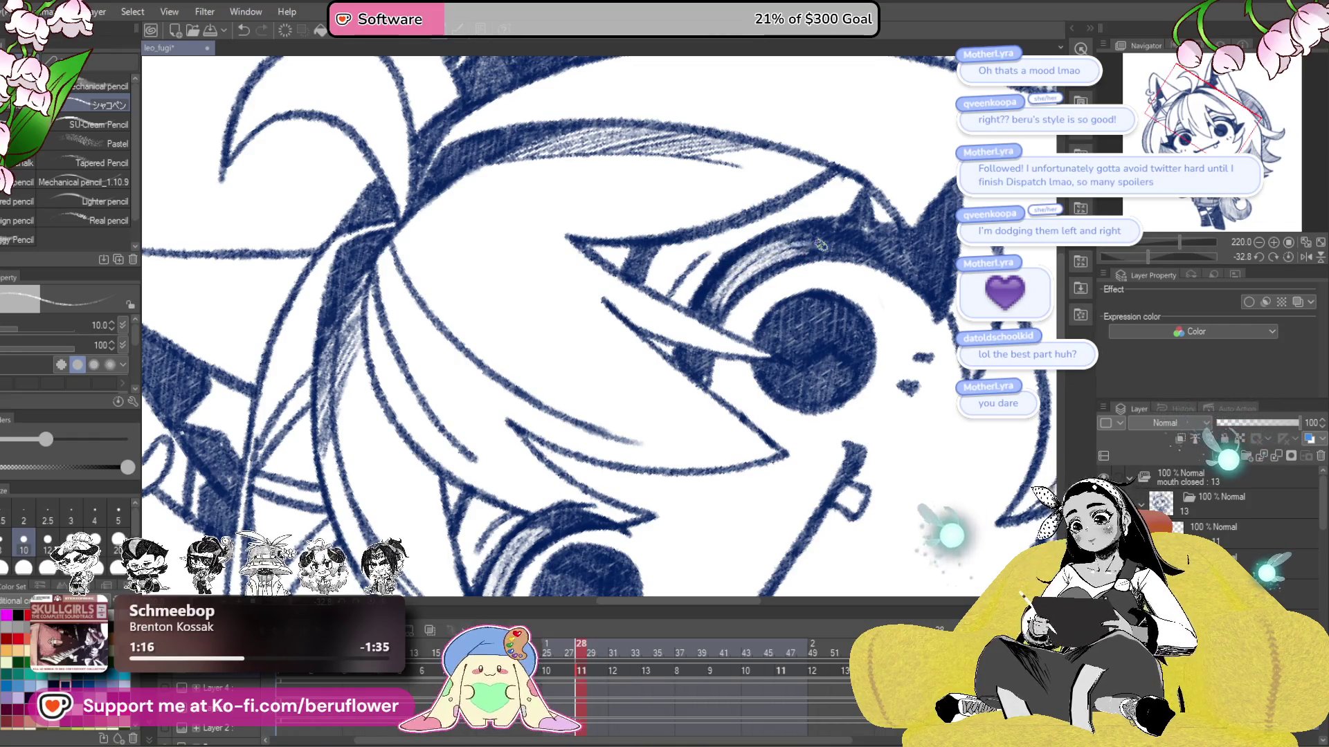
pyautogui.hotkey('ctrl', 'alt', '0')
pyautogui.moveTo(580, 646)
pyautogui.mouseDown()
pyautogui.moveTo(625, 655)
pyautogui.moveTo(549, 654)
pyautogui.mouseUp()
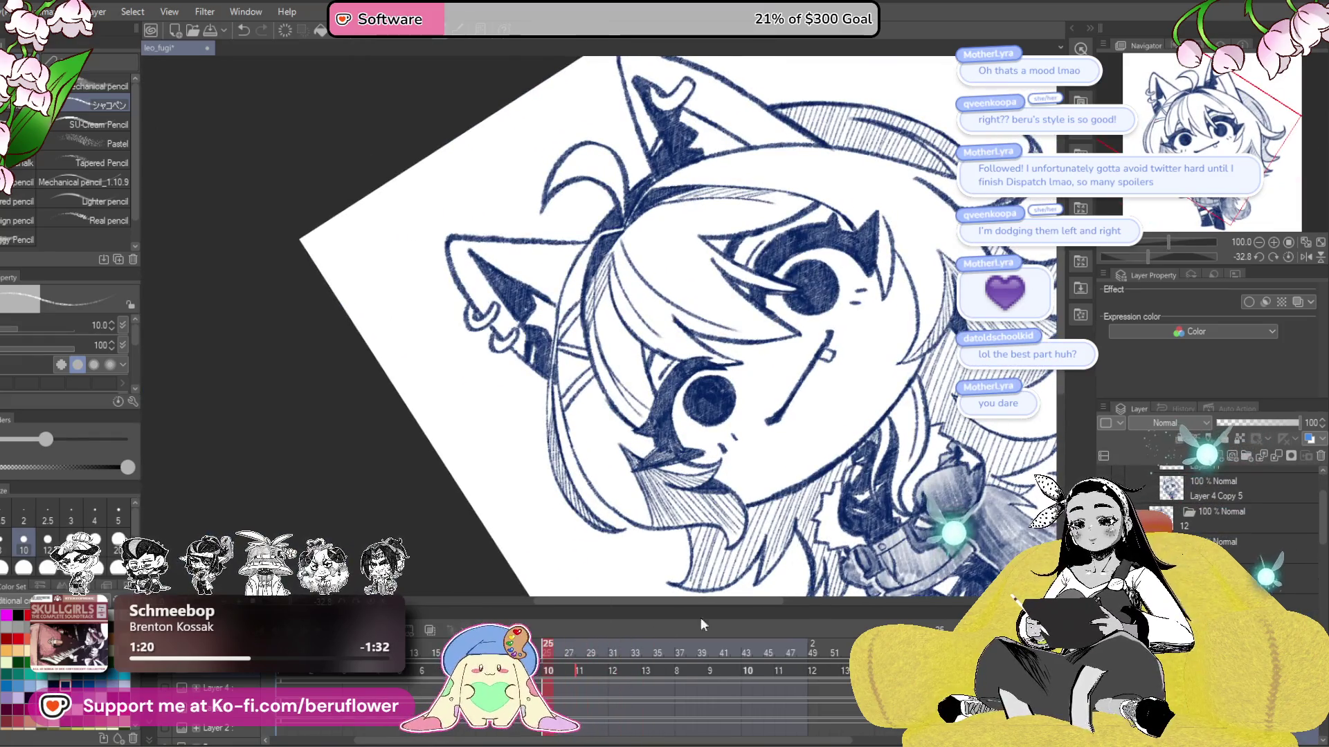
# - Erase light streaks along the inner eyelid edge, then pan out to the whole face
pyautogui.scroll(3, 687, 275)
pyautogui.scroll(2, 687, 276)
pyautogui.moveTo(687, 275); pyautogui.dragTo(638, 358)
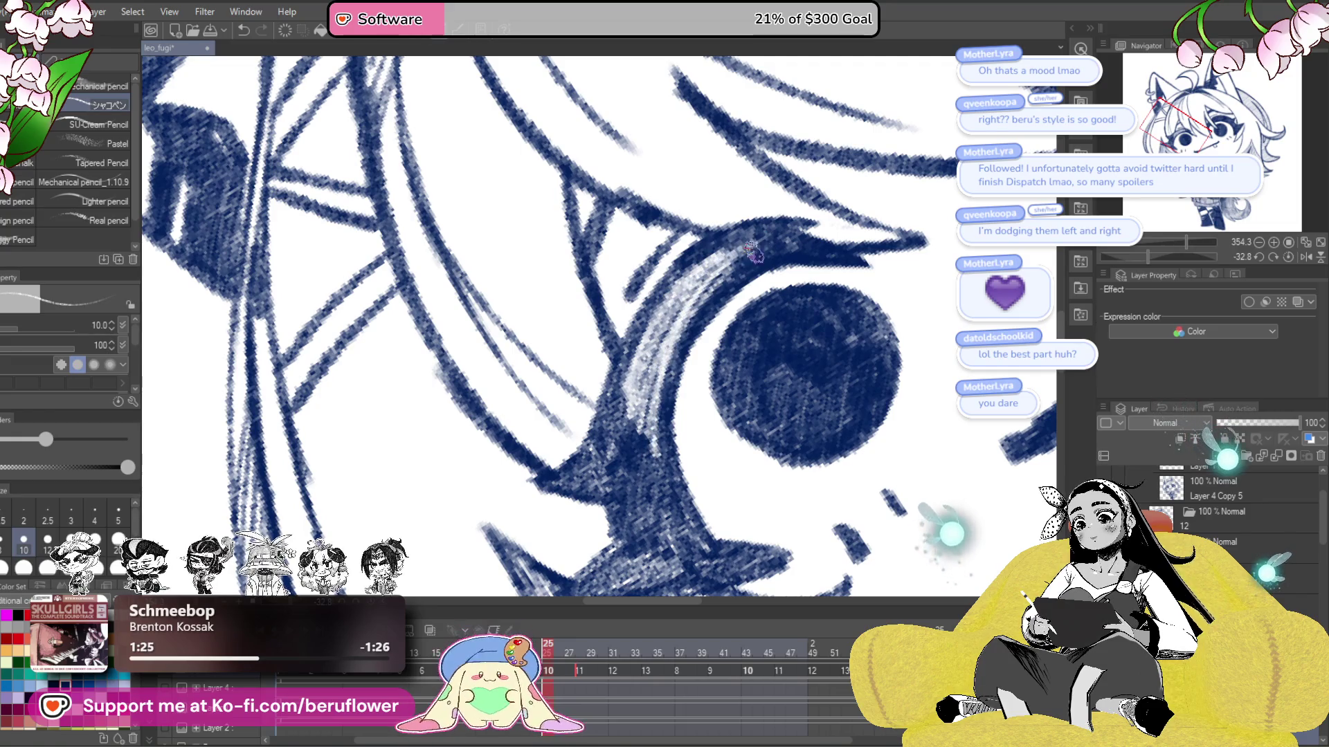
pyautogui.moveTo(813, 234)
pyautogui.mouseDown()
pyautogui.moveTo(807, 341)
pyautogui.moveTo(699, 348)
pyautogui.mouseUp()
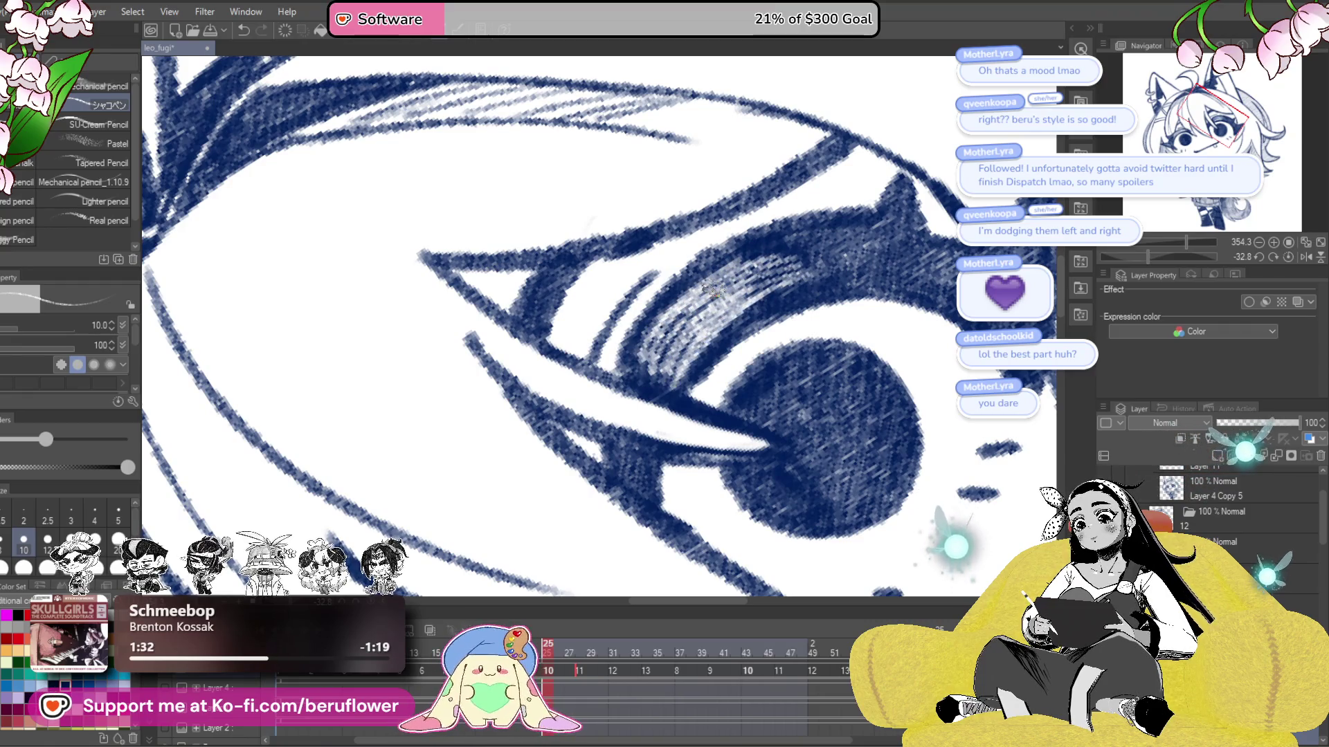
pyautogui.moveTo(854, 307); pyautogui.dragTo(822, 240)
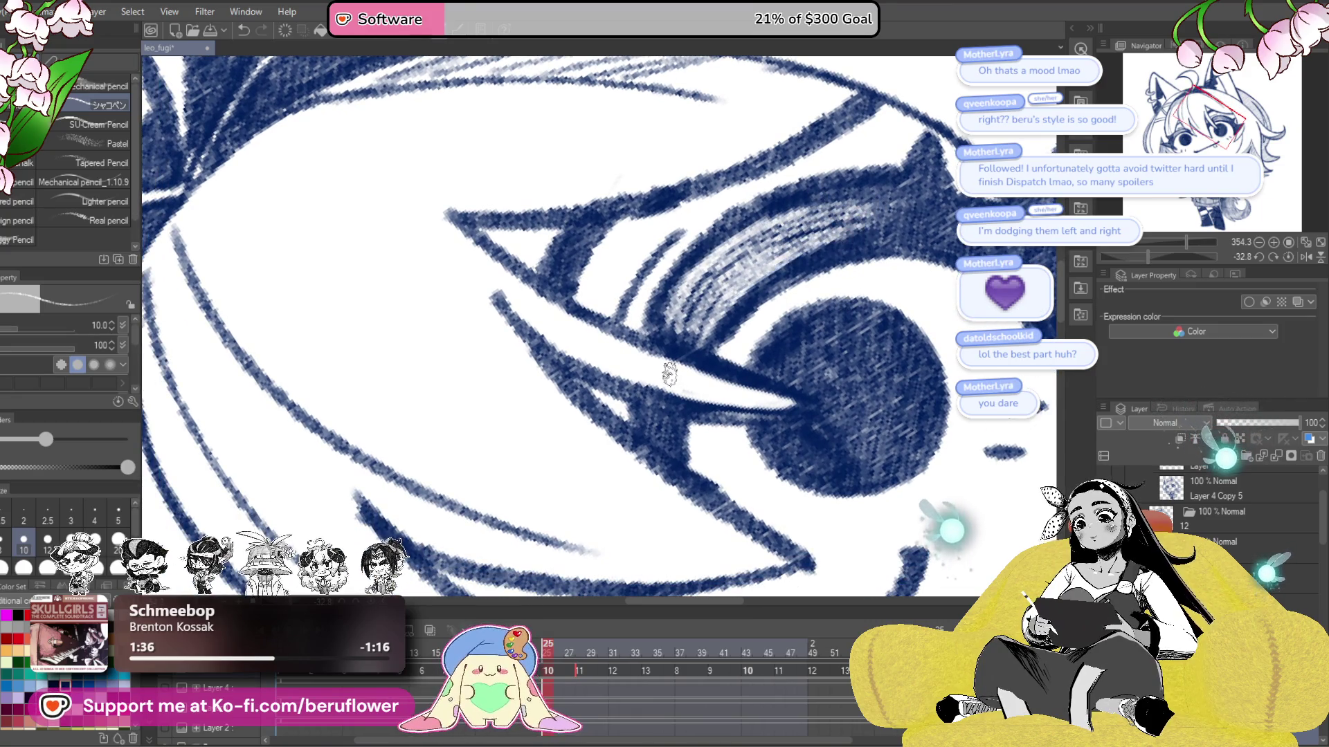
pyautogui.scroll(-3, 670, 375)
pyautogui.scroll(4, 669, 374)
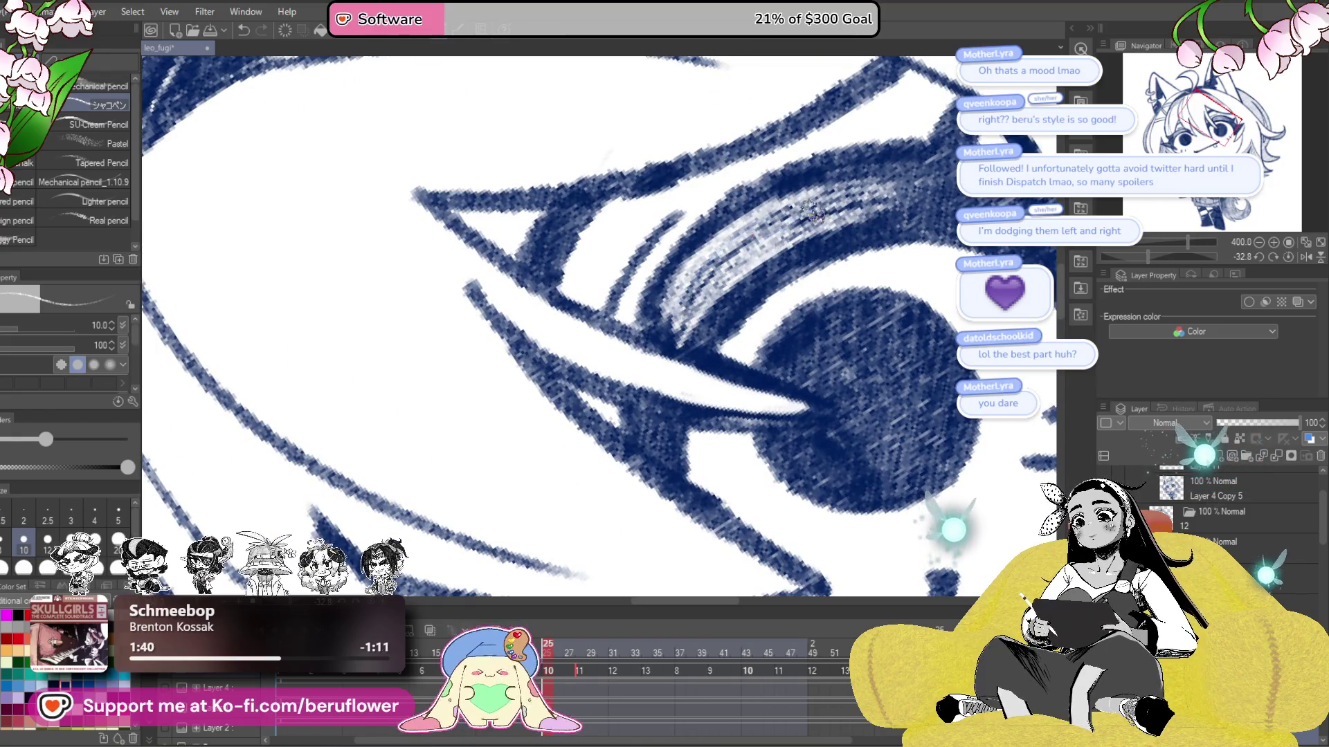
pyautogui.scroll(-6, 814, 213)
pyautogui.moveTo(698, 529); pyautogui.dragTo(670, 465)
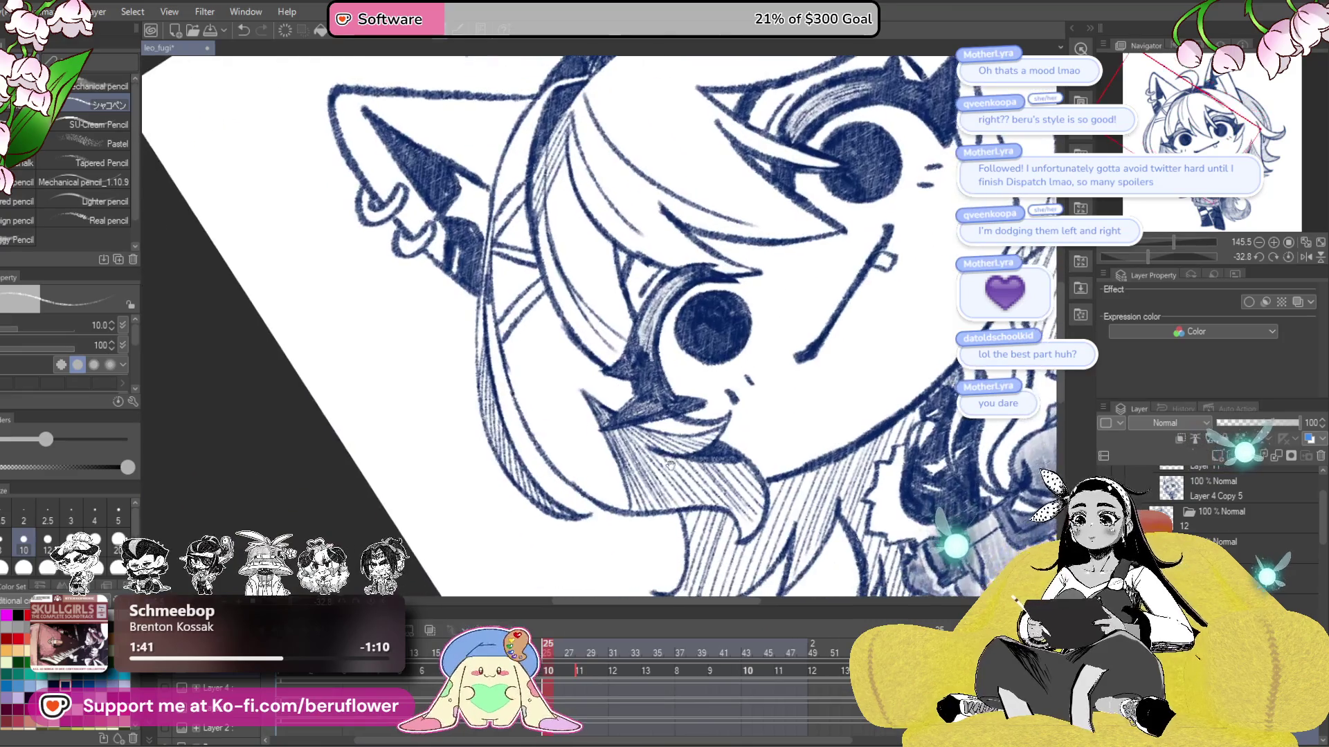
# - Flip back through the blink frames and select a different frame in the Timeline
pyautogui.hotkey('ctrl', 'Left')
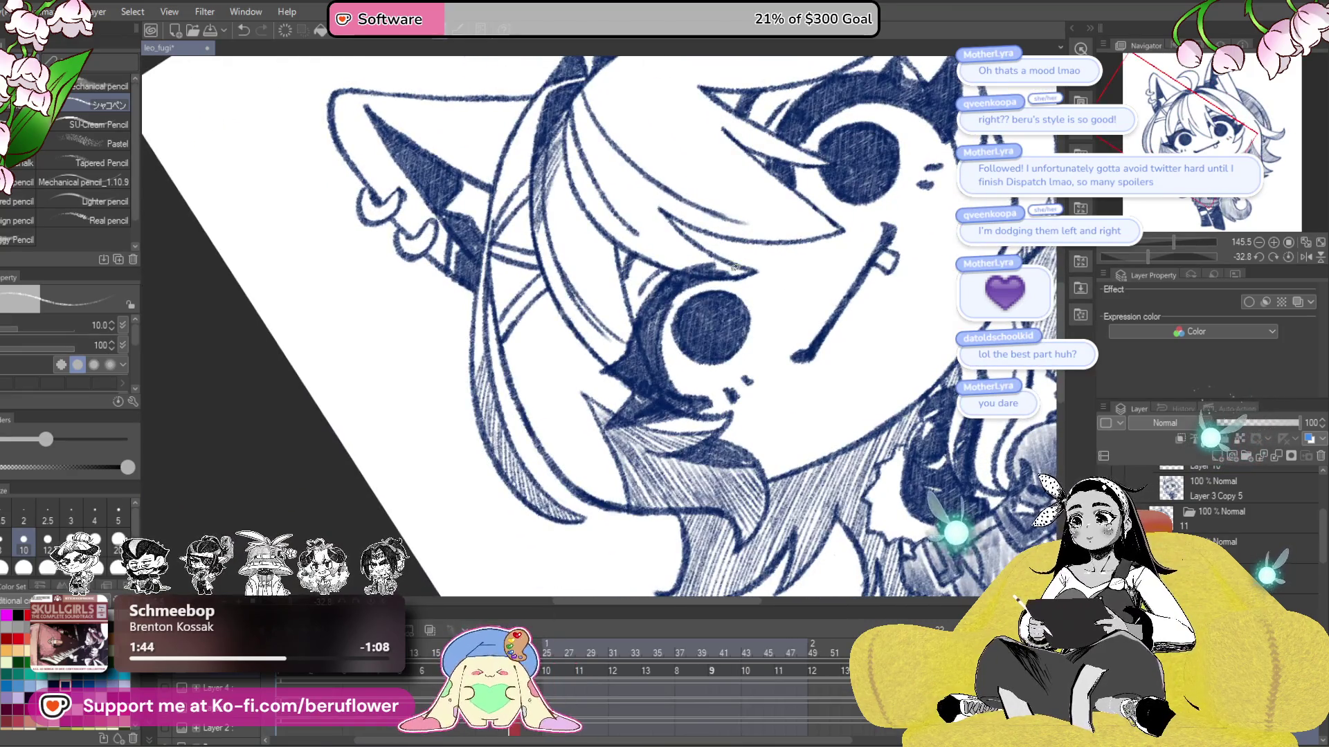
pyautogui.scroll(4, 733, 266)
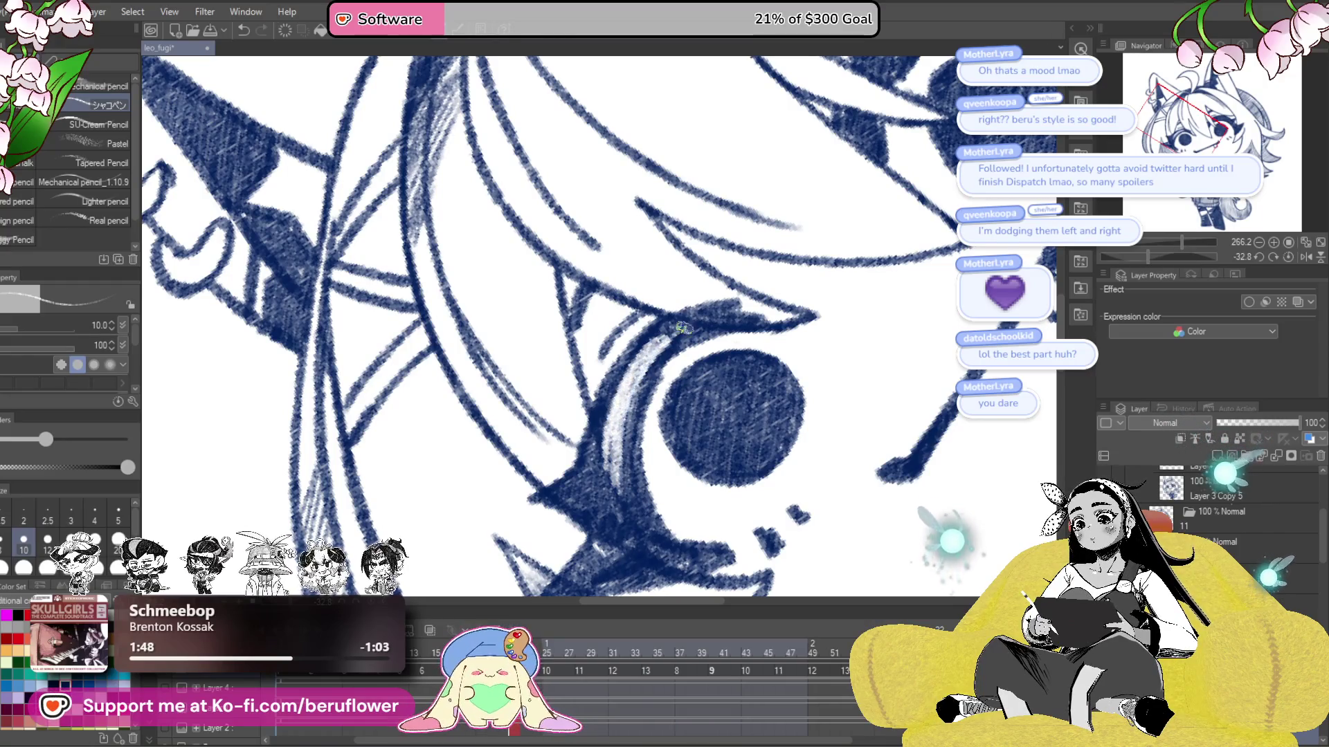
pyautogui.hotkey('ctrl', 'Left')
pyautogui.hotkey('ctrl', 'Left')
pyautogui.hotkey('ctrl', 'Left')
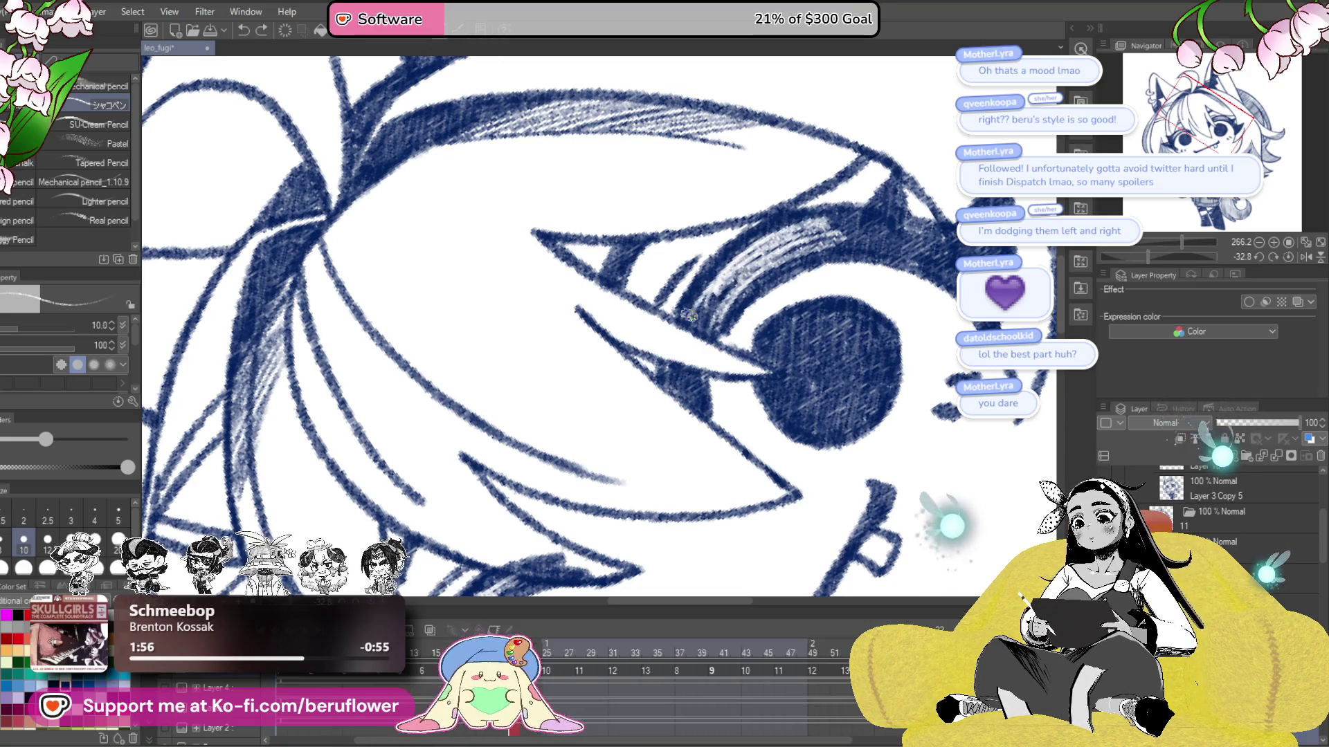
pyautogui.scroll(-5, 792, 258)
pyautogui.scroll(2, 596, 545)
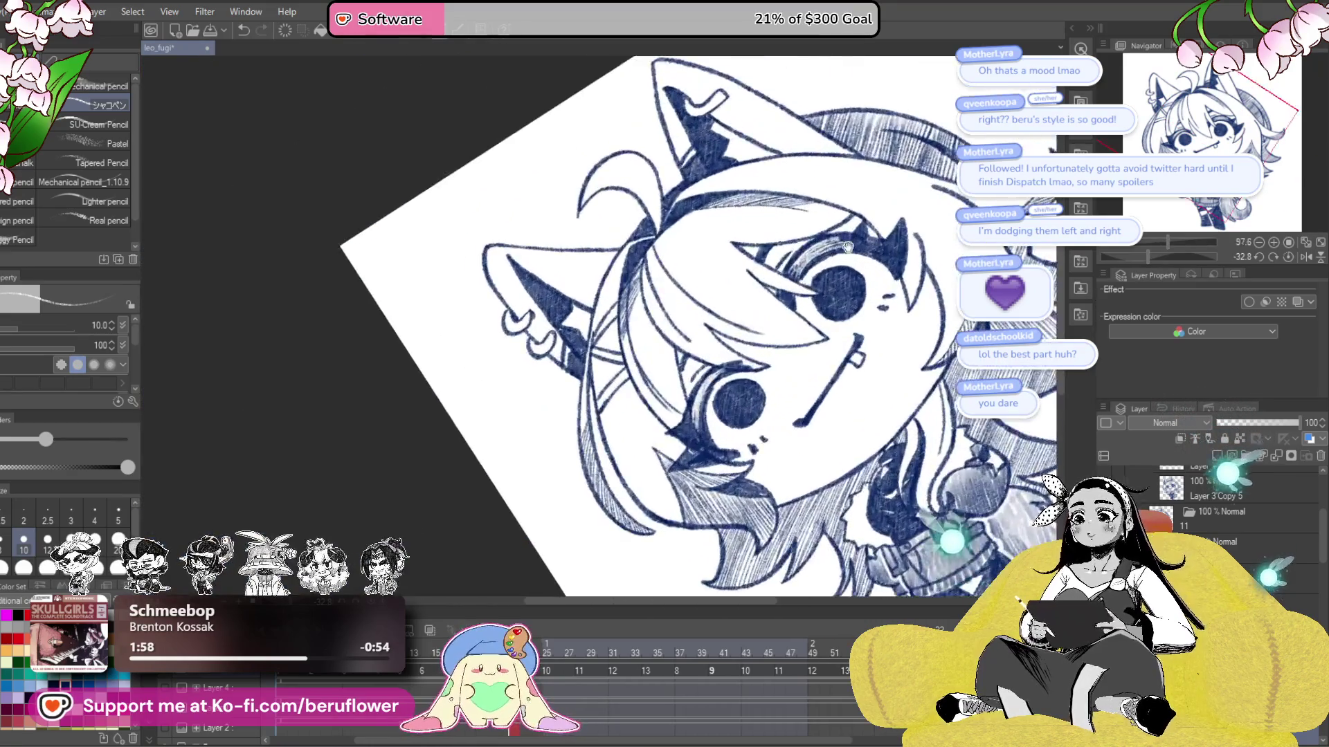
pyautogui.scroll(1, 597, 545)
pyautogui.scroll(2, 610, 380)
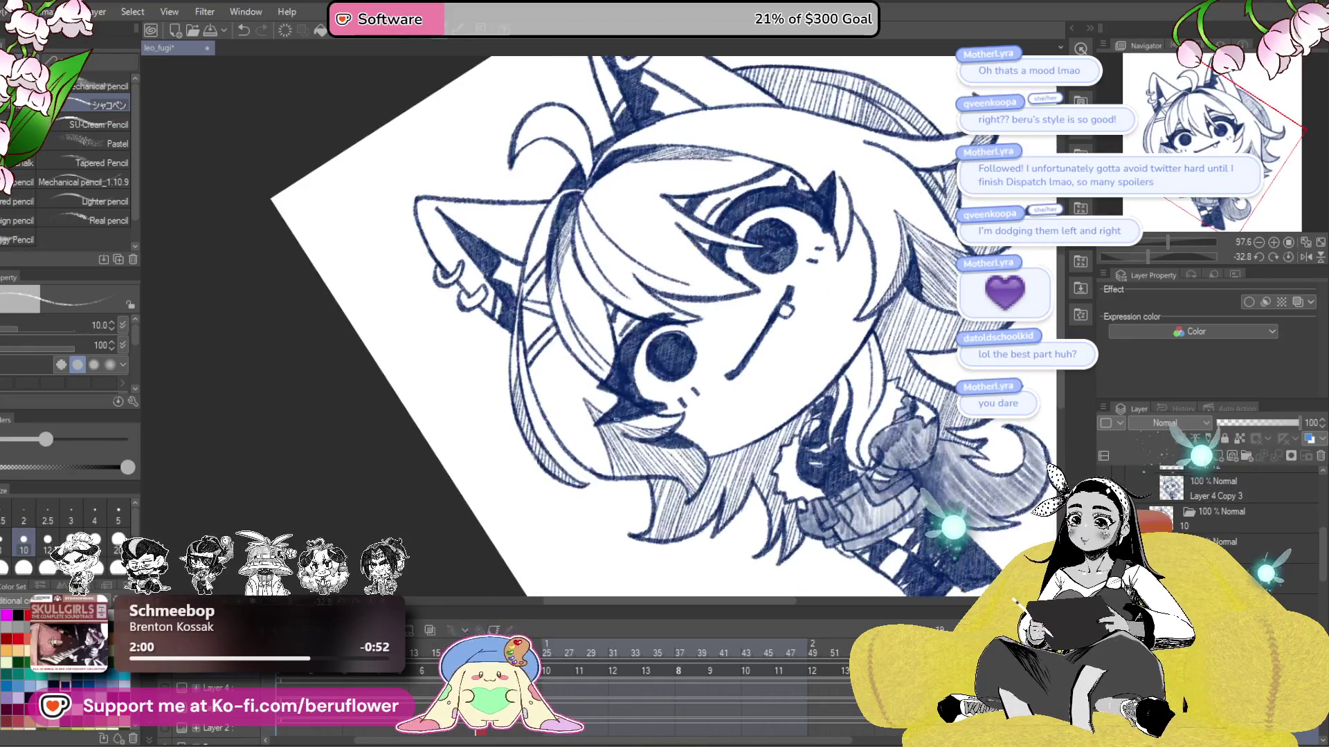
pyautogui.scroll(3, 609, 381)
pyautogui.click(288, 682)
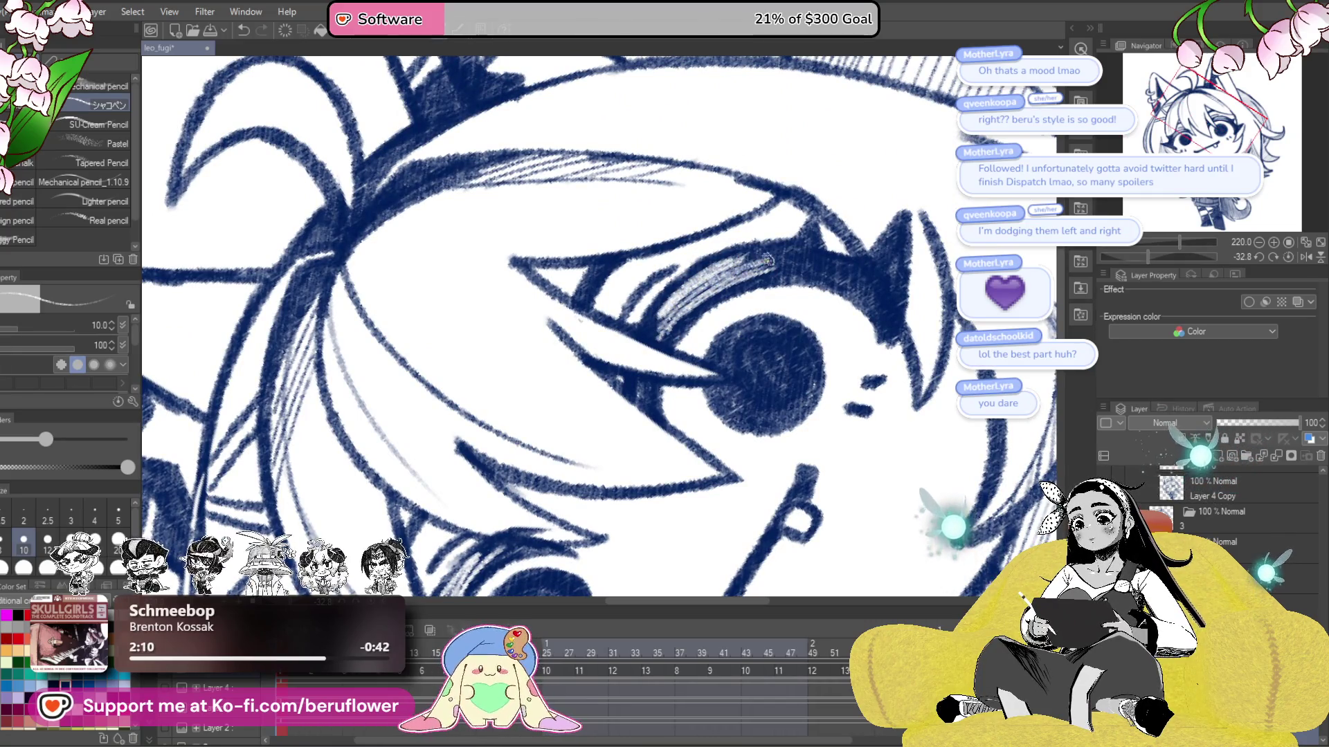
# - Add light highlights over the eye on a later frame, playing the blink back once
pyautogui.click(312, 676)
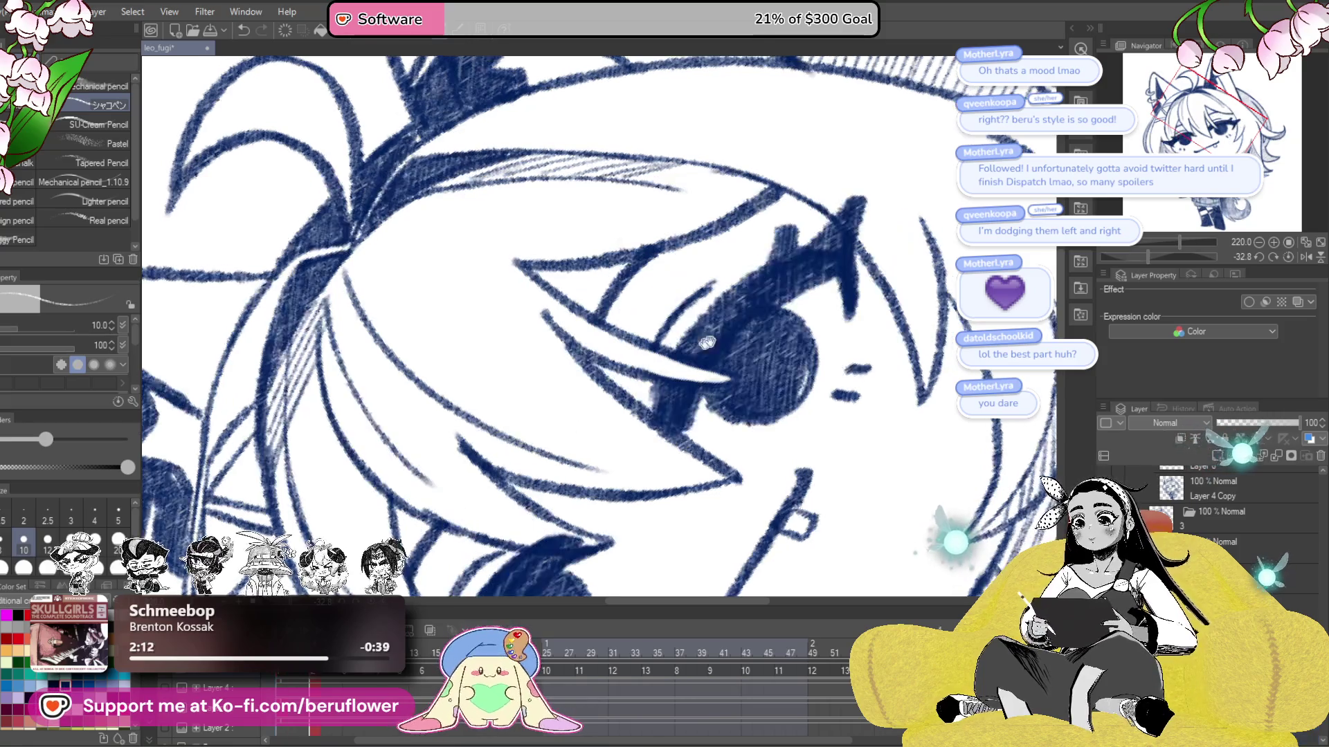
pyautogui.moveTo(753, 287); pyautogui.dragTo(716, 324)
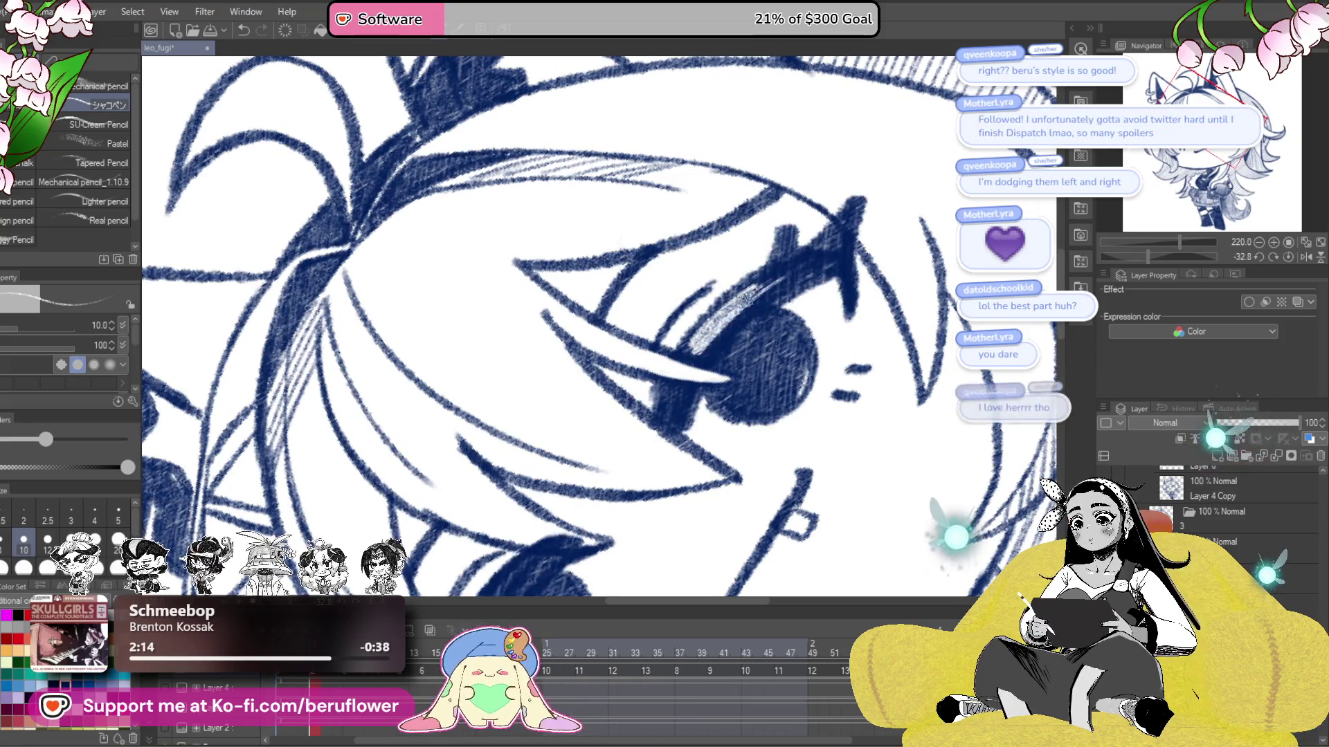
pyautogui.press('Return')
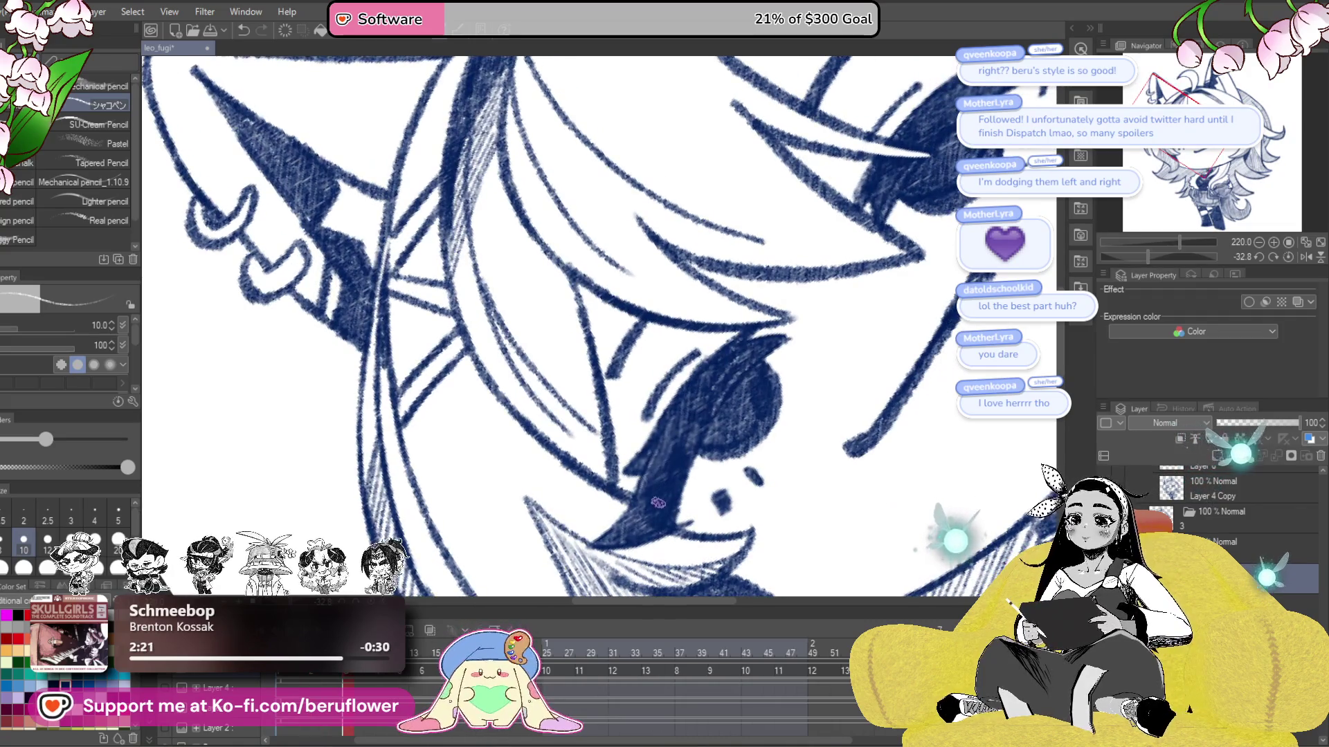
pyautogui.click(320, 677)
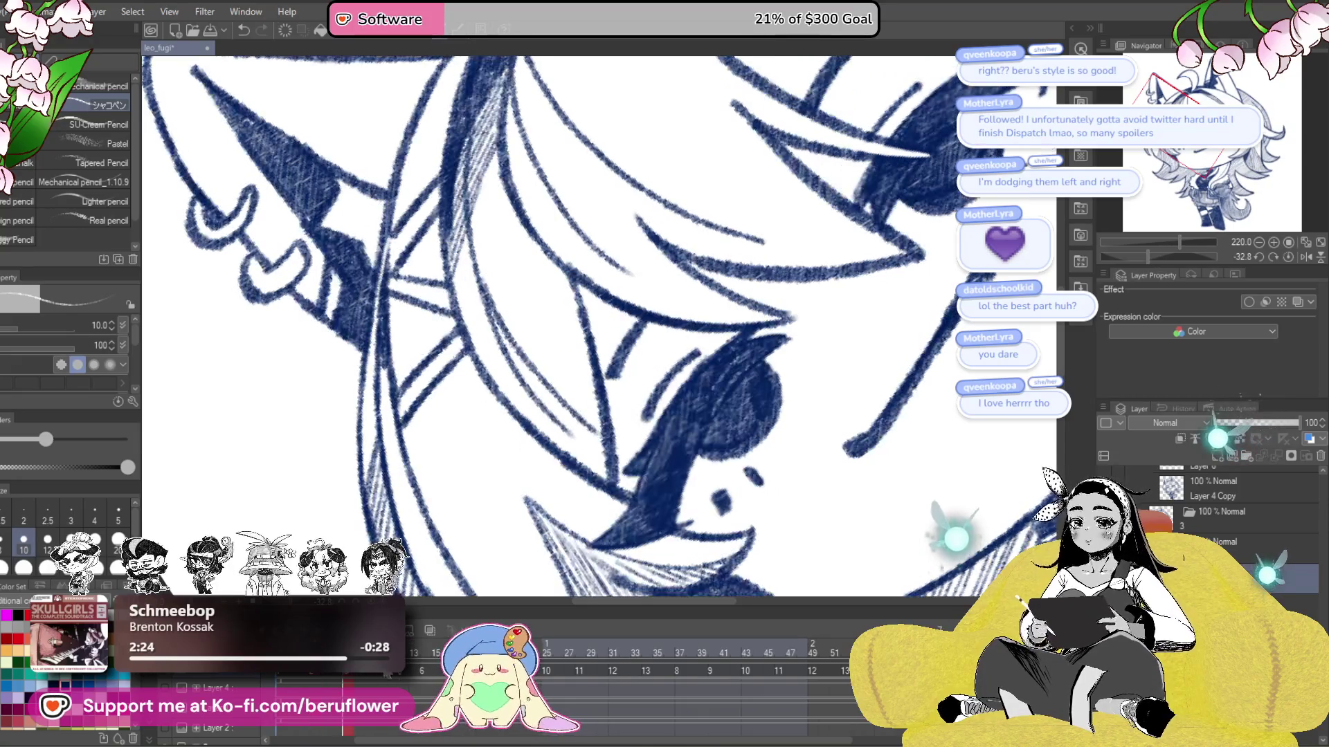
pyautogui.scroll(-5, 724, 479)
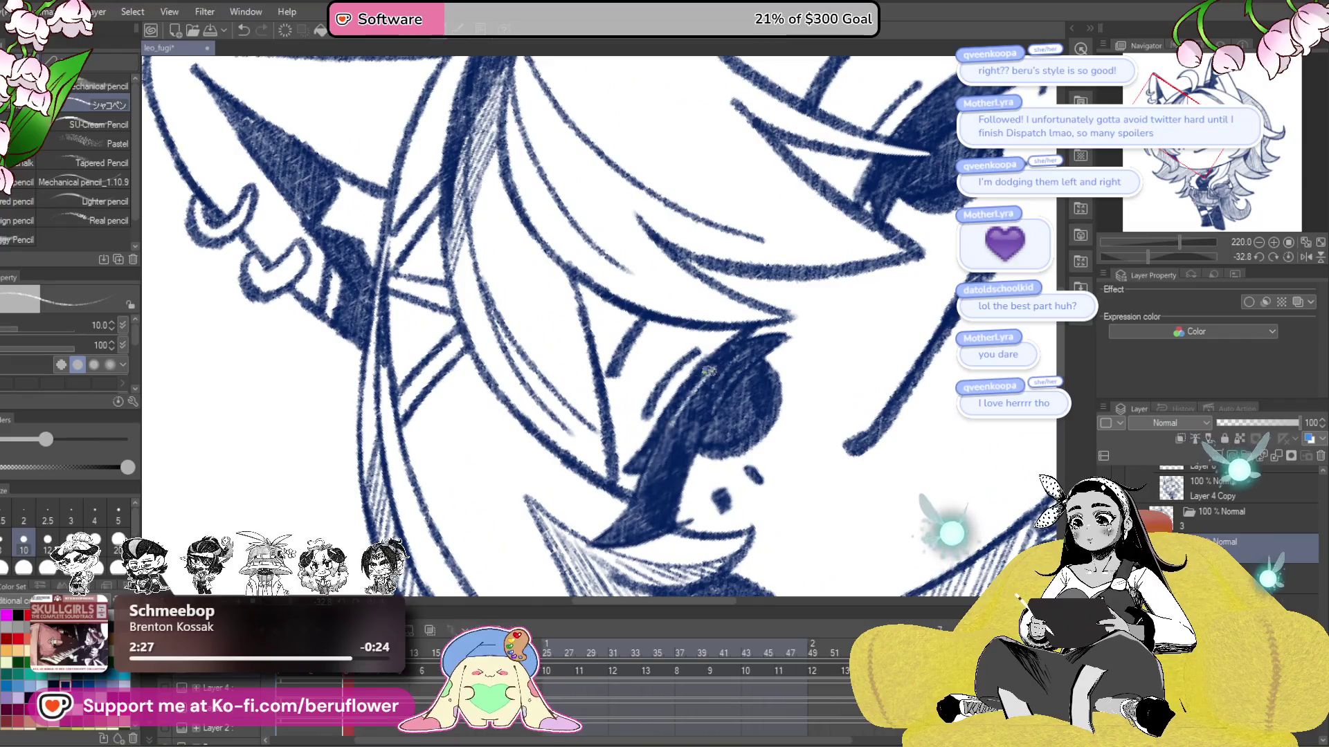
pyautogui.moveTo(692, 415); pyautogui.dragTo(664, 459)
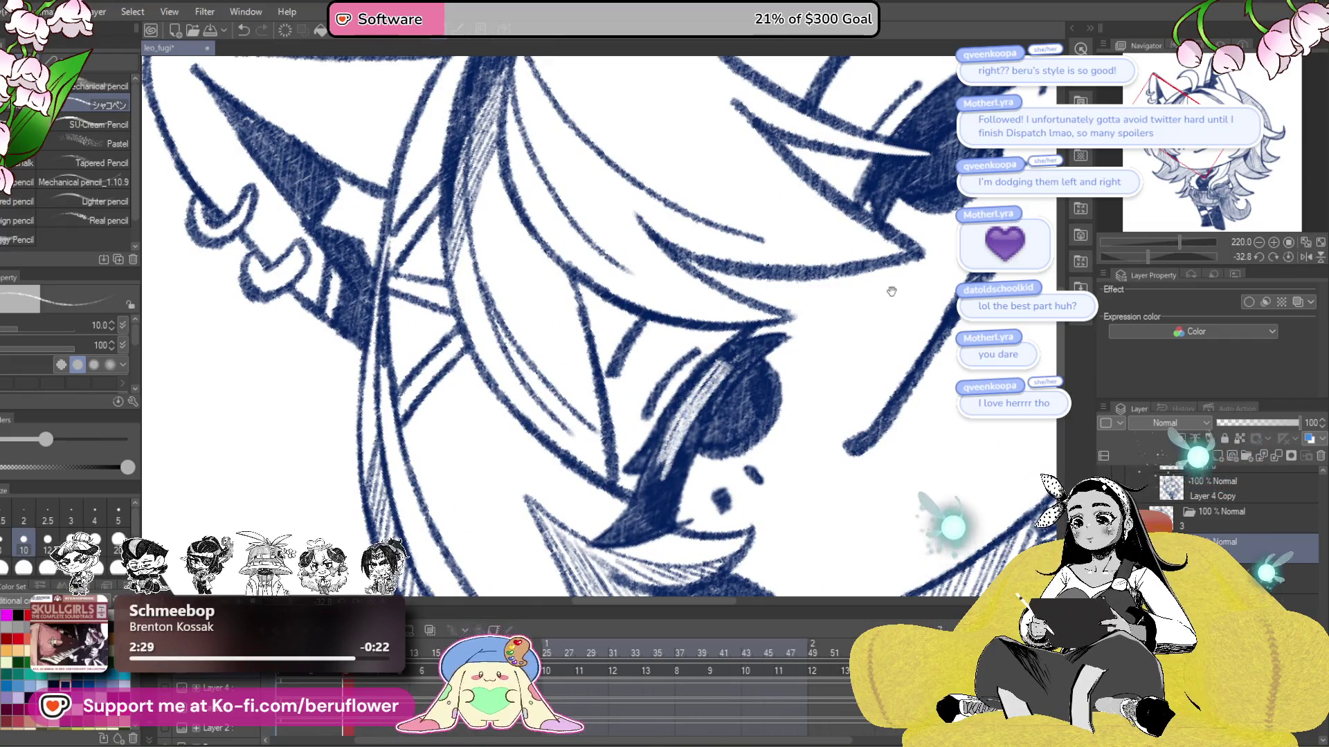
pyautogui.moveTo(890, 288); pyautogui.dragTo(762, 401)
pyautogui.moveTo(768, 352); pyautogui.dragTo(692, 417)
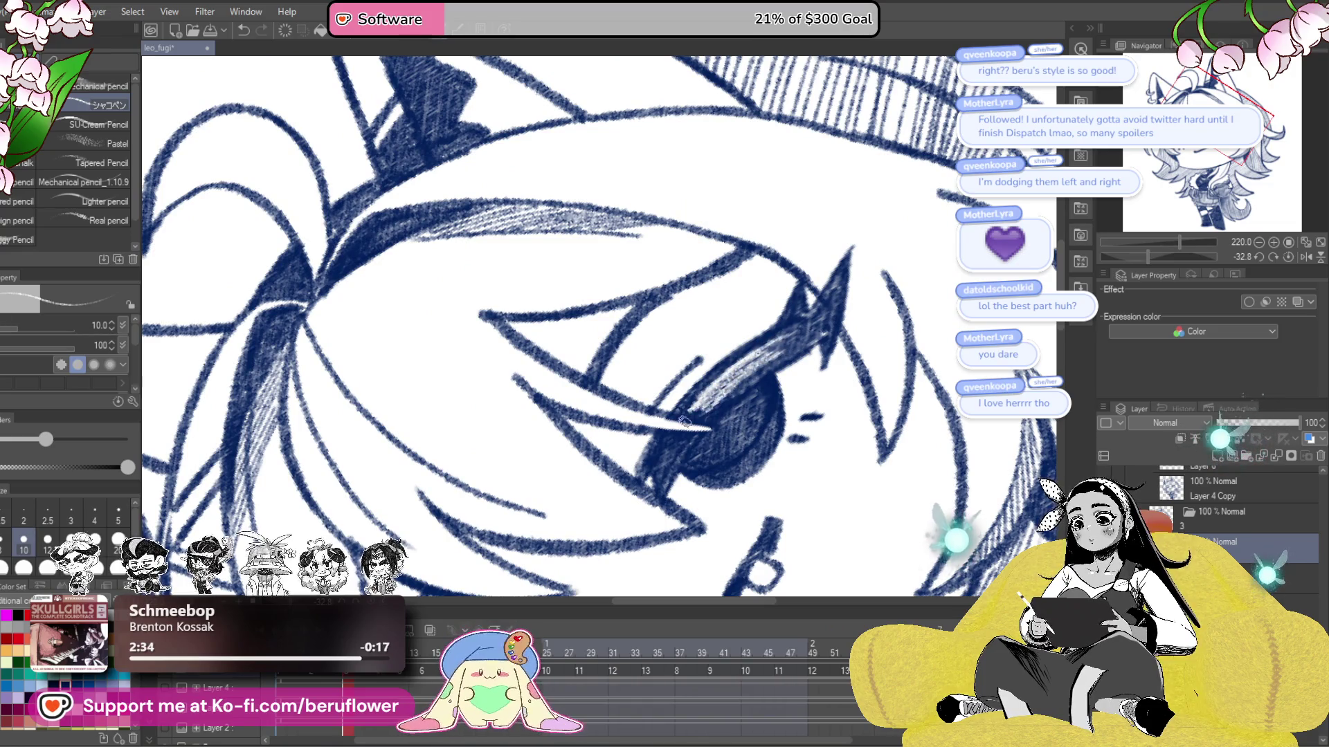
pyautogui.scroll(-5, 684, 420)
pyautogui.scroll(3, 682, 414)
pyautogui.scroll(1, 680, 408)
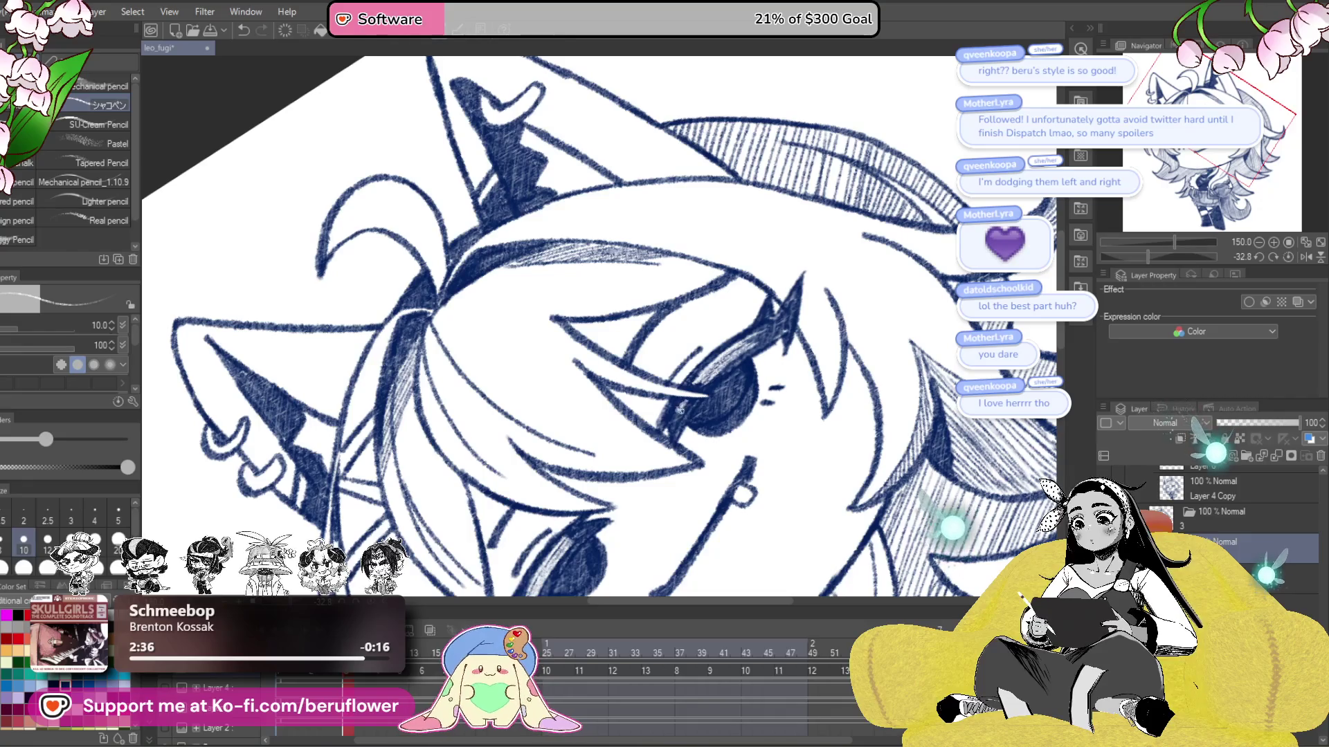
pyautogui.moveTo(680, 408); pyautogui.dragTo(715, 270)
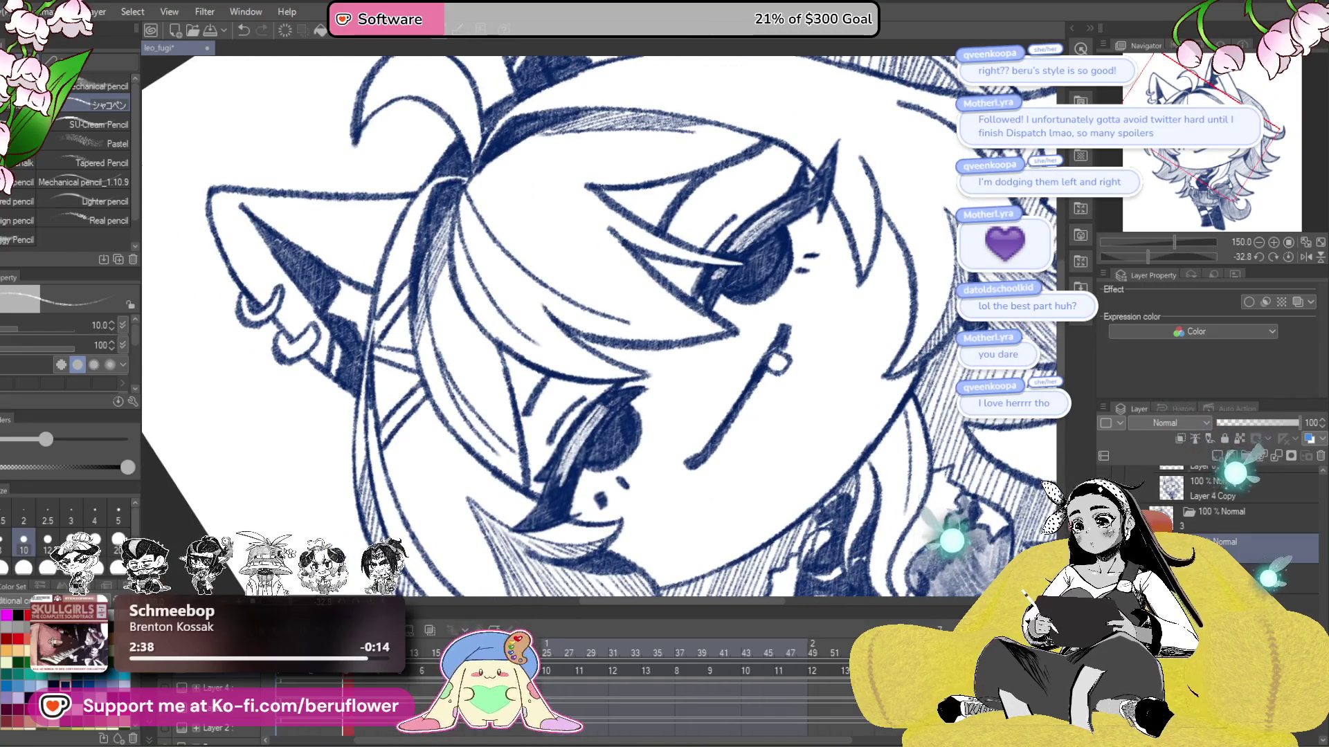
# - Add a new layer above Layer 4 Copy and hatch light highlights into the eye shading band
pyautogui.click(1197, 486)
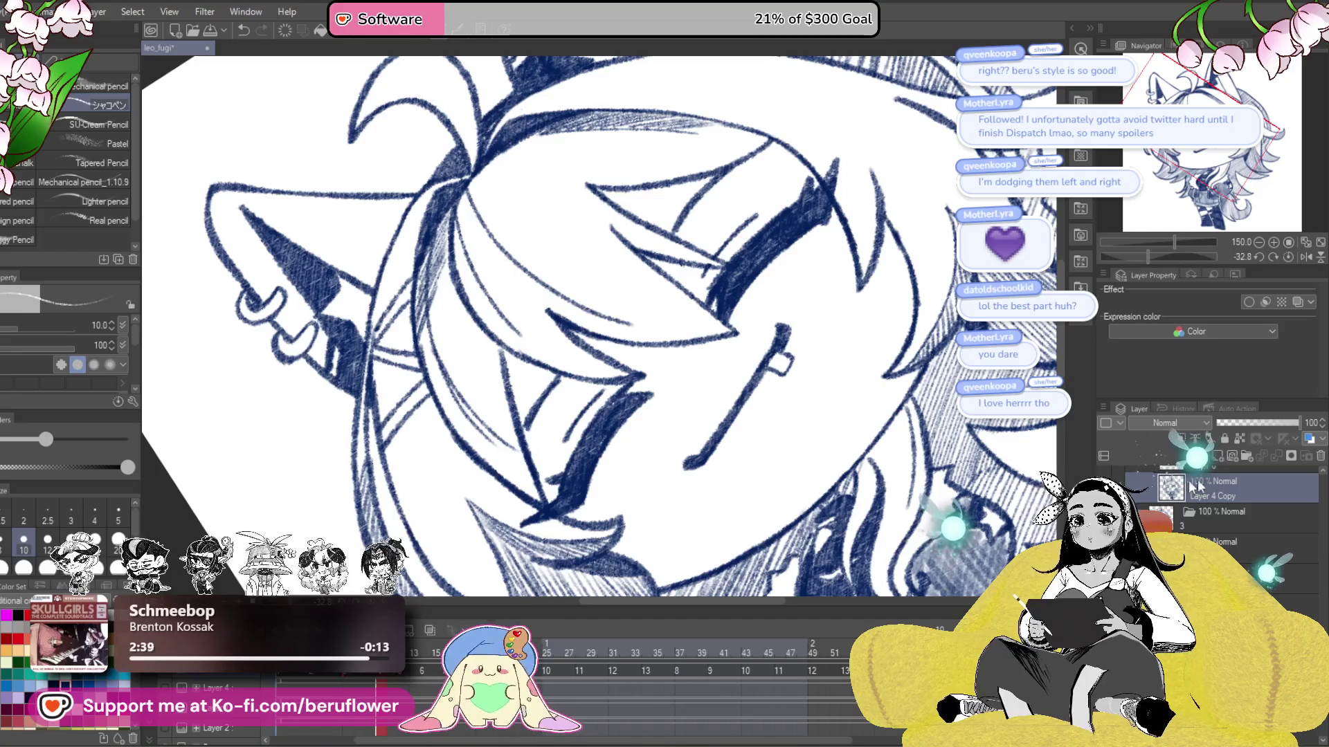
pyautogui.click(1248, 456)
pyautogui.scroll(4, 613, 454)
pyautogui.scroll(-2, 612, 454)
pyautogui.scroll(-1, 637, 415)
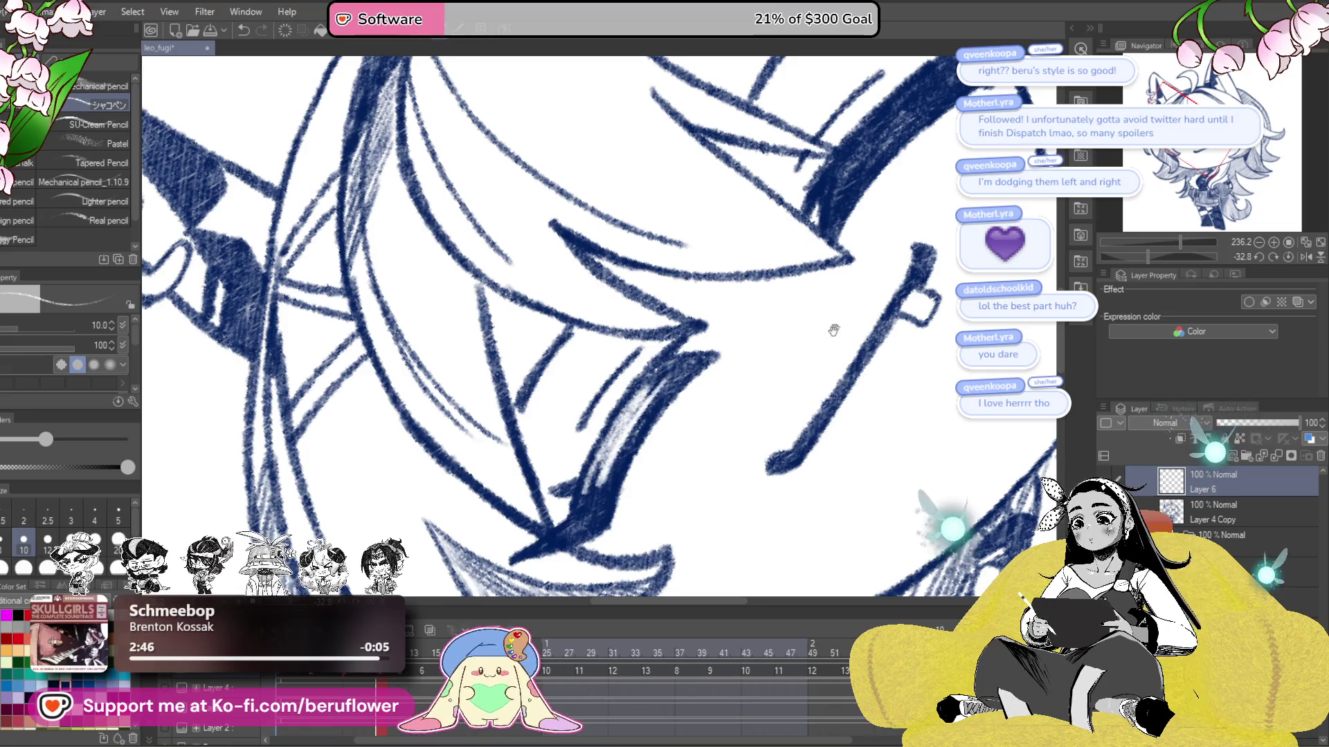
pyautogui.moveTo(833, 330); pyautogui.dragTo(671, 517)
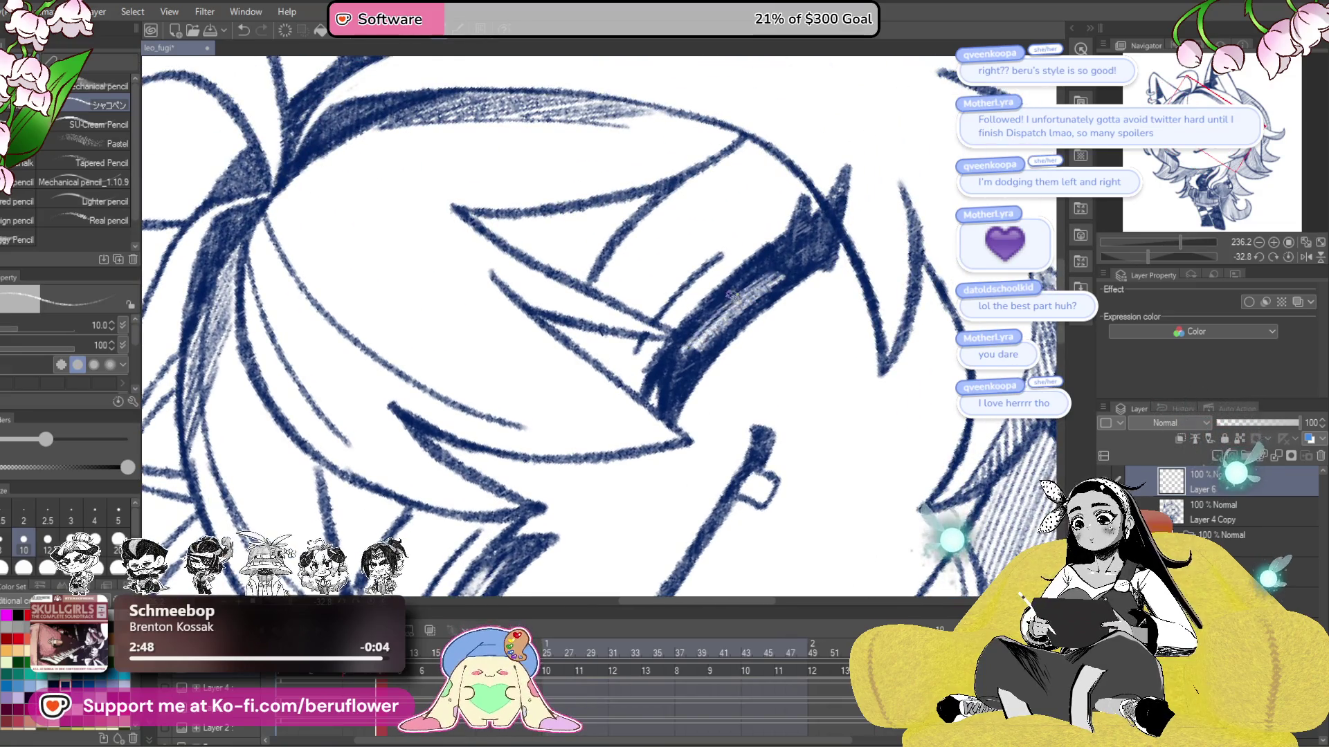
pyautogui.moveTo(695, 474); pyautogui.dragTo(726, 402)
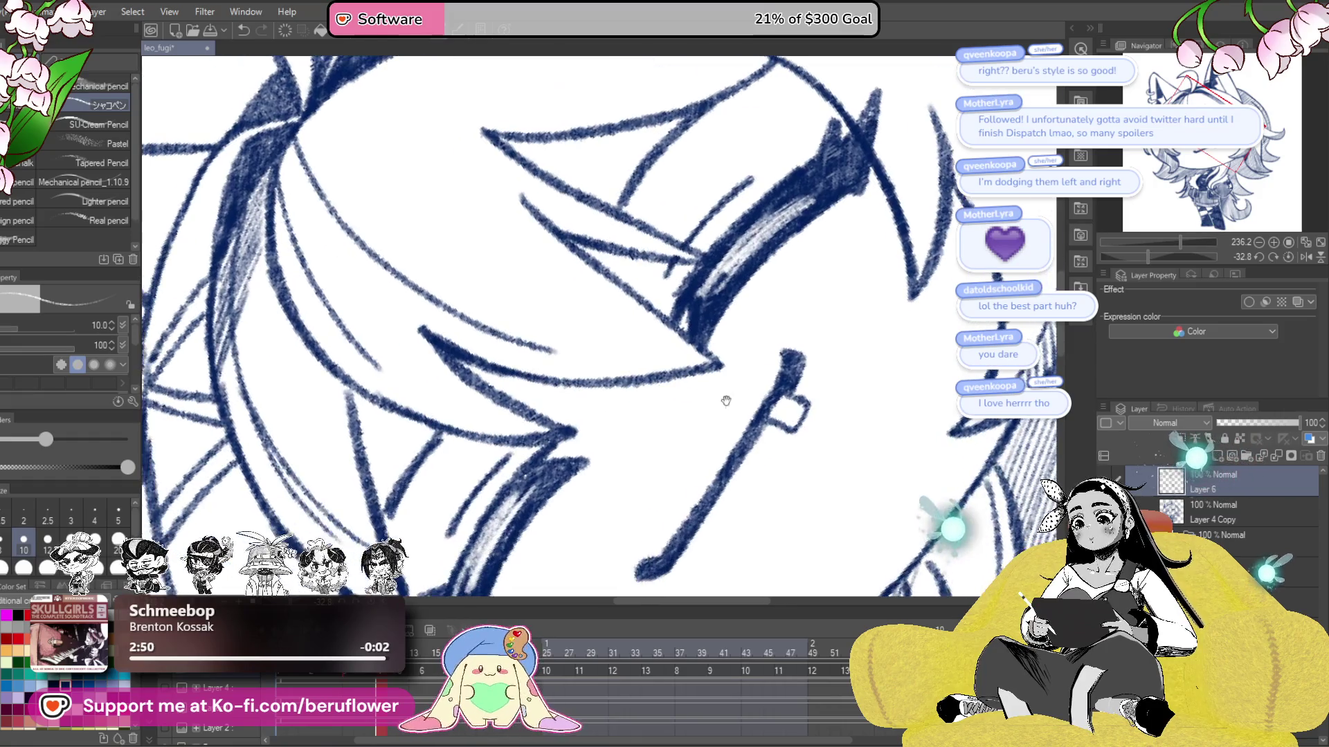
pyautogui.moveTo(513, 493)
pyautogui.mouseDown()
pyautogui.moveTo(576, 389)
pyautogui.moveTo(571, 413)
pyautogui.mouseUp()
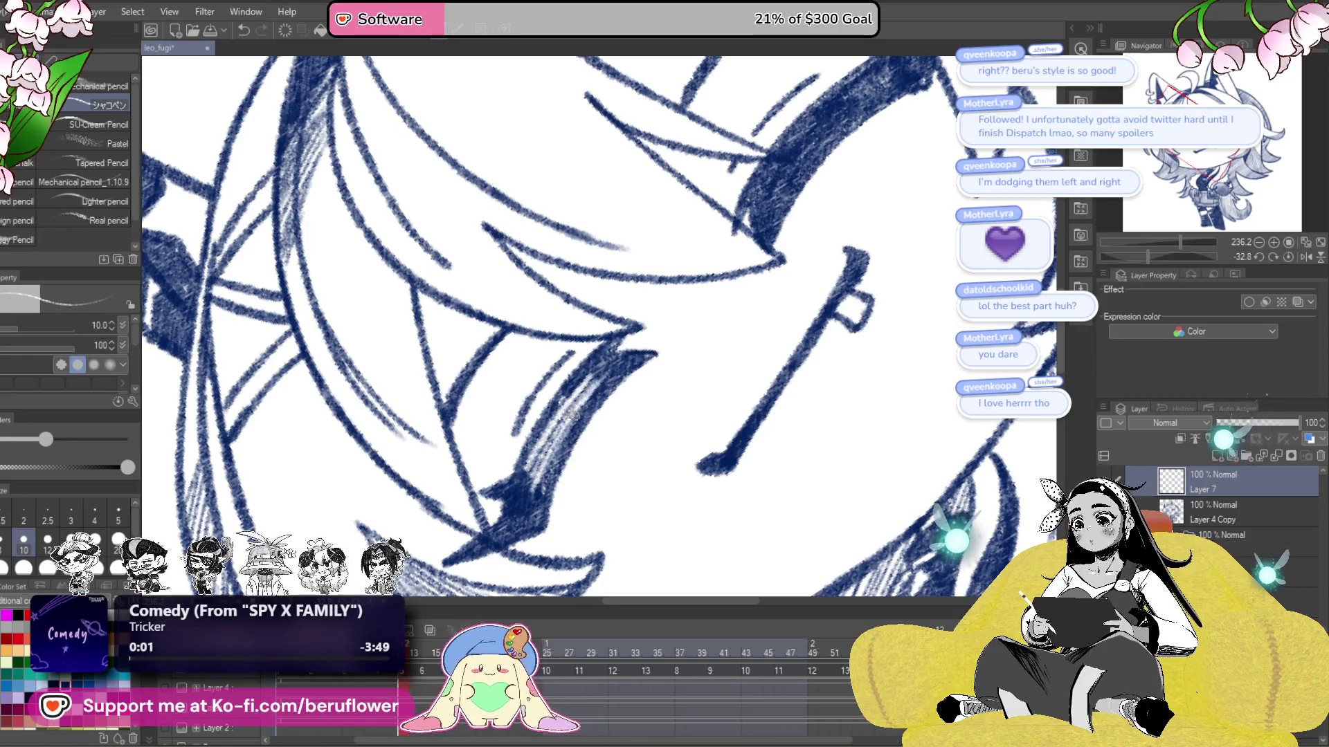
pyautogui.moveTo(810, 208); pyautogui.dragTo(706, 368)
pyautogui.moveTo(751, 271); pyautogui.dragTo(703, 313)
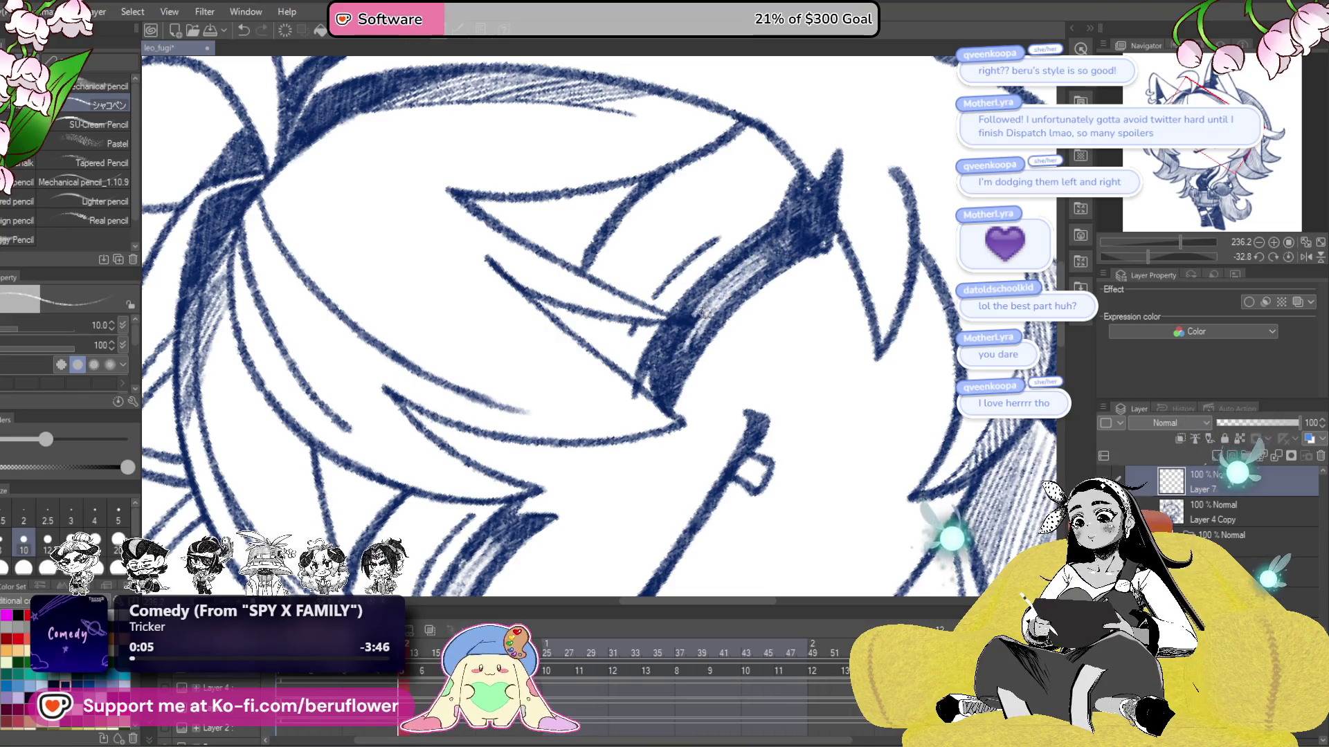
pyautogui.moveTo(664, 374); pyautogui.dragTo(708, 314)
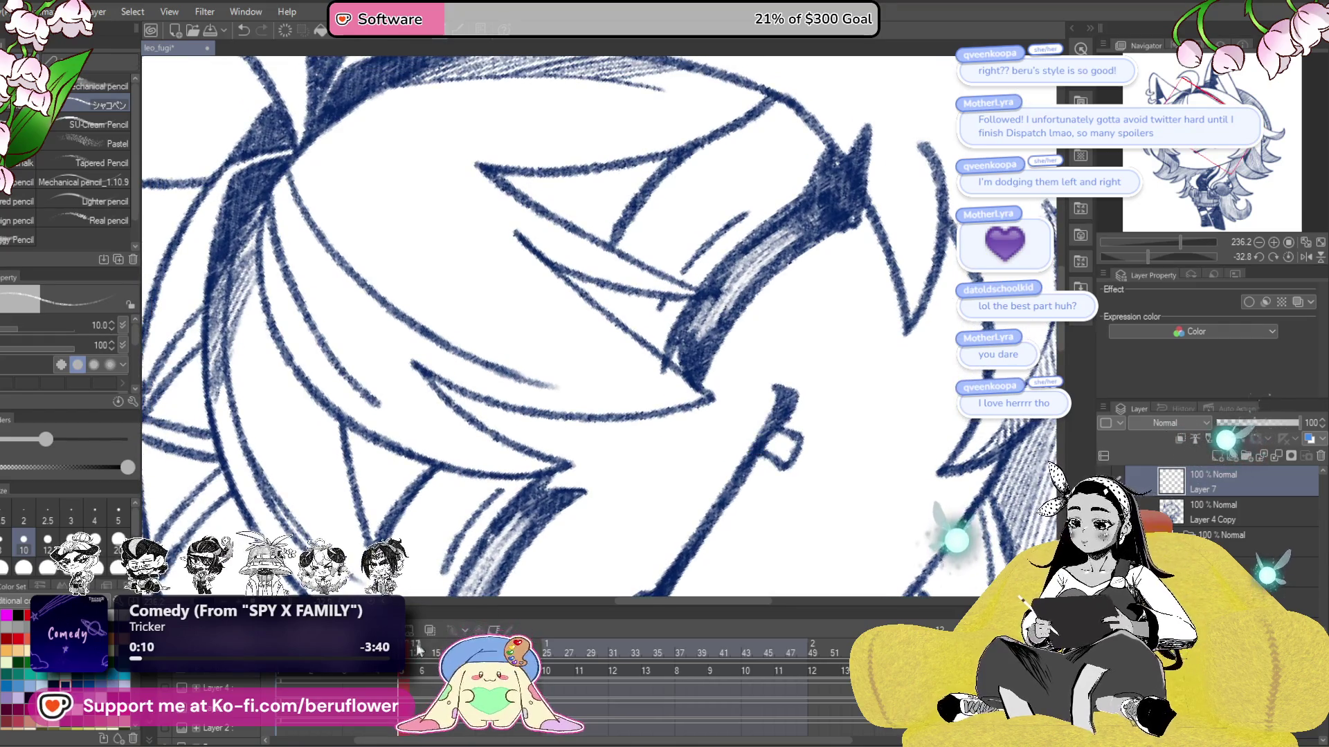
# - On frame 14, cut diagonal eye highlights and lighten the outline and lashes, previewing playback
pyautogui.click(420, 649)
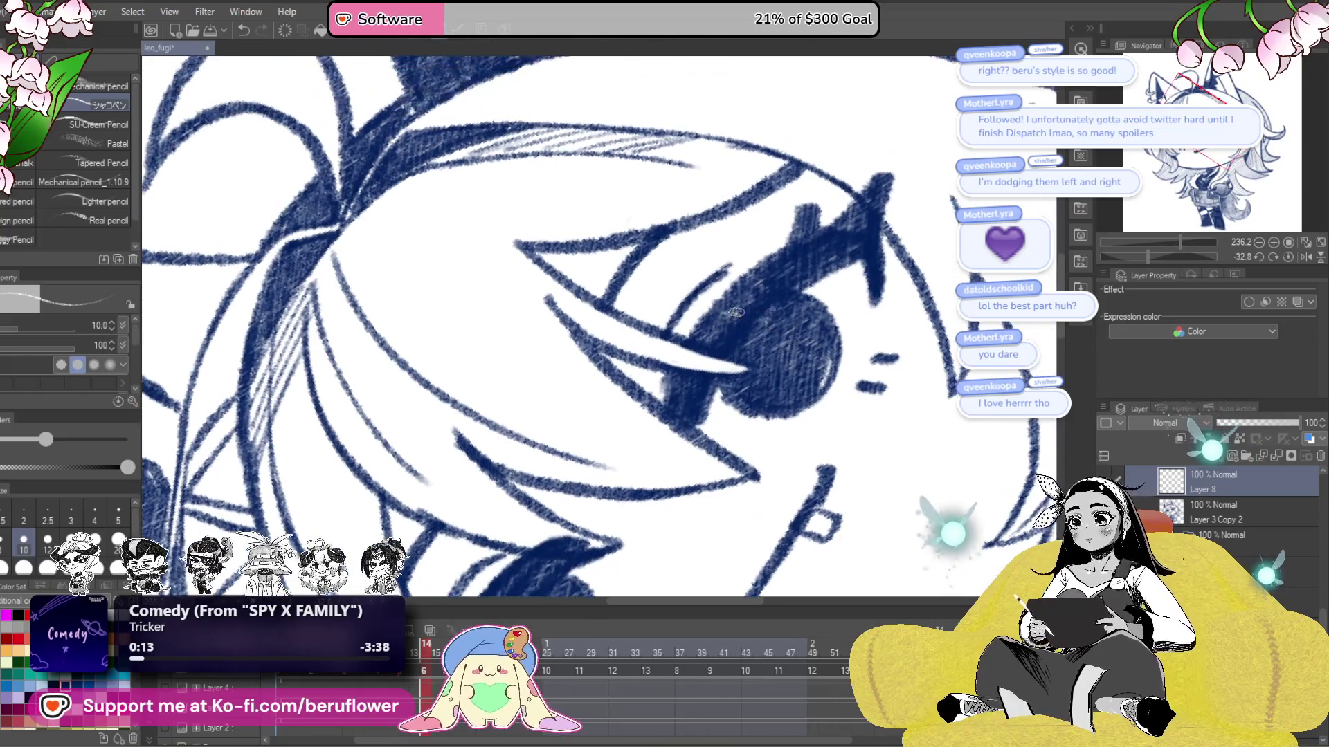
pyautogui.moveTo(720, 329); pyautogui.dragTo(809, 269)
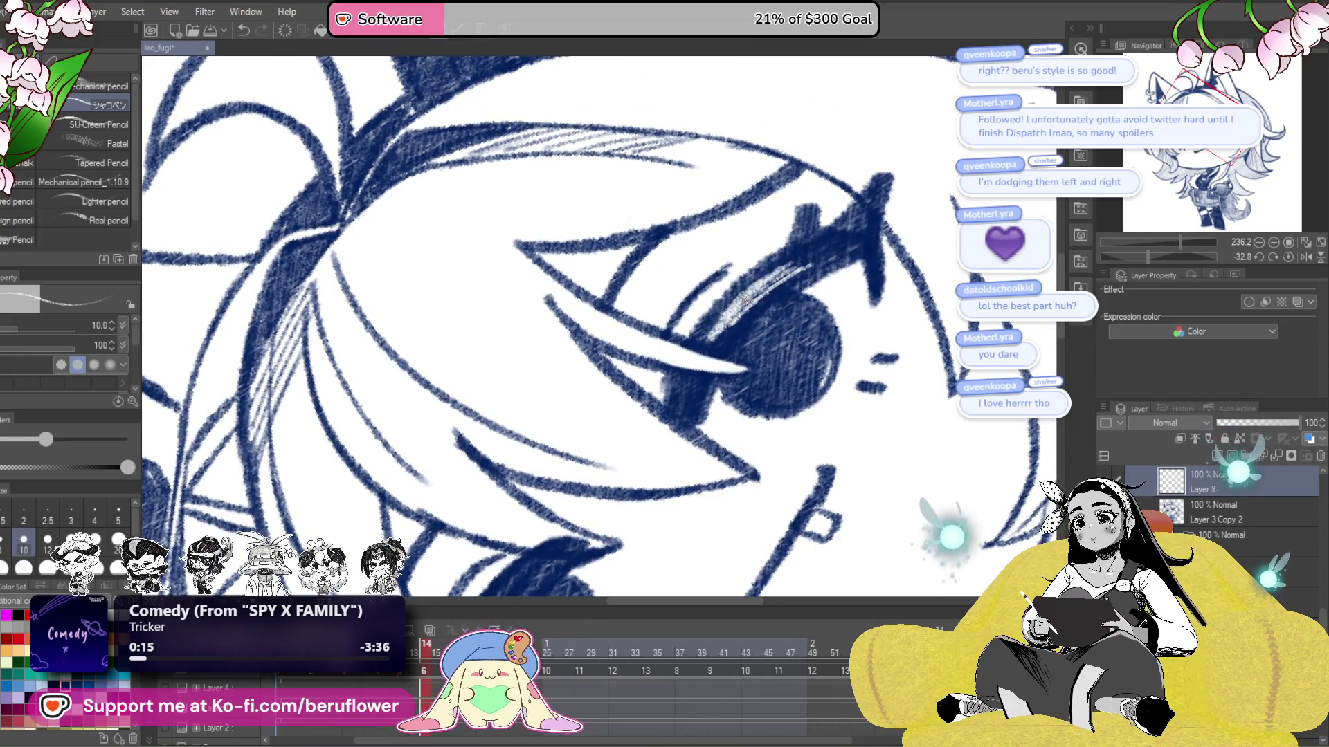
pyautogui.moveTo(744, 299)
pyautogui.mouseDown()
pyautogui.moveTo(607, 446)
pyautogui.moveTo(545, 548)
pyautogui.mouseUp()
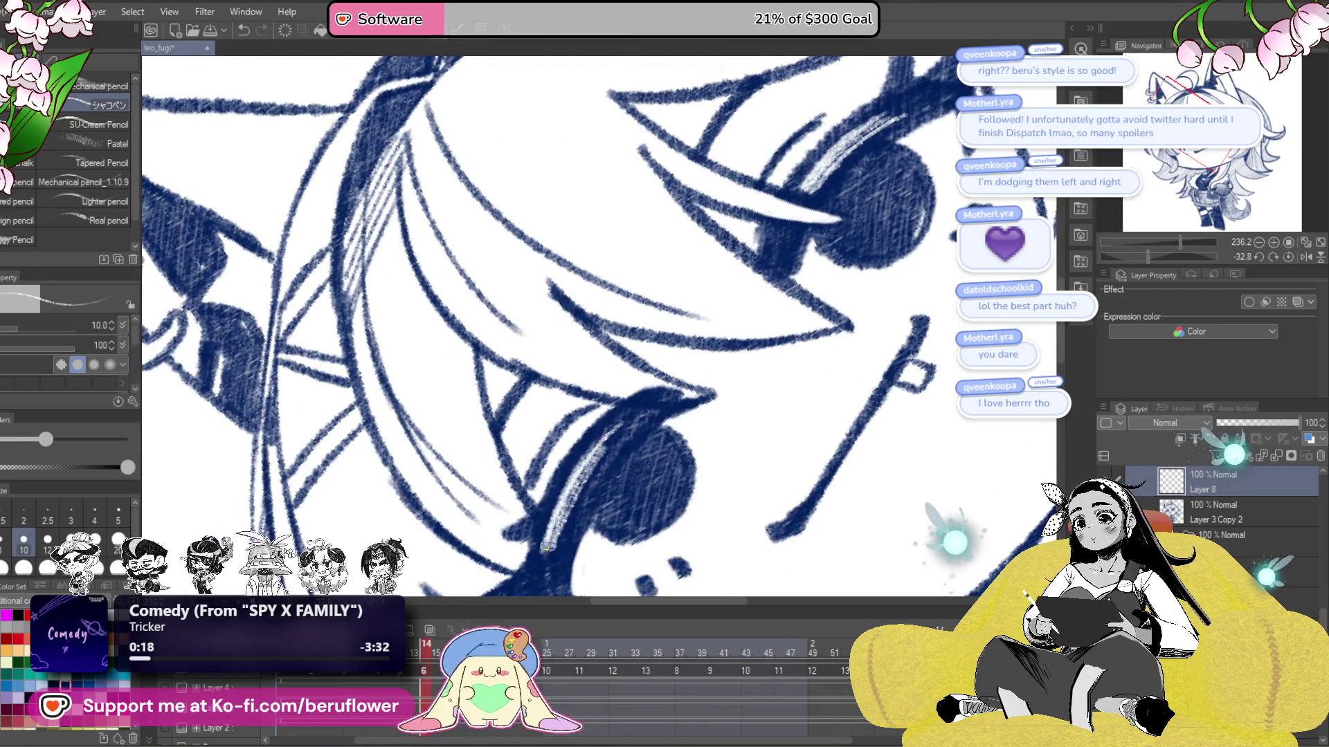
pyautogui.moveTo(545, 548); pyautogui.dragTo(535, 490)
pyautogui.click(457, 626)
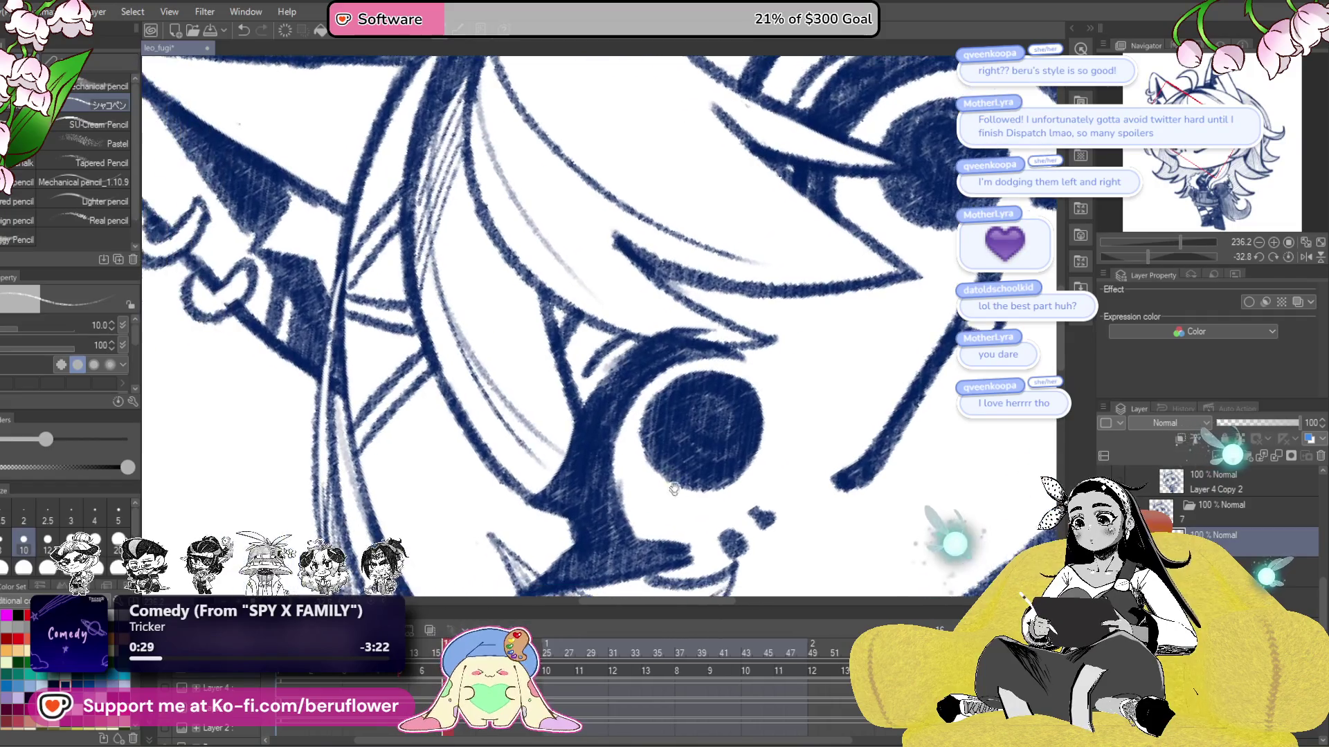
pyautogui.moveTo(635, 368); pyautogui.dragTo(596, 497)
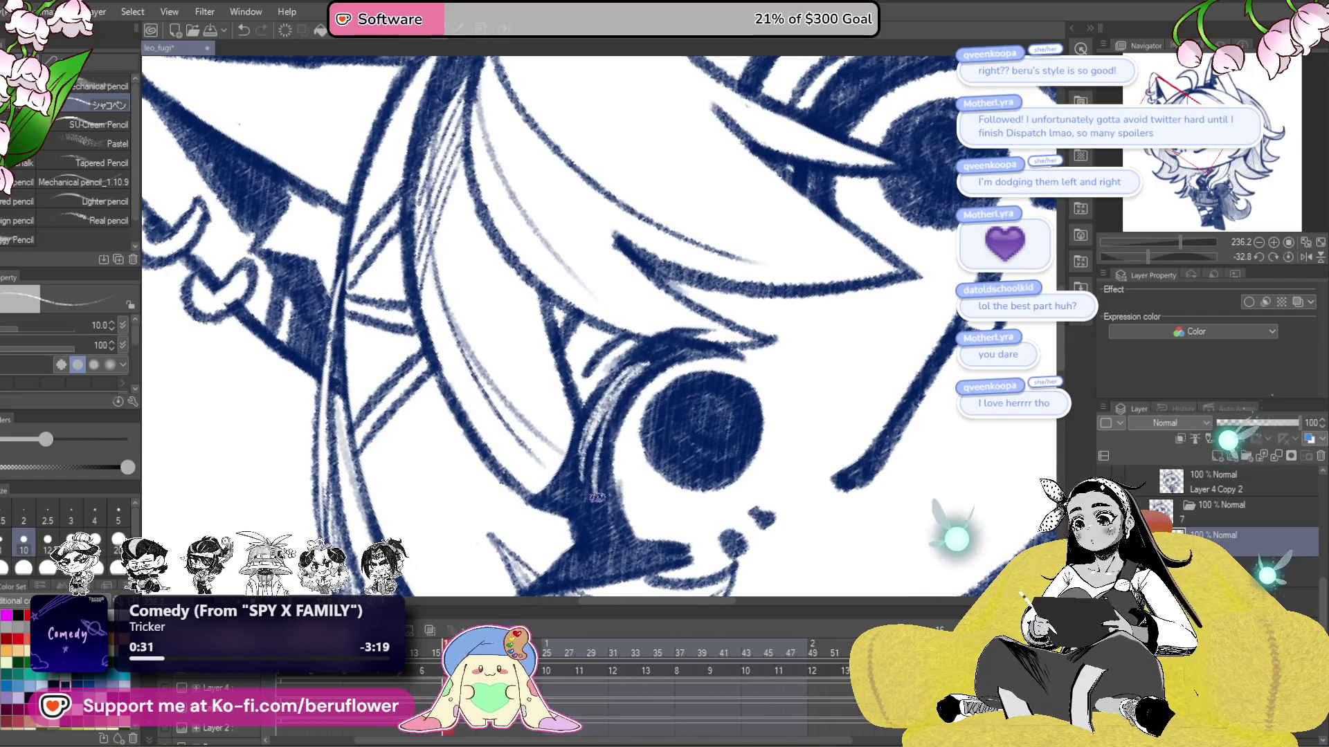
pyautogui.moveTo(647, 357); pyautogui.dragTo(591, 434)
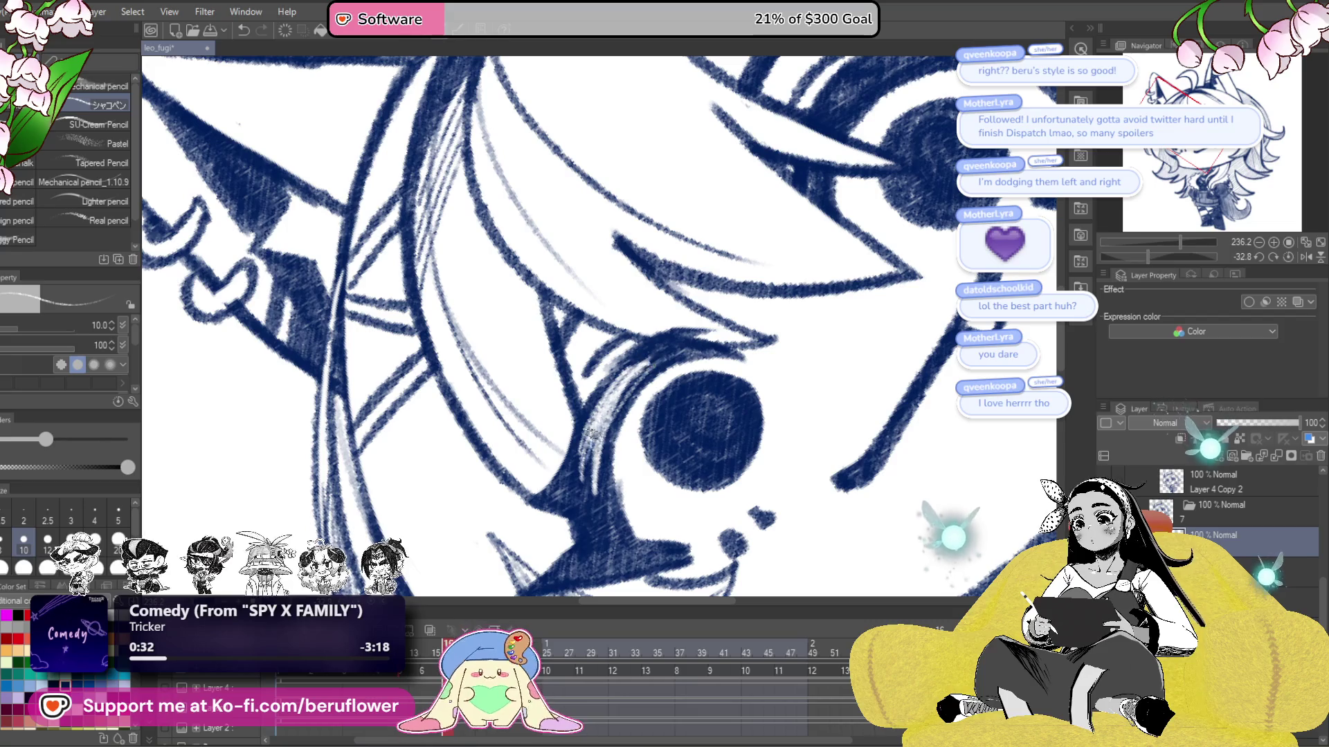
pyautogui.press('Right')
pyautogui.press('Right')
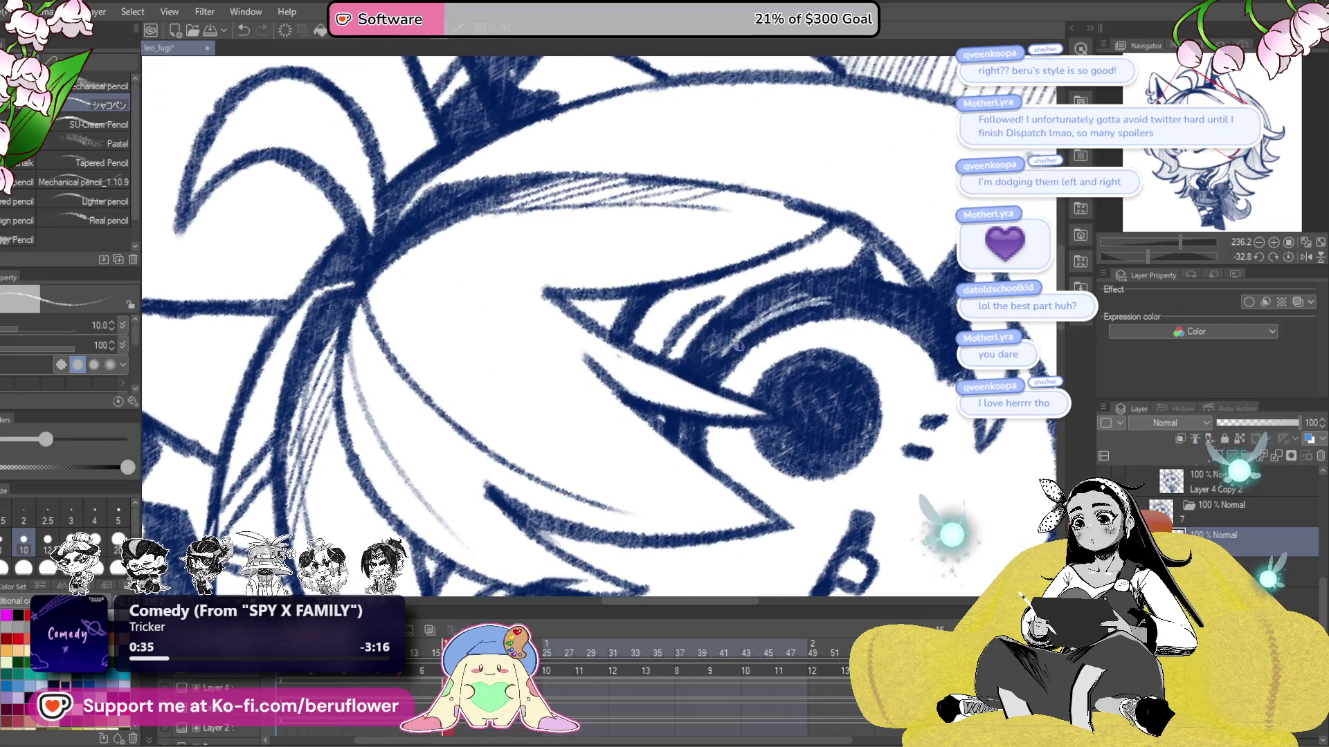
pyautogui.moveTo(735, 344); pyautogui.dragTo(769, 305)
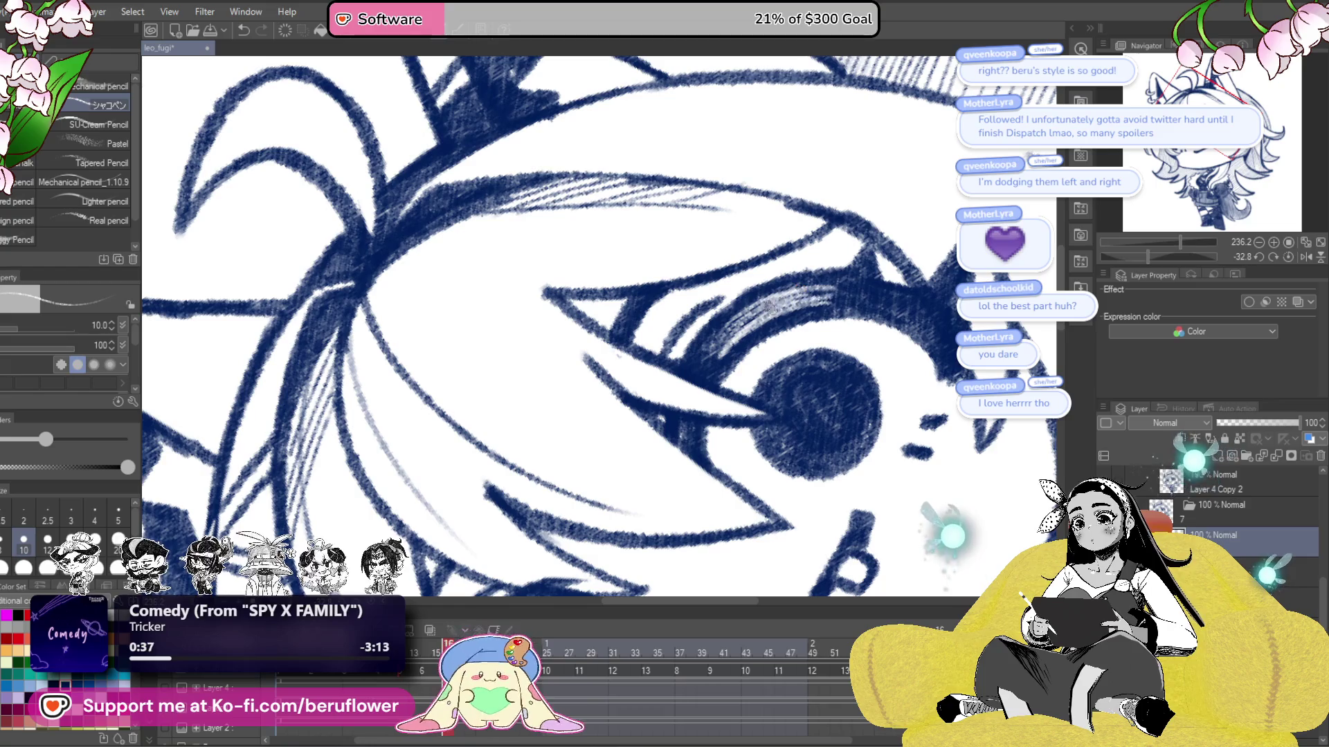
pyautogui.hotkey('ctrl', 'alt', '0')
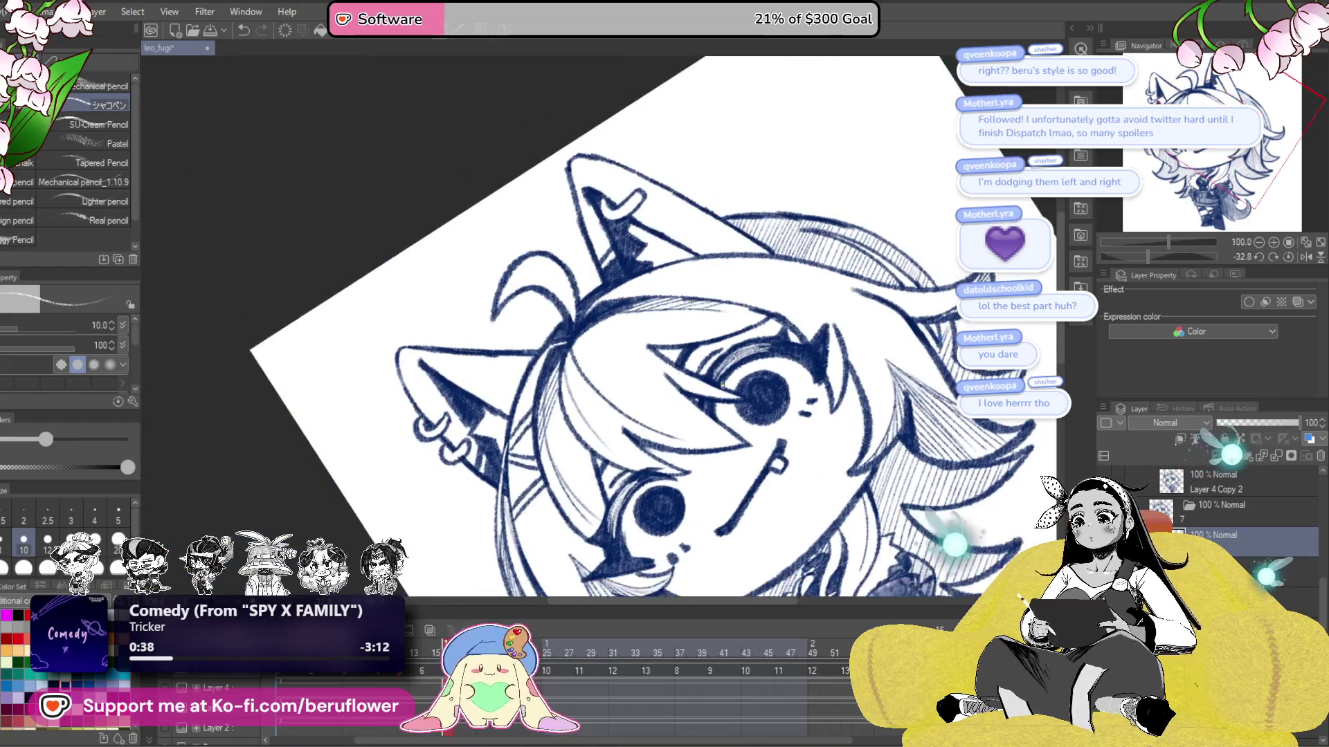
# - On the next frame, add Layer 14, reset rotation and highlight the jacket sleeve edge
pyautogui.press('Right')
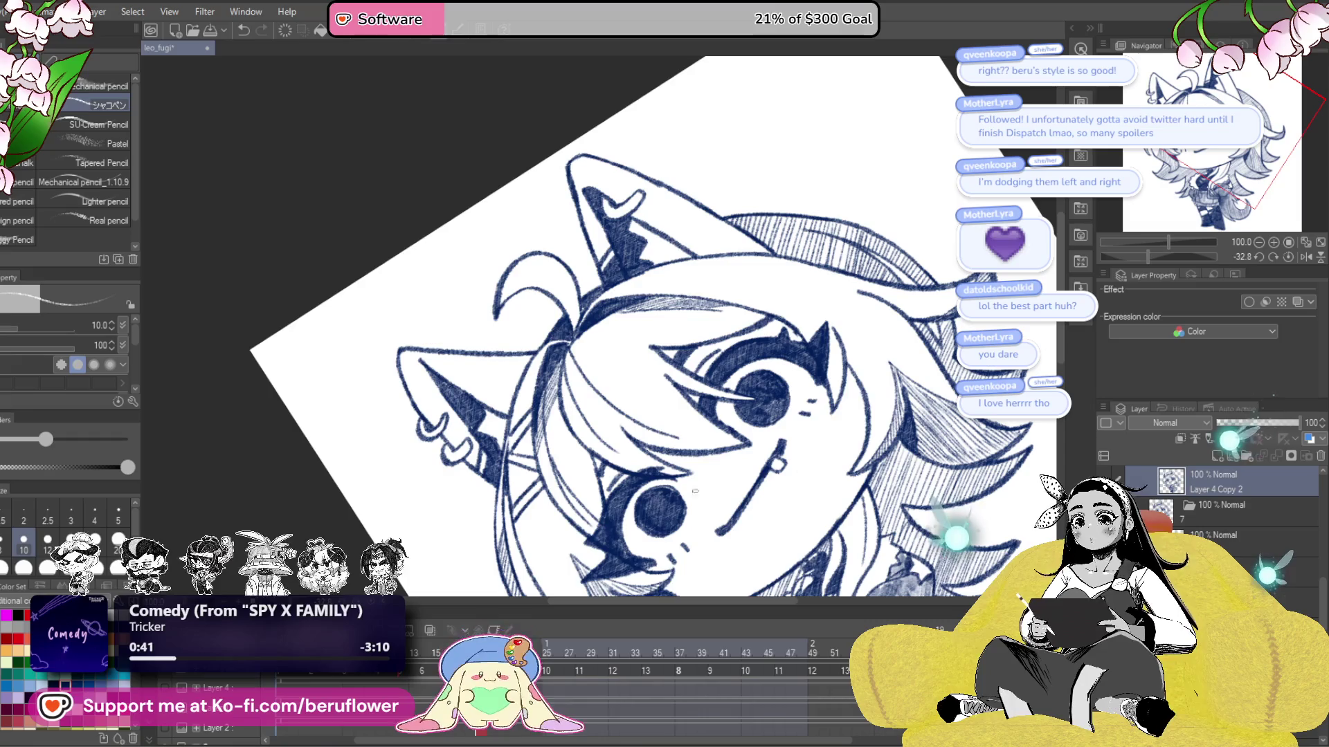
pyautogui.click(1218, 456)
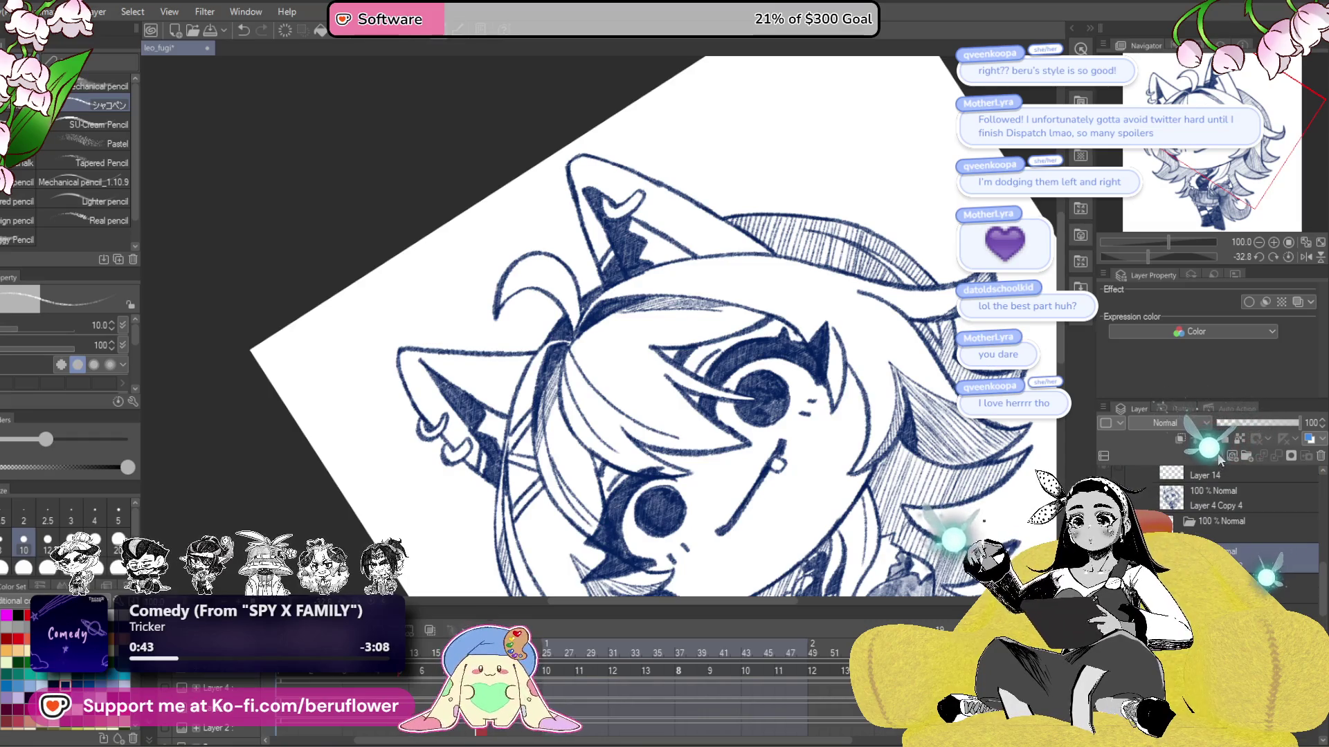
pyautogui.moveTo(1218, 173); pyautogui.dragTo(1234, 235)
pyautogui.click(1286, 255)
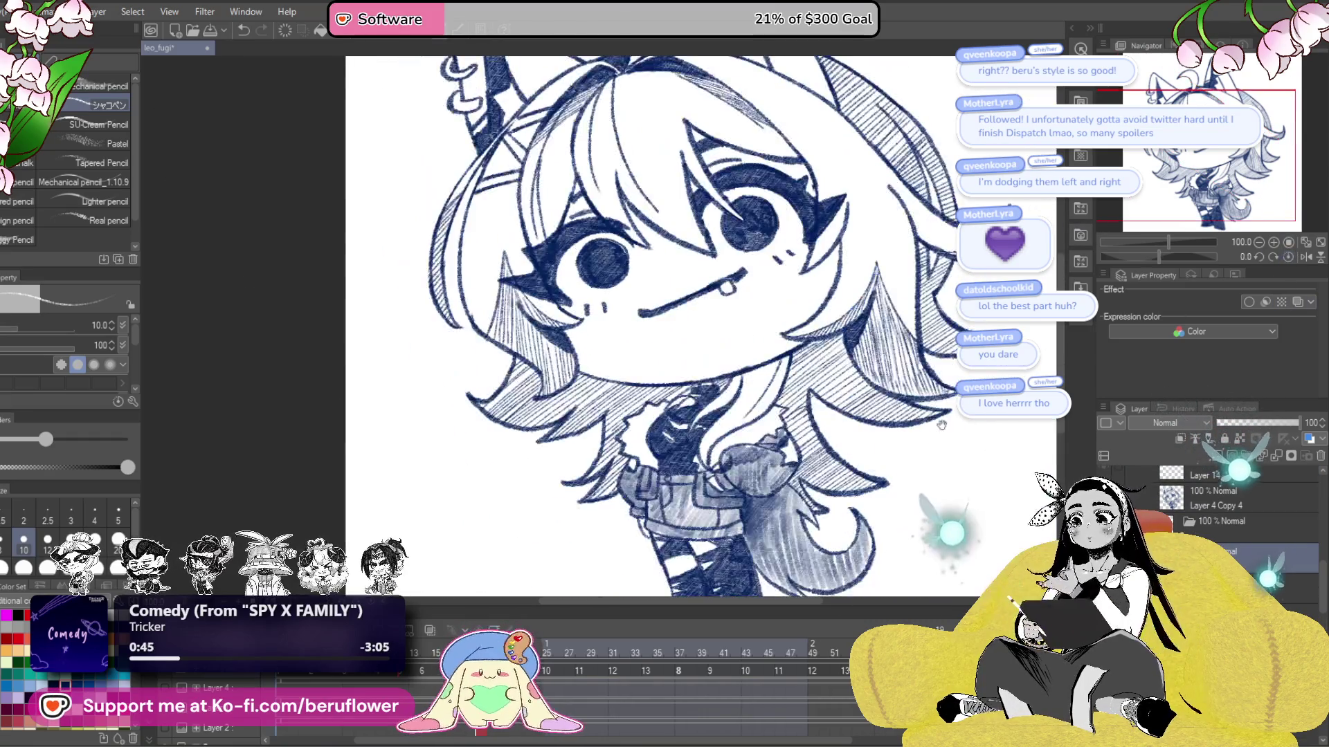
pyautogui.moveTo(941, 425); pyautogui.dragTo(941, 300)
pyautogui.scroll(5, 675, 393)
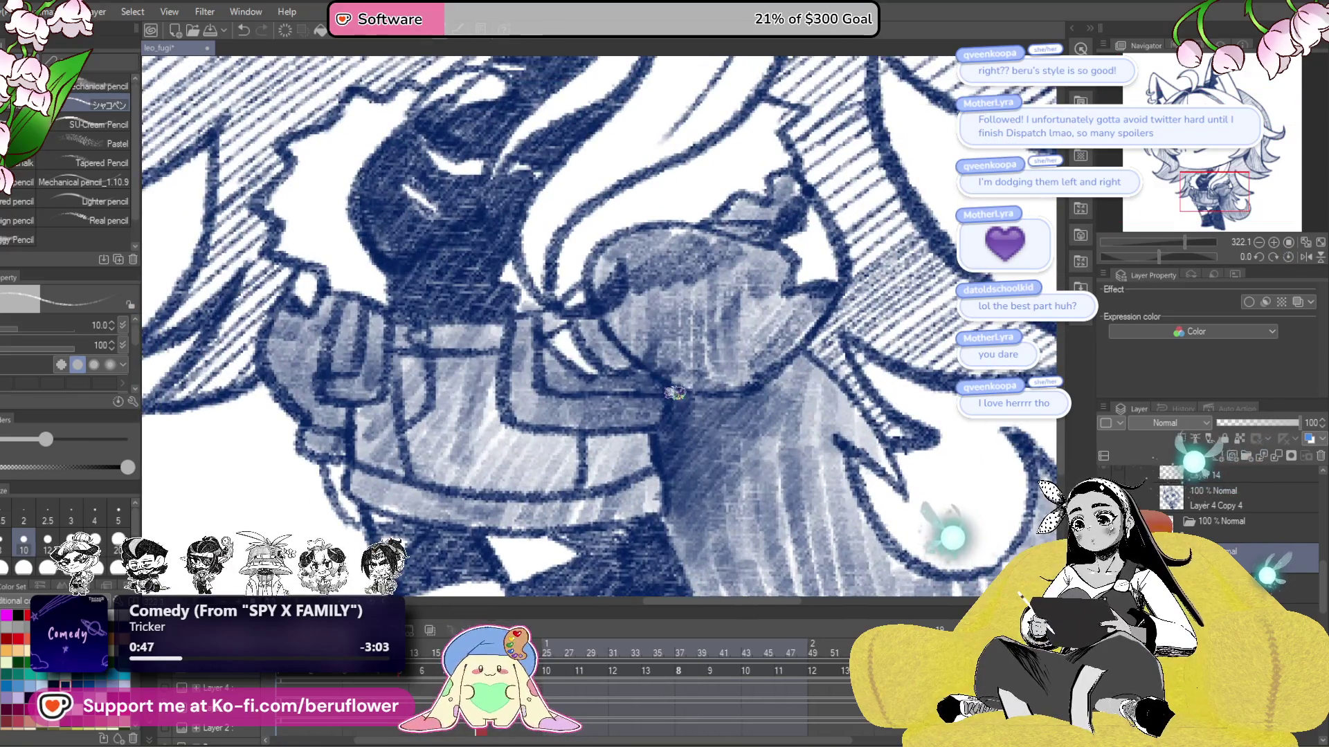
pyautogui.moveTo(789, 367); pyautogui.dragTo(670, 396)
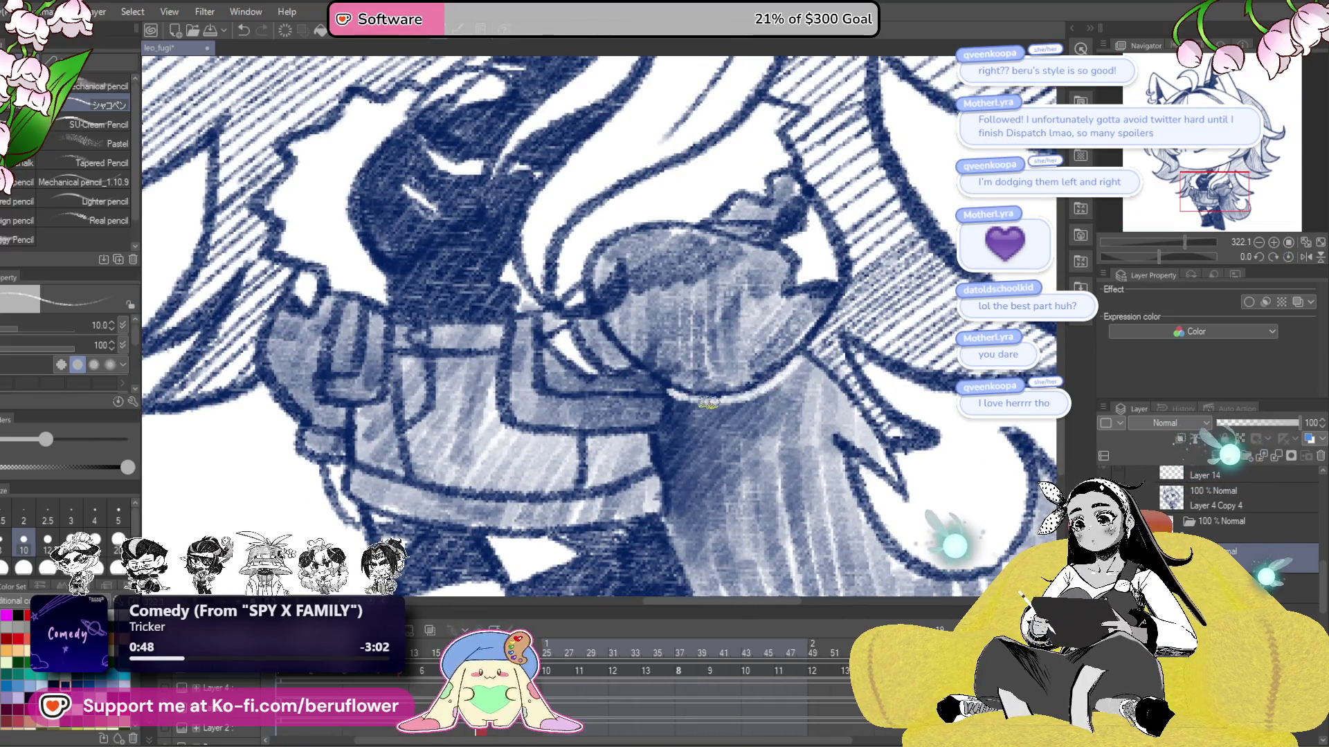
# - Survey the lower jacket, tail and boots, then stroke a light highlight down the leg
pyautogui.moveTo(726, 481); pyautogui.dragTo(745, 405)
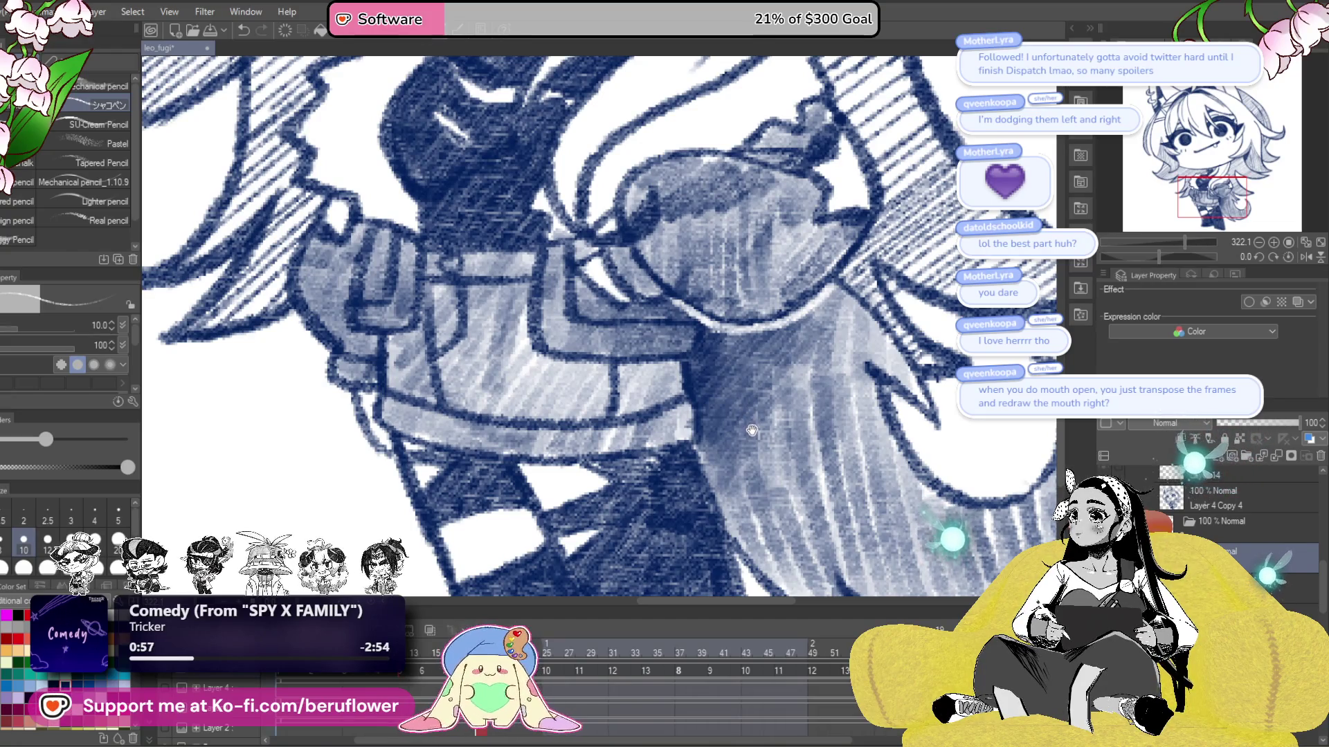
pyautogui.moveTo(751, 430); pyautogui.dragTo(728, 436)
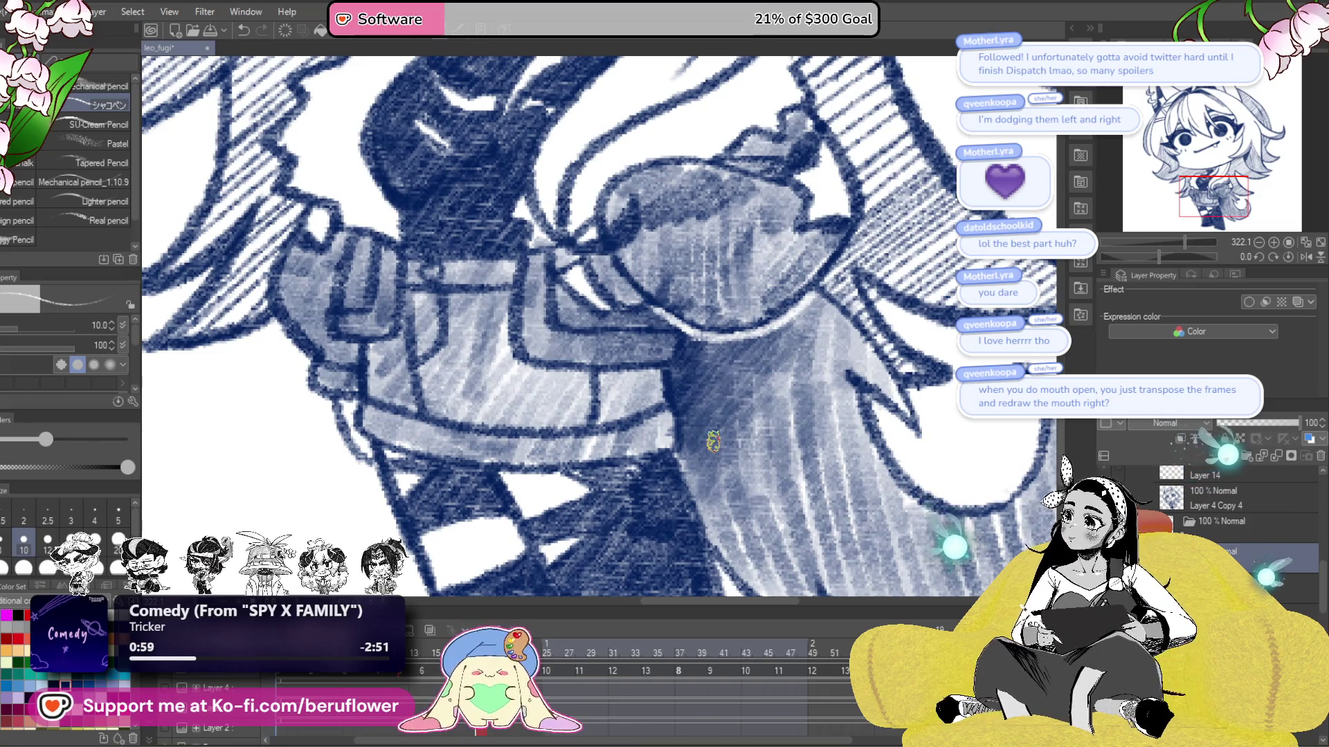
pyautogui.moveTo(828, 274); pyautogui.dragTo(759, 368)
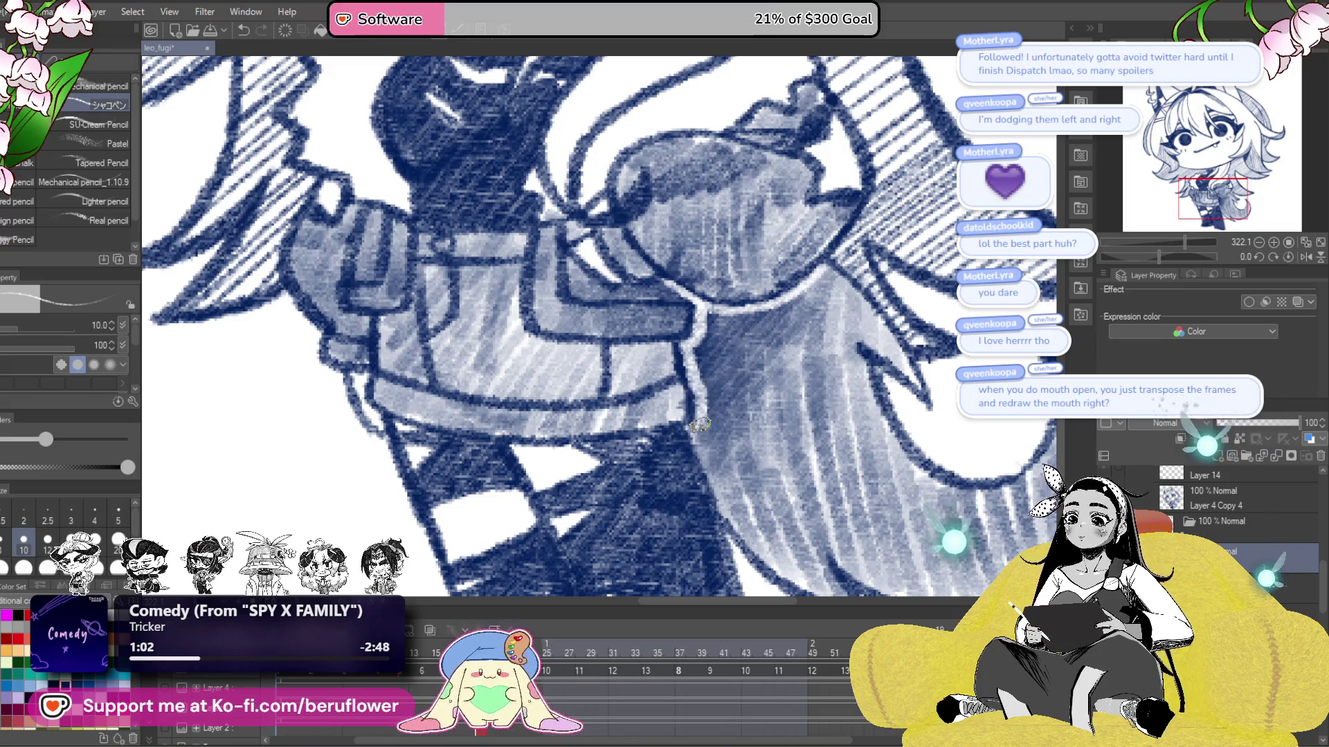
pyautogui.scroll(-5, 700, 424)
pyautogui.scroll(3, 585, 201)
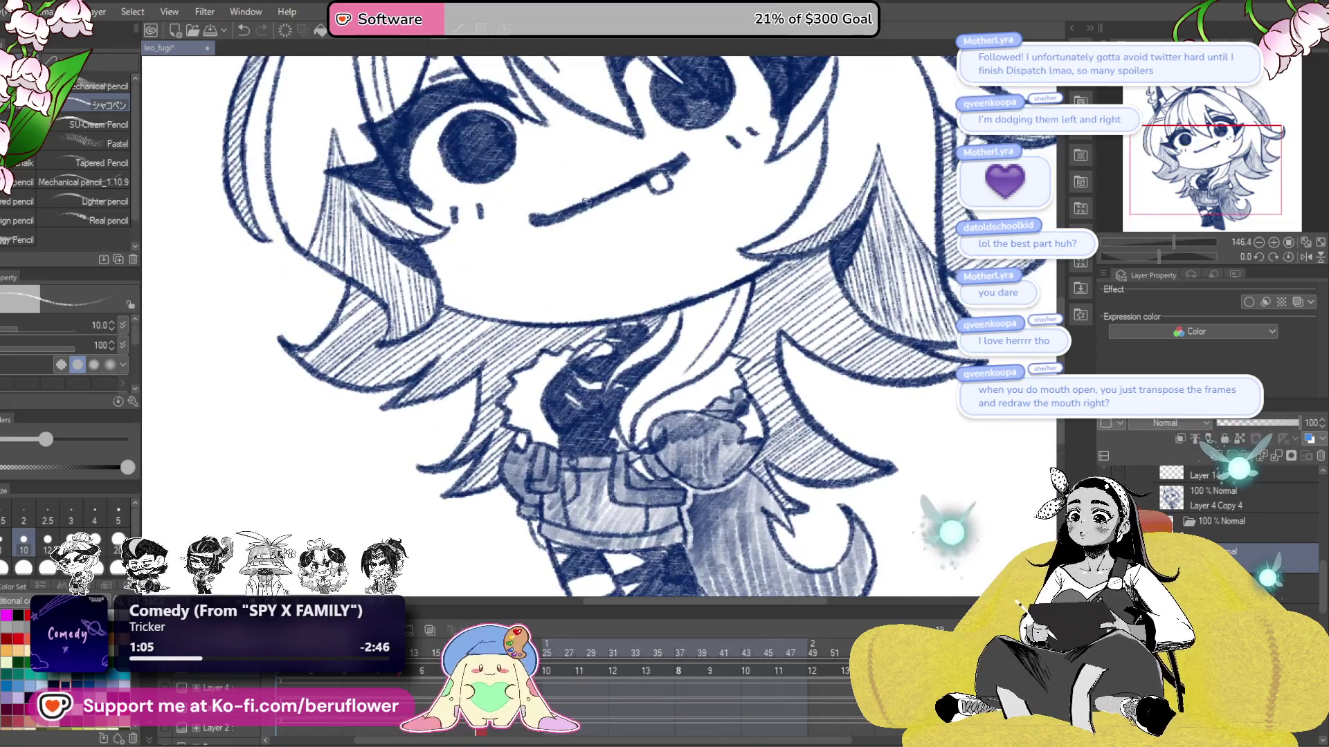
pyautogui.moveTo(788, 483); pyautogui.dragTo(701, 407)
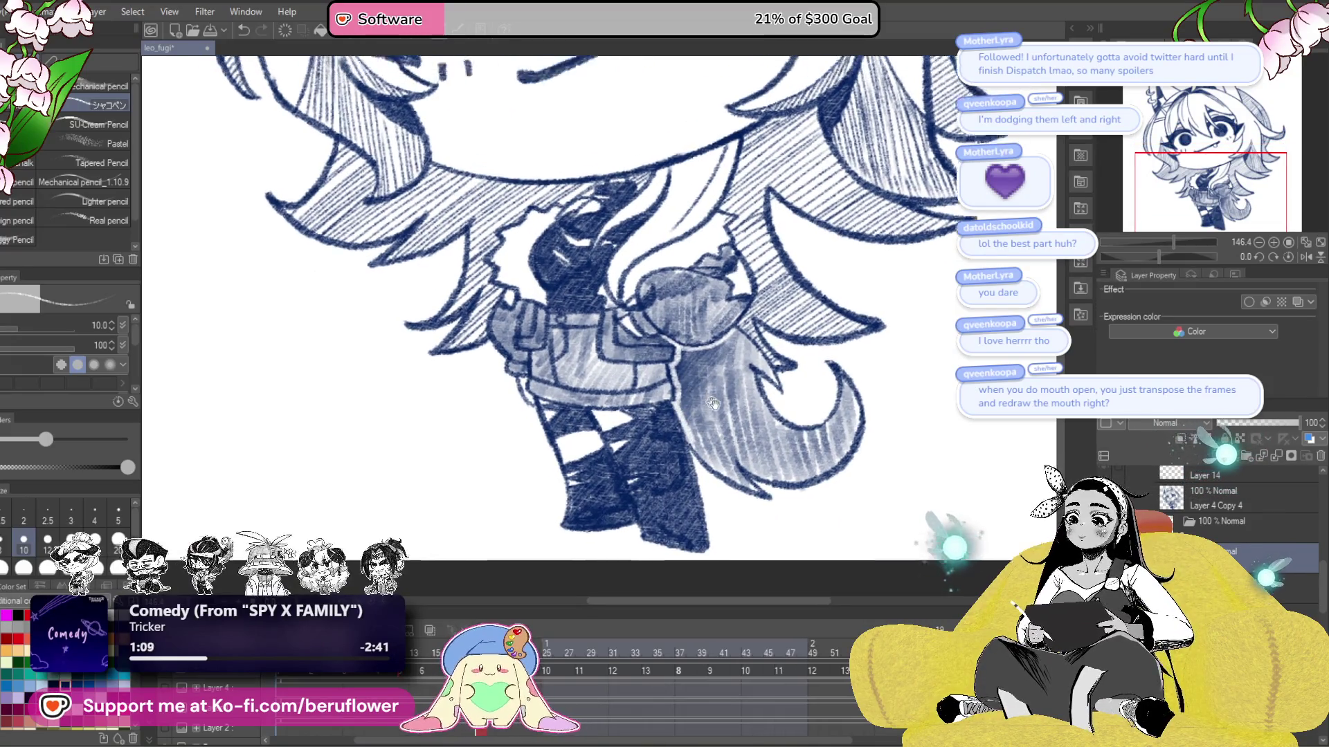
pyautogui.moveTo(662, 398); pyautogui.dragTo(693, 421)
pyautogui.scroll(3, 590, 319)
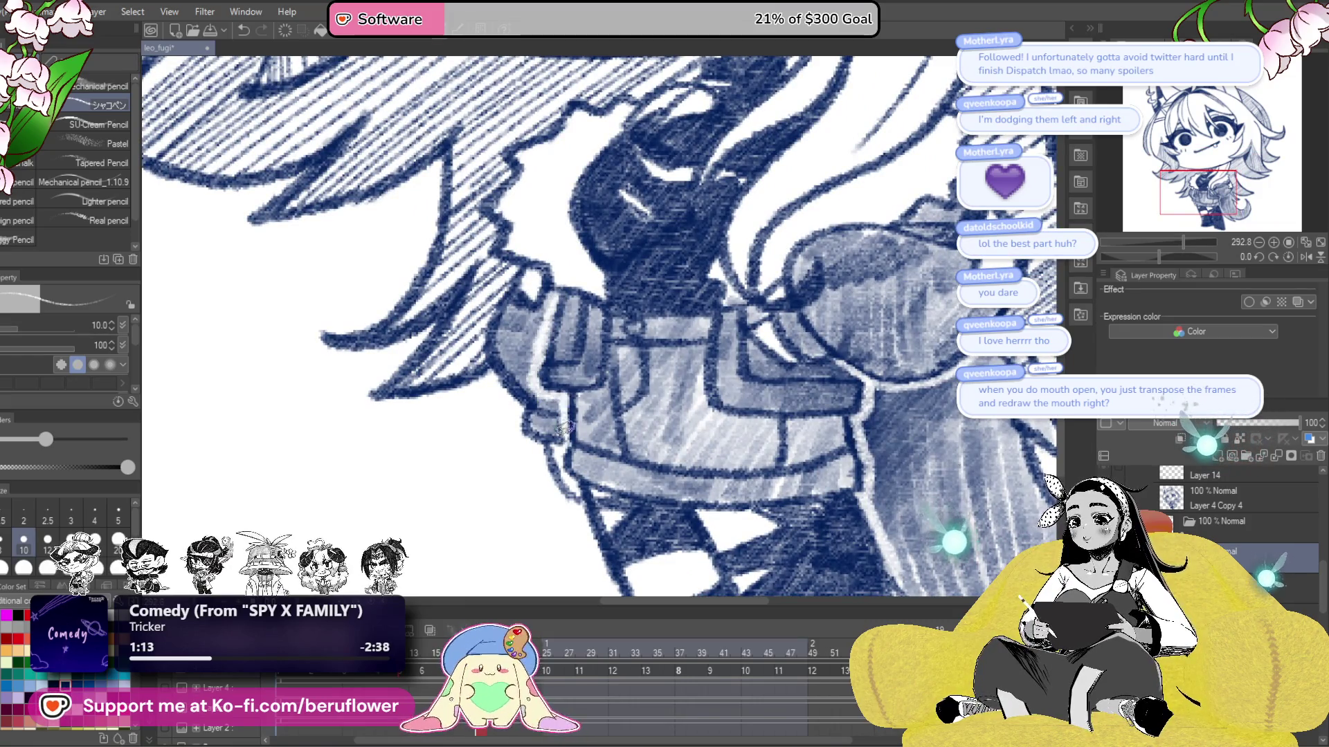
pyautogui.scroll(-3, 540, 333)
pyautogui.scroll(3, 706, 393)
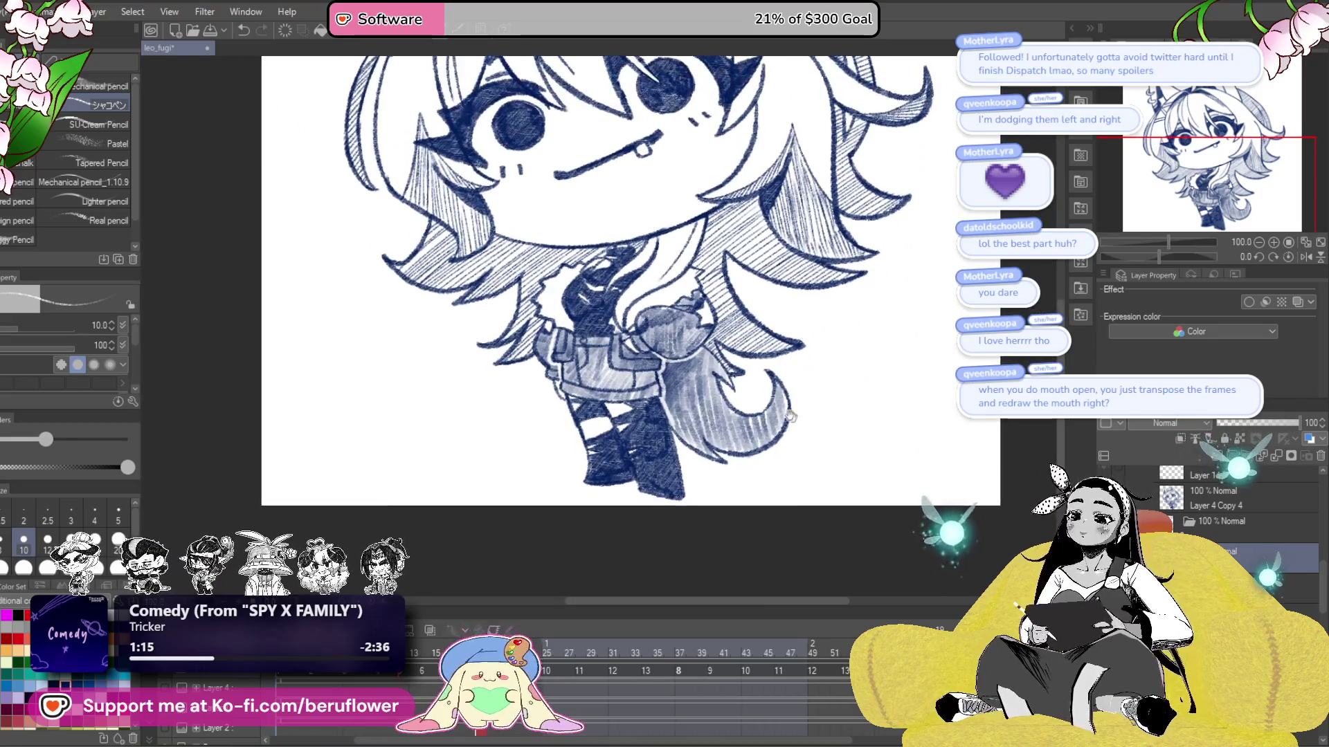
pyautogui.scroll(2, 706, 393)
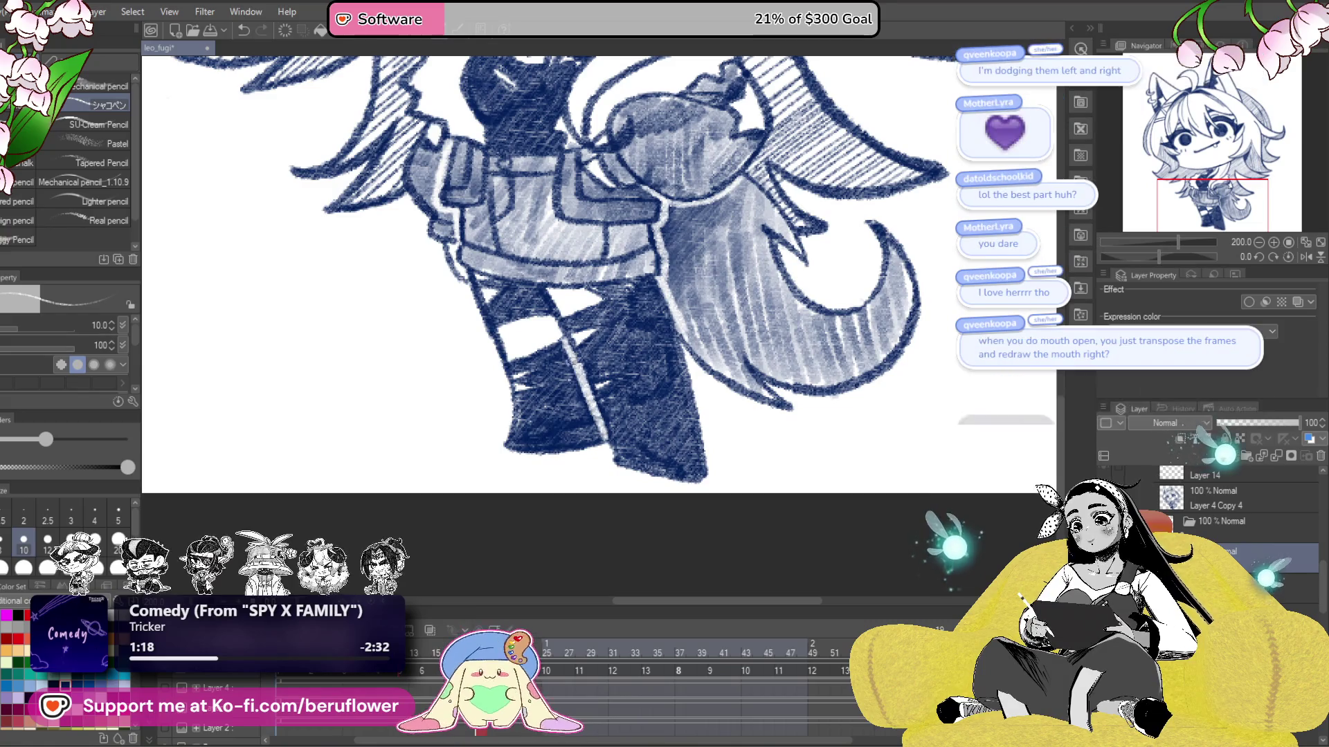
pyautogui.scroll(2, 684, 442)
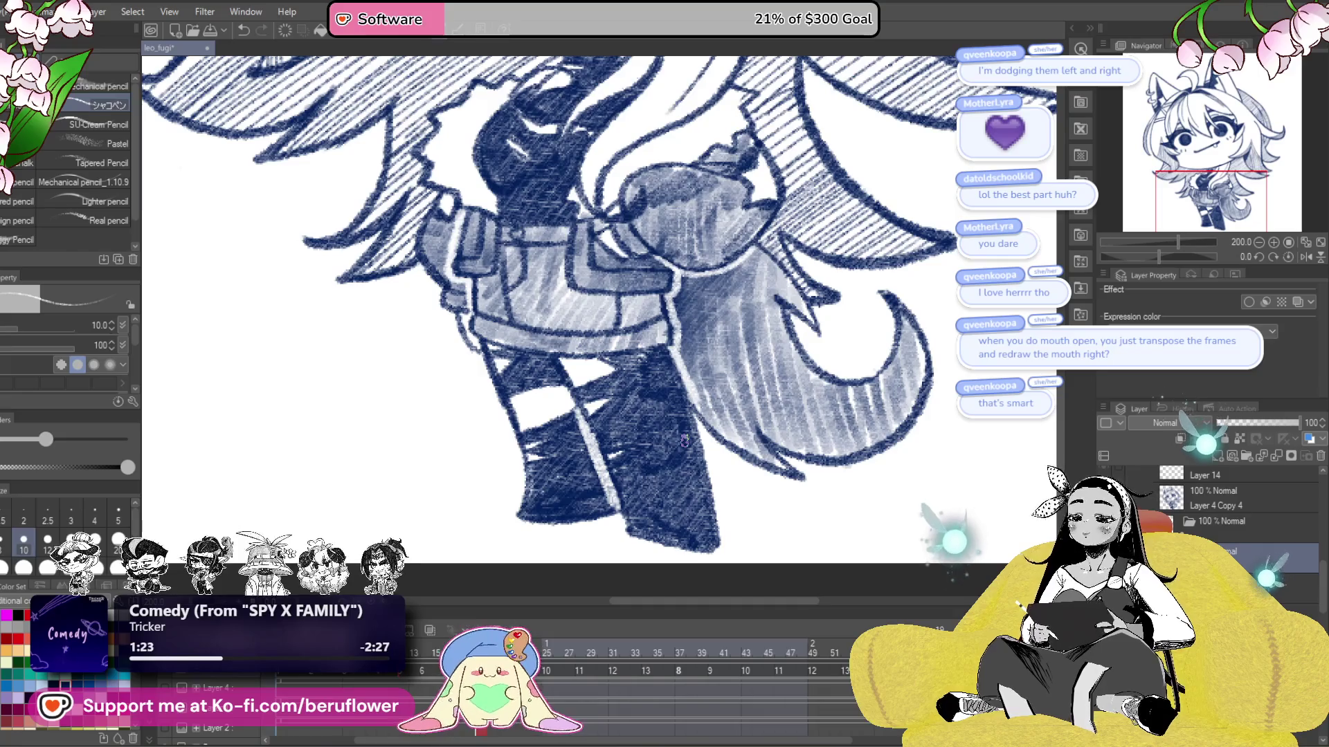
pyautogui.moveTo(578, 419); pyautogui.dragTo(603, 483)
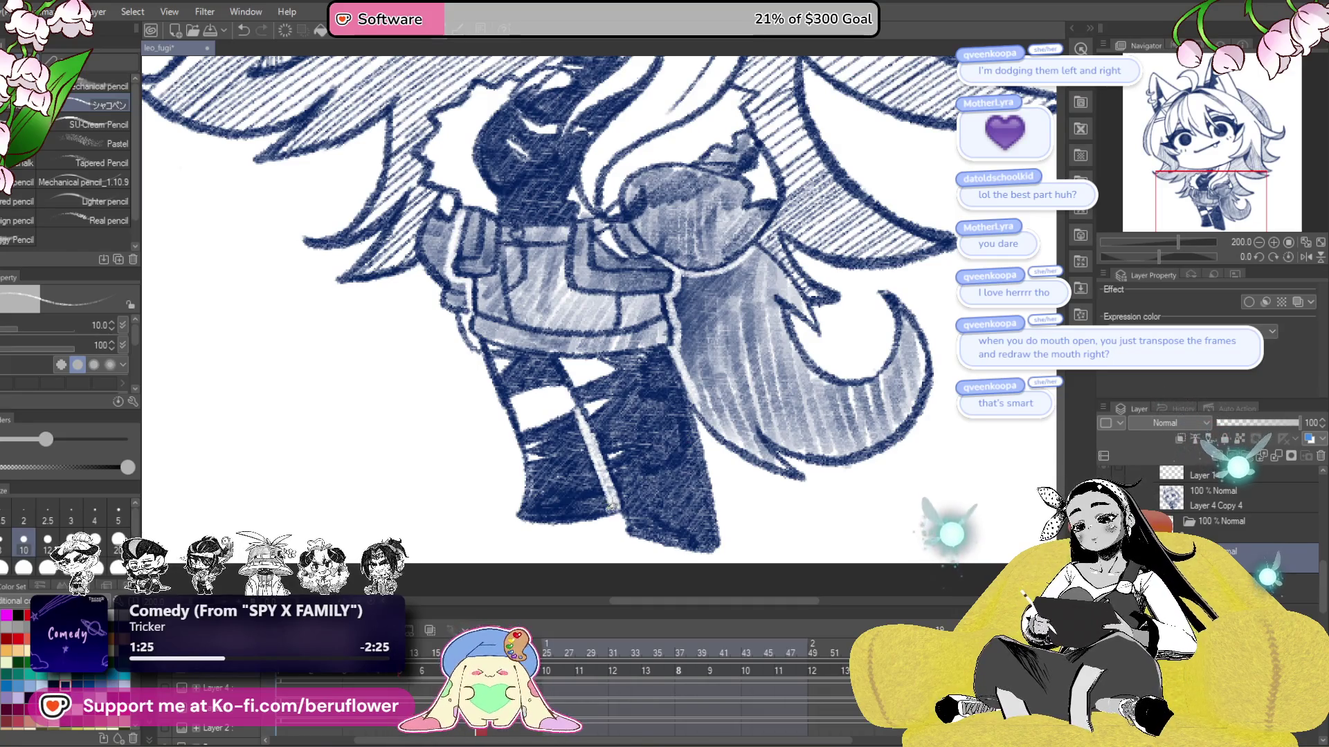
pyautogui.scroll(-5, 789, 376)
pyautogui.scroll(2, 793, 415)
pyautogui.scroll(2, 794, 430)
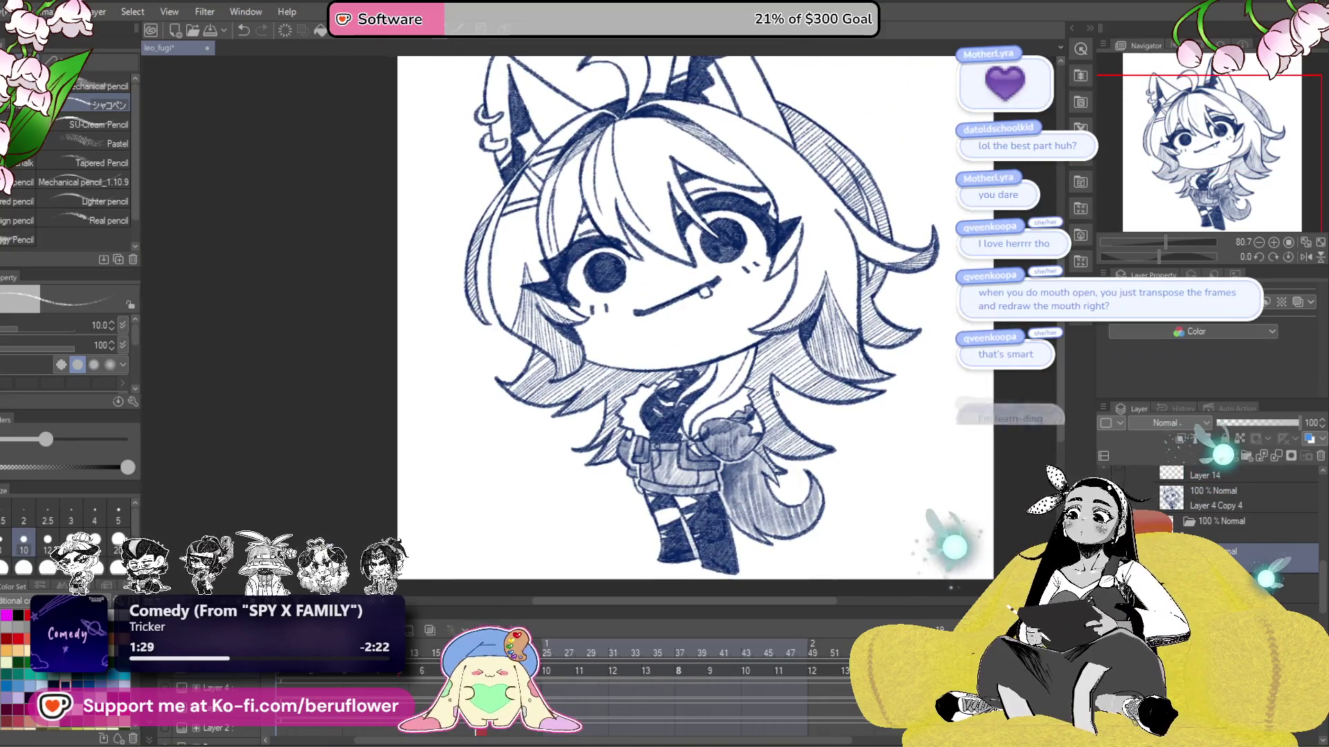
# - Zoom and tilt over the eye, hatch white highlights across the dark upper lid, then scrub frames
pyautogui.scroll(3, 789, 422)
pyautogui.moveTo(643, 287); pyautogui.dragTo(768, 509)
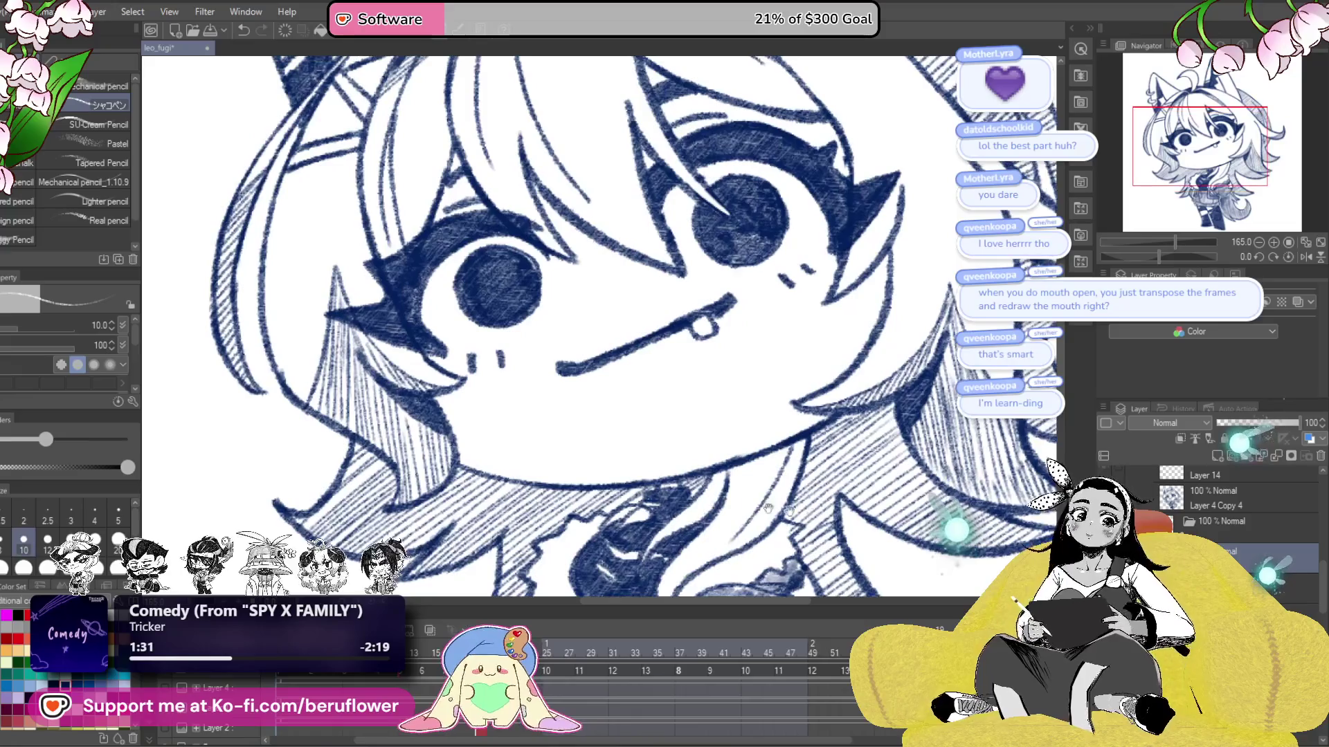
pyautogui.scroll(1, 631, 317)
pyautogui.moveTo(632, 316); pyautogui.dragTo(928, 465)
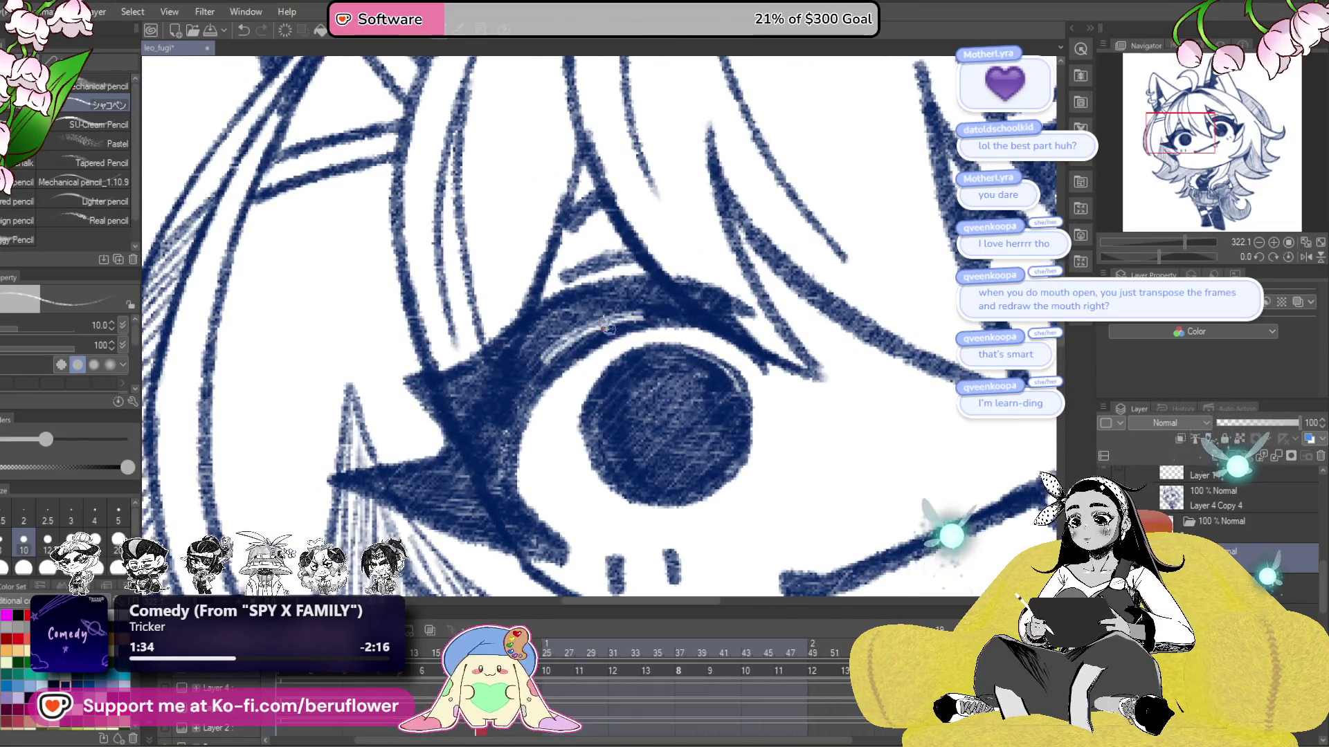
pyautogui.moveTo(1169, 261); pyautogui.dragTo(1149, 258)
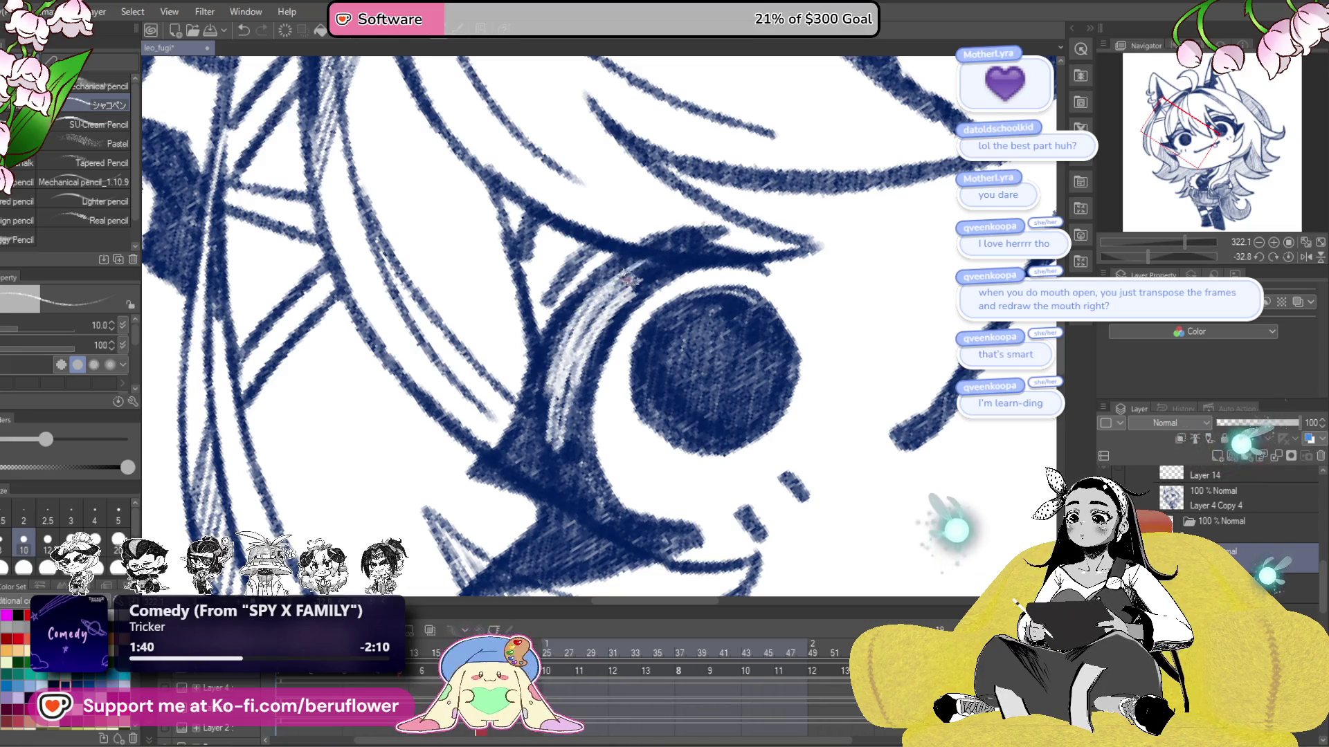
pyautogui.moveTo(780, 347); pyautogui.dragTo(634, 354)
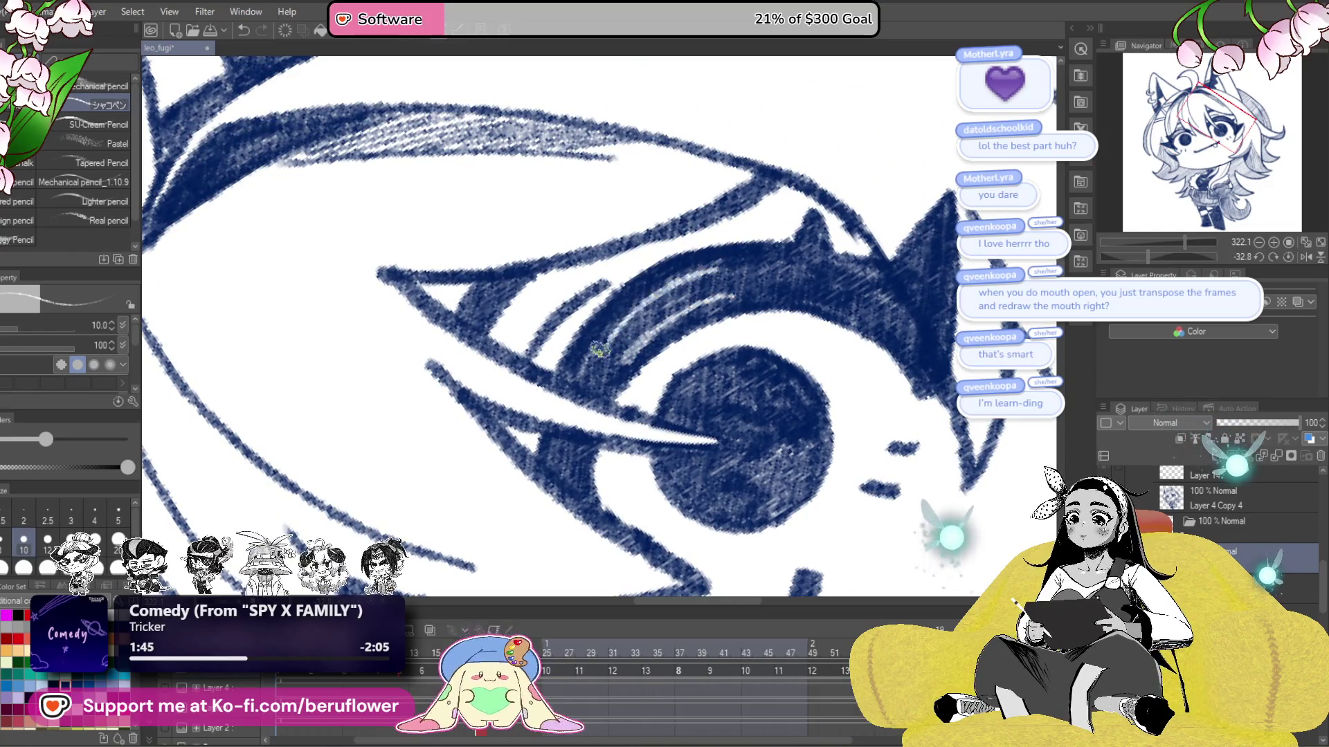
pyautogui.moveTo(699, 280); pyautogui.dragTo(697, 280)
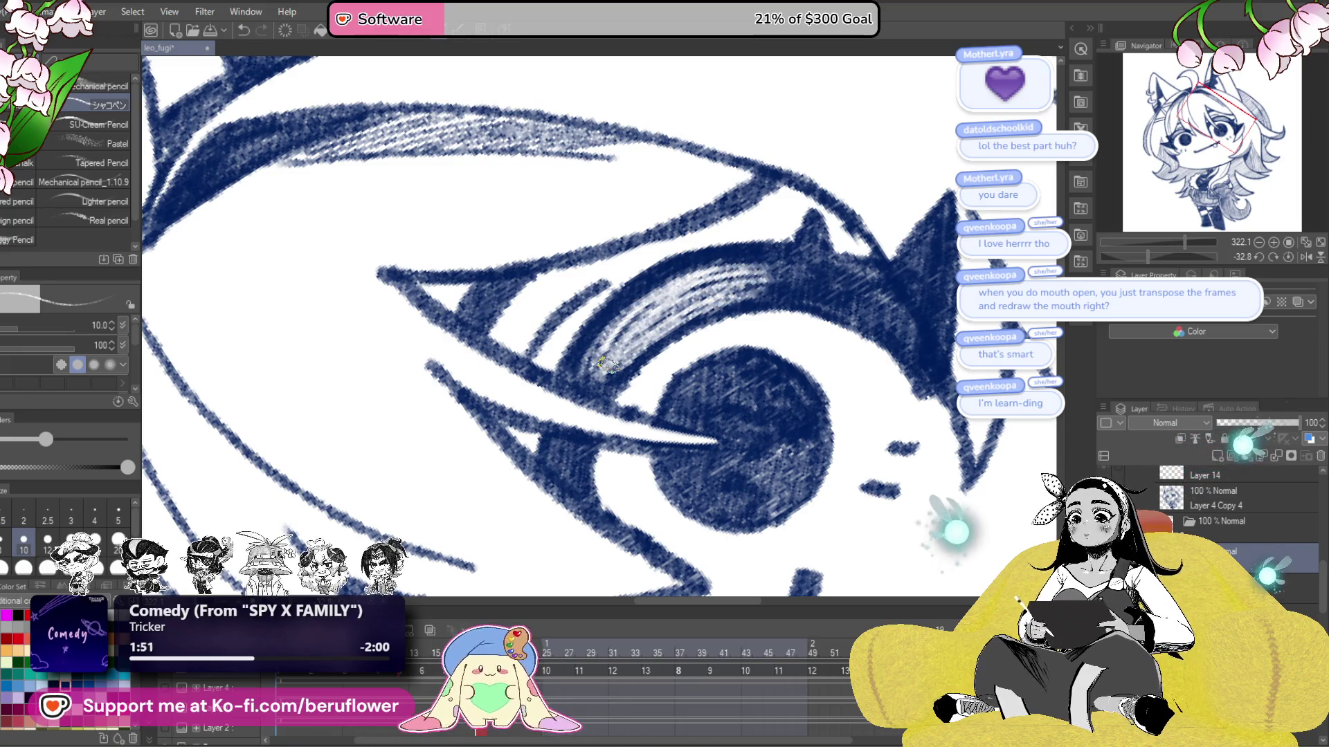
pyautogui.scroll(-5, 607, 364)
pyautogui.moveTo(498, 631); pyautogui.dragTo(751, 625)
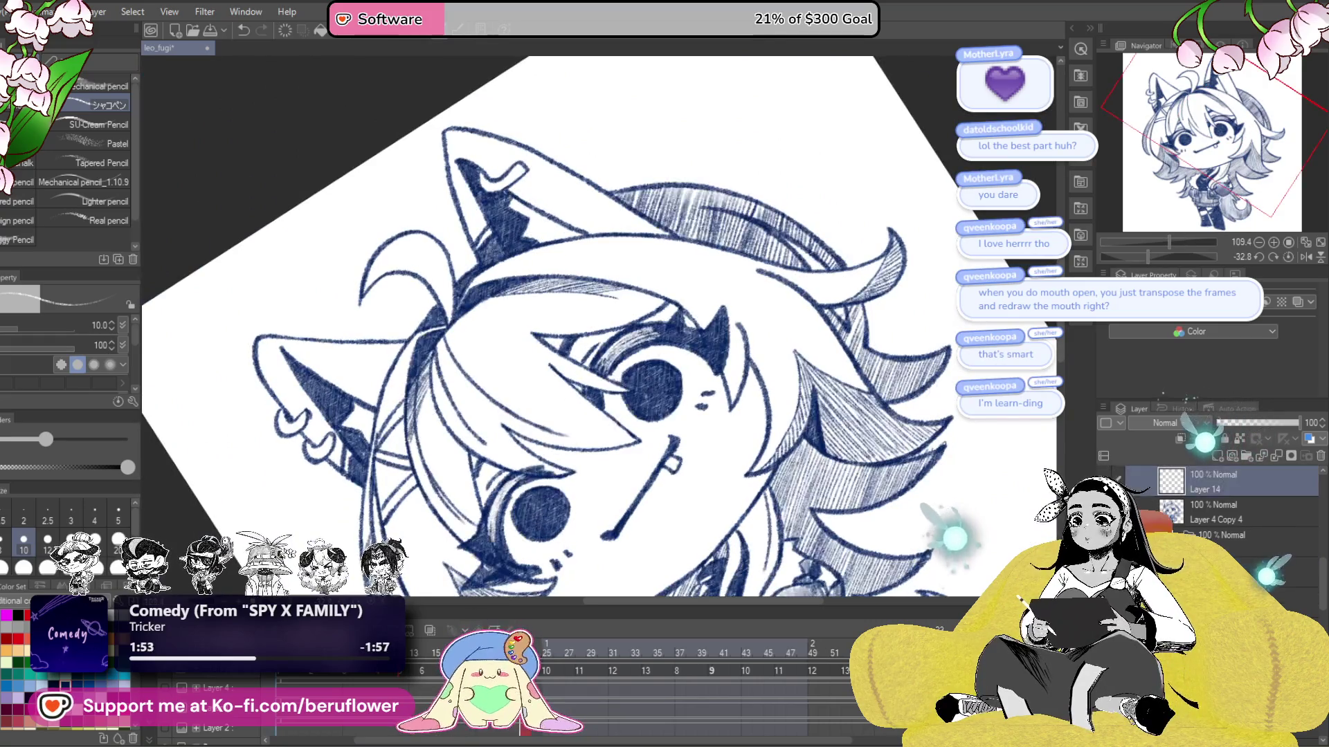
# - Loop the blink animation, return the canvas upright, and save the drawing
pyautogui.press('space')
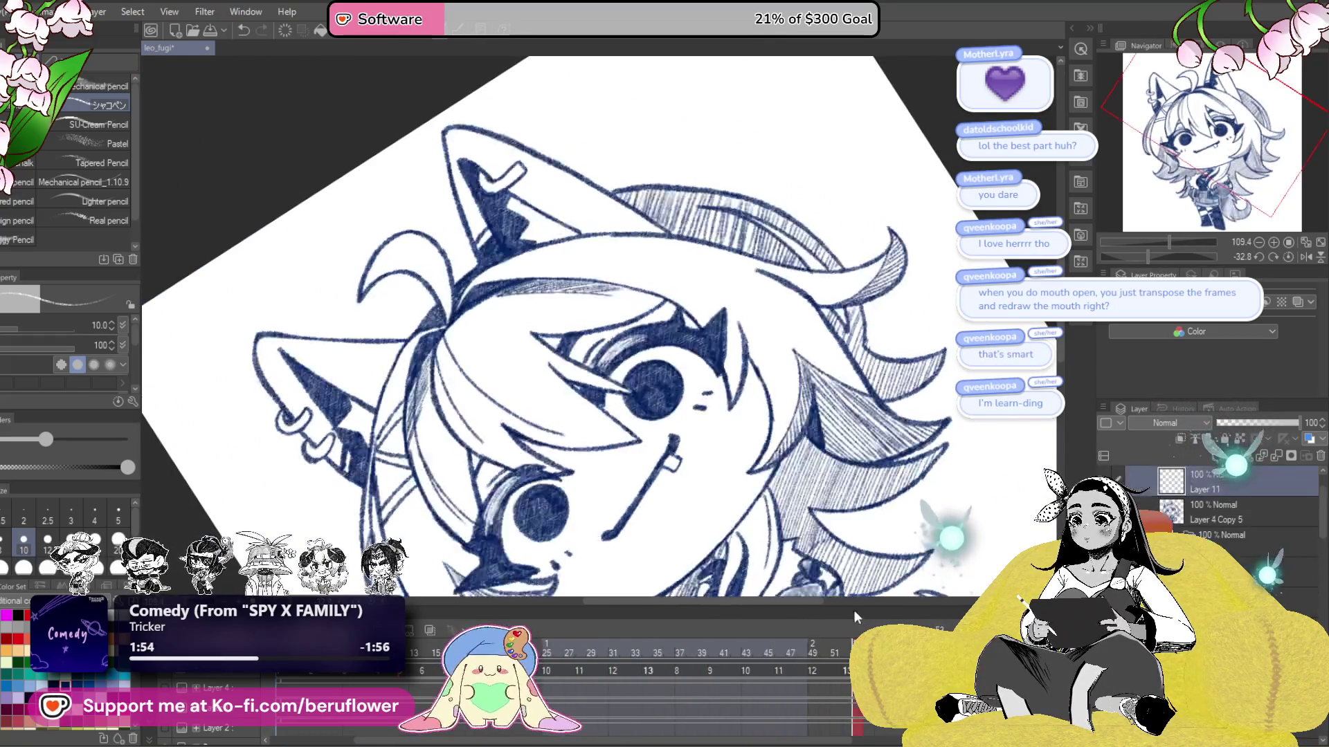
pyautogui.click(1288, 258)
pyautogui.hotkey('ctrl', 's')
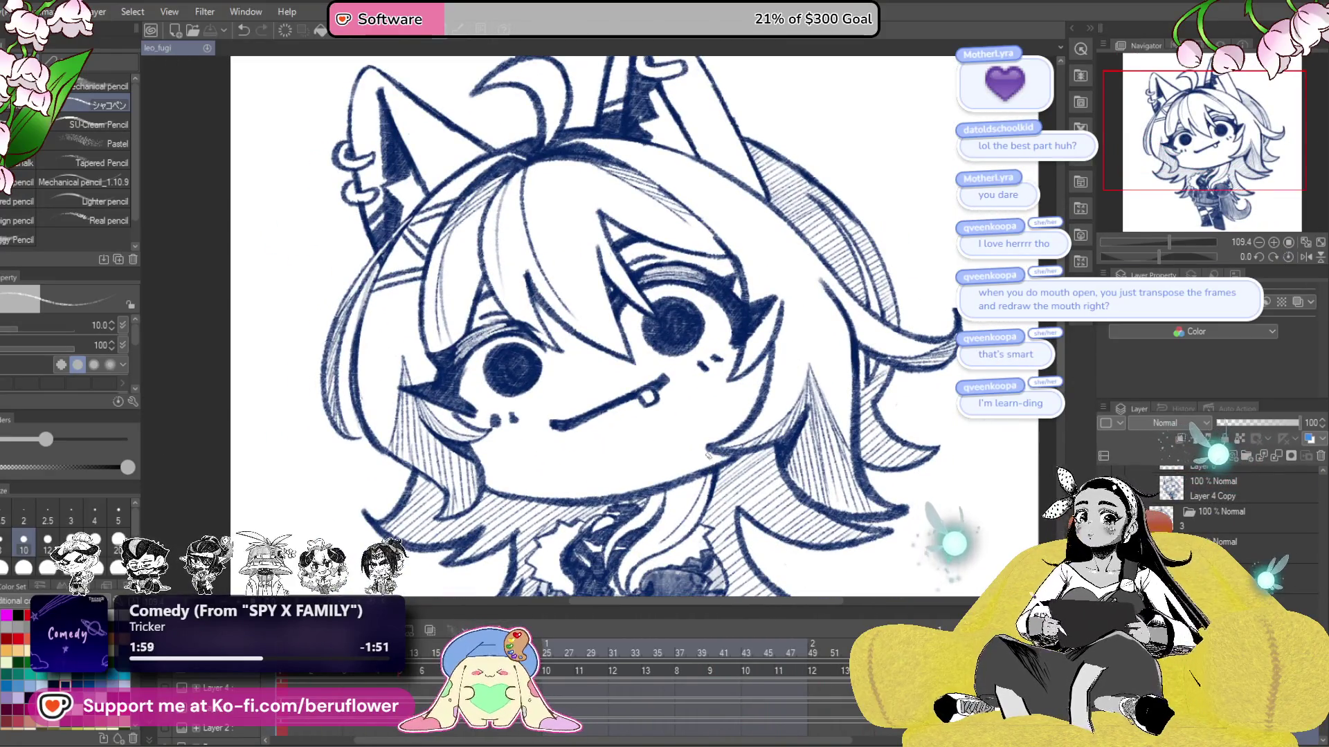
# - Add a new empty layer, Layer 11, and save leo_fugi again
pyautogui.scroll(-5, 662, 501)
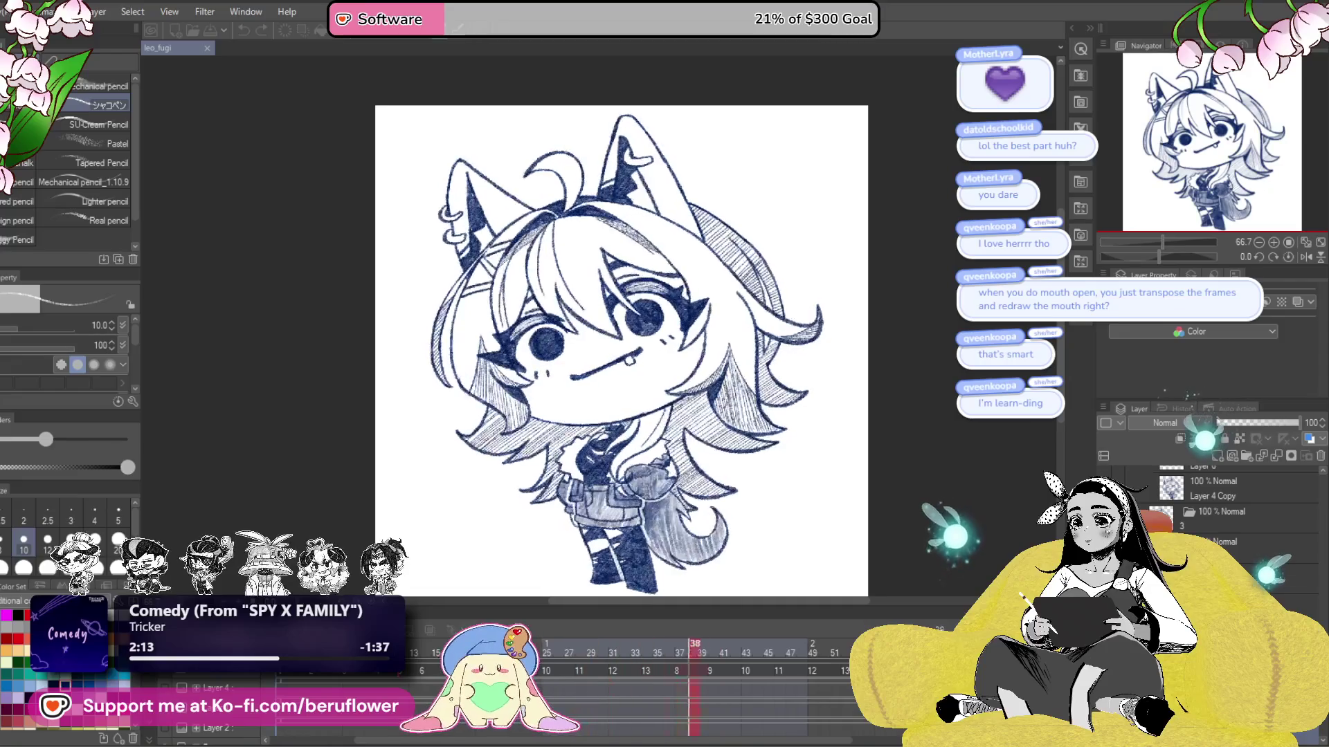
pyautogui.hotkey('ctrl', 'shift', 'n')
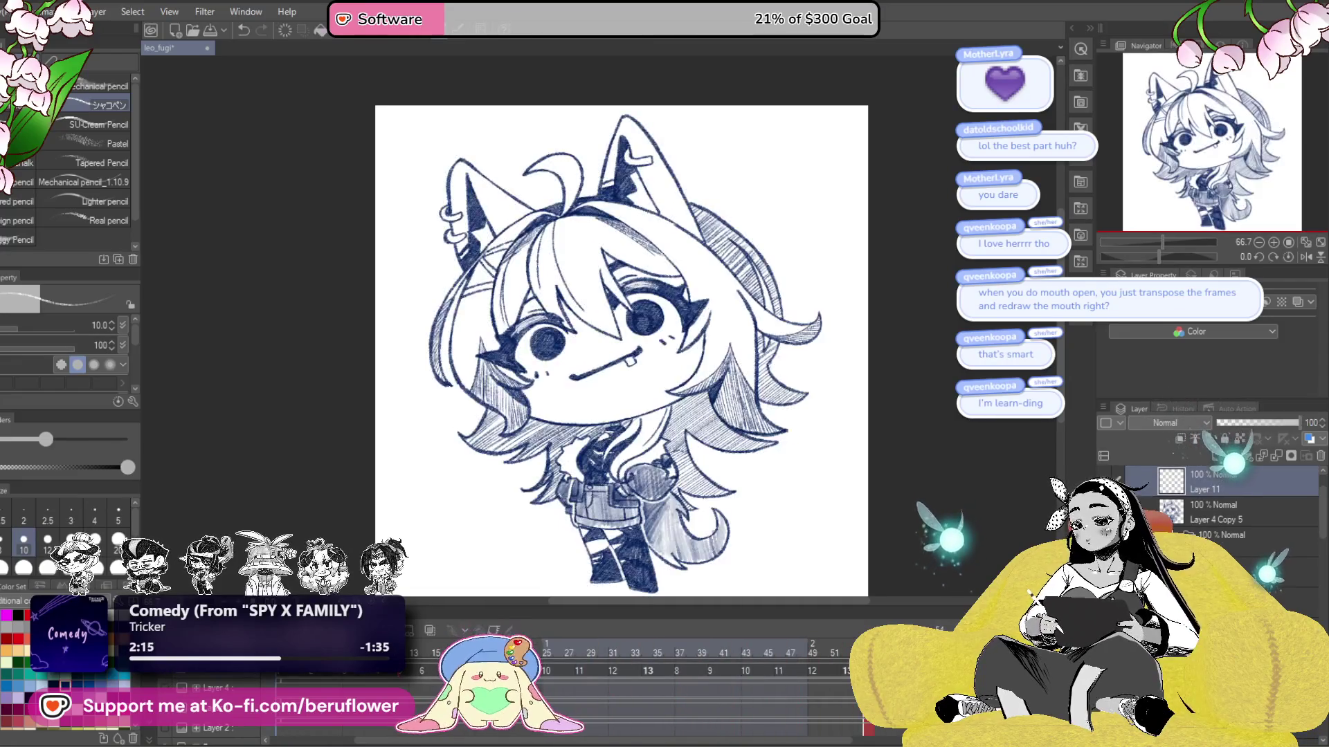
pyautogui.hotkey('ctrl', 's')
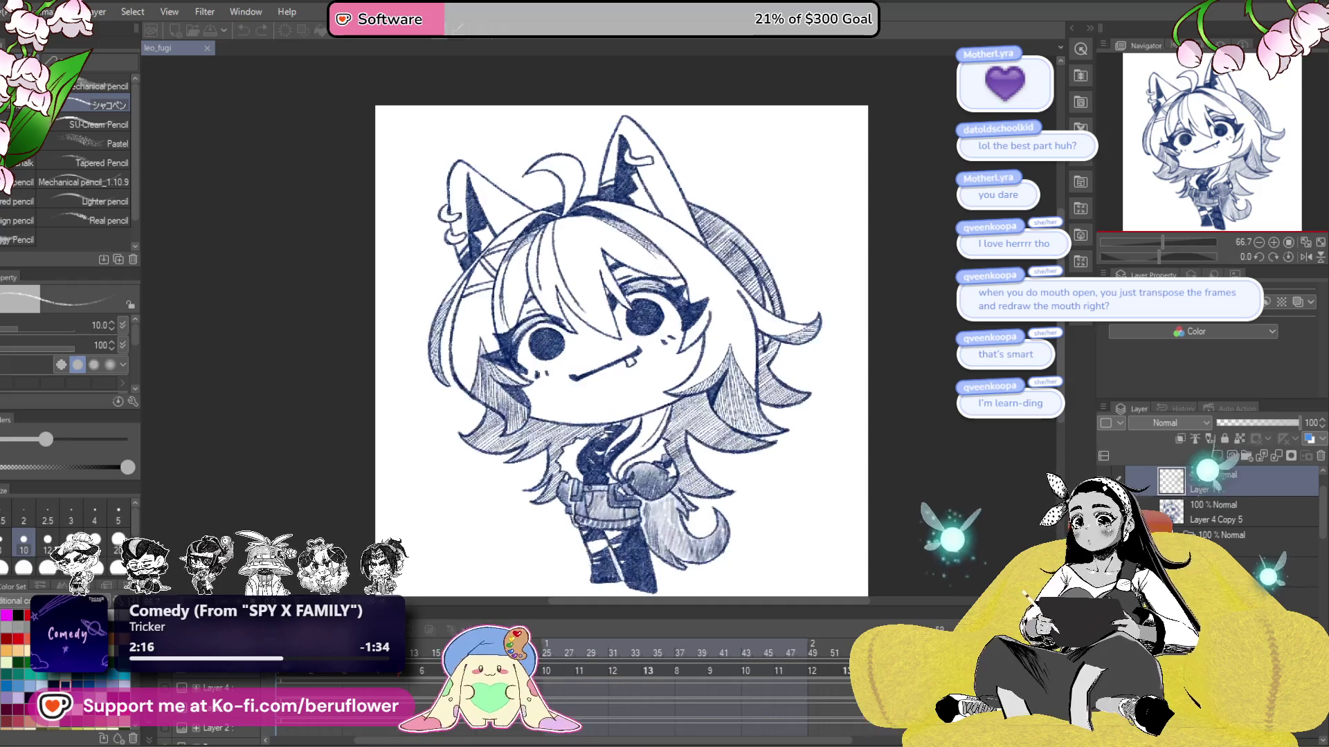
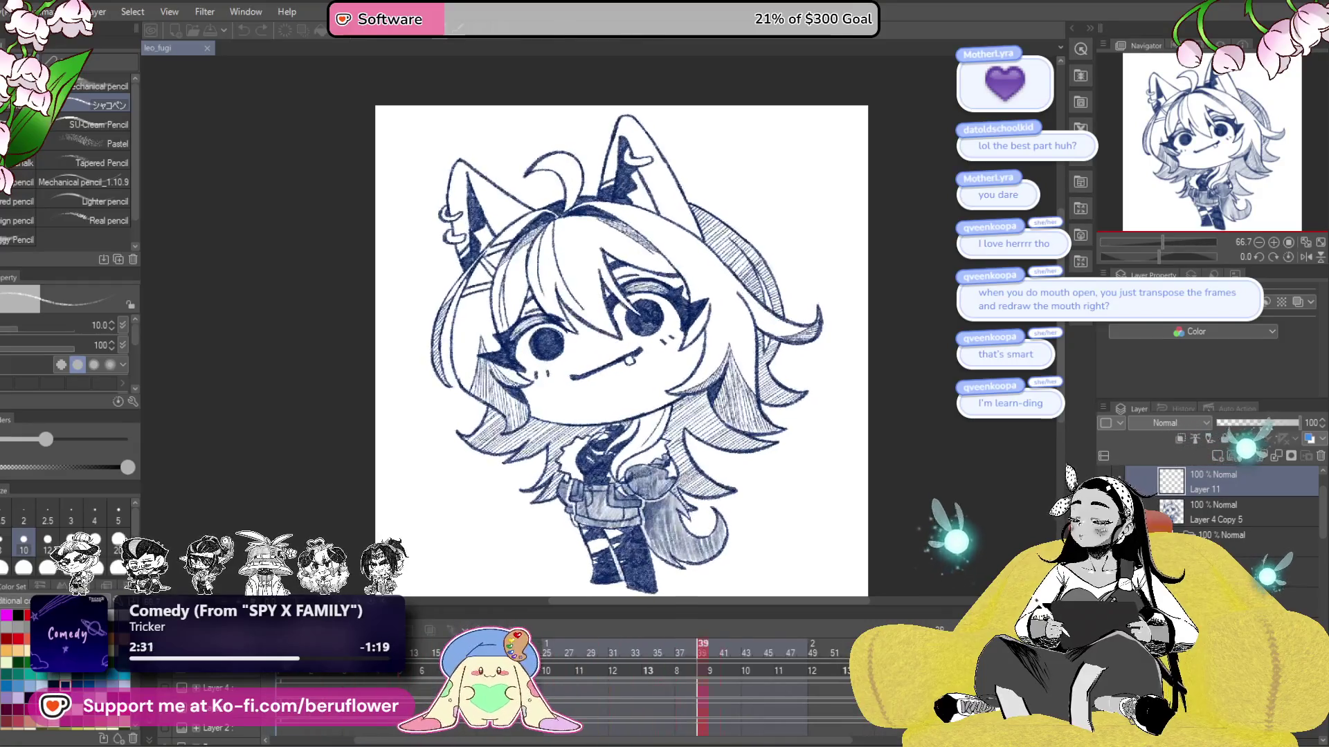
# - Pause playback and turn this frame's blue lines black with Luminosity -100
pyautogui.press('space')
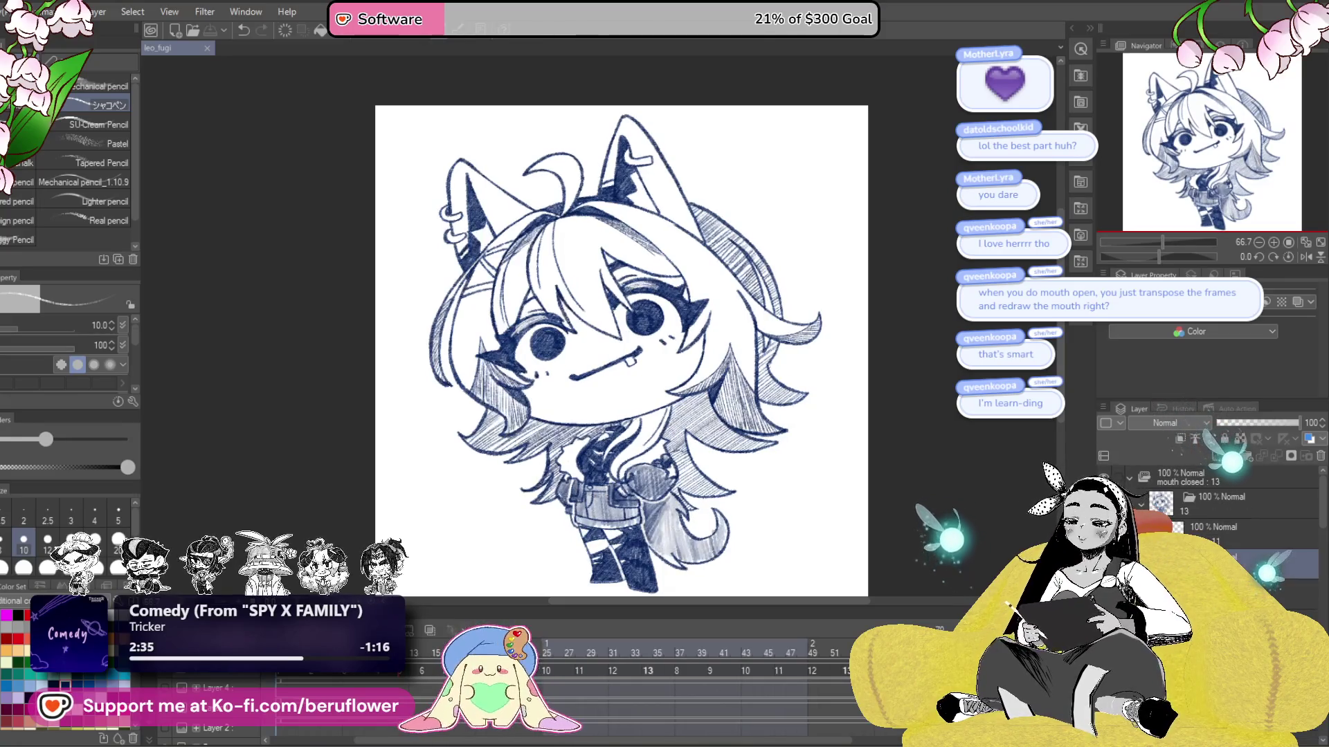
pyautogui.hotkey('ctrl', 'u')
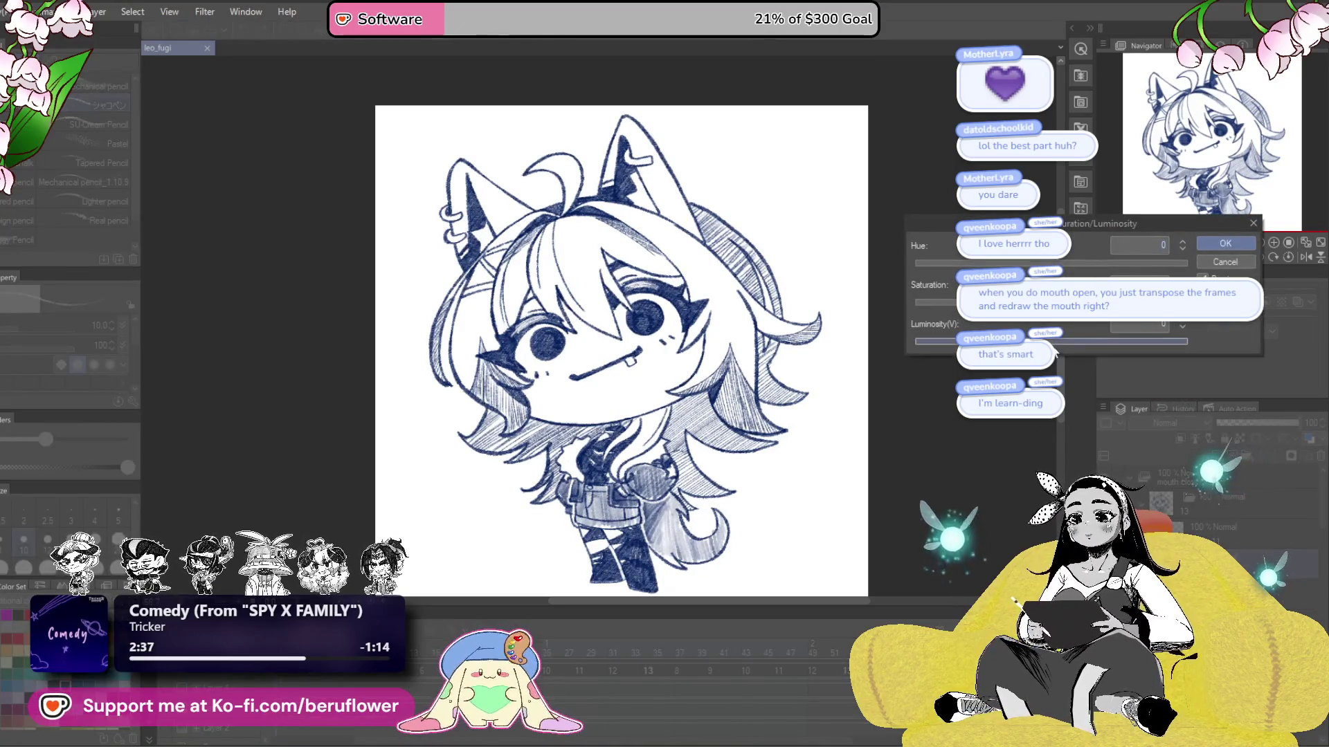
pyautogui.moveTo(1051, 302); pyautogui.dragTo(915, 303)
pyautogui.click(1219, 246)
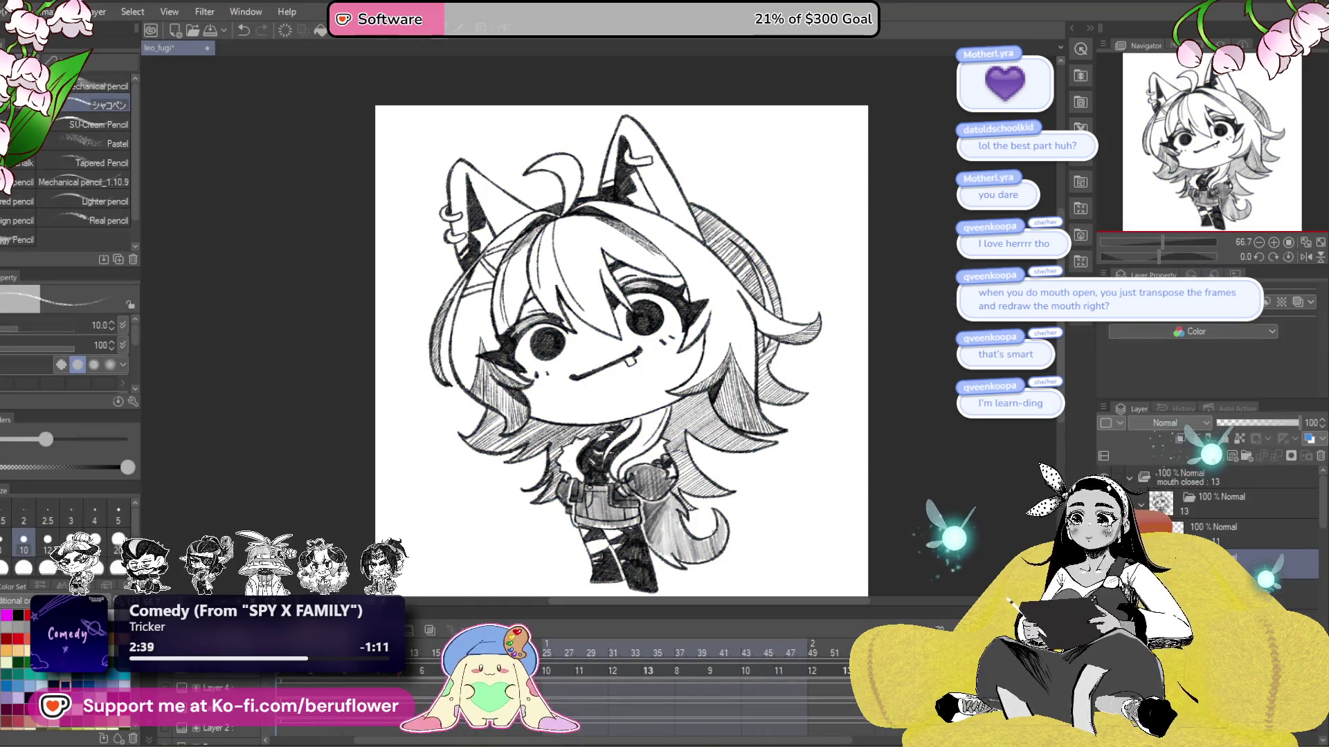
# - Move to another frame and apply the -100 luminosity darkening to its lines
pyautogui.hotkey('ctrl', 'z')
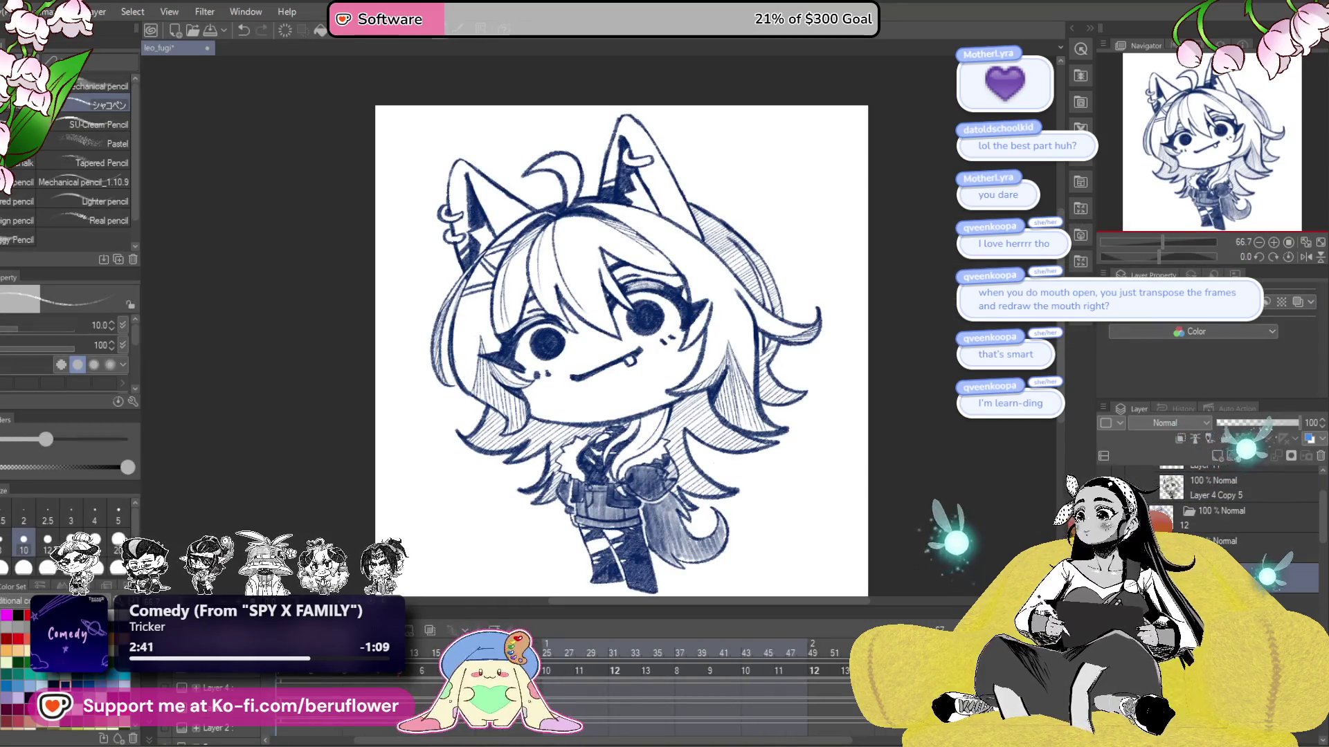
pyautogui.hotkey('ctrl', 'u')
pyautogui.press('Escape')
pyautogui.hotkey('ctrl', 'u')
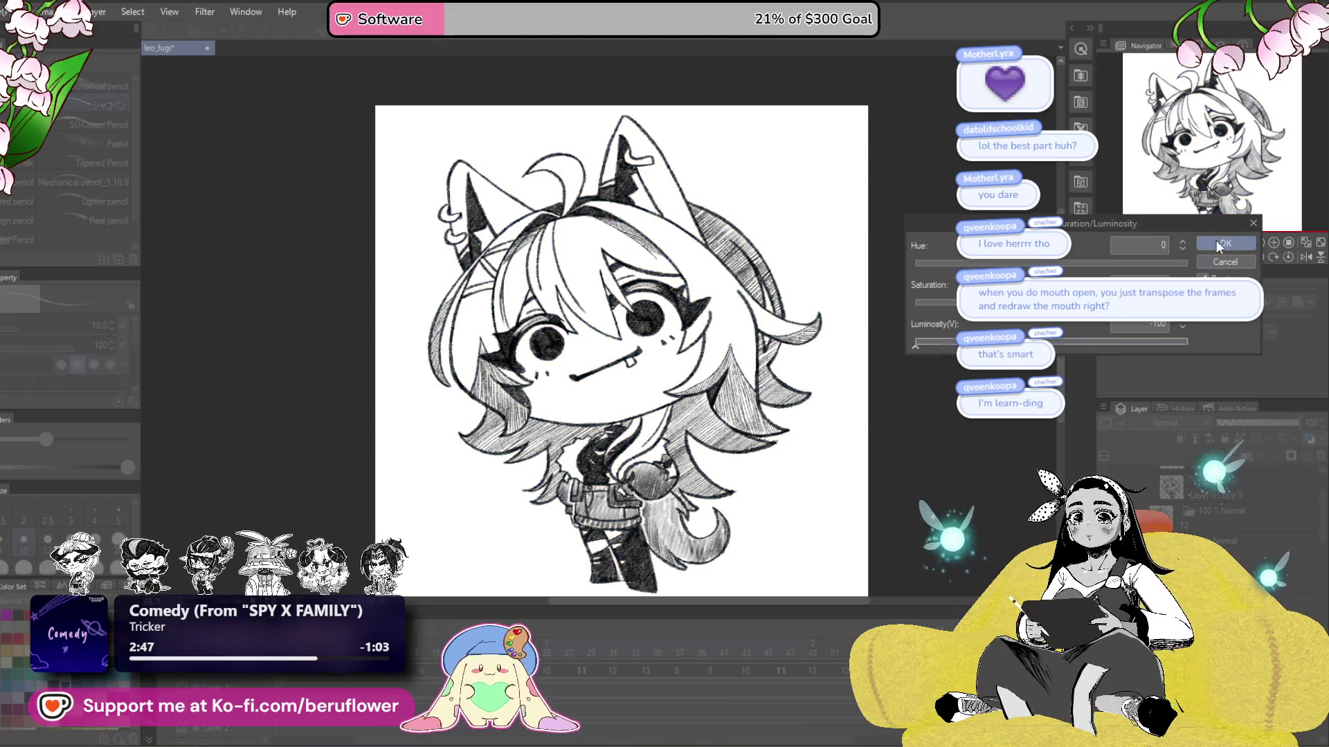
pyautogui.press('Escape')
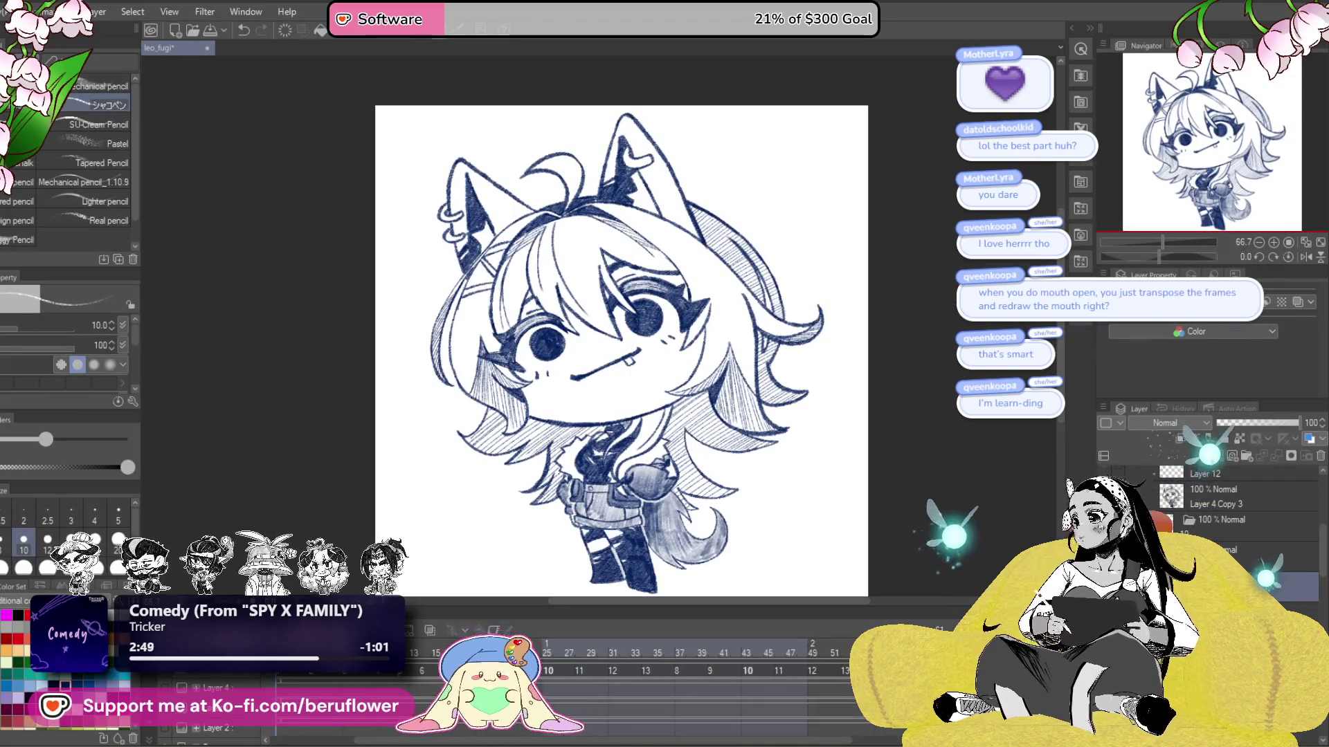
pyautogui.hotkey('ctrl', 'u')
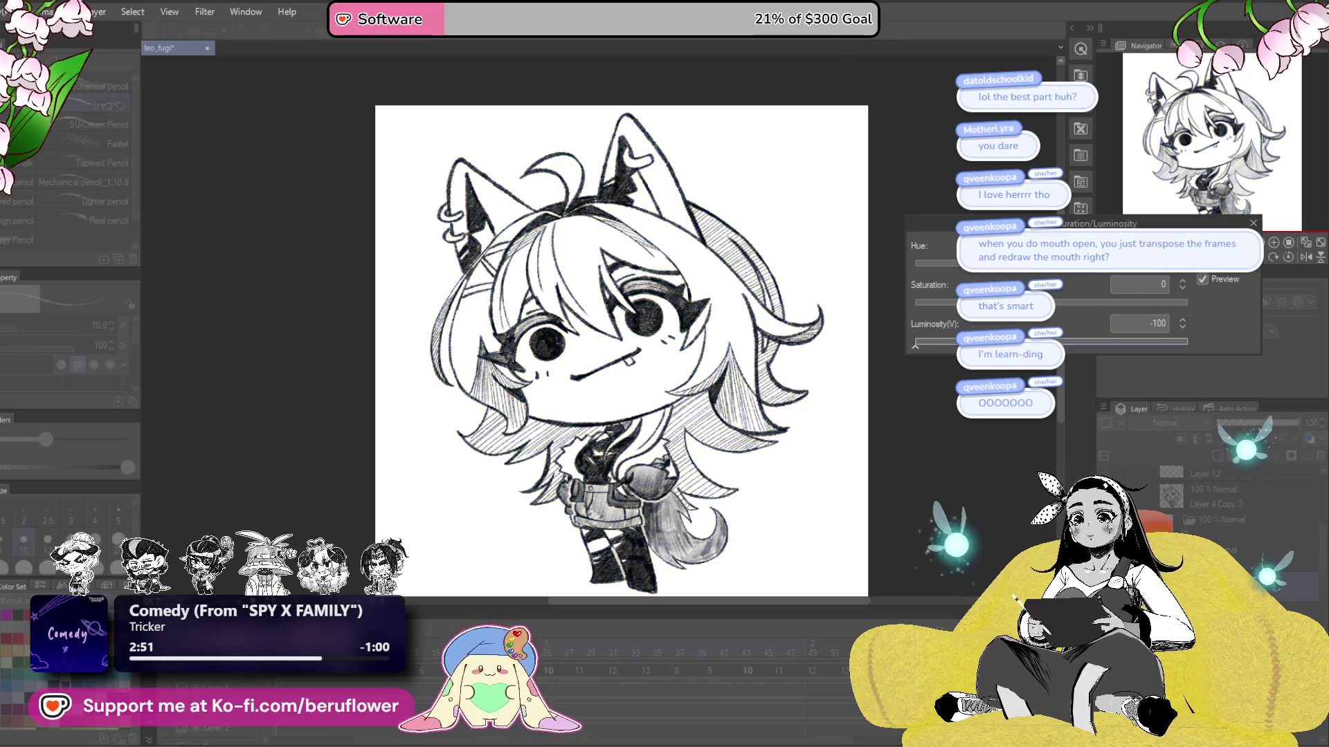
pyautogui.press('Return')
# - Toggle the -100 luminosity change to compare blue and black lines, ending with it undone
pyautogui.hotkey('ctrl', 'z')
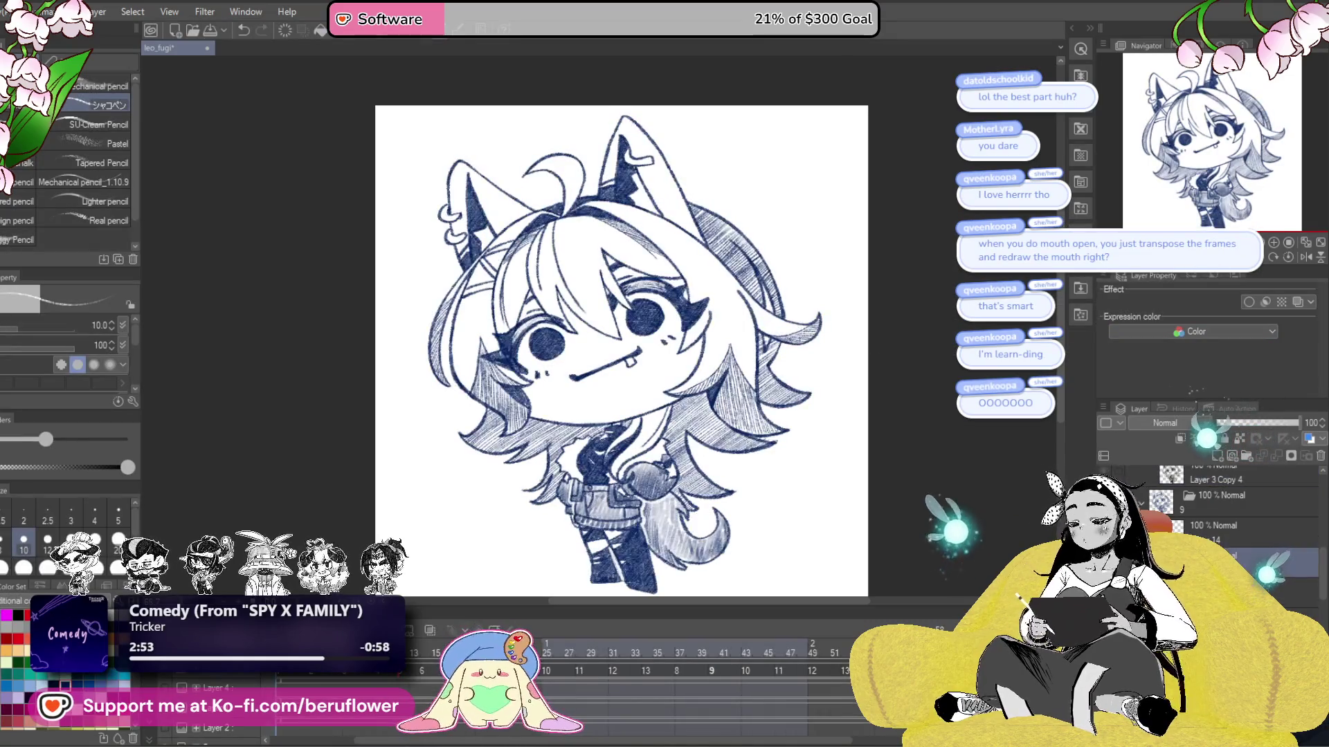
pyautogui.hotkey('ctrl', 'u')
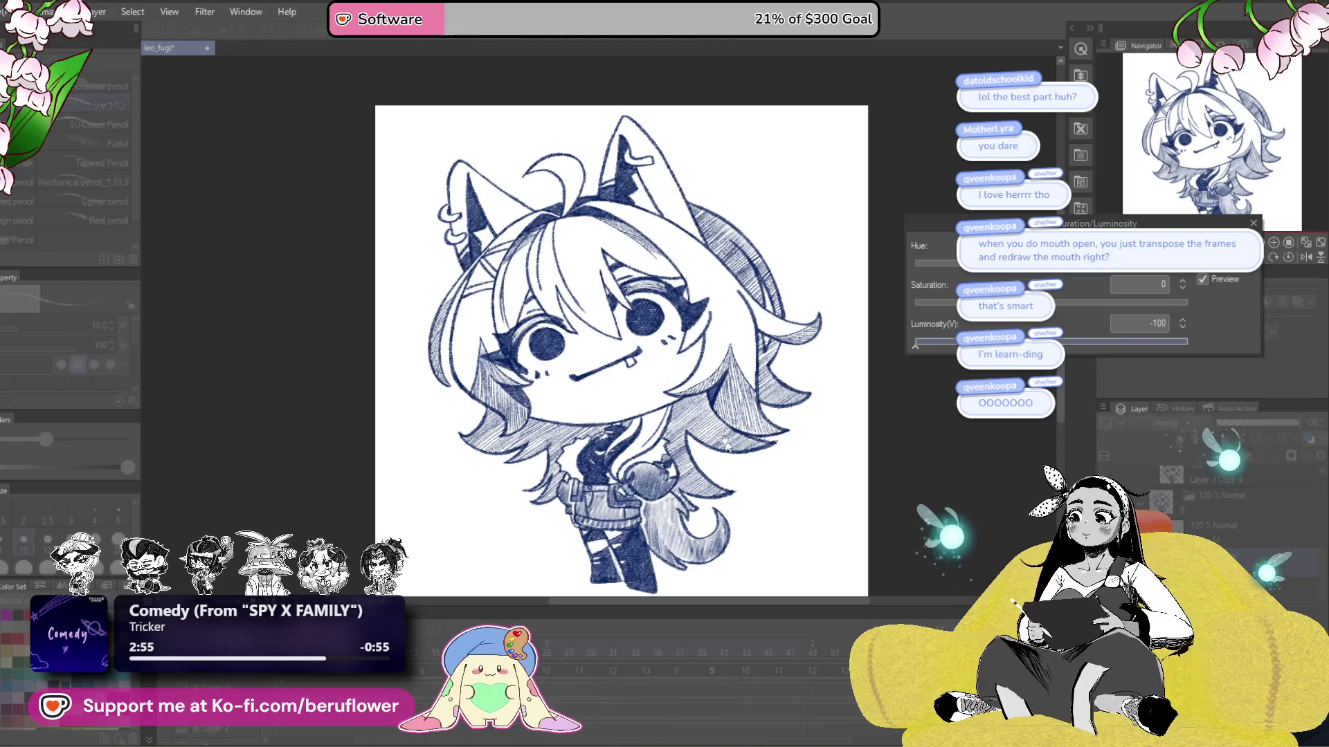
pyautogui.press('Return')
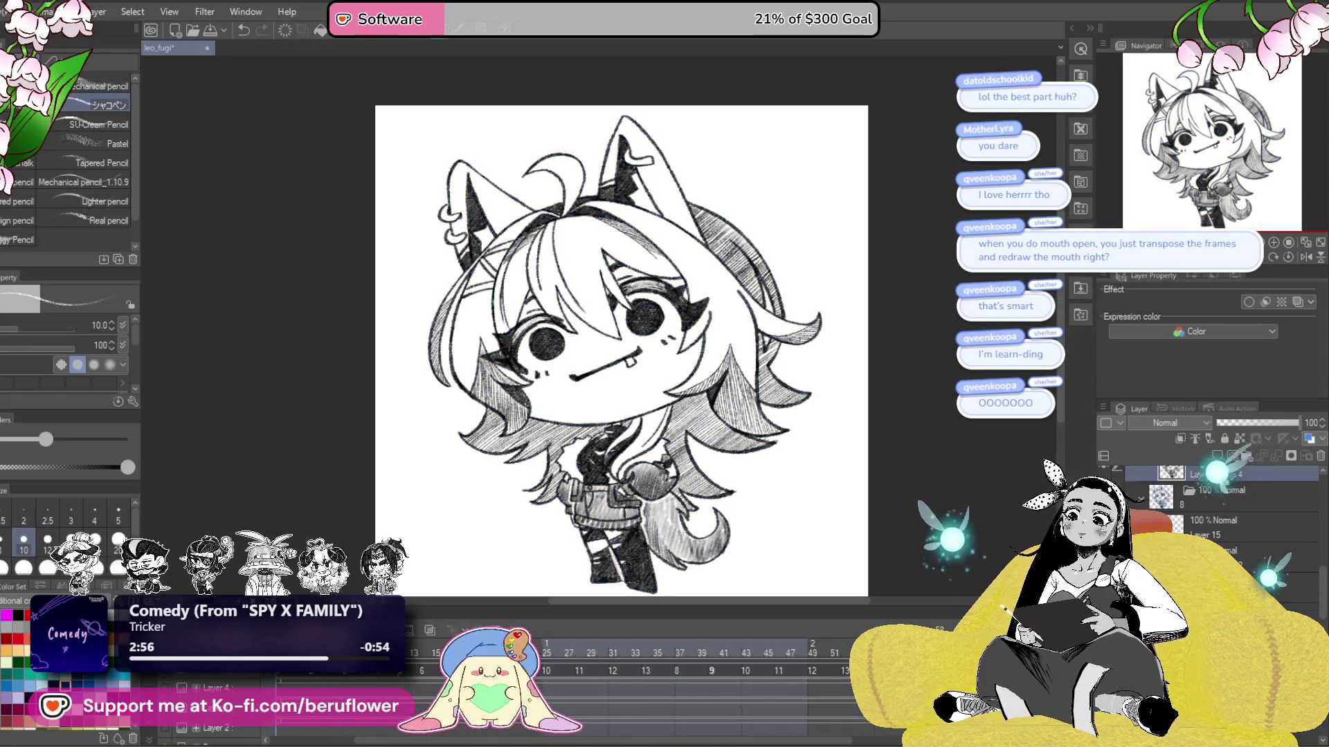
pyautogui.hotkey('ctrl', 'z')
pyautogui.hotkey('ctrl', 'u')
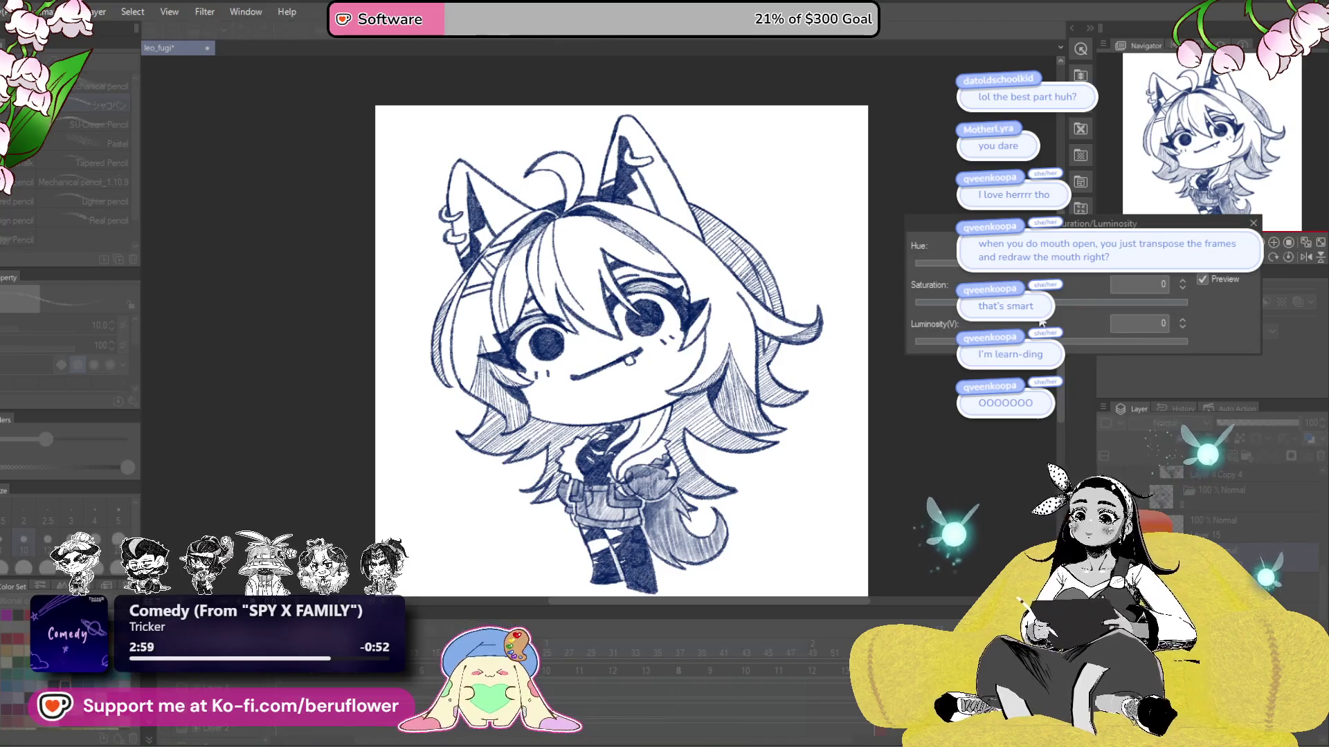
pyautogui.press('Return')
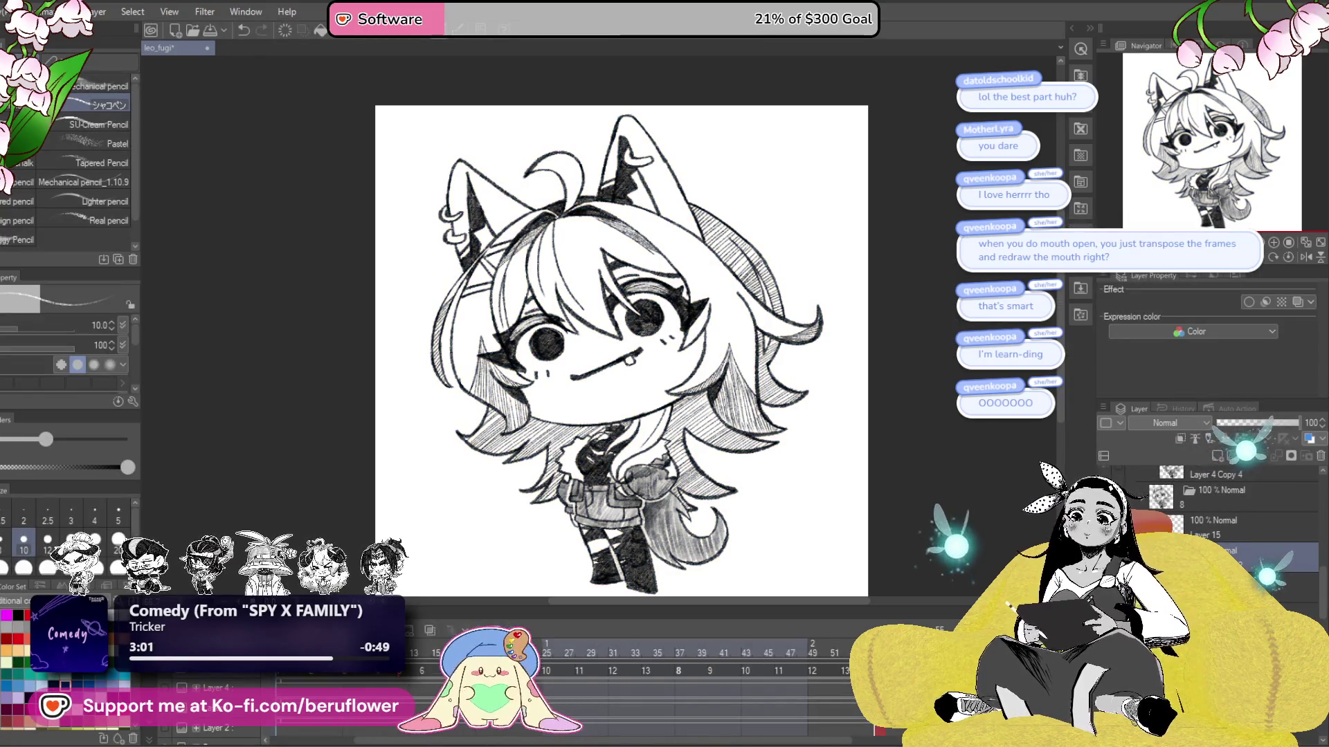
pyautogui.hotkey('ctrl', 'z')
pyautogui.hotkey('ctrl', 'u')
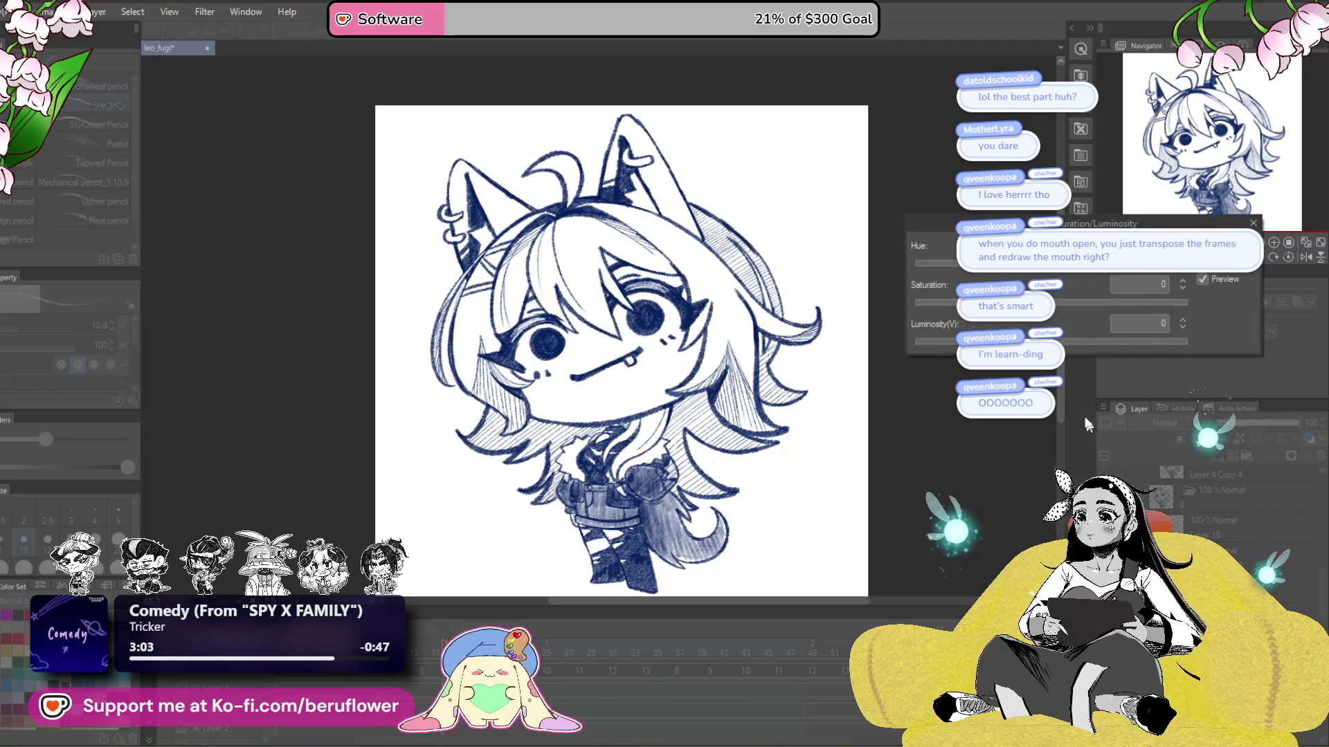
pyautogui.write('-100')
pyautogui.press('Return')
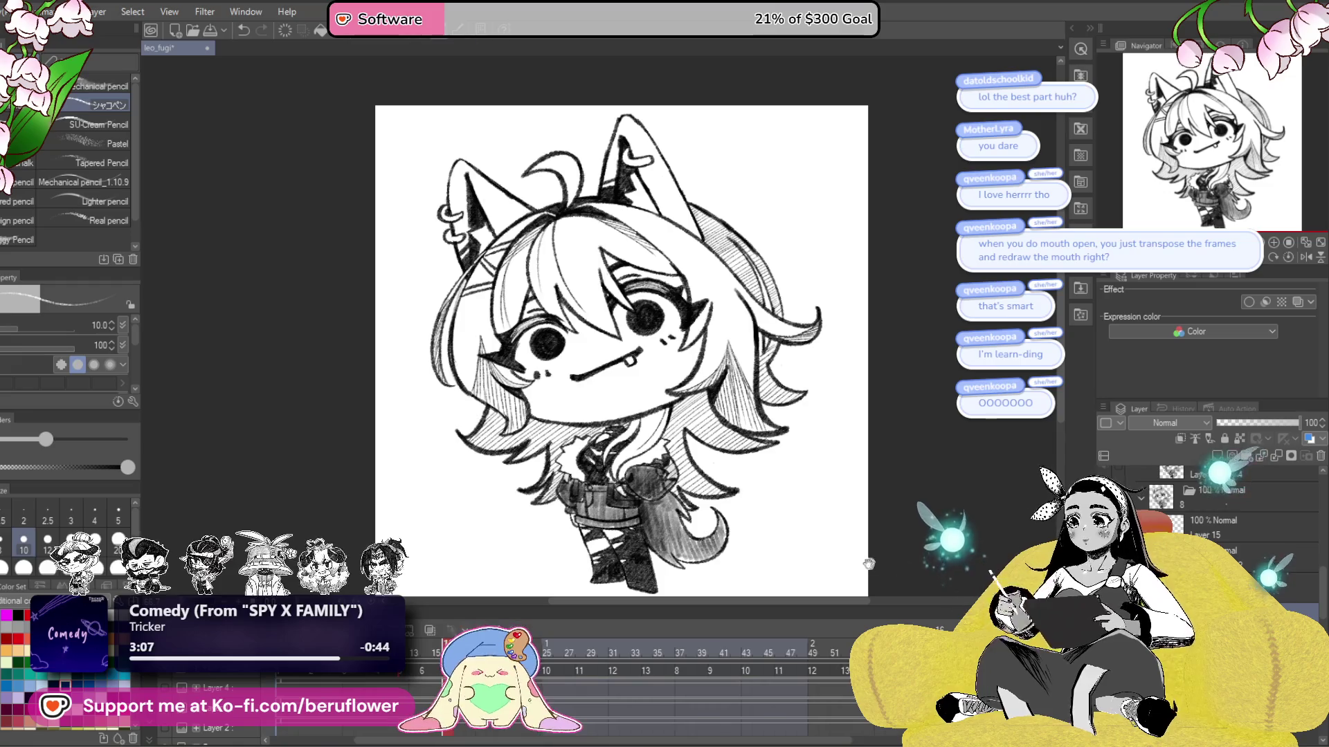
pyautogui.hotkey('ctrl', 'z')
pyautogui.hotkey('ctrl', 'z')
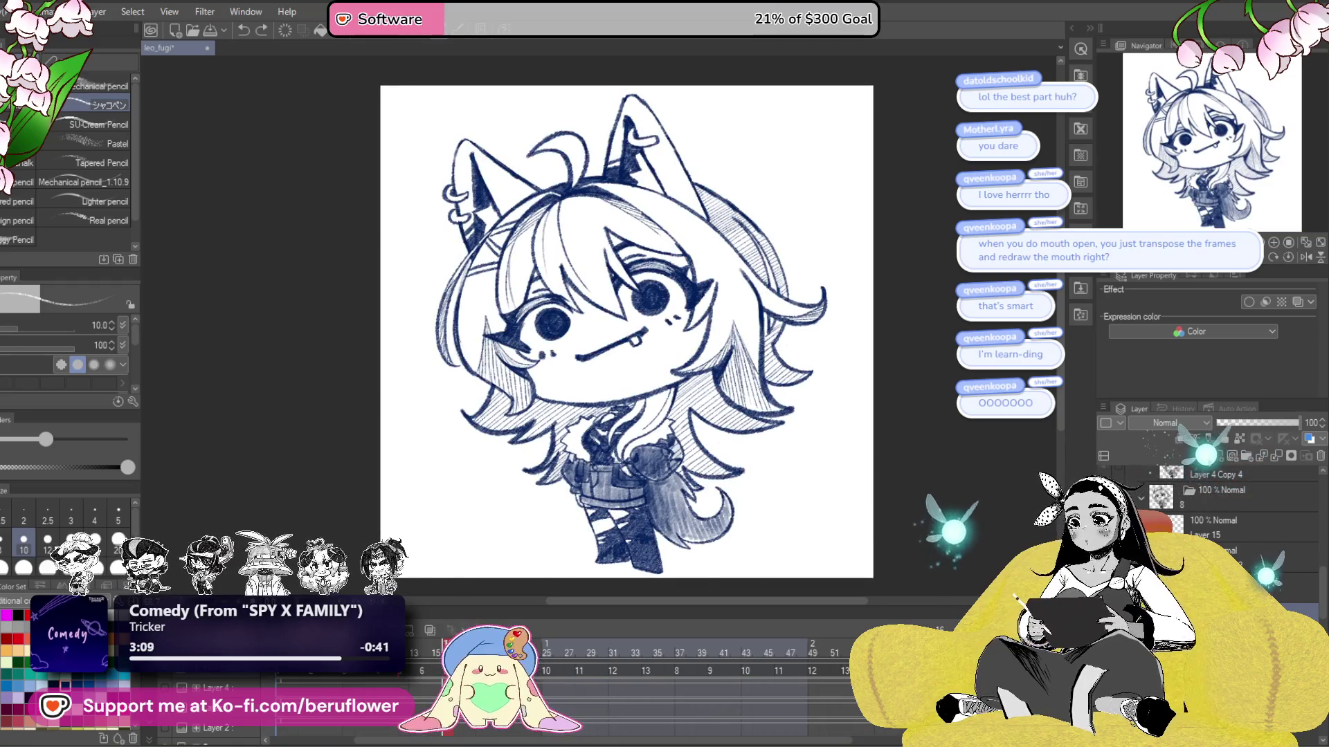
pyautogui.scroll(5, 661, 391)
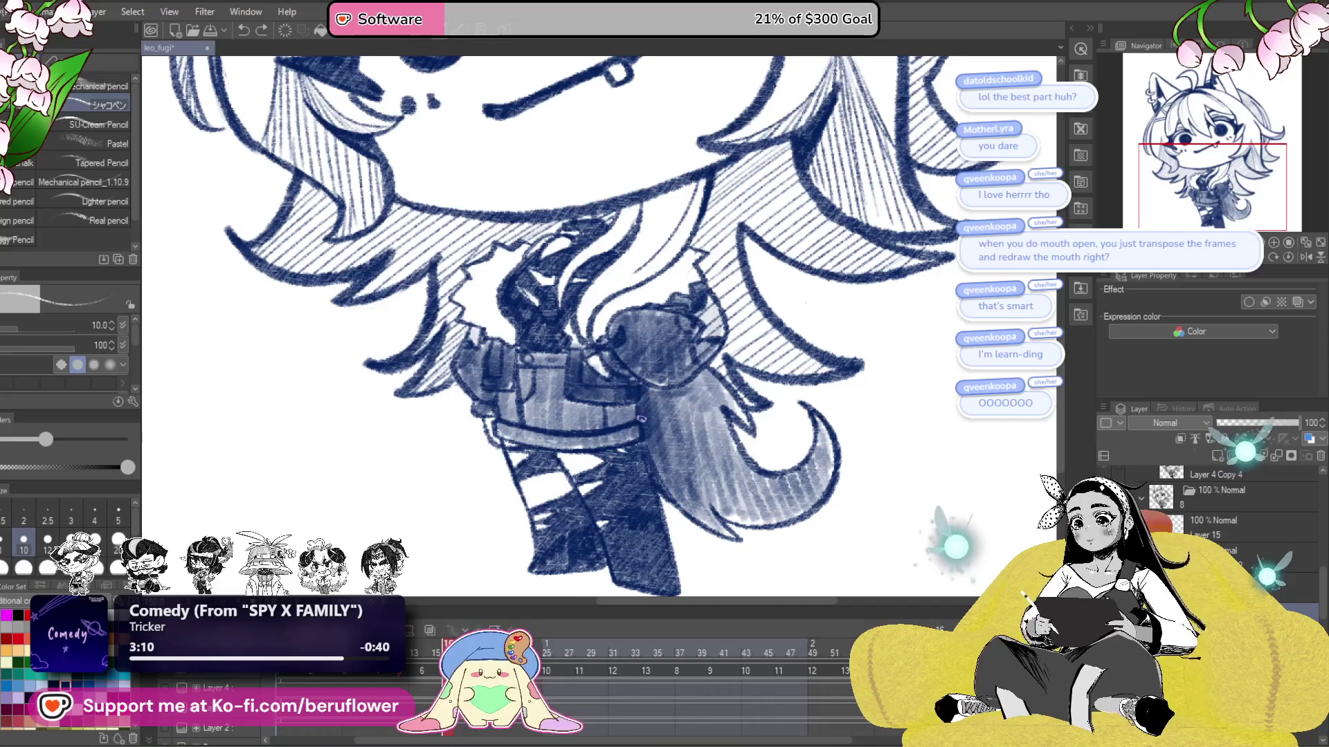
pyautogui.scroll(3, 661, 391)
pyautogui.scroll(2, 668, 385)
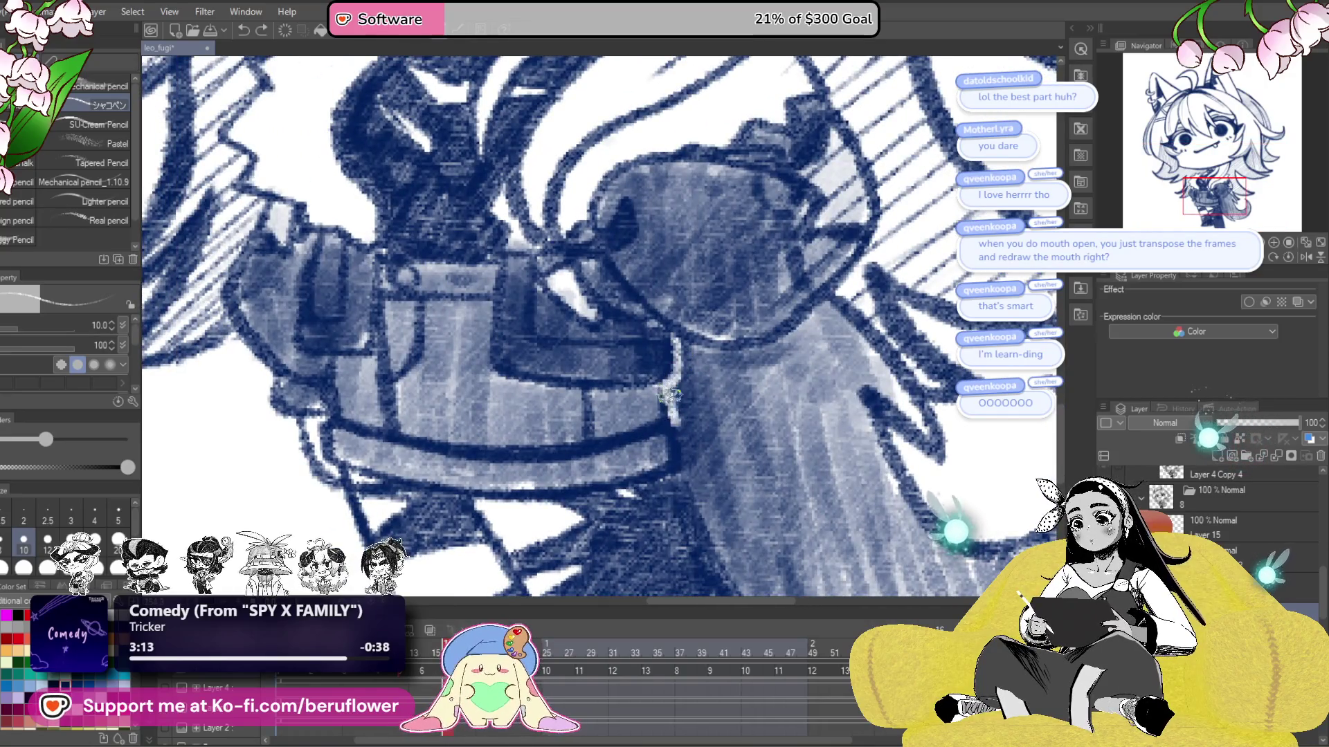
pyautogui.scroll(2, 686, 460)
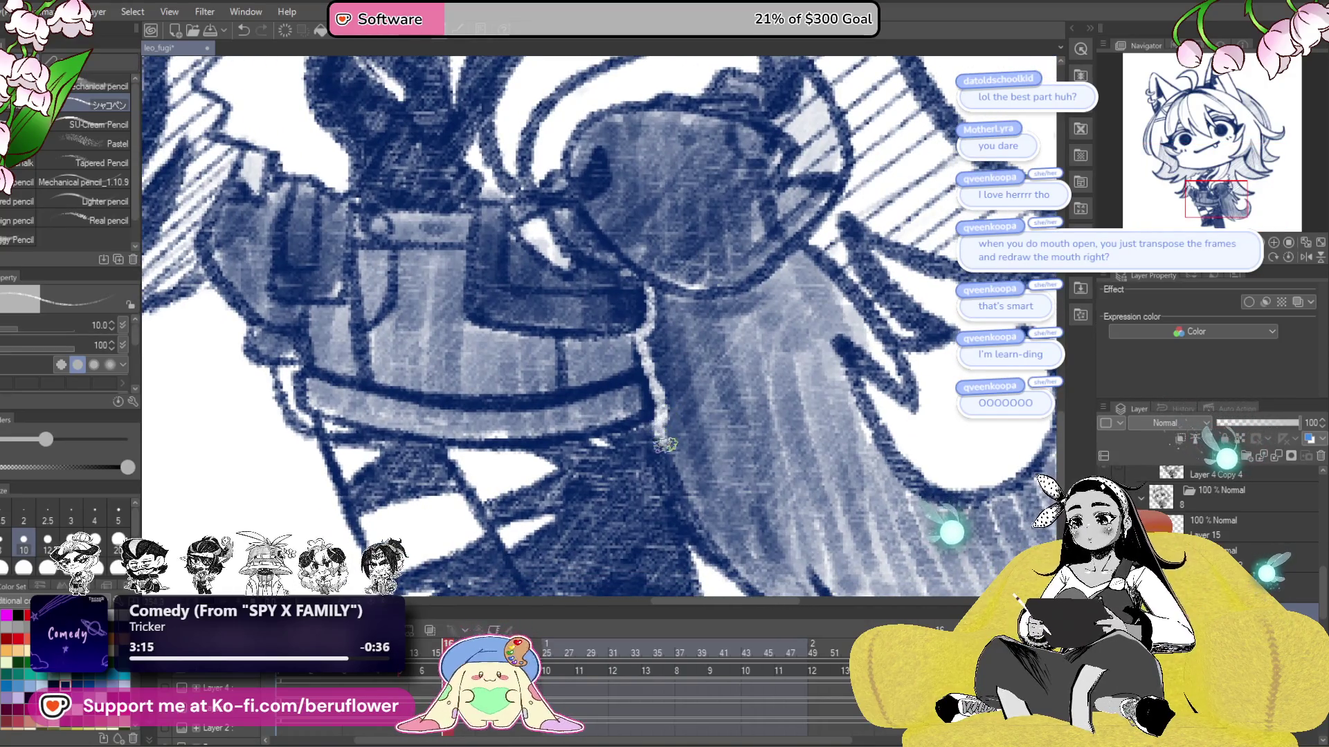
pyautogui.scroll(1, 654, 389)
pyautogui.scroll(2, 658, 384)
pyautogui.scroll(1, 663, 370)
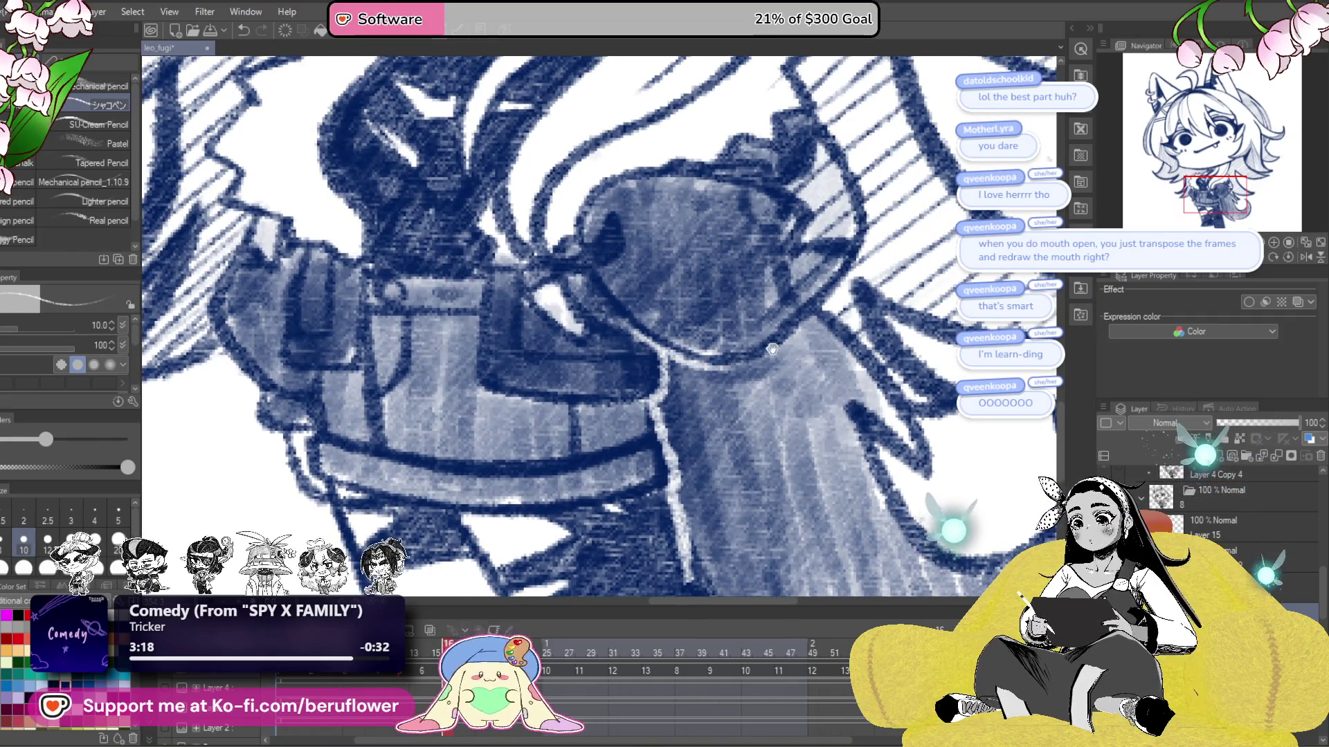
pyautogui.hscroll(-2, 772, 349)
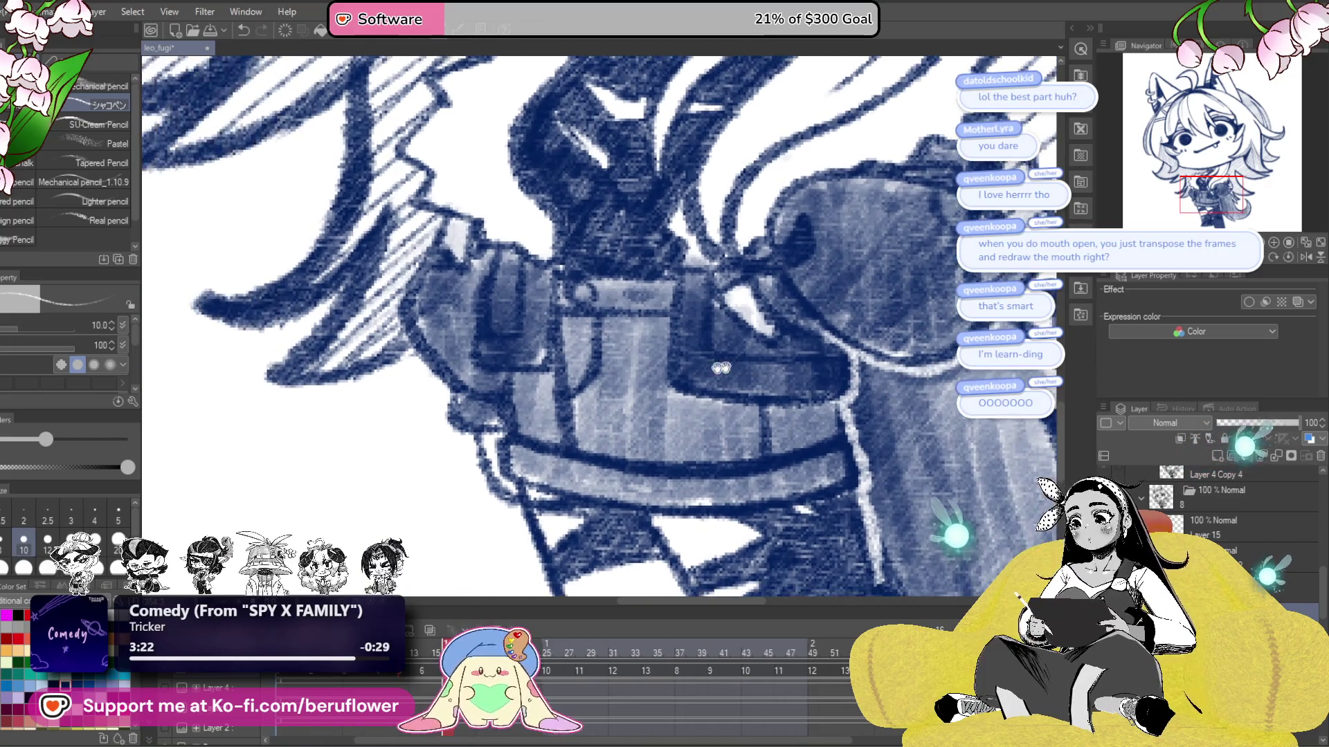
pyautogui.moveTo(361, 349); pyautogui.dragTo(527, 315)
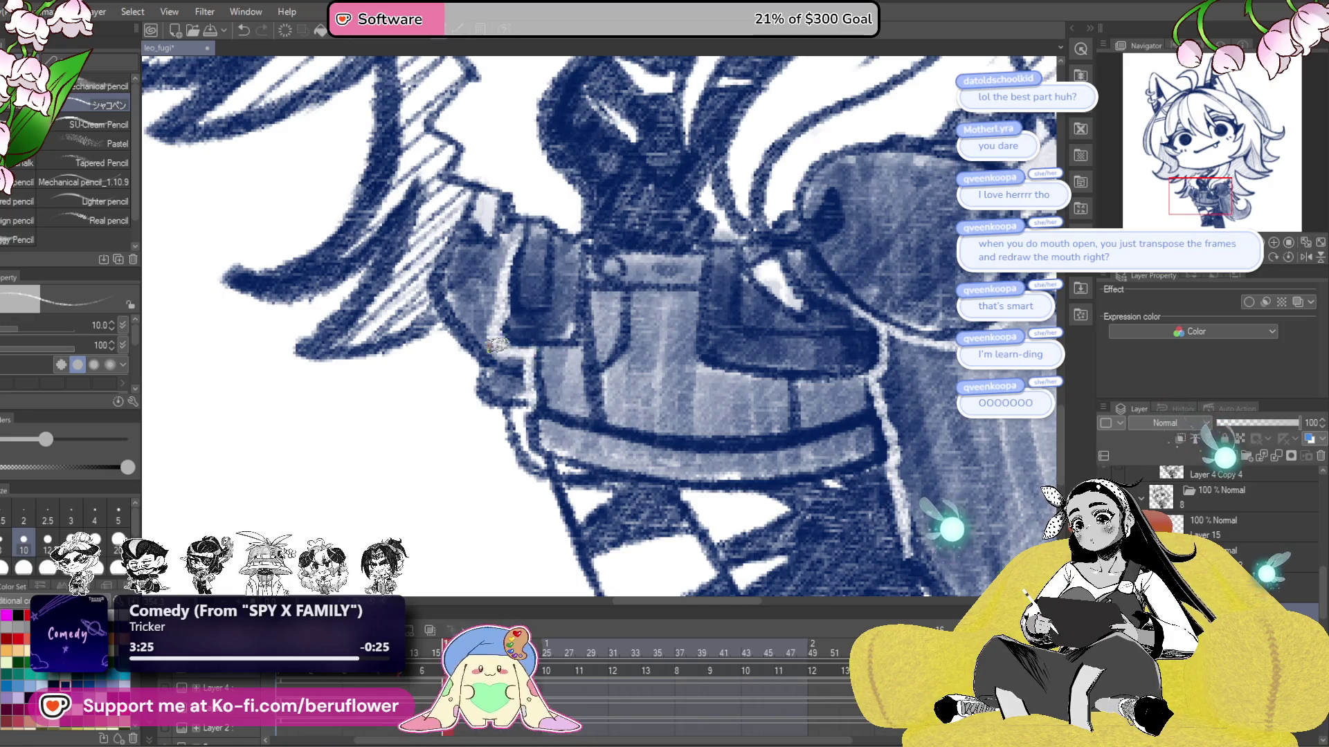
pyautogui.scroll(-3, 514, 216)
pyautogui.scroll(3, 873, 547)
pyautogui.moveTo(873, 547); pyautogui.dragTo(889, 565)
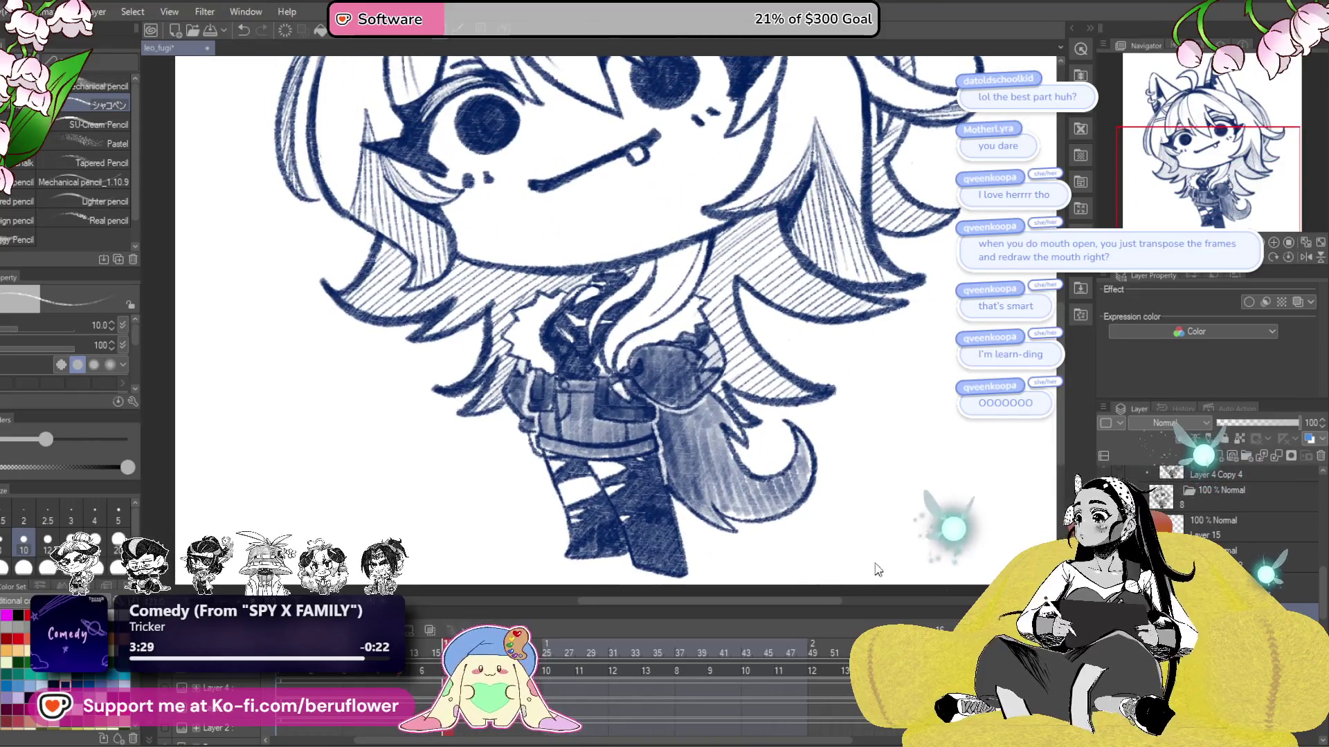
pyautogui.scroll(2, 673, 375)
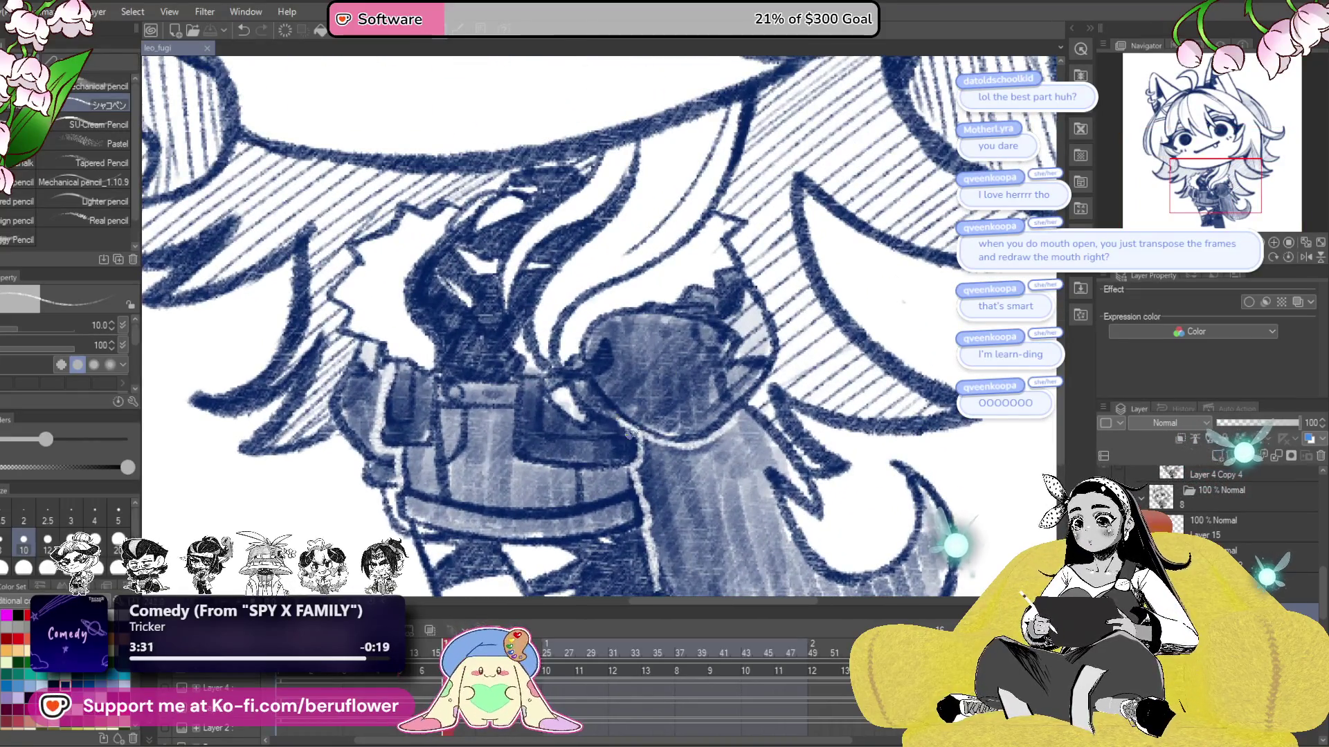
pyautogui.scroll(-3, 686, 440)
pyautogui.scroll(2, 879, 524)
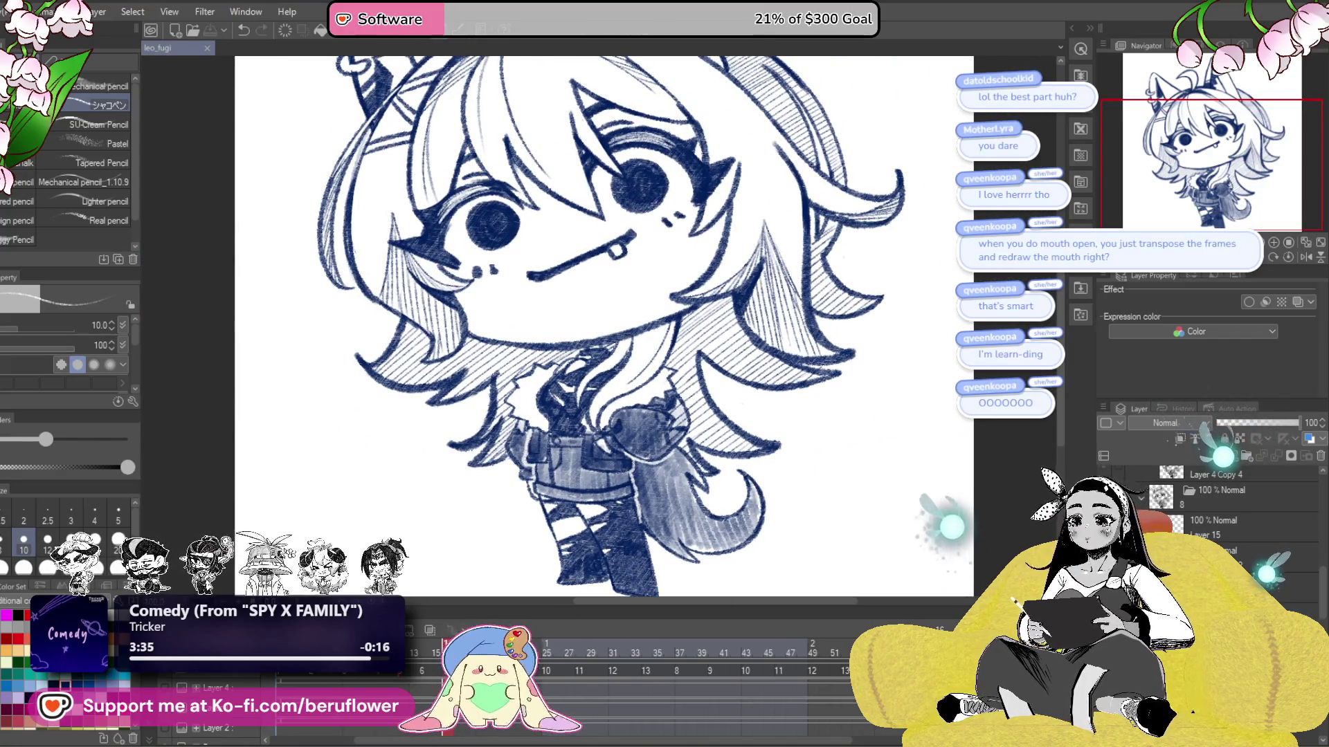
# - Blacken the lines of two more frames, including the half-lidded pose, with Luminosity -100
pyautogui.hotkey('ctrl', 'u')
pyautogui.moveTo(1051, 342); pyautogui.dragTo(915, 341)
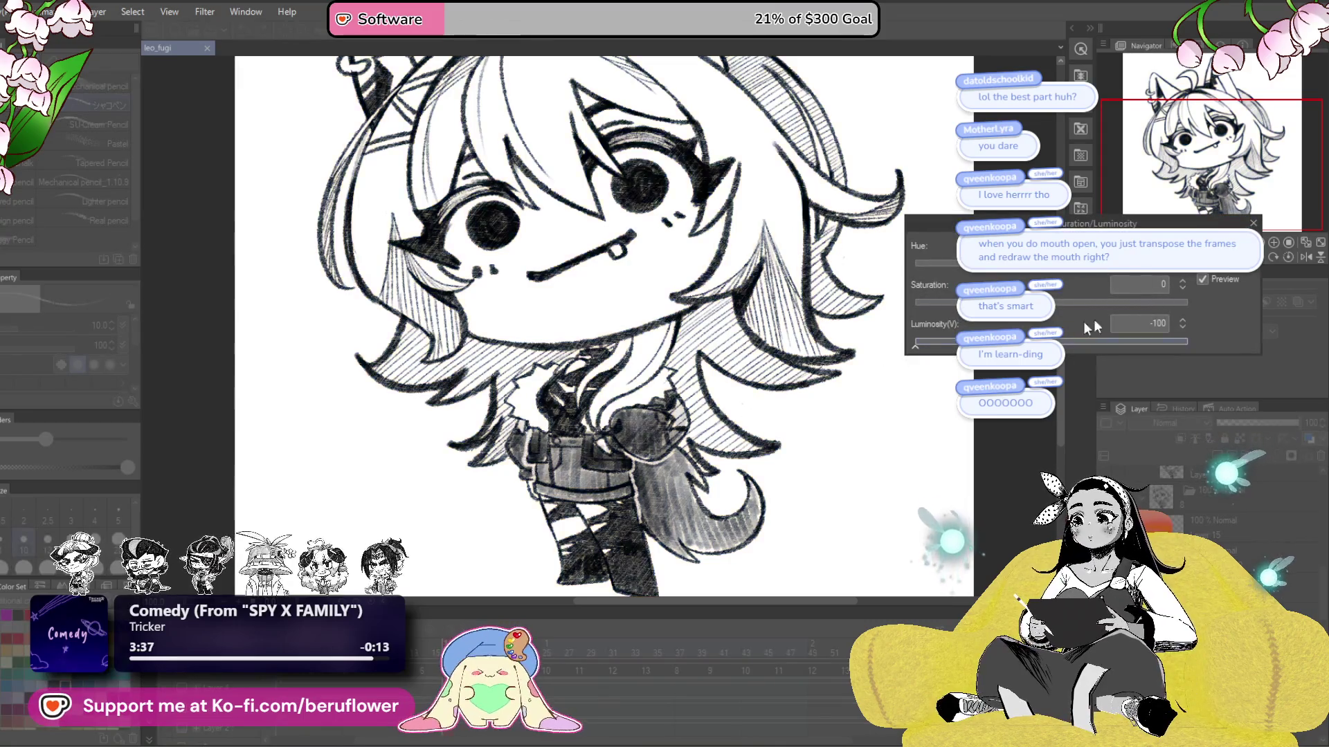
pyautogui.press('Return')
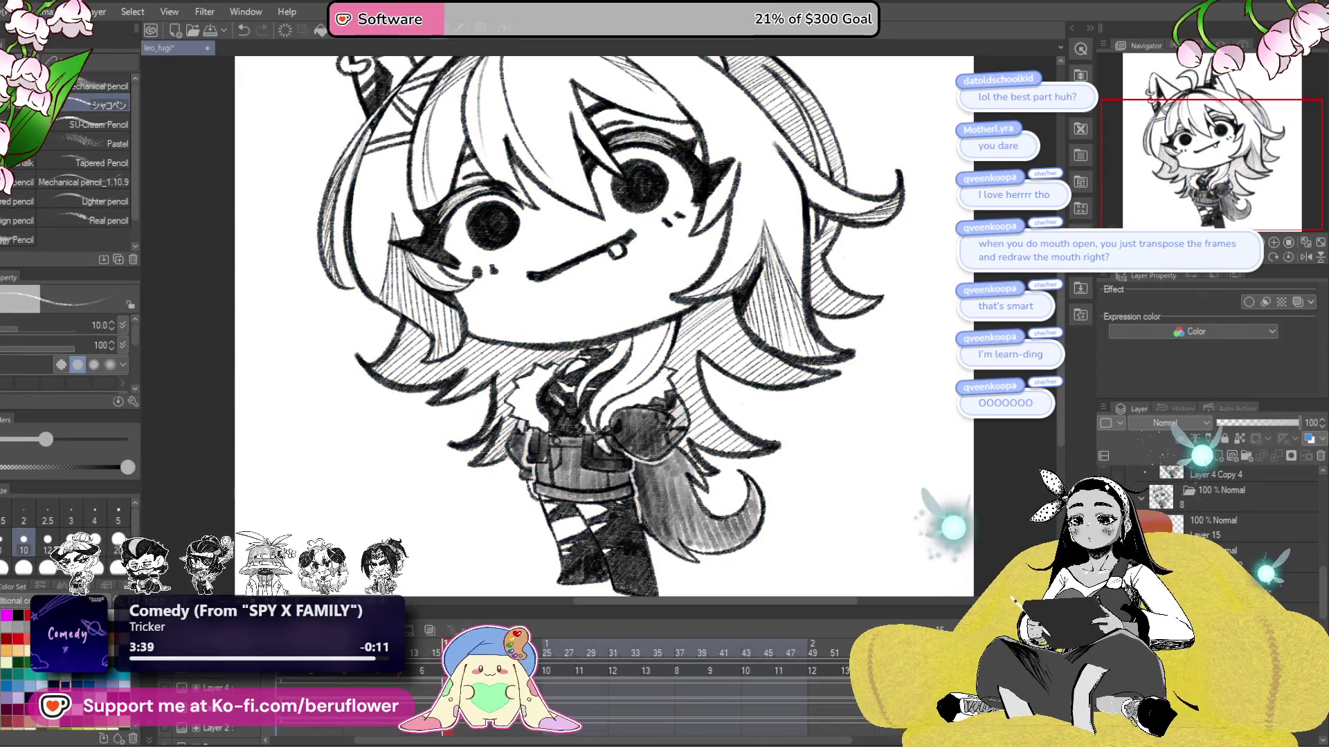
pyautogui.press('Right')
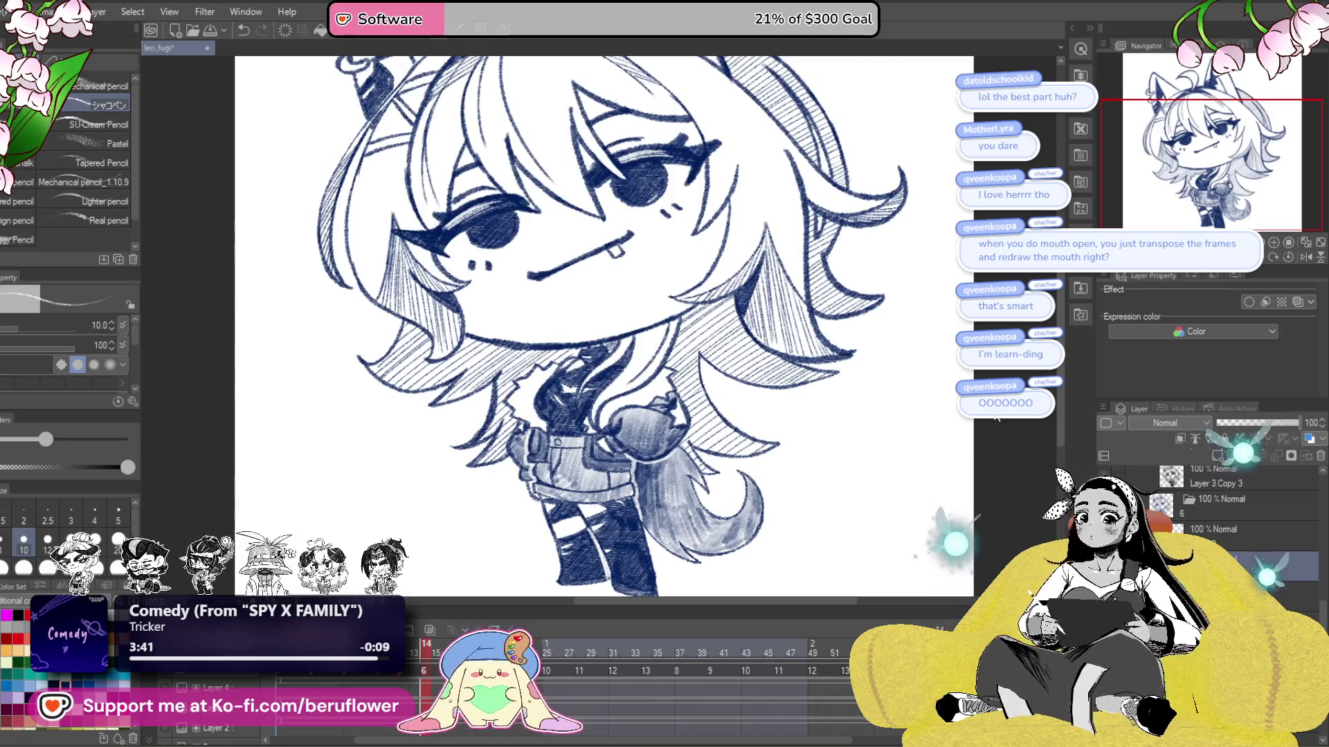
pyautogui.hotkey('ctrl', 'u')
pyautogui.moveTo(1072, 341); pyautogui.dragTo(899, 392)
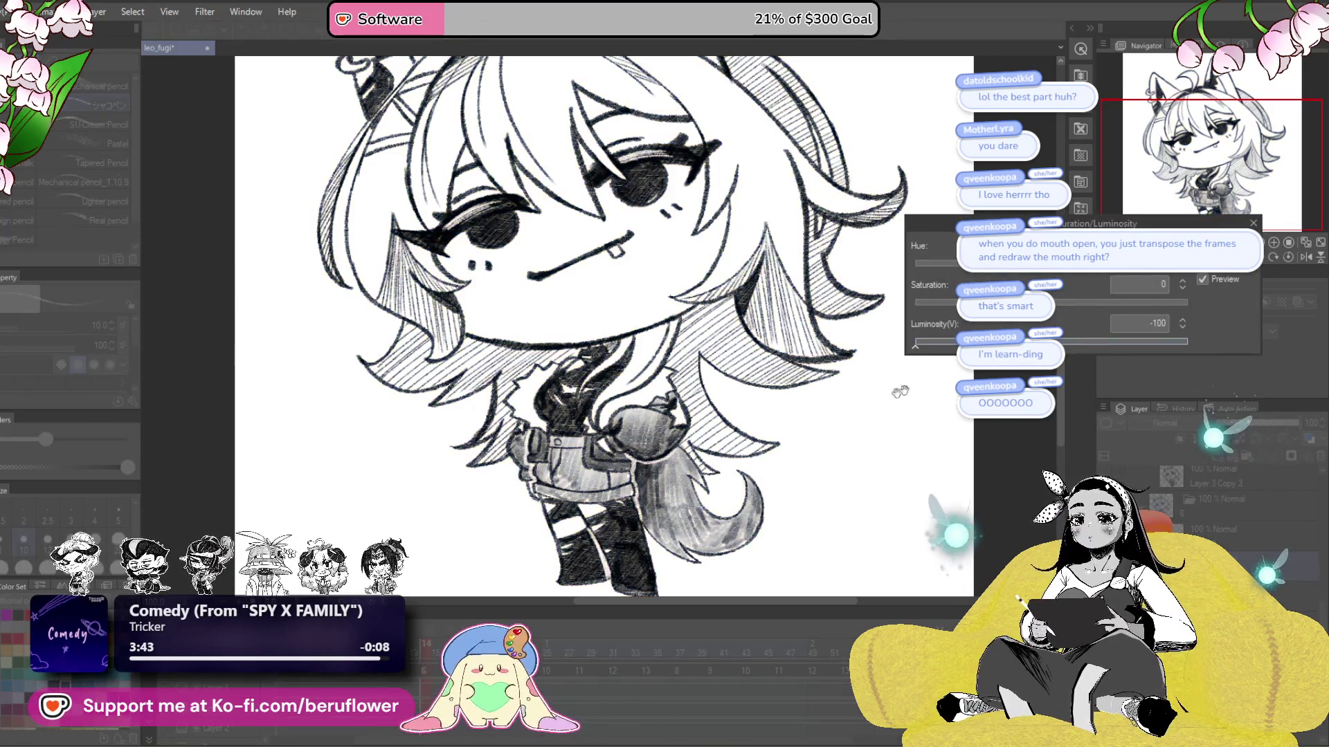
pyautogui.press('Return')
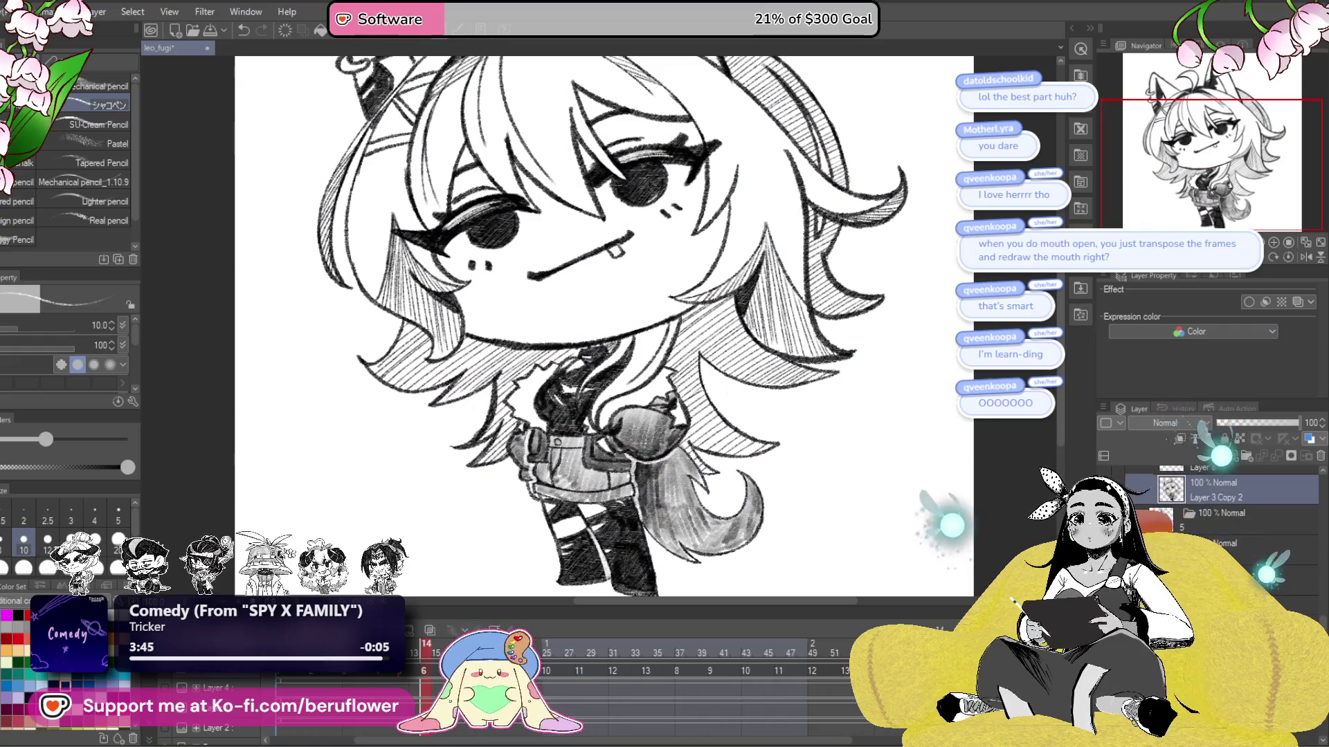
pyautogui.press('Right')
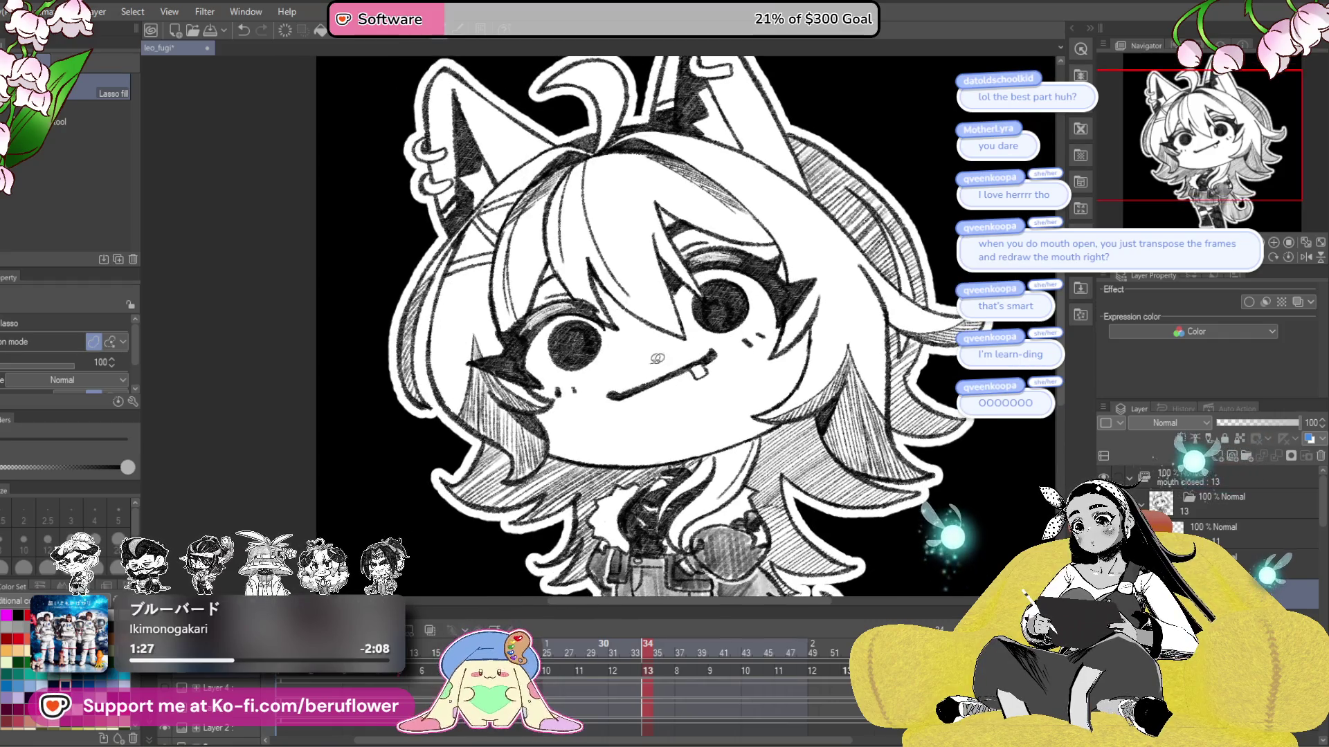
# - Recentre the character and step between frames, hiding the white head fill to check lineart
pyautogui.scroll(-1, 722, 393)
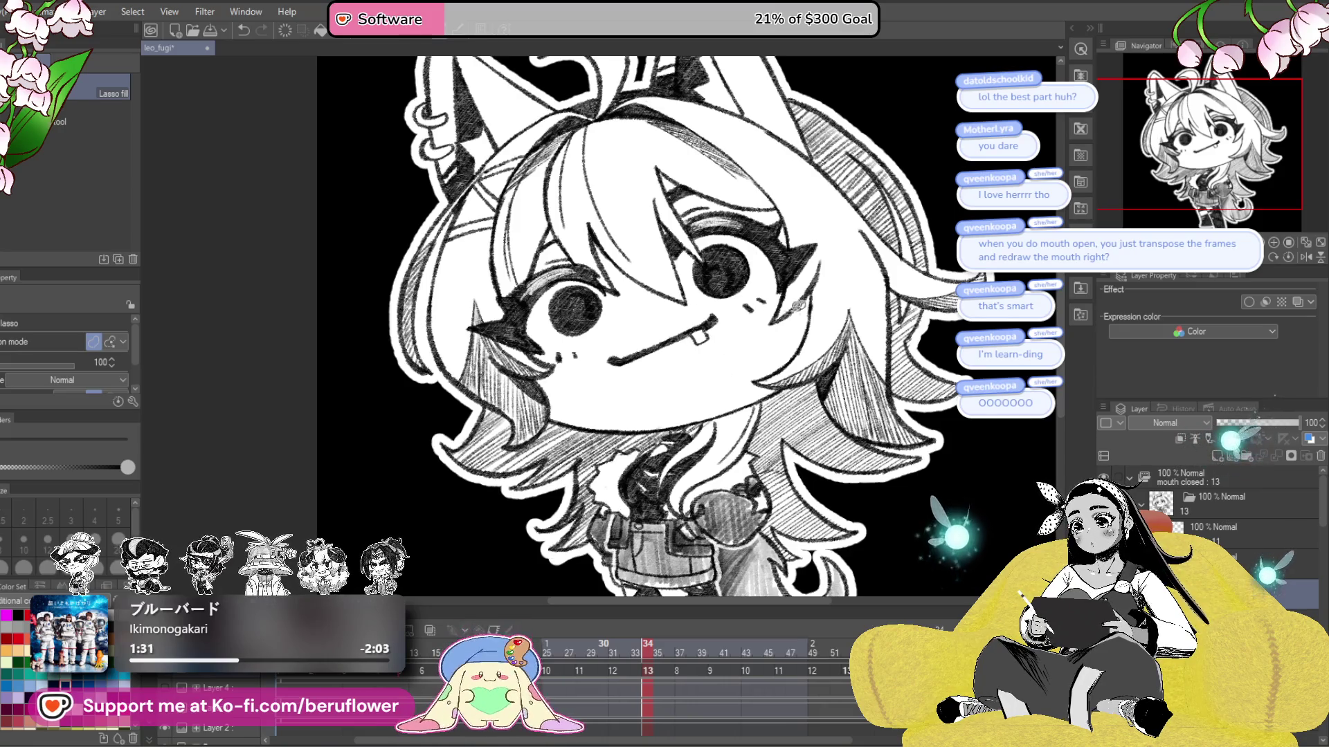
pyautogui.moveTo(760, 315); pyautogui.dragTo(747, 317)
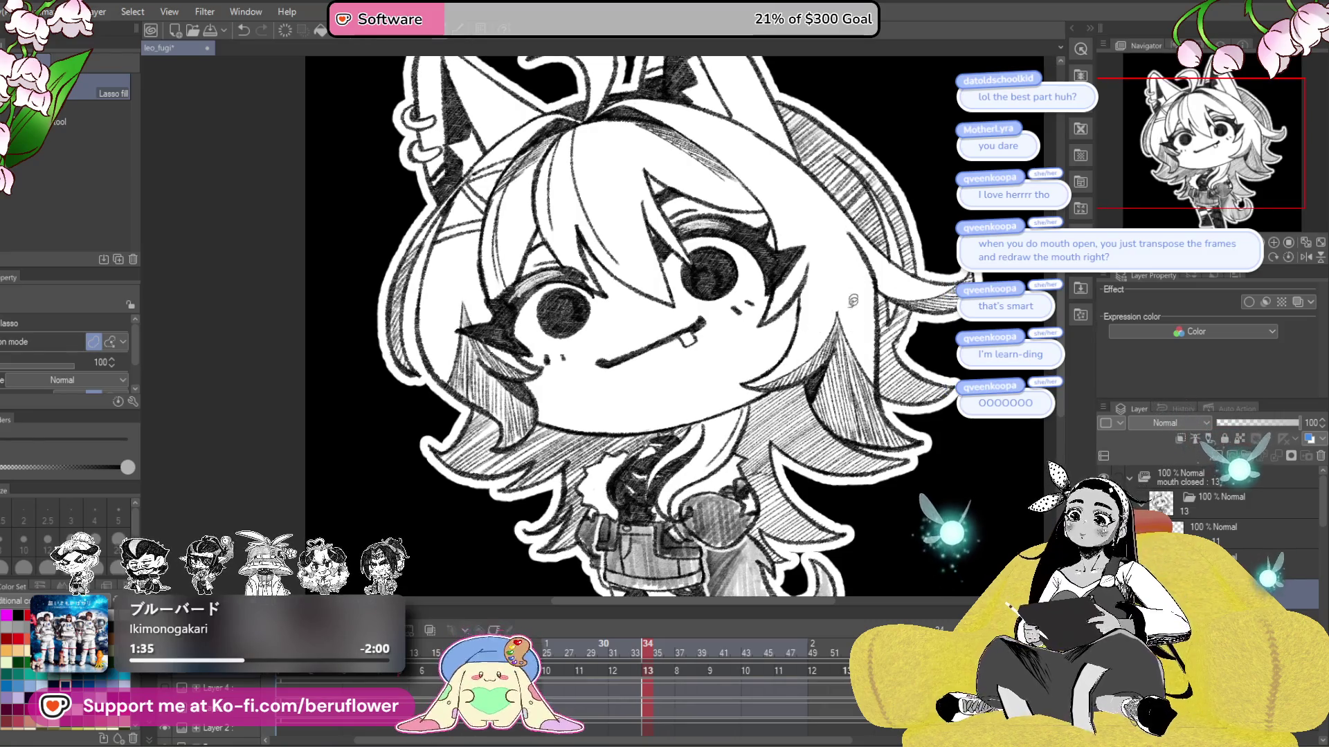
pyautogui.moveTo(855, 387); pyautogui.dragTo(834, 431)
pyautogui.scroll(-5, 770, 370)
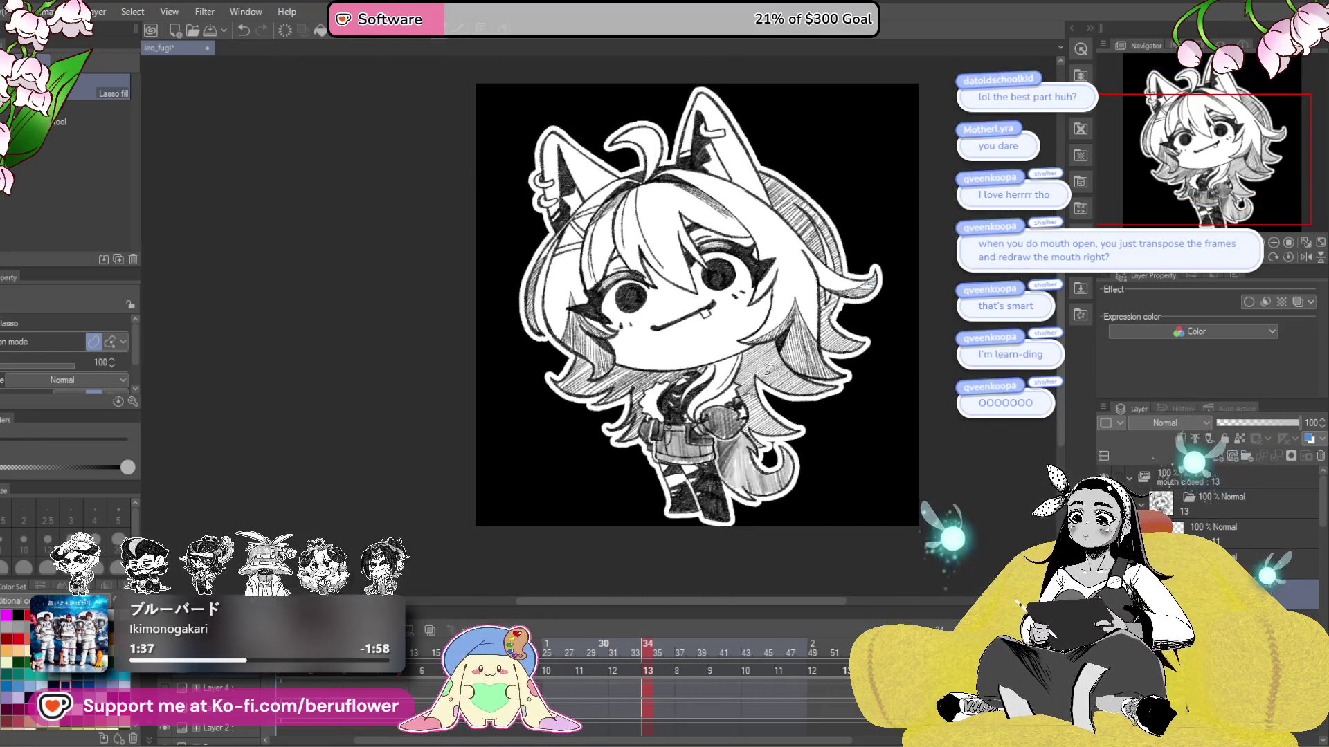
pyautogui.moveTo(769, 370); pyautogui.dragTo(767, 345)
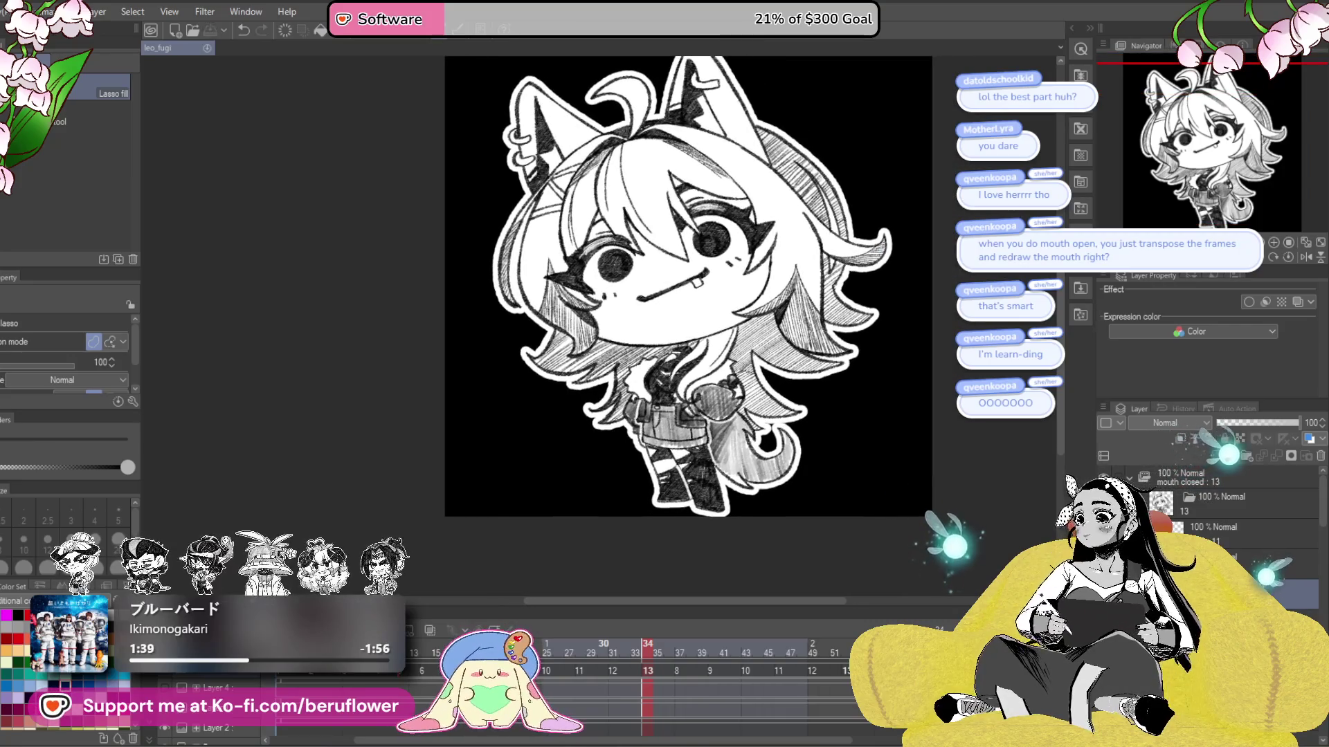
pyautogui.press('Left')
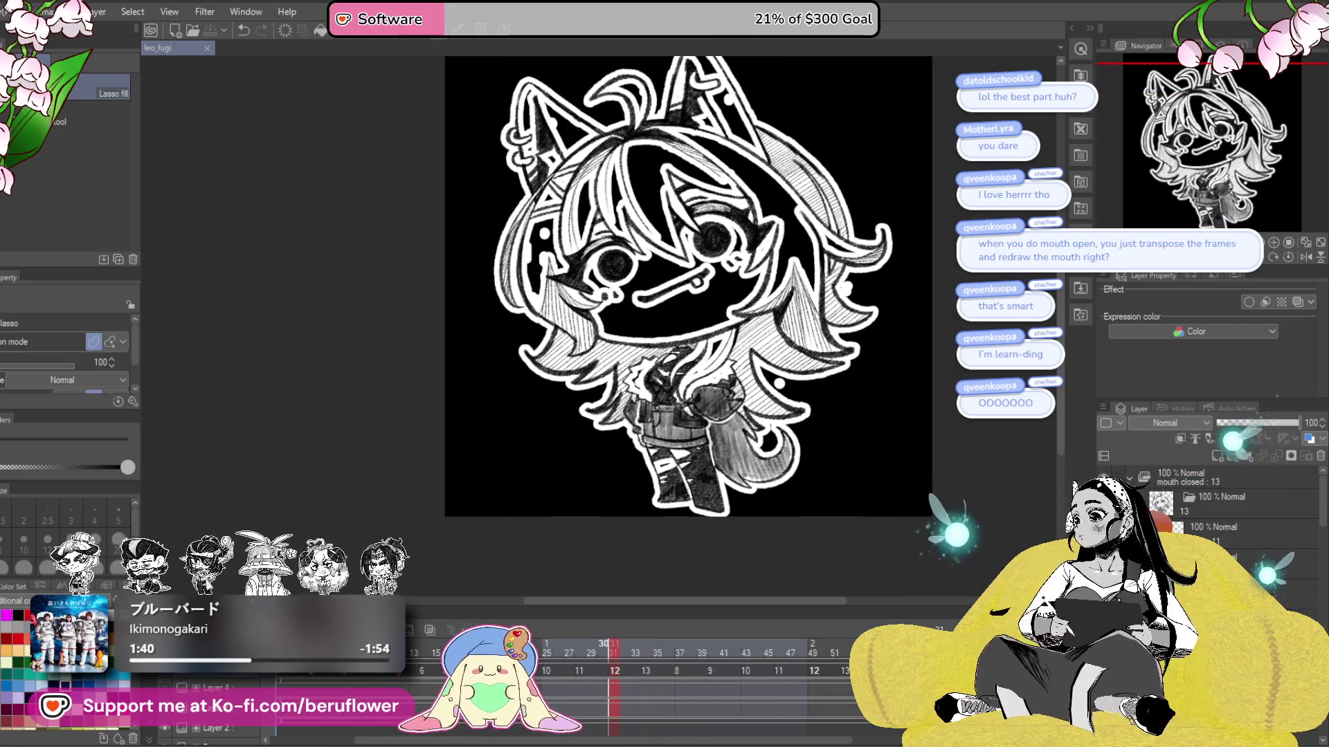
pyautogui.press('Right')
pyautogui.scroll(-1, 1211, 512)
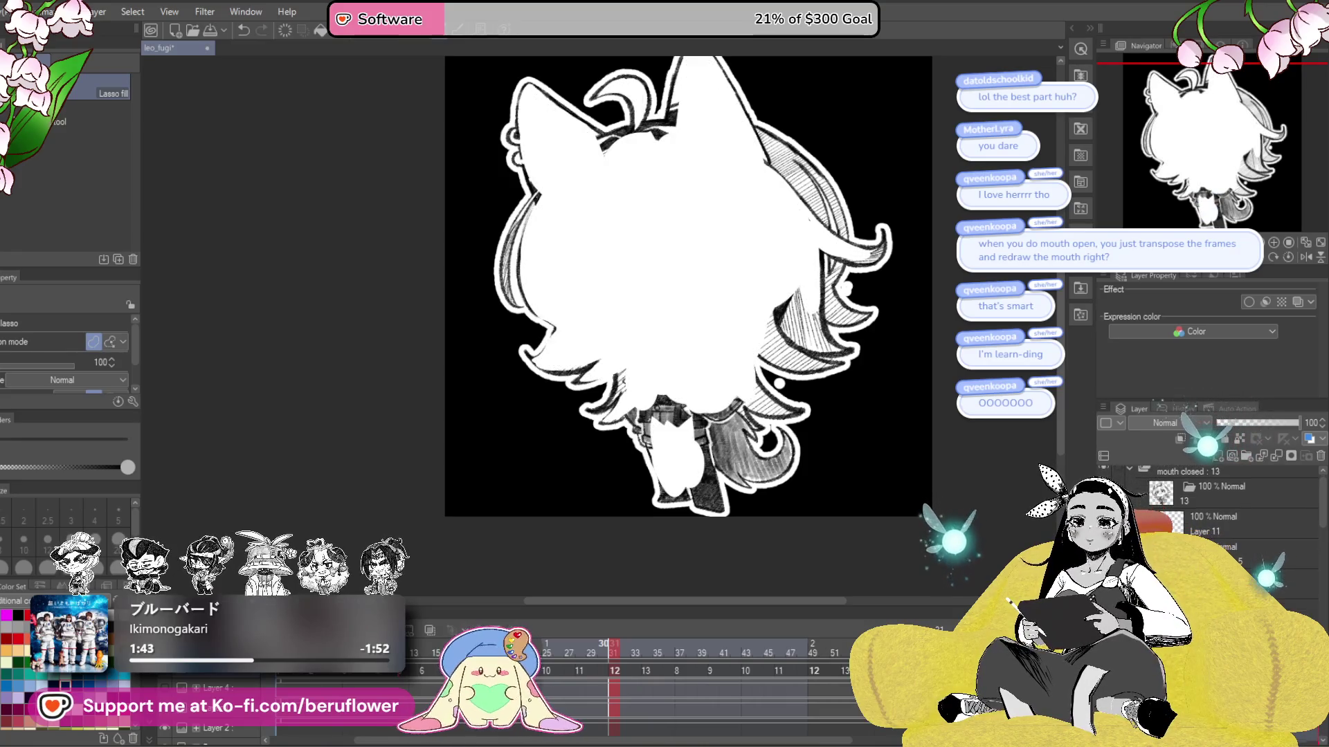
pyautogui.hotkey('ctrl', 'z')
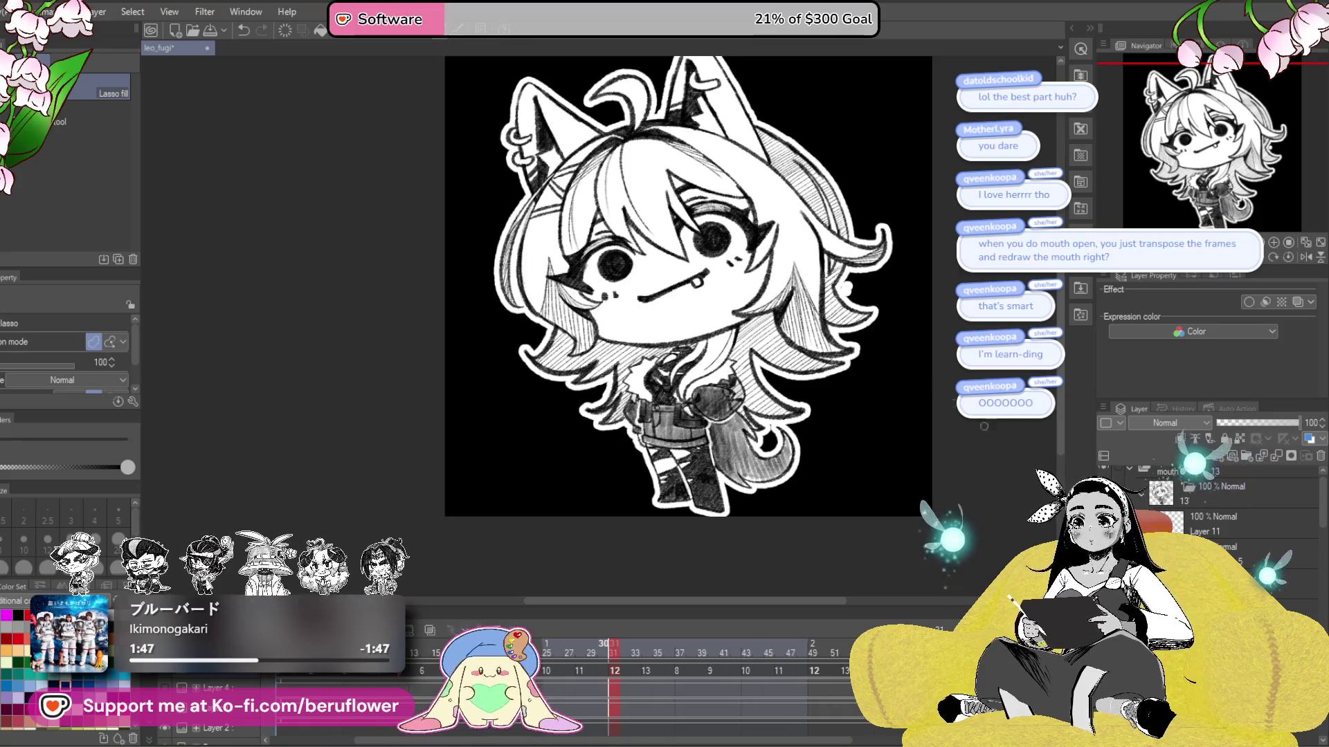
# - Step back through earlier frames, toggling the white head fill on and off on each
pyautogui.hotkey('ctrl', 'Left')
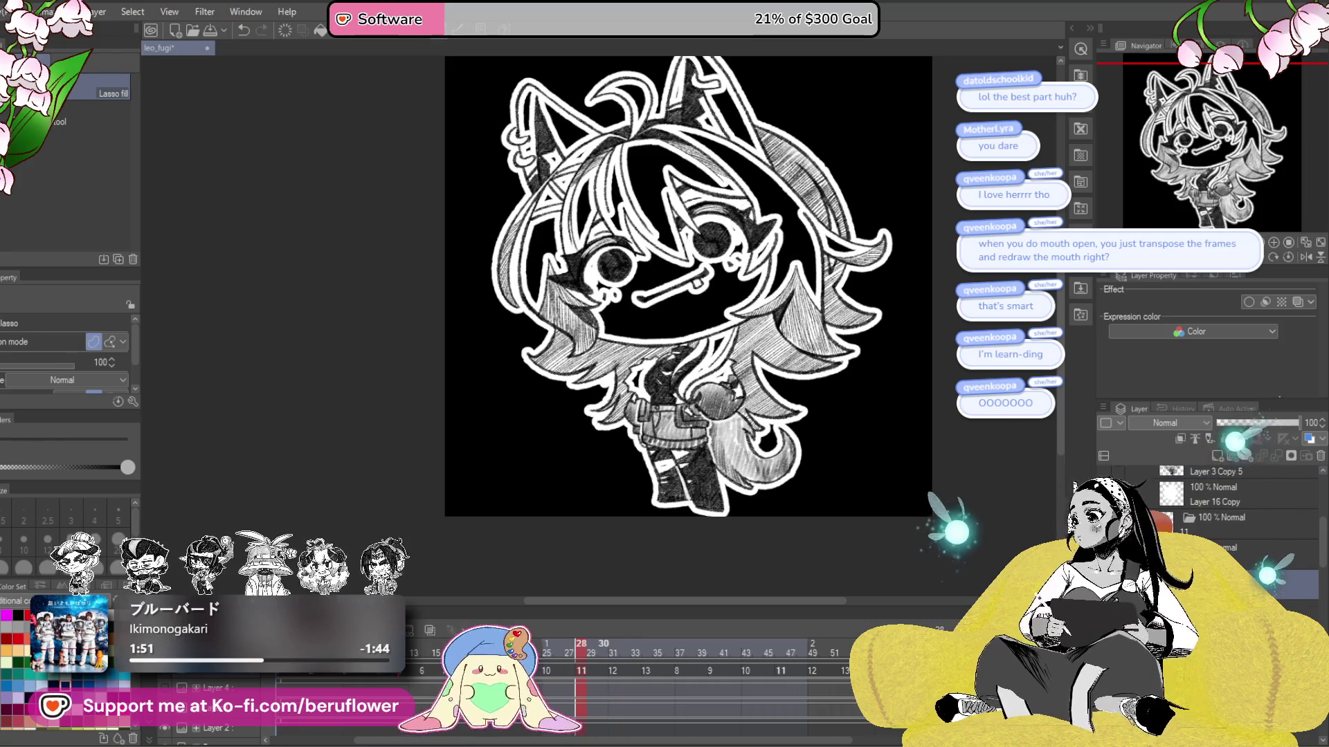
pyautogui.click(665, 229)
pyautogui.hotkey('ctrl', 'z')
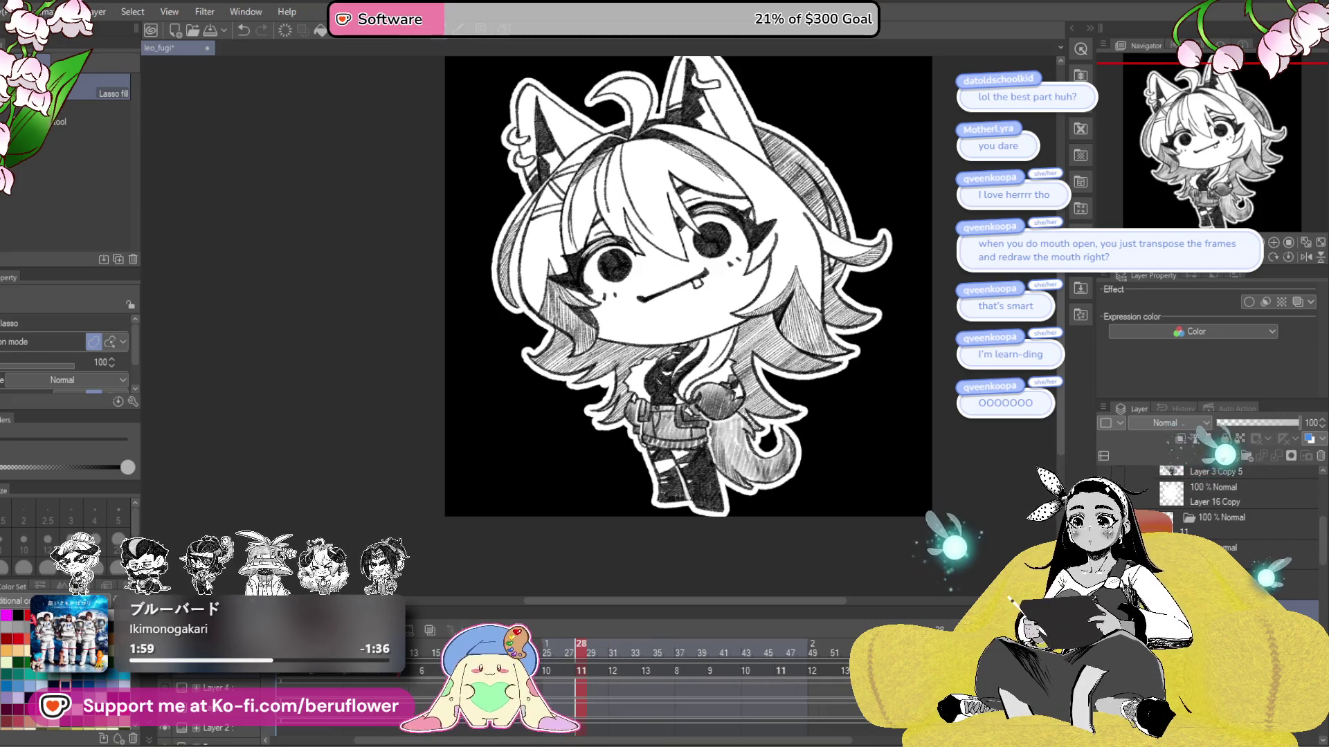
pyautogui.hotkey('ctrl', 'y')
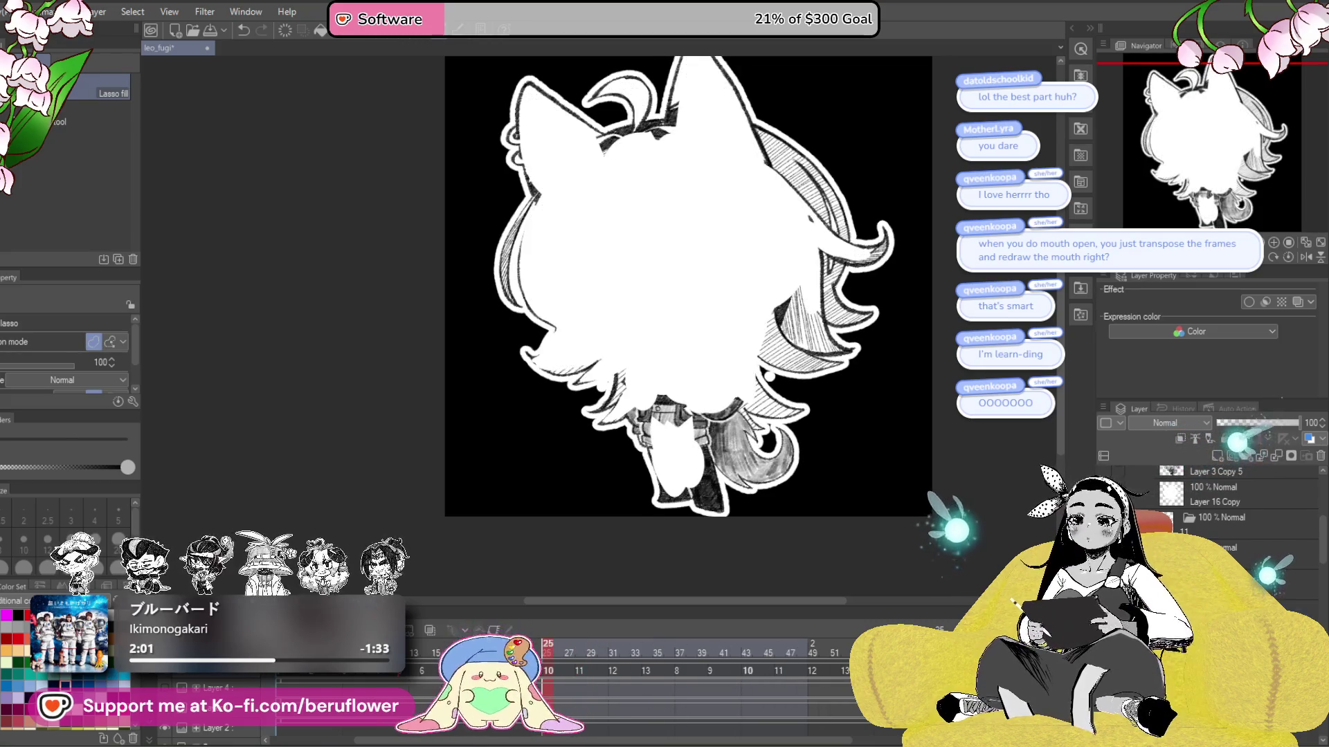
pyautogui.scroll(-1, 1239, 498)
pyautogui.hotkey('ctrl', 'z')
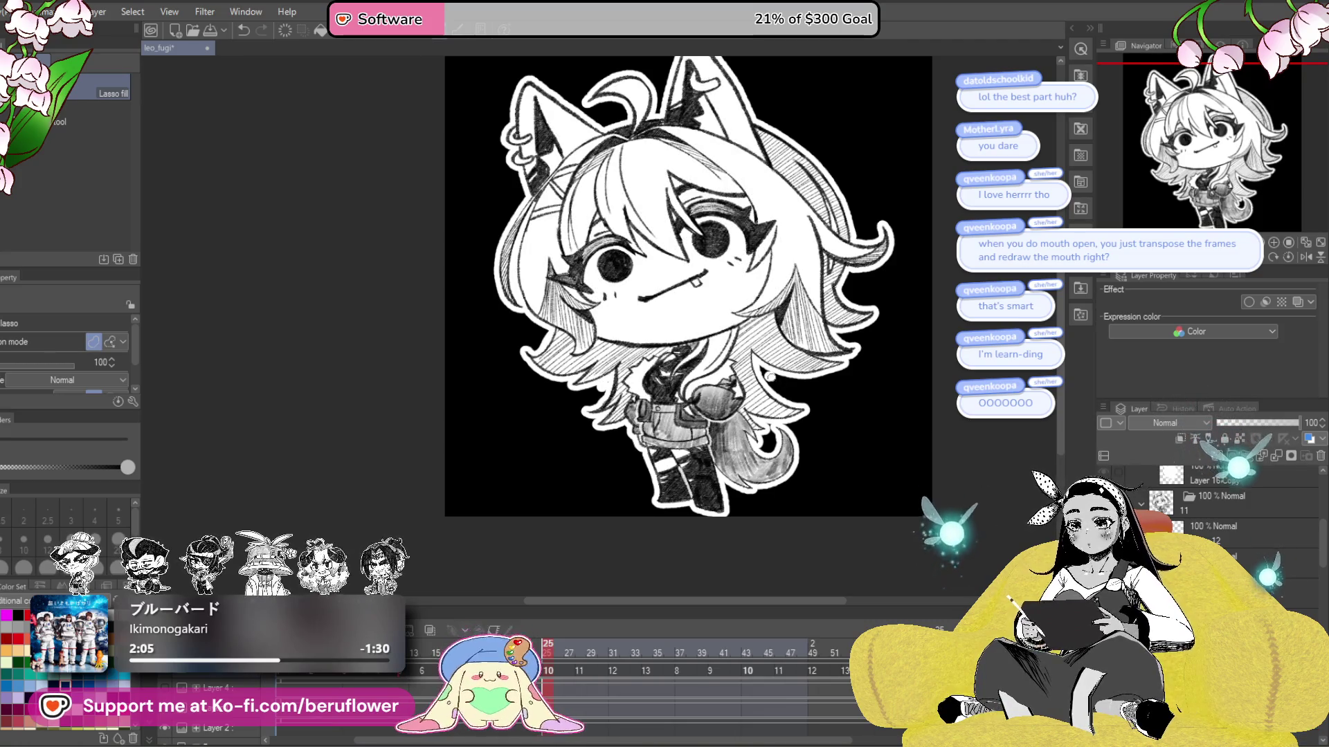
pyautogui.scroll(1, 1239, 498)
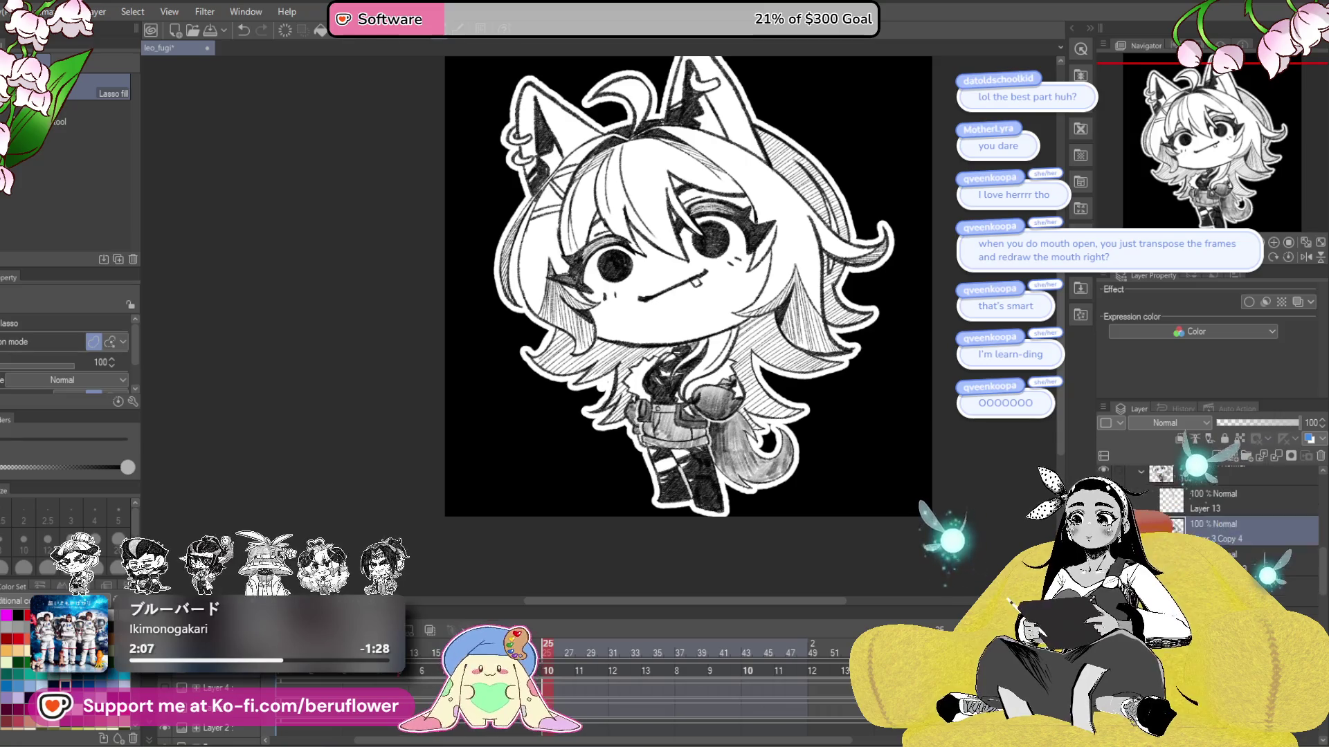
pyautogui.hotkey('ctrl', 'Left')
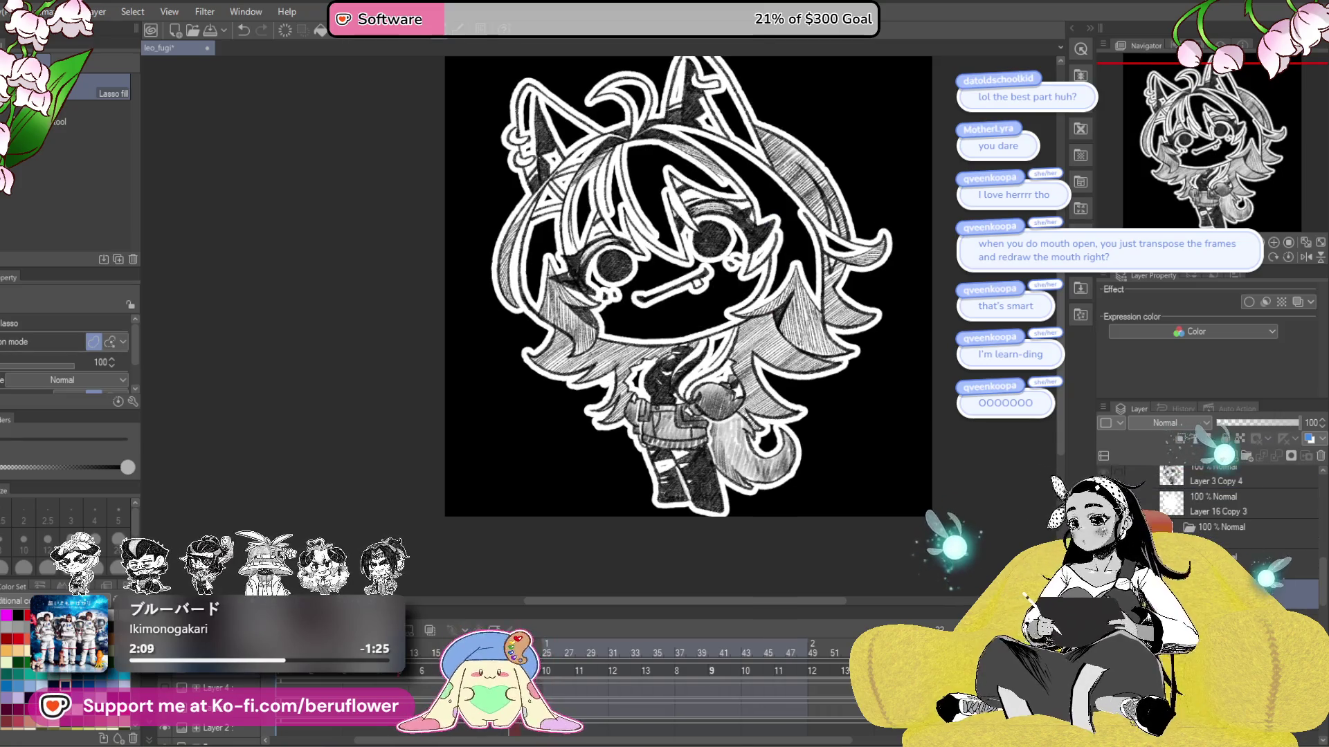
pyautogui.hotkey('ctrl', 'y')
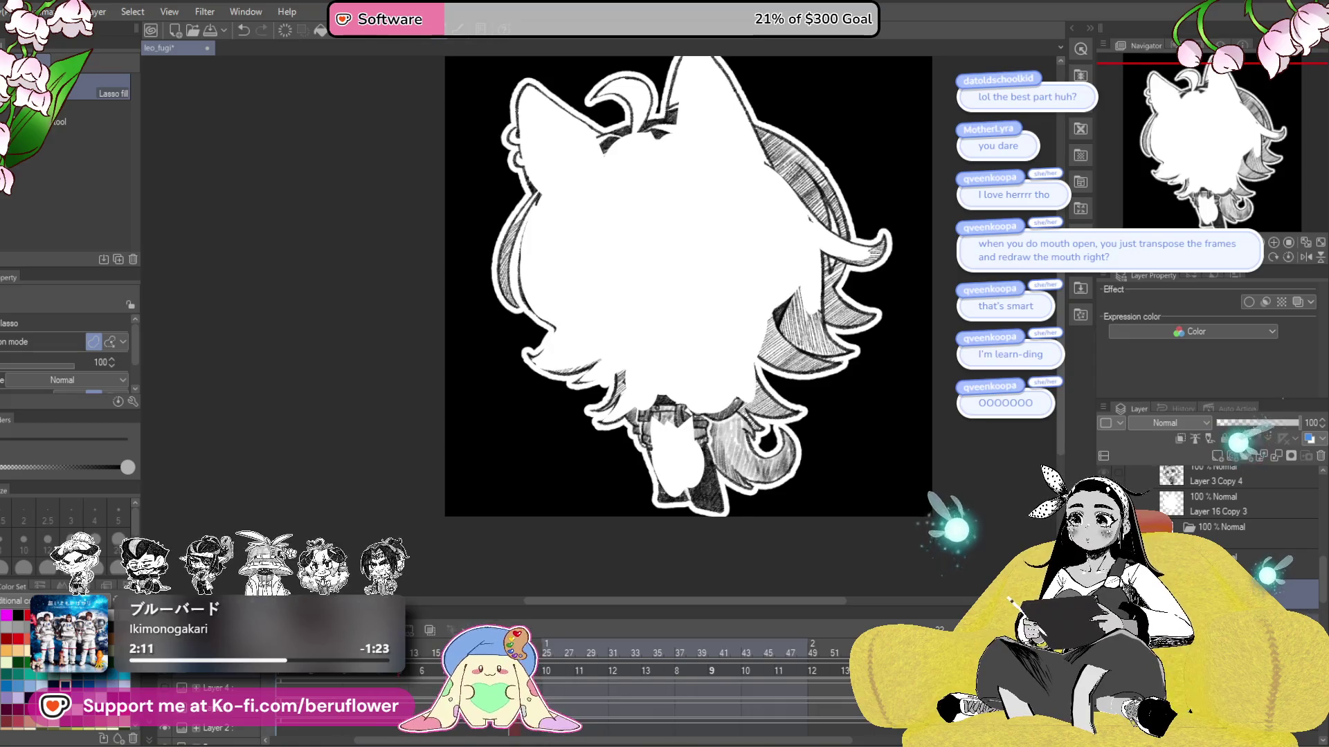
pyautogui.hotkey('ctrl', 'z')
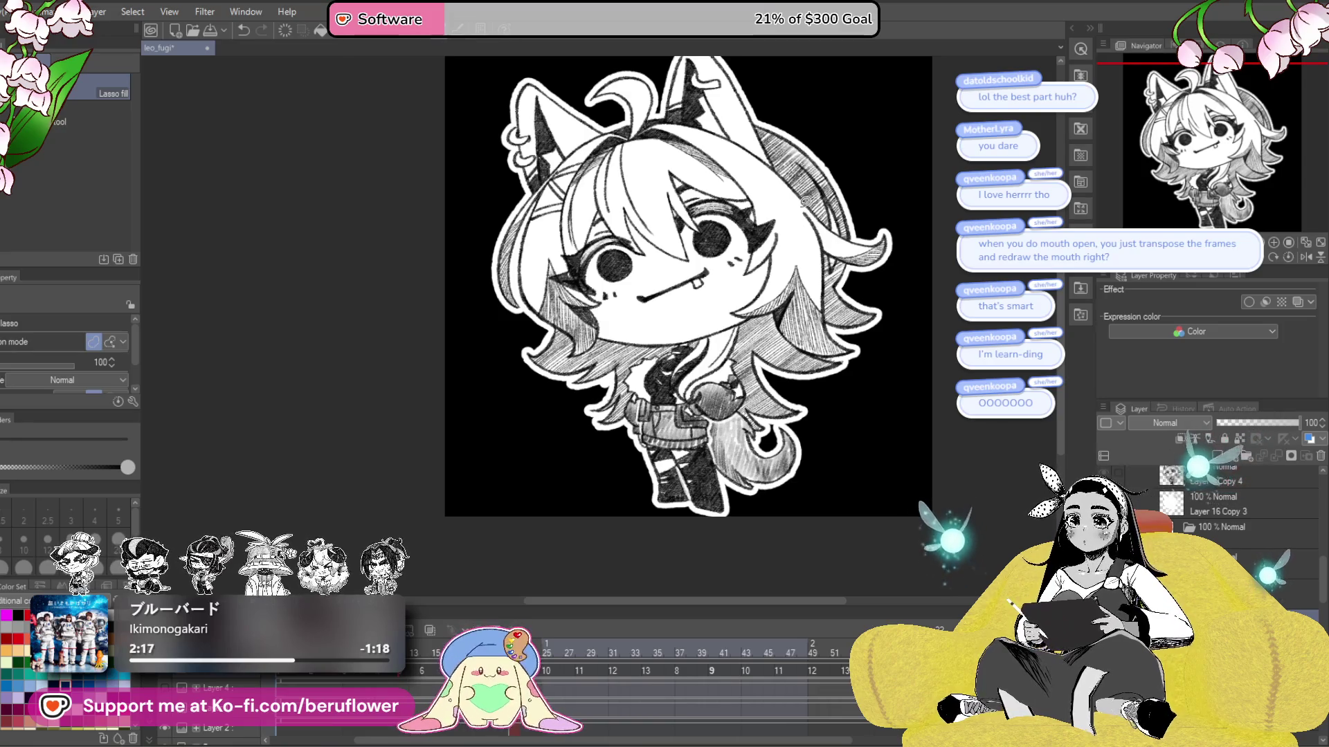
# - Go back from frame 9 to frame 8 and beyond, comparing lineart with and without the white fill
pyautogui.press('Left')
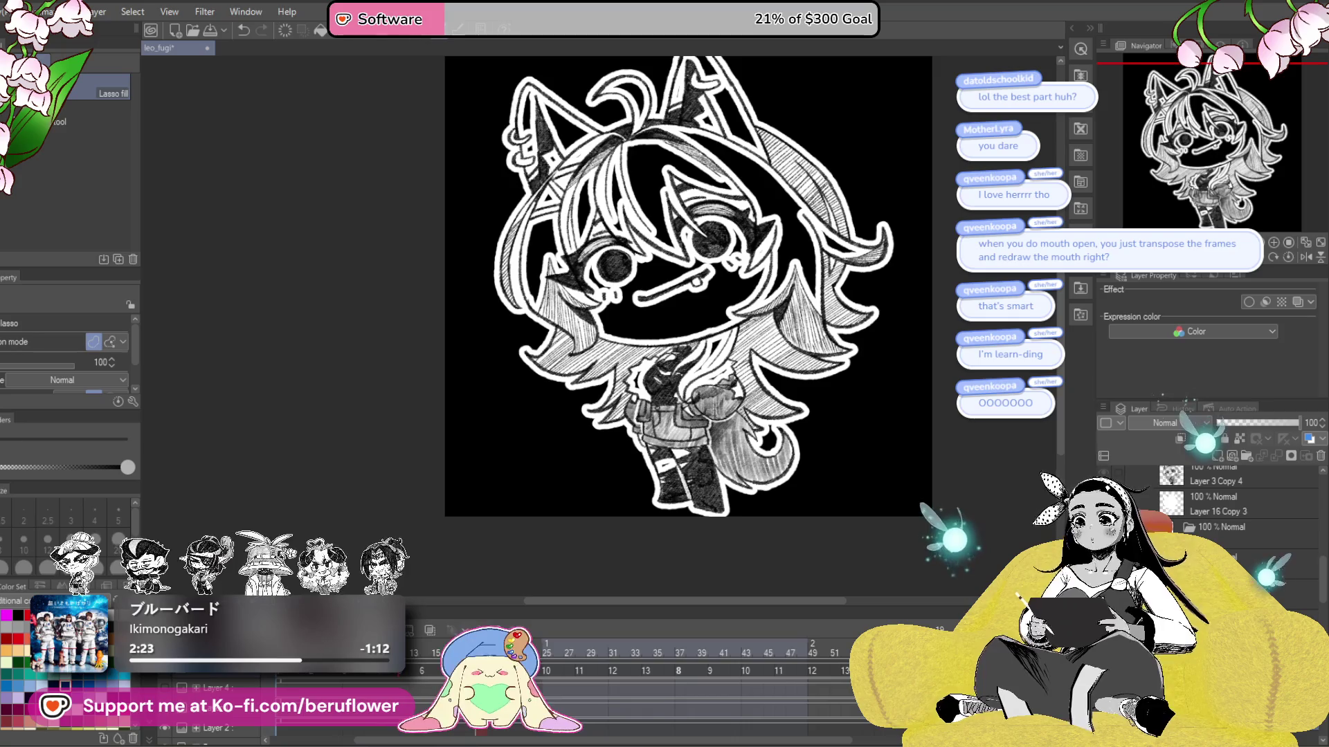
pyautogui.scroll(-1, 1239, 505)
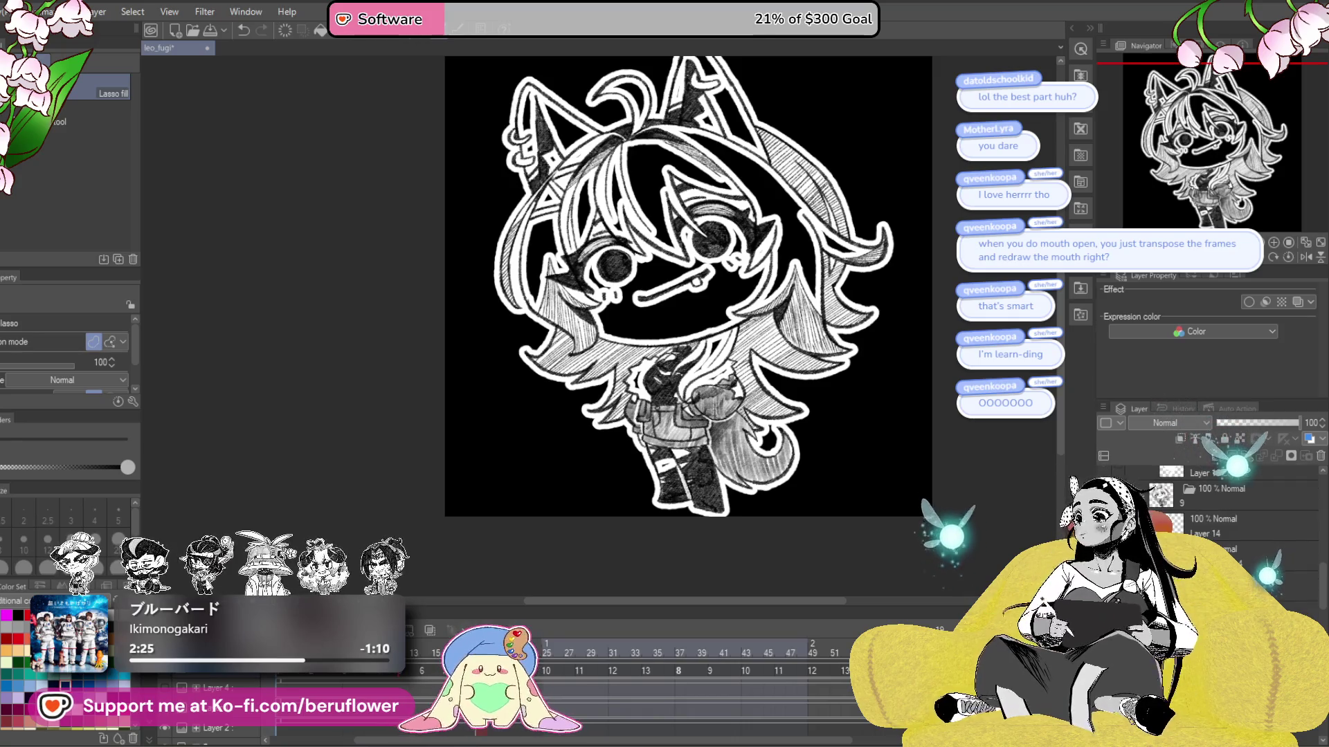
pyautogui.hotkey('ctrl', 'z')
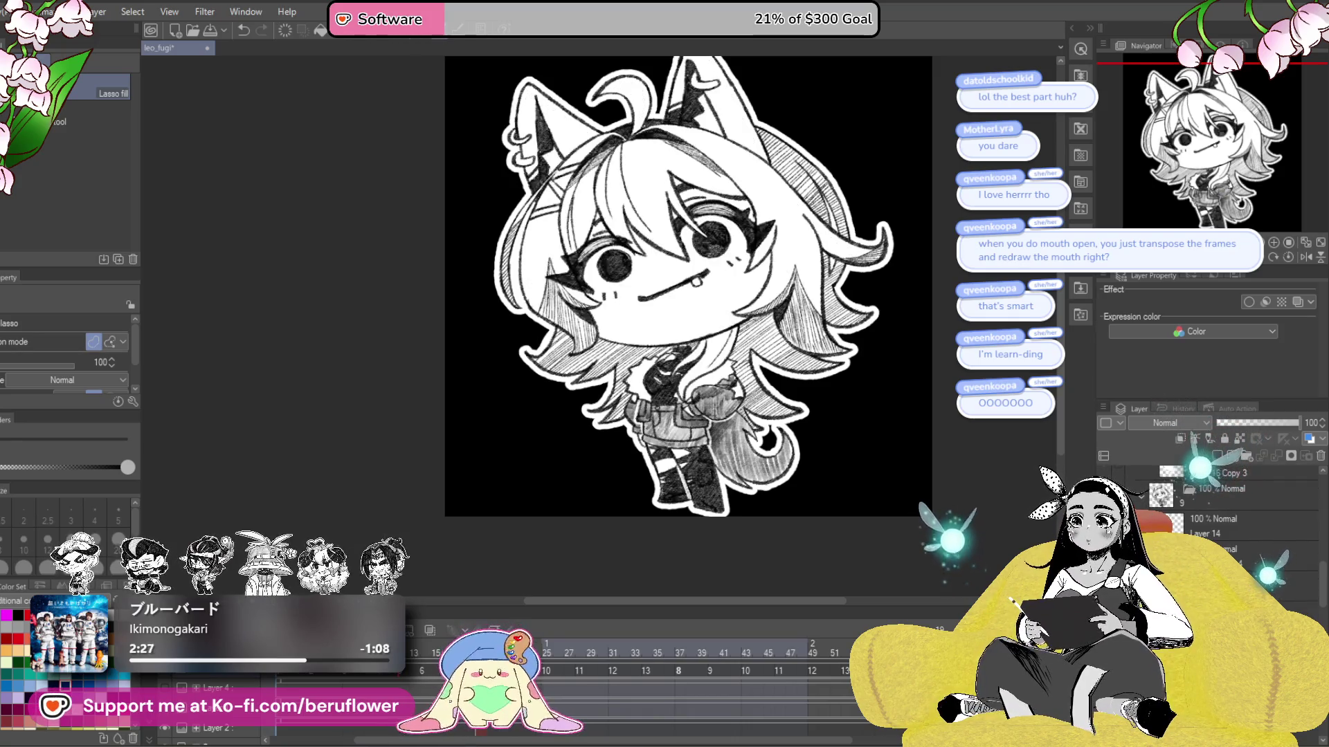
pyautogui.scroll(-2, 1218, 506)
pyautogui.hotkey('ctrl', 'y')
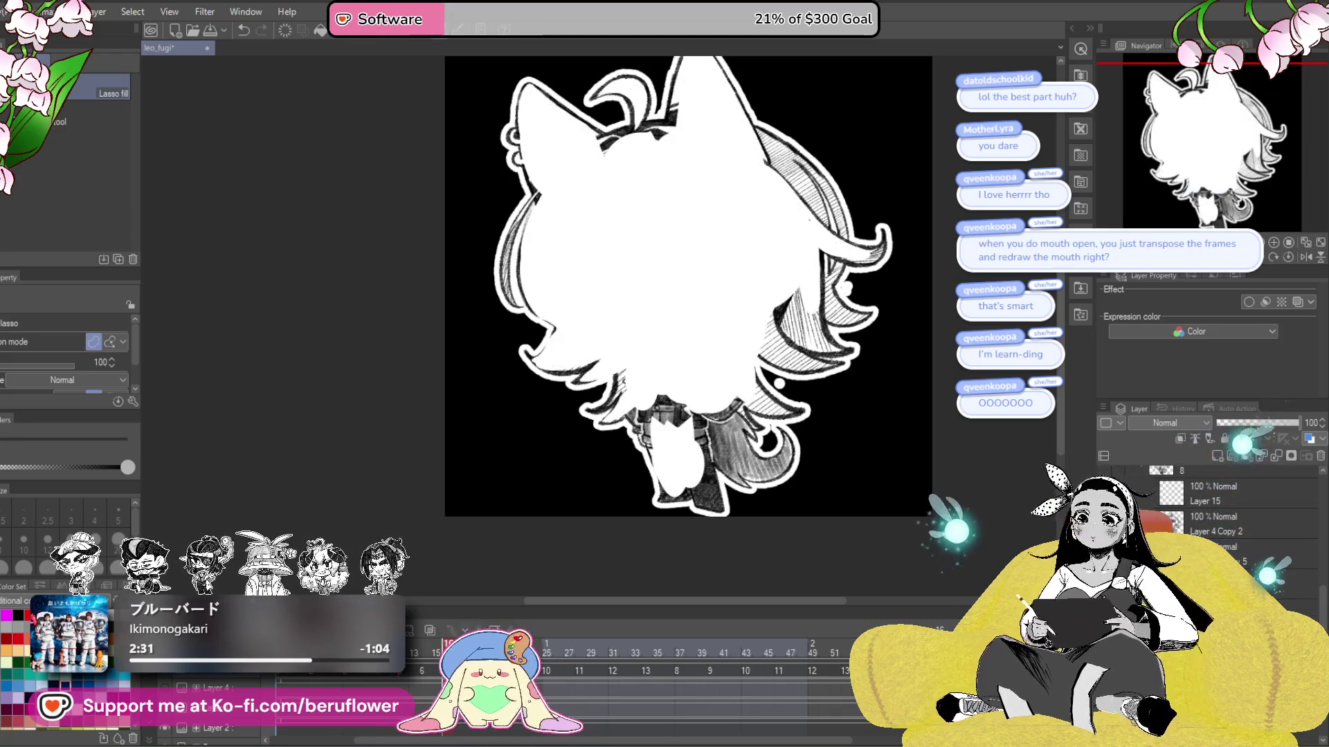
pyautogui.hotkey('ctrl', 'z')
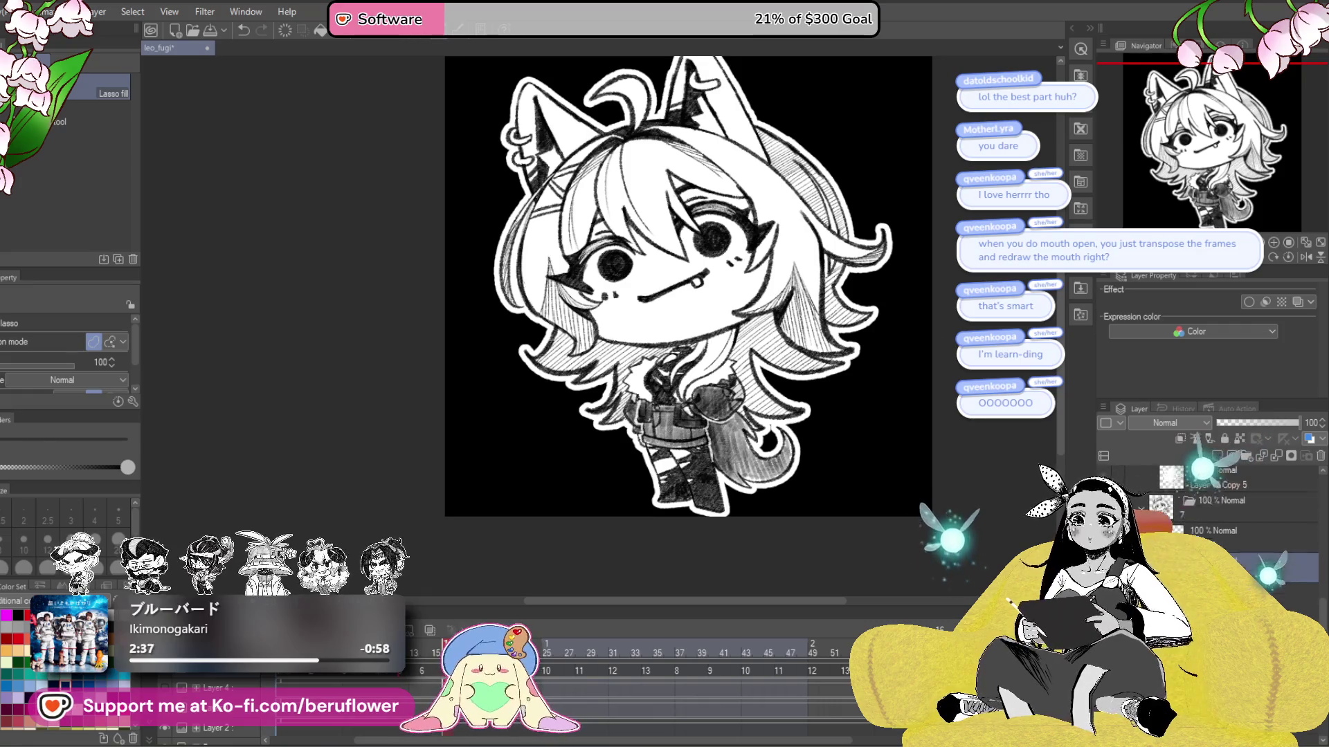
pyautogui.hotkey('ctrl', 'Left')
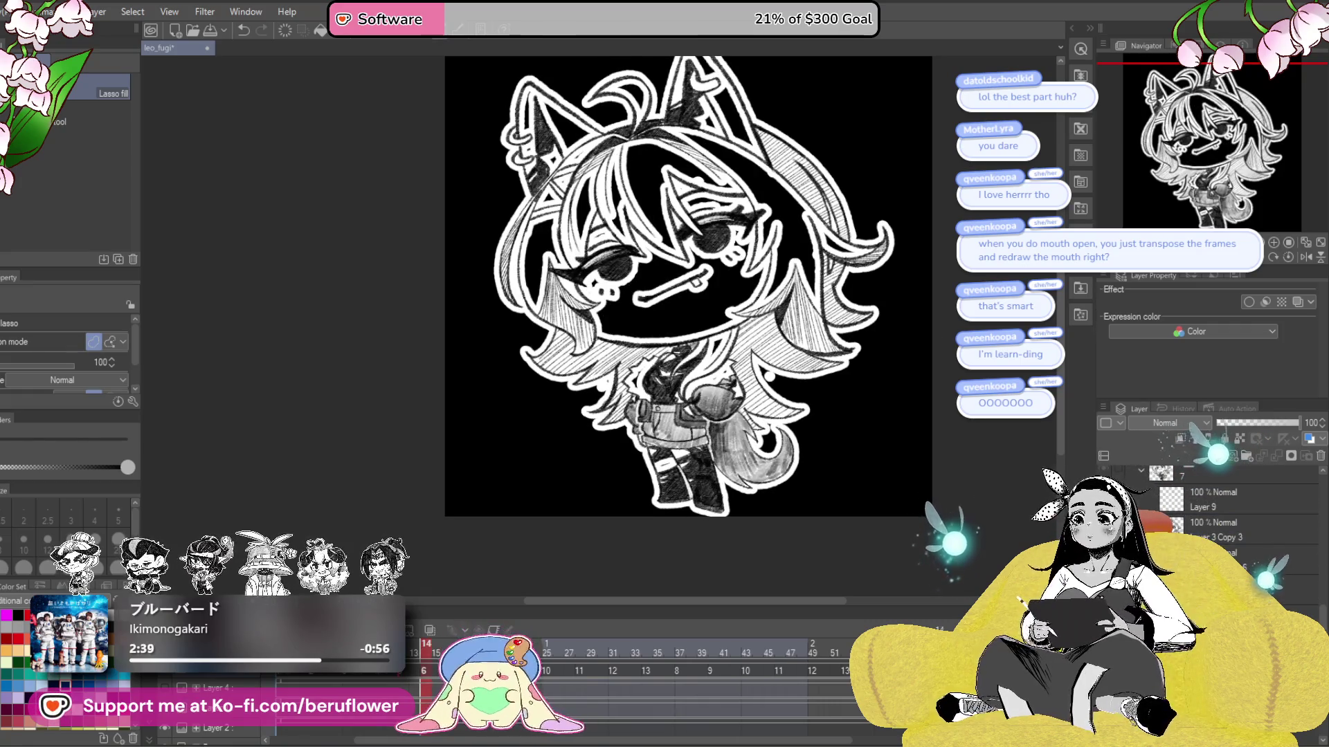
pyautogui.hotkey('ctrl', 'y')
pyautogui.hotkey('ctrl', 'z')
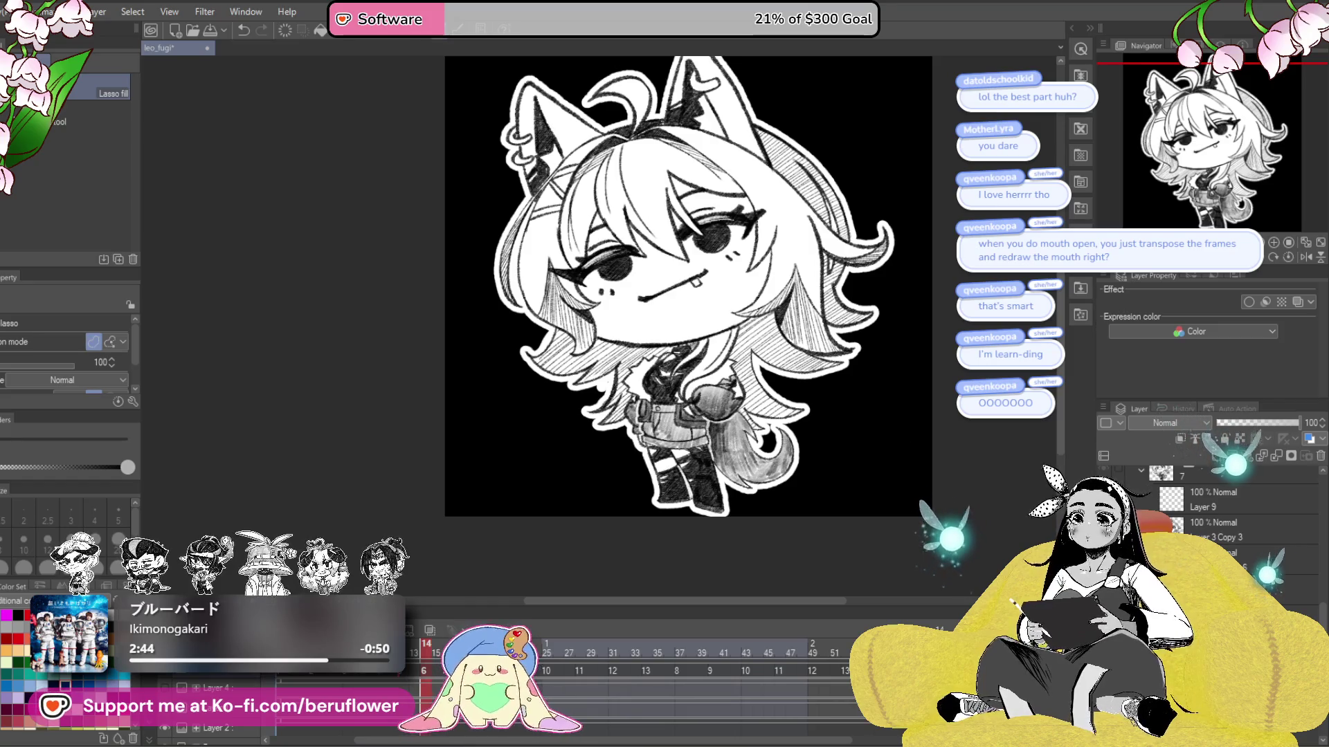
pyautogui.scroll(-3, 1218, 519)
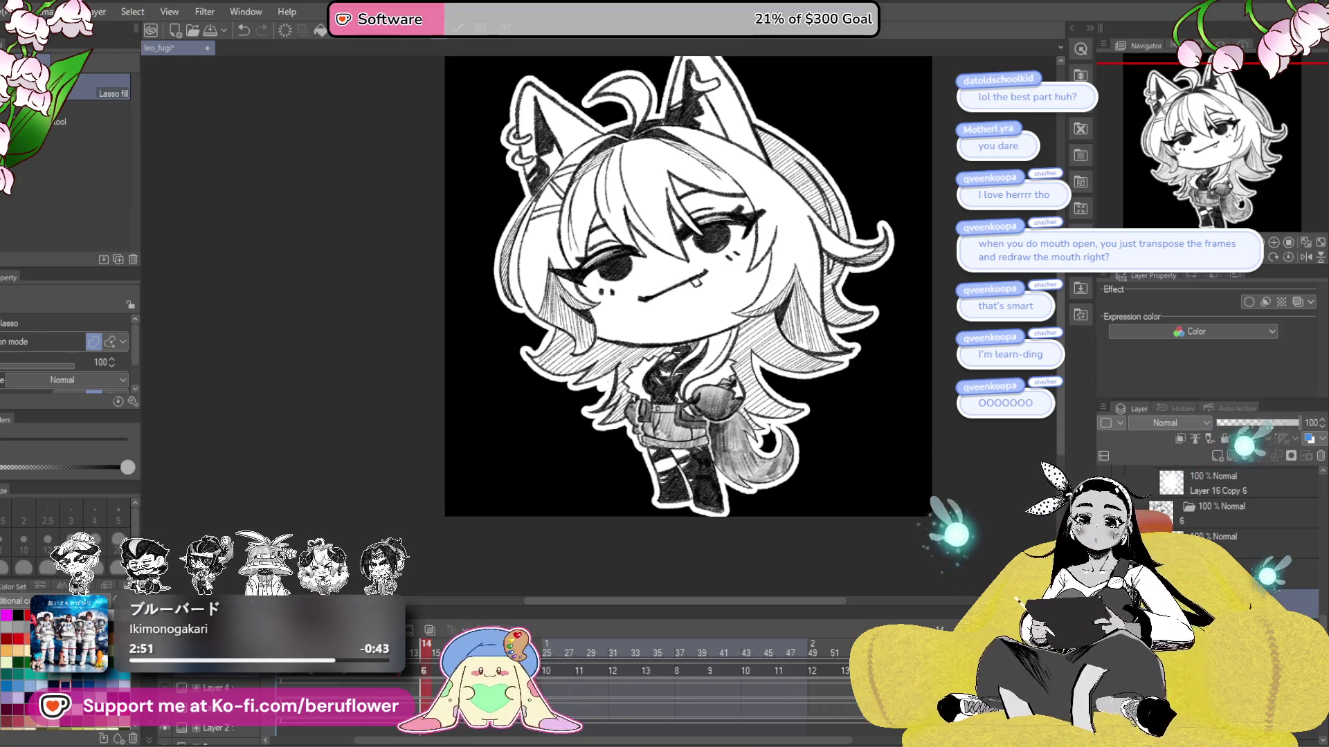
# - Step left and right through the cels to settle on the fully drawn face
pyautogui.press('Left')
pyautogui.press('Left')
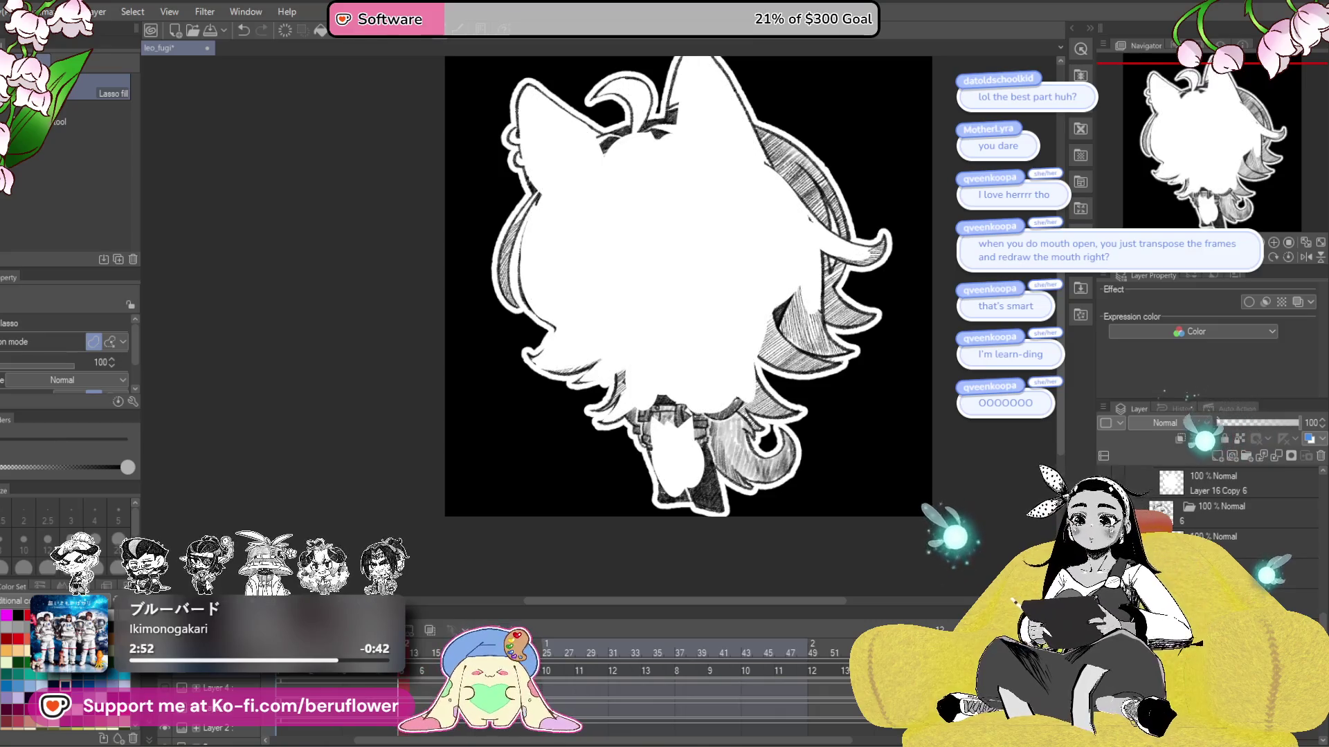
pyautogui.press('Left')
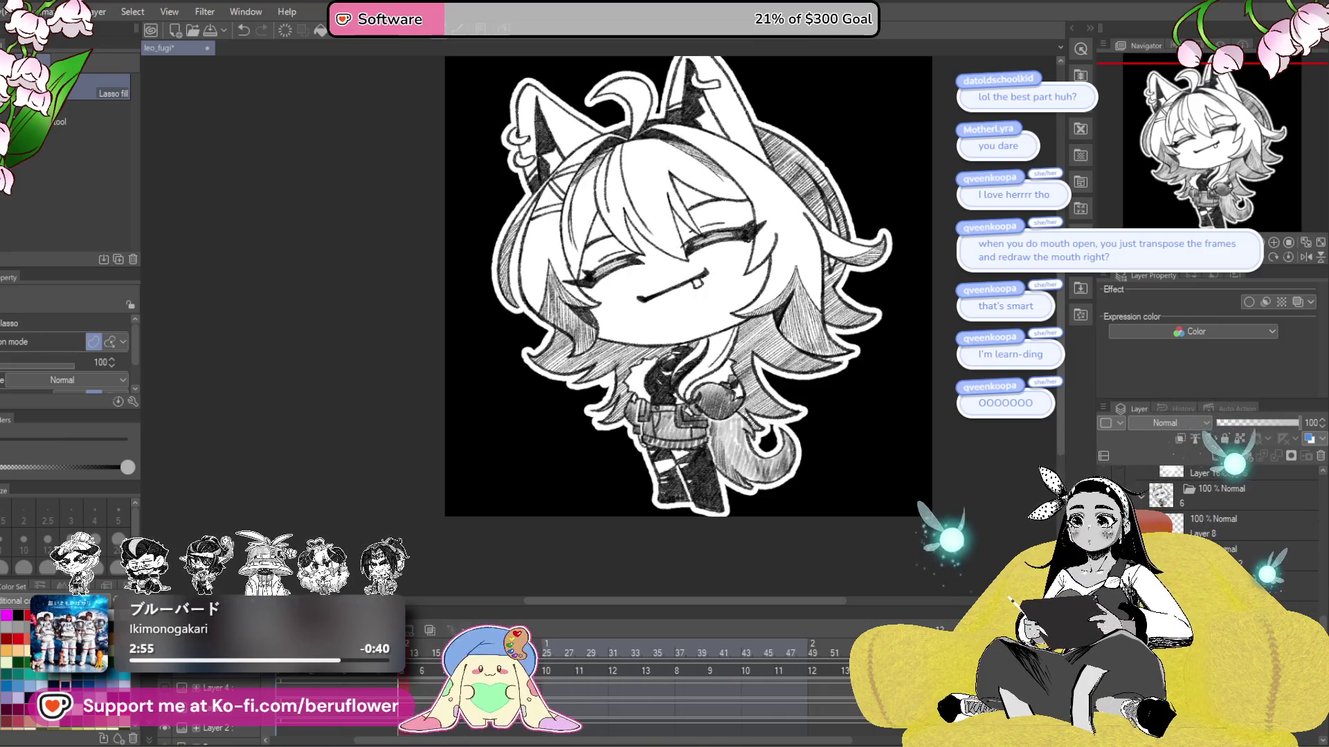
pyautogui.press('Left')
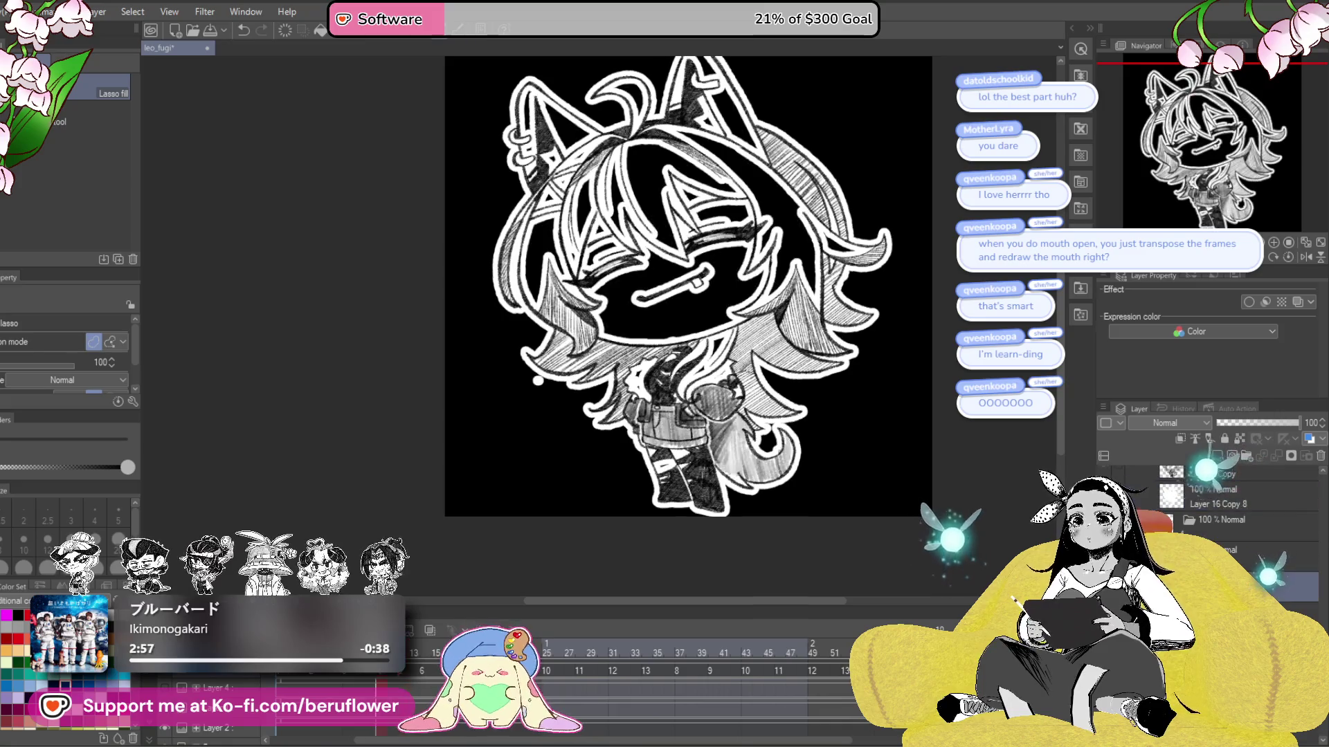
pyautogui.press('Left')
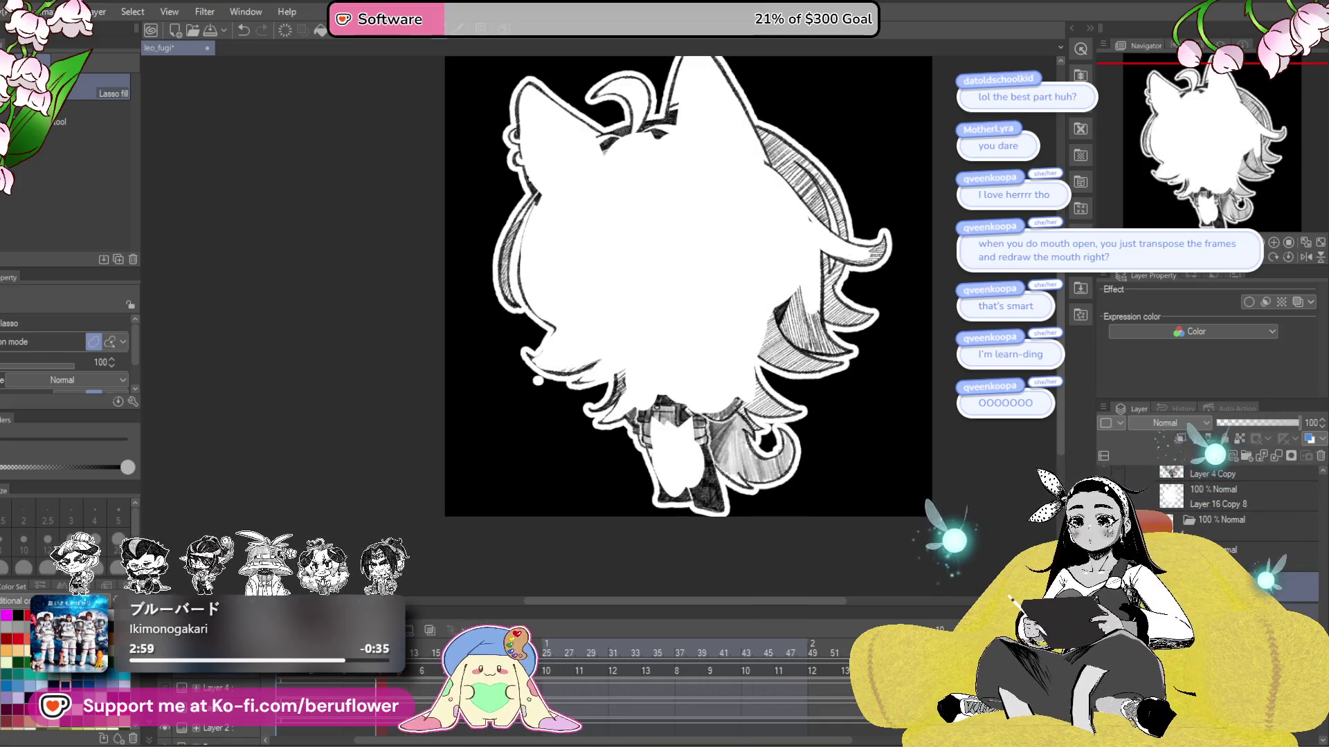
pyautogui.press('Right')
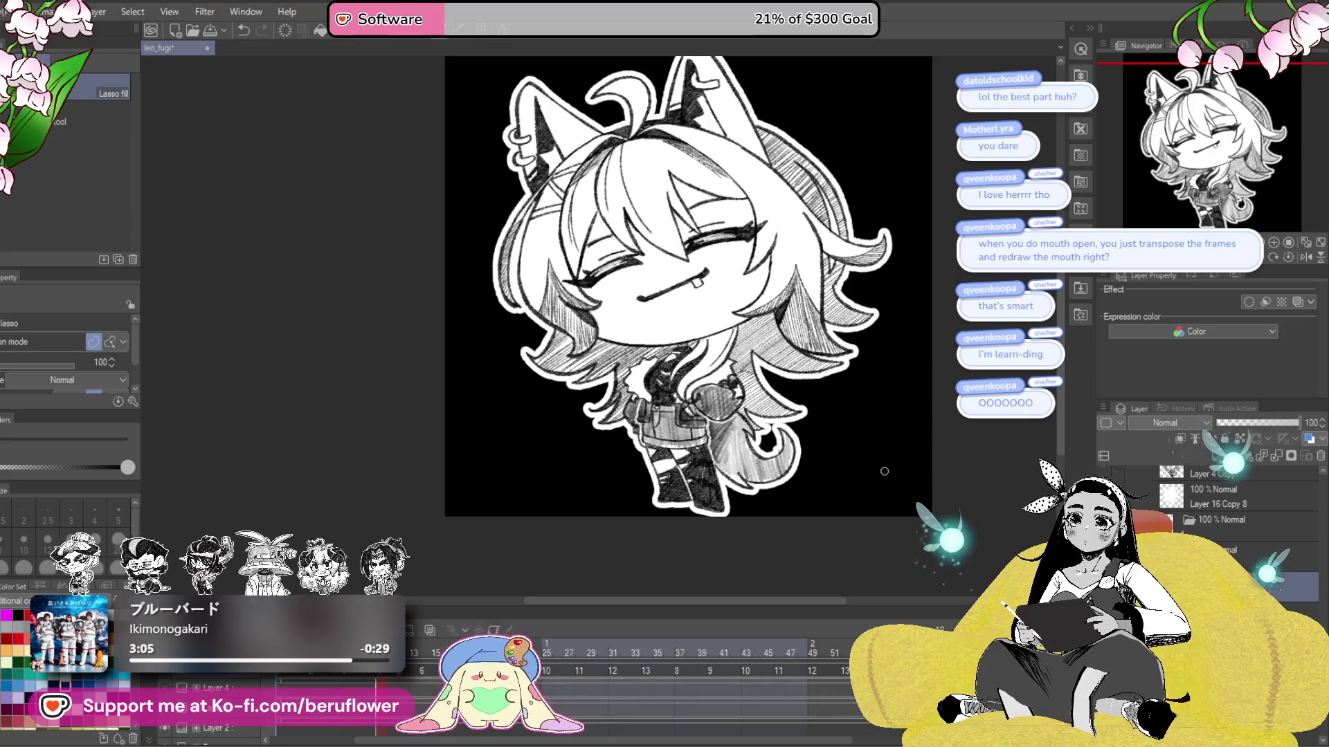
pyautogui.press('Left')
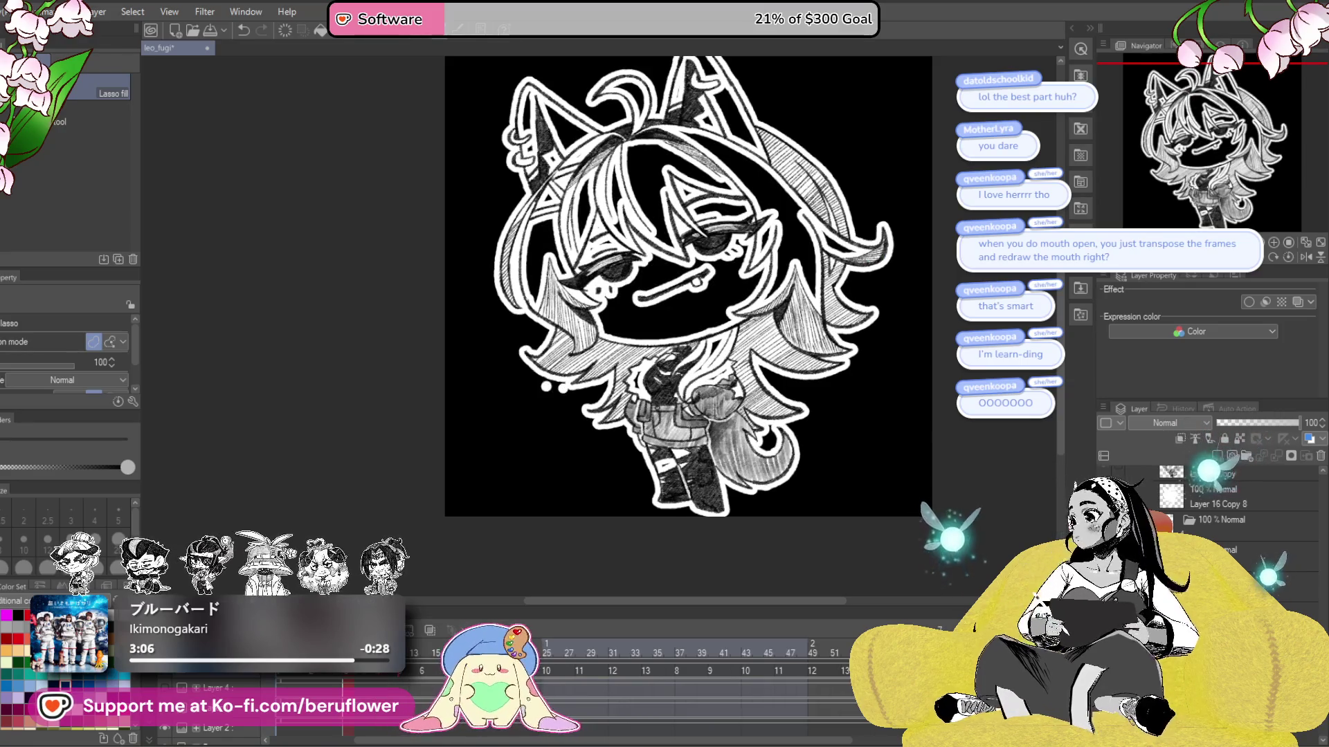
pyautogui.press('Left')
pyautogui.press('Right')
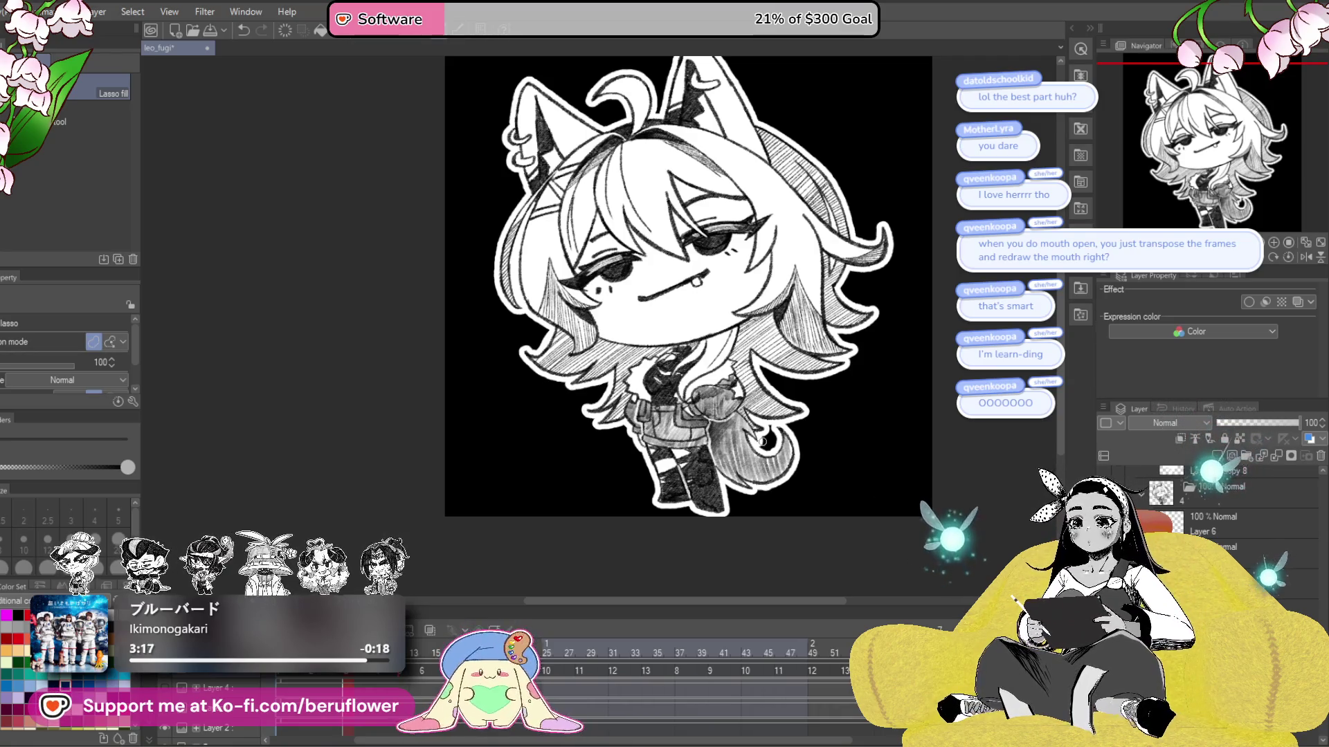
# - Zoom toward the right side of the head and compare face frames against the white-fill frame
pyautogui.scroll(5, 763, 441)
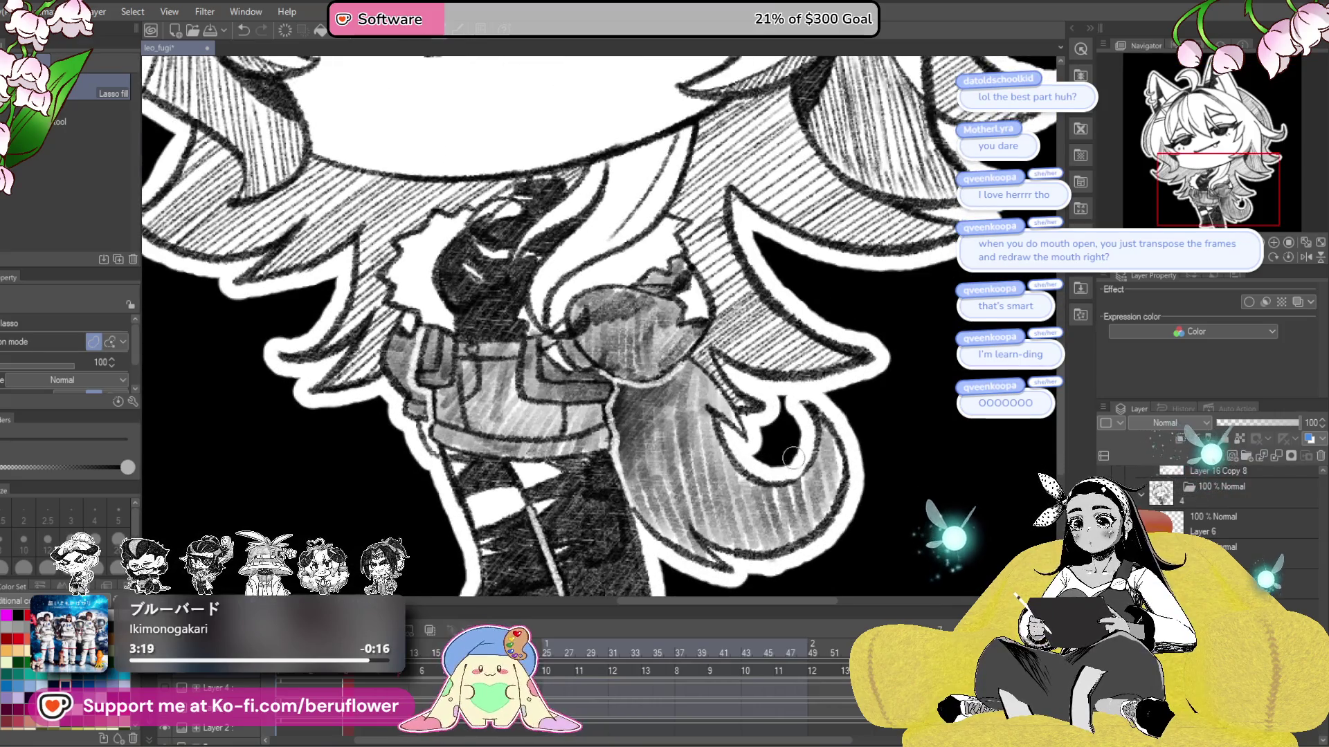
pyautogui.scroll(-8, 792, 457)
pyautogui.scroll(2, 865, 484)
pyautogui.scroll(2, 872, 539)
pyautogui.scroll(2, 886, 594)
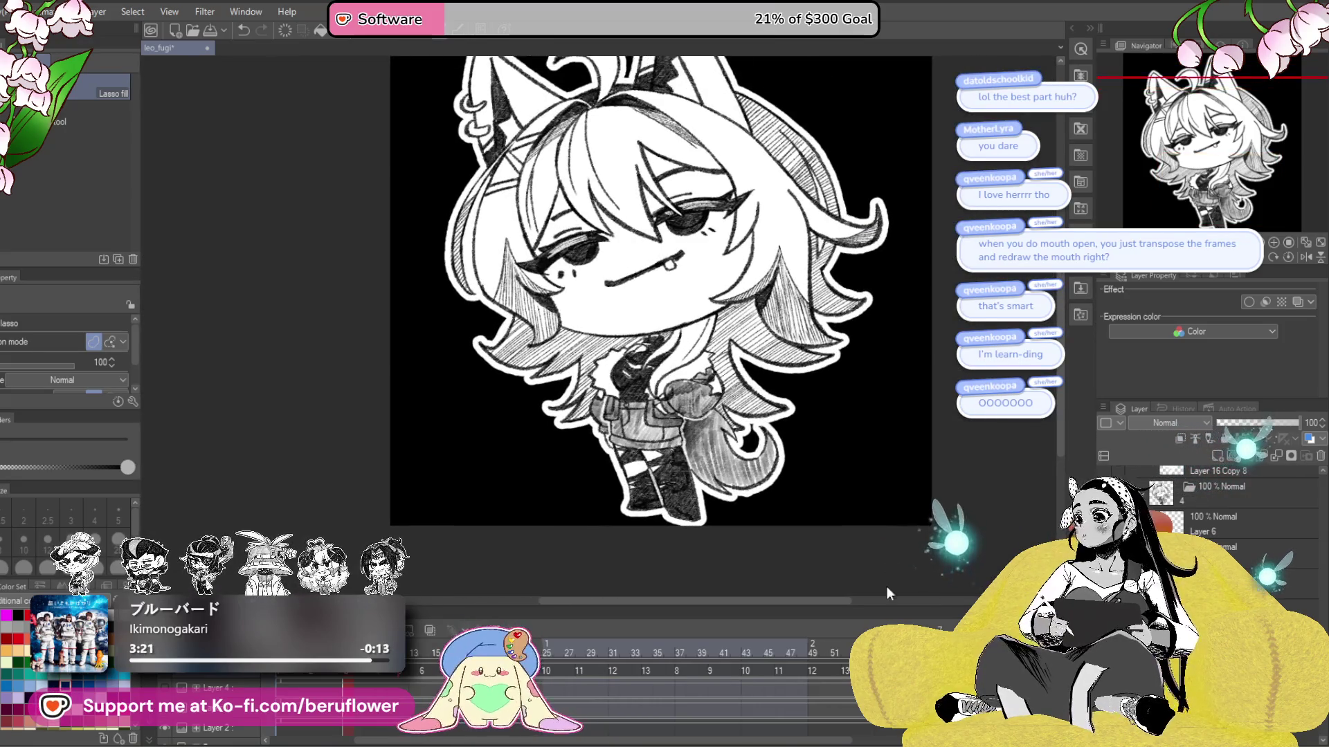
pyautogui.moveTo(882, 600)
pyautogui.mouseDown()
pyautogui.moveTo(678, 505)
pyautogui.moveTo(810, 504)
pyautogui.mouseUp()
pyautogui.scroll(-3, 678, 505)
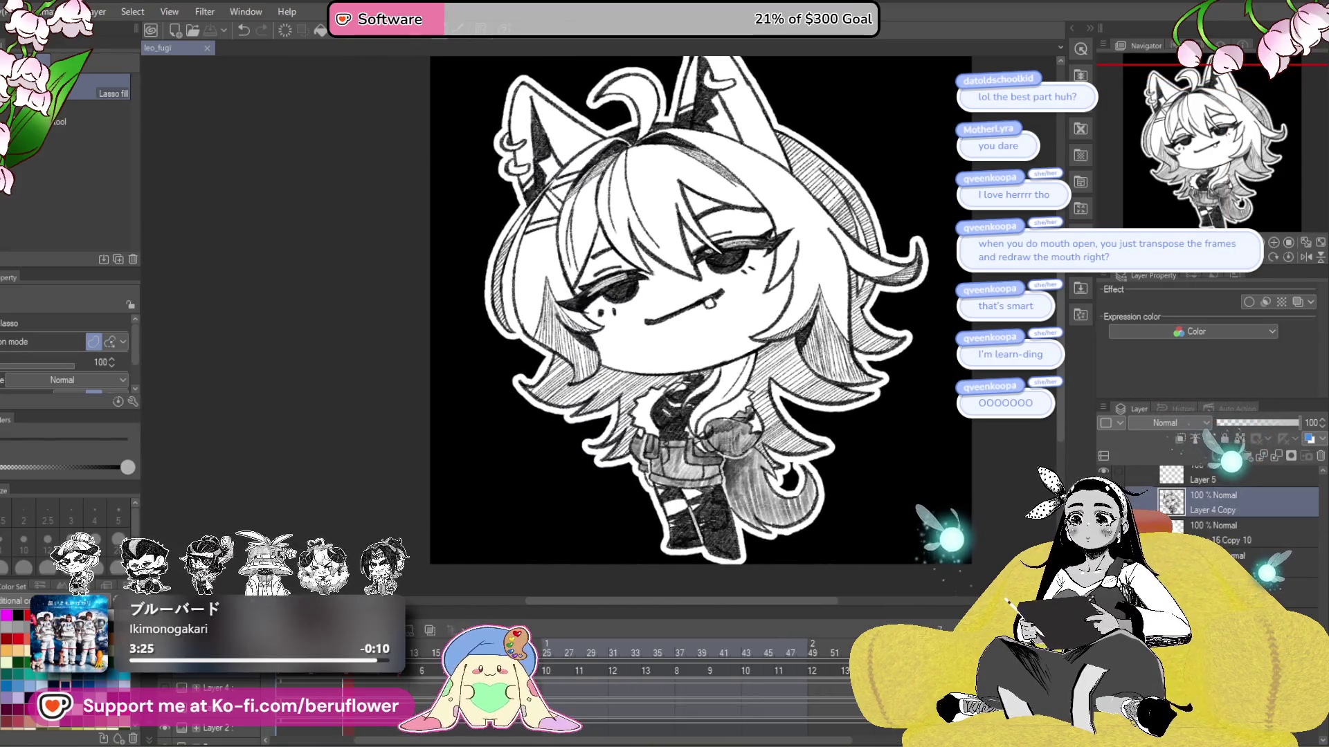
pyautogui.press('Left')
pyautogui.press('Left')
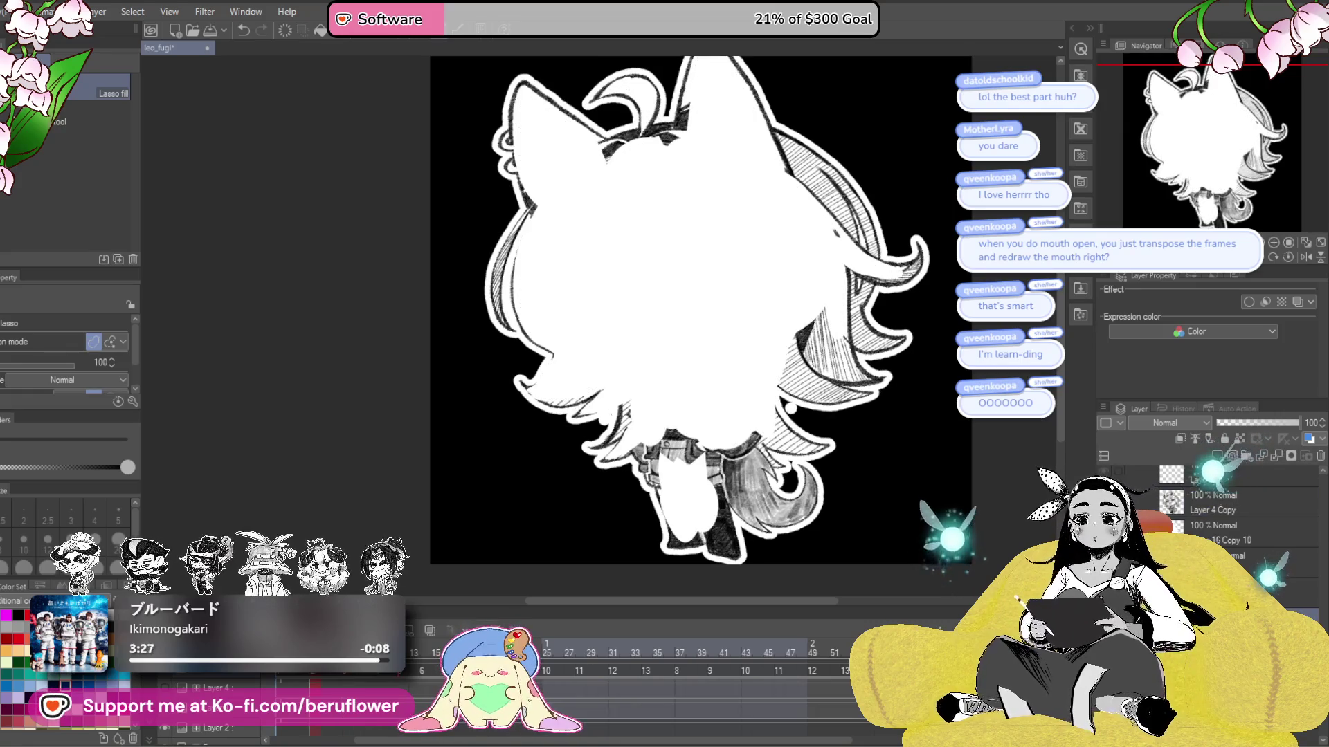
pyautogui.press('Left')
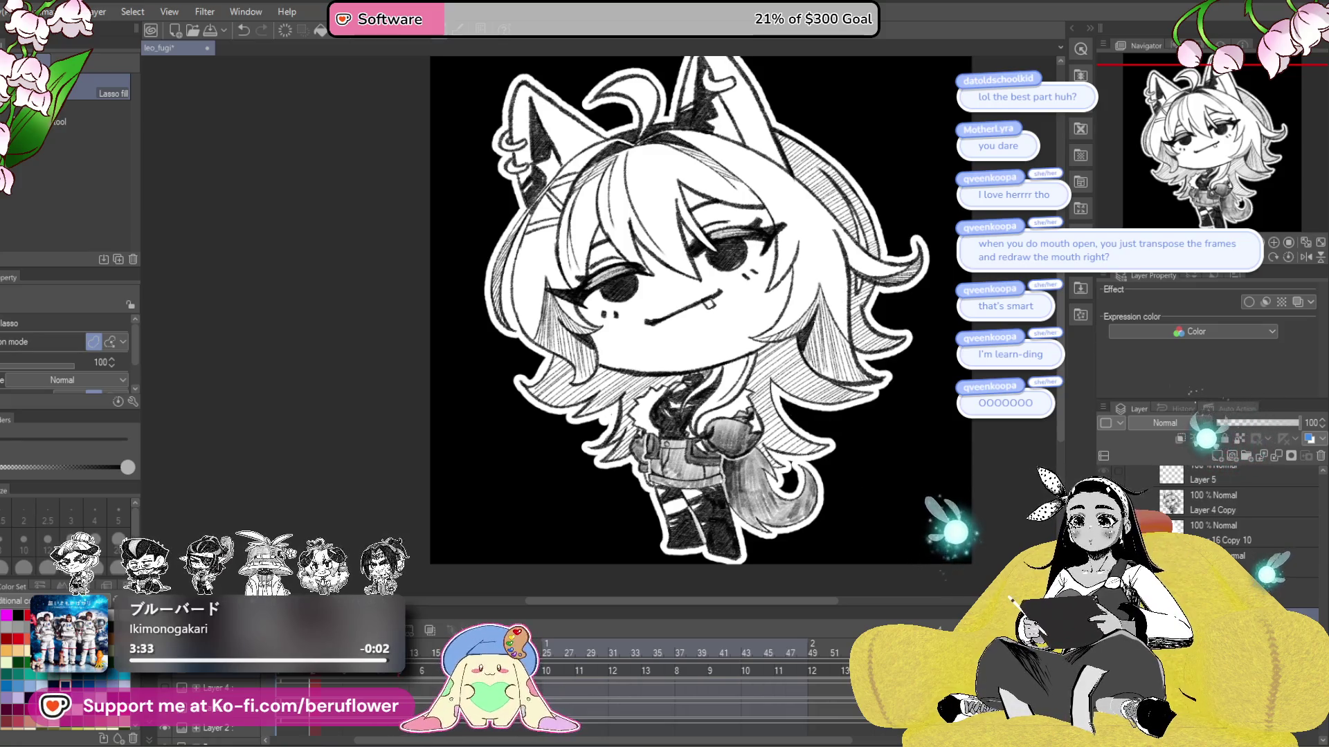
pyautogui.press('Right')
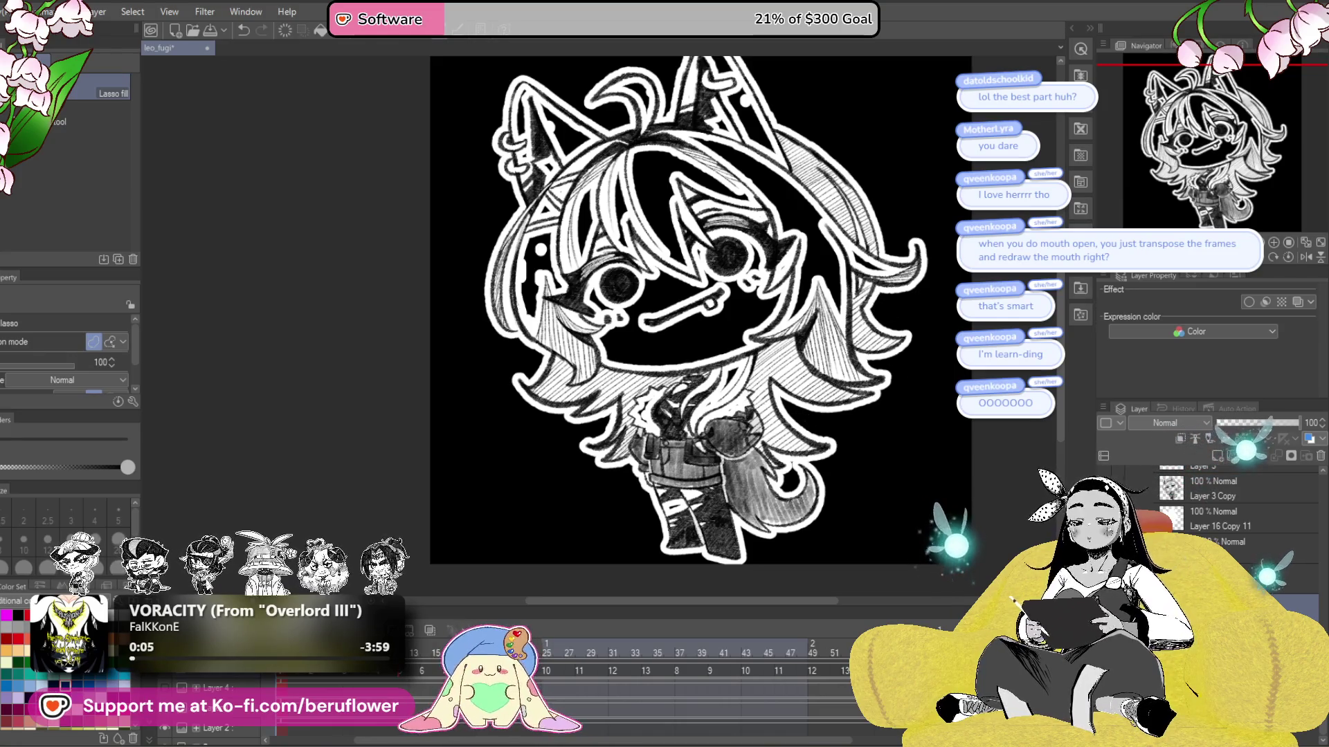
pyautogui.press('Right')
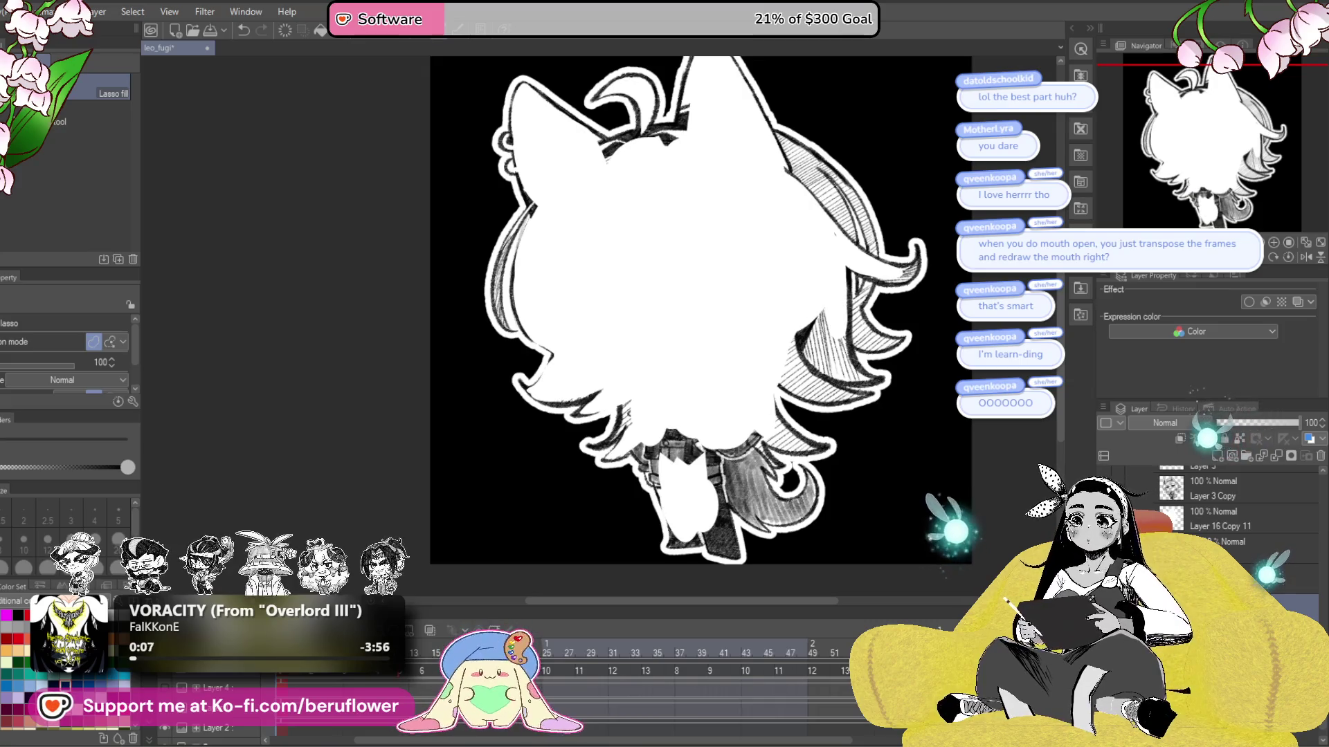
pyautogui.press('Left')
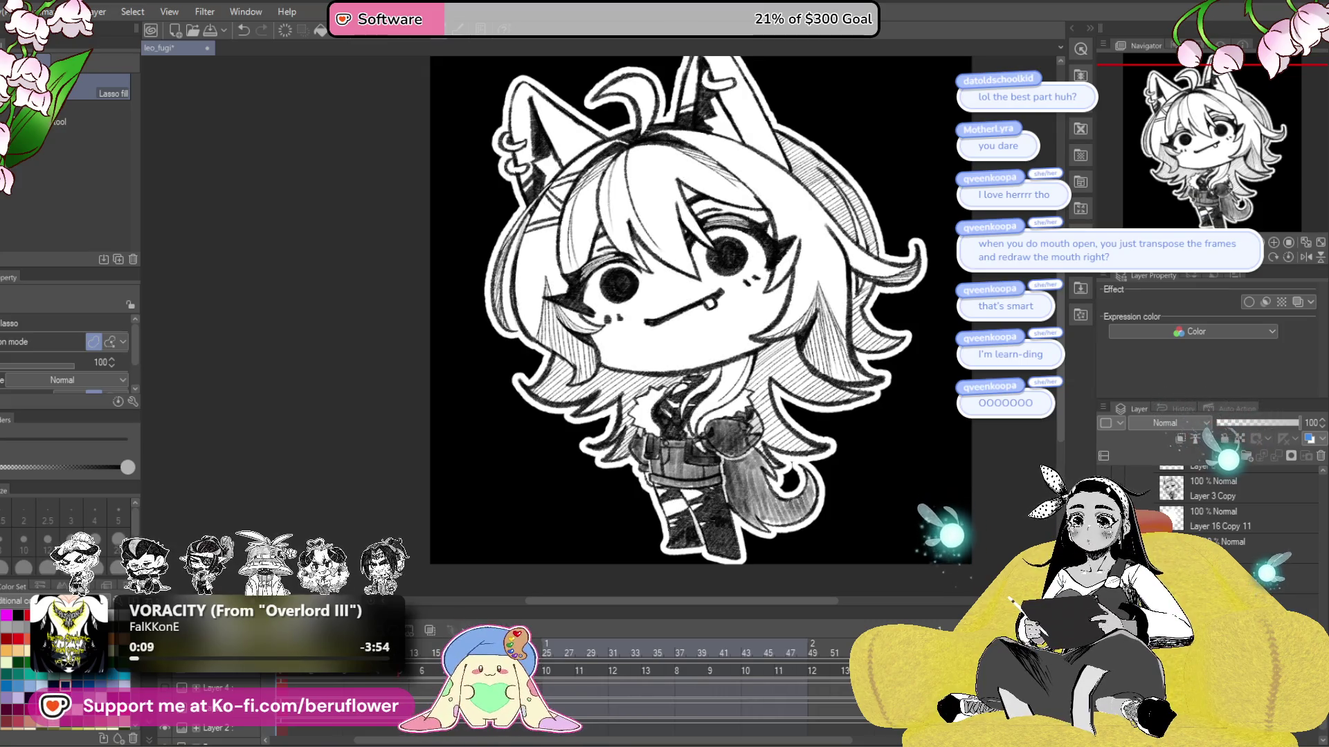
# - Save the leo_fugi file and adjust the zoom
pyautogui.hotkey('ctrl', 's')
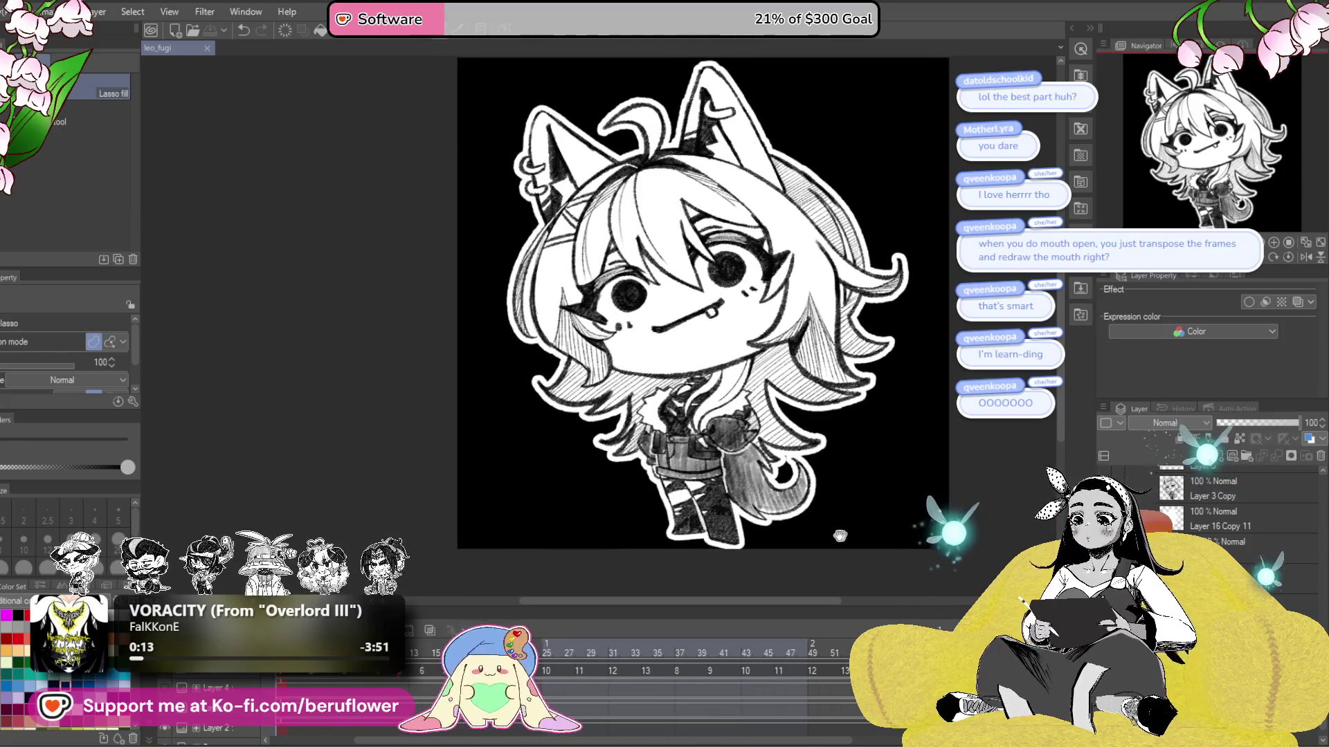
pyautogui.scroll(-1, 839, 536)
pyautogui.scroll(-3, 817, 526)
pyautogui.scroll(3, 1231, 496)
# - Scale the mouth closed : 13 folder's artwork down slightly from a corner
pyautogui.click(1225, 477)
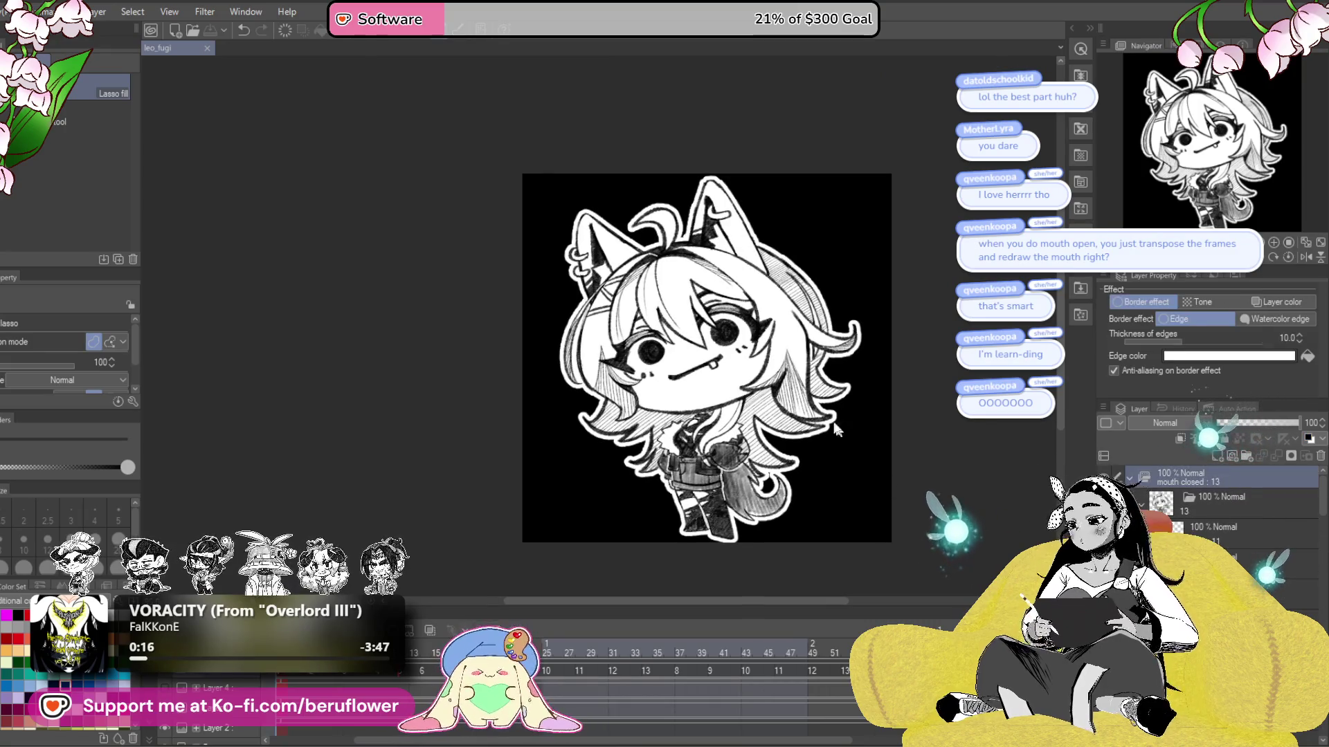
pyautogui.hotkey('ctrl', 't')
pyautogui.moveTo(855, 541); pyautogui.dragTo(831, 526)
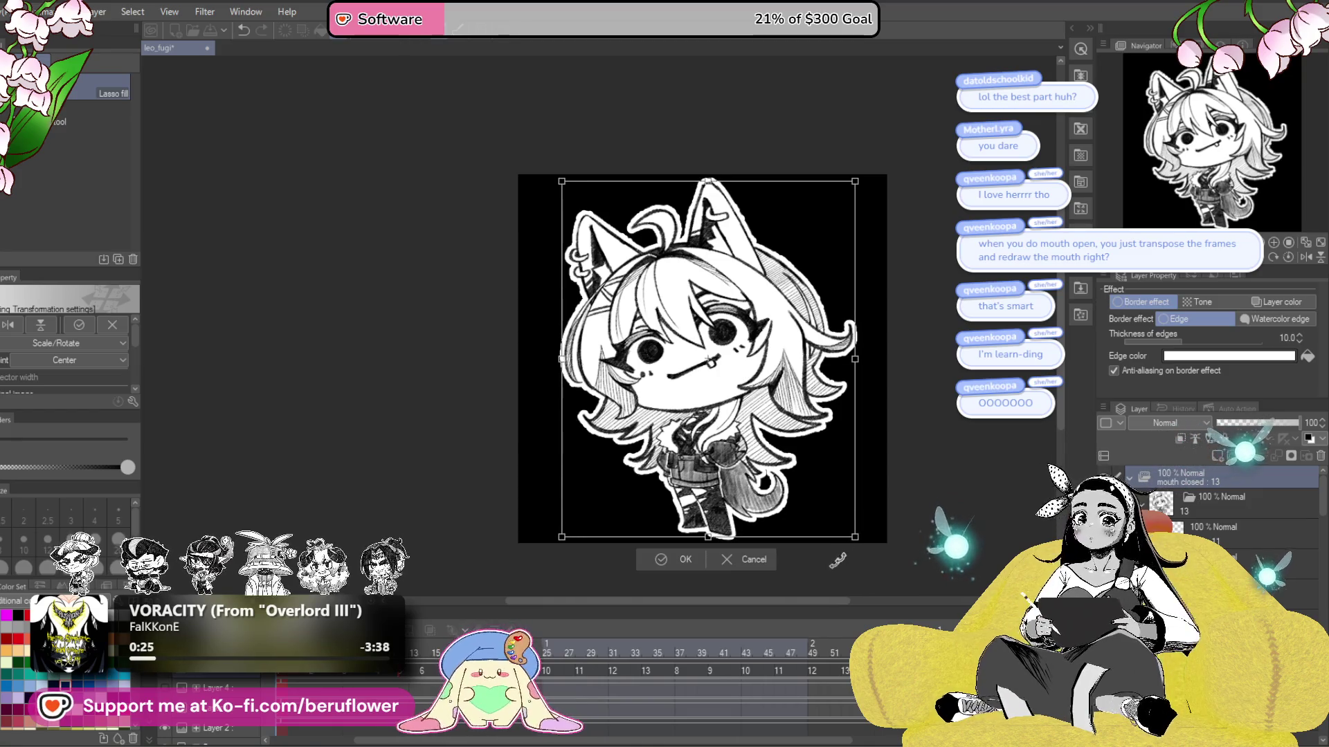
pyautogui.press('Return')
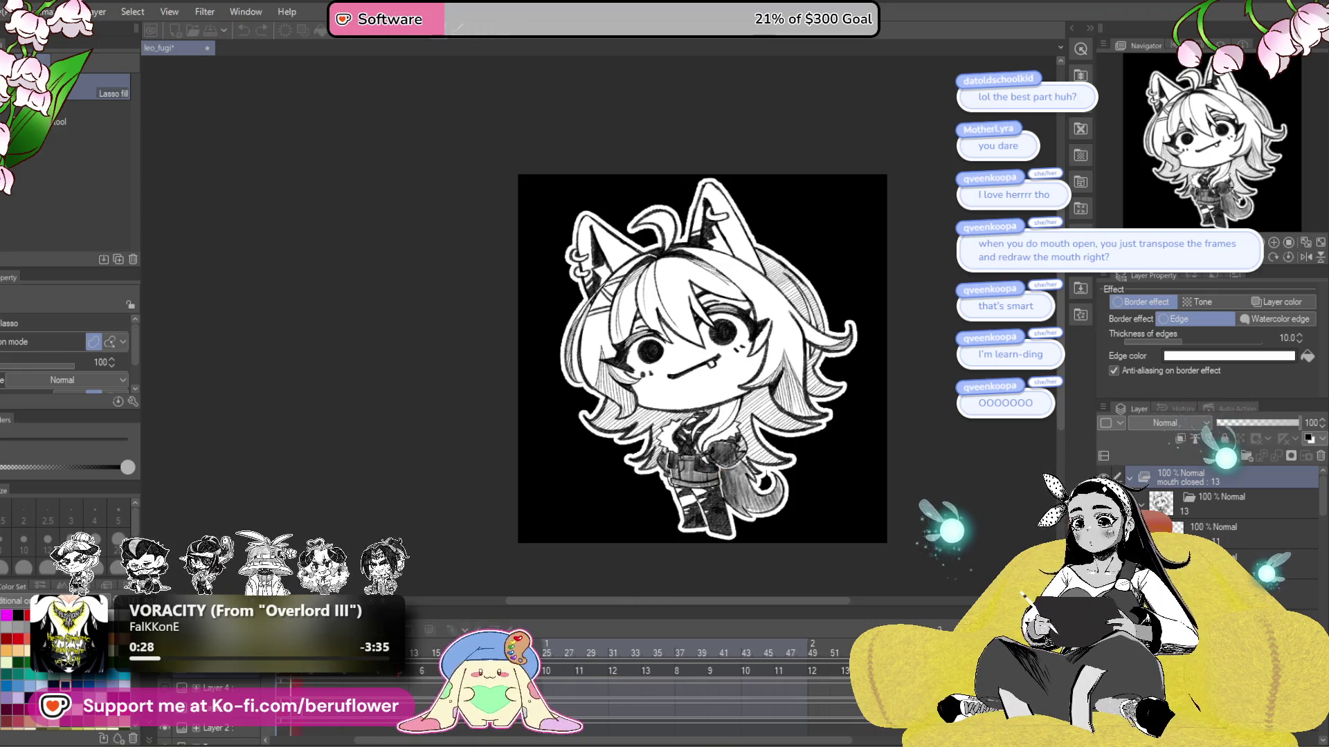
# - Preview the animation, save, and collapse the mouth closed : 13 folder
pyautogui.press('Return')
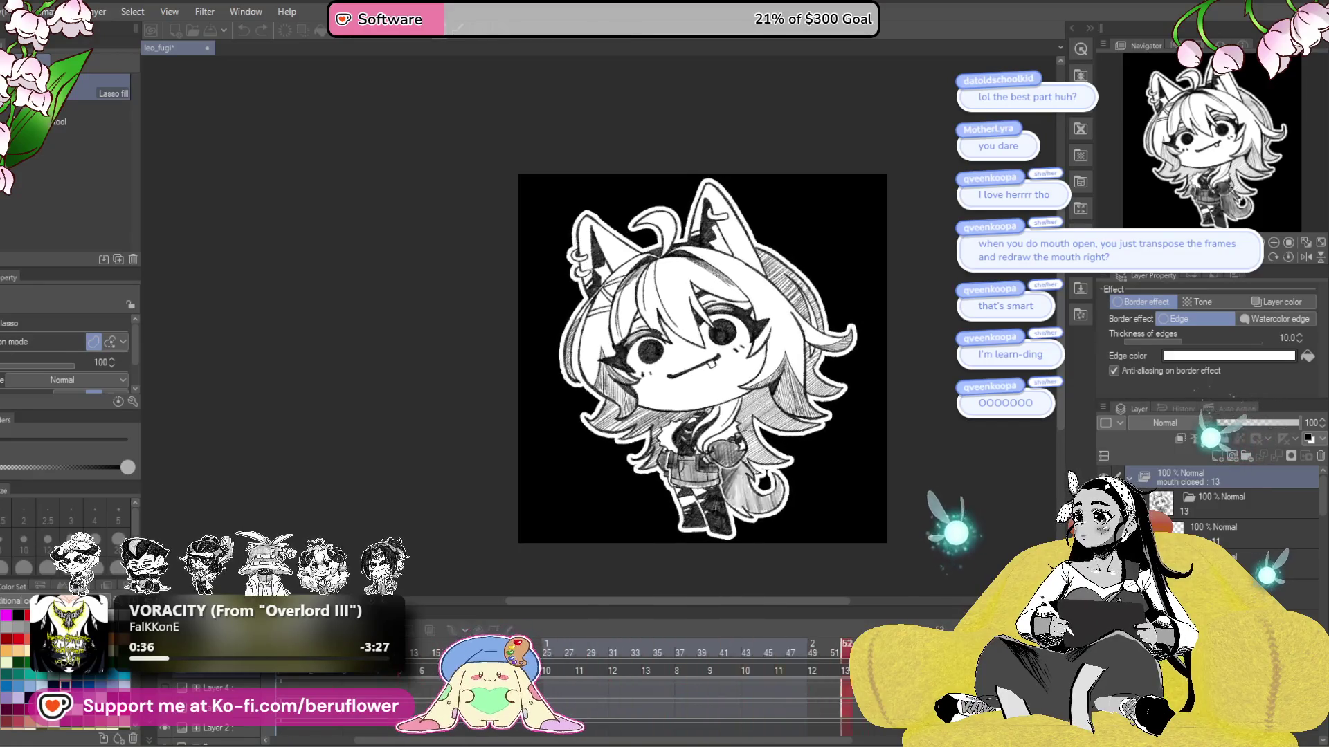
pyautogui.press('space')
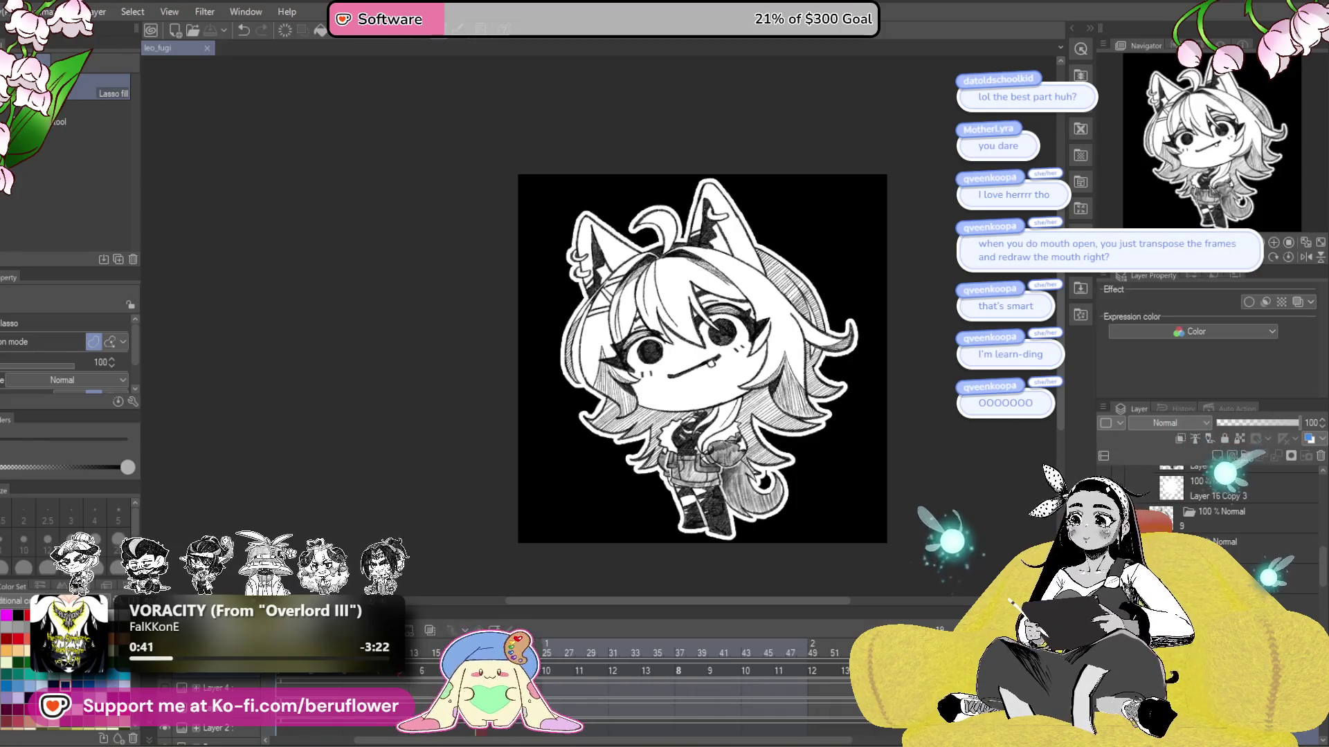
pyautogui.hotkey('ctrl', 's')
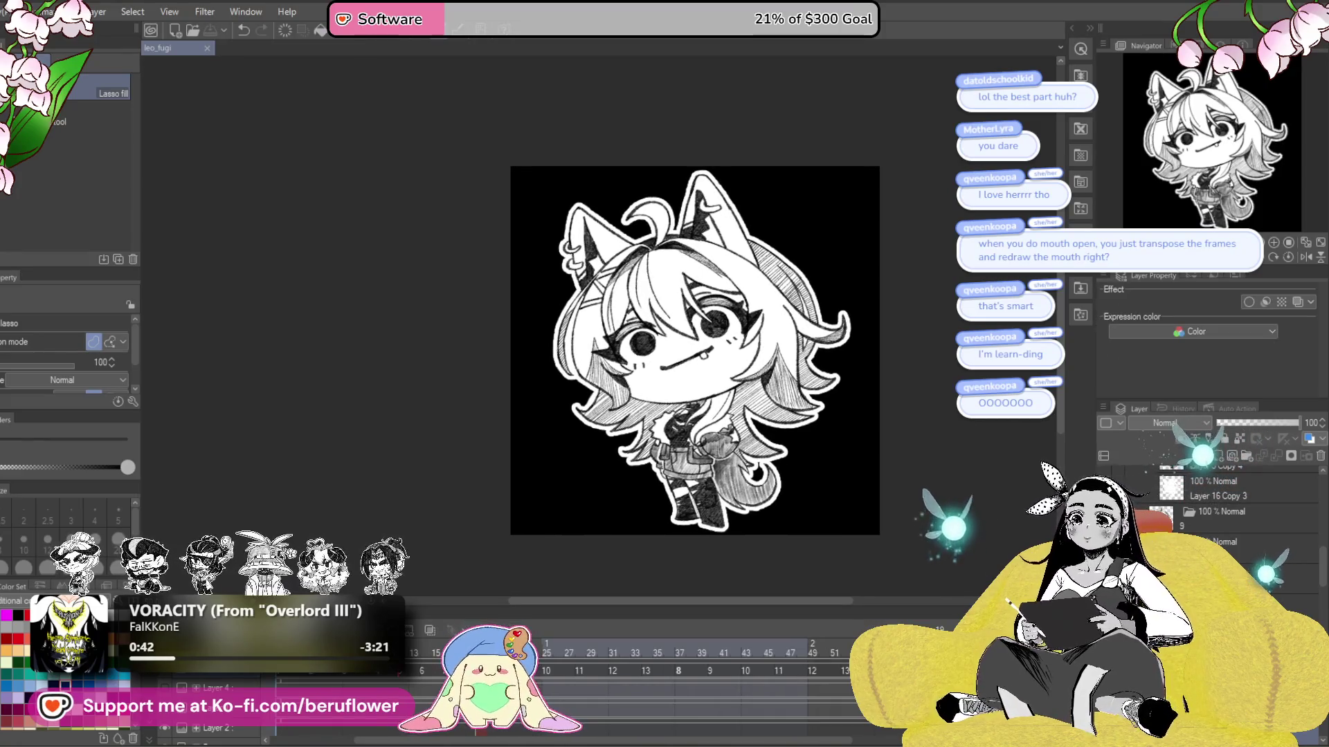
pyautogui.click(1143, 481)
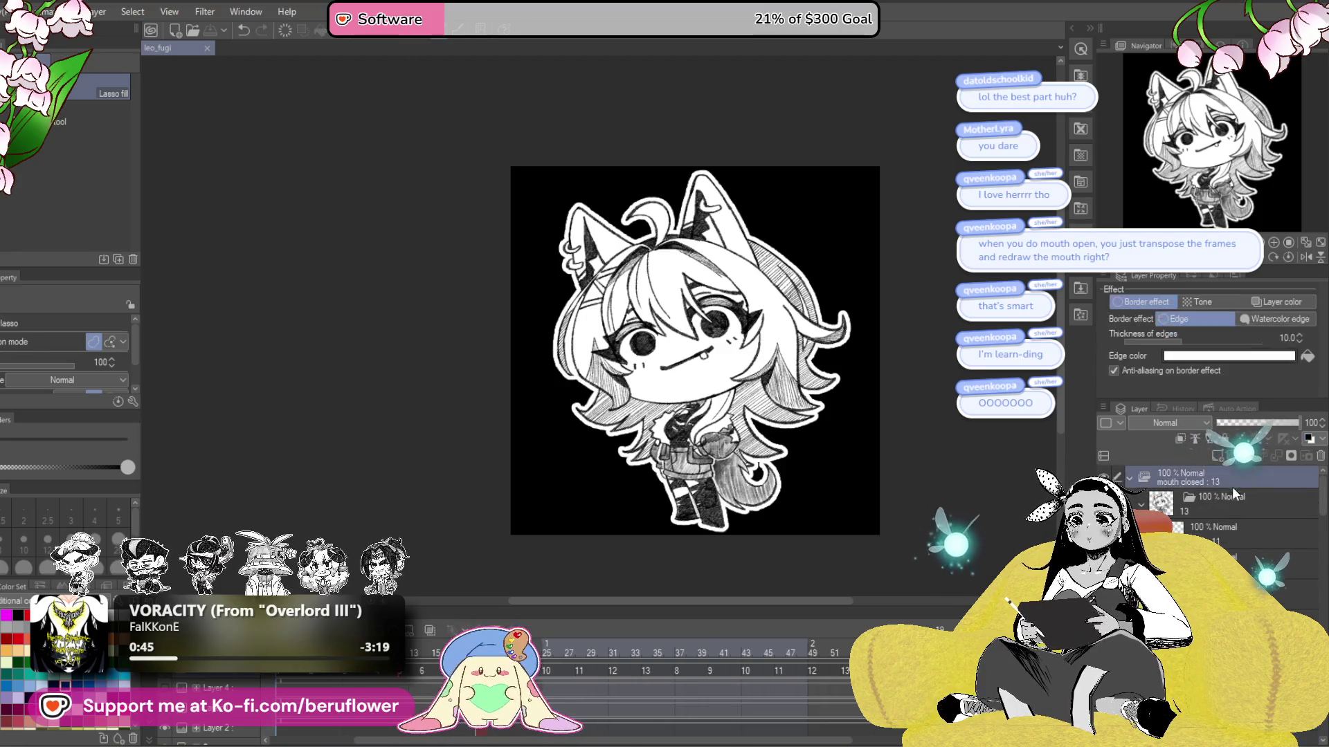
pyautogui.click(1131, 478)
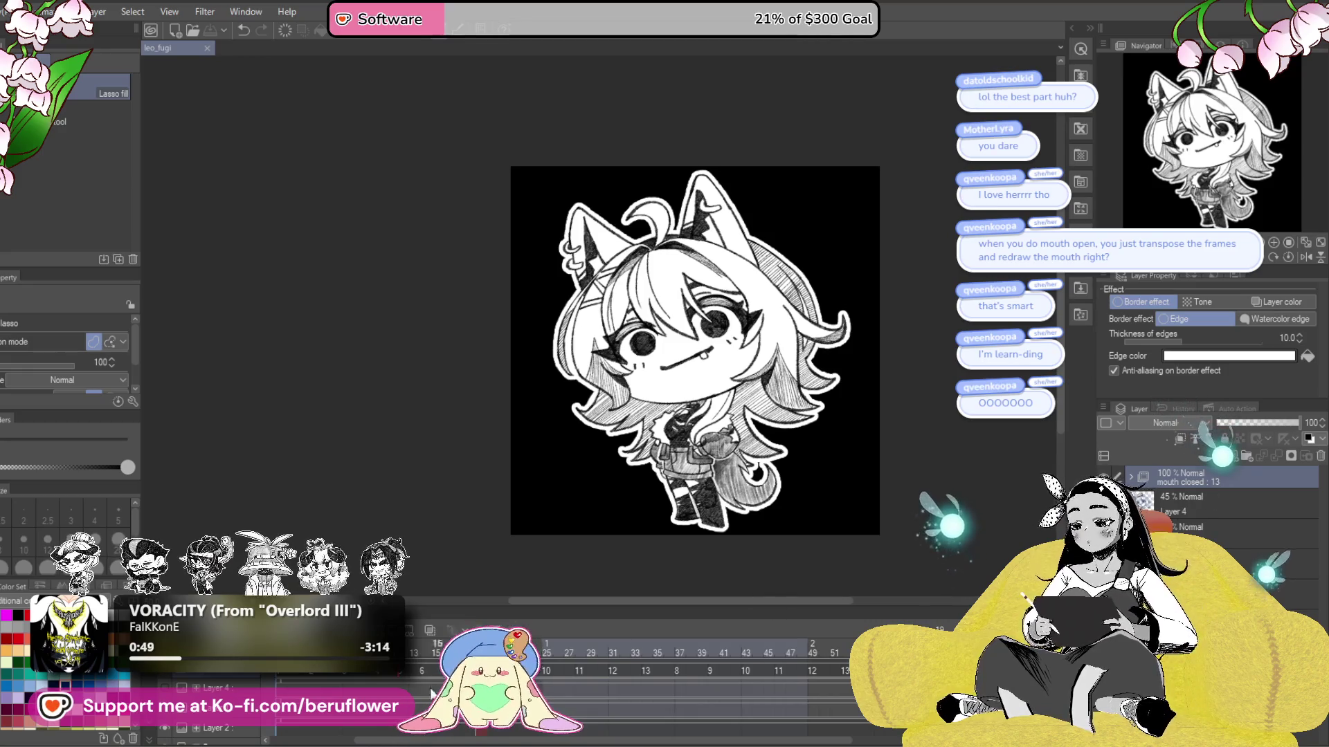
pyautogui.rightClick(237, 676)
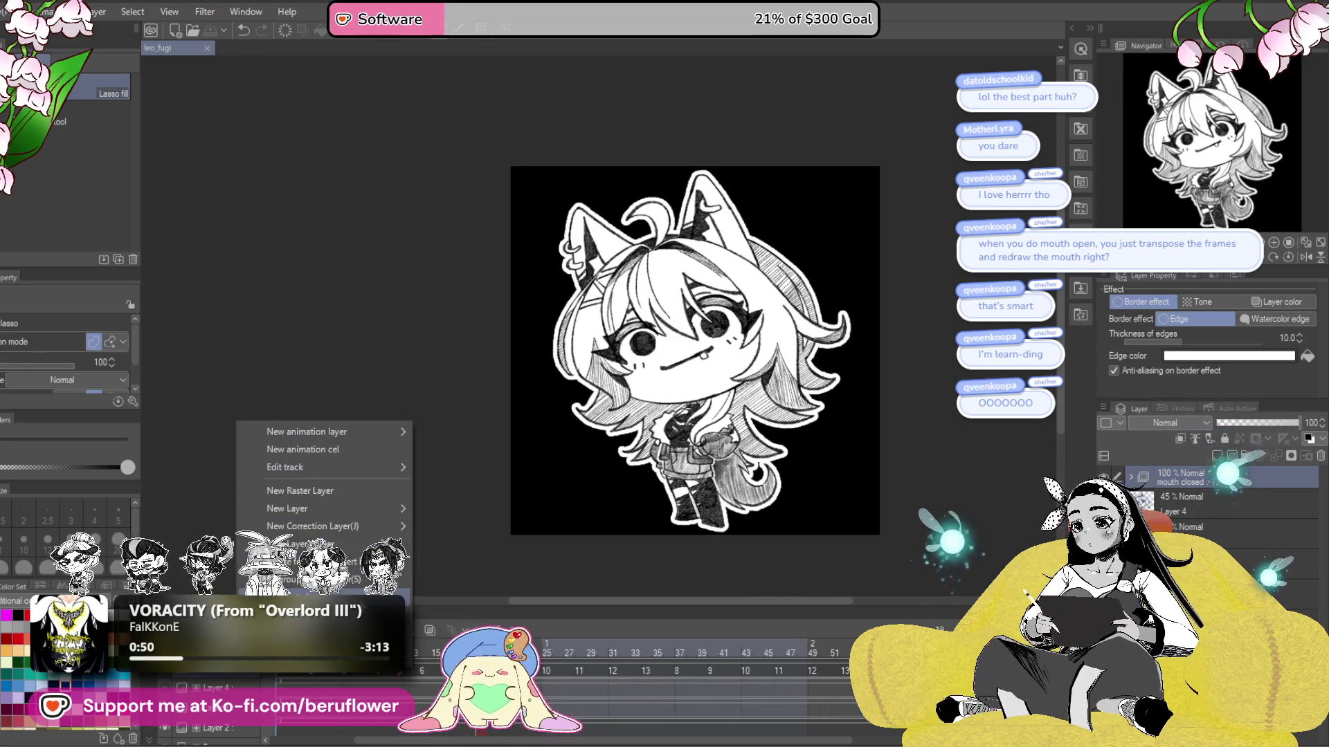
# - Duplicate the mouth closed : 13 folder, rename the copy 'talking', and save
pyautogui.click(277, 519)
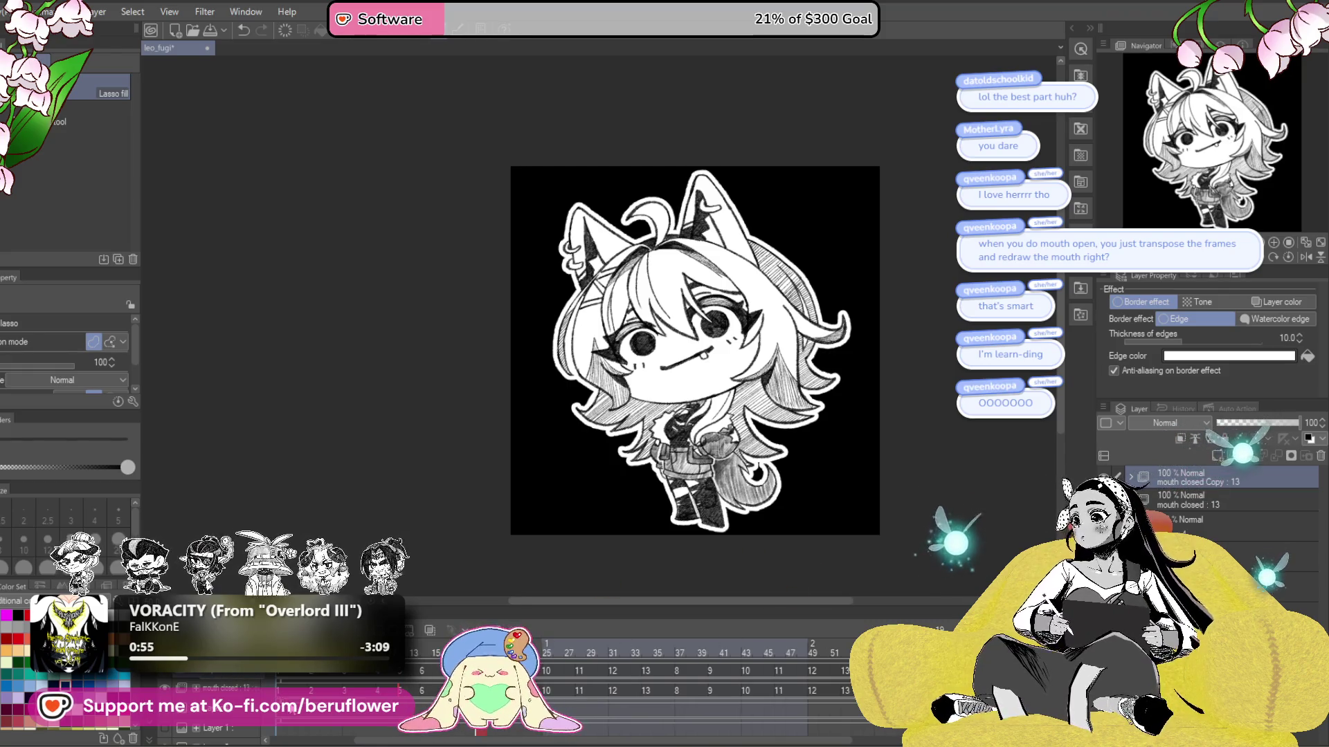
pyautogui.write('talking')
pyautogui.press('Return')
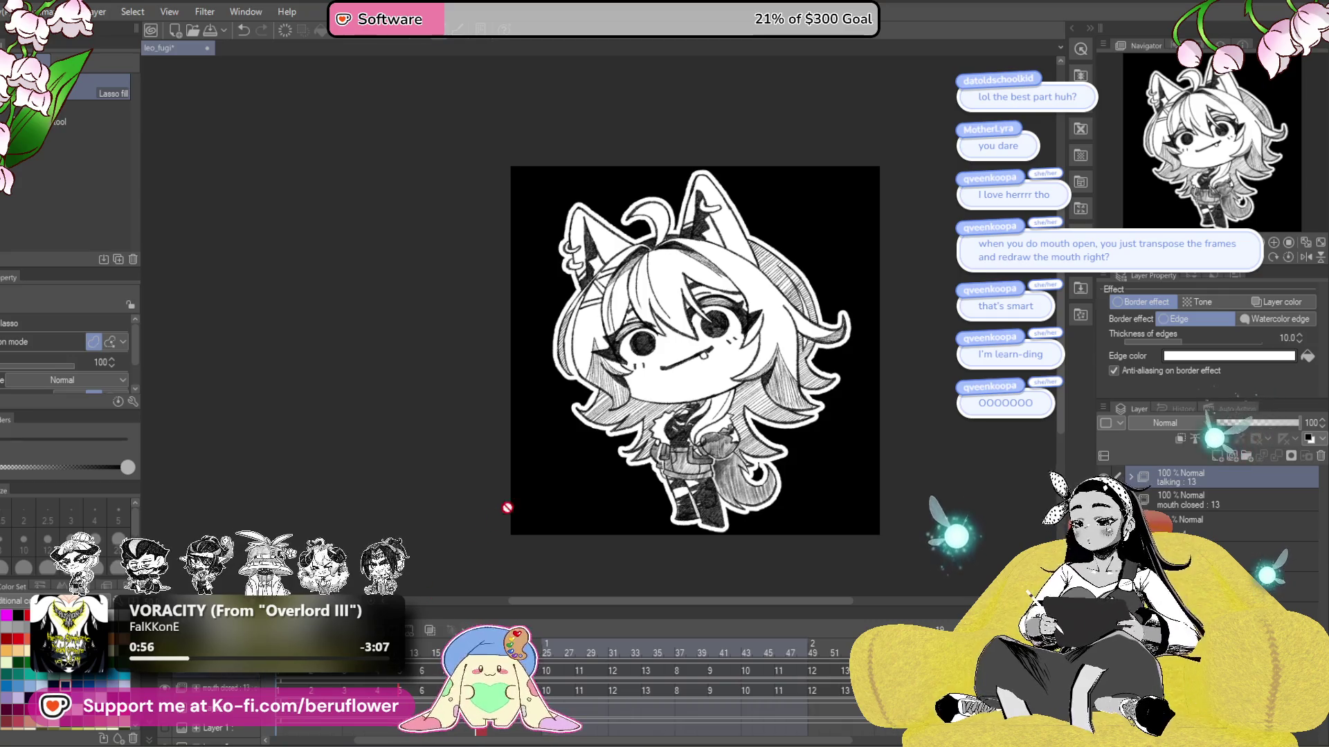
pyautogui.hotkey('ctrl', 's')
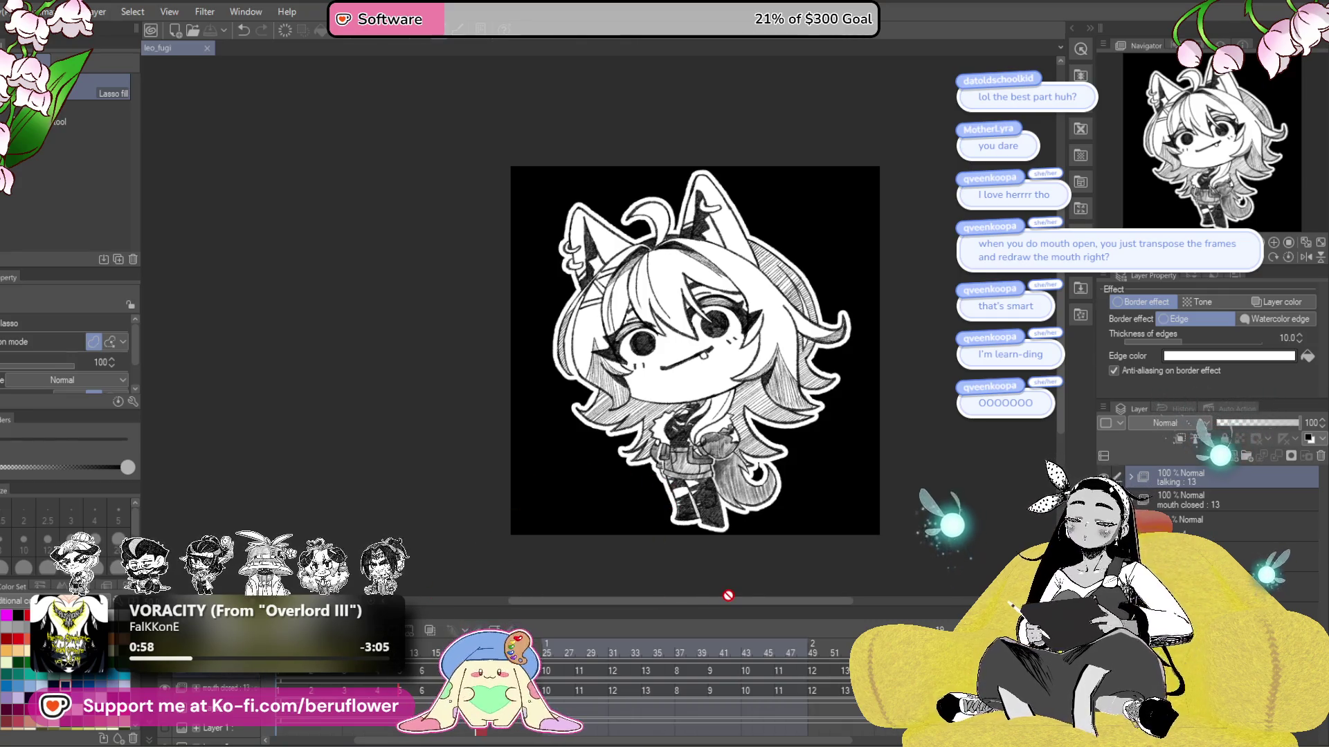
# - Expand the talking folder, select a layer inside it, and switch to the Pencil
pyautogui.click(275, 686)
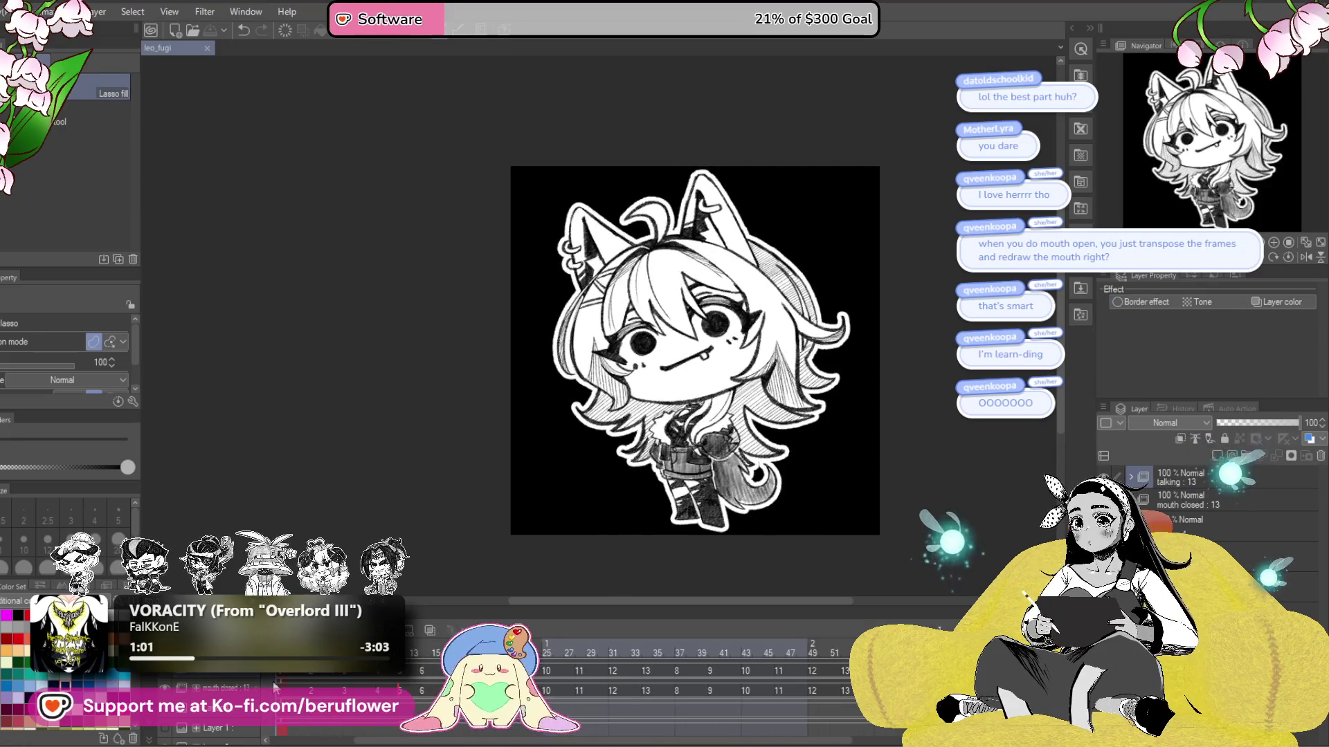
pyautogui.click(1132, 479)
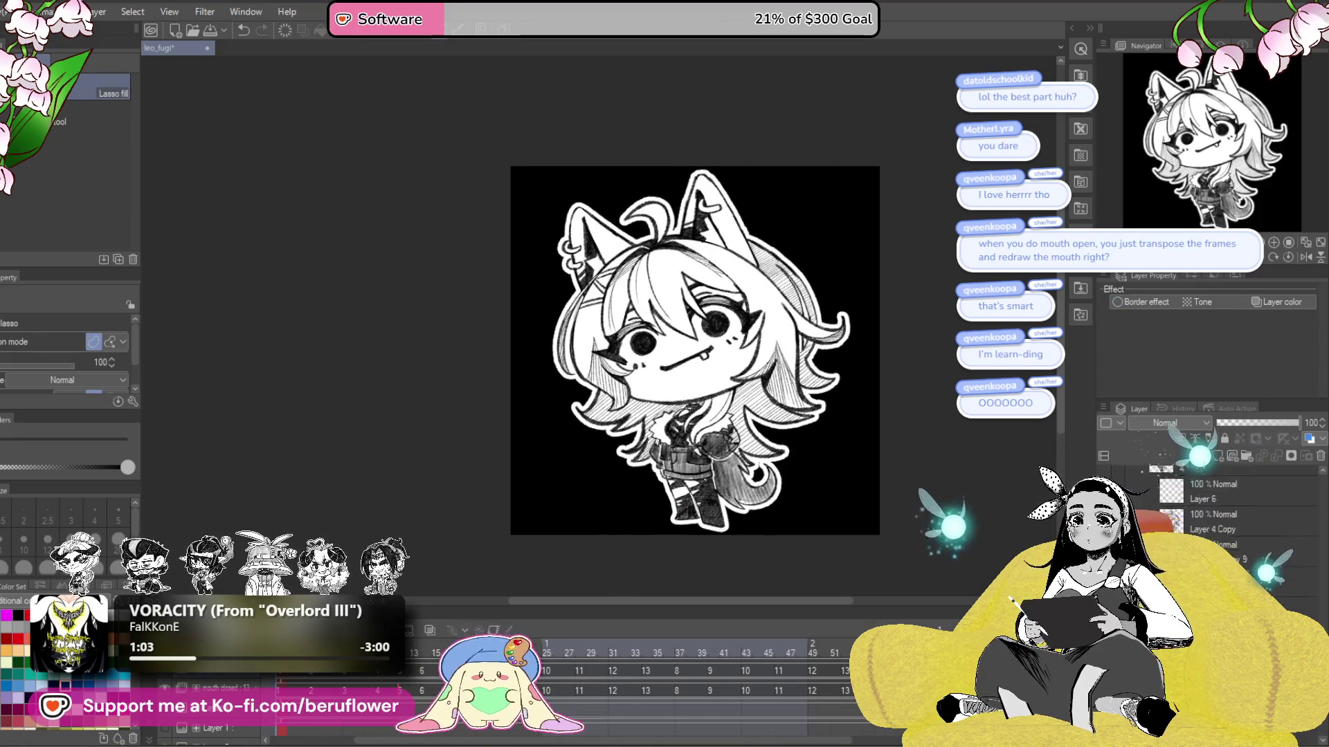
pyautogui.click(1294, 574)
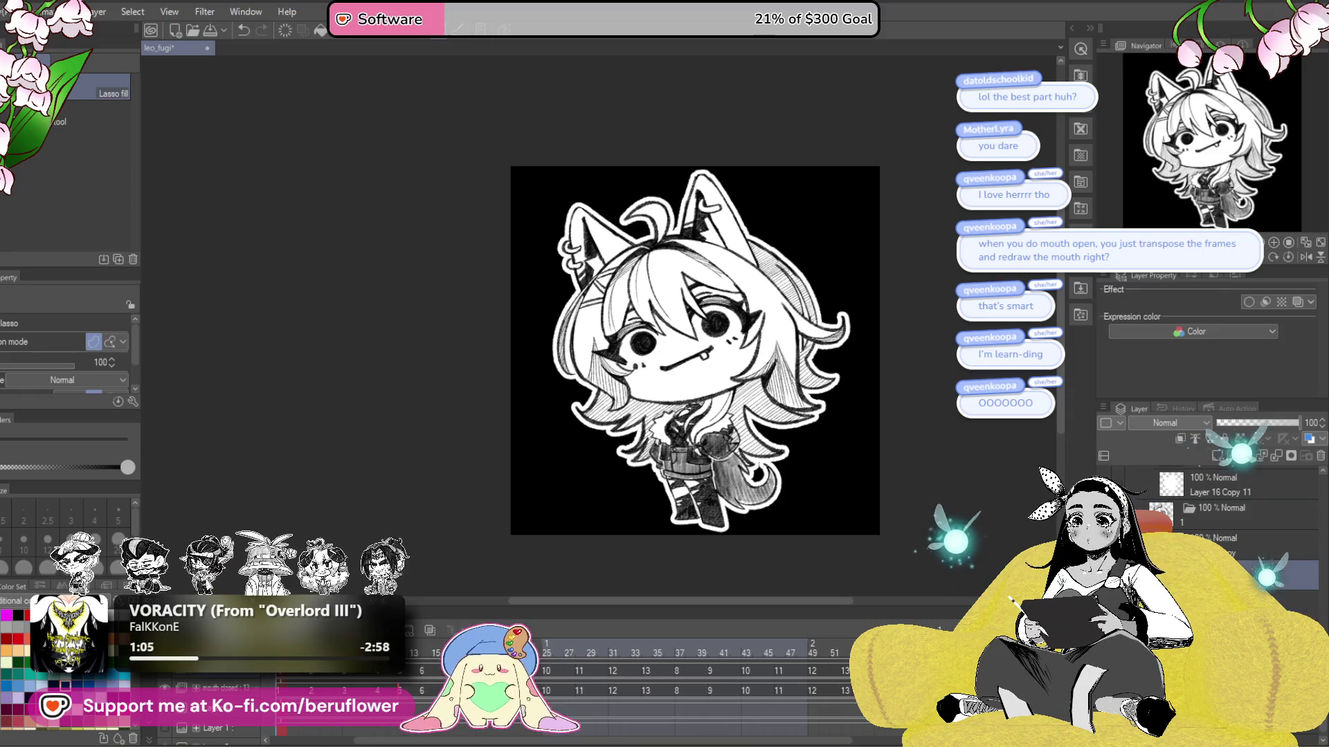
pyautogui.press('p')
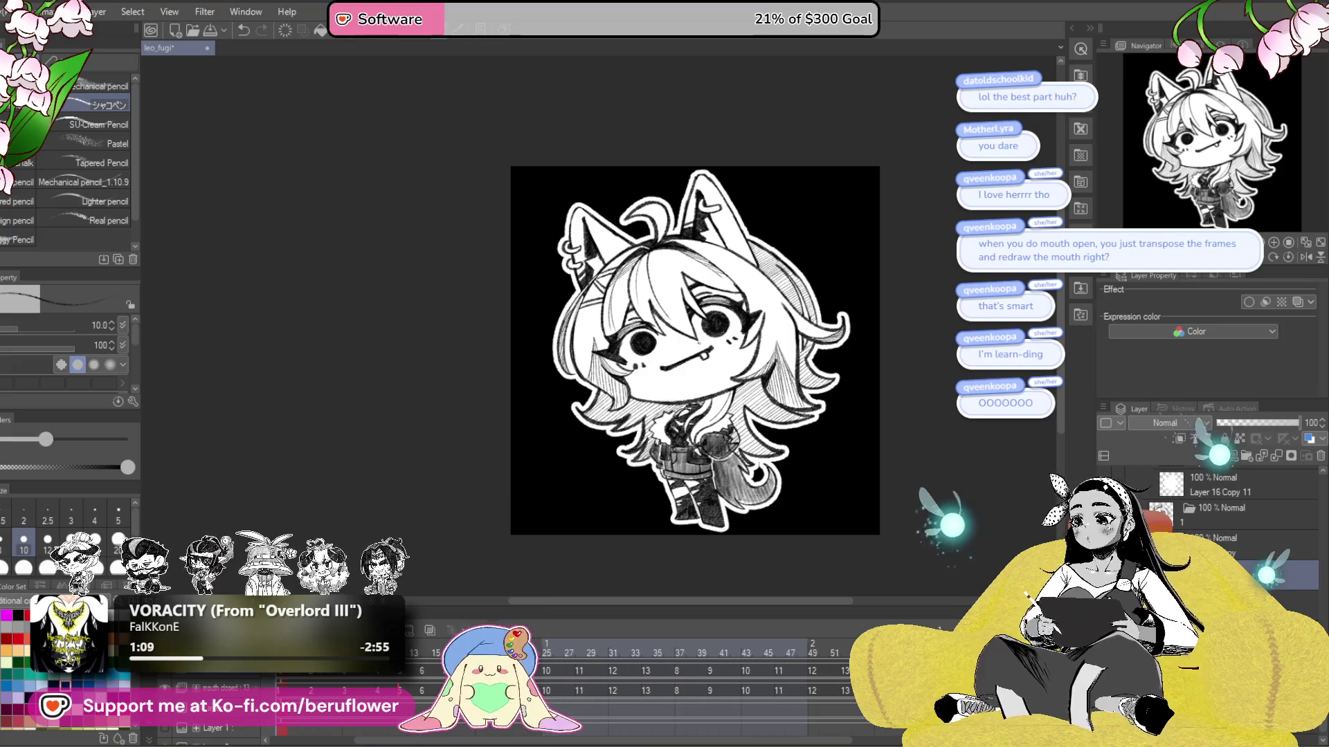
# - Zoom in on the face, compare frames, and undo stray strokes around the mouth
pyautogui.scroll(5, 702, 341)
pyautogui.moveTo(605, 333); pyautogui.dragTo(597, 331)
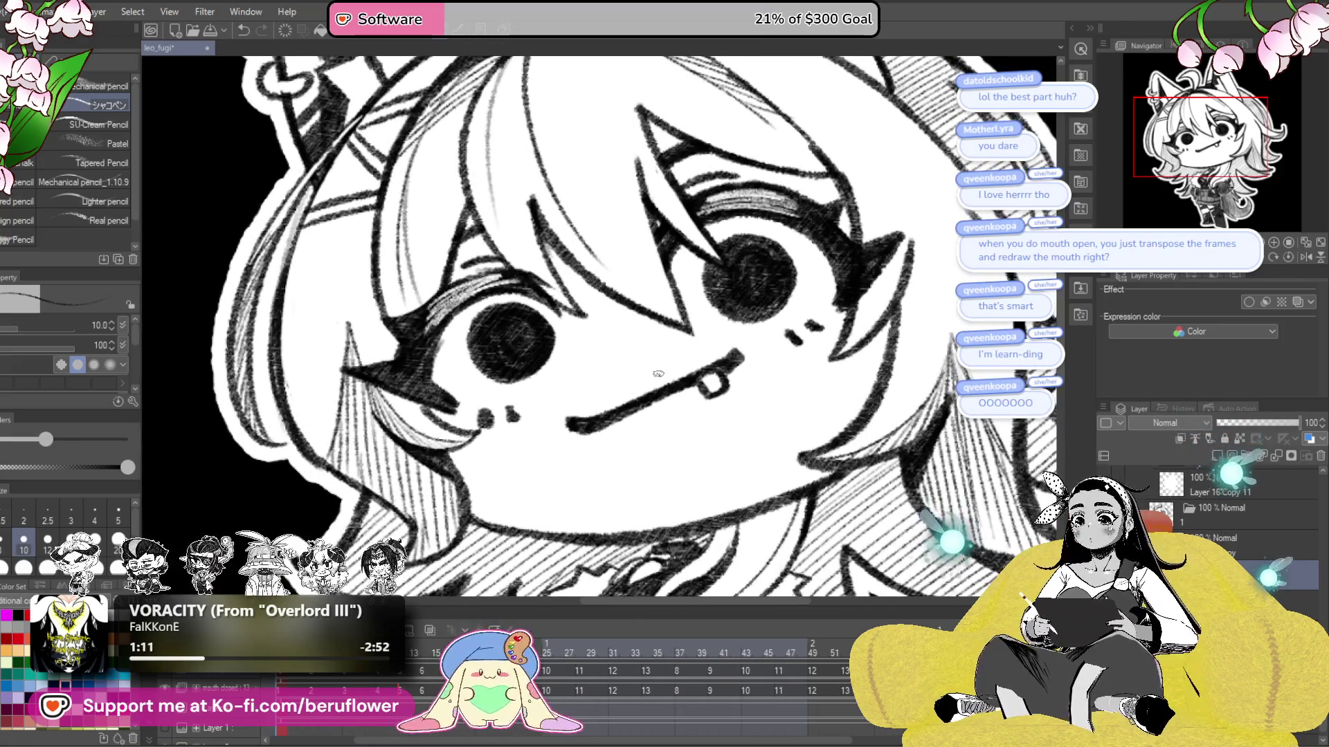
pyautogui.press('Right')
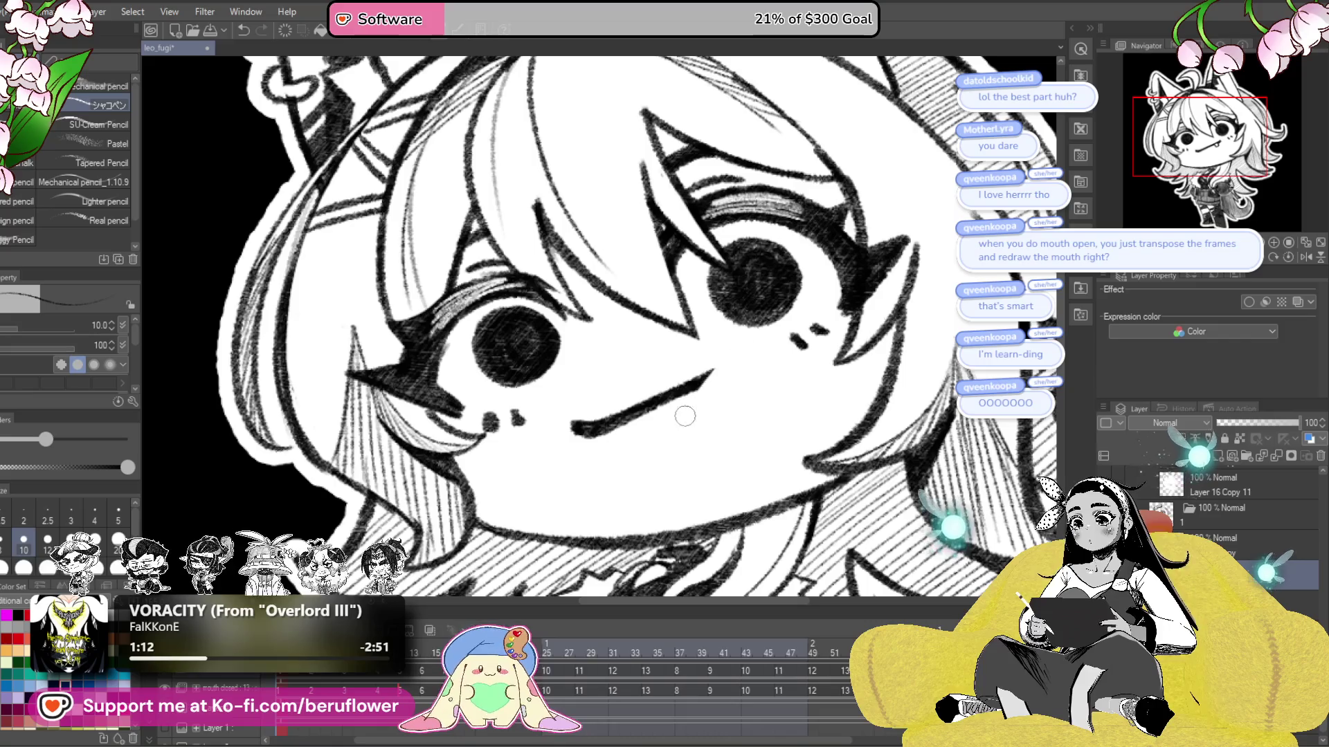
pyautogui.press('Left')
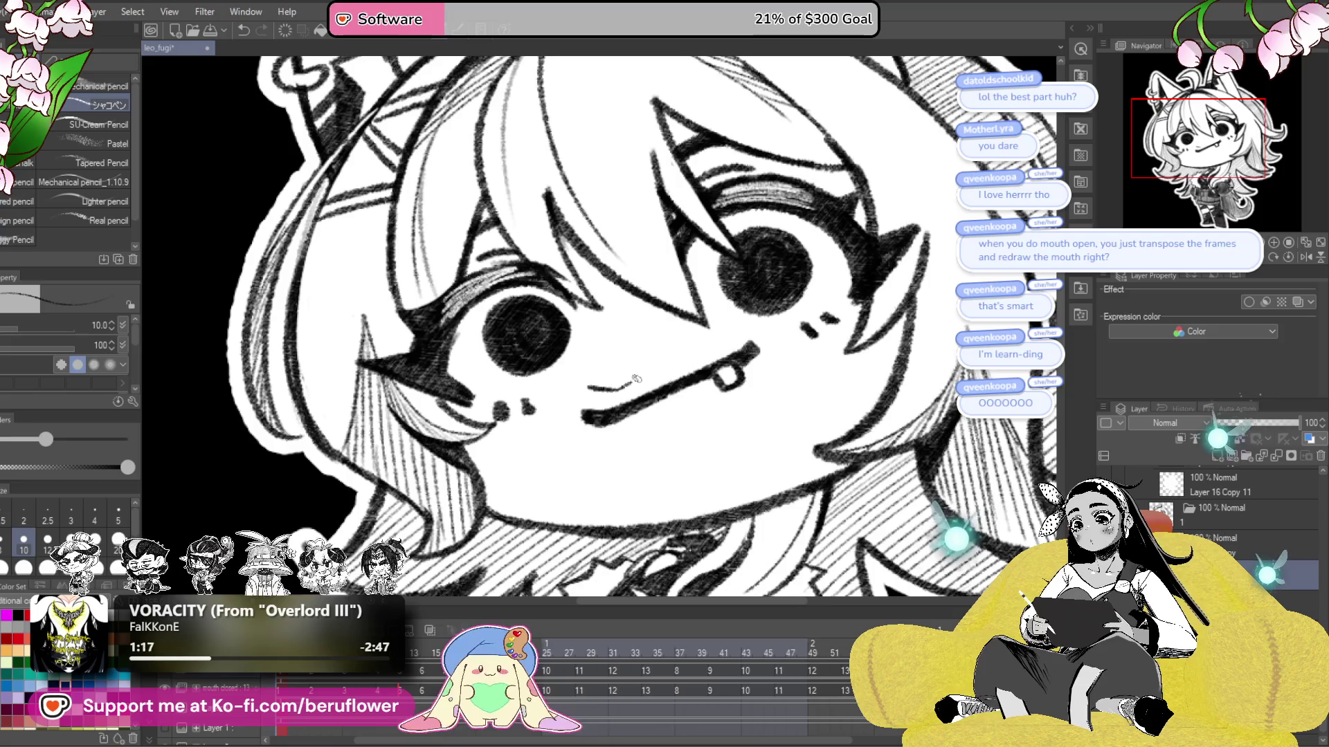
pyautogui.hotkey('ctrl', 'z')
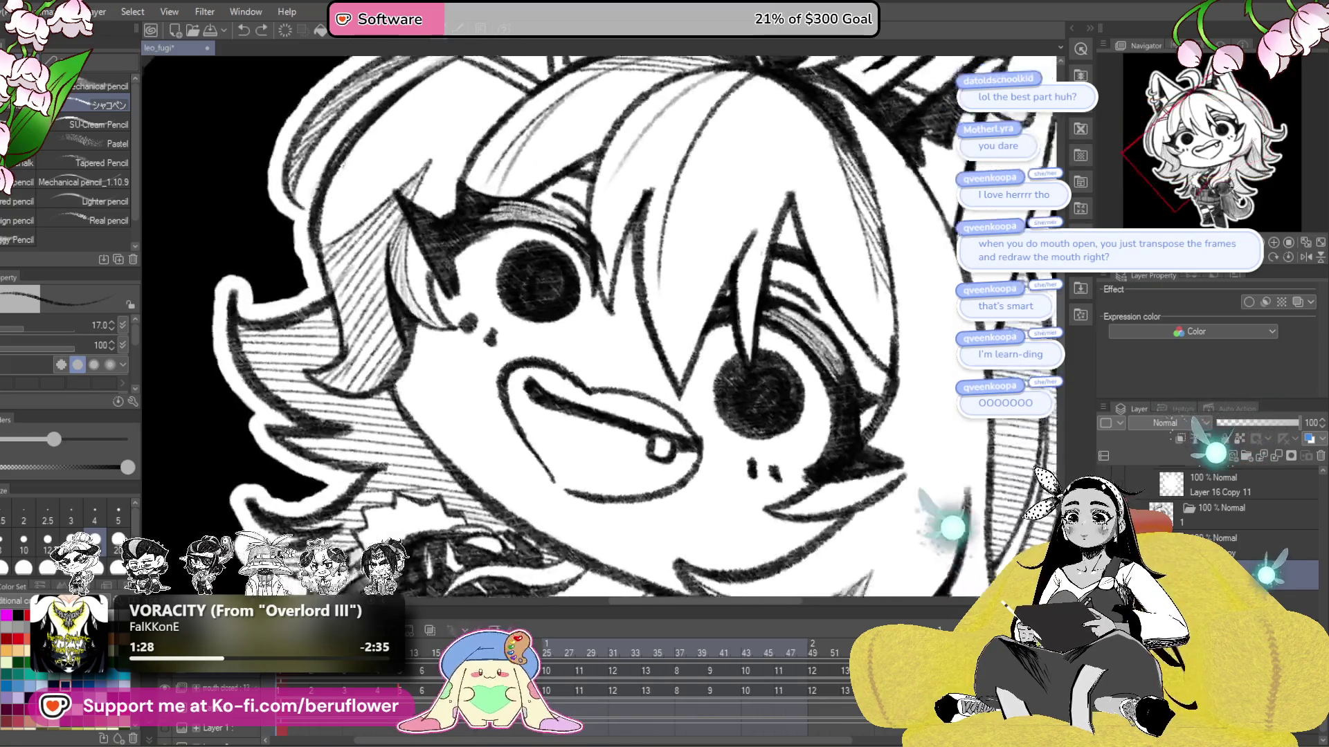
pyautogui.moveTo(526, 298); pyautogui.dragTo(554, 358)
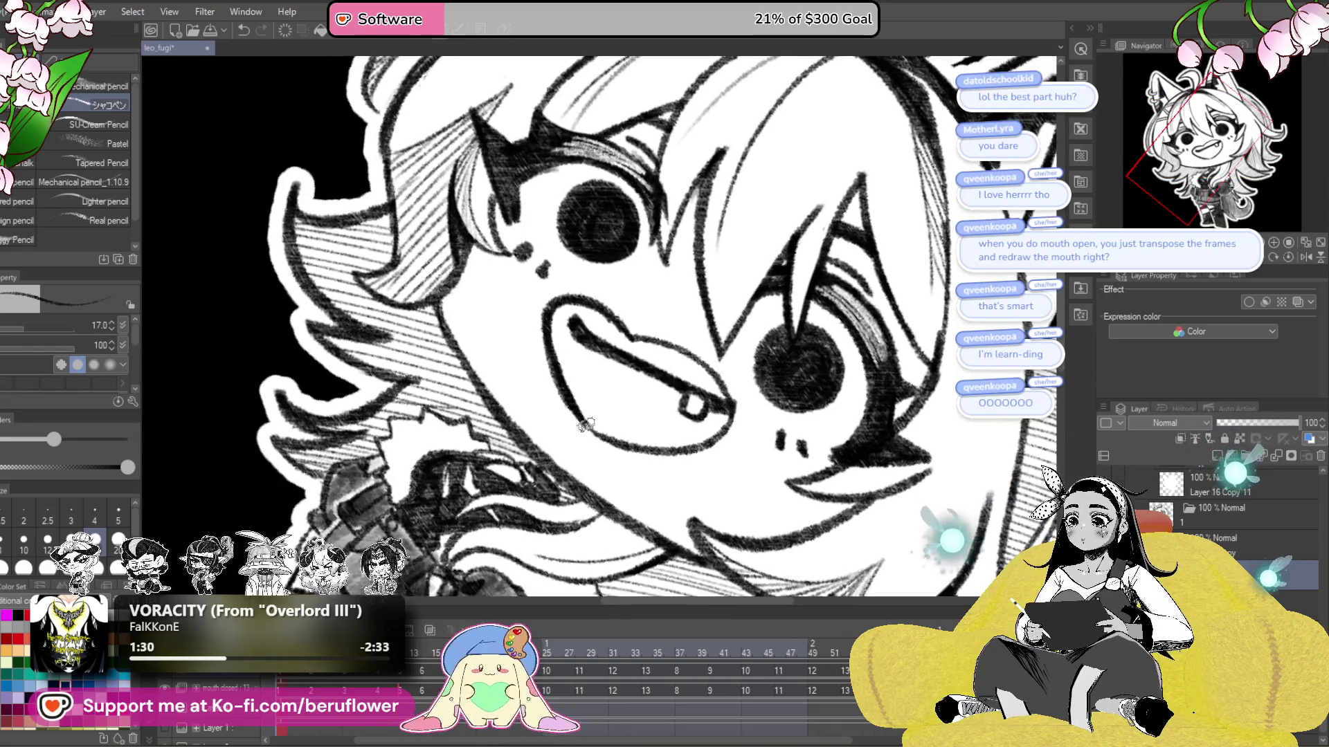
pyautogui.hotkey('ctrl', '@')
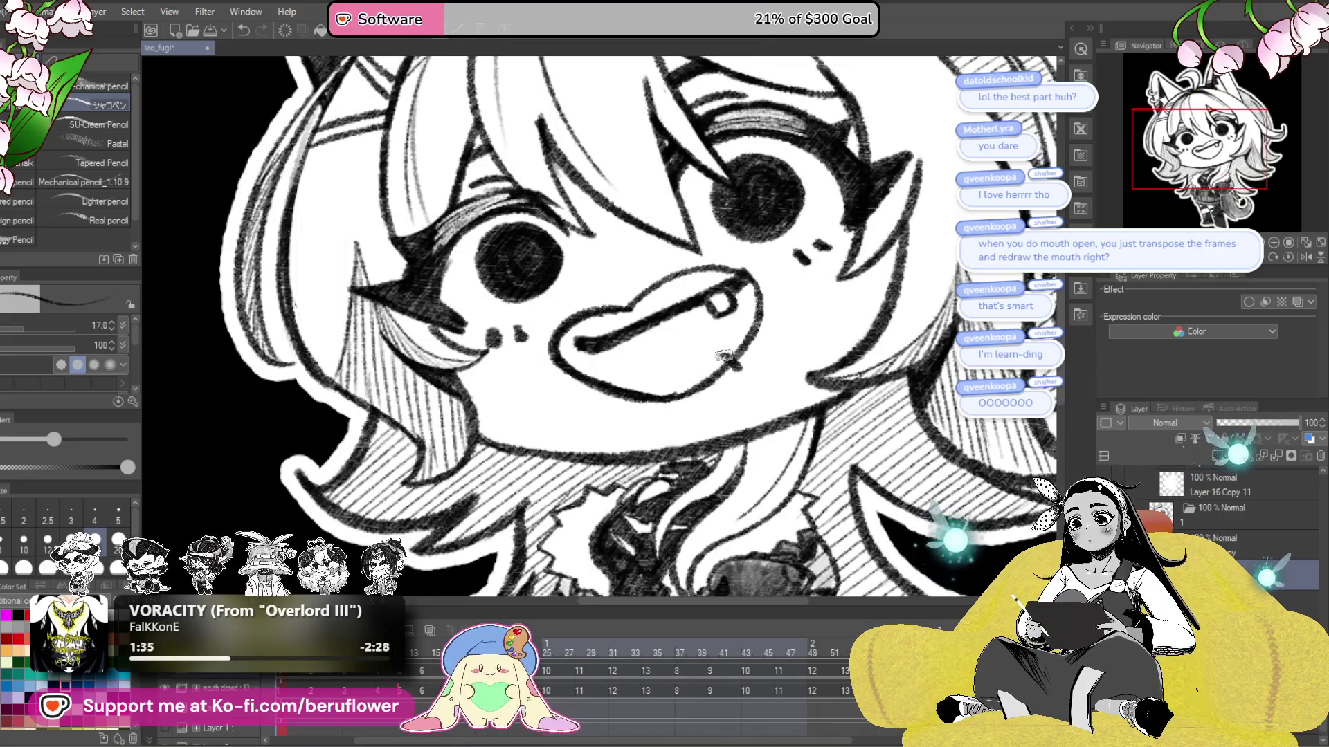
pyautogui.hotkey('ctrl', 'z')
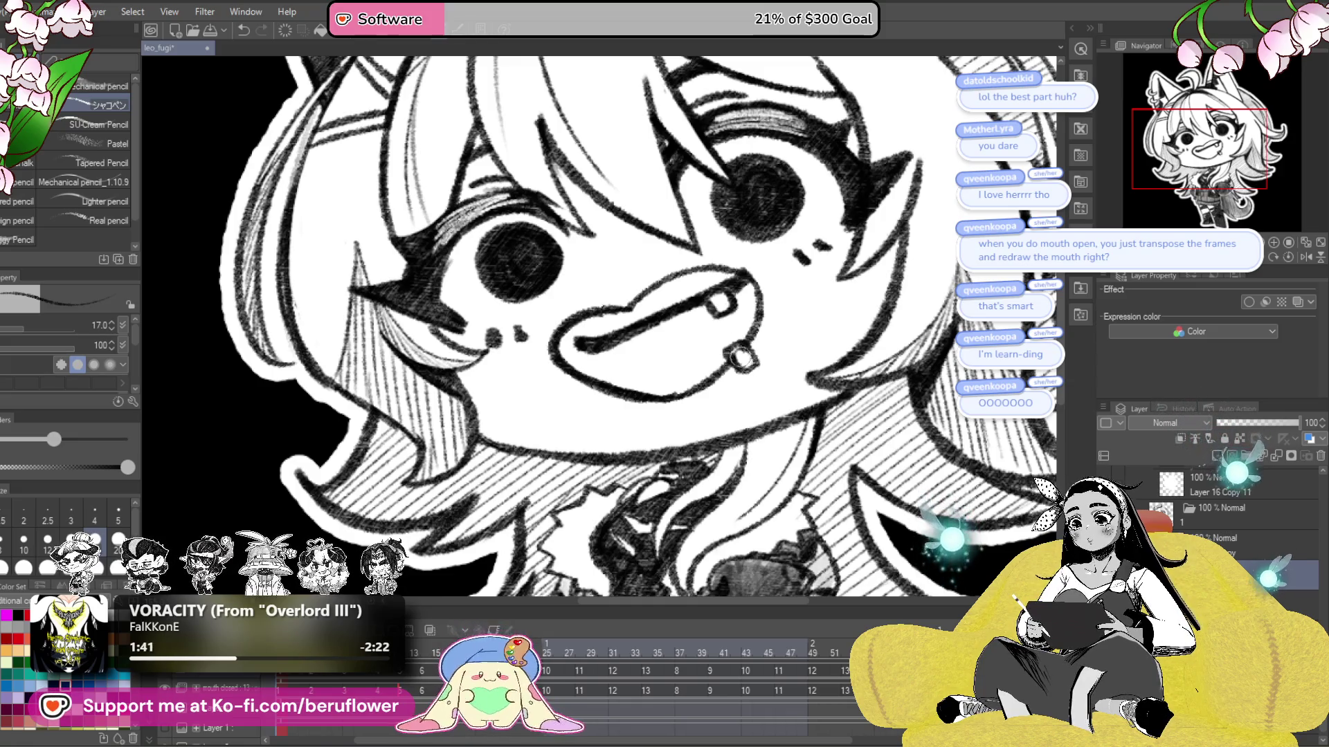
# - Erase the upper mouth line to open the mouth, then centre the view on it
pyautogui.moveTo(735, 310); pyautogui.dragTo(584, 346)
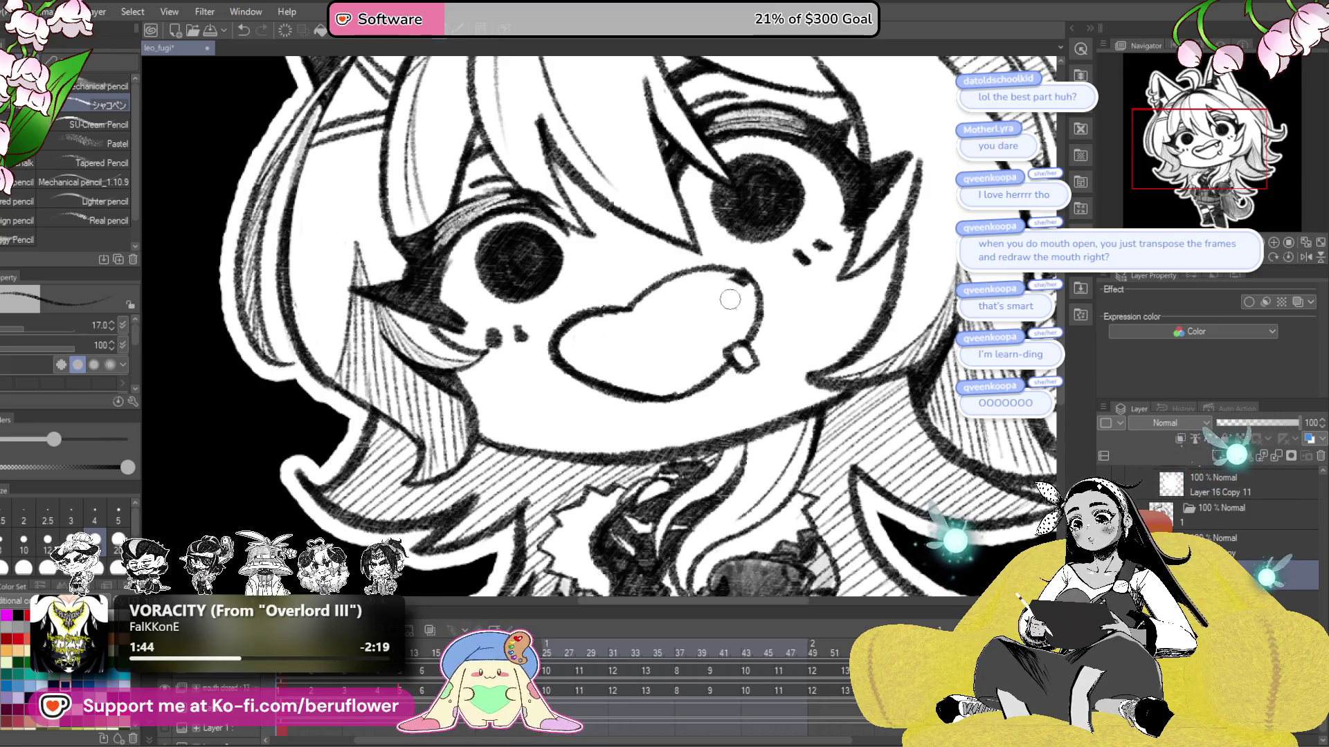
pyautogui.scroll(-5, 743, 267)
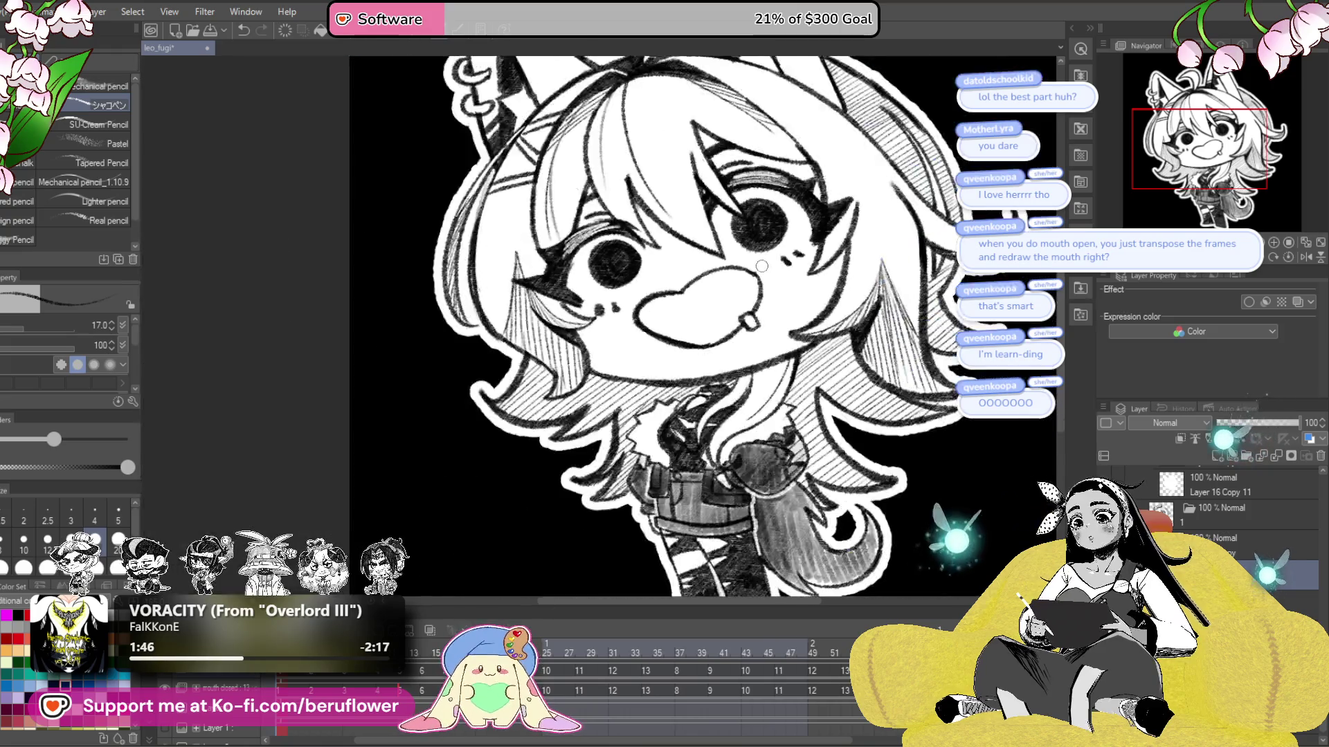
pyautogui.scroll(5, 742, 274)
pyautogui.moveTo(753, 321)
pyautogui.mouseDown()
pyautogui.moveTo(769, 356)
pyautogui.moveTo(752, 342)
pyautogui.mouseUp()
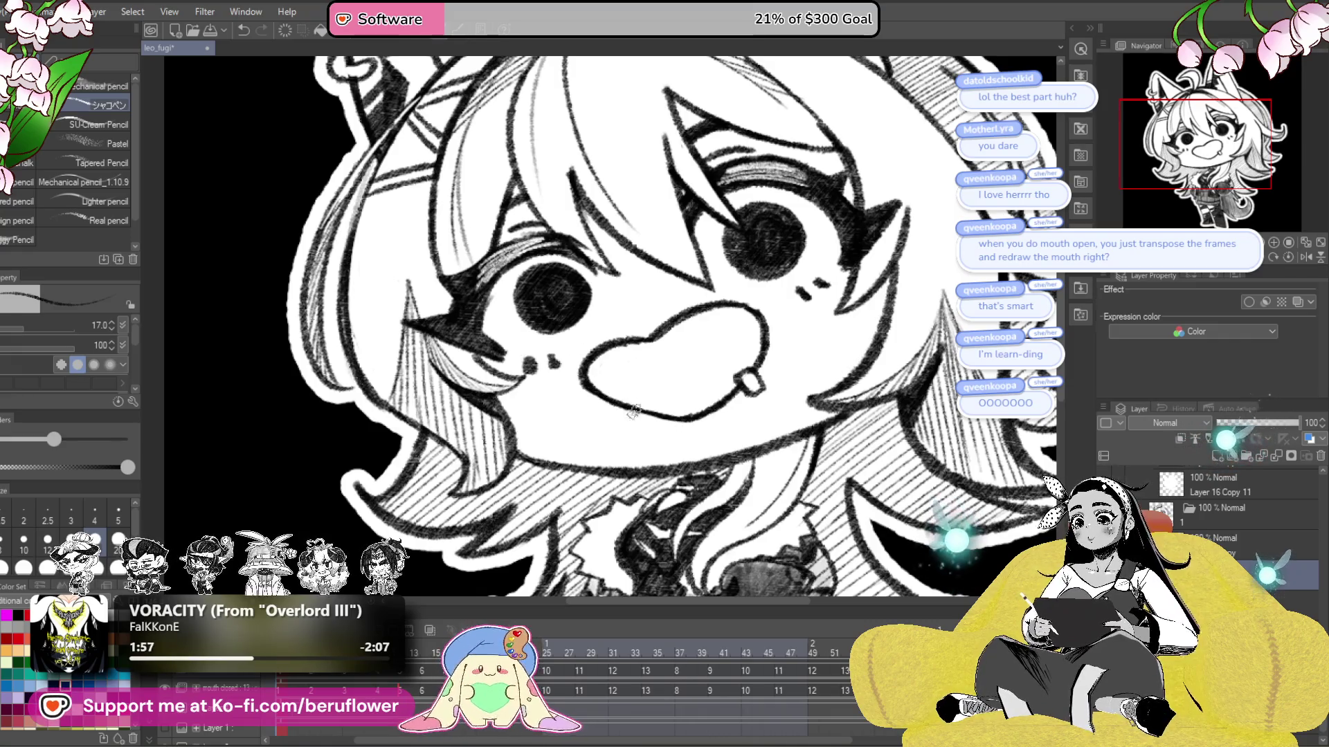
pyautogui.moveTo(692, 414); pyautogui.dragTo(702, 427)
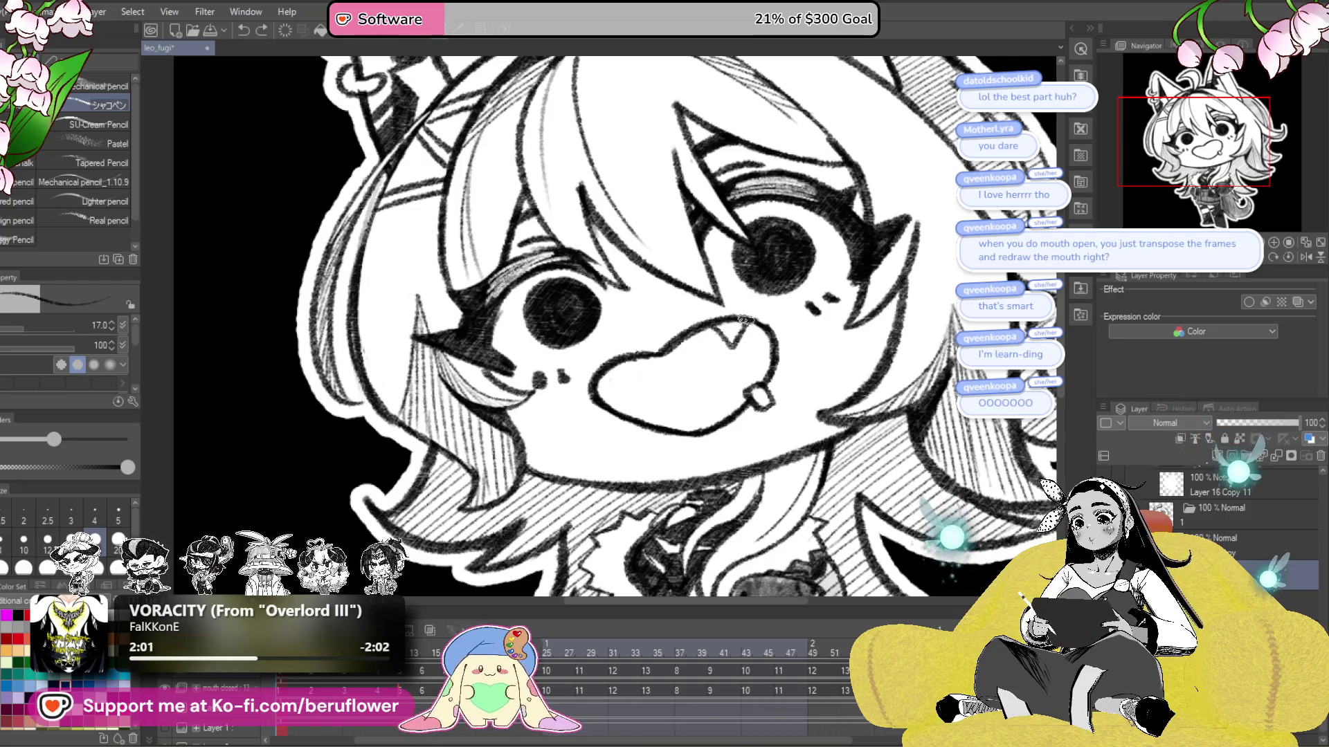
pyautogui.moveTo(661, 414); pyautogui.dragTo(675, 410)
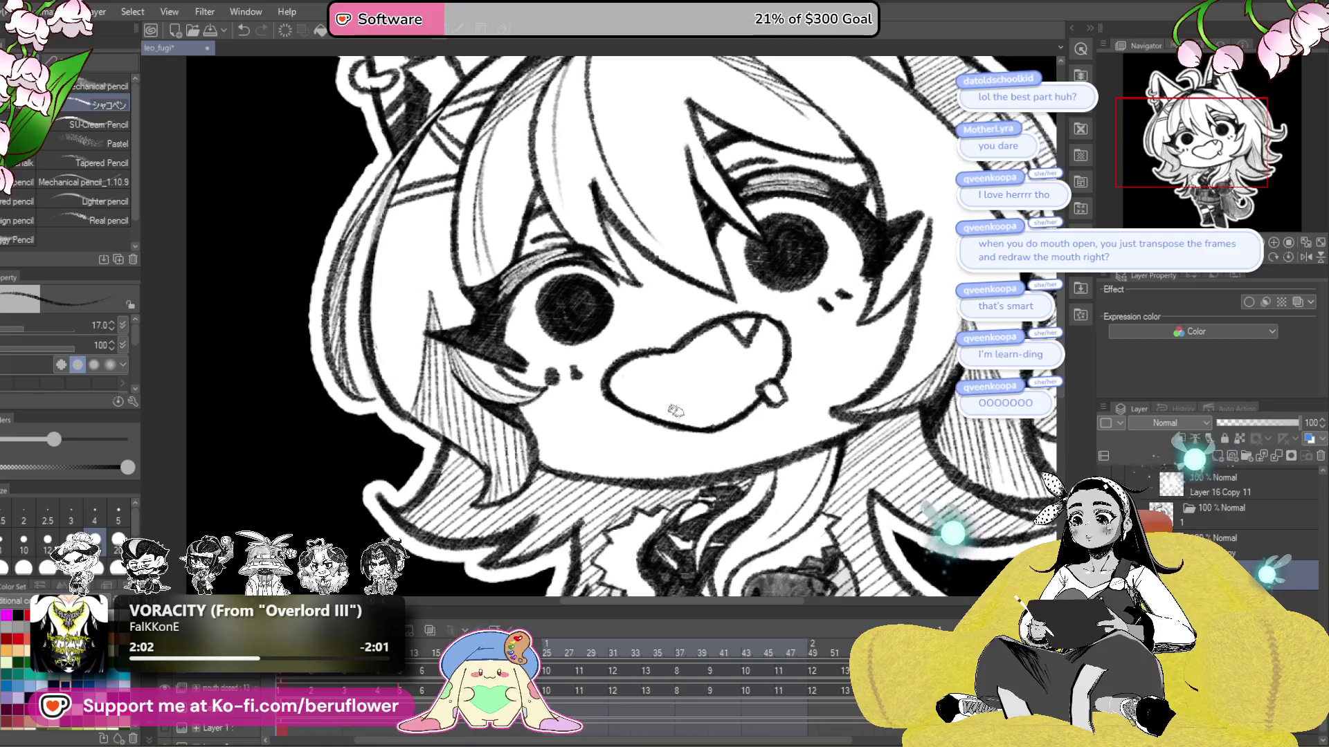
pyautogui.scroll(-5, 764, 348)
pyautogui.scroll(2, 748, 415)
pyautogui.scroll(3, 746, 429)
pyautogui.scroll(2, 744, 440)
pyautogui.scroll(-2, 744, 440)
pyautogui.scroll(-2, 746, 429)
pyautogui.scroll(3, 750, 416)
pyautogui.scroll(1, 752, 405)
# - With a larger pencil, shade the inside of the mouth dark up to the teeth
pyautogui.press(']')
pyautogui.press(']')
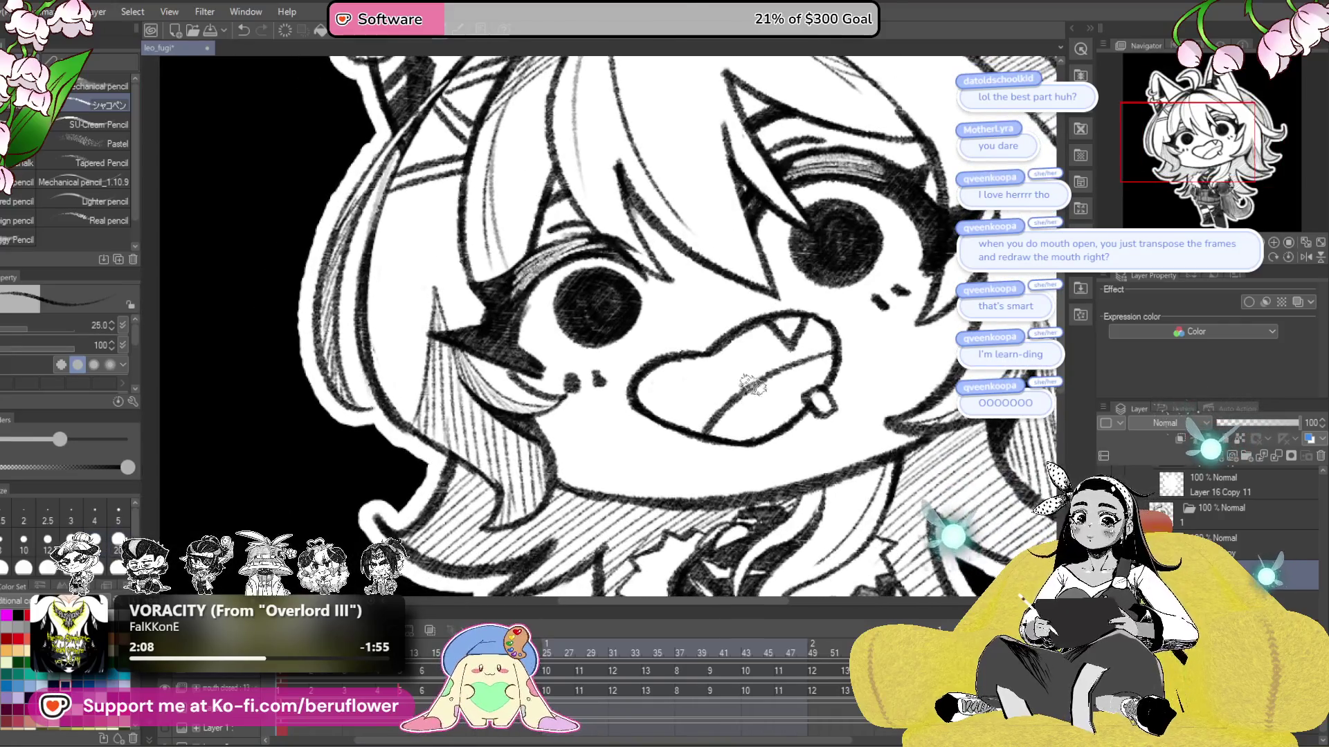
pyautogui.moveTo(723, 390); pyautogui.dragTo(744, 382)
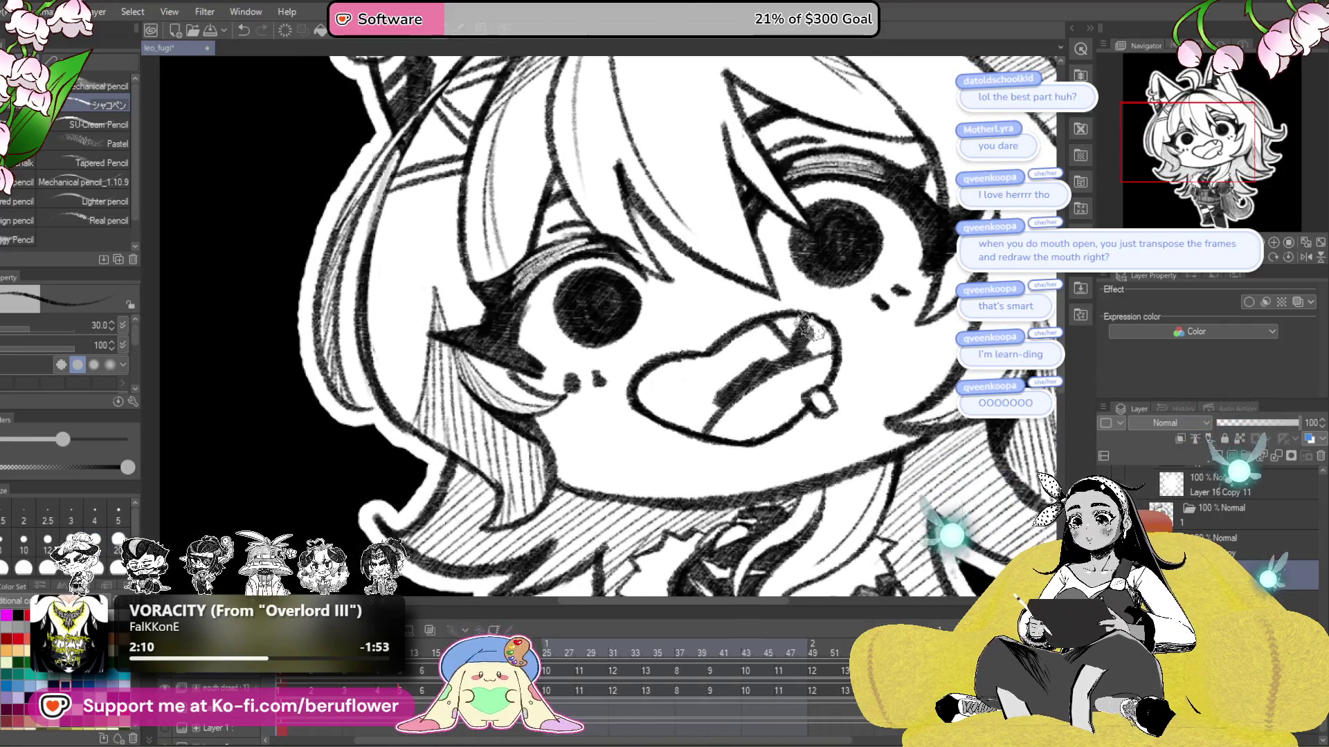
pyautogui.moveTo(810, 322)
pyautogui.mouseDown()
pyautogui.moveTo(821, 349)
pyautogui.moveTo(746, 361)
pyautogui.moveTo(783, 350)
pyautogui.moveTo(780, 332)
pyautogui.moveTo(661, 360)
pyautogui.moveTo(725, 343)
pyautogui.moveTo(702, 341)
pyautogui.mouseUp()
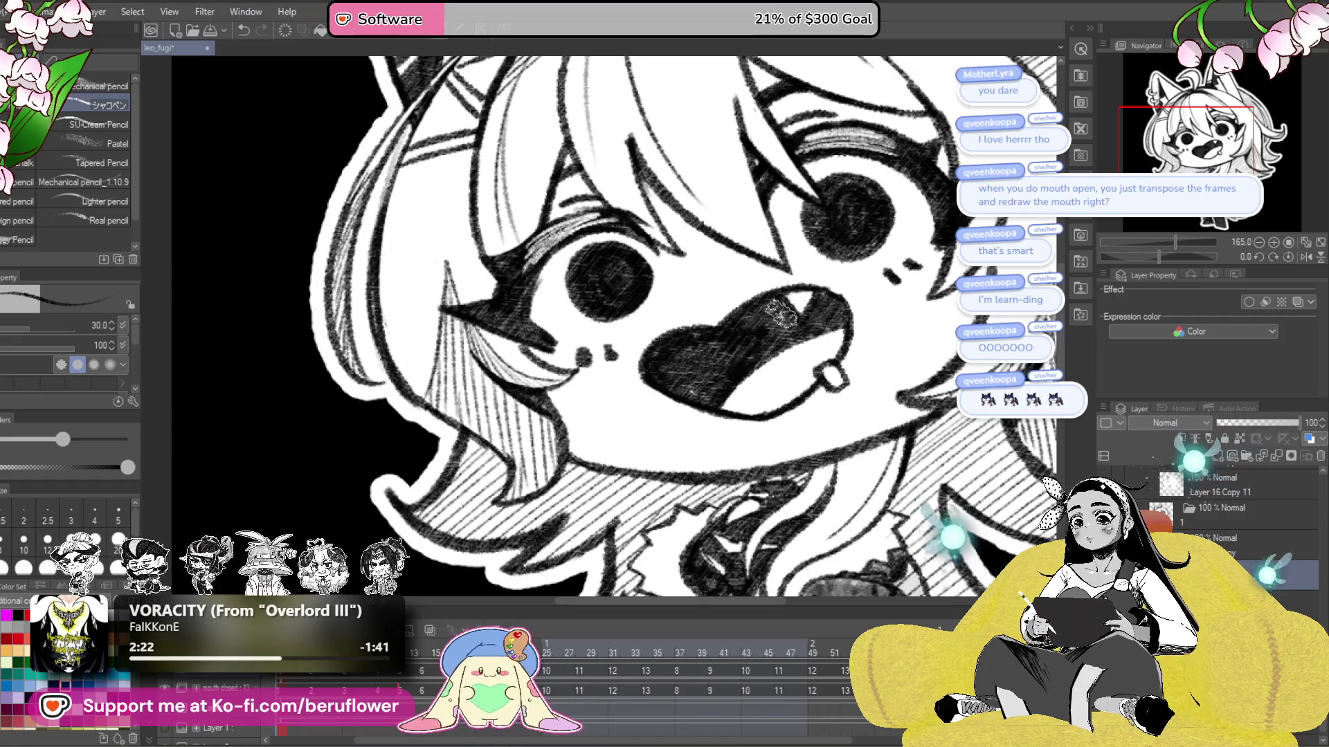
pyautogui.scroll(-5, 782, 312)
pyautogui.scroll(3, 782, 312)
pyautogui.moveTo(765, 528); pyautogui.dragTo(892, 535)
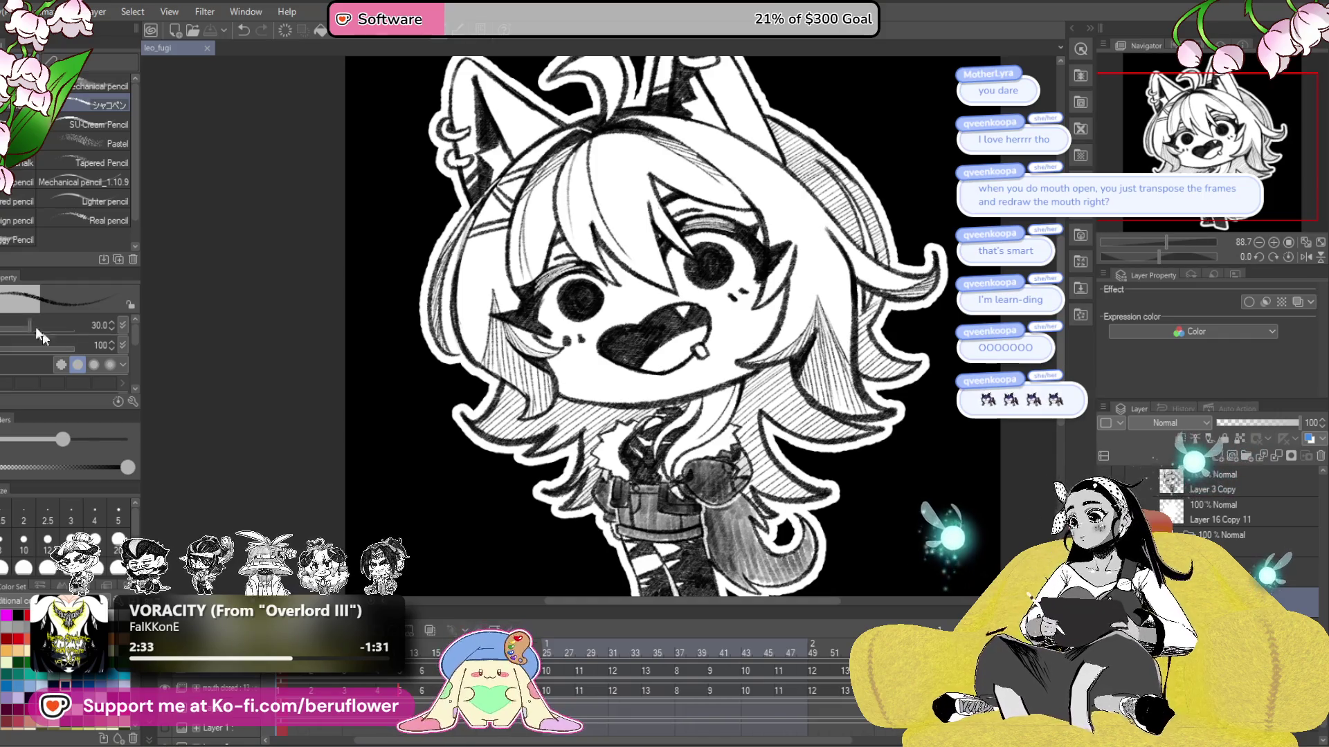
# - Lasso around the open fanged mouth and copy it
pyautogui.press('m')
pyautogui.scroll(5, 676, 363)
pyautogui.scroll(-2, 676, 362)
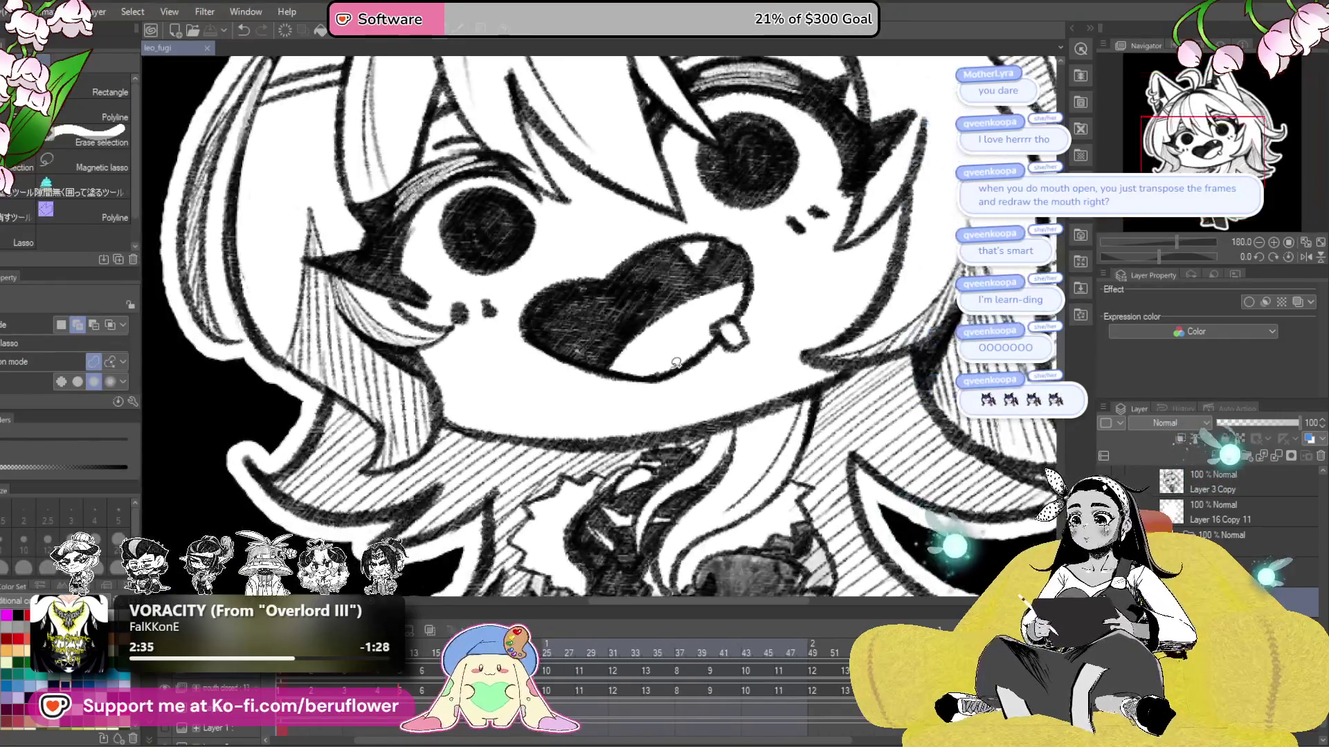
pyautogui.moveTo(530, 286); pyautogui.dragTo(687, 395)
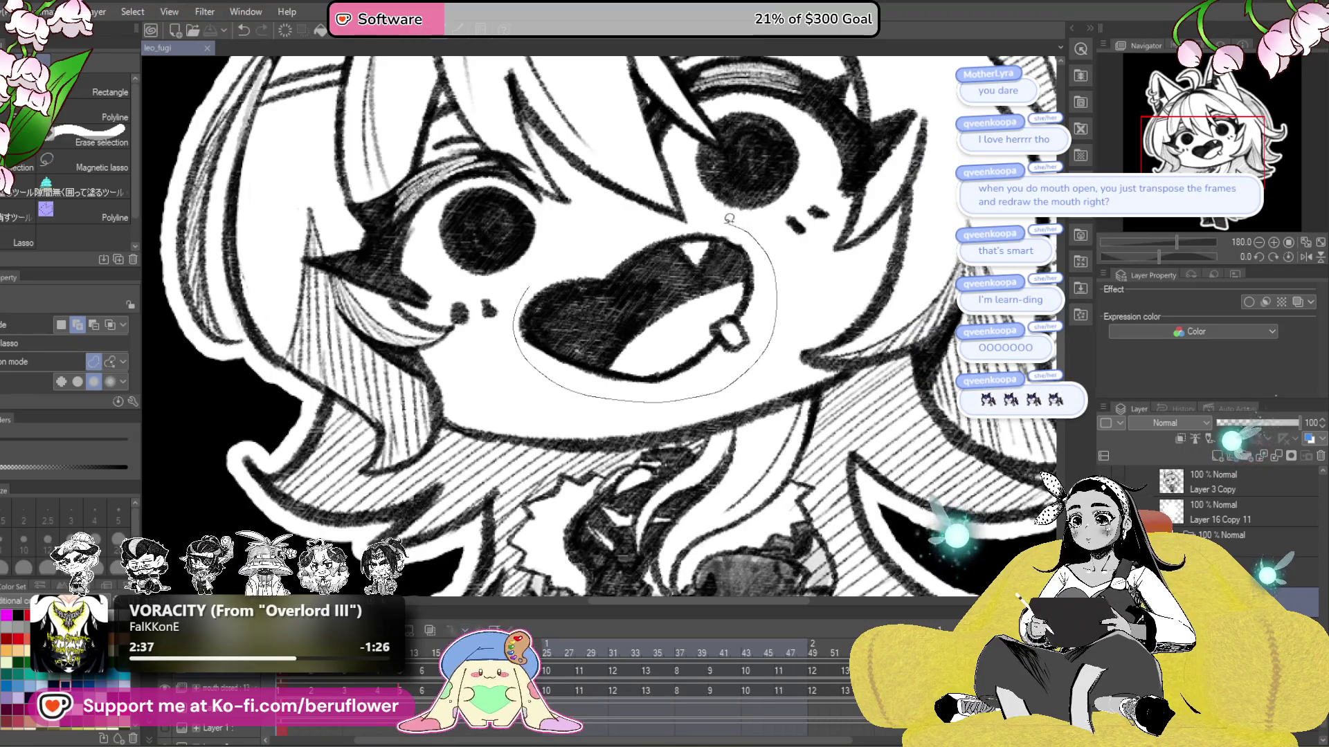
pyautogui.moveTo(657, 228); pyautogui.dragTo(663, 226)
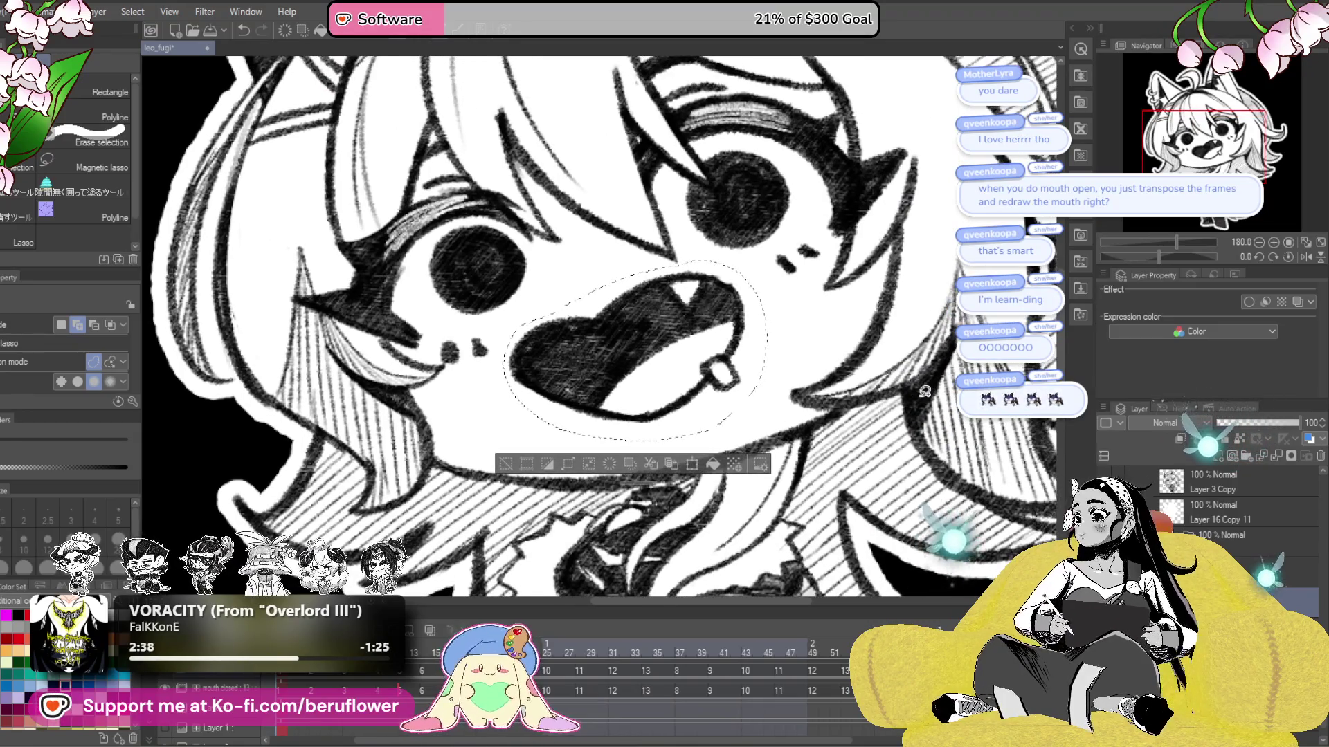
pyautogui.hotkey('ctrl', 'd')
# - Paste the mouth onto frame 2 at 48% opacity, then return to Layer 3 Copy with a smaller pencil
pyautogui.click(313, 679)
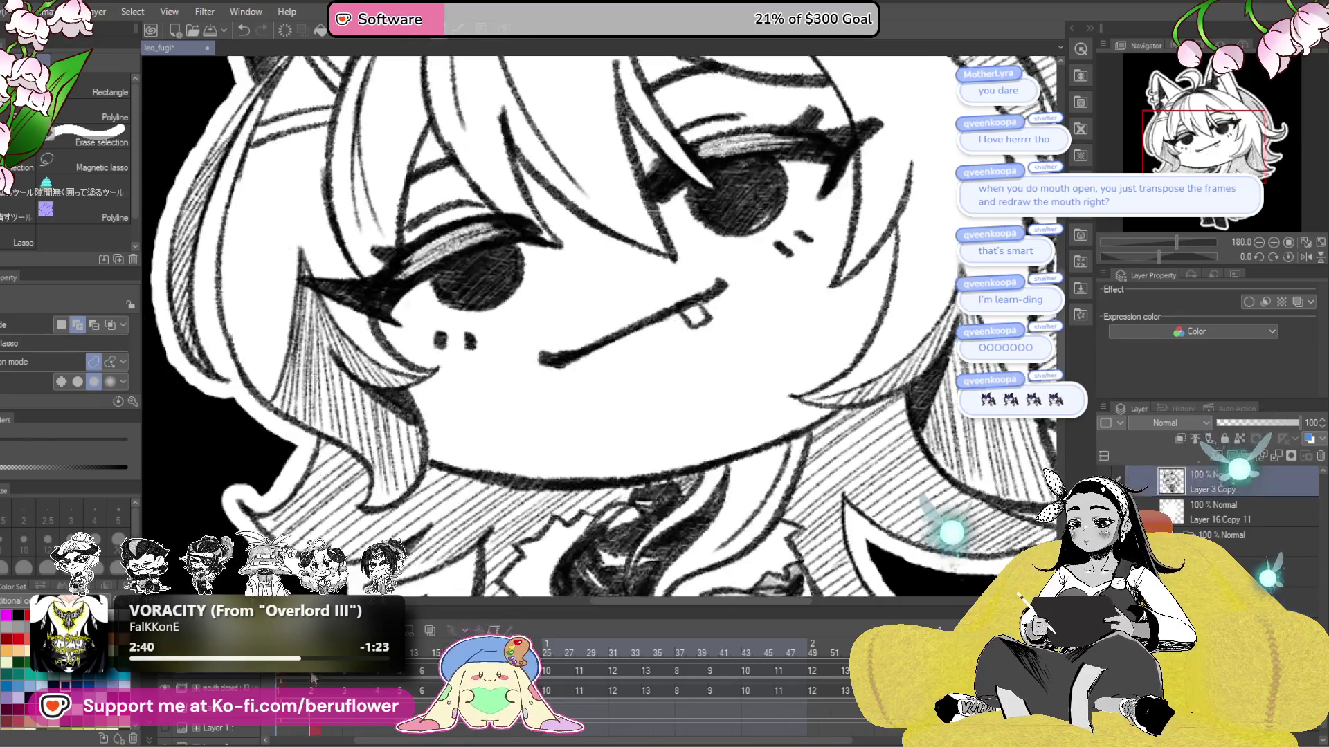
pyautogui.hotkey('ctrl', 'v')
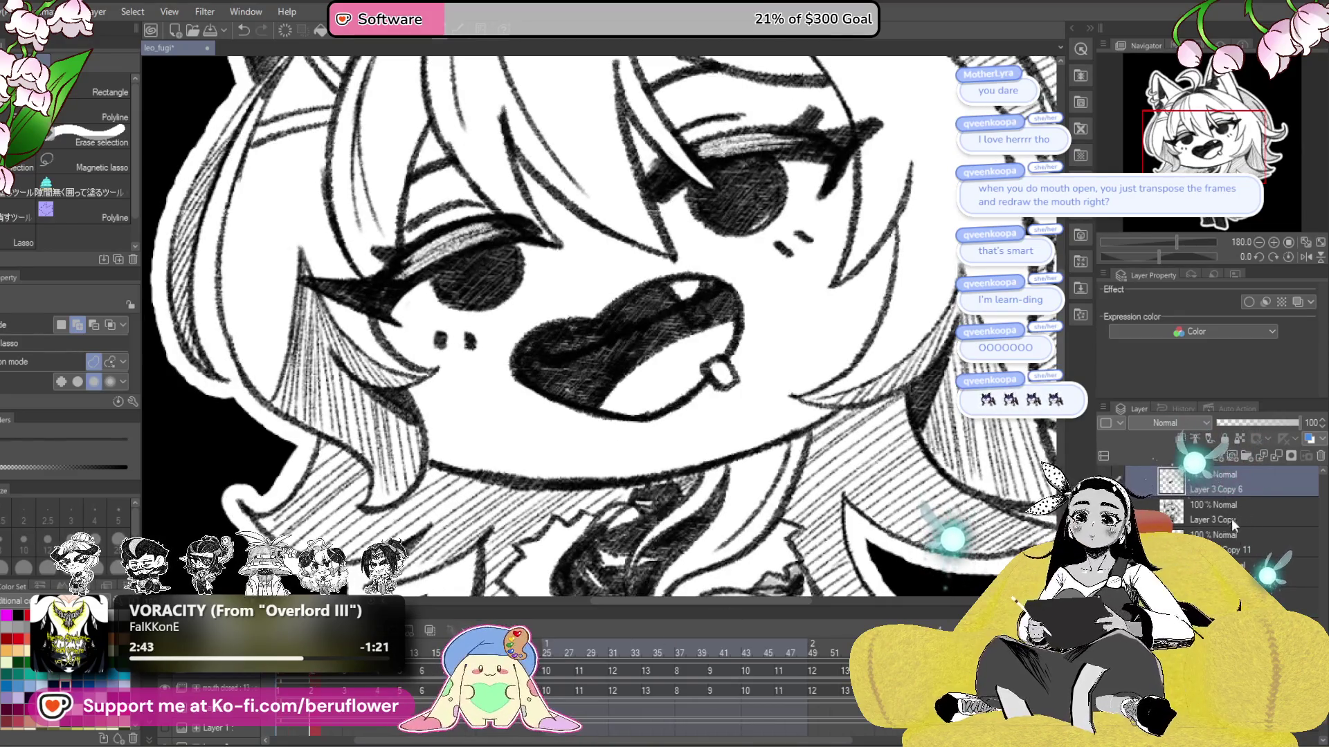
pyautogui.click(1256, 422)
pyautogui.hotkey('alt', '[')
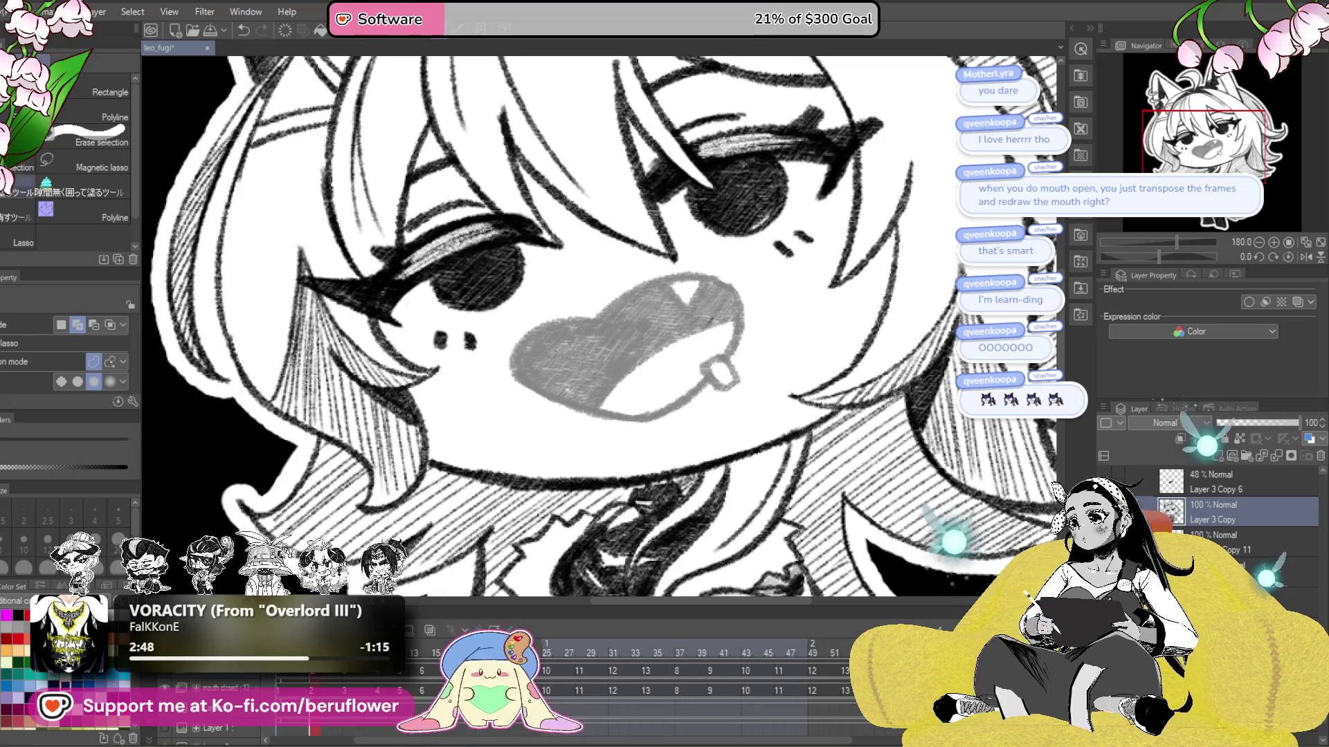
pyautogui.press('p')
pyautogui.press('[')
pyautogui.press('[')
pyautogui.press('[')
# - Try tracing the upper lip with a smaller pencil, undo it, and pan around the mouth
pyautogui.scroll(2, 435, 282)
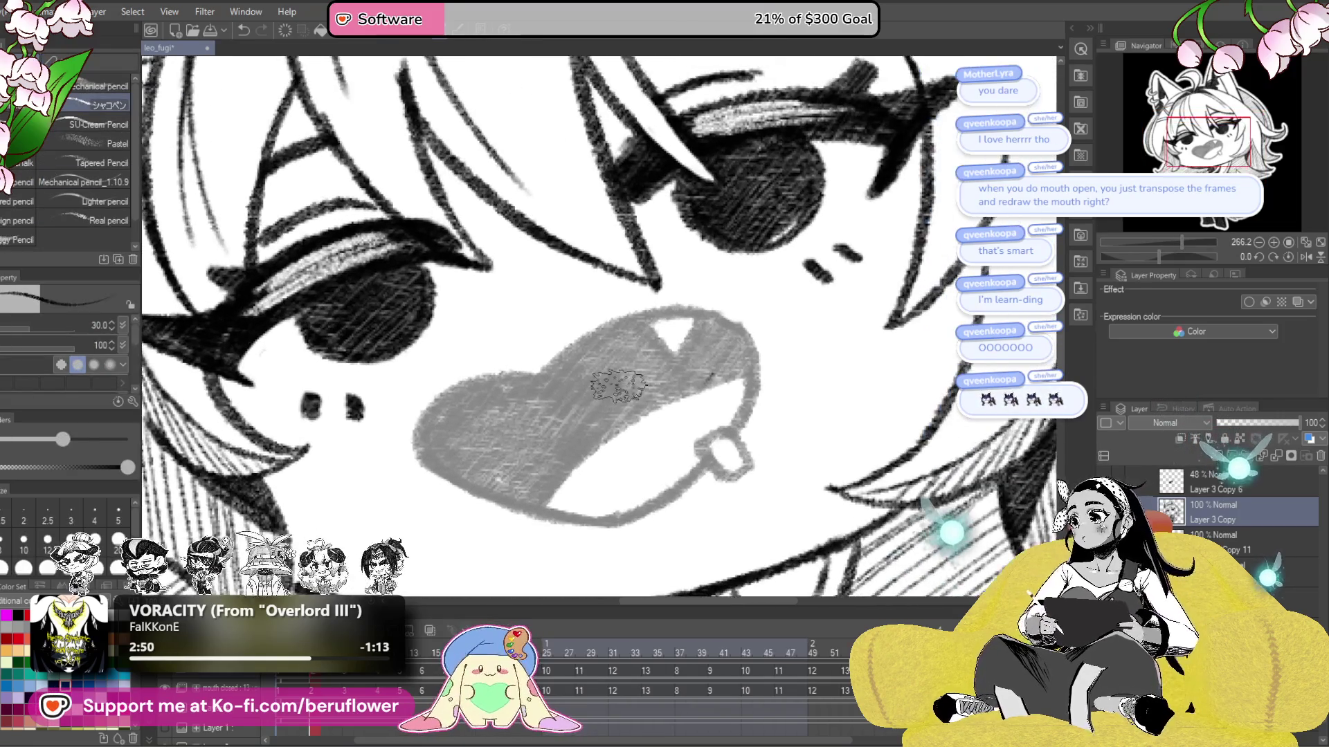
pyautogui.press('[')
pyautogui.moveTo(550, 370)
pyautogui.mouseDown()
pyautogui.moveTo(650, 318)
pyautogui.moveTo(701, 312)
pyautogui.moveTo(744, 429)
pyautogui.mouseUp()
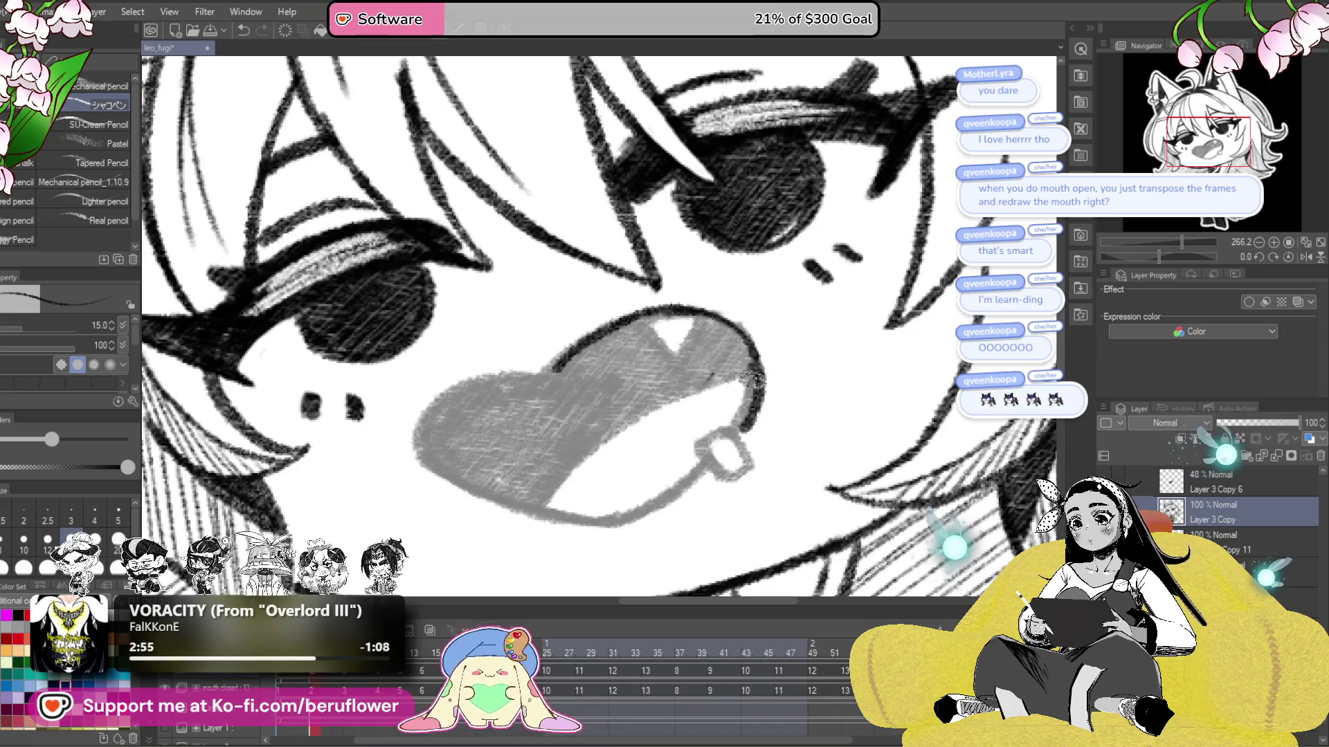
pyautogui.hotkey('ctrl', 'z')
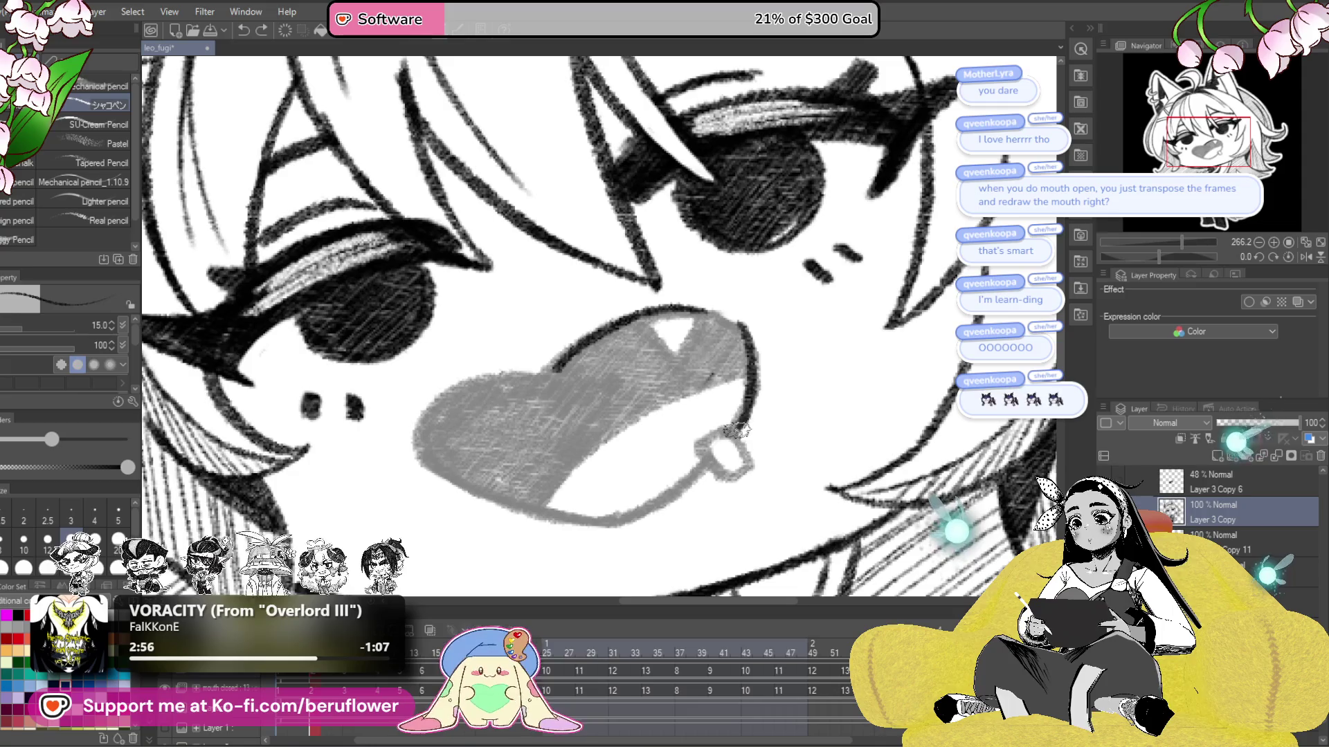
pyautogui.moveTo(733, 385); pyautogui.dragTo(779, 373)
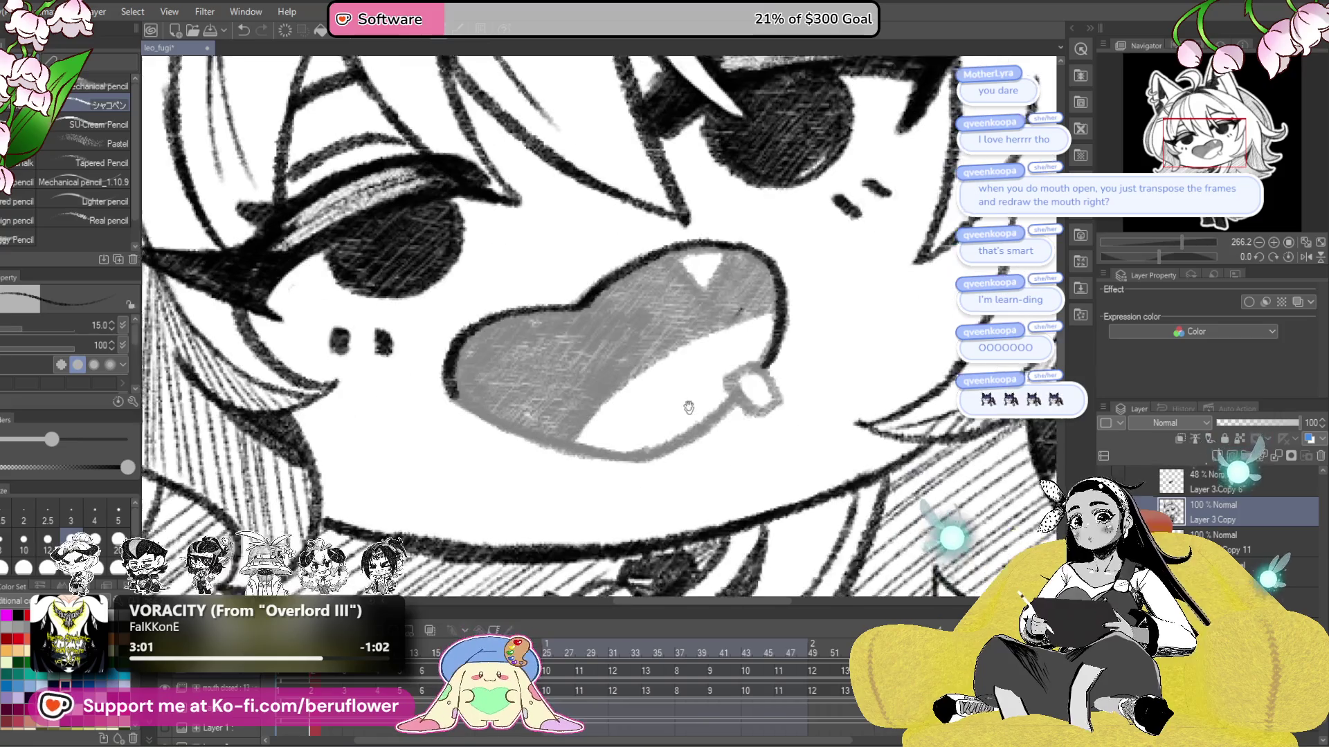
pyautogui.moveTo(748, 477); pyautogui.dragTo(702, 405)
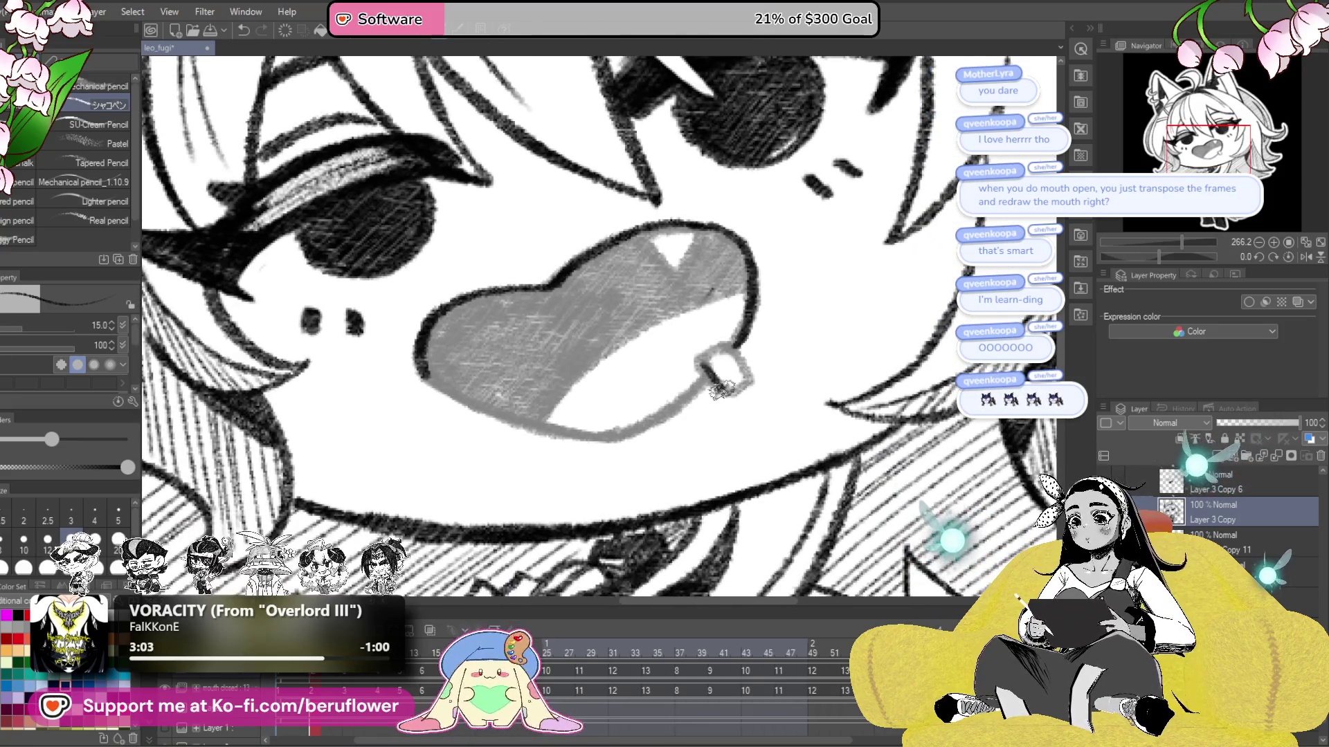
pyautogui.moveTo(725, 382); pyautogui.dragTo(816, 354)
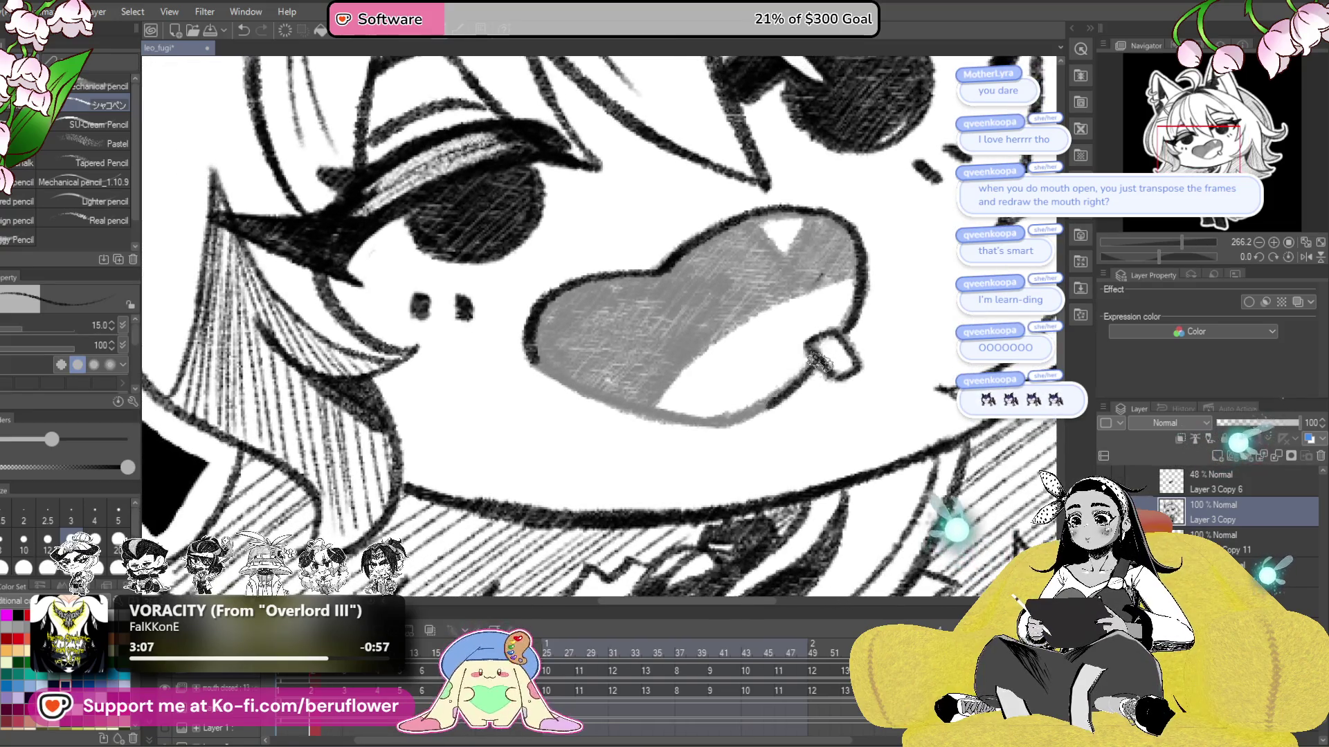
# - Shade the upper and lower mouth interior dark, tilting the view and then setting it upright
pyautogui.click(1171, 255)
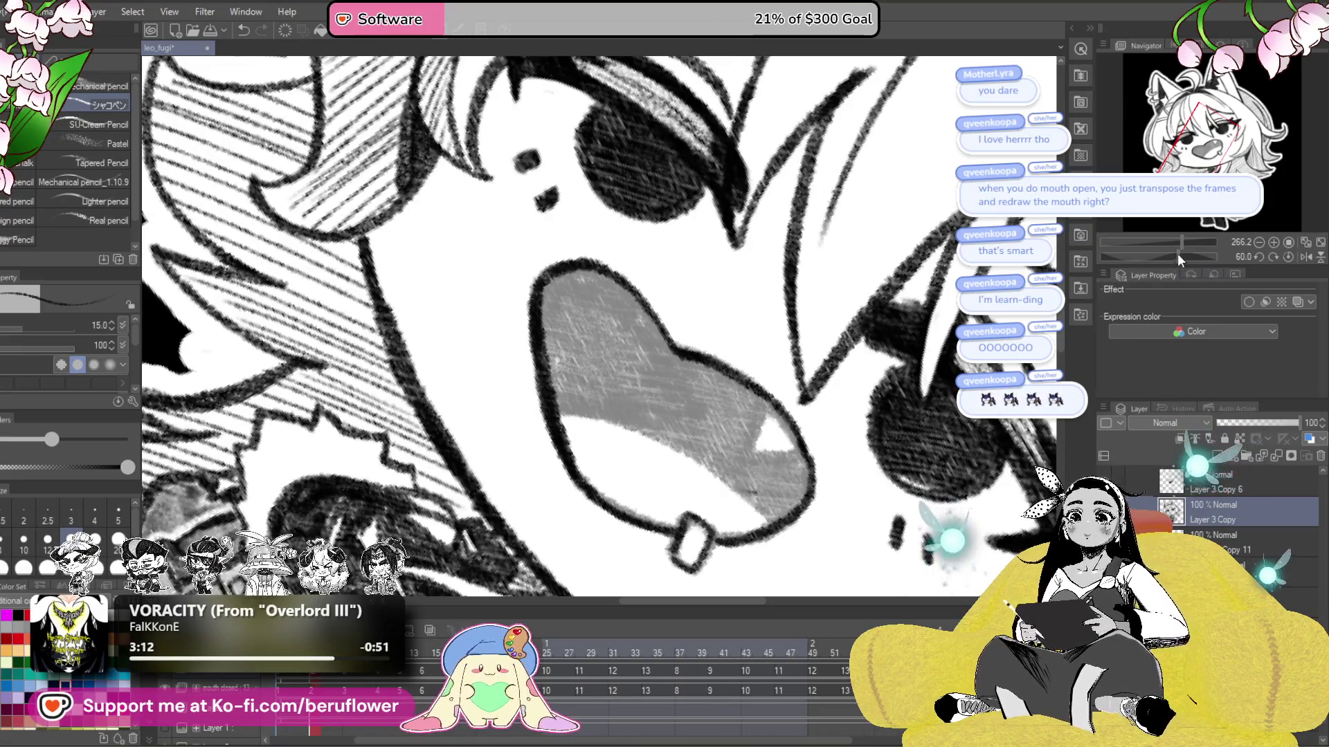
pyautogui.moveTo(1180, 259); pyautogui.dragTo(1167, 257)
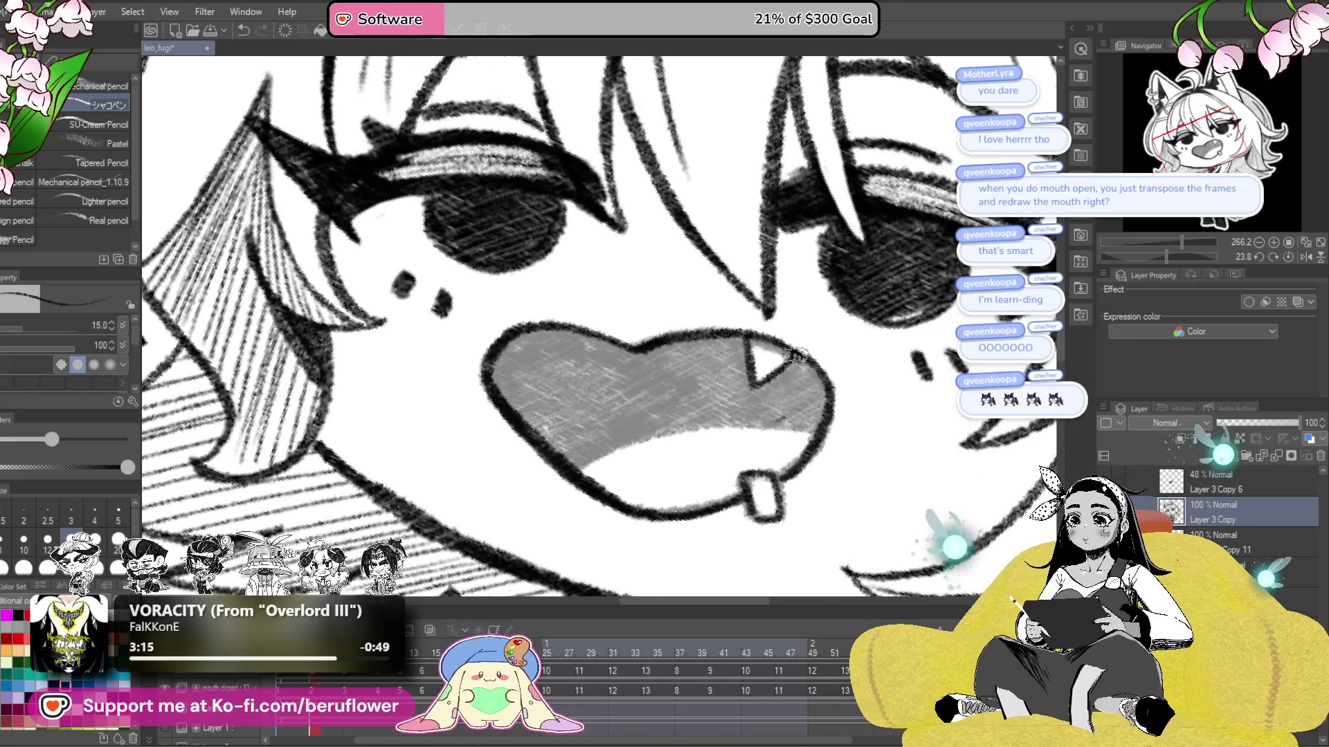
pyautogui.moveTo(1180, 260); pyautogui.dragTo(1149, 258)
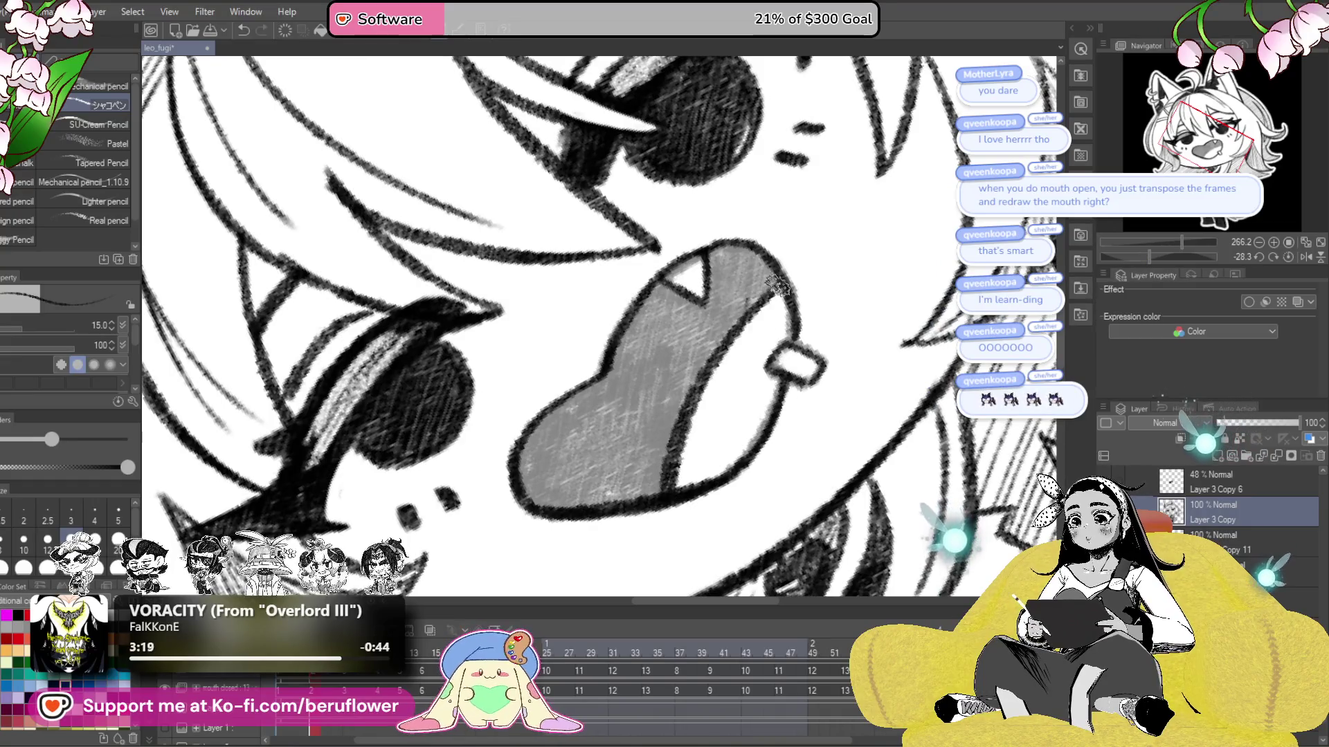
pyautogui.moveTo(737, 282); pyautogui.dragTo(694, 312)
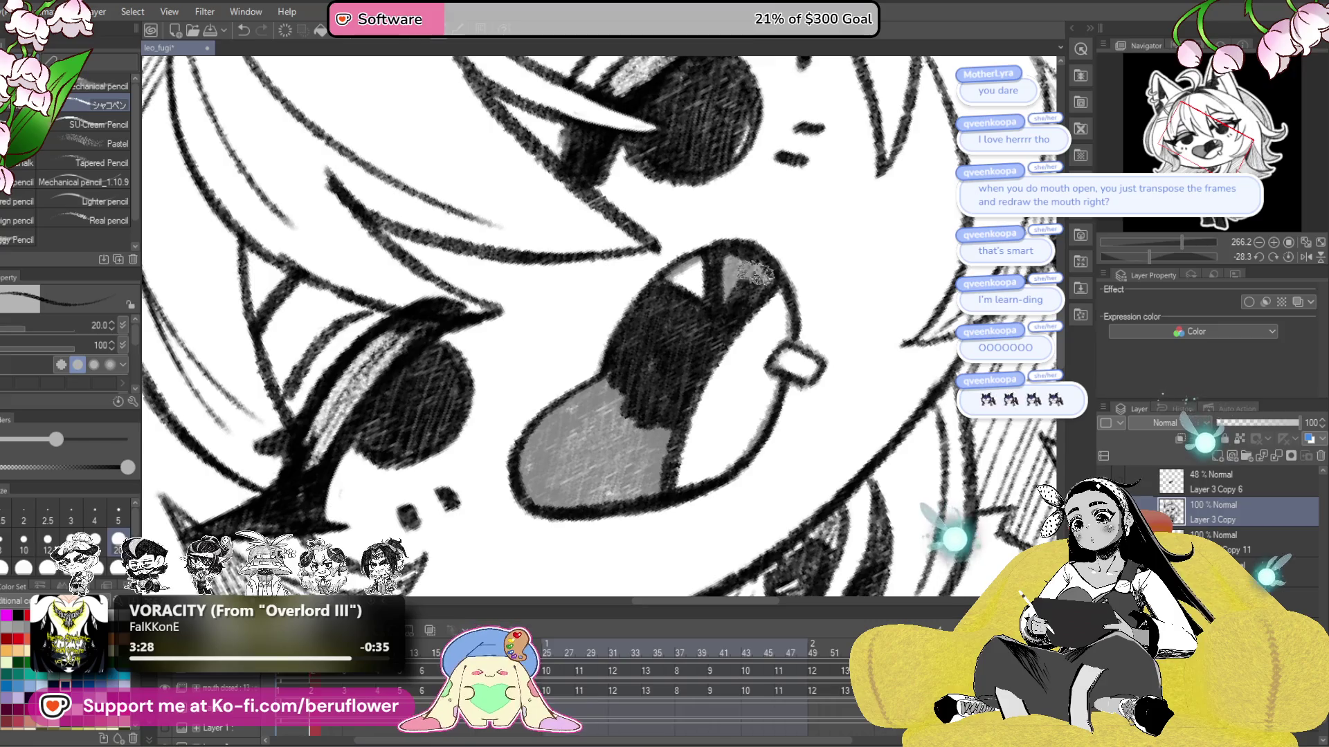
pyautogui.moveTo(765, 274); pyautogui.dragTo(823, 245)
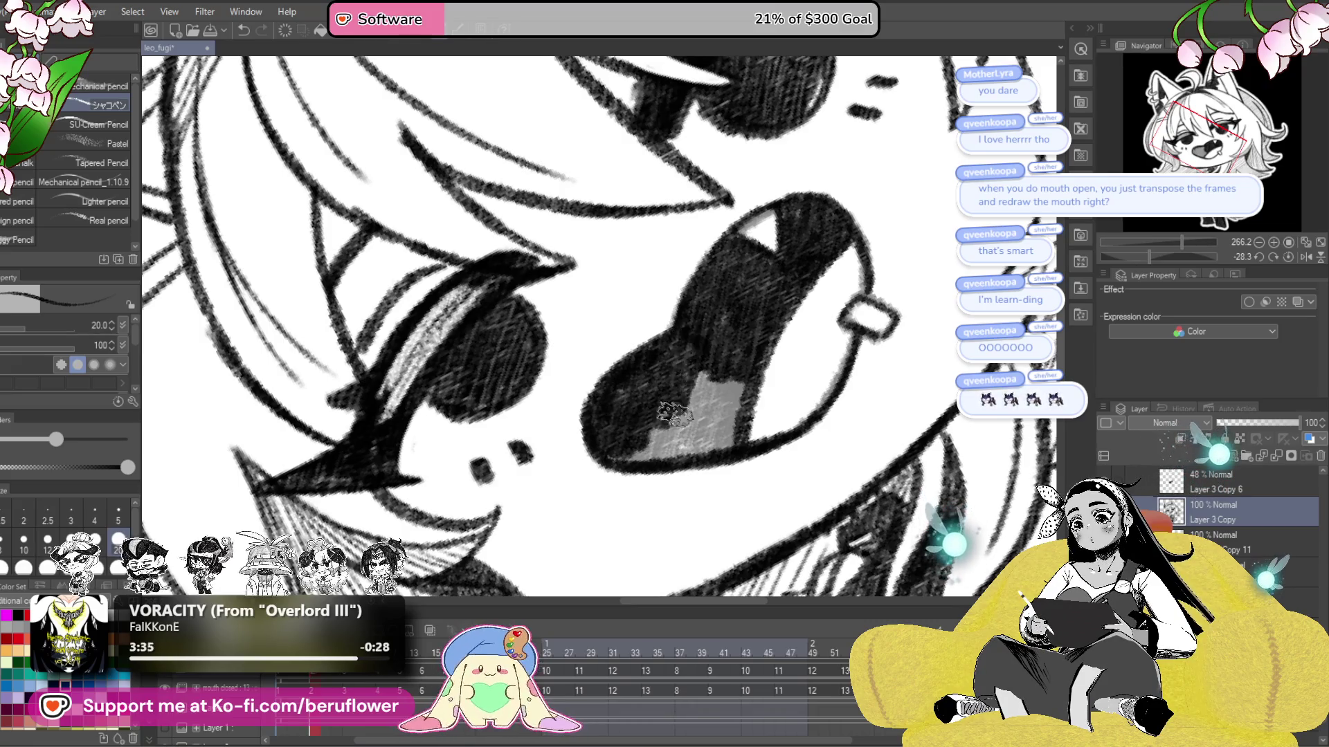
pyautogui.moveTo(739, 387)
pyautogui.mouseDown()
pyautogui.moveTo(617, 457)
pyautogui.moveTo(712, 442)
pyautogui.mouseUp()
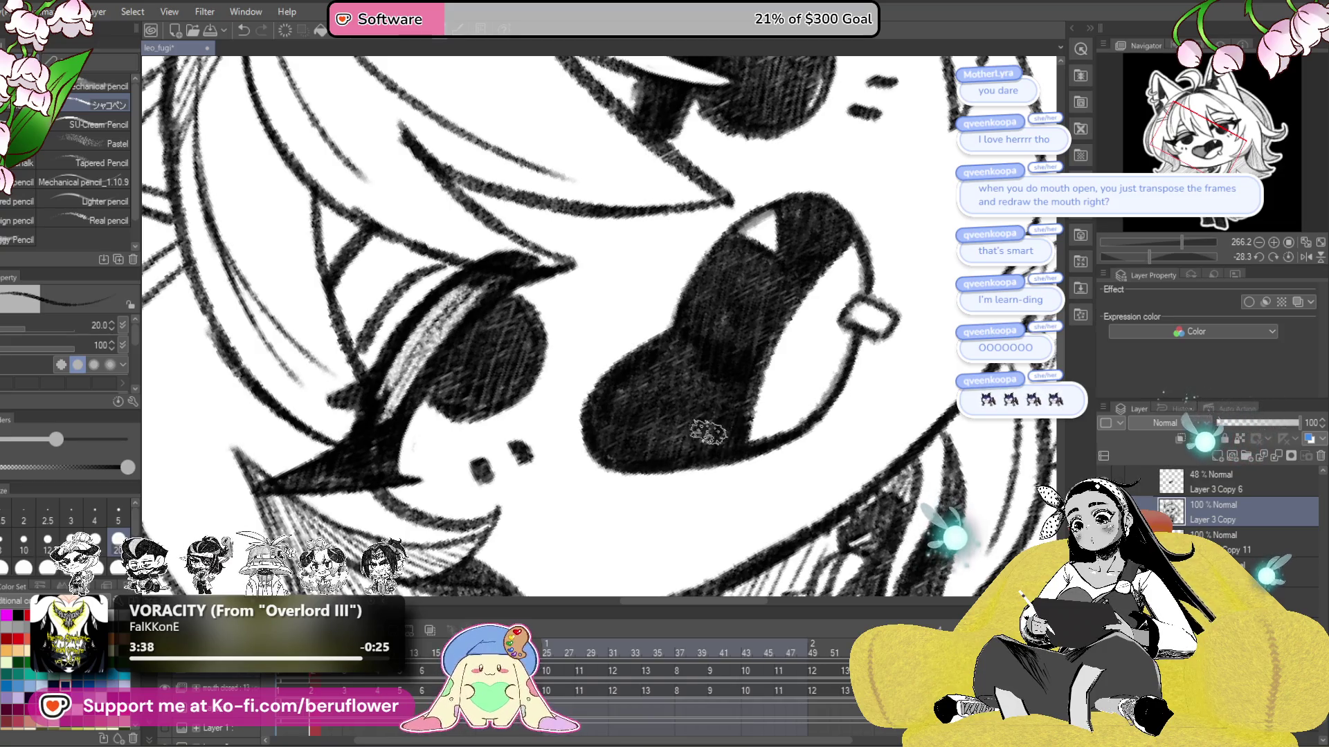
pyautogui.press('@')
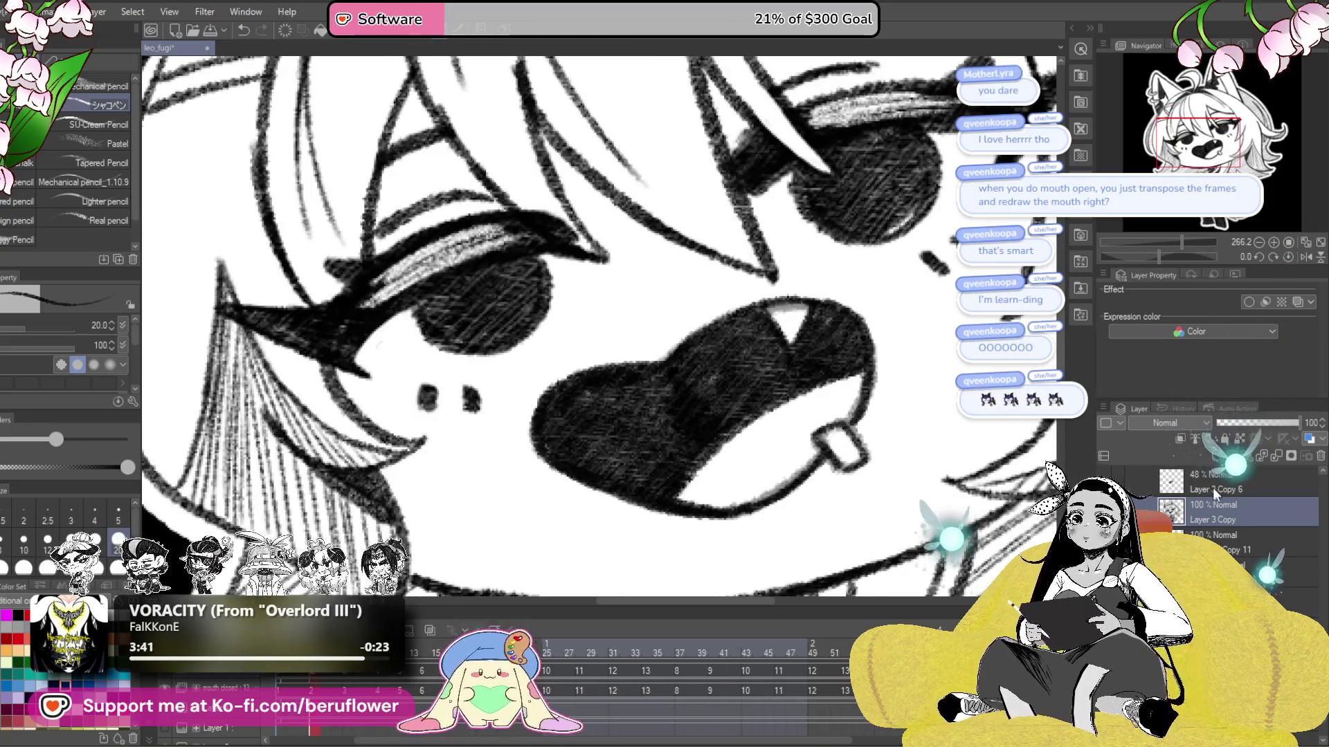
# - Delete the faint Layer 3 Copy 6 reference layer
pyautogui.click(1216, 490)
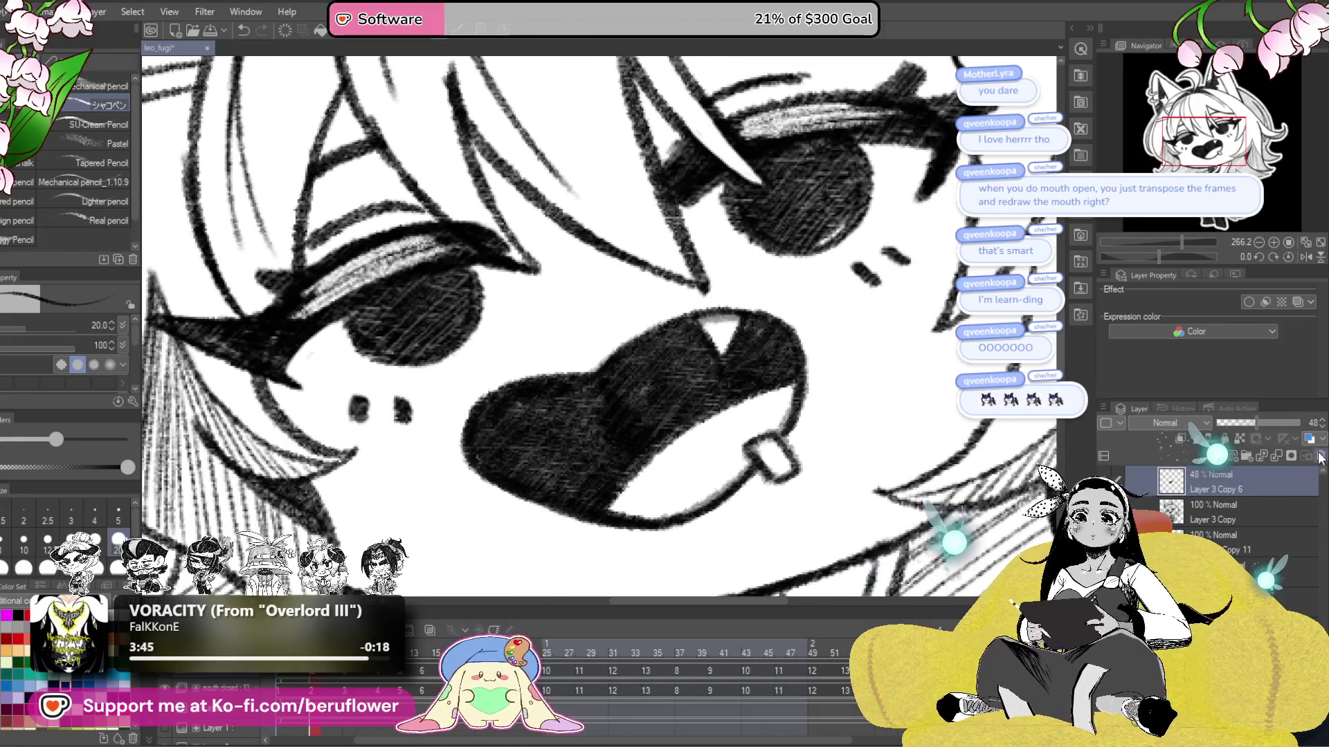
pyautogui.click(1320, 459)
pyautogui.scroll(-5, 703, 533)
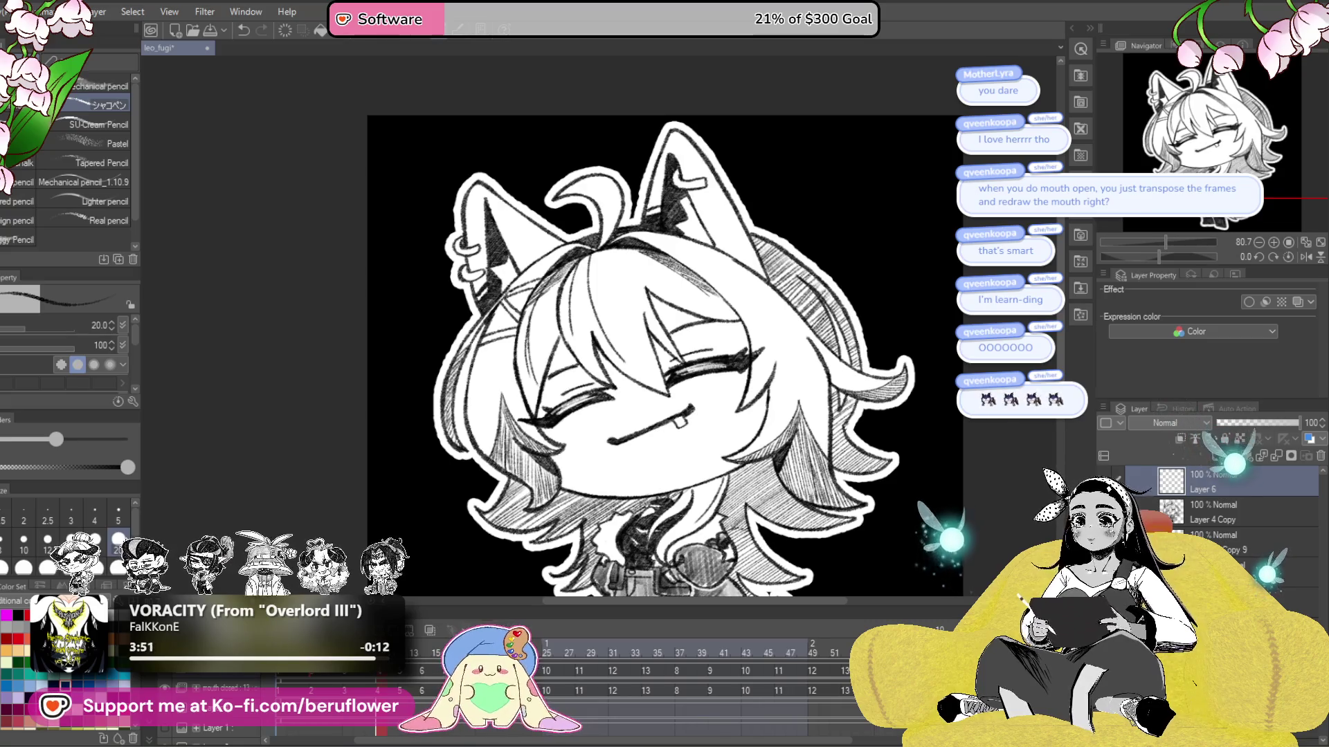
# - On Layer 4 Copy, bring in the open-mouth reference and erase the old closed-mouth line
pyautogui.click(1208, 524)
pyautogui.click(1206, 526)
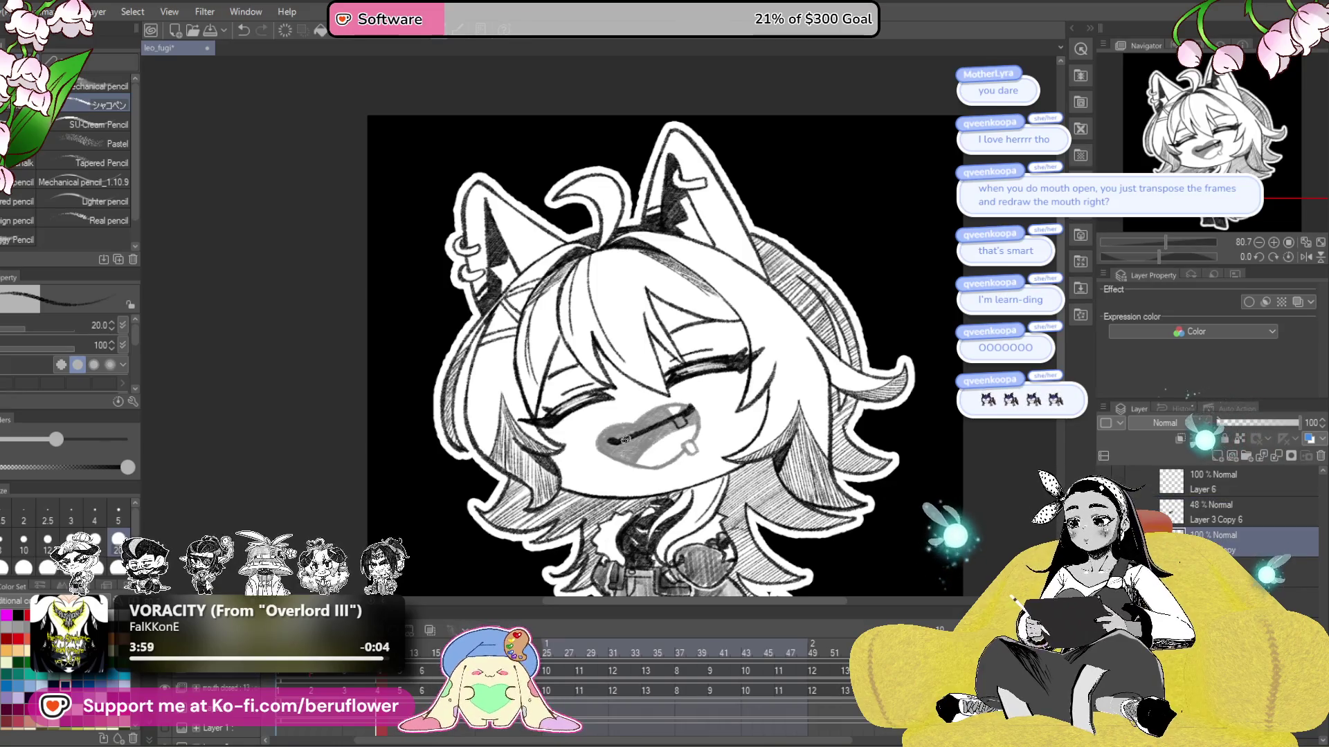
pyautogui.scroll(4, 668, 422)
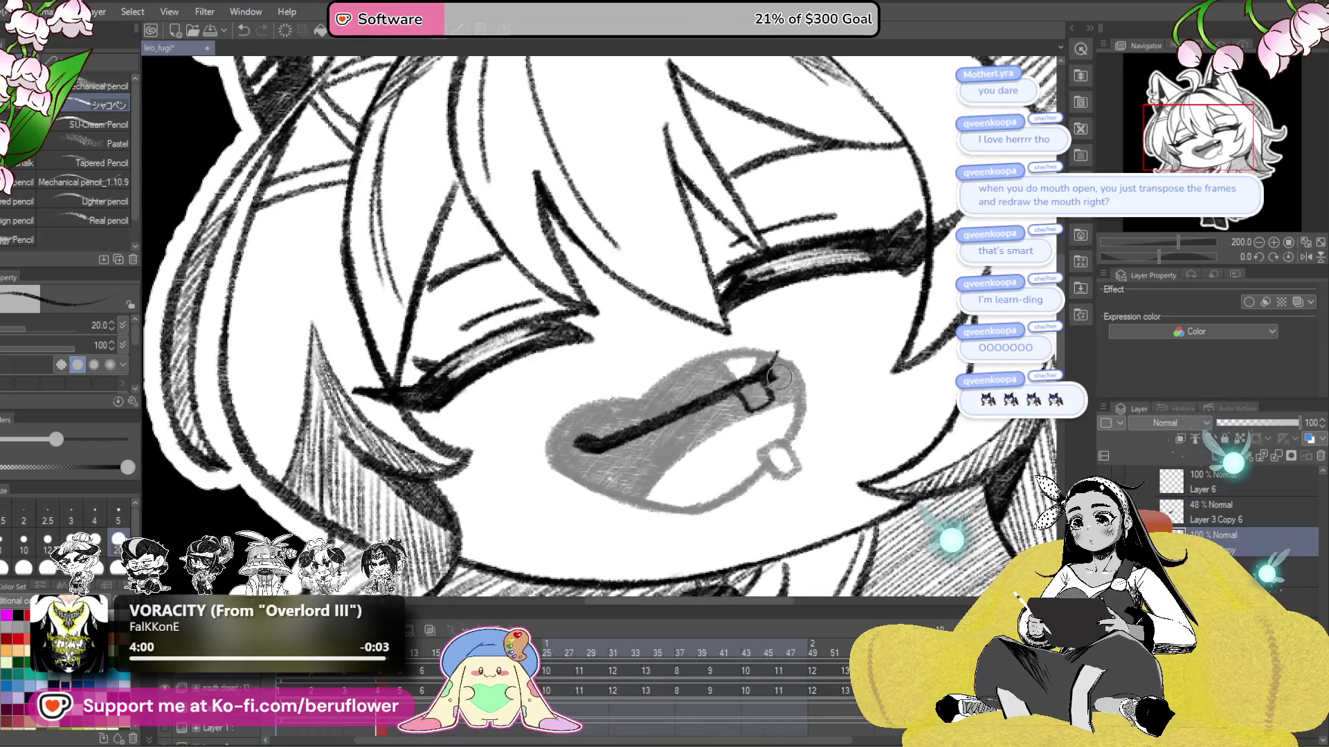
pyautogui.moveTo(782, 363); pyautogui.dragTo(580, 424)
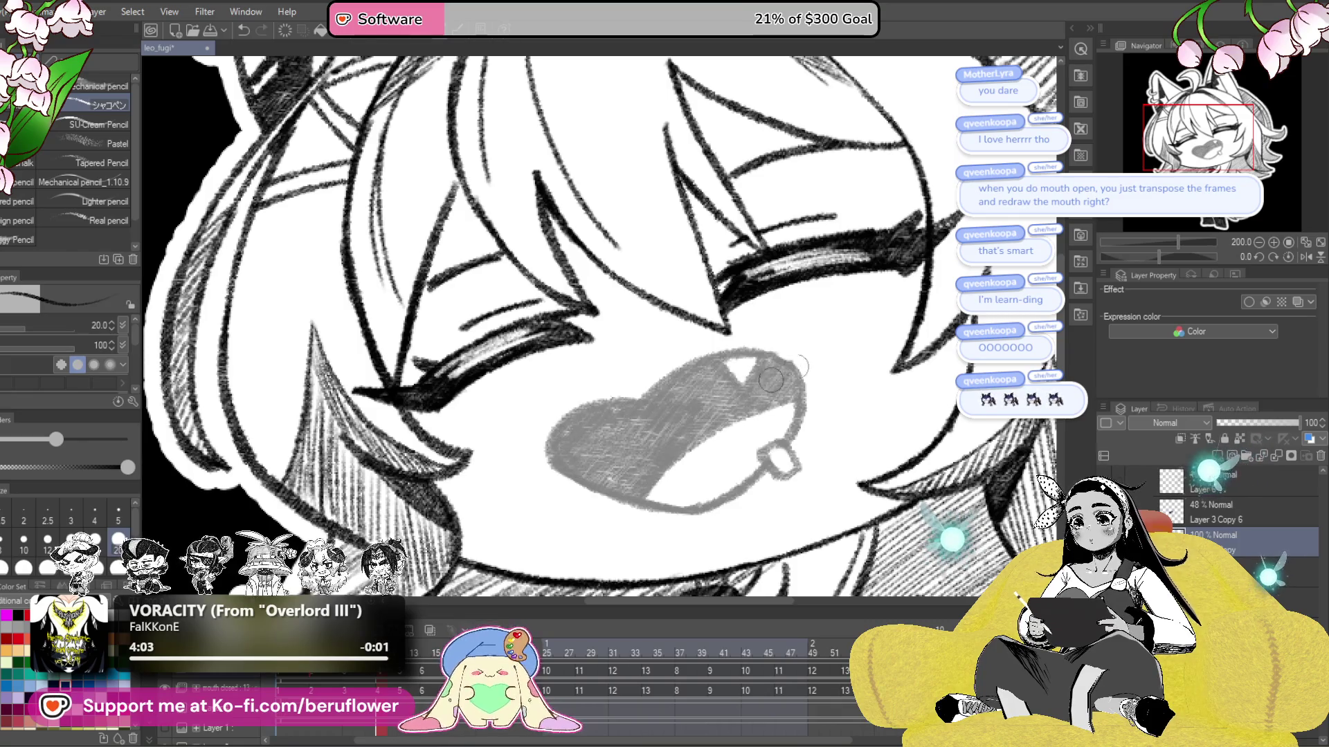
# - Draw the open mouth's upper-left edge and ink the tongue's lower and upper-left edges
pyautogui.moveTo(643, 400)
pyautogui.mouseDown()
pyautogui.moveTo(675, 372)
pyautogui.moveTo(797, 401)
pyautogui.moveTo(802, 422)
pyautogui.mouseUp()
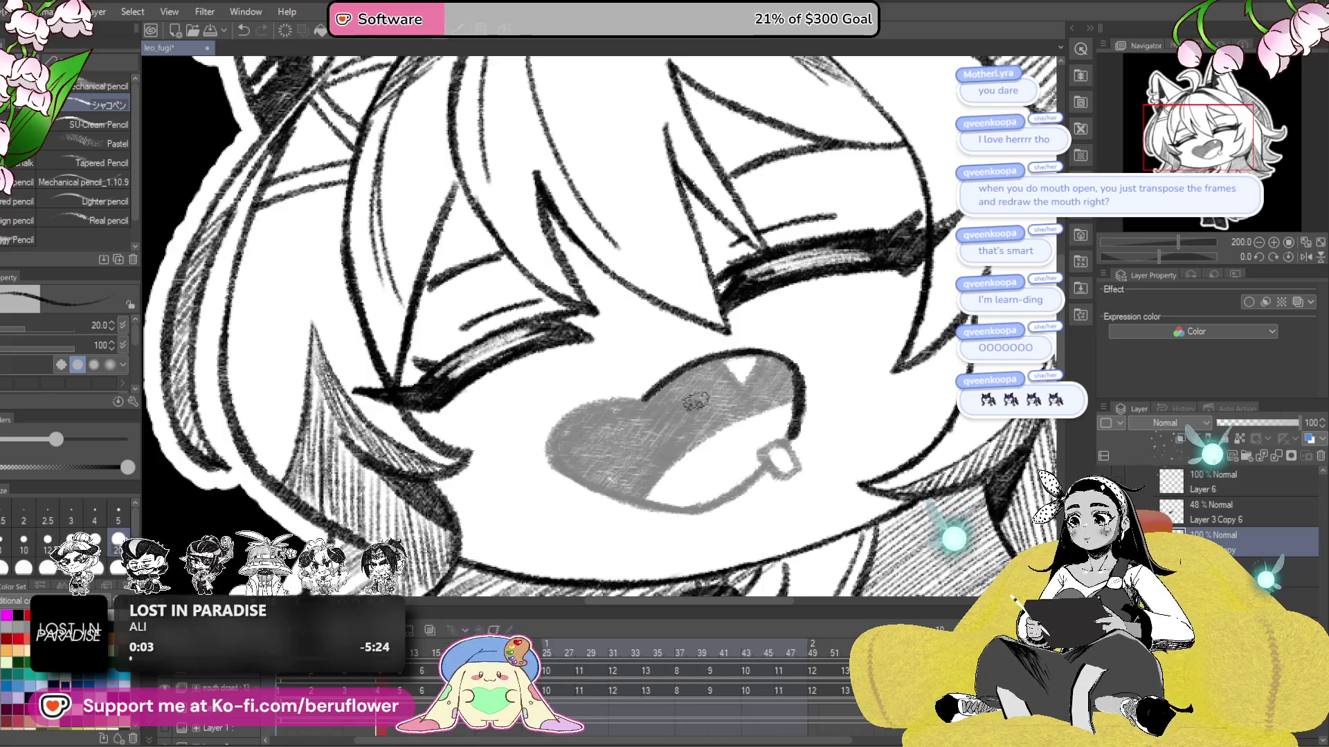
pyautogui.scroll(3, 696, 400)
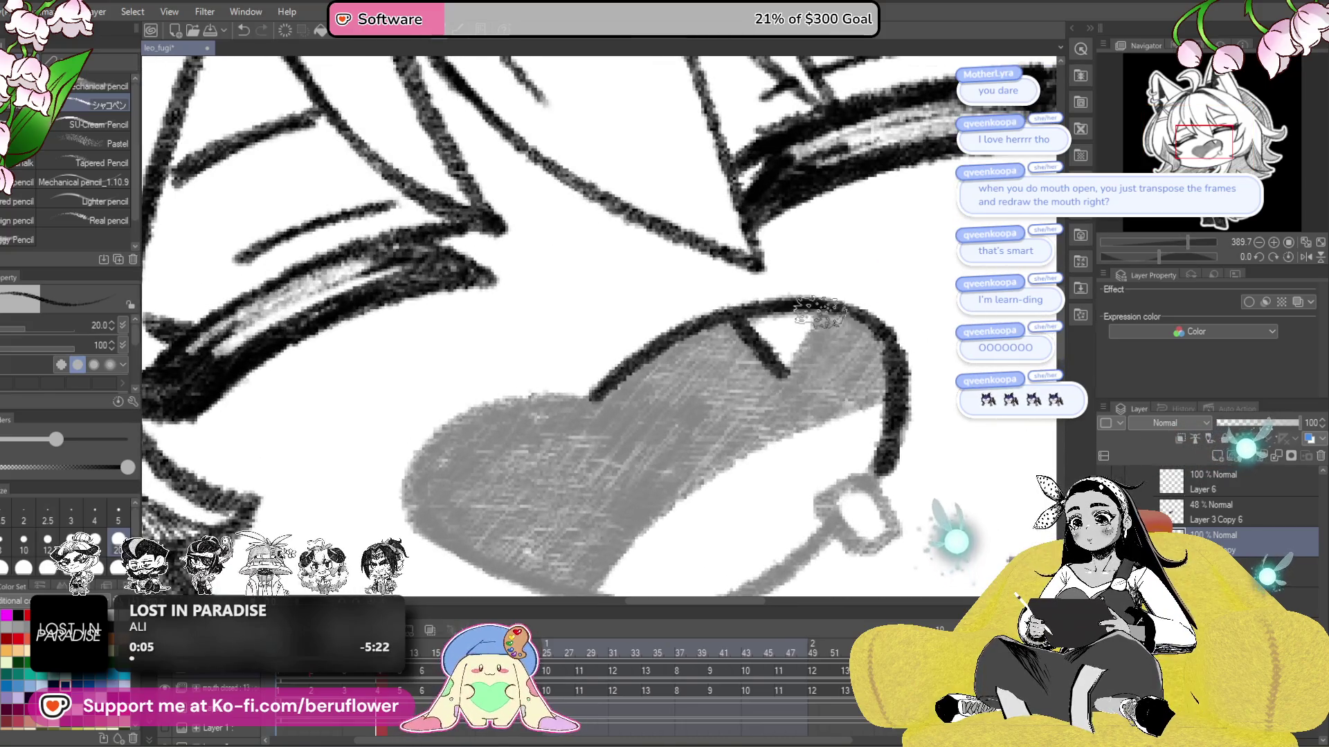
pyautogui.moveTo(795, 492); pyautogui.dragTo(816, 375)
pyautogui.moveTo(618, 472); pyautogui.dragTo(922, 278)
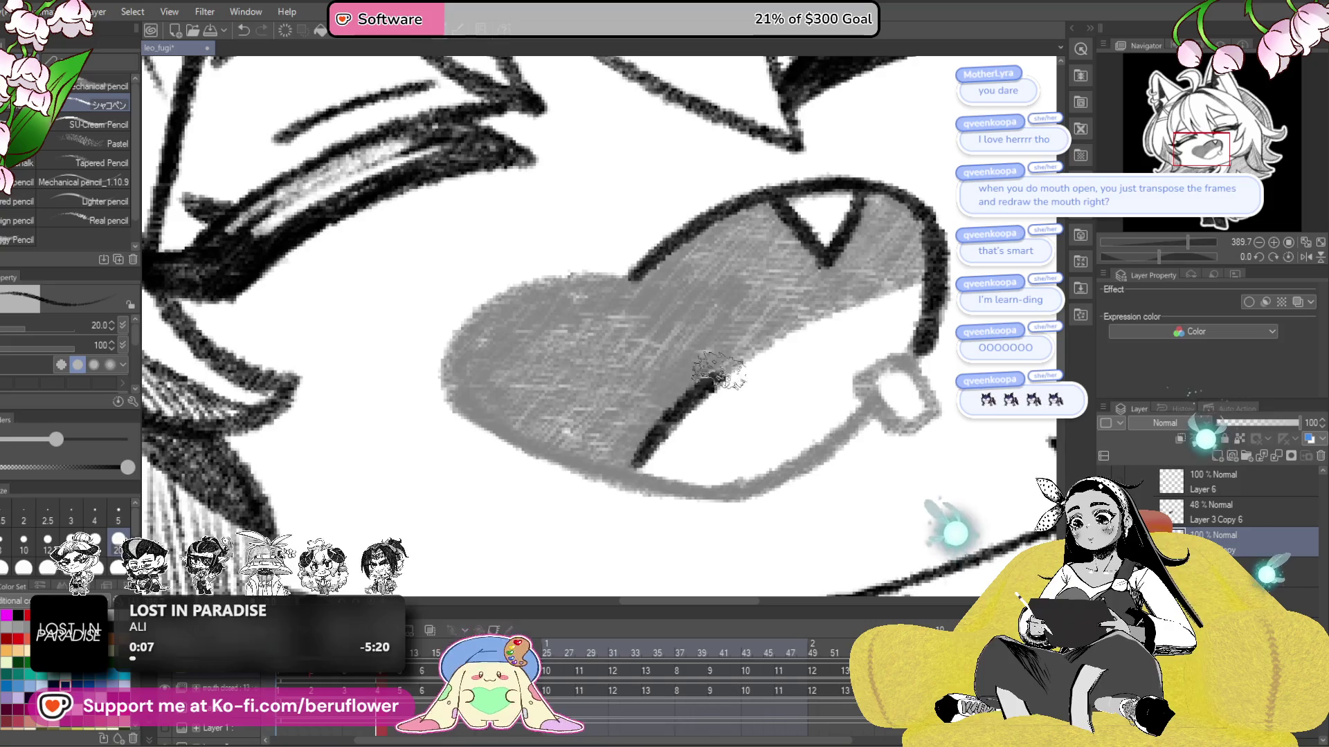
pyautogui.moveTo(888, 344); pyautogui.dragTo(863, 330)
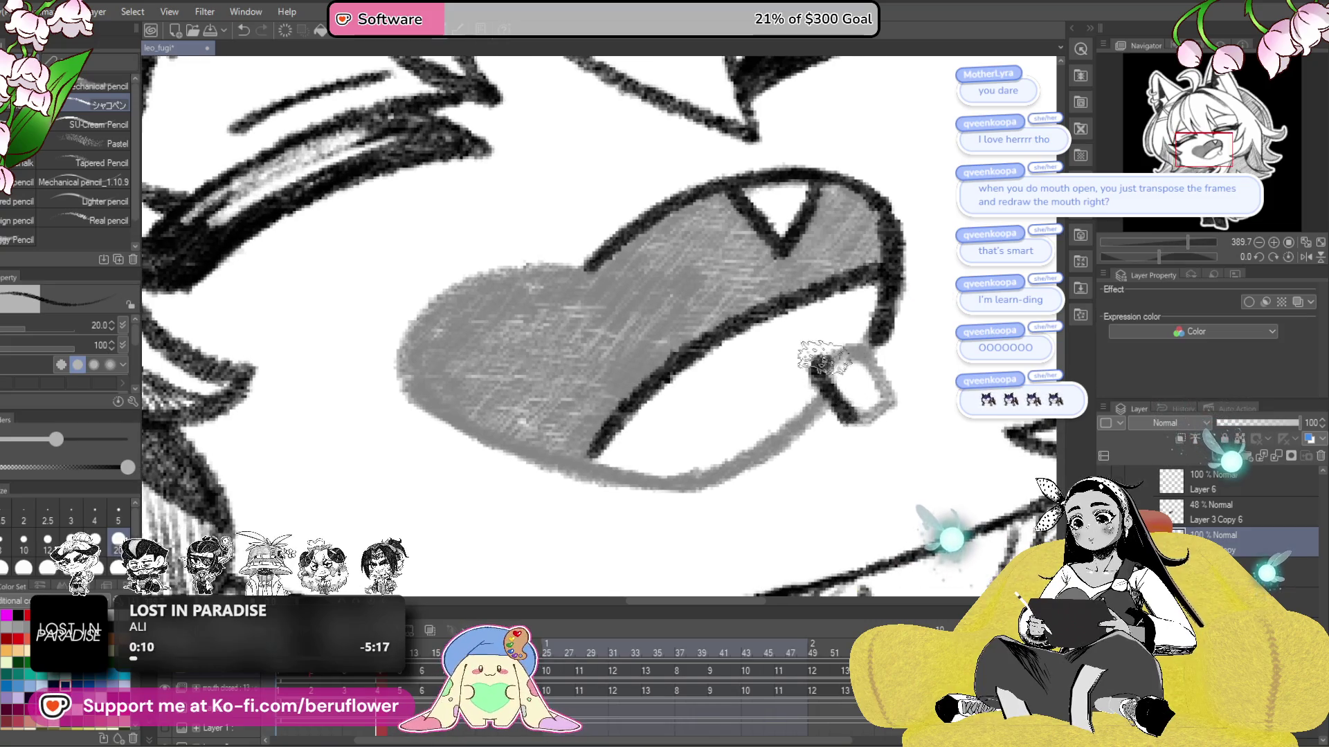
pyautogui.moveTo(868, 333)
pyautogui.mouseDown()
pyautogui.moveTo(864, 353)
pyautogui.moveTo(726, 454)
pyautogui.mouseUp()
pyautogui.moveTo(744, 386); pyautogui.dragTo(862, 470)
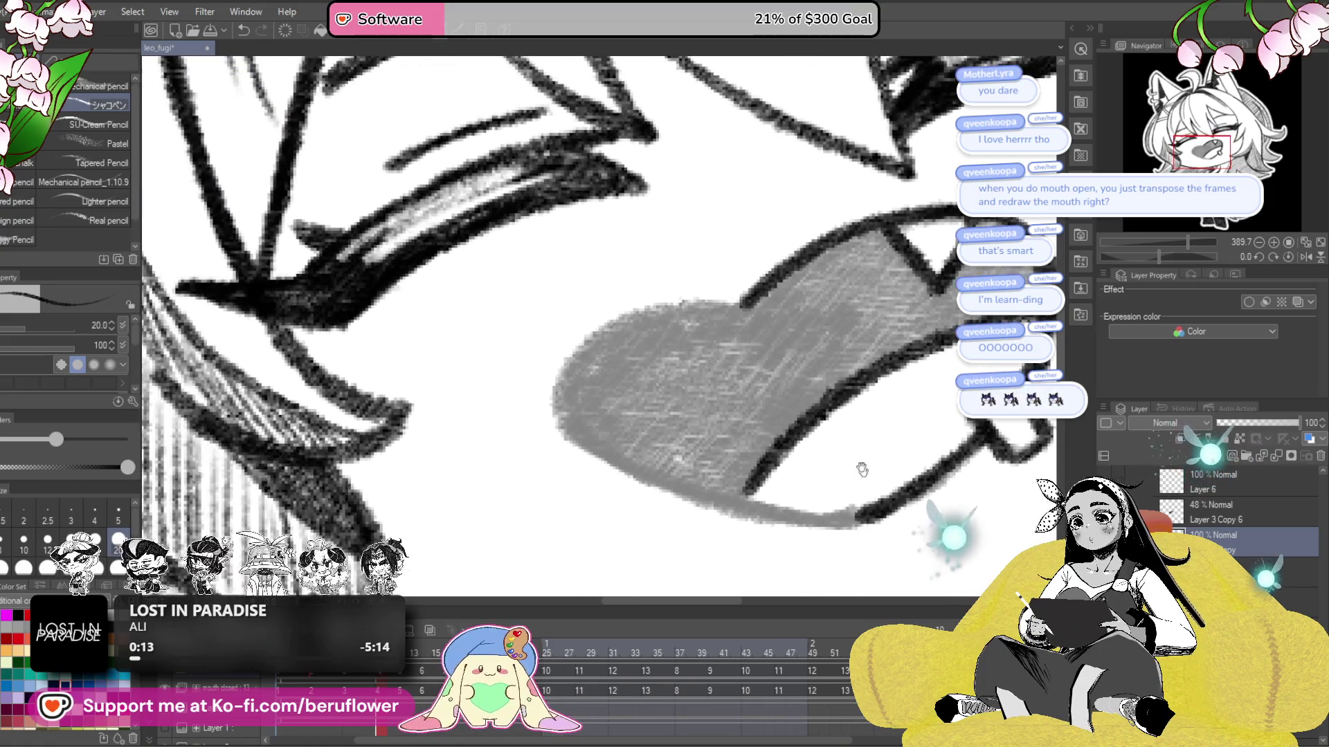
pyautogui.moveTo(742, 305); pyautogui.dragTo(567, 400)
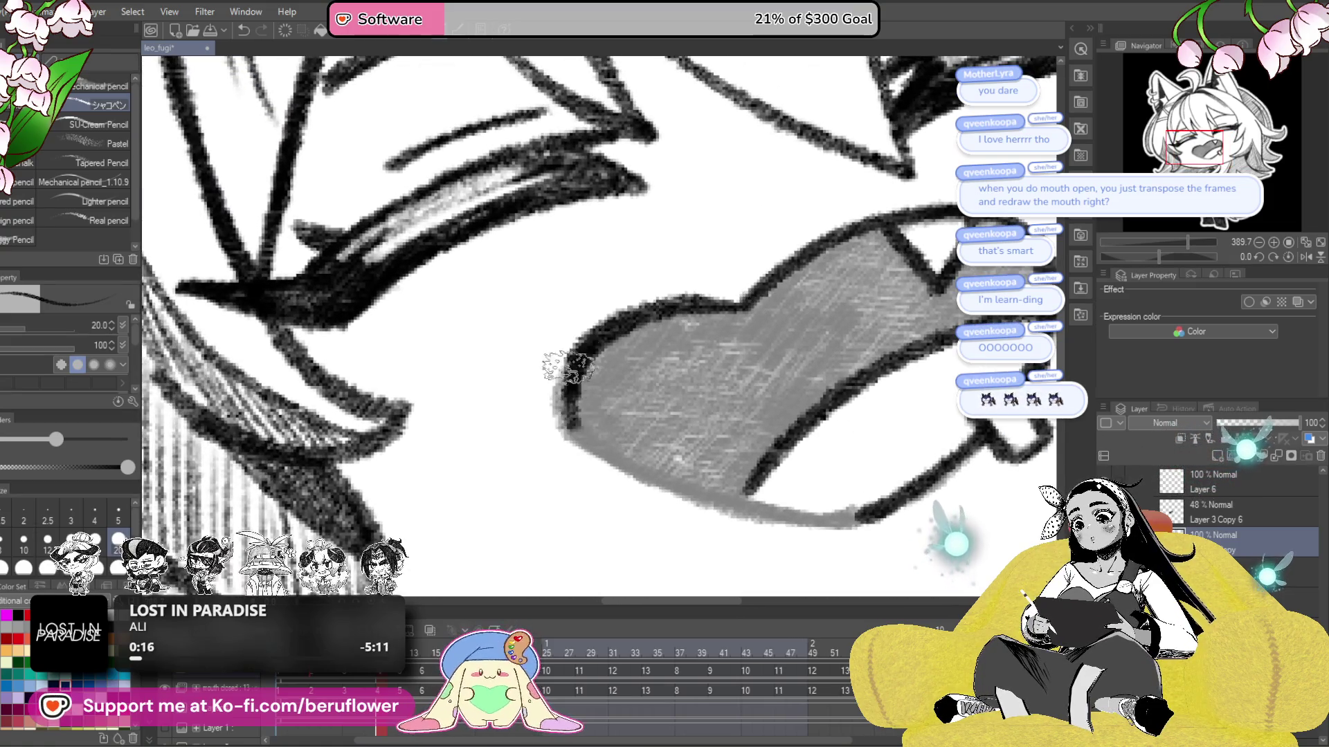
# - Ink the tongue's left and right edges and darken its lower-left outline
pyautogui.moveTo(1176, 255); pyautogui.dragTo(1197, 256)
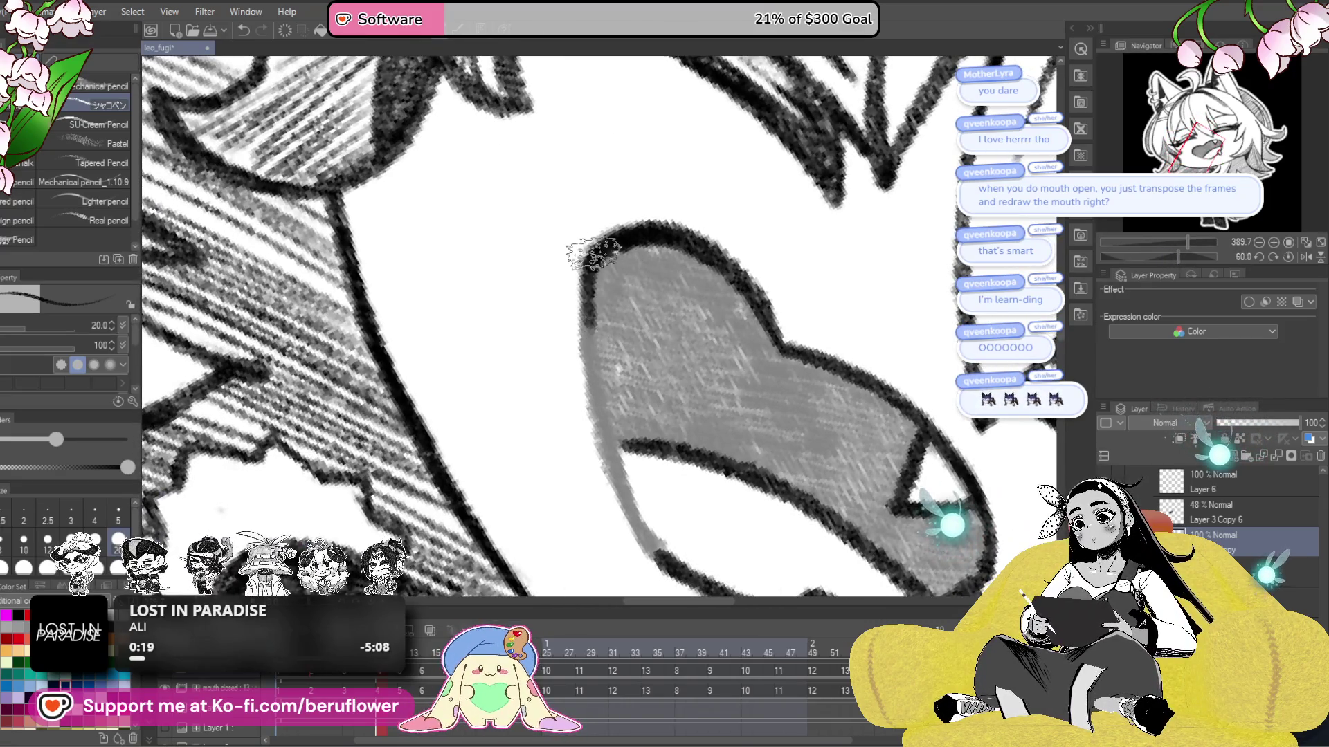
pyautogui.moveTo(608, 241); pyautogui.dragTo(606, 447)
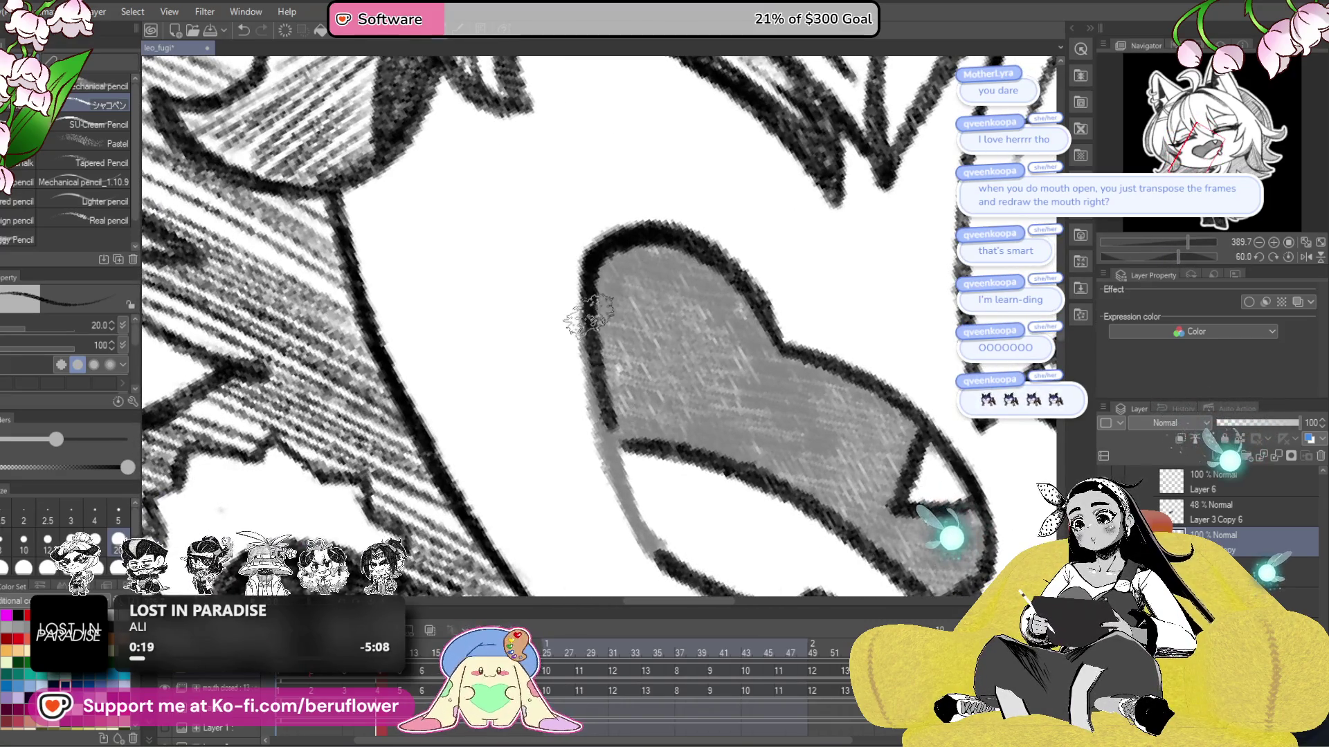
pyautogui.moveTo(594, 353); pyautogui.dragTo(666, 560)
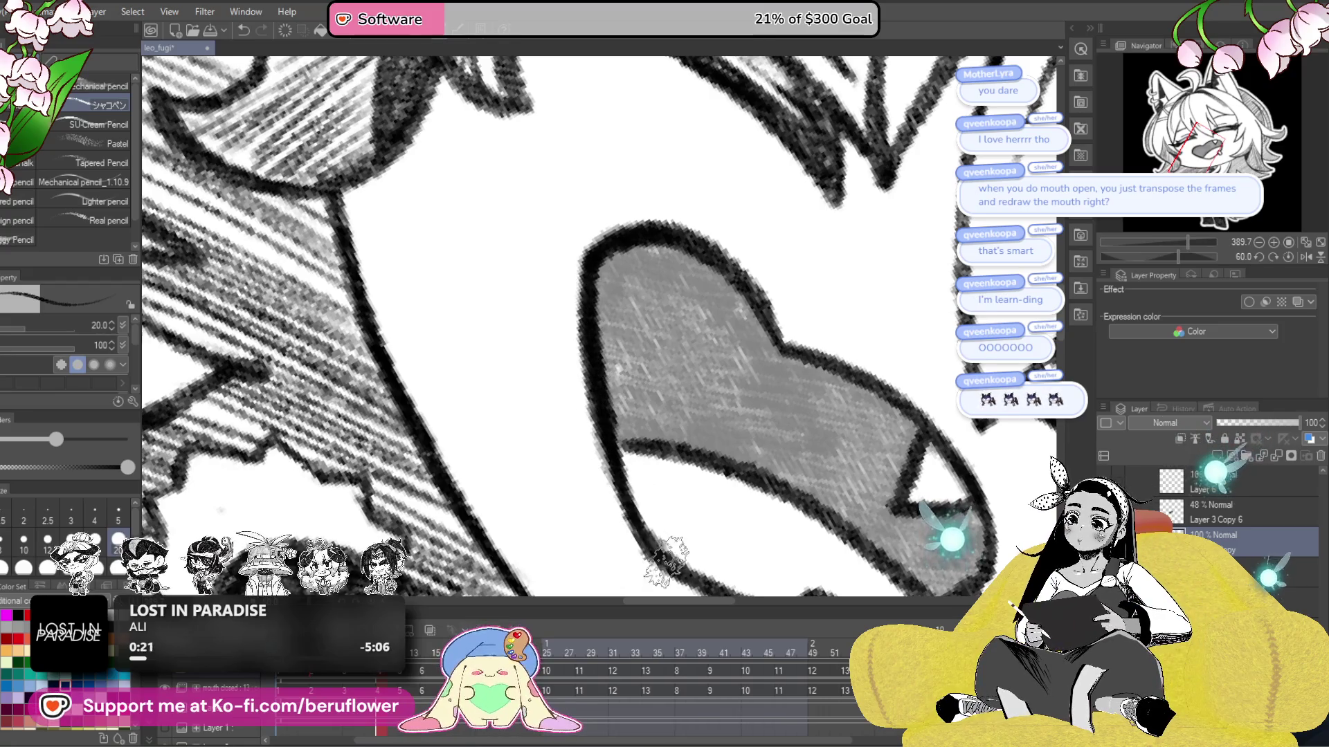
pyautogui.click(1286, 258)
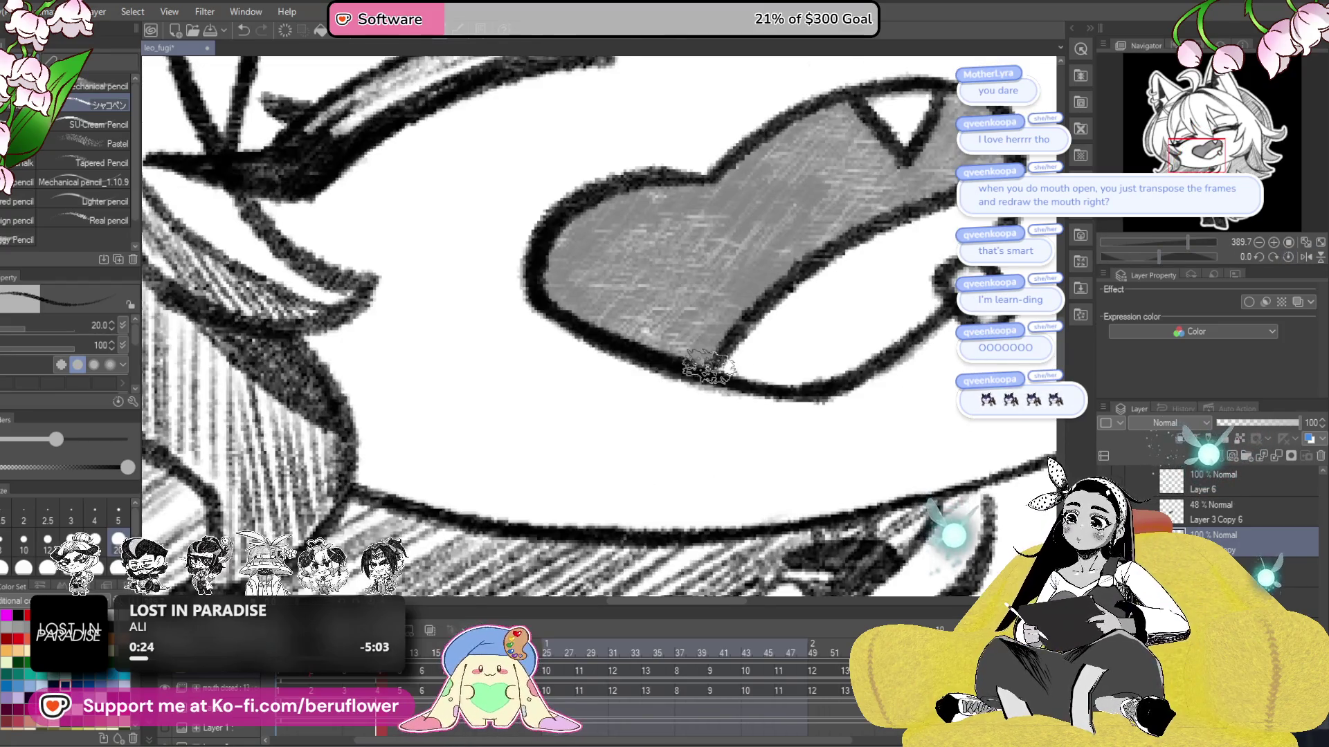
pyautogui.moveTo(692, 350); pyautogui.dragTo(716, 315)
# - Shade the mouth interior dark, including the last grey patch by the tongue
pyautogui.moveTo(879, 217); pyautogui.dragTo(858, 335)
pyautogui.moveTo(816, 242)
pyautogui.mouseDown()
pyautogui.moveTo(720, 304)
pyautogui.moveTo(834, 281)
pyautogui.moveTo(692, 346)
pyautogui.mouseUp()
pyautogui.moveTo(761, 291)
pyautogui.mouseDown()
pyautogui.moveTo(584, 322)
pyautogui.moveTo(506, 415)
pyautogui.moveTo(553, 443)
pyautogui.moveTo(609, 325)
pyautogui.moveTo(637, 357)
pyautogui.moveTo(691, 335)
pyautogui.moveTo(706, 365)
pyautogui.moveTo(699, 415)
pyautogui.moveTo(659, 479)
pyautogui.moveTo(622, 416)
pyautogui.moveTo(572, 445)
pyautogui.mouseUp()
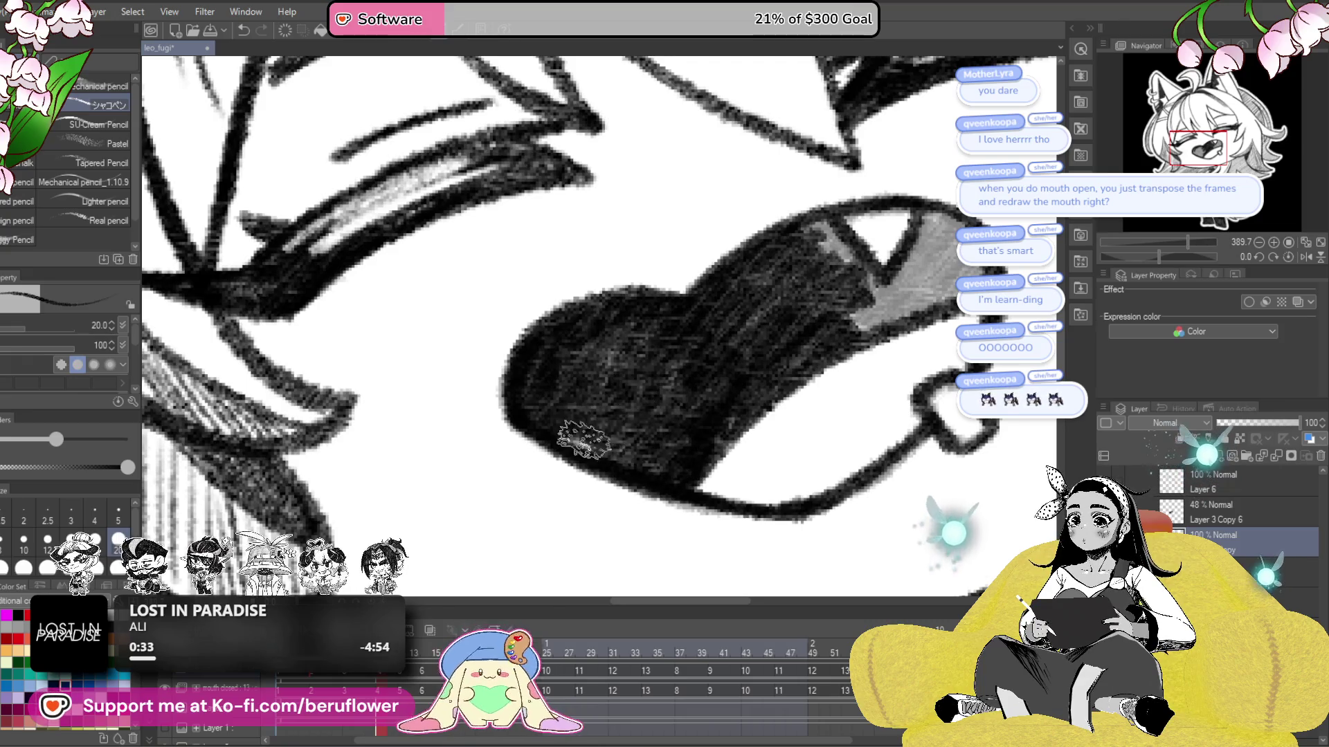
pyautogui.moveTo(834, 246)
pyautogui.mouseDown()
pyautogui.moveTo(744, 356)
pyautogui.moveTo(768, 384)
pyautogui.moveTo(778, 436)
pyautogui.moveTo(824, 391)
pyautogui.moveTo(851, 332)
pyautogui.moveTo(893, 387)
pyautogui.moveTo(869, 391)
pyautogui.moveTo(854, 343)
pyautogui.moveTo(841, 418)
pyautogui.mouseUp()
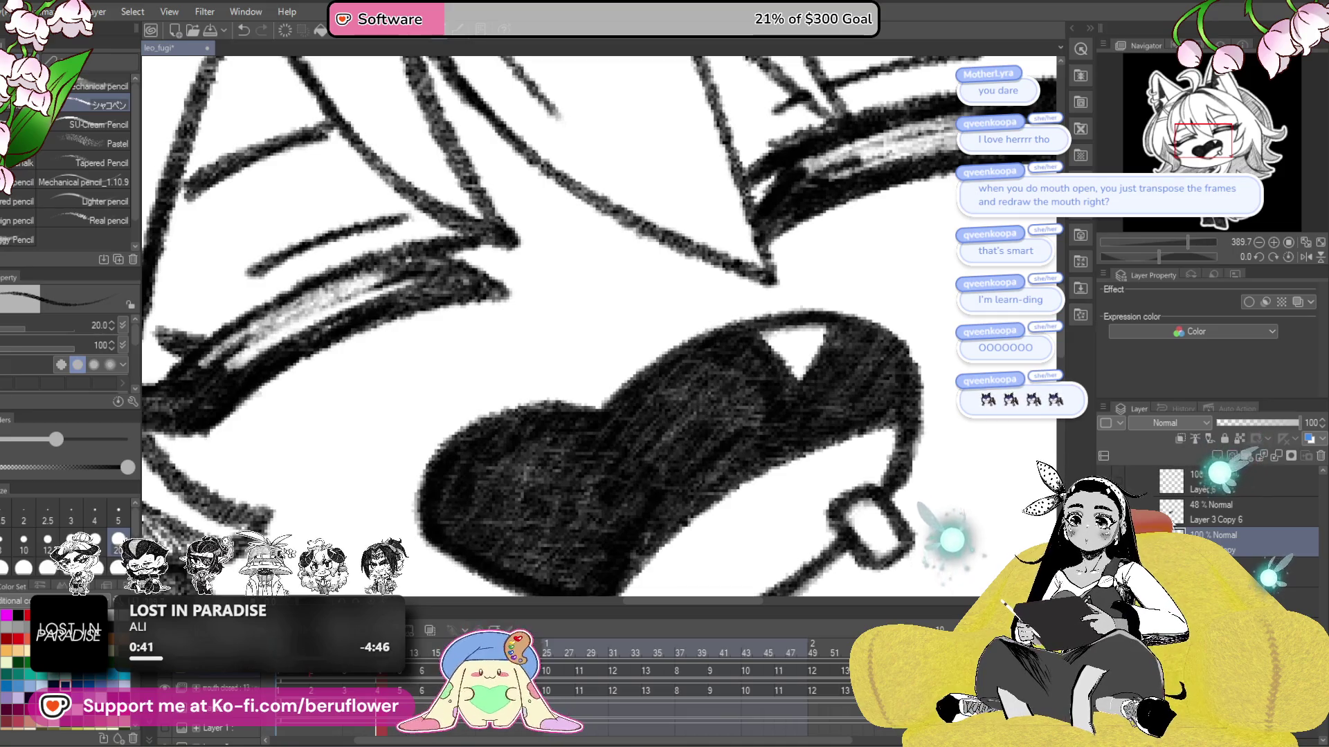
# - Delete the Layer 3 Copy 6 reference, check the frames, and paste the open-mouth reference onto the next
pyautogui.click(1245, 513)
pyautogui.click(1318, 457)
pyautogui.scroll(-10, 692, 346)
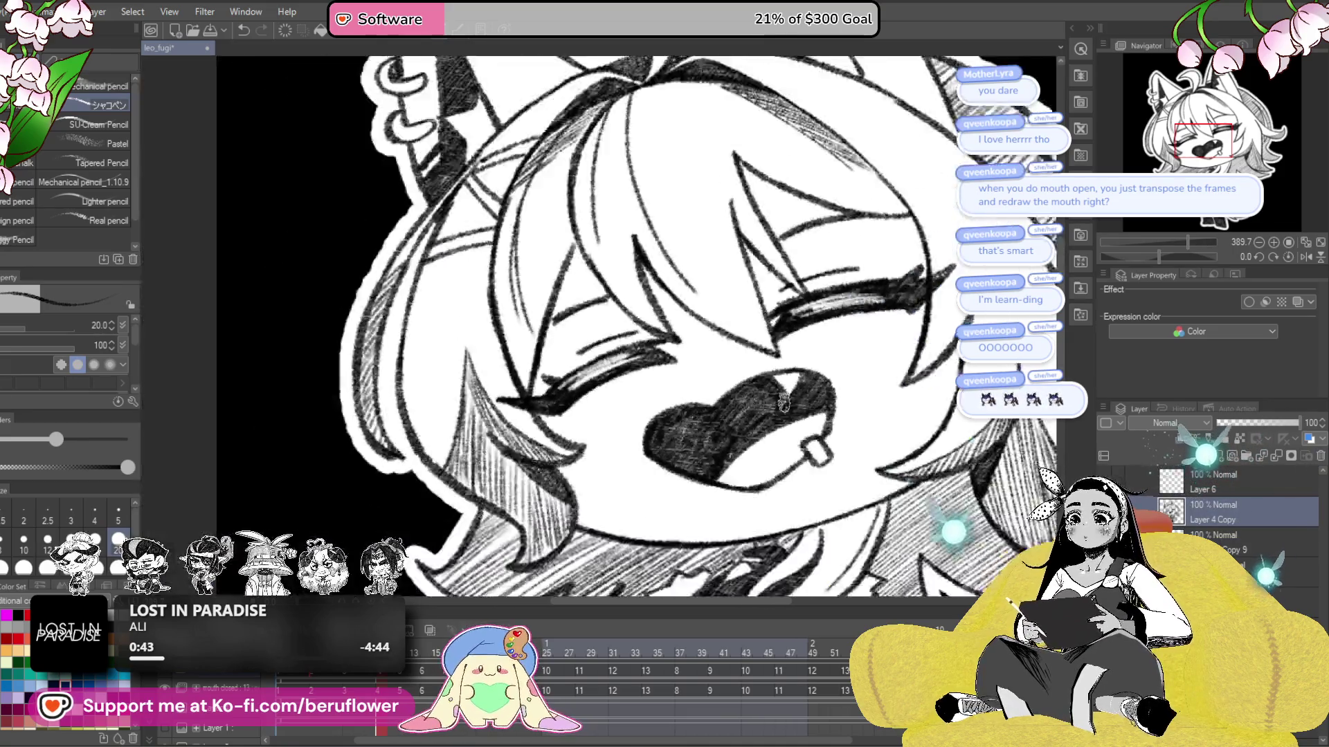
pyautogui.moveTo(374, 677)
pyautogui.mouseDown()
pyautogui.moveTo(409, 677)
pyautogui.moveTo(351, 689)
pyautogui.moveTo(408, 699)
pyautogui.mouseUp()
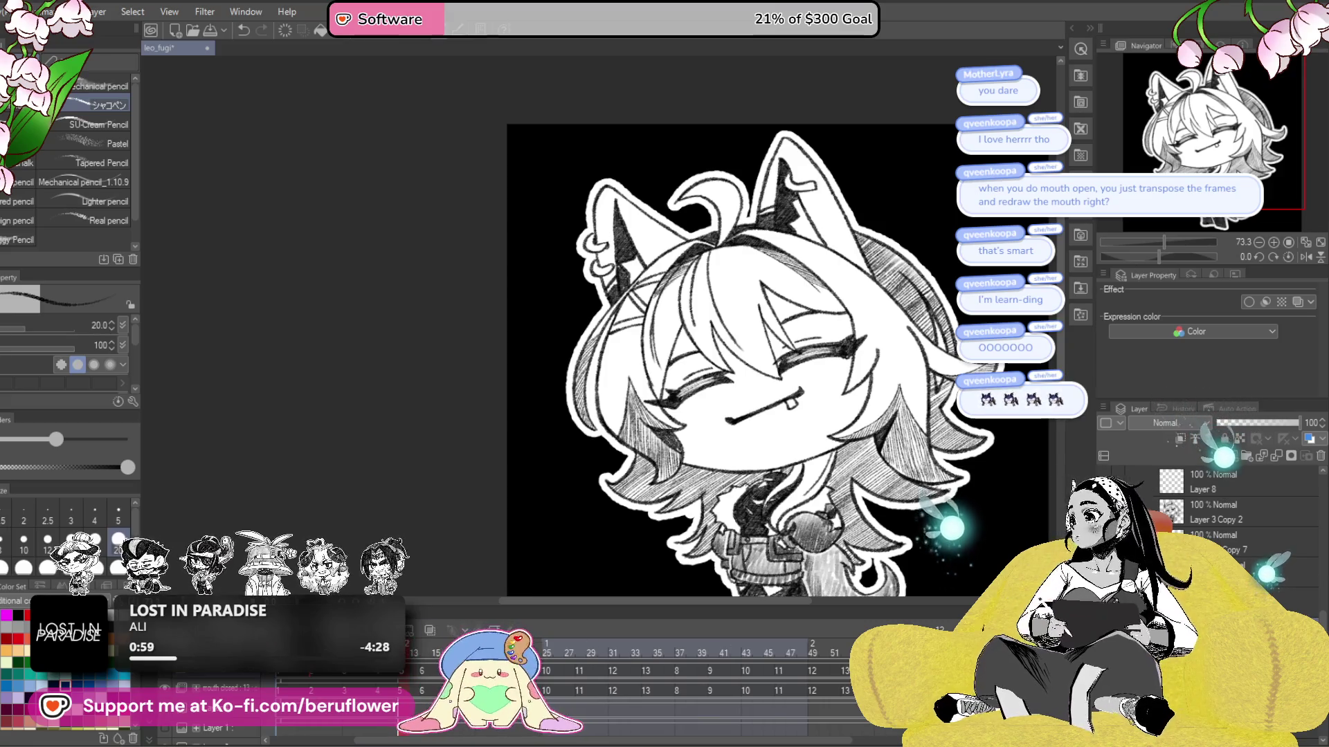
pyautogui.hotkey('ctrl', 'v')
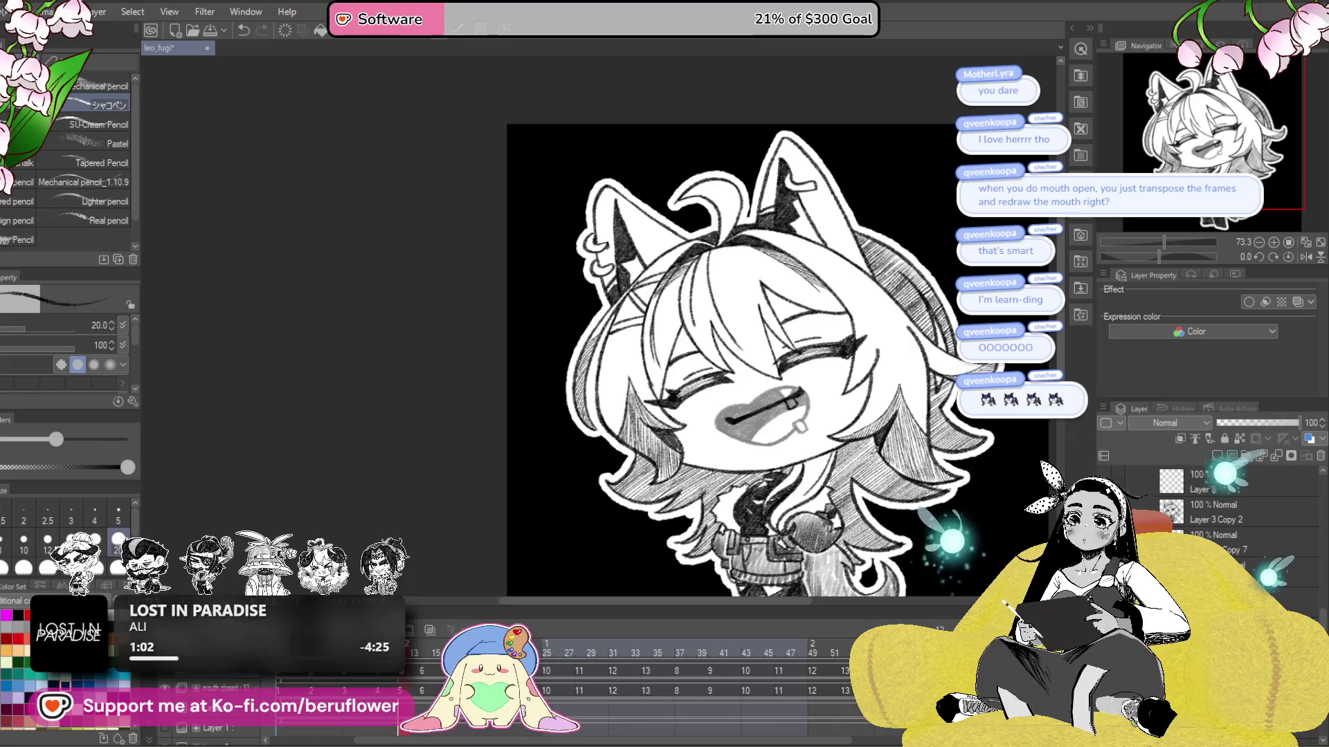
# - Frame the view on the mouth, straighten the rotation, and switch to the next talking frame
pyautogui.scroll(5, 785, 449)
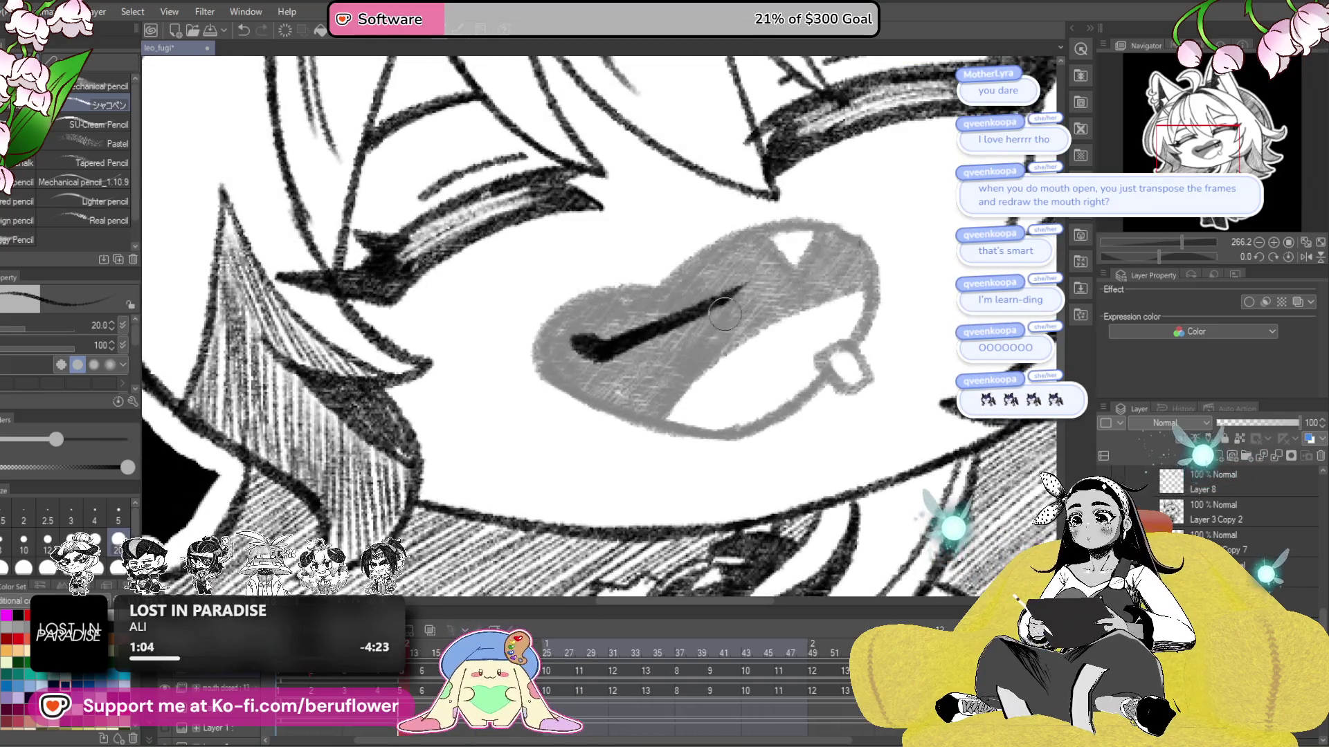
pyautogui.moveTo(689, 272); pyautogui.dragTo(665, 305)
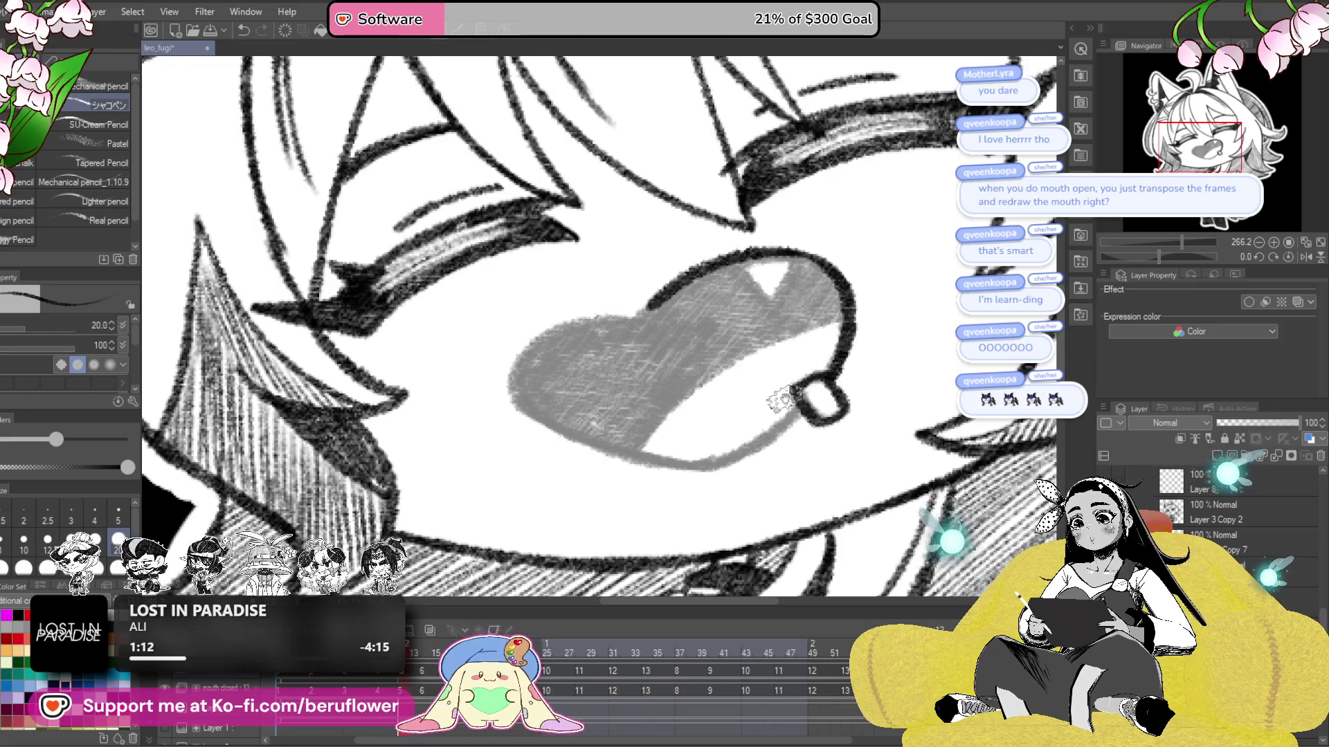
pyautogui.moveTo(782, 400); pyautogui.dragTo(809, 432)
pyautogui.moveTo(815, 337); pyautogui.dragTo(845, 275)
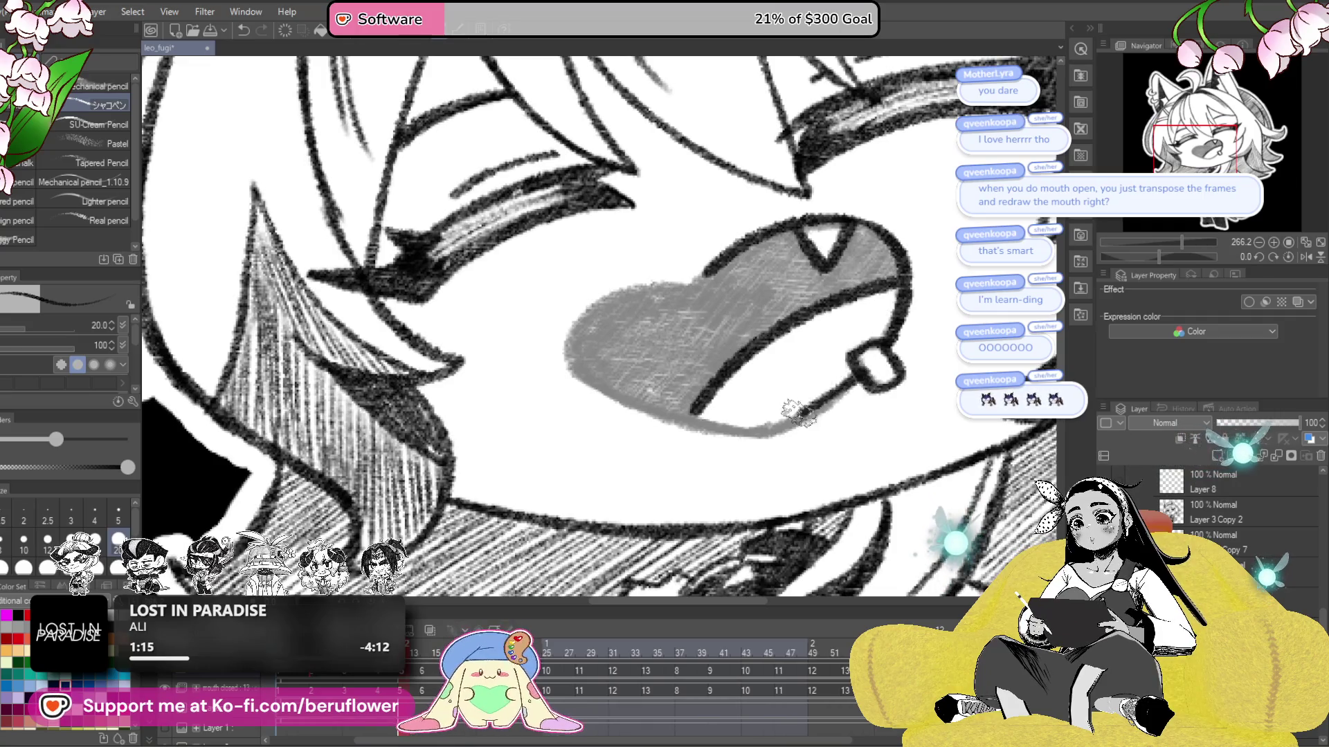
pyautogui.moveTo(804, 415); pyautogui.dragTo(835, 500)
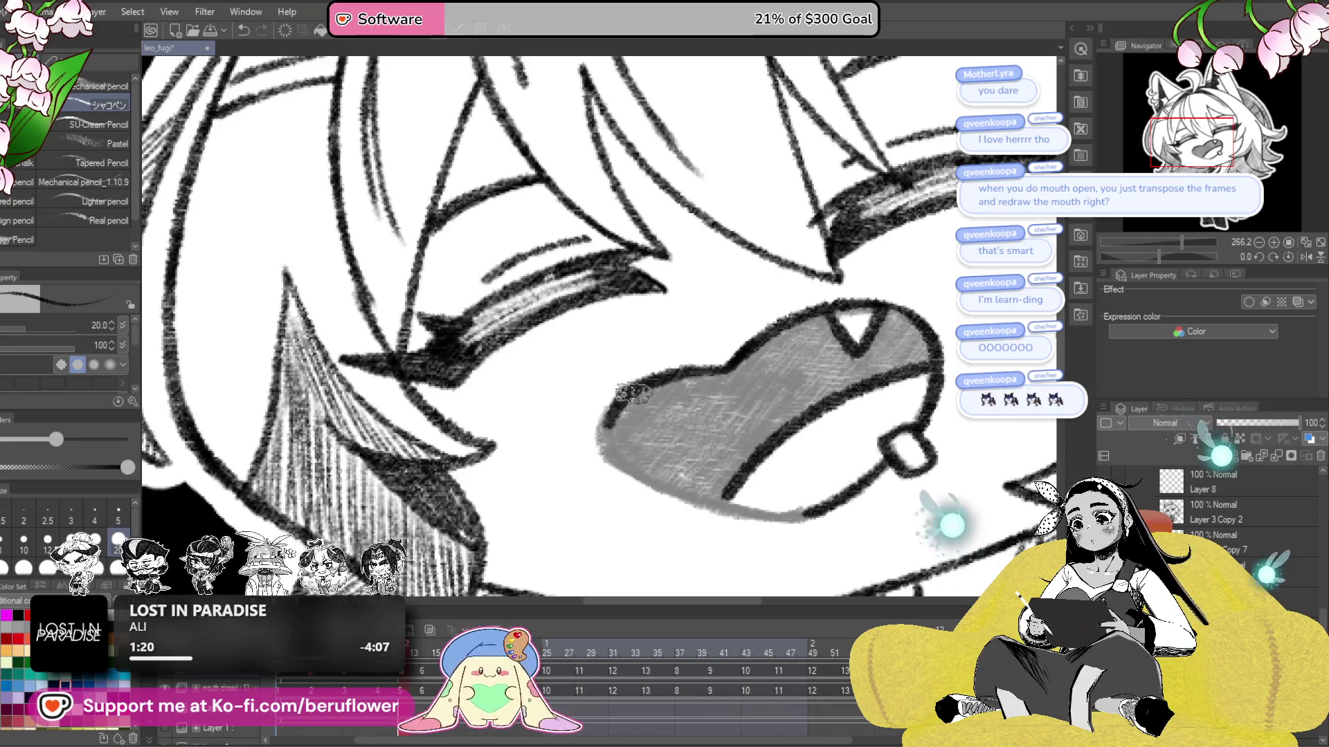
pyautogui.moveTo(670, 367); pyautogui.dragTo(618, 308)
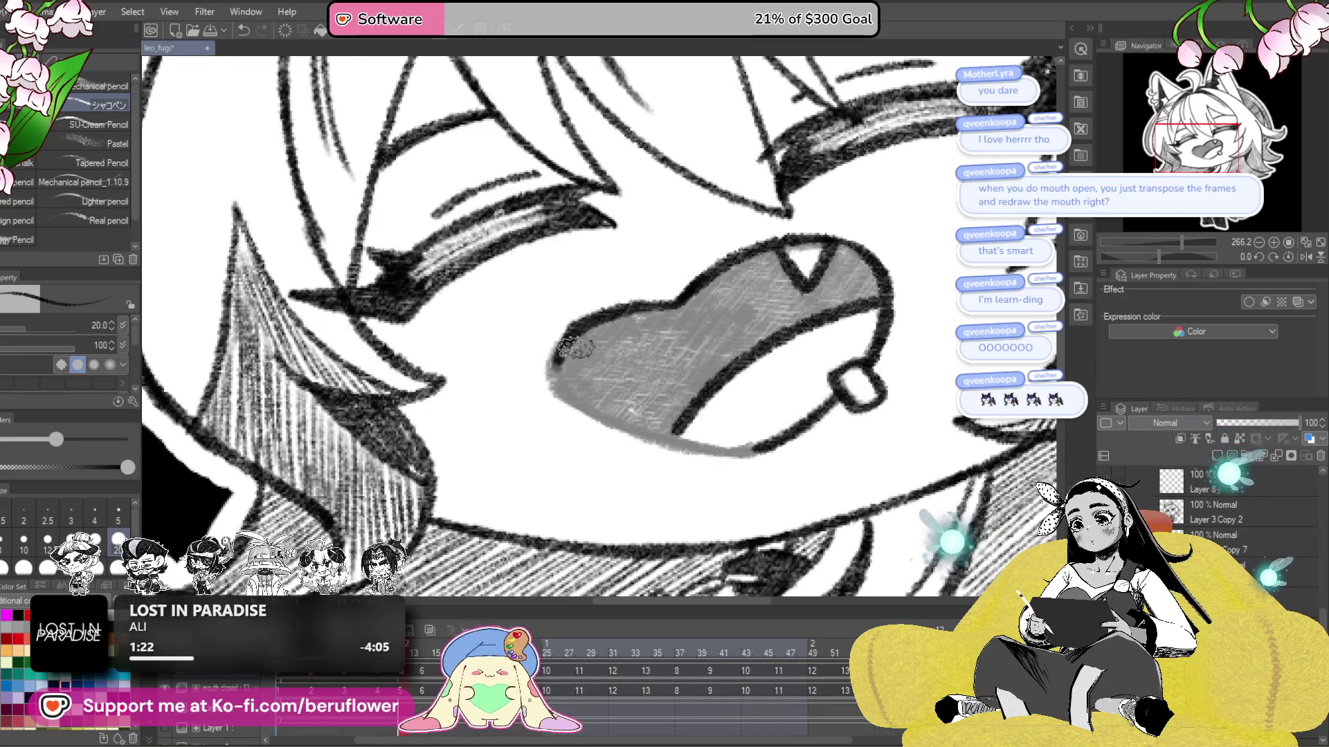
pyautogui.moveTo(1159, 254); pyautogui.dragTo(1177, 256)
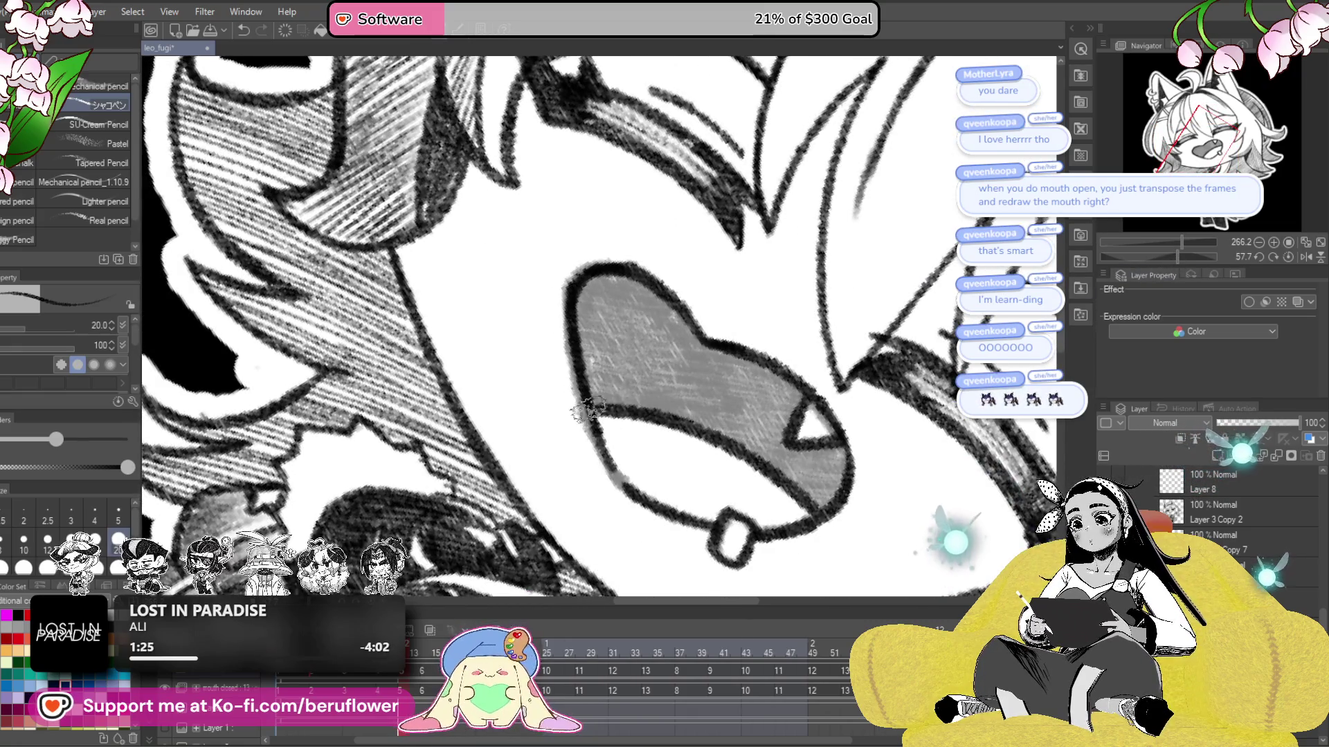
pyautogui.click(1291, 259)
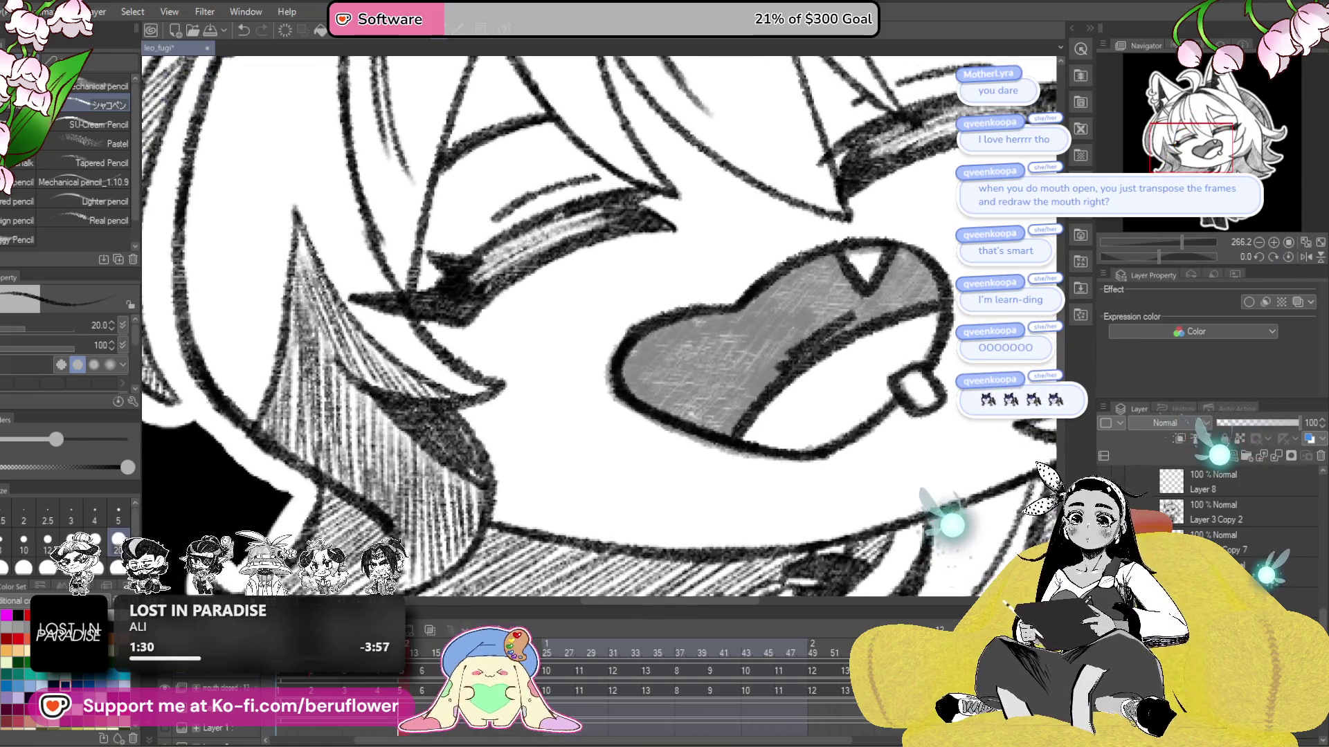
pyautogui.hotkey('ctrl', 'z')
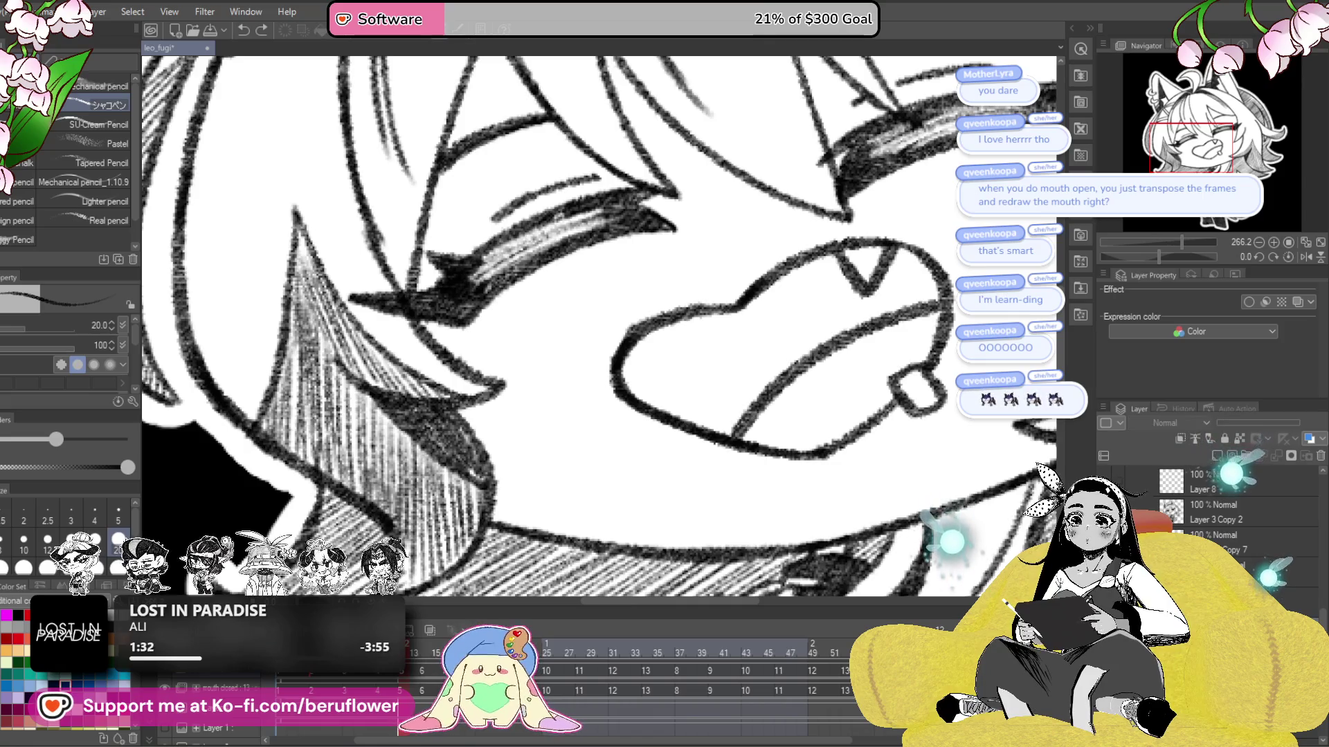
# - Hatch dark pencil shading inside the mouth, darkening its upper part
pyautogui.scroll(1, 851, 353)
pyautogui.moveTo(858, 337)
pyautogui.mouseDown()
pyautogui.moveTo(775, 398)
pyautogui.moveTo(886, 354)
pyautogui.moveTo(734, 424)
pyautogui.moveTo(772, 387)
pyautogui.moveTo(703, 446)
pyautogui.mouseUp()
pyautogui.moveTo(768, 384)
pyautogui.mouseDown()
pyautogui.moveTo(675, 458)
pyautogui.moveTo(675, 443)
pyautogui.mouseUp()
pyautogui.moveTo(761, 354)
pyautogui.mouseDown()
pyautogui.moveTo(668, 425)
pyautogui.moveTo(751, 400)
pyautogui.moveTo(720, 382)
pyautogui.moveTo(781, 399)
pyautogui.mouseUp()
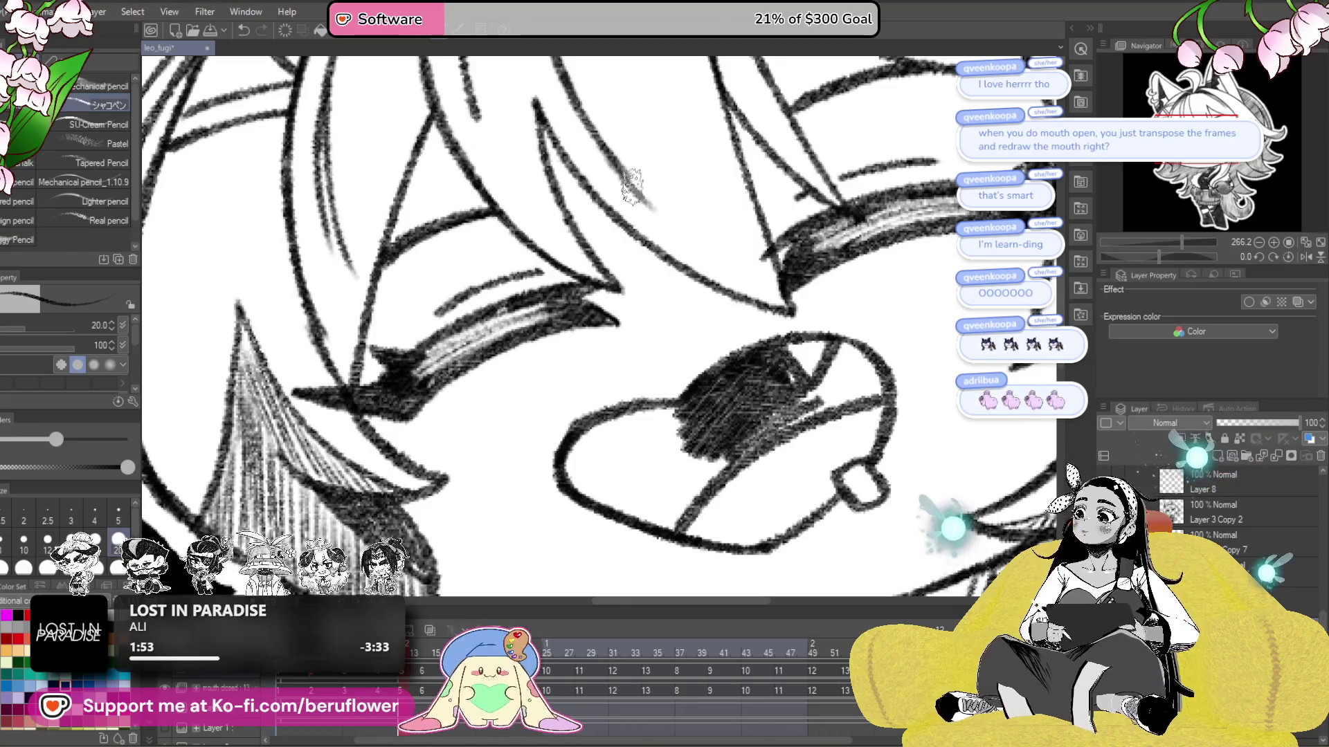
pyautogui.scroll(-4, 675, 298)
pyautogui.scroll(2, 684, 331)
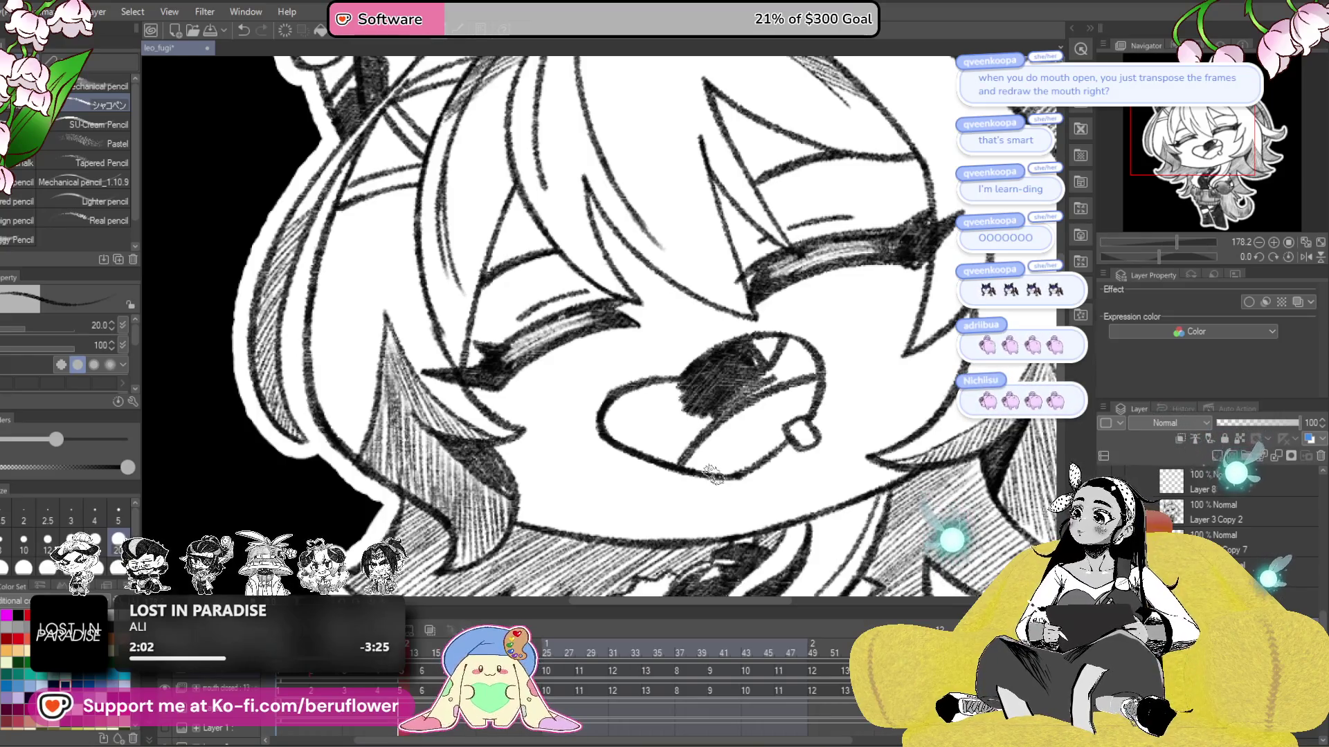
pyautogui.moveTo(713, 475); pyautogui.dragTo(666, 460)
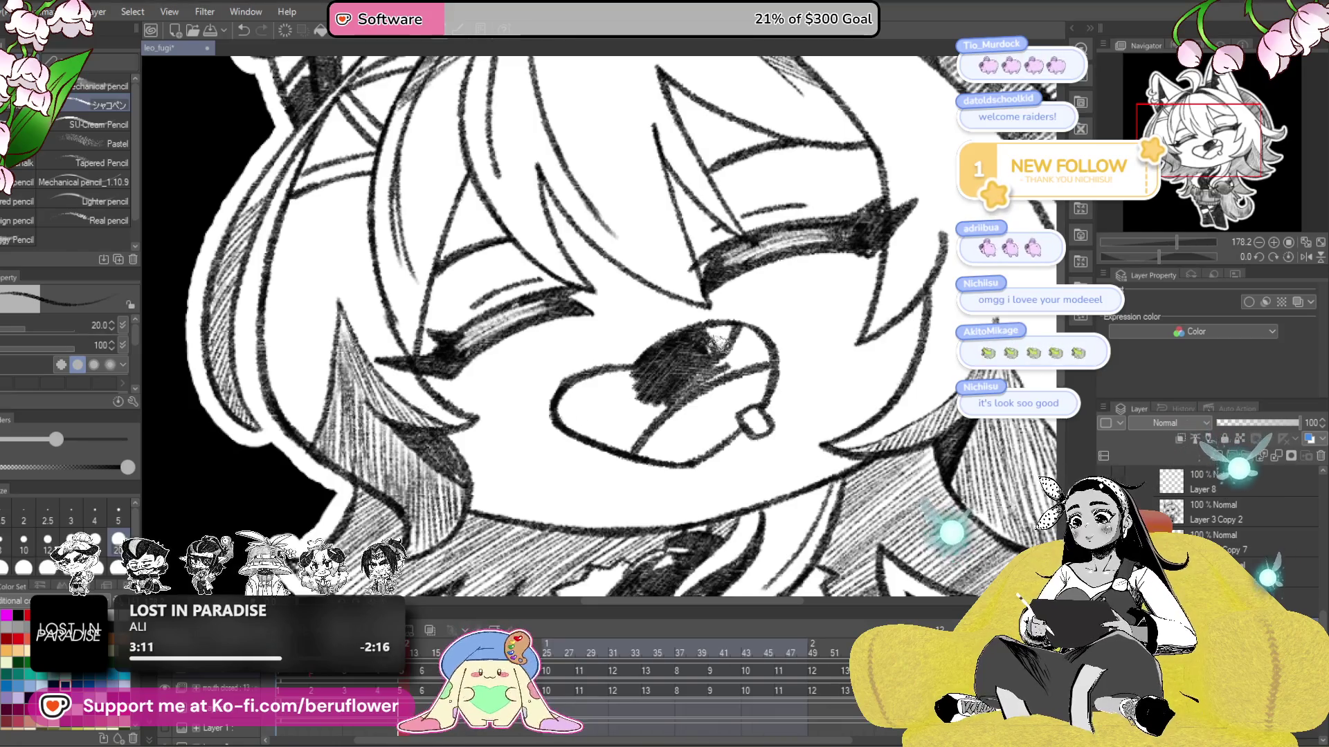
pyautogui.moveTo(705, 346)
pyautogui.mouseDown()
pyautogui.moveTo(747, 374)
pyautogui.moveTo(768, 353)
pyautogui.moveTo(744, 344)
pyautogui.mouseUp()
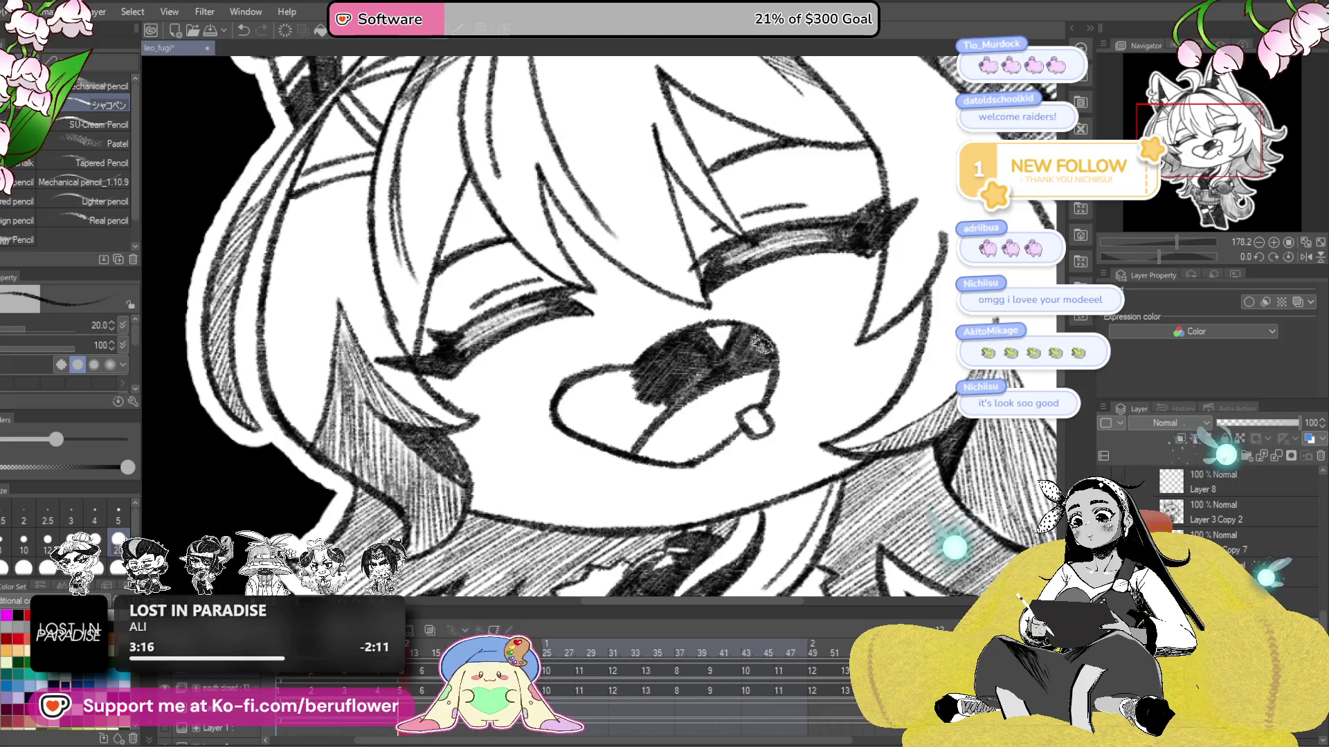
# - Recentre and zoom the view to review the shaded mouth, then switch to the browser
pyautogui.moveTo(673, 414); pyautogui.dragTo(803, 398)
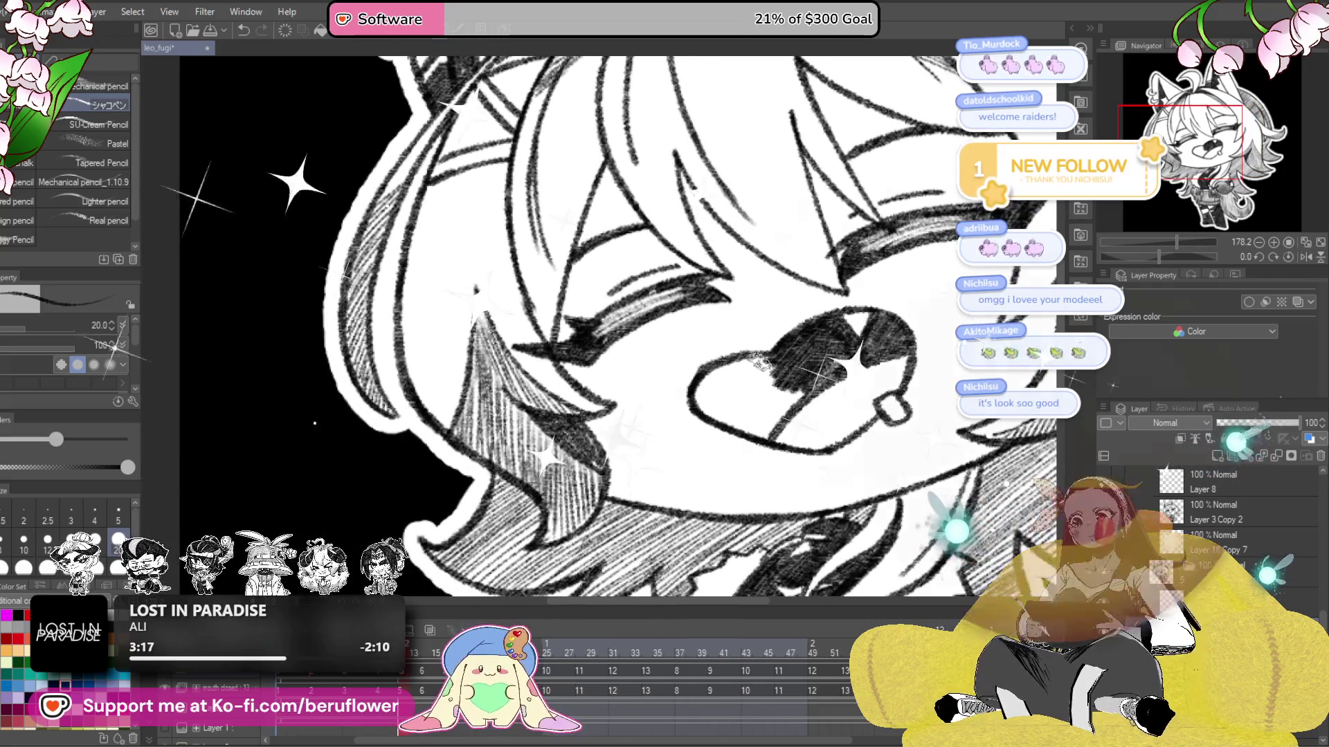
pyautogui.moveTo(736, 361)
pyautogui.mouseDown()
pyautogui.moveTo(766, 399)
pyautogui.moveTo(737, 419)
pyautogui.moveTo(681, 388)
pyautogui.moveTo(734, 408)
pyautogui.moveTo(671, 426)
pyautogui.moveTo(686, 417)
pyautogui.mouseUp()
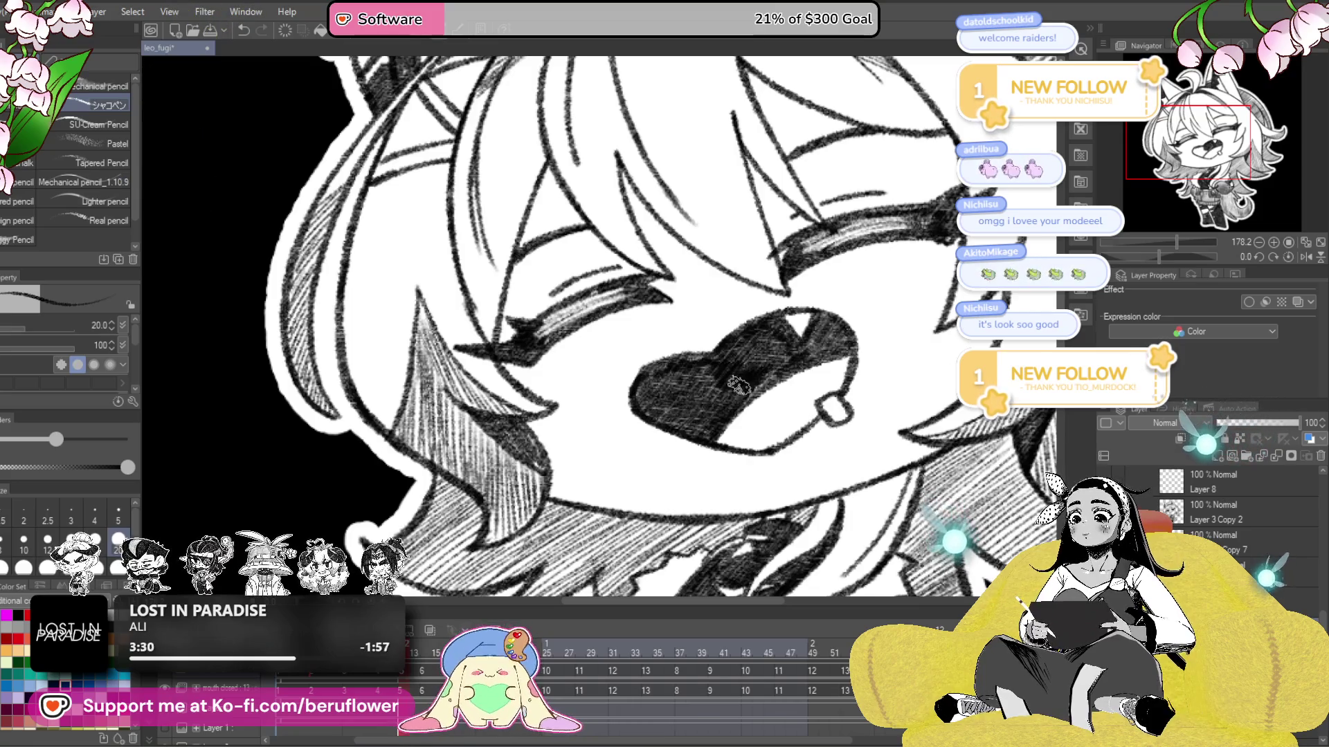
pyautogui.moveTo(807, 359); pyautogui.dragTo(696, 370)
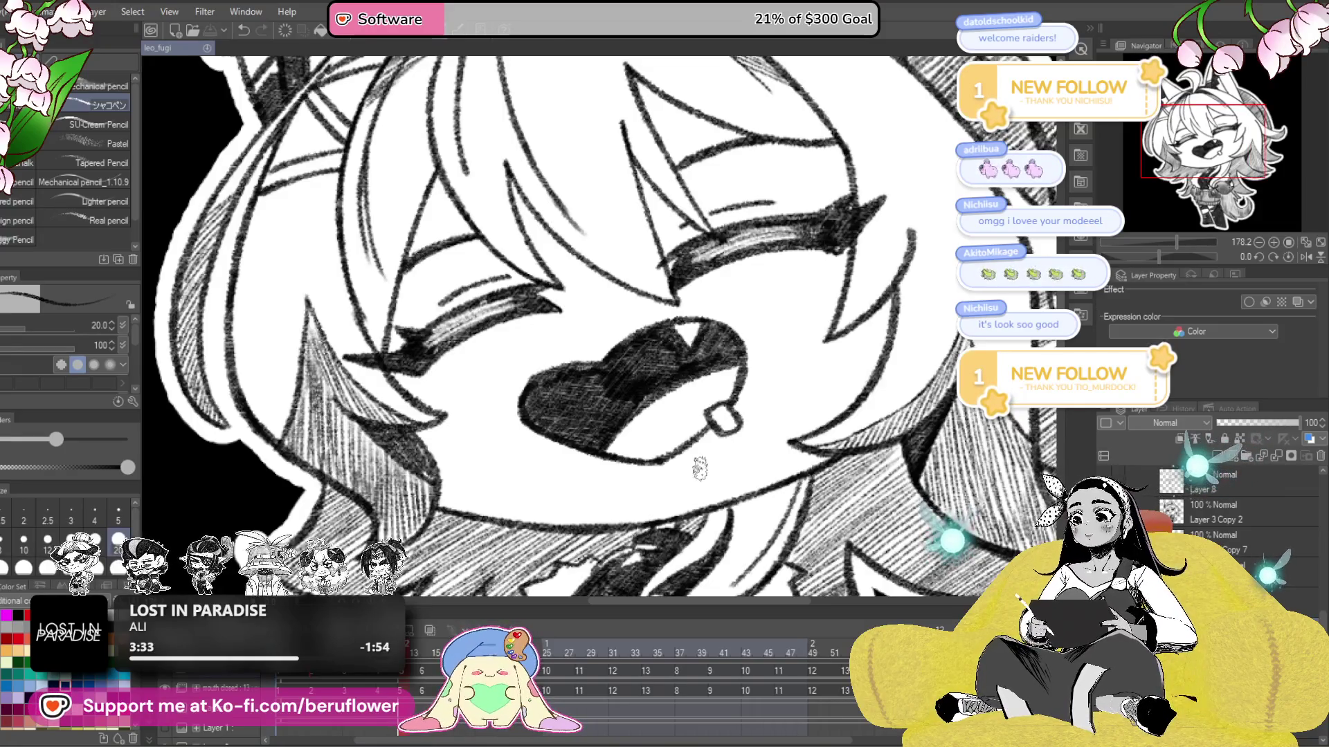
pyautogui.scroll(-5, 699, 468)
pyautogui.scroll(4, 650, 394)
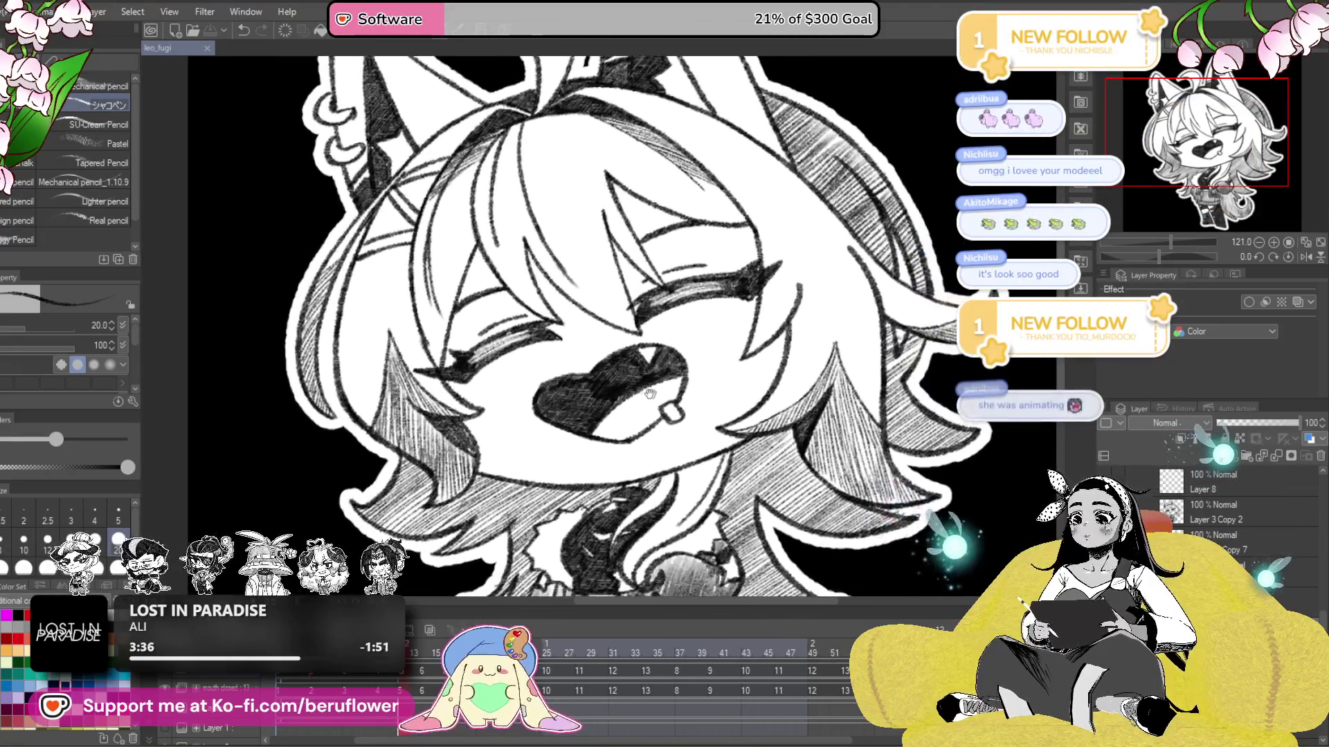
pyautogui.moveTo(650, 393); pyautogui.dragTo(623, 391)
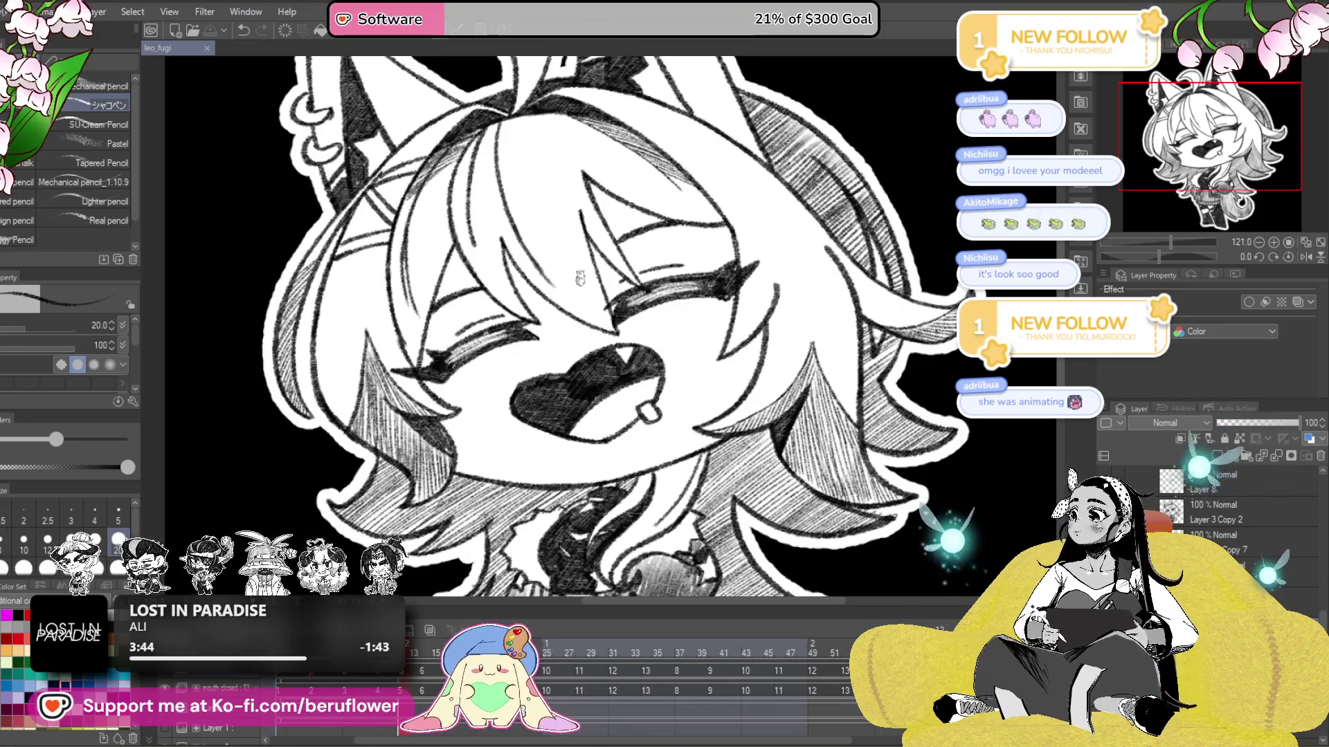
pyautogui.scroll(-1, 580, 278)
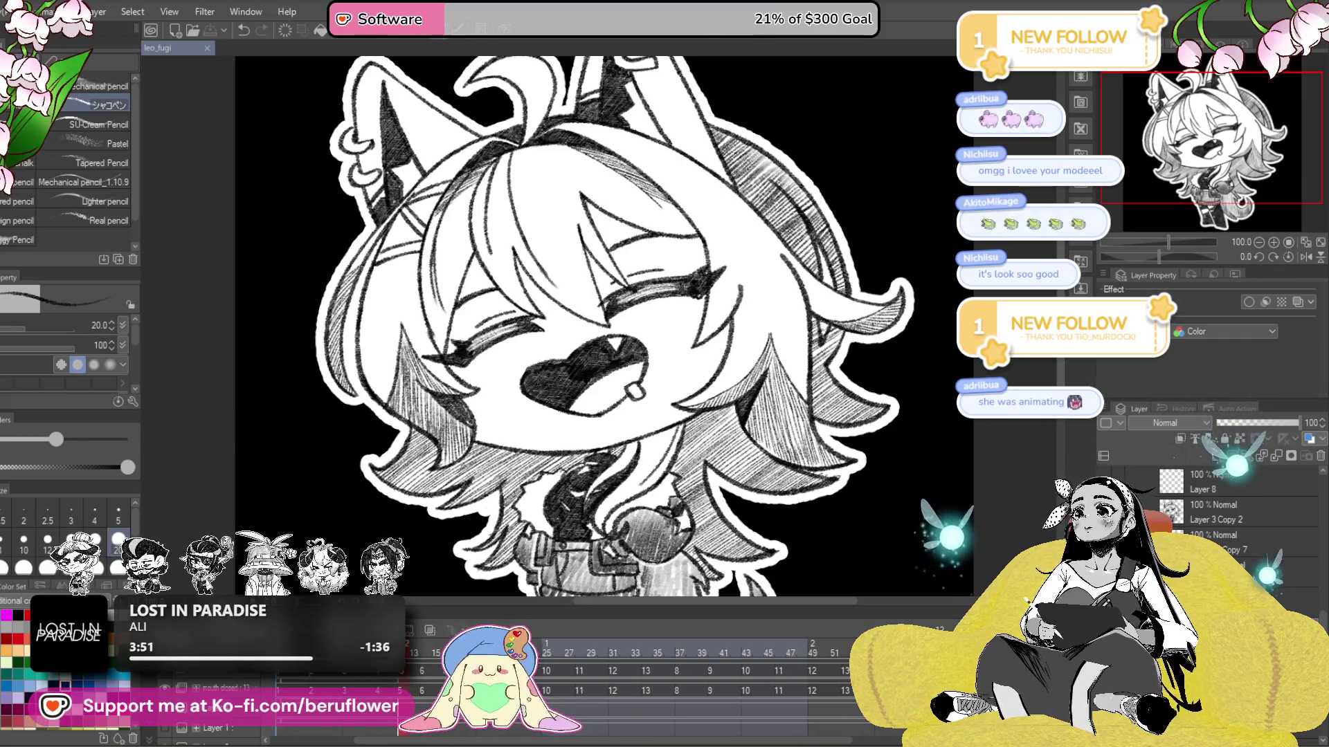
pyautogui.hotkey('alt', 'Tab')
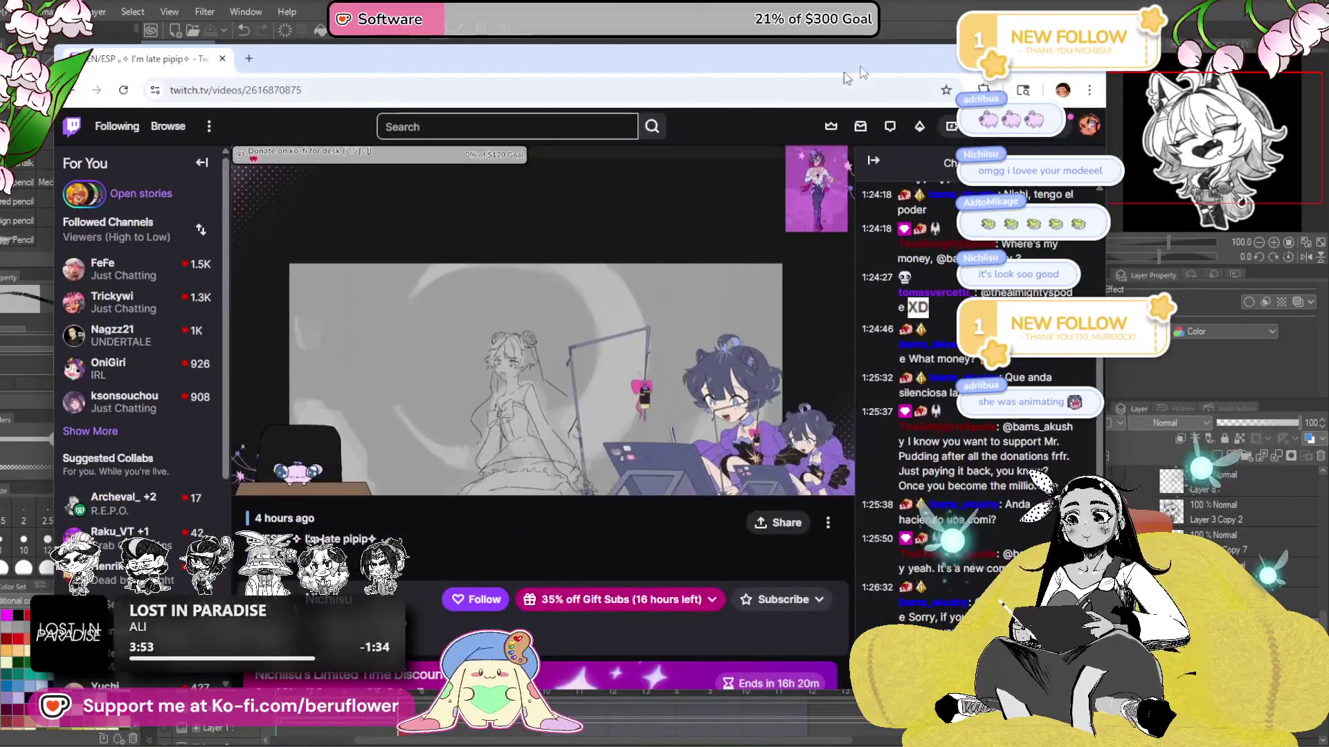
# - Maximize the Twitch window and jump the past broadcast ahead from about 1:53 to 2:44
pyautogui.doubleClick(846, 77)
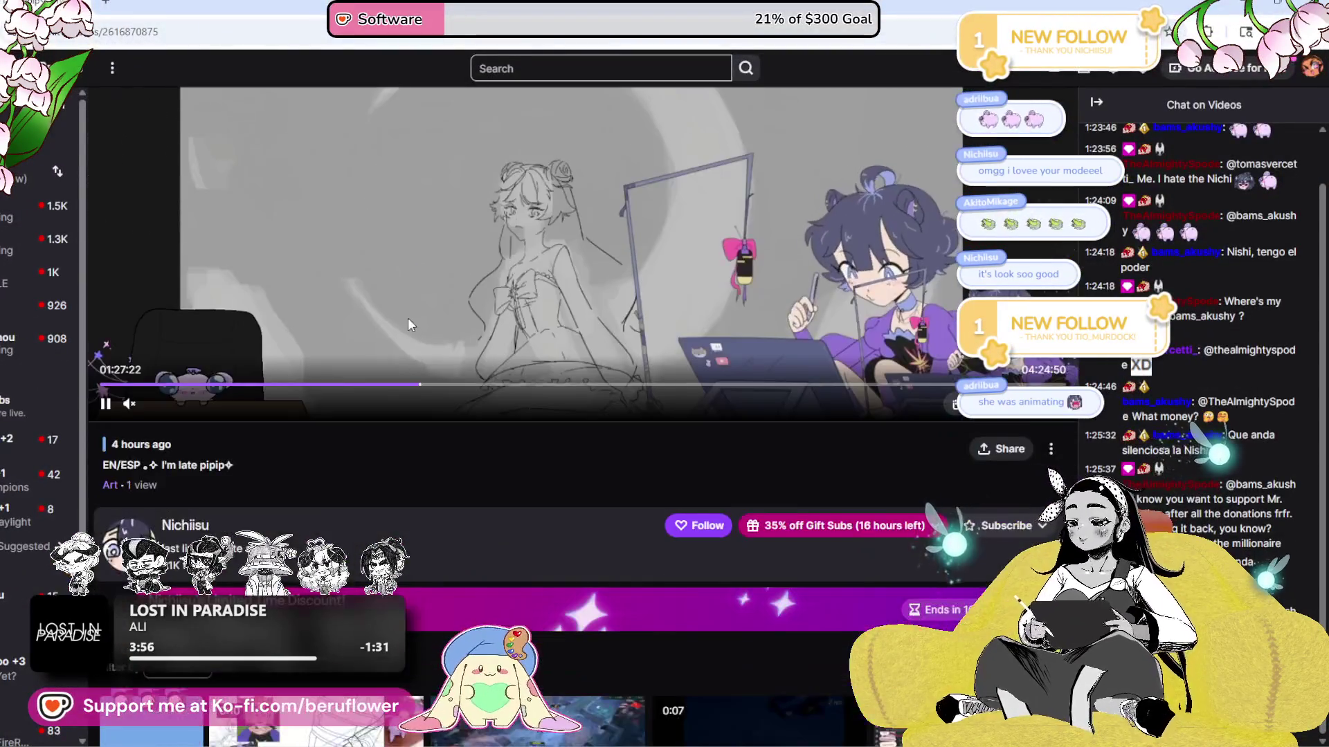
pyautogui.scroll(3, 411, 311)
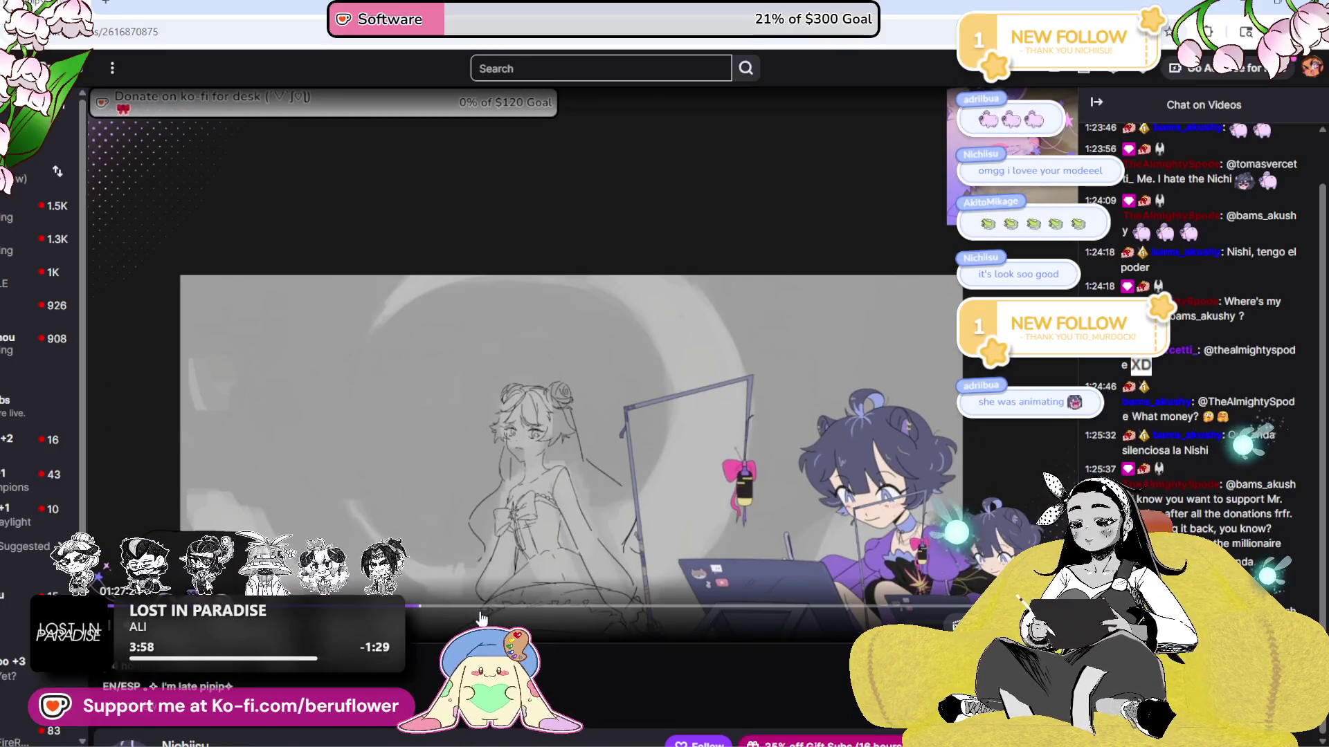
pyautogui.click(512, 607)
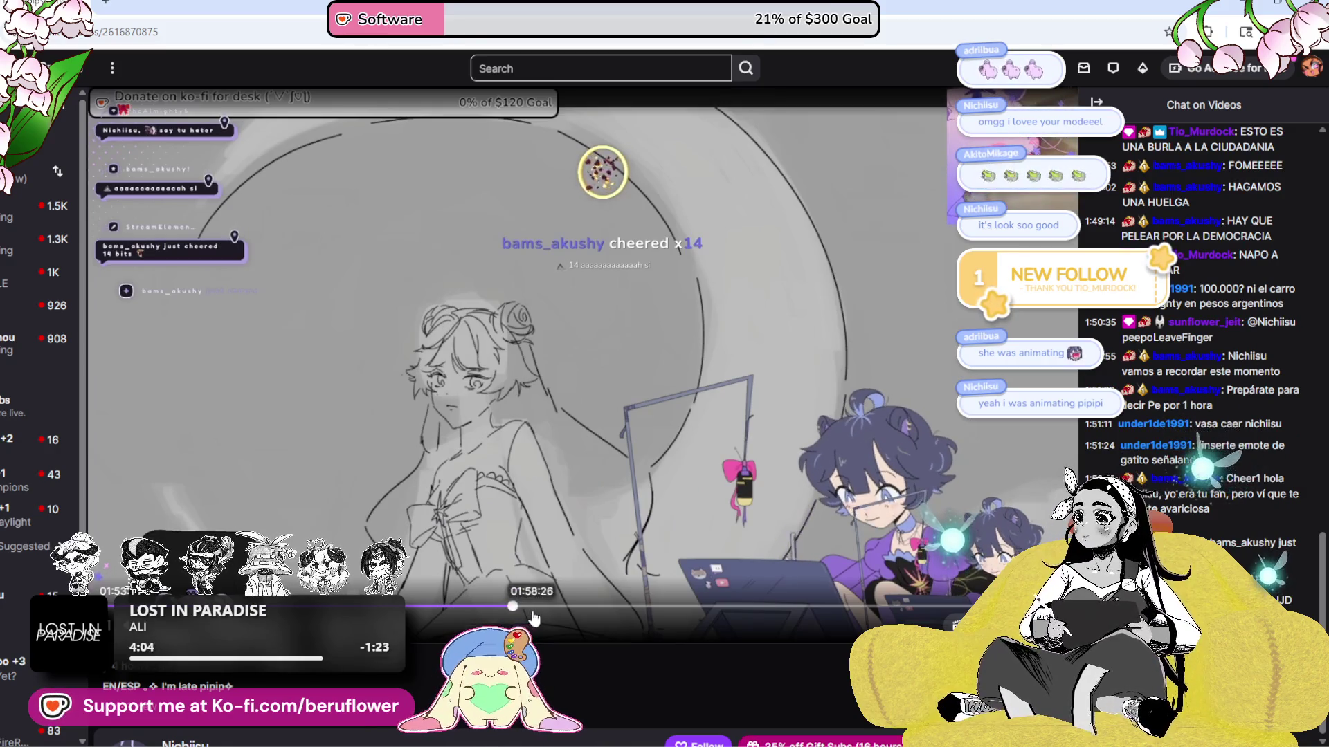
pyautogui.click(538, 609)
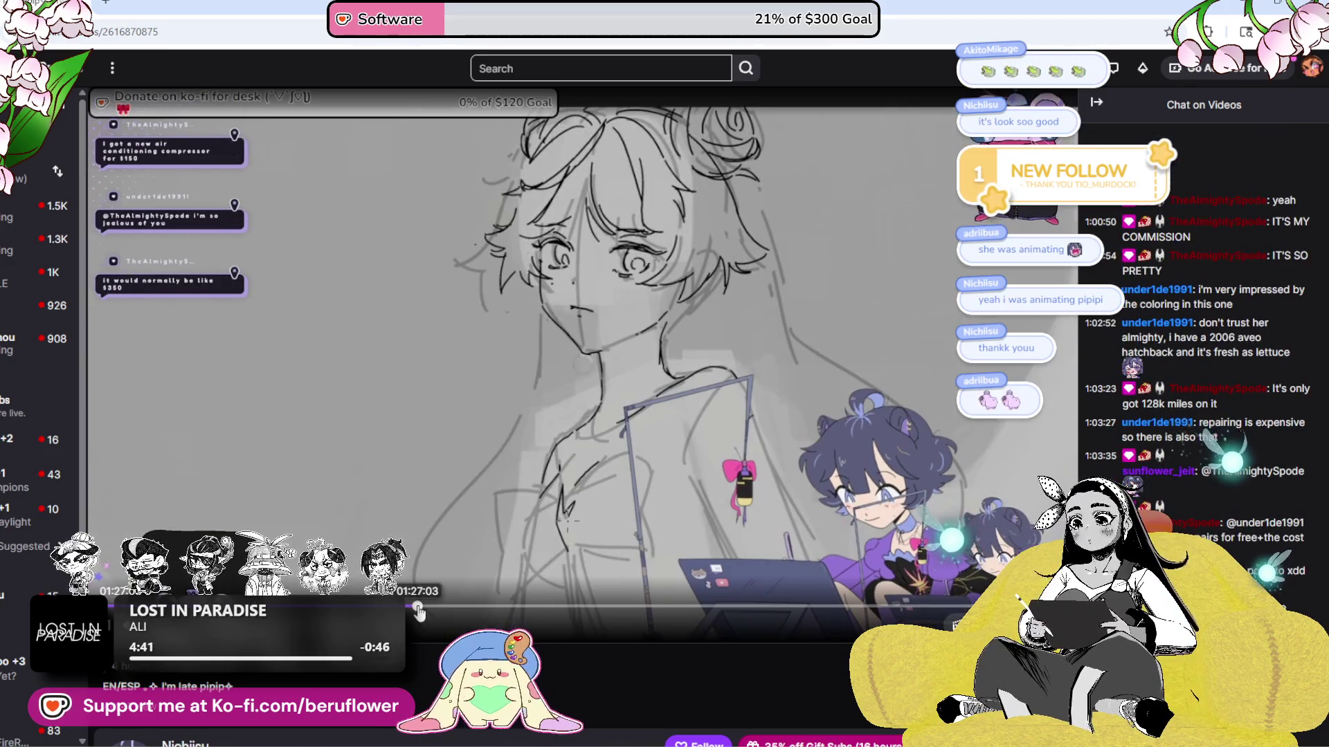
pyautogui.click(701, 607)
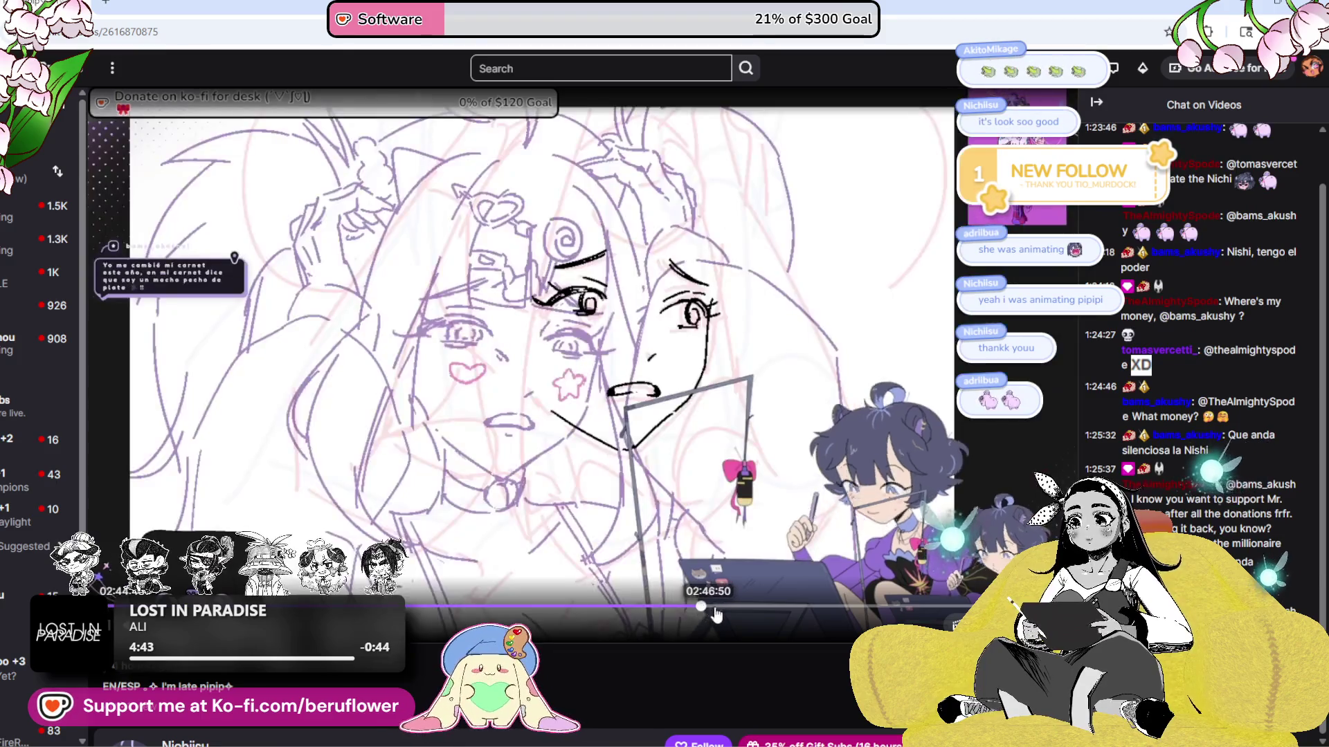
# - Scrub the VOD through the 2:45 and 2:49 marks up to about three hours in
pyautogui.click(676, 611)
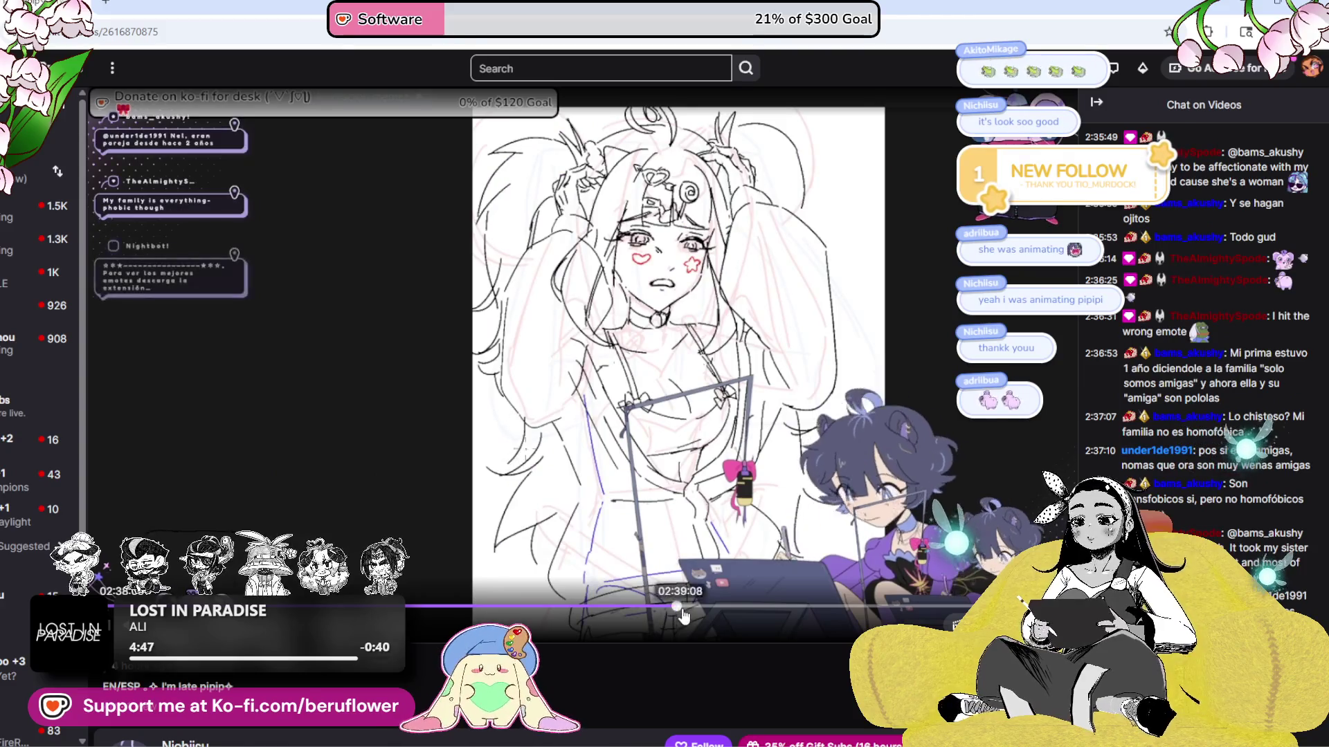
pyautogui.click(696, 609)
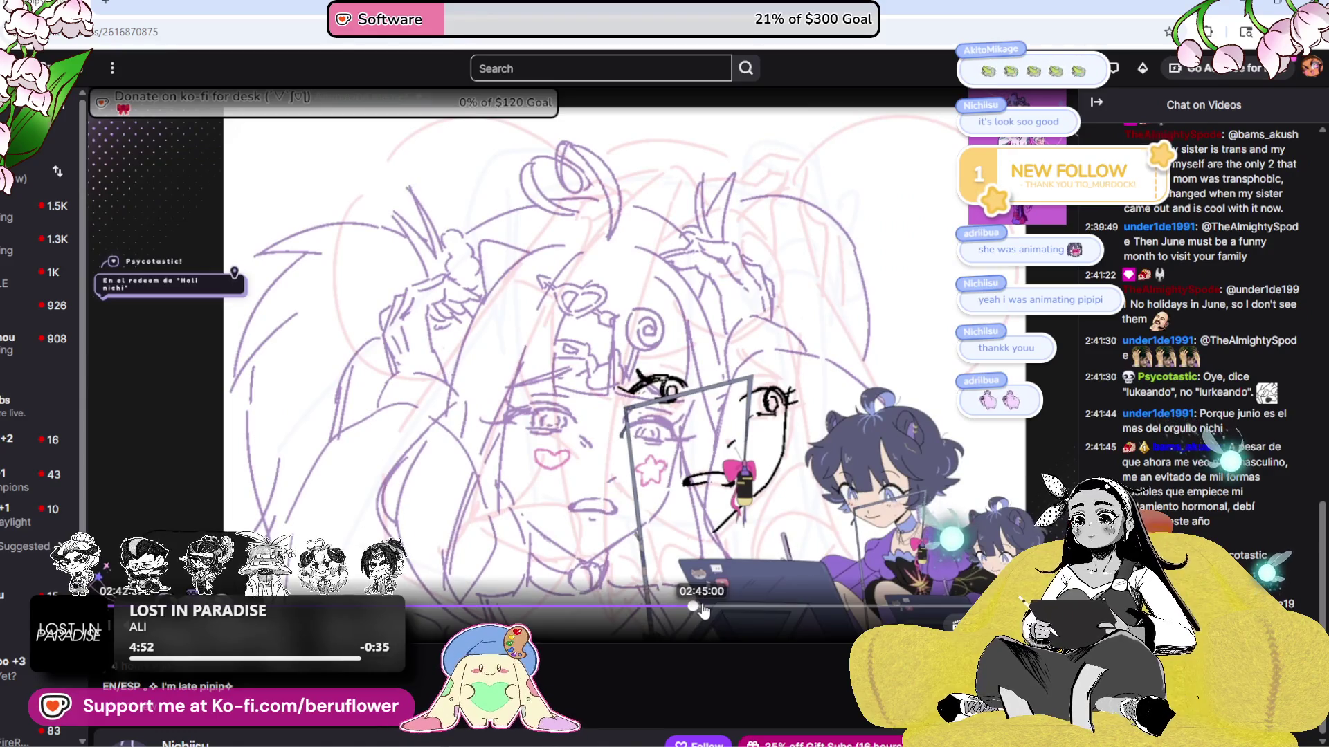
pyautogui.click(702, 609)
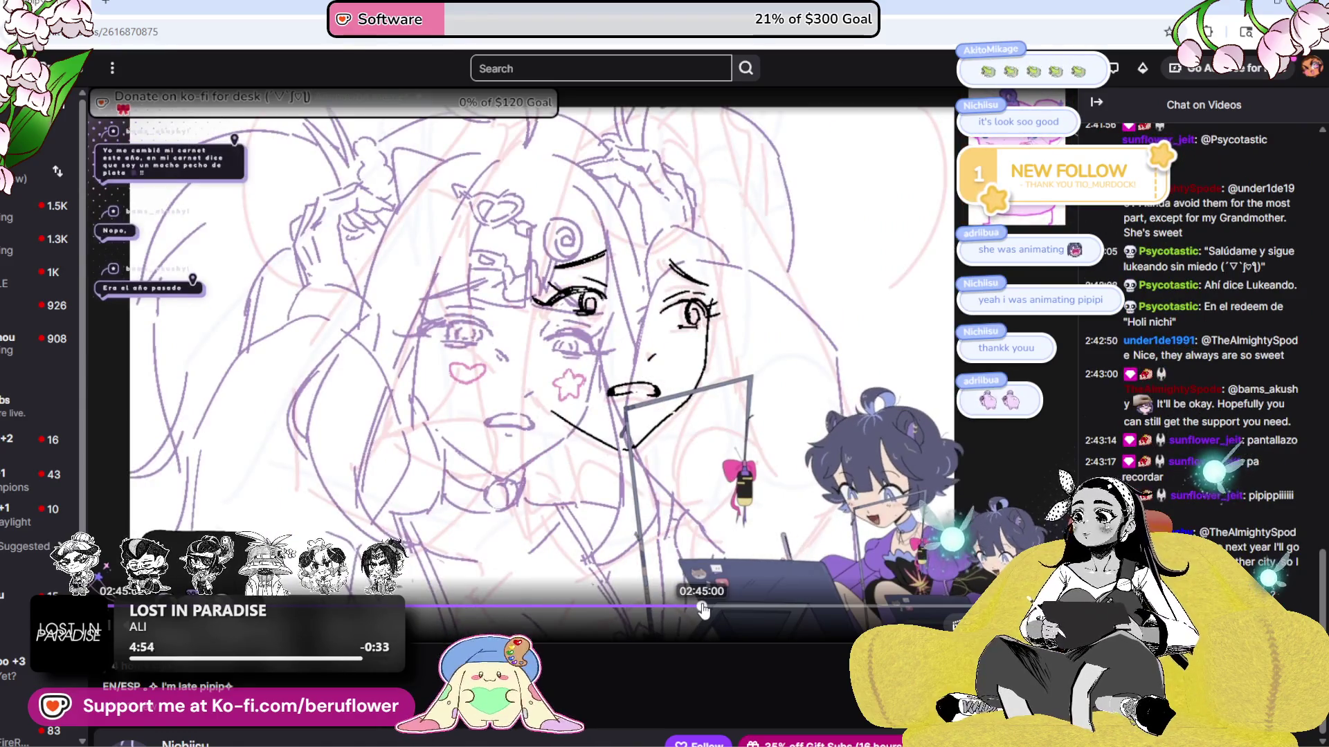
pyautogui.click(708, 609)
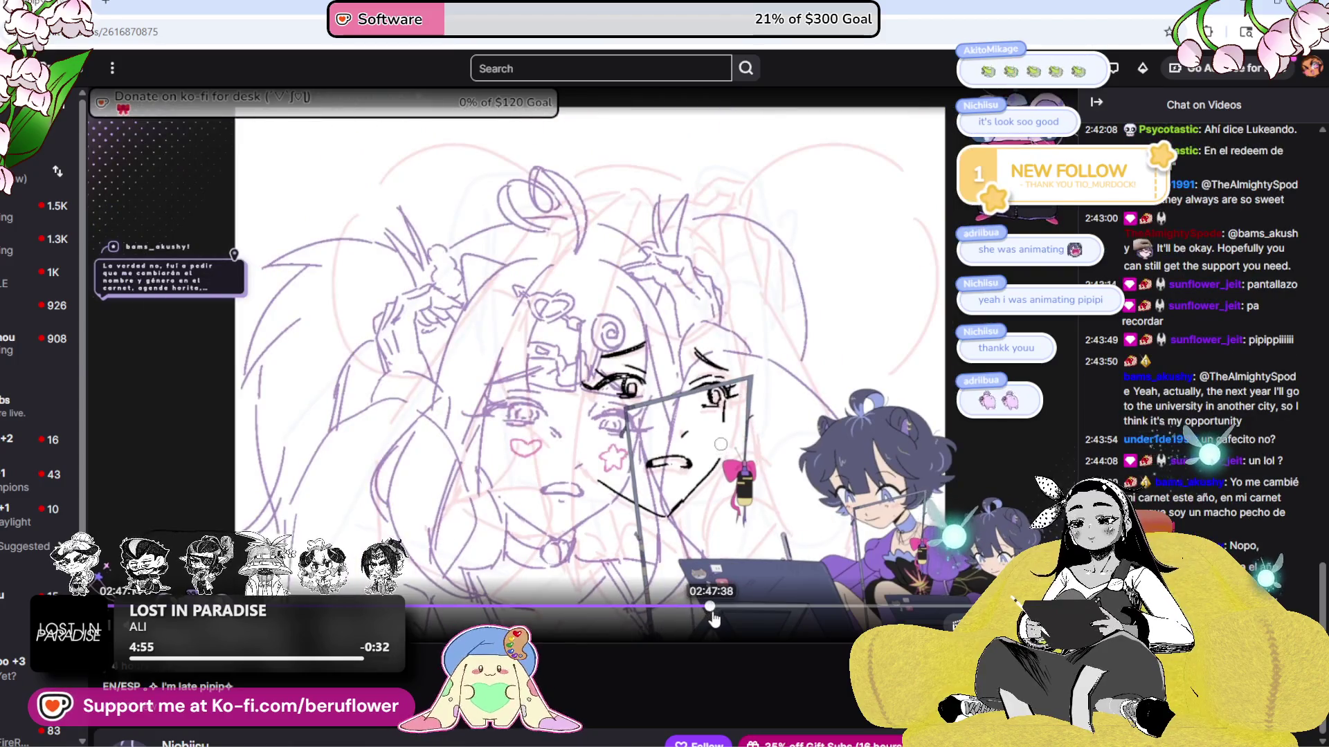
pyautogui.click(714, 611)
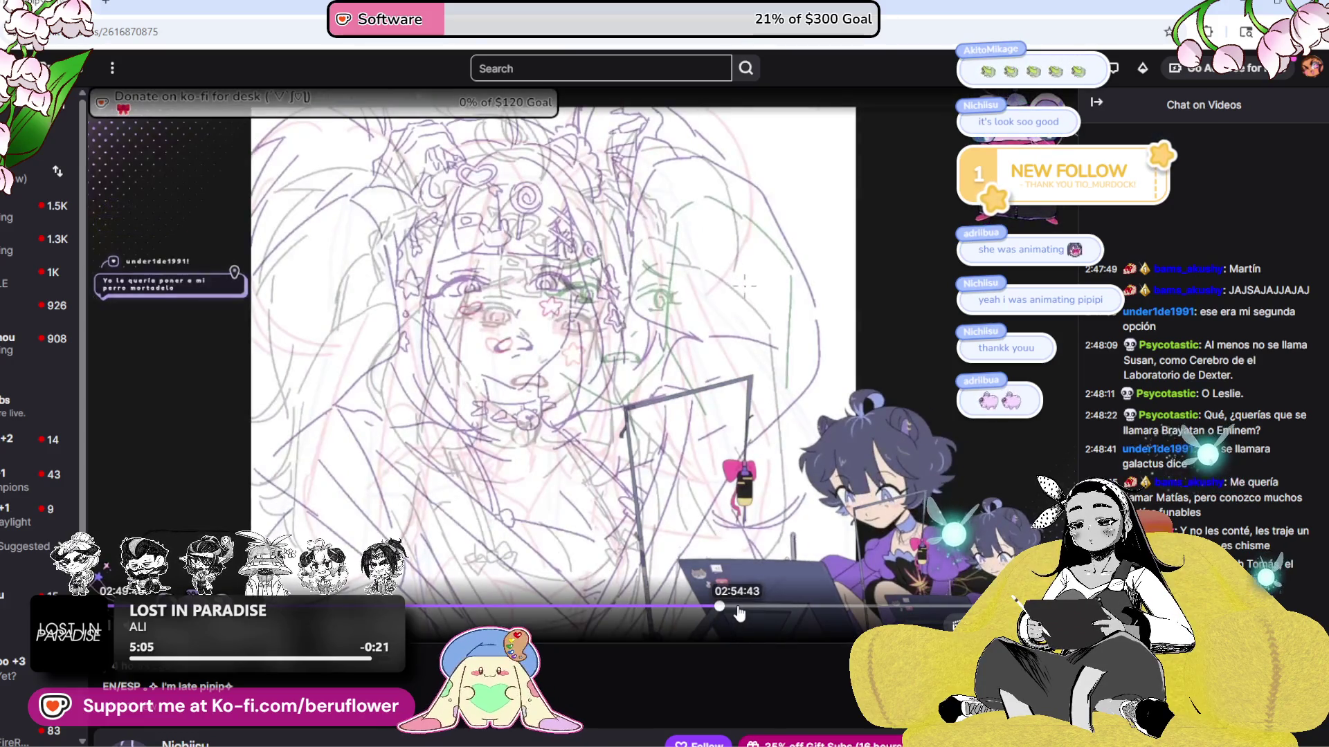
pyautogui.click(737, 608)
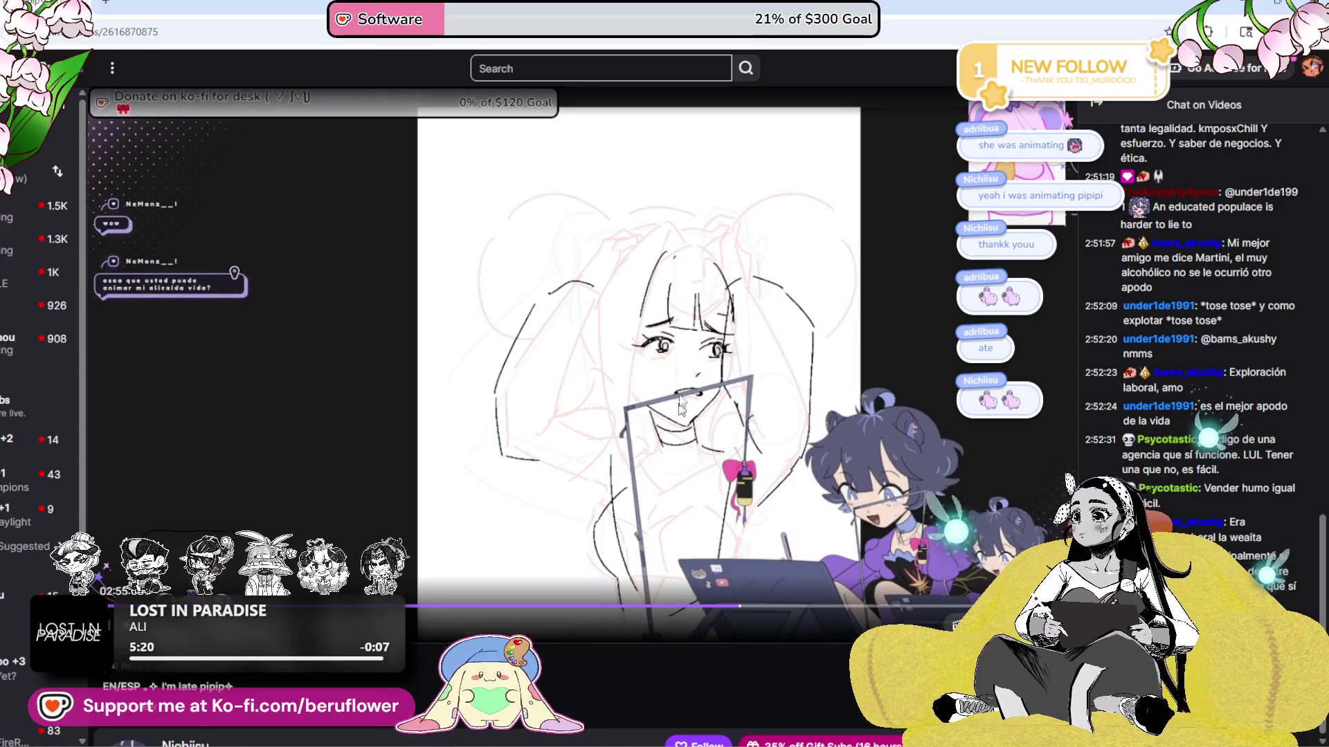
pyautogui.click(764, 609)
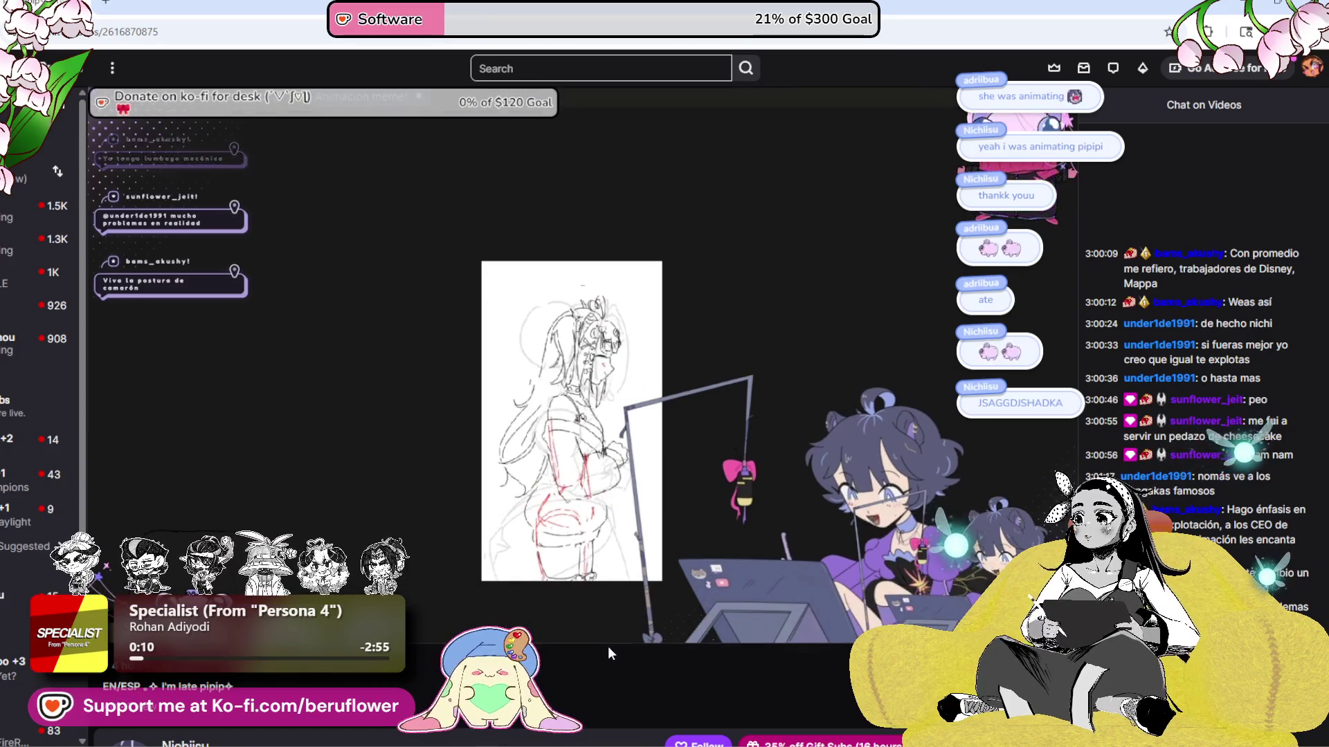
pyautogui.scroll(-1, 608, 646)
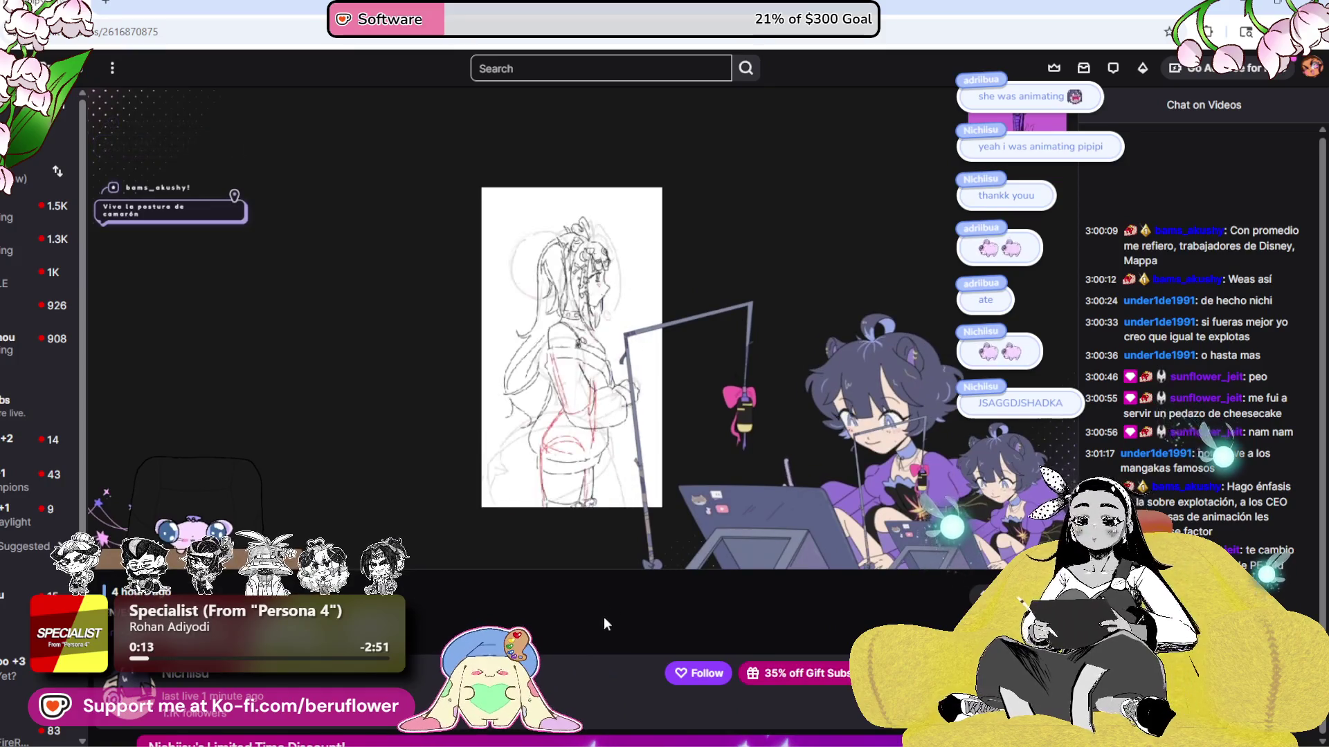
# - Follow the channel and skip the replay ahead to a later drawing
pyautogui.click(685, 679)
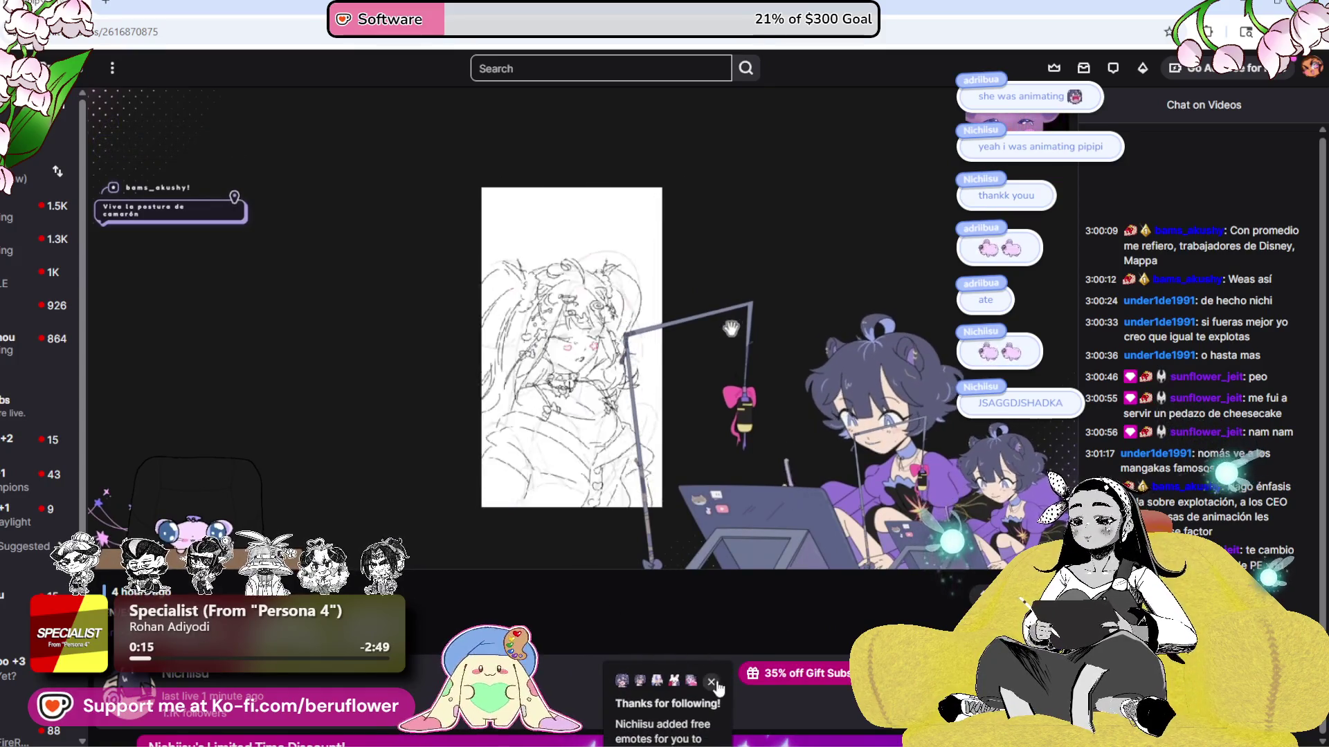
pyautogui.scroll(1, 589, 649)
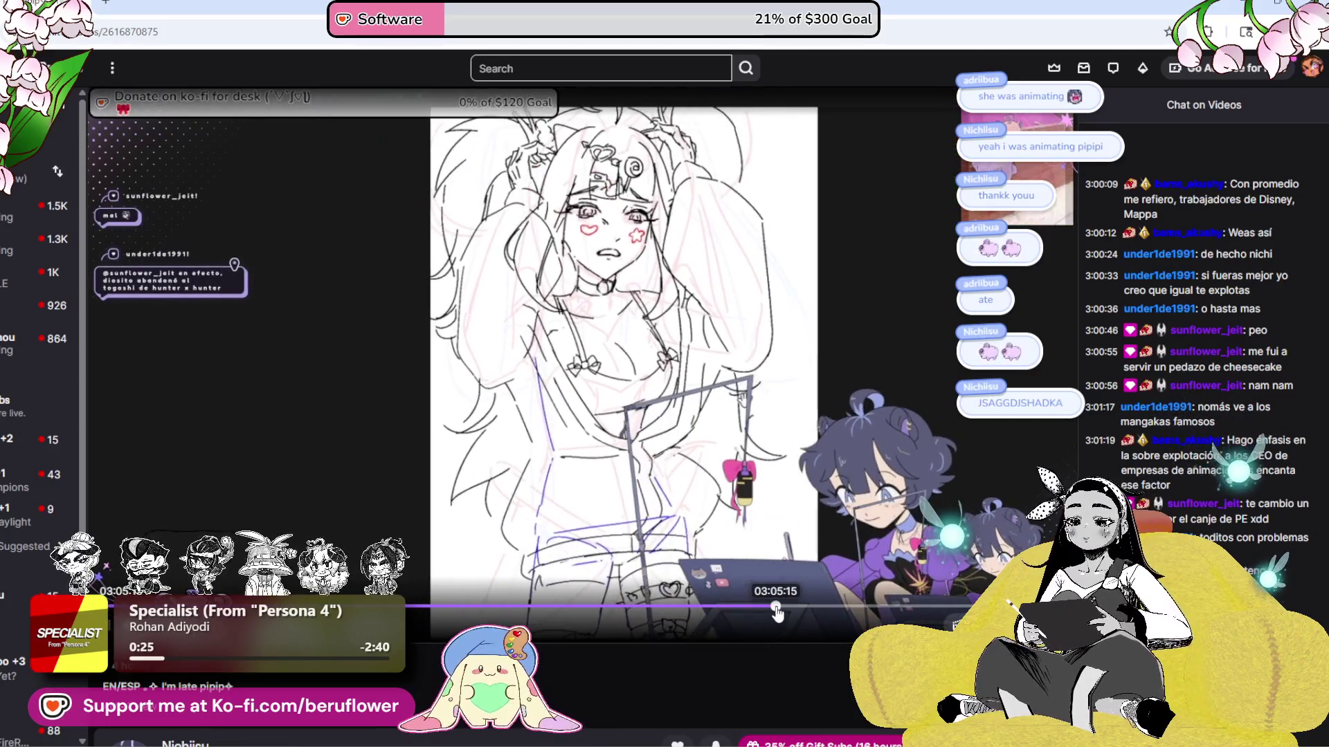
pyautogui.click(796, 608)
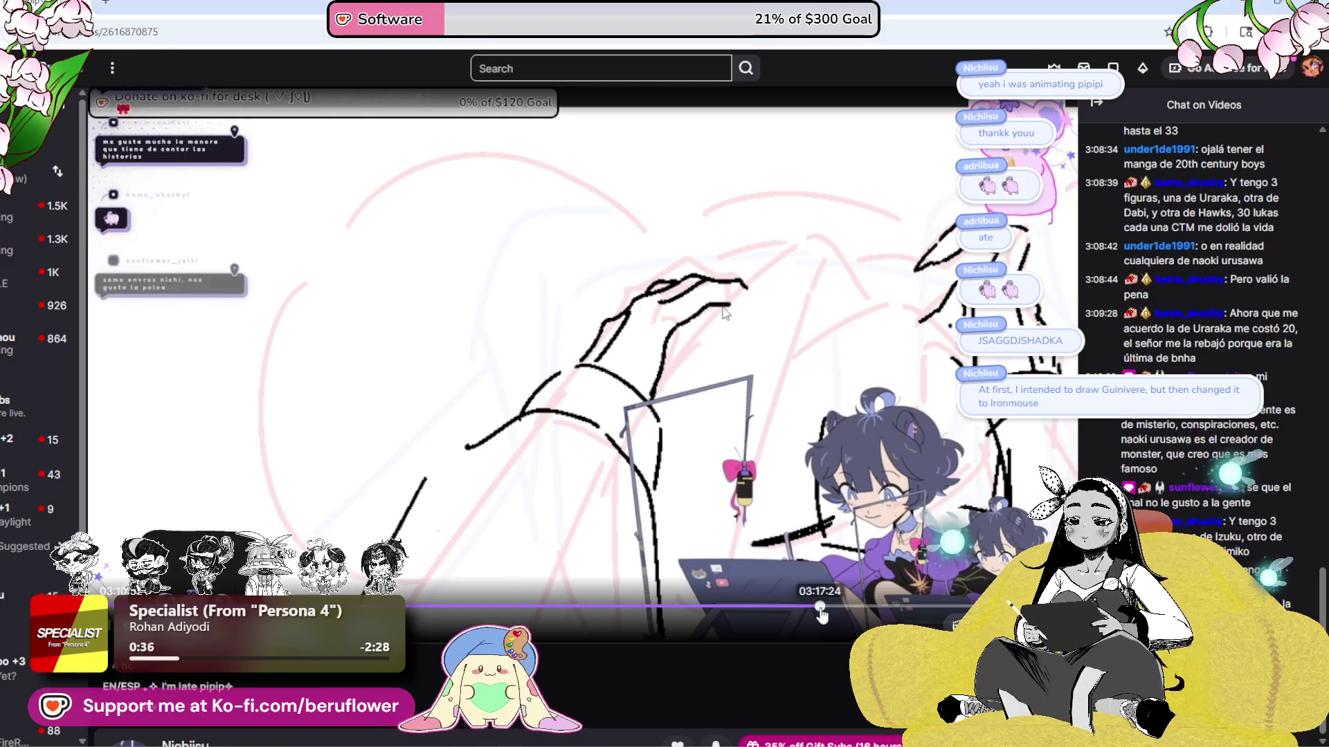
pyautogui.click(821, 616)
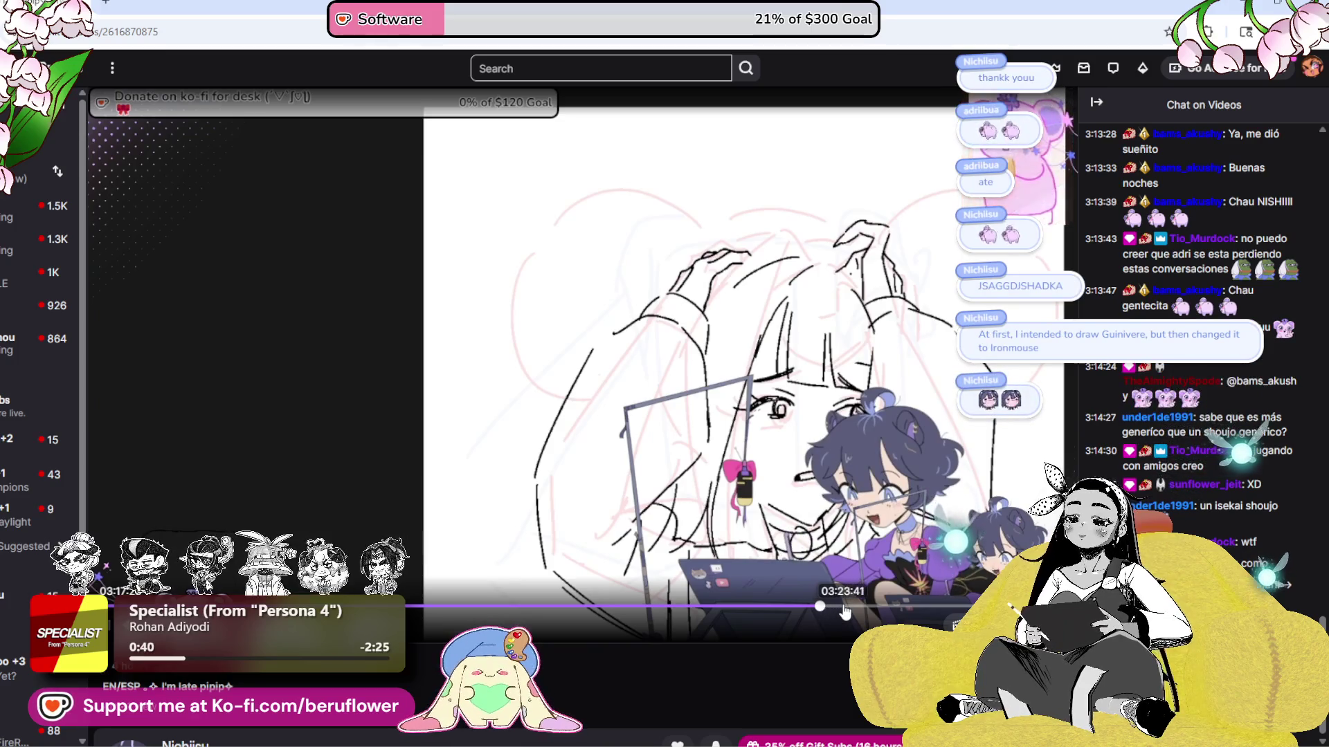
pyautogui.click(844, 609)
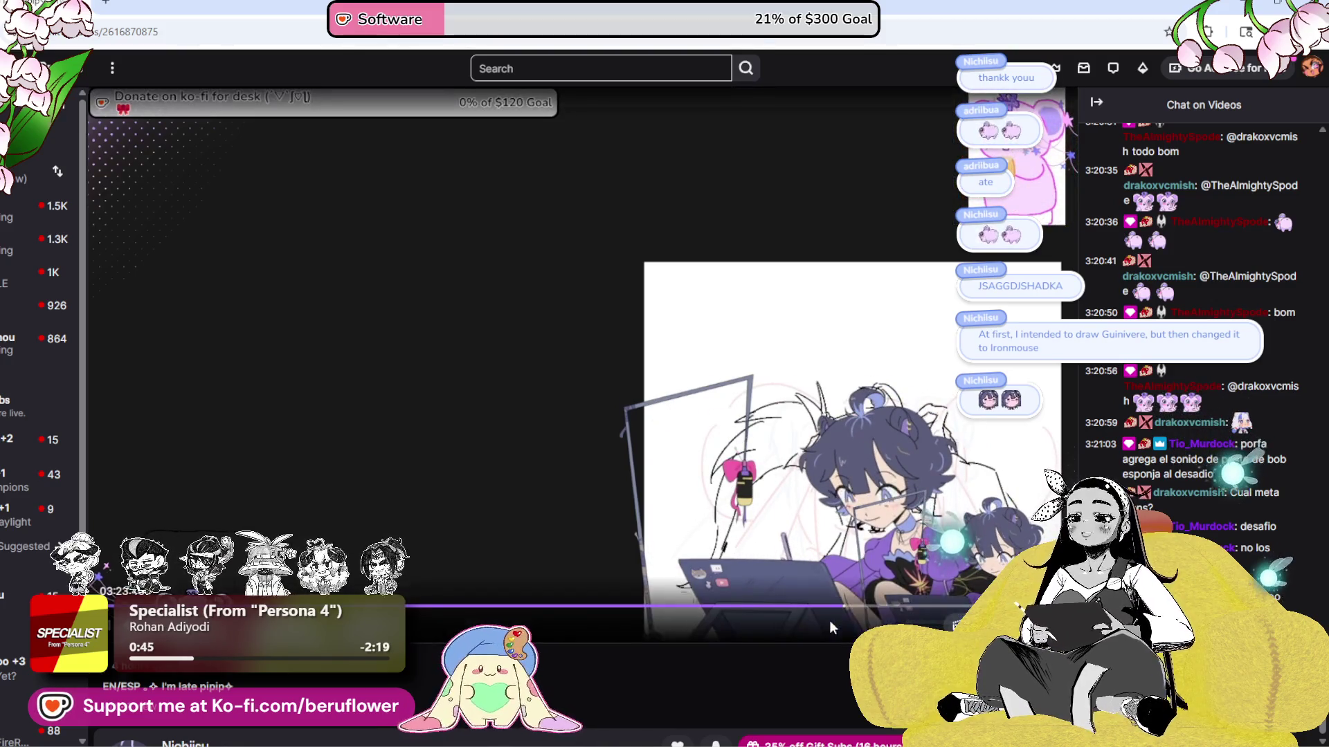
# - Jump further ahead through the replay, then scroll down to the channel details and clips
pyautogui.click(886, 609)
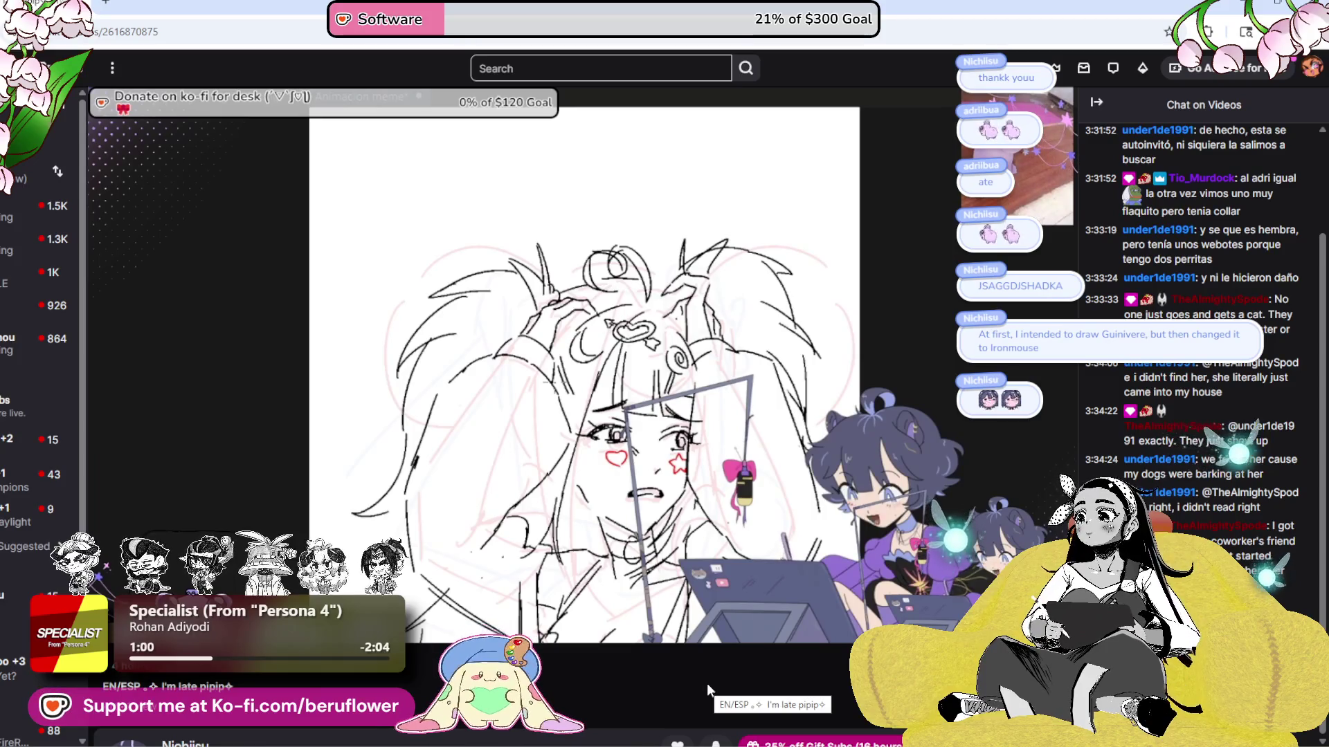
pyautogui.moveTo(711, 639)
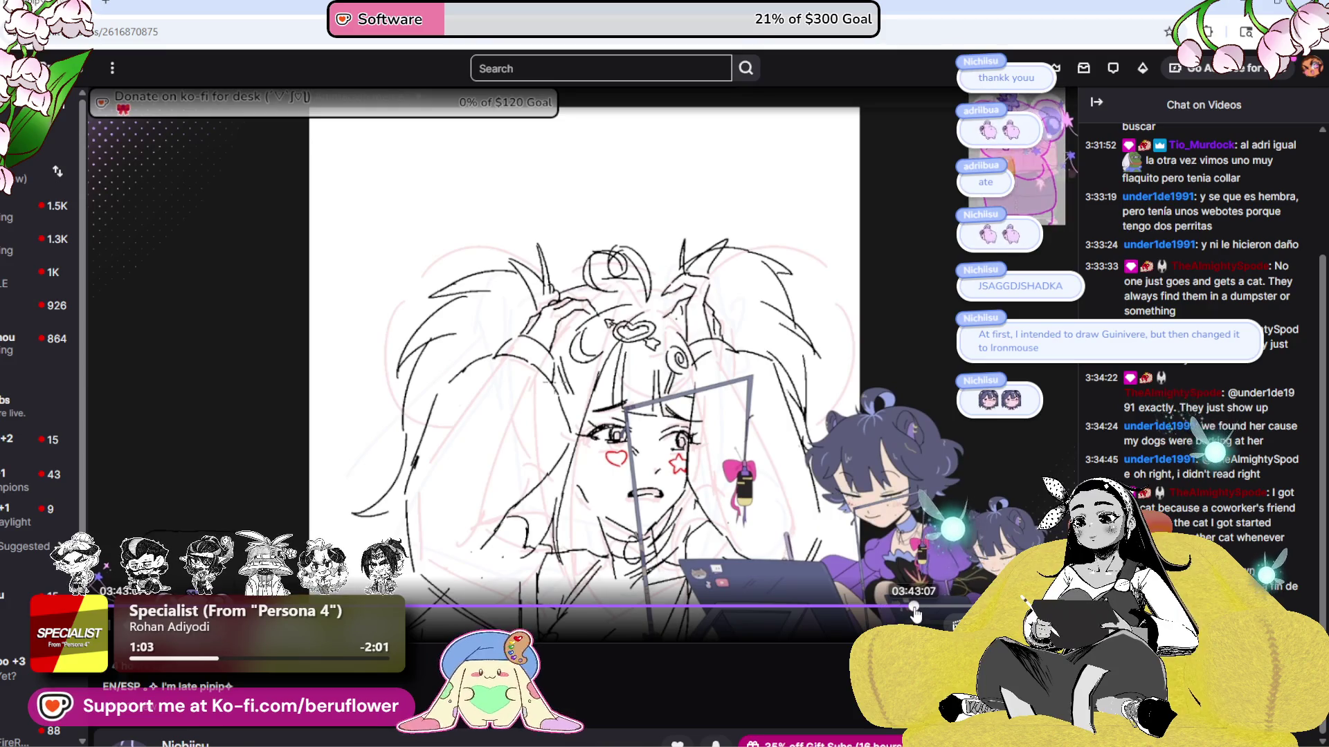
pyautogui.click(913, 609)
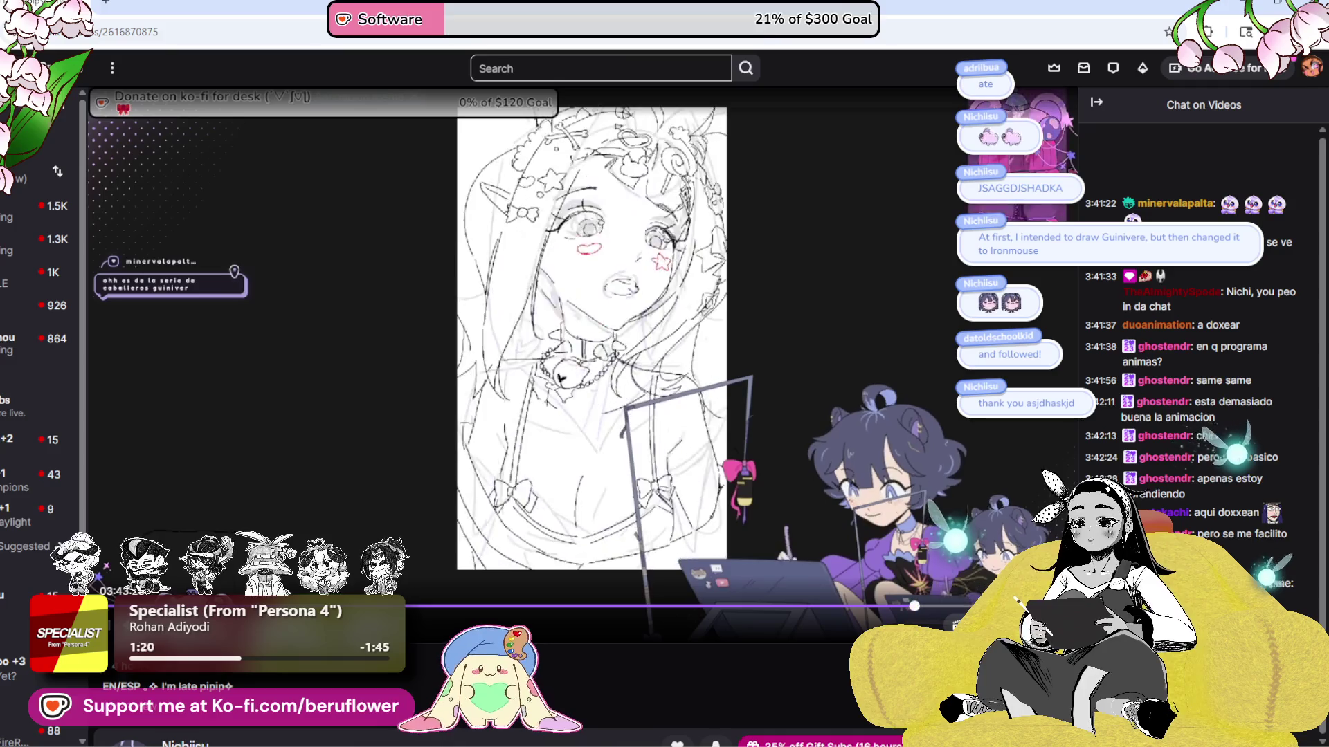
pyautogui.click(914, 606)
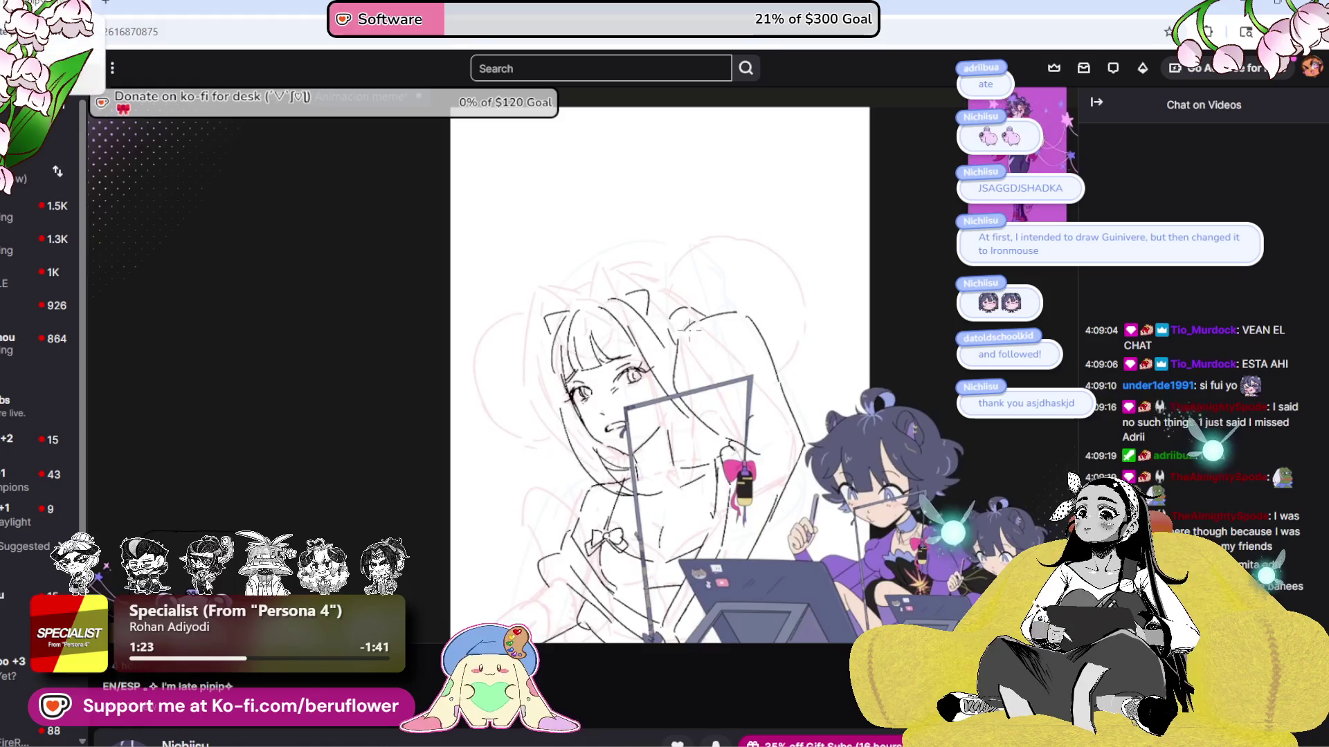
pyautogui.scroll(-2, 406, 554)
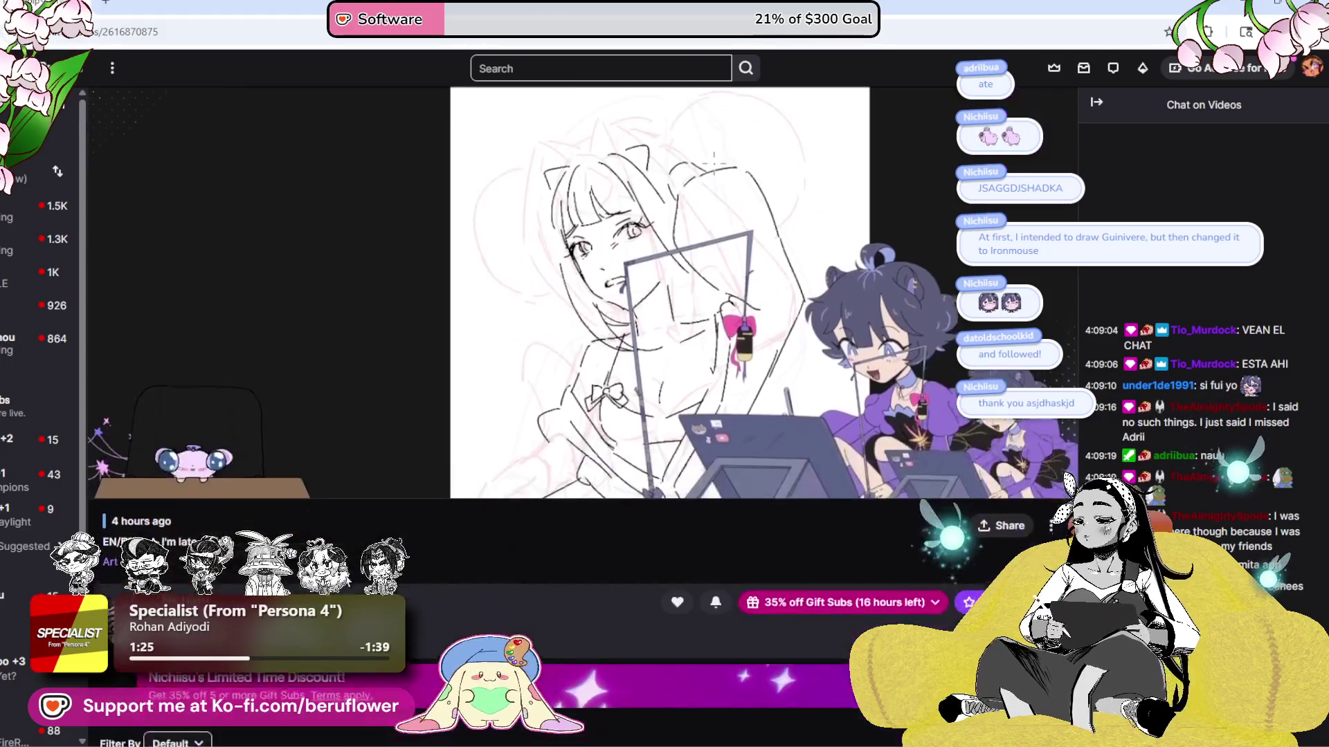
pyautogui.scroll(-2, 538, 498)
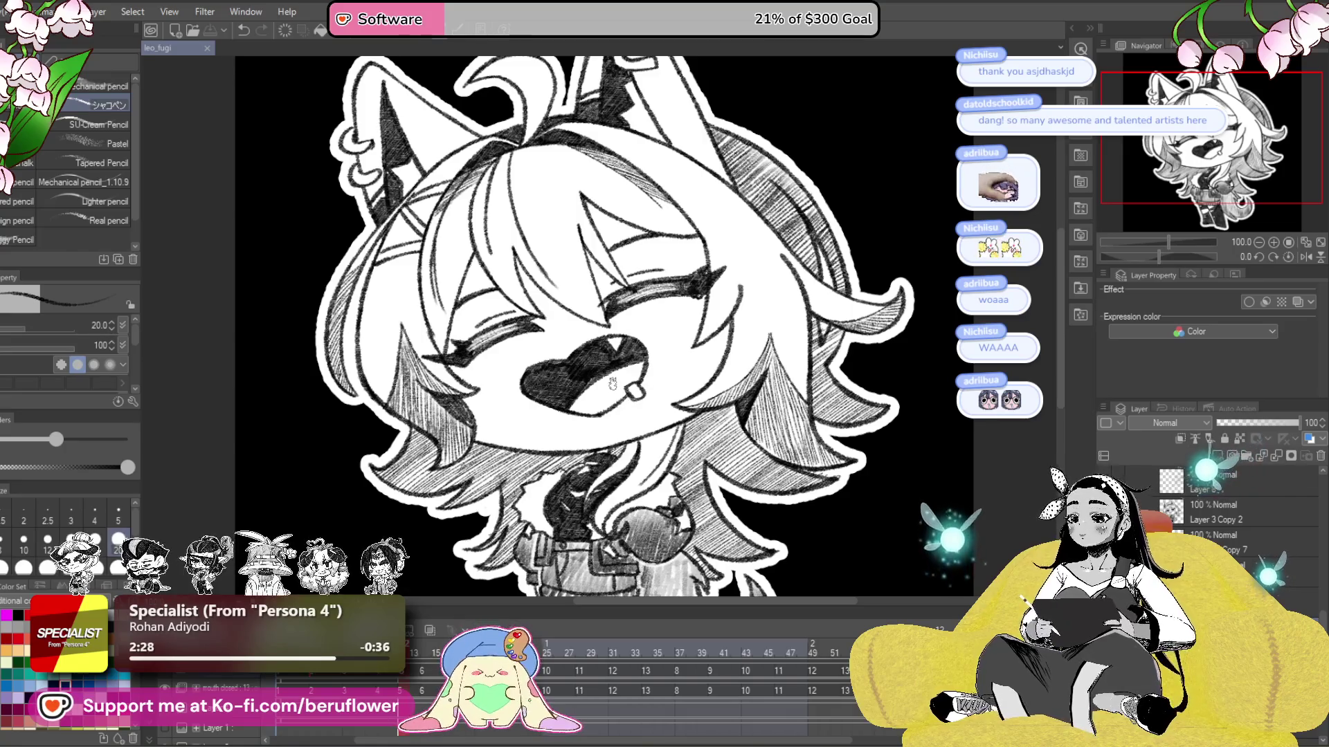
# - Zoom the canvas out slightly, save the animation file, and step to the next frame
pyautogui.scroll(-1, 601, 356)
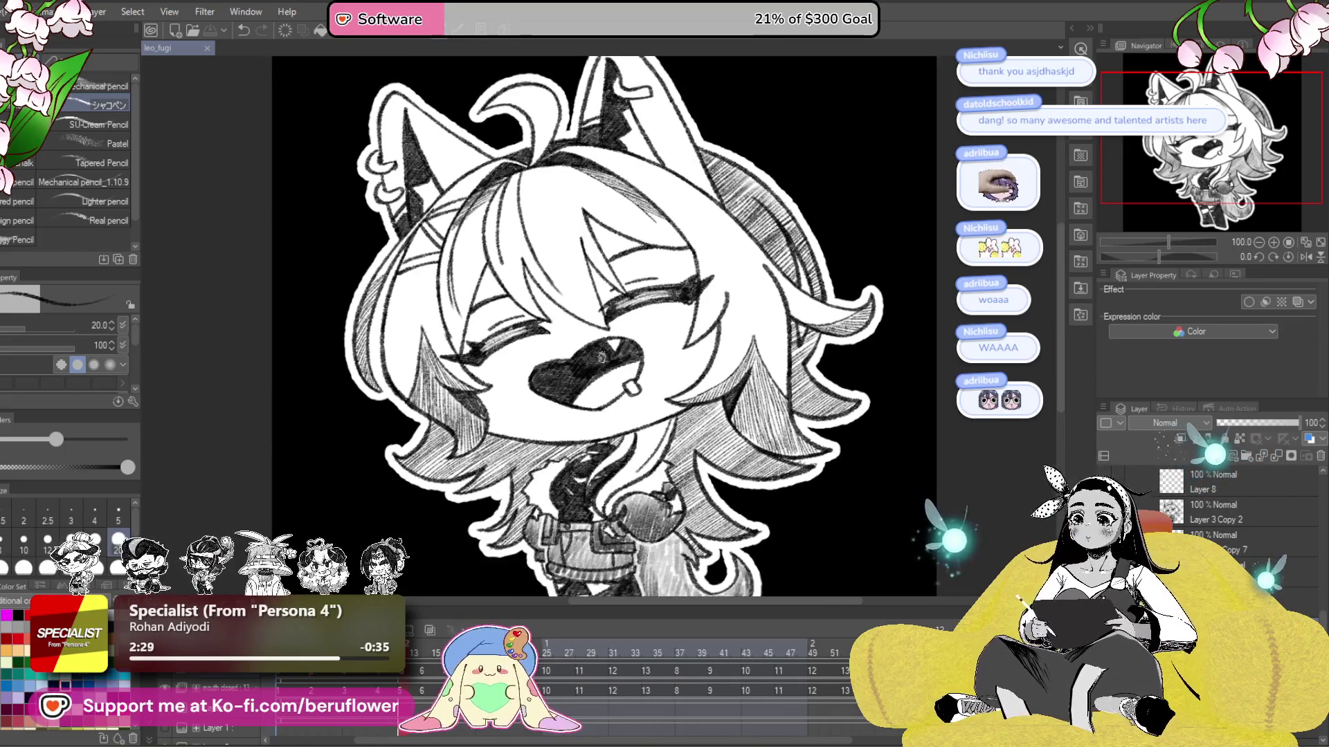
pyautogui.scroll(-1, 602, 358)
pyautogui.scroll(1, 601, 358)
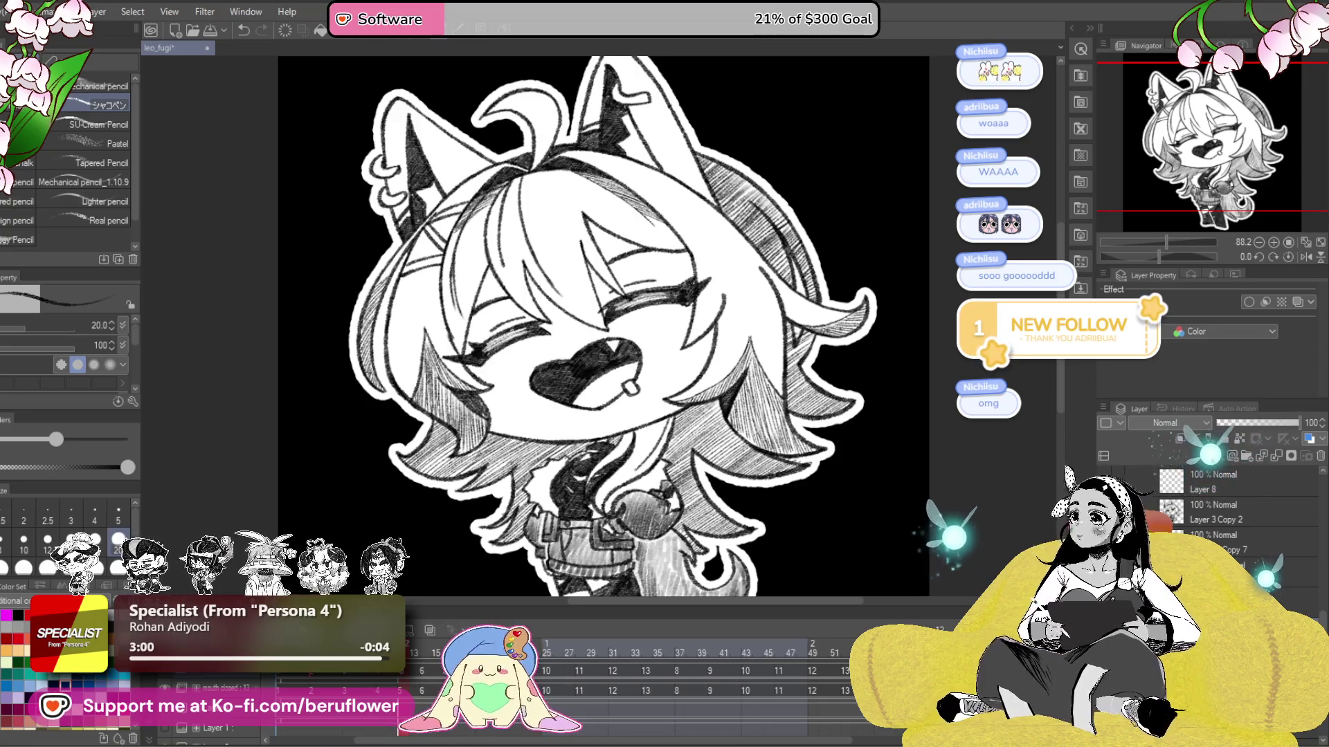
pyautogui.hotkey('ctrl', 's')
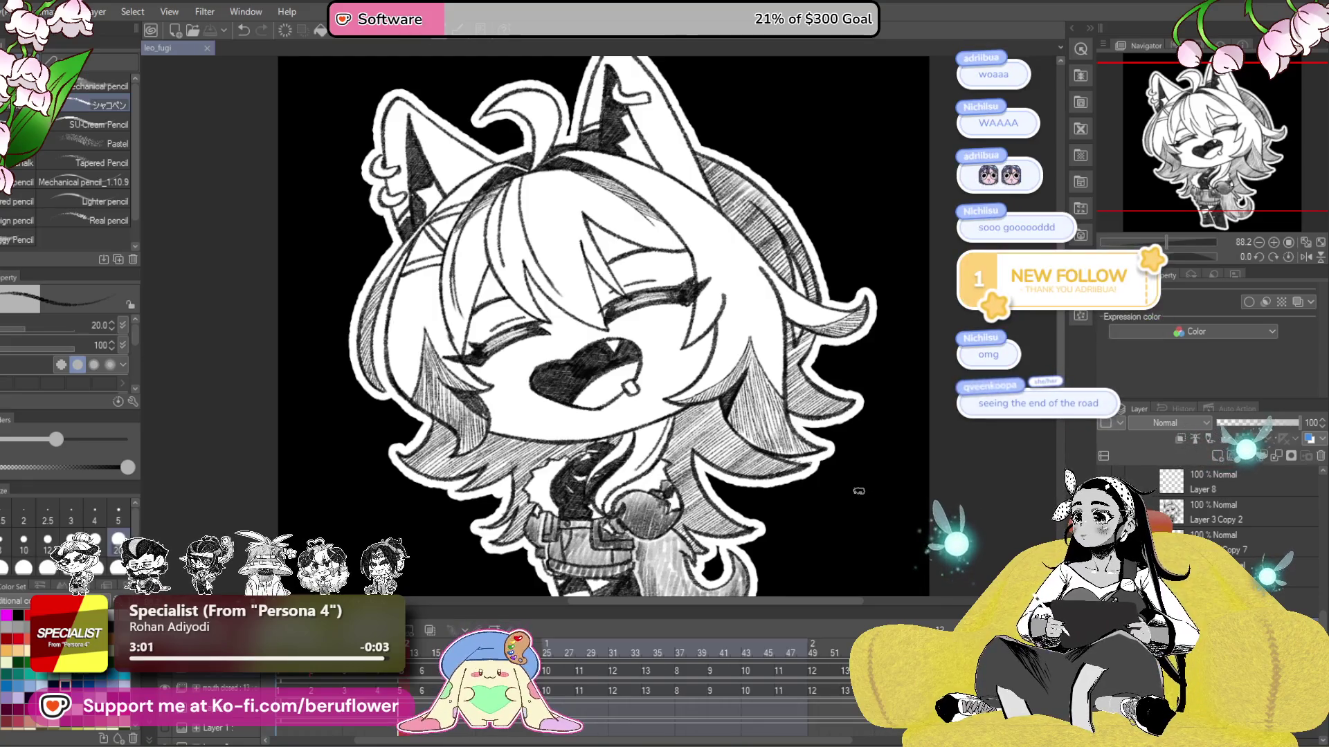
pyautogui.moveTo(856, 516); pyautogui.dragTo(838, 501)
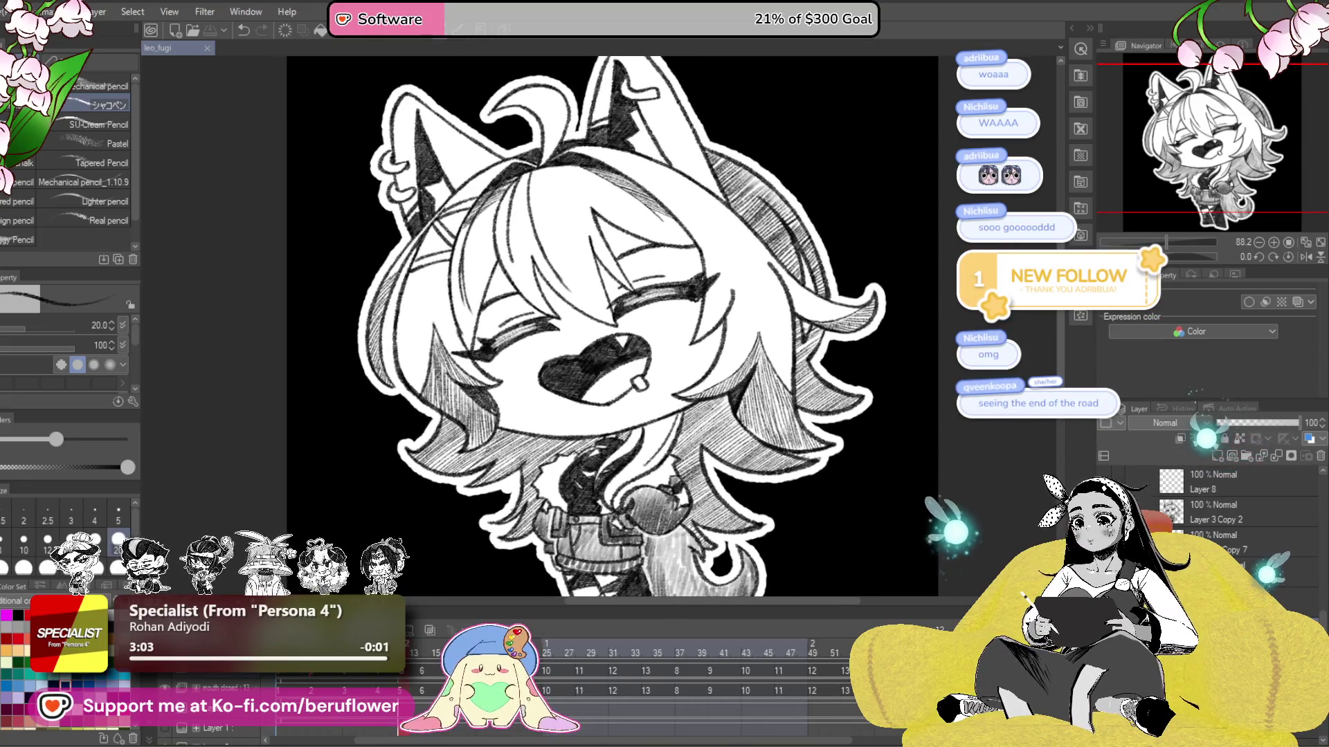
pyautogui.press('Right')
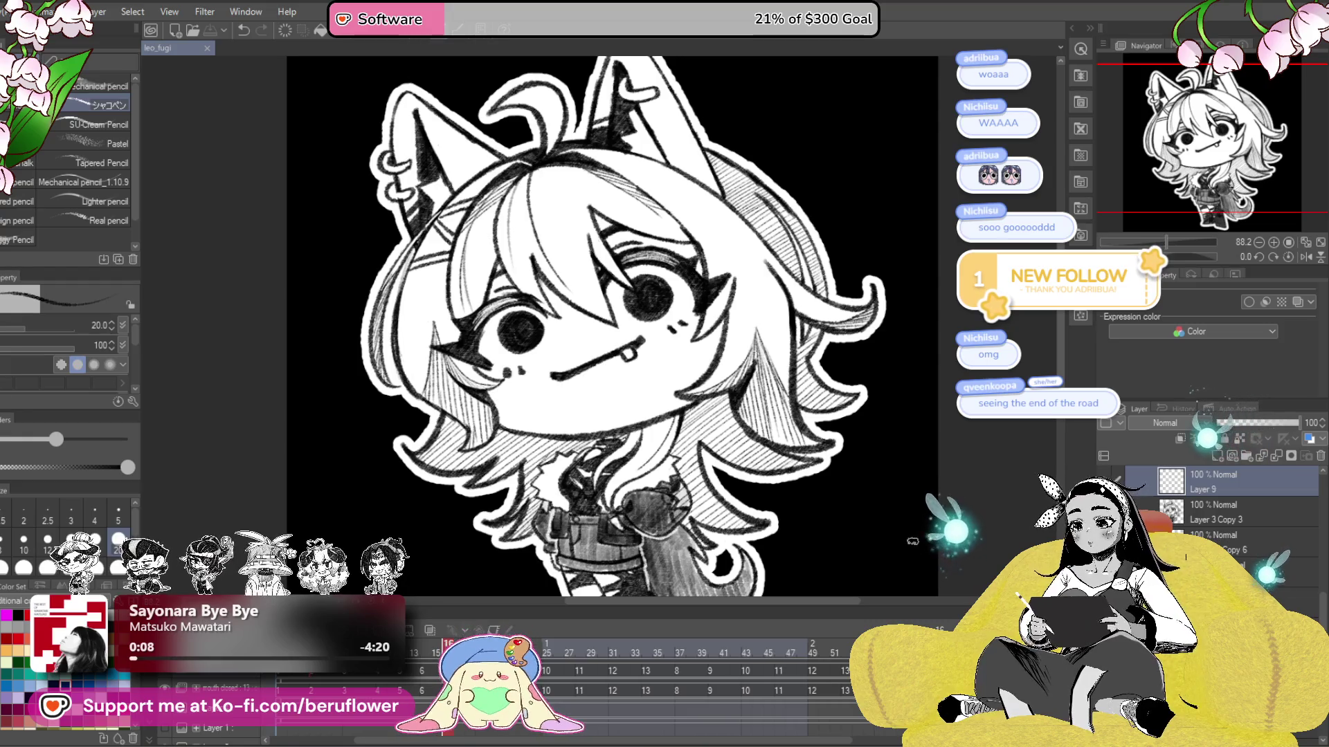
# - On frame 14's Layer 3 Copy 2, show the open-mouth layer faded to 48% opacity as a guide
pyautogui.click(429, 647)
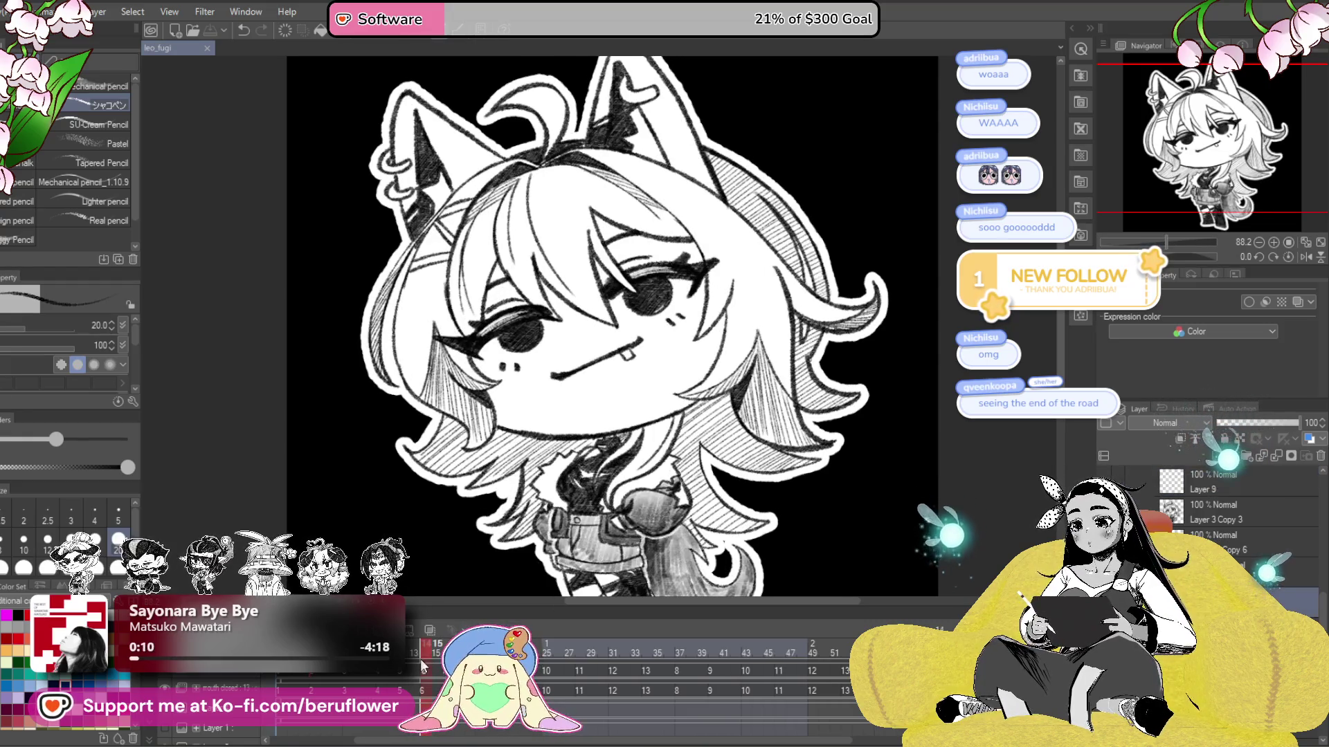
pyautogui.moveTo(433, 649)
pyautogui.mouseDown()
pyautogui.moveTo(413, 654)
pyautogui.moveTo(426, 653)
pyautogui.mouseUp()
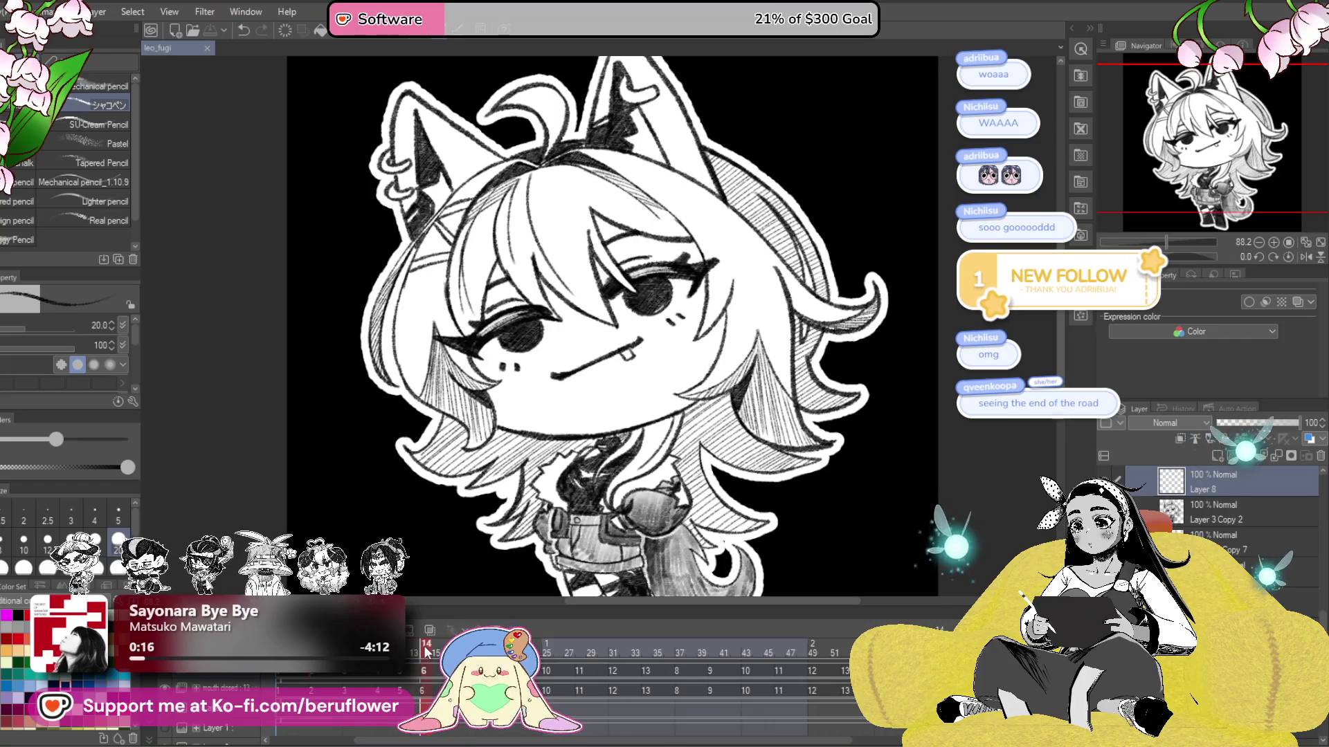
pyautogui.click(1211, 517)
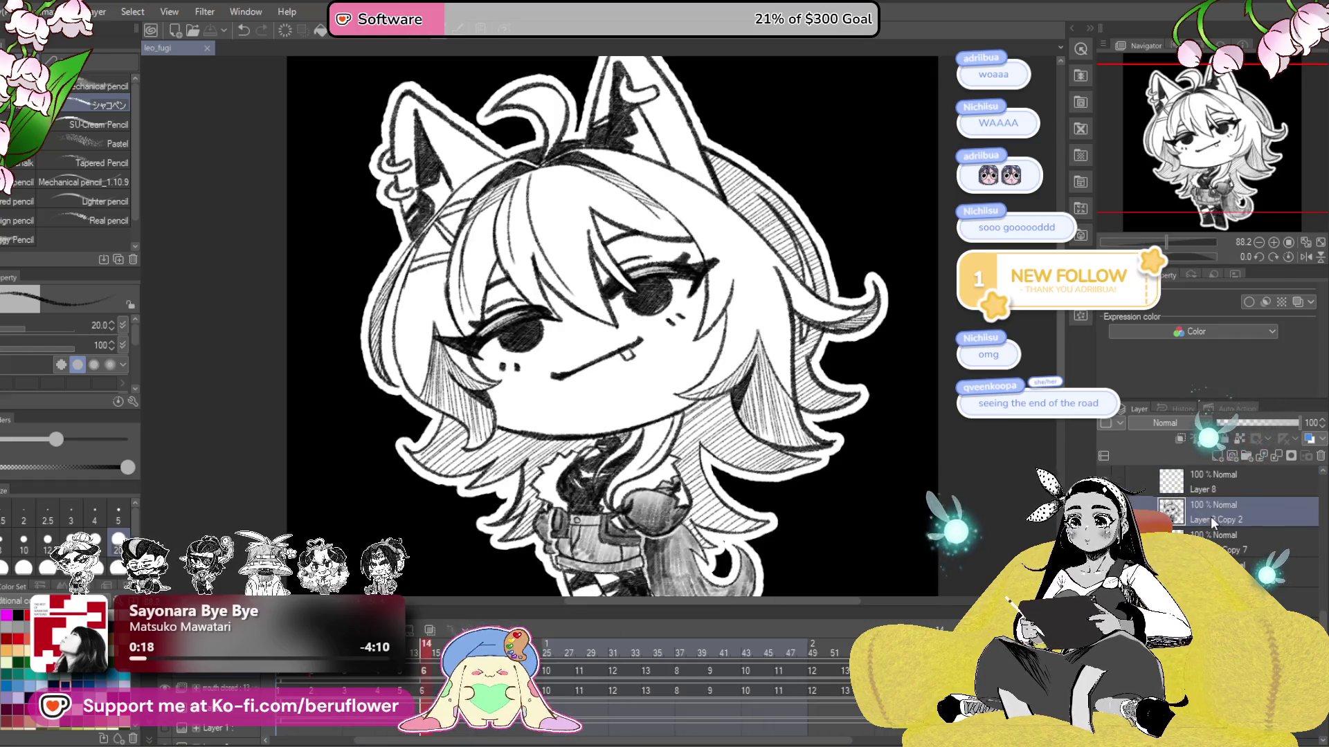
pyautogui.hotkey('ctrl', 'z')
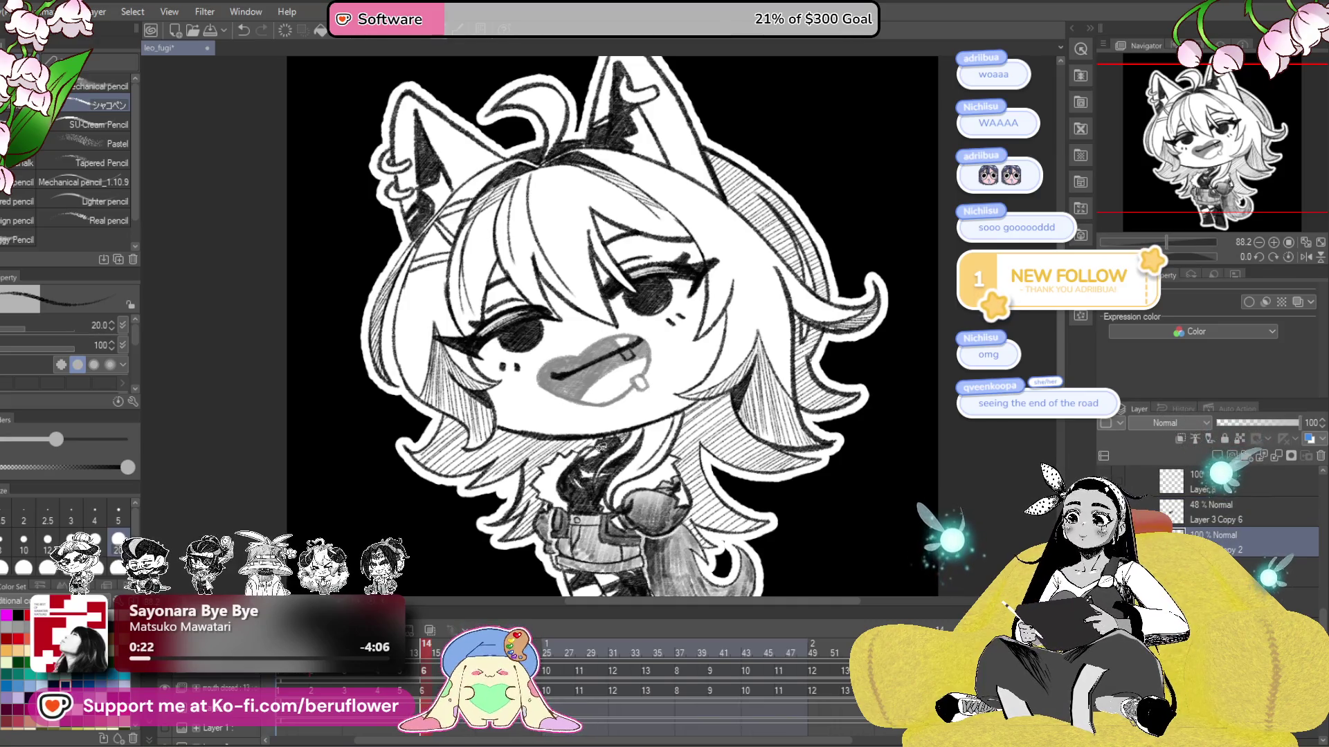
pyautogui.press('Return')
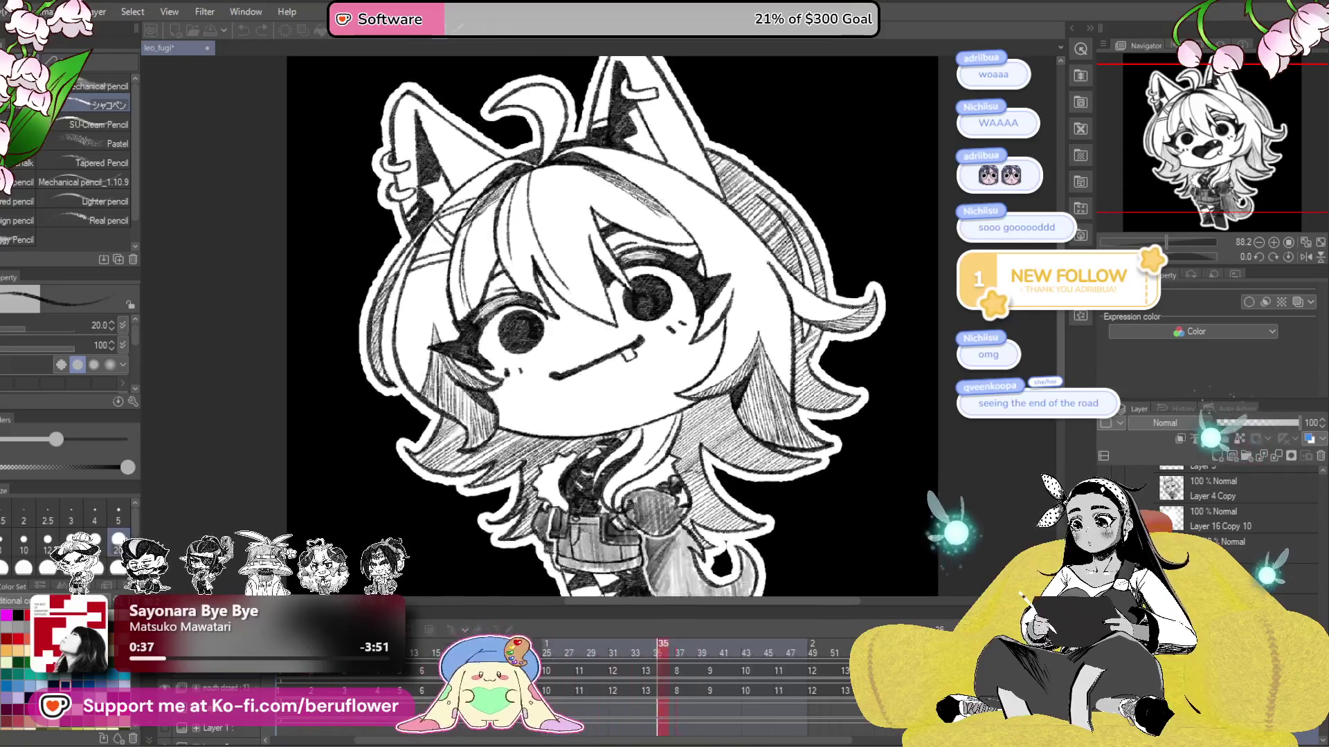
pyautogui.click(426, 689)
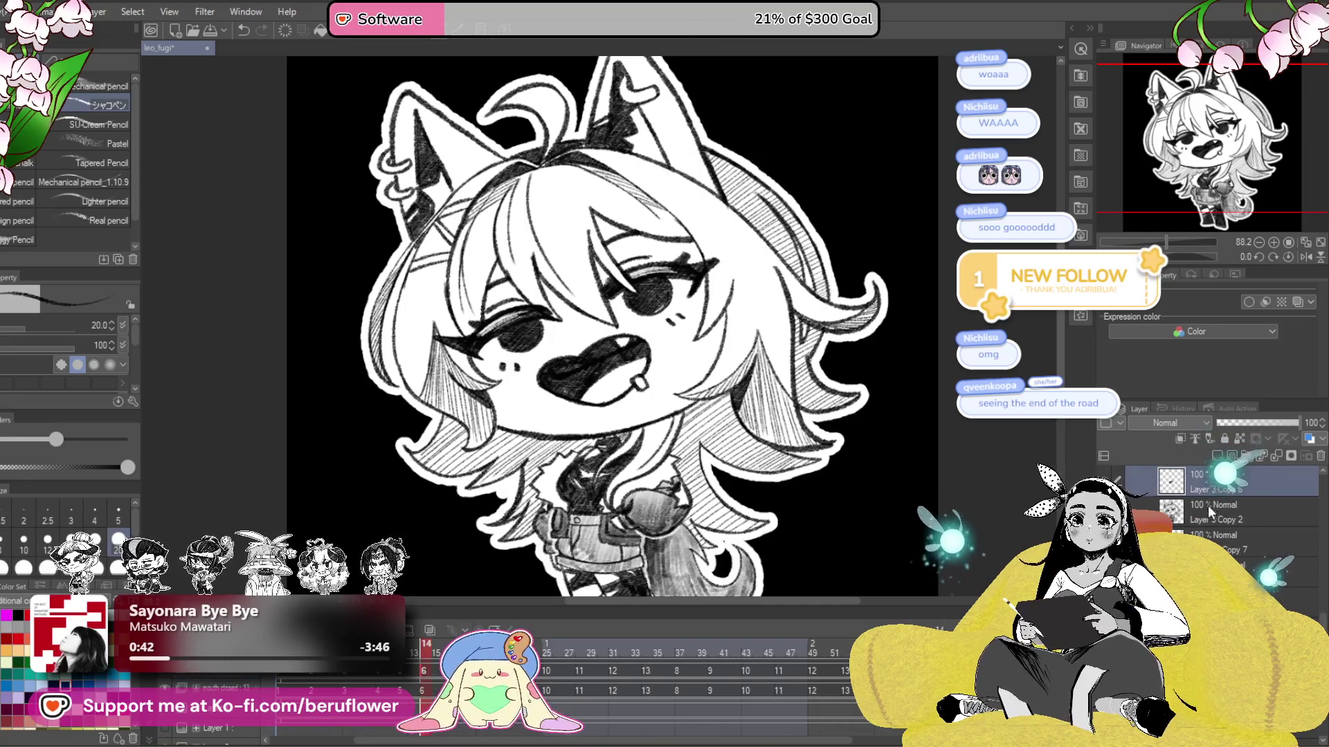
pyautogui.click(1246, 424)
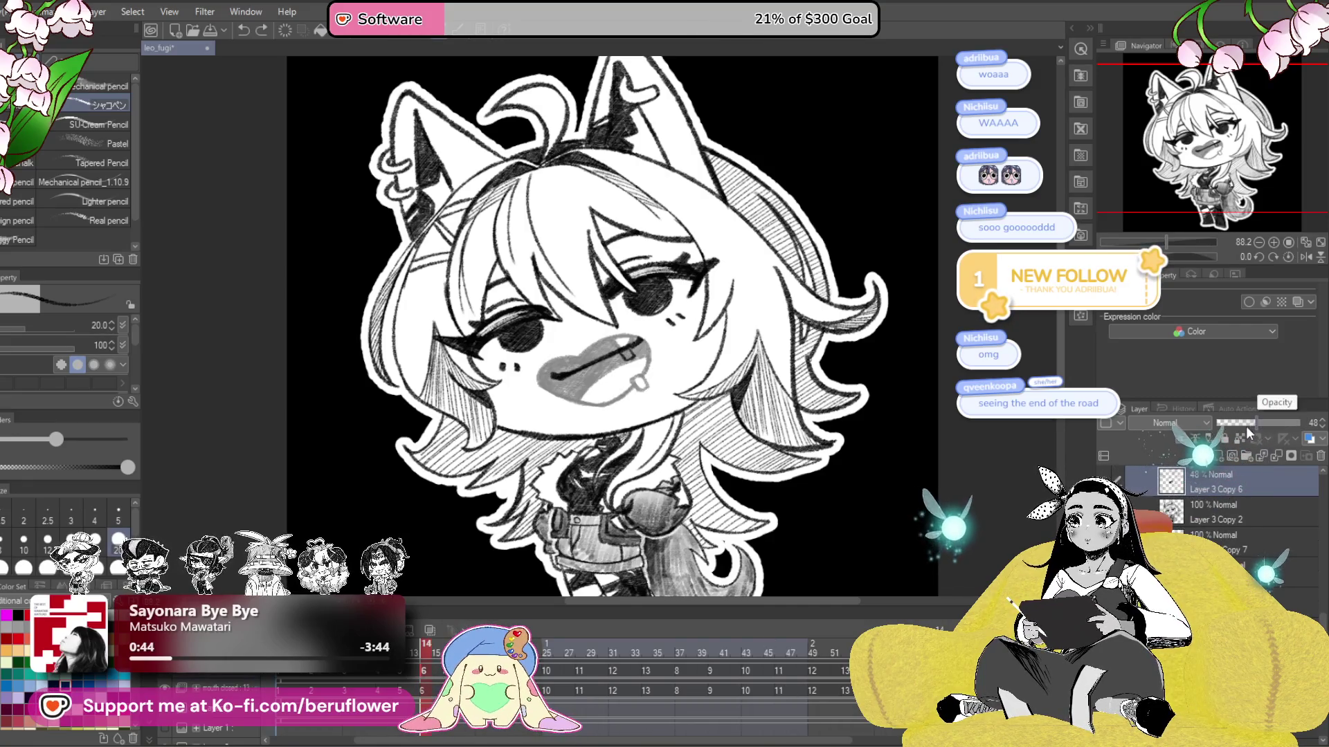
pyautogui.click(1225, 513)
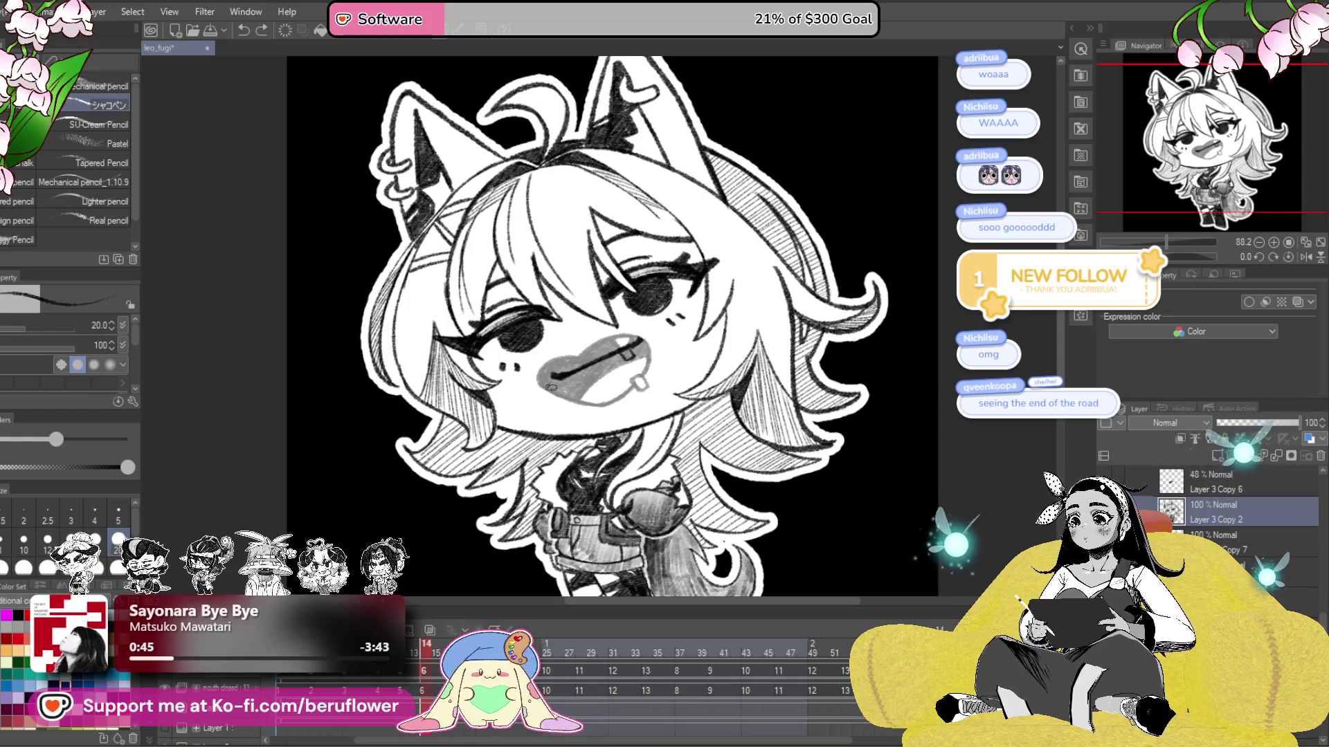
pyautogui.scroll(4, 551, 387)
# - Ink the open mouth's upper edge and its upper-right side
pyautogui.moveTo(571, 339); pyautogui.dragTo(588, 407)
pyautogui.moveTo(739, 365); pyautogui.dragTo(658, 415)
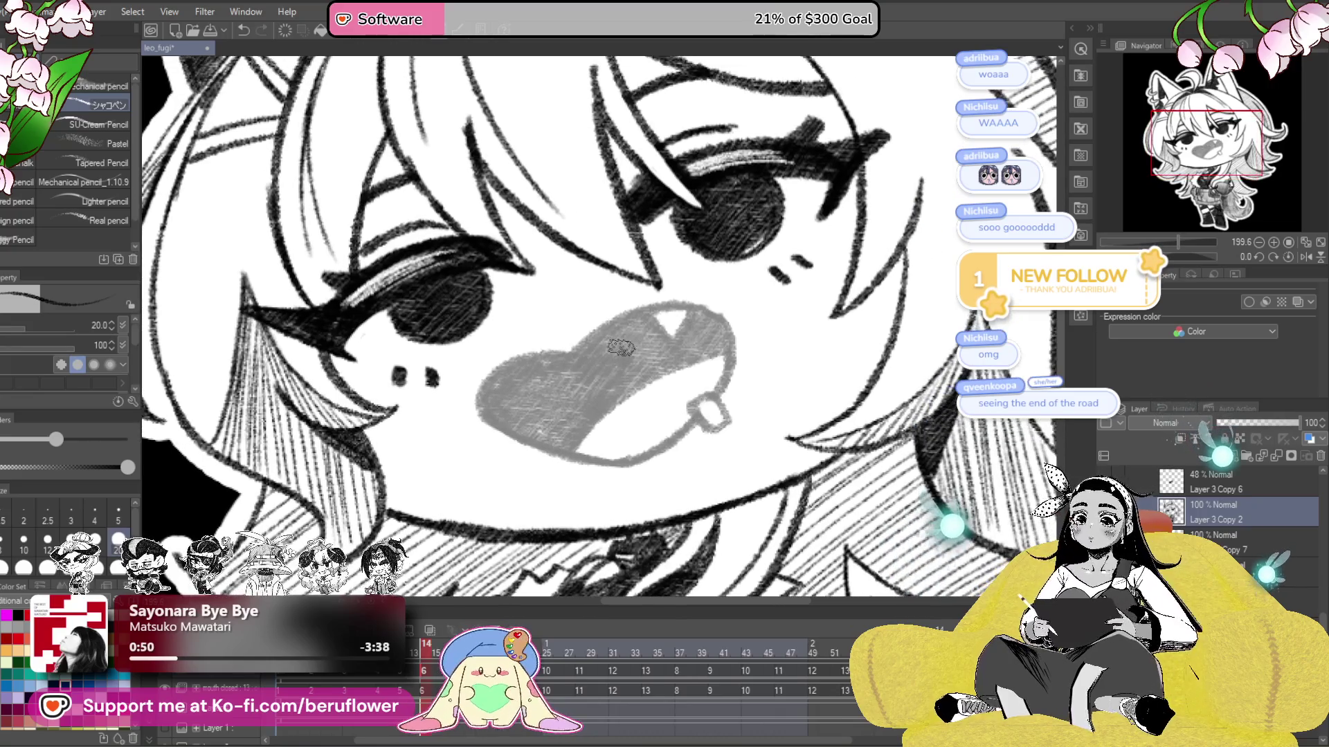
pyautogui.scroll(4, 533, 369)
pyautogui.moveTo(529, 365); pyautogui.dragTo(817, 261)
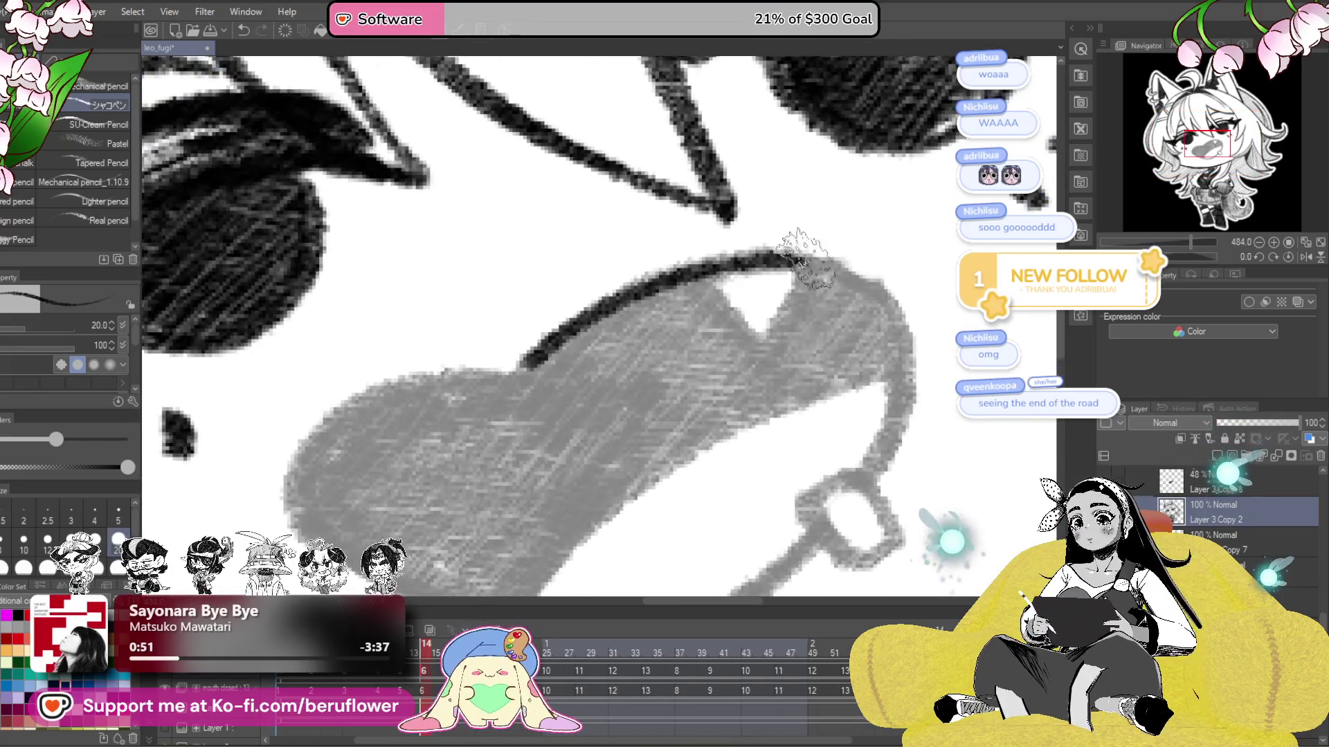
pyautogui.moveTo(910, 314); pyautogui.dragTo(768, 270)
pyautogui.moveTo(664, 223)
pyautogui.mouseDown()
pyautogui.moveTo(784, 346)
pyautogui.moveTo(744, 471)
pyautogui.moveTo(734, 405)
pyautogui.moveTo(720, 460)
pyautogui.mouseUp()
pyautogui.moveTo(714, 378)
pyautogui.mouseDown()
pyautogui.moveTo(768, 428)
pyautogui.moveTo(836, 374)
pyautogui.moveTo(674, 426)
pyautogui.moveTo(600, 570)
pyautogui.mouseUp()
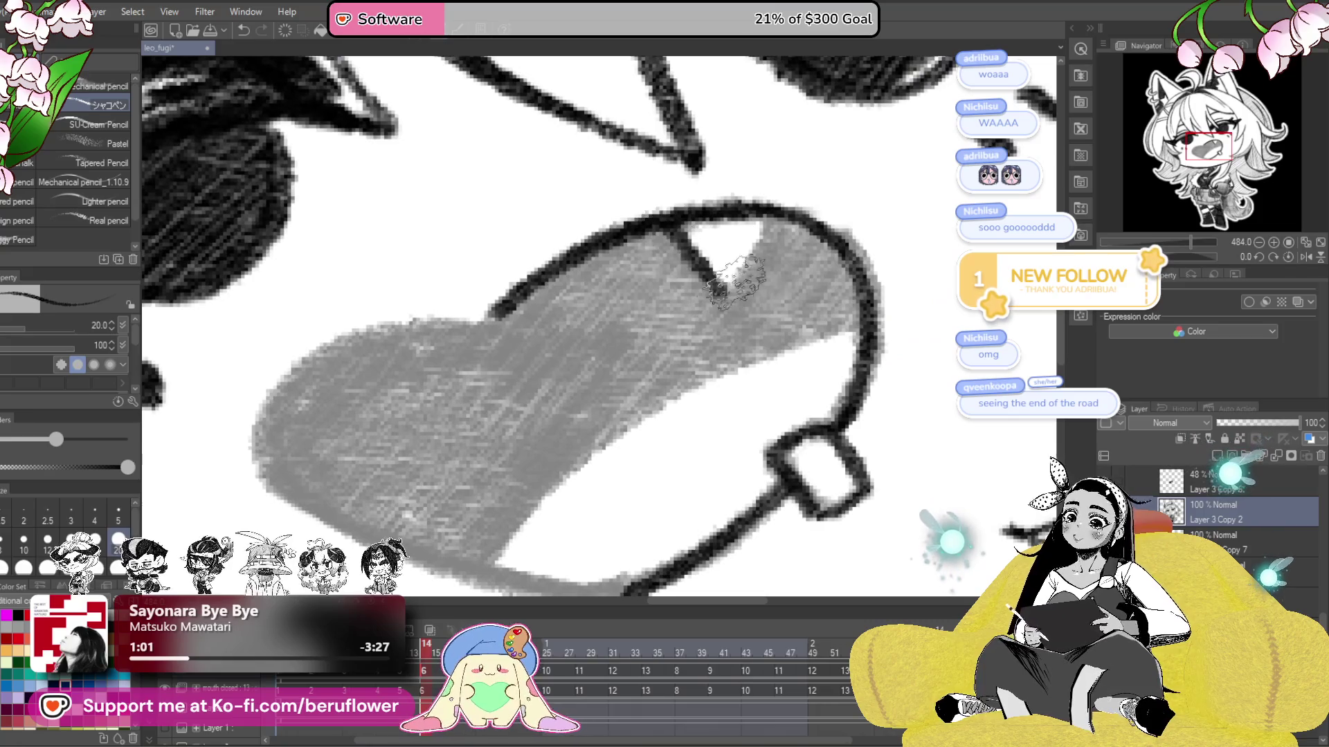
# - Ink the mouth's lower-right edge and darken its lower inner edge, straightening the tilted view
pyautogui.moveTo(781, 368); pyautogui.dragTo(816, 323)
pyautogui.moveTo(899, 256); pyautogui.dragTo(533, 516)
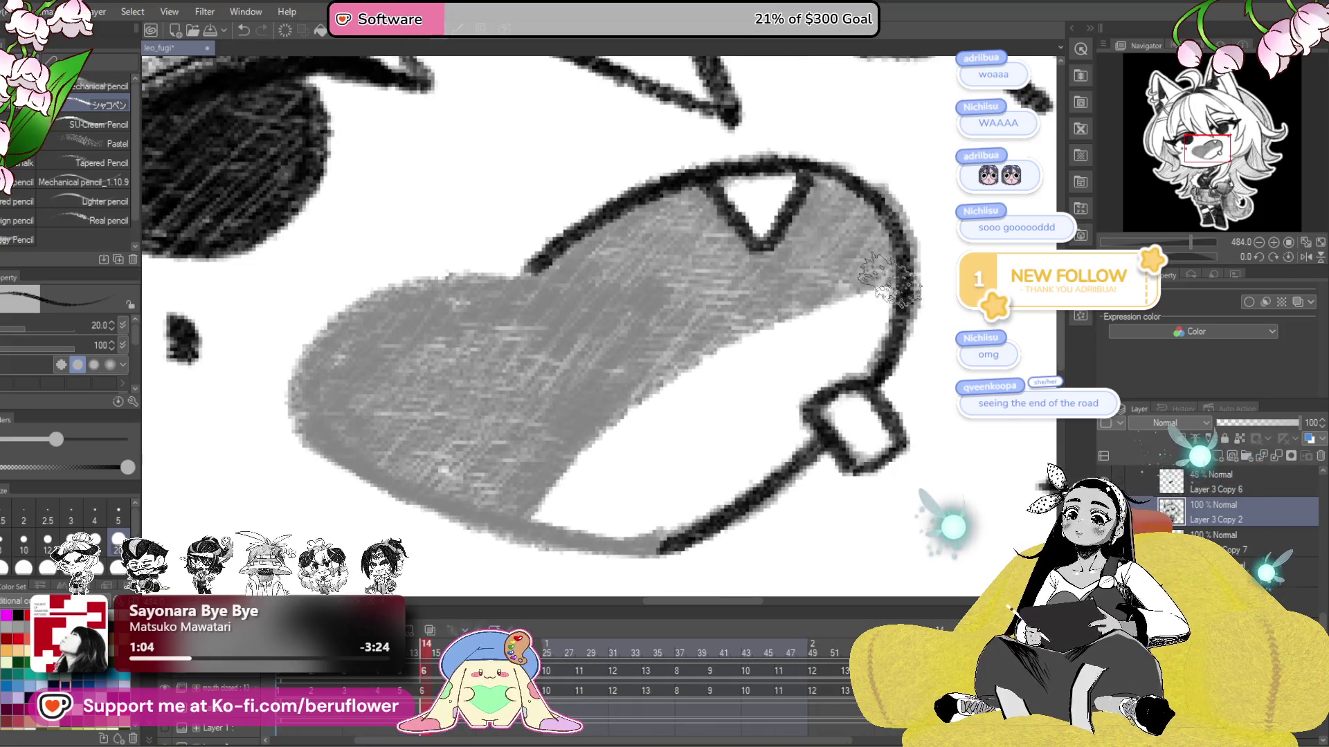
pyautogui.moveTo(581, 444); pyautogui.dragTo(691, 463)
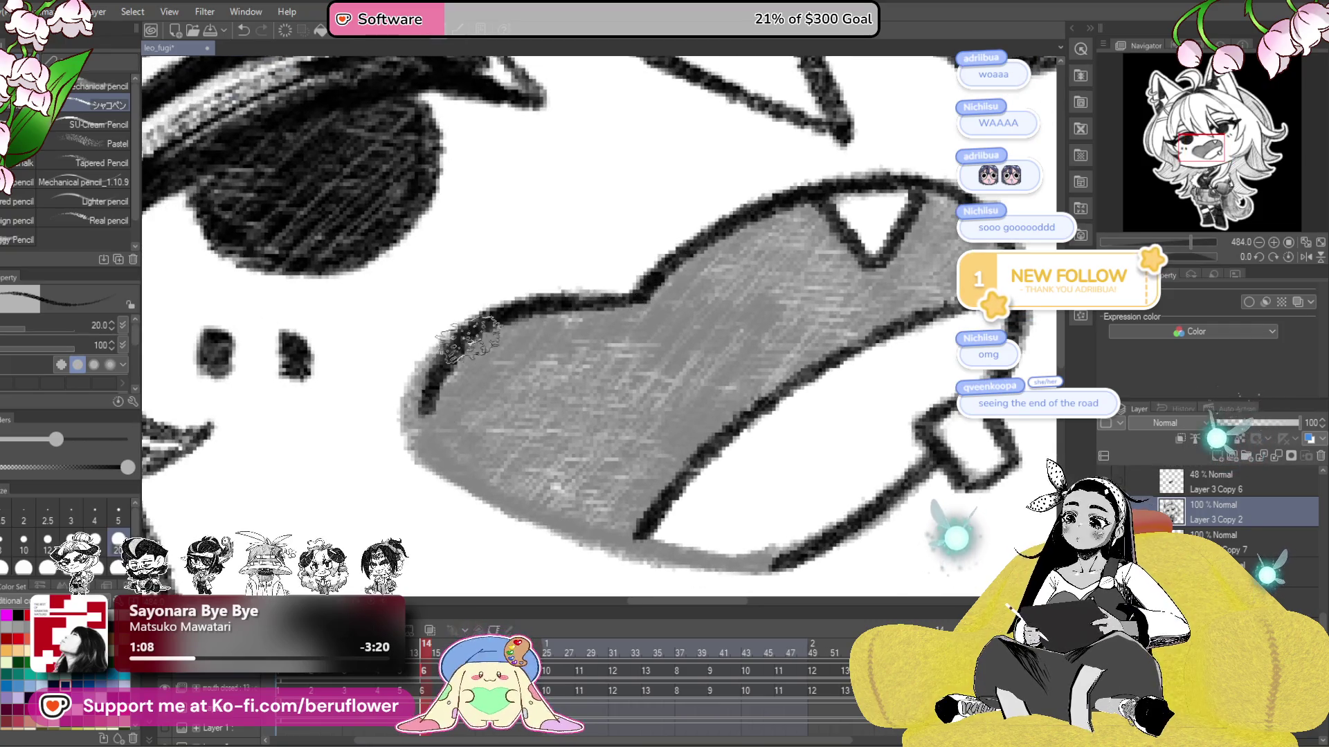
pyautogui.moveTo(422, 415); pyautogui.dragTo(374, 367)
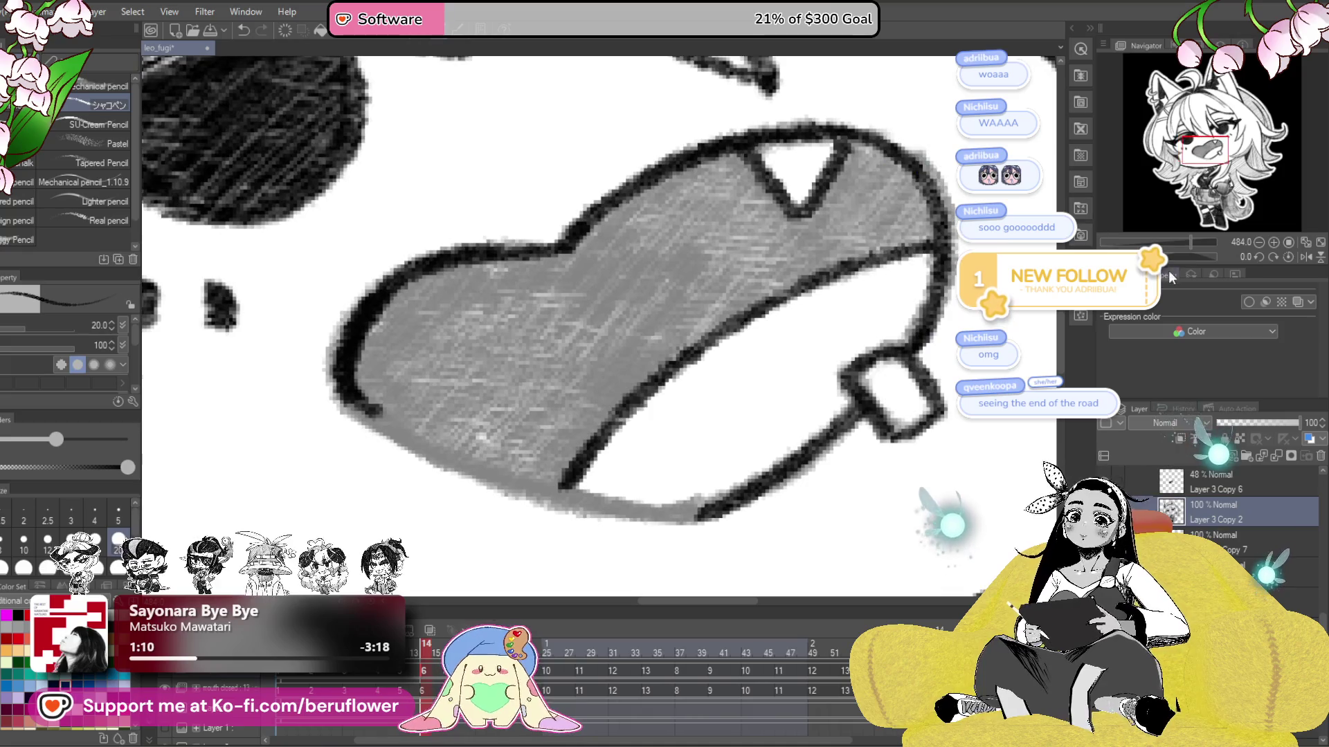
pyautogui.moveTo(865, 277); pyautogui.dragTo(915, 418)
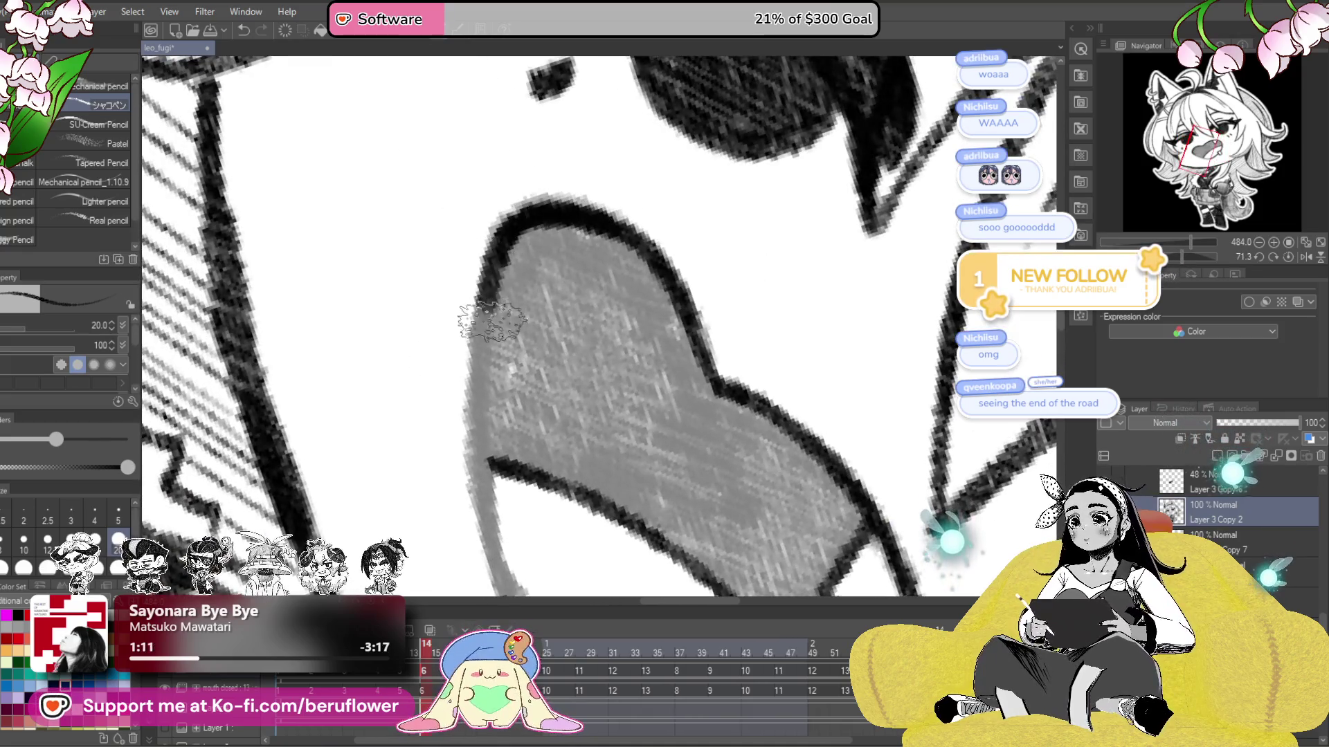
pyautogui.moveTo(485, 450)
pyautogui.mouseDown()
pyautogui.moveTo(485, 290)
pyautogui.moveTo(523, 446)
pyautogui.mouseUp()
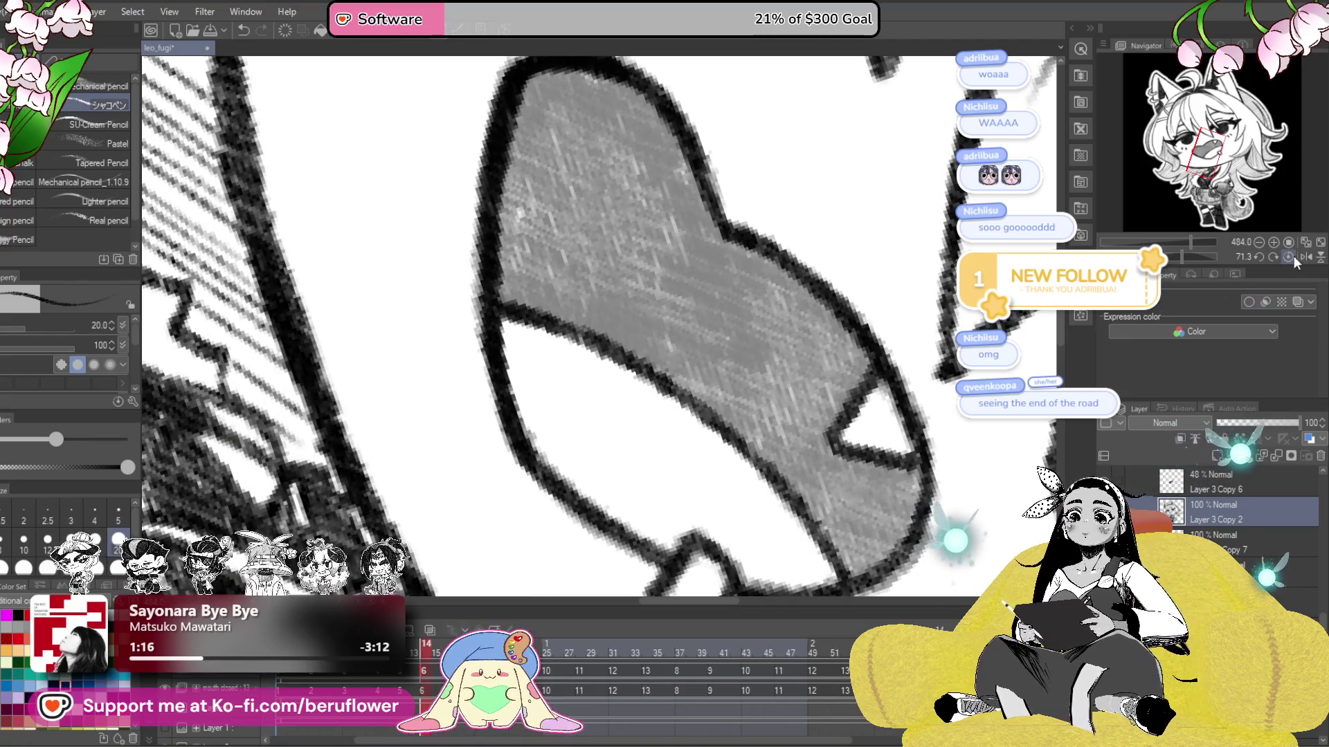
pyautogui.click(1294, 258)
pyautogui.moveTo(762, 312); pyautogui.dragTo(761, 389)
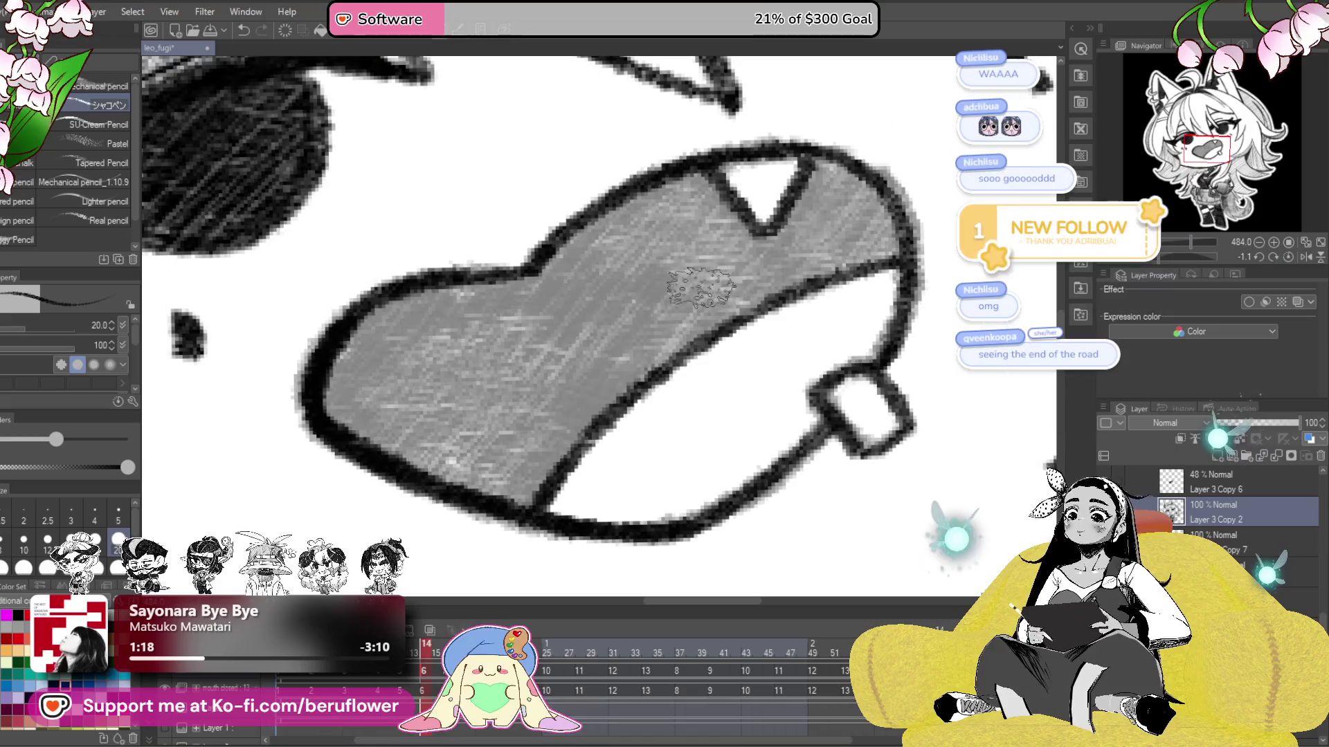
pyautogui.moveTo(602, 388); pyautogui.dragTo(802, 270)
pyautogui.moveTo(787, 318)
pyautogui.mouseDown()
pyautogui.moveTo(818, 407)
pyautogui.moveTo(844, 416)
pyautogui.mouseUp()
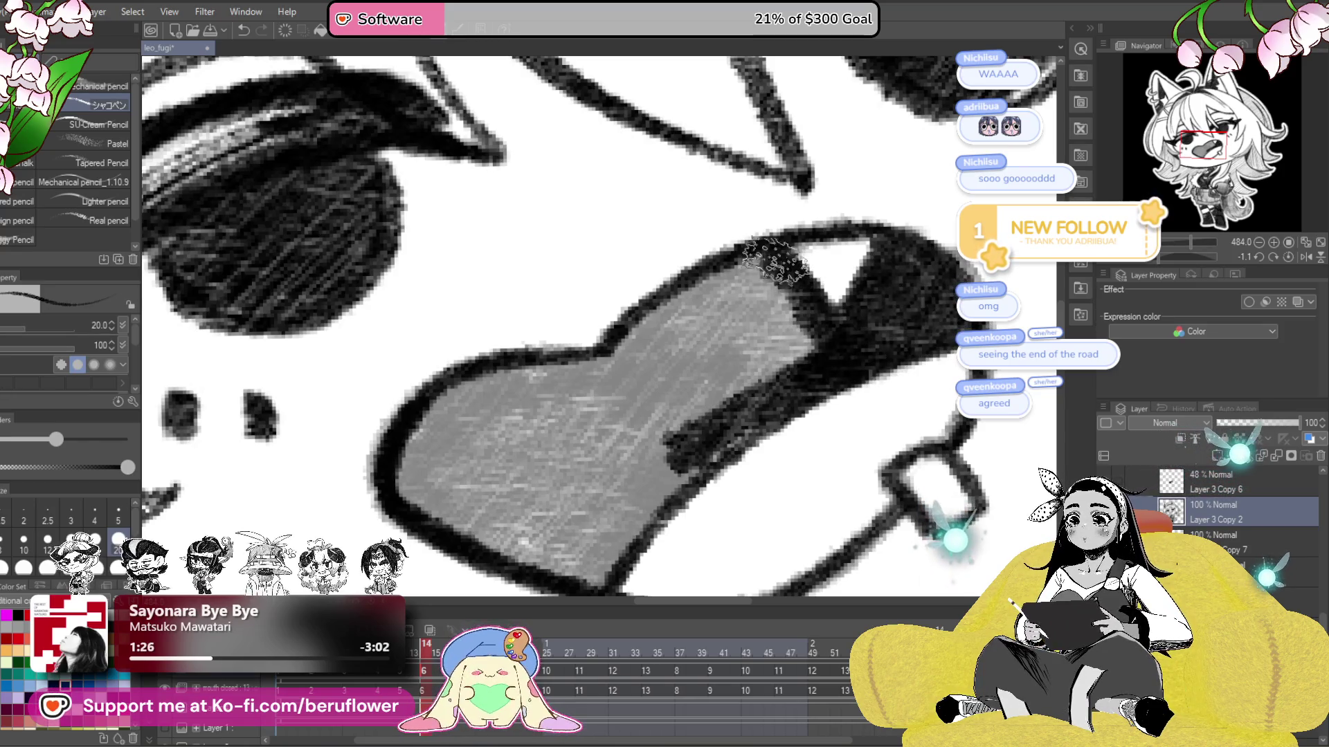
# - Shade the remaining mouth interior black around the fang, then fit the whole canvas in view
pyautogui.moveTo(704, 280); pyautogui.dragTo(794, 355)
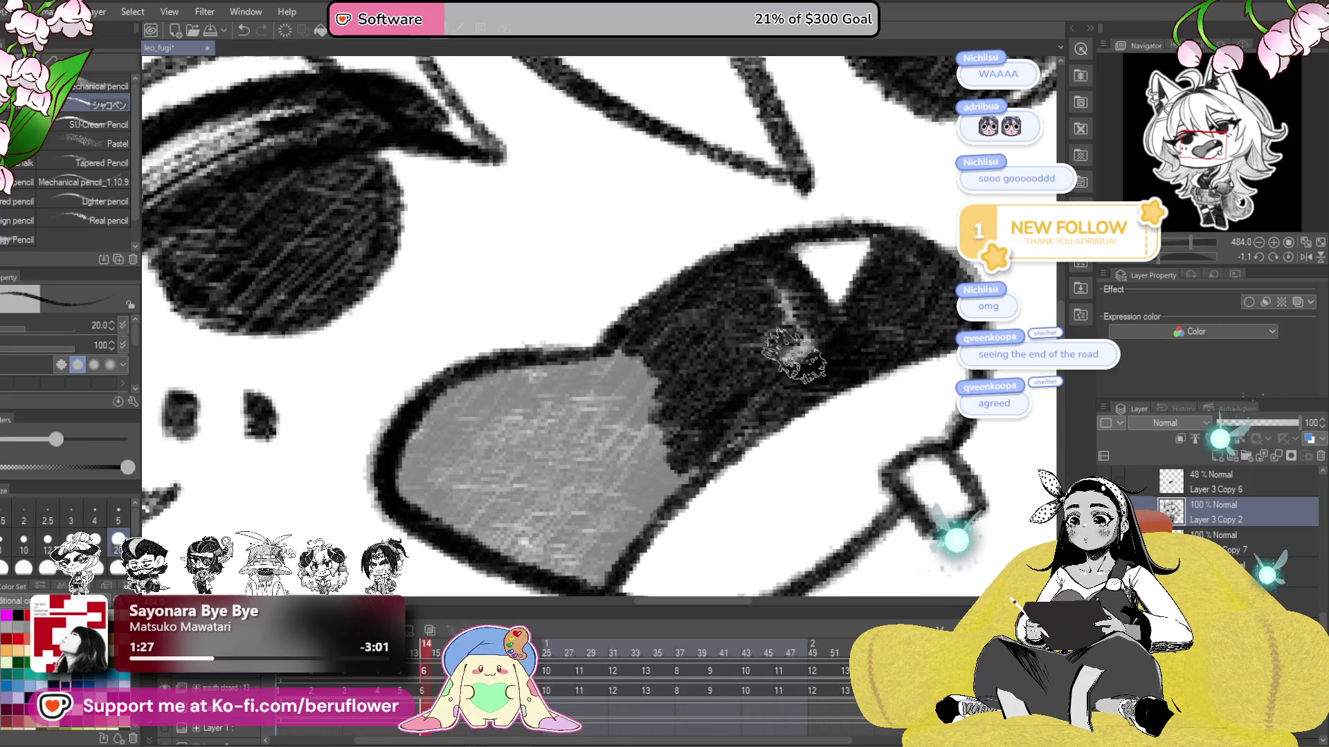
pyautogui.moveTo(754, 421)
pyautogui.mouseDown()
pyautogui.moveTo(914, 311)
pyautogui.moveTo(754, 443)
pyautogui.moveTo(839, 339)
pyautogui.moveTo(692, 443)
pyautogui.mouseUp()
pyautogui.moveTo(782, 304); pyautogui.dragTo(637, 429)
pyautogui.moveTo(692, 346); pyautogui.dragTo(735, 391)
pyautogui.moveTo(900, 374)
pyautogui.mouseDown()
pyautogui.moveTo(844, 277)
pyautogui.moveTo(802, 526)
pyautogui.moveTo(618, 411)
pyautogui.moveTo(664, 388)
pyautogui.moveTo(699, 429)
pyautogui.moveTo(793, 318)
pyautogui.moveTo(775, 304)
pyautogui.mouseUp()
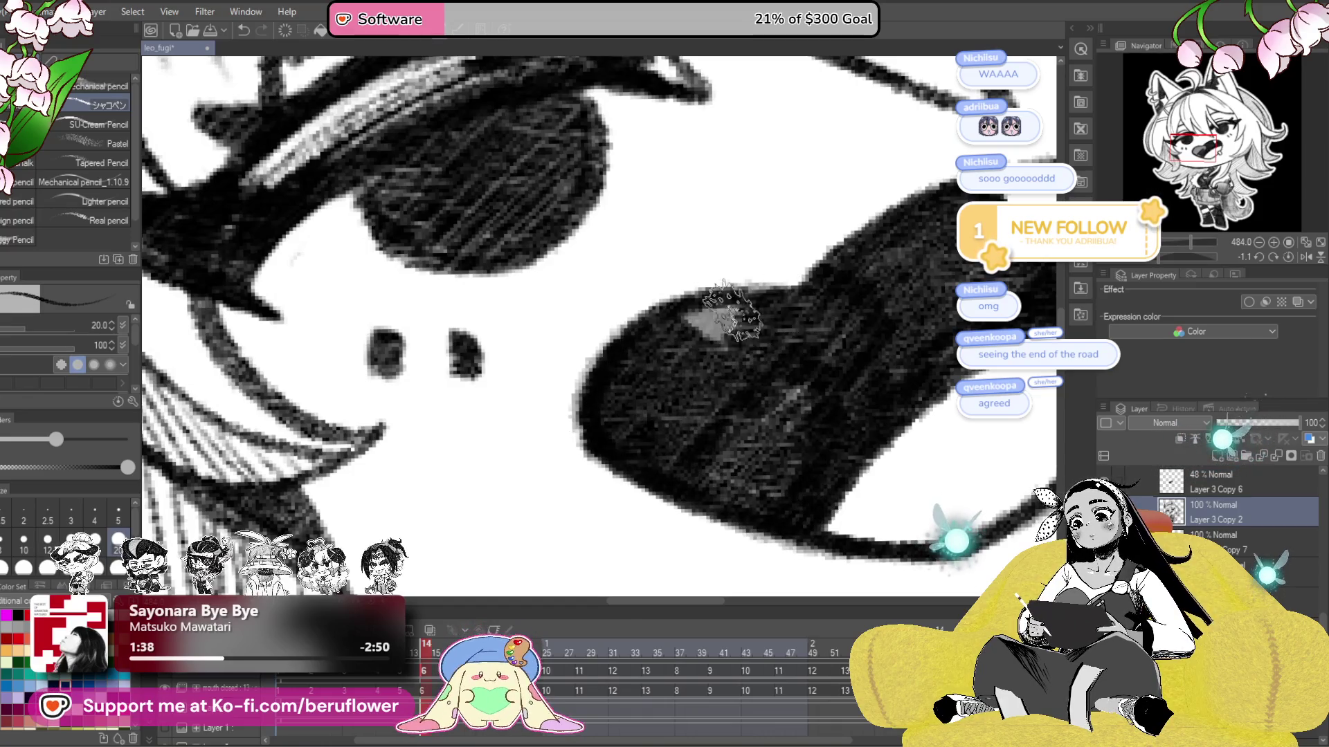
pyautogui.hotkey('ctrl', '0')
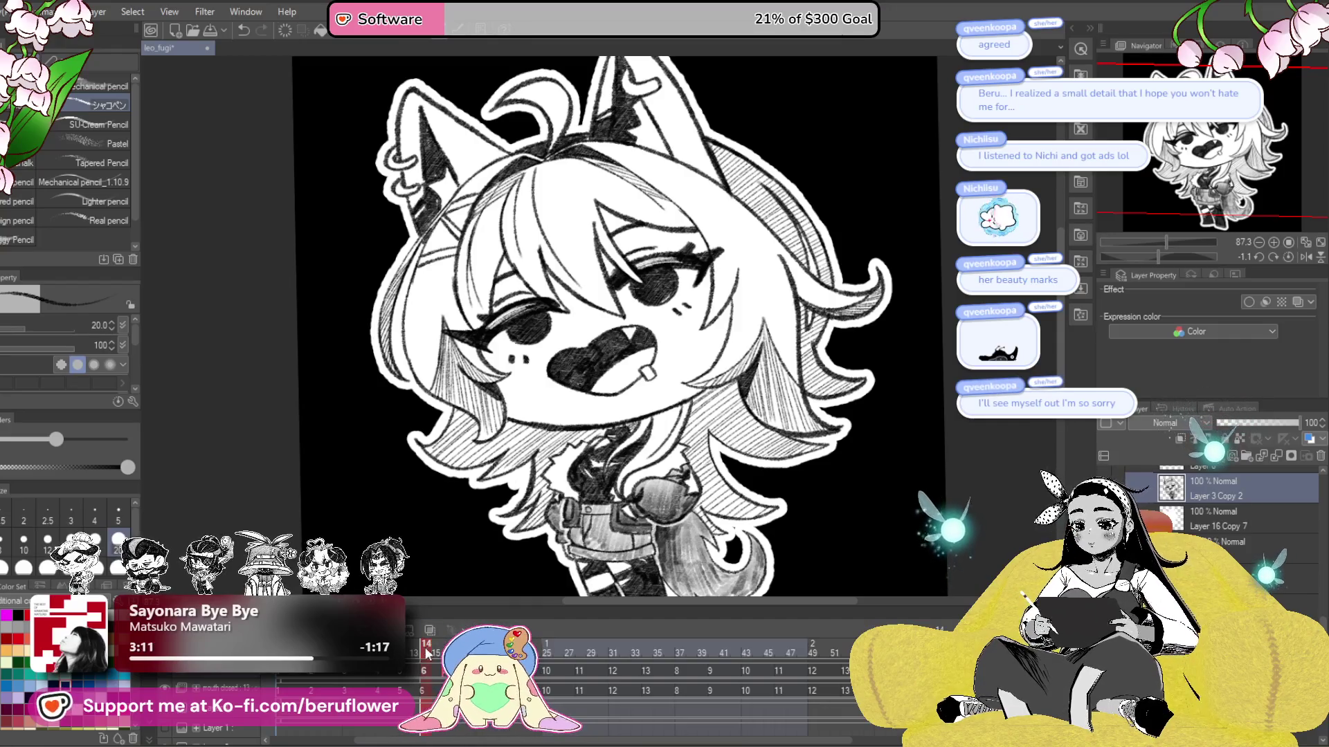
# - Play back the animation, then zoom in close on the next talking frame's face and mouth
pyautogui.press('space')
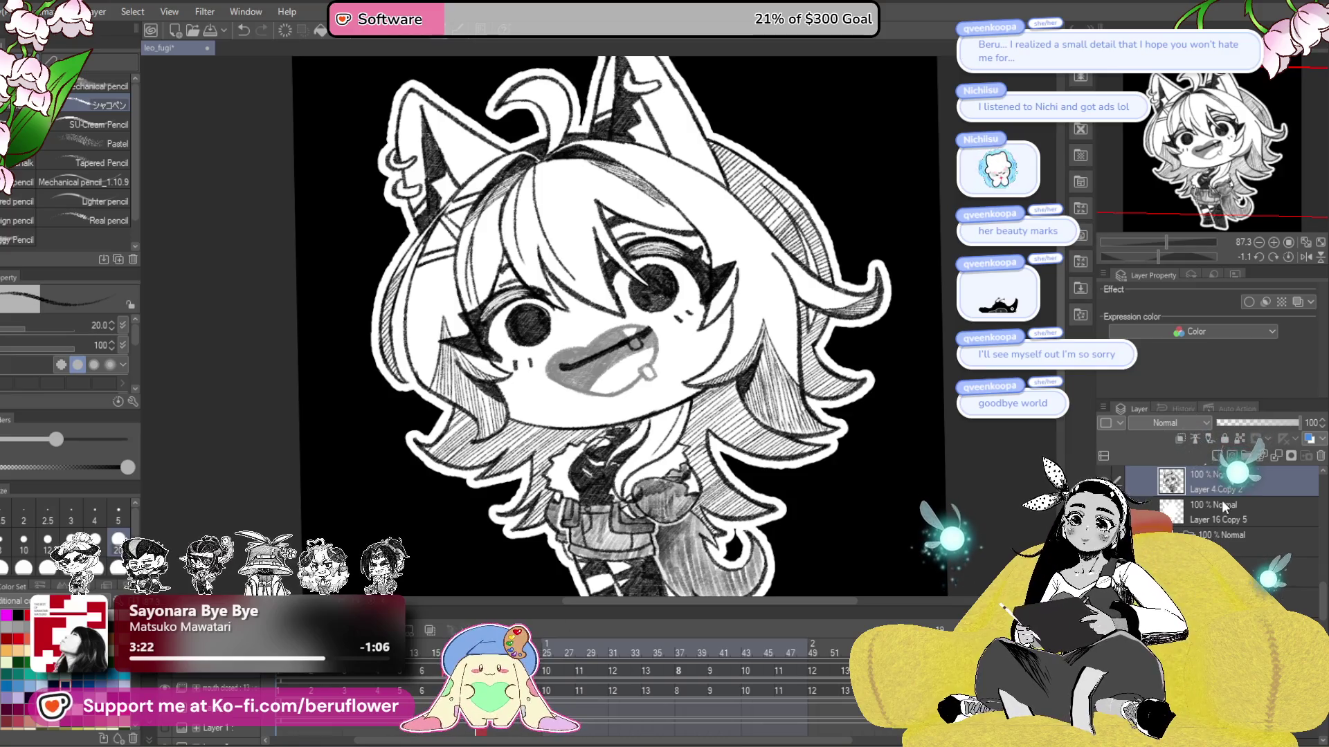
pyautogui.scroll(2, 1222, 500)
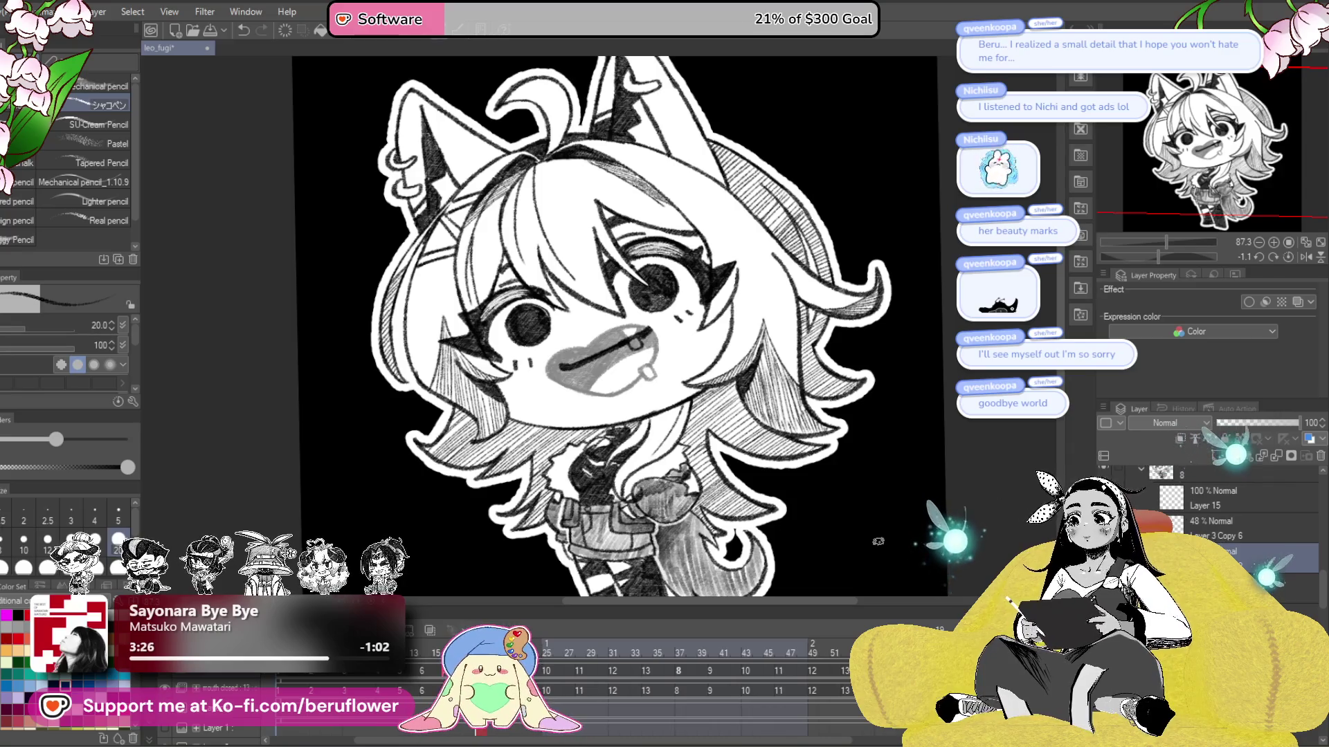
pyautogui.scroll(4, 852, 491)
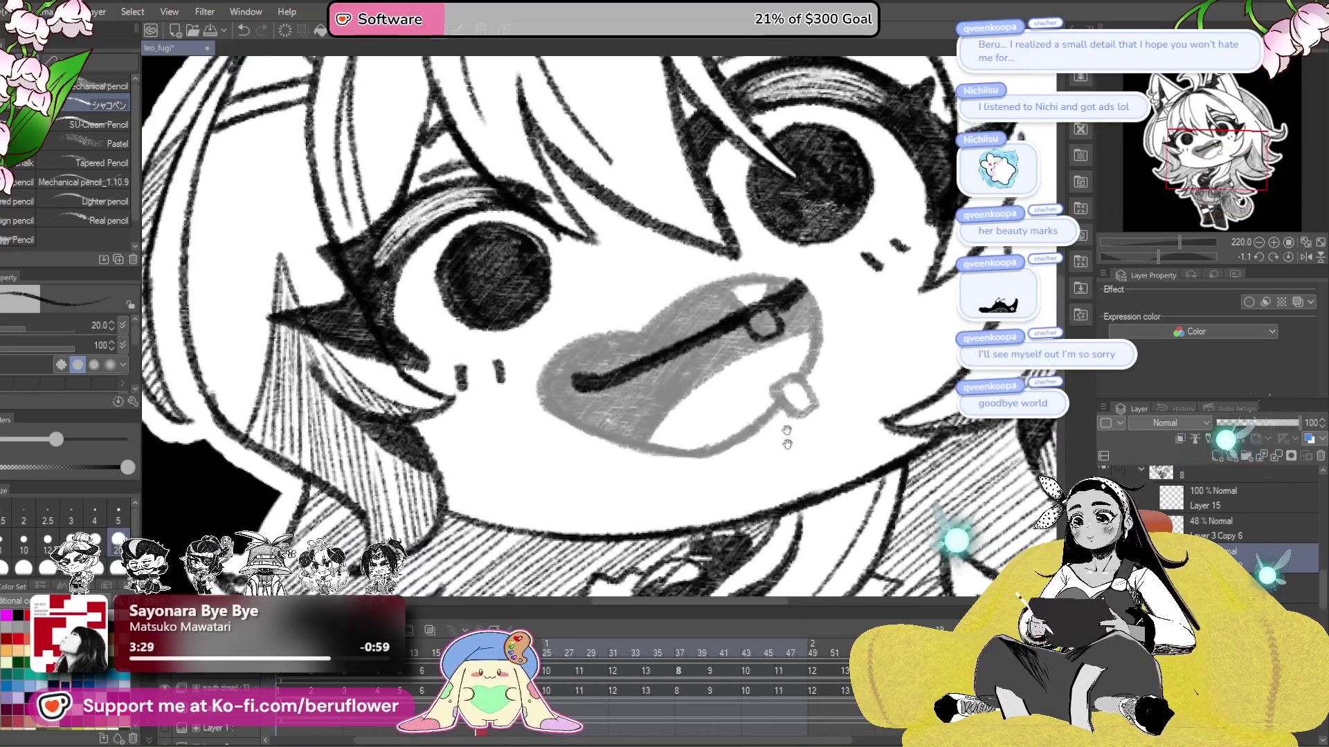
pyautogui.moveTo(392, 282); pyautogui.dragTo(562, 407)
pyautogui.moveTo(668, 316)
pyautogui.mouseDown()
pyautogui.moveTo(596, 358)
pyautogui.moveTo(621, 338)
pyautogui.mouseUp()
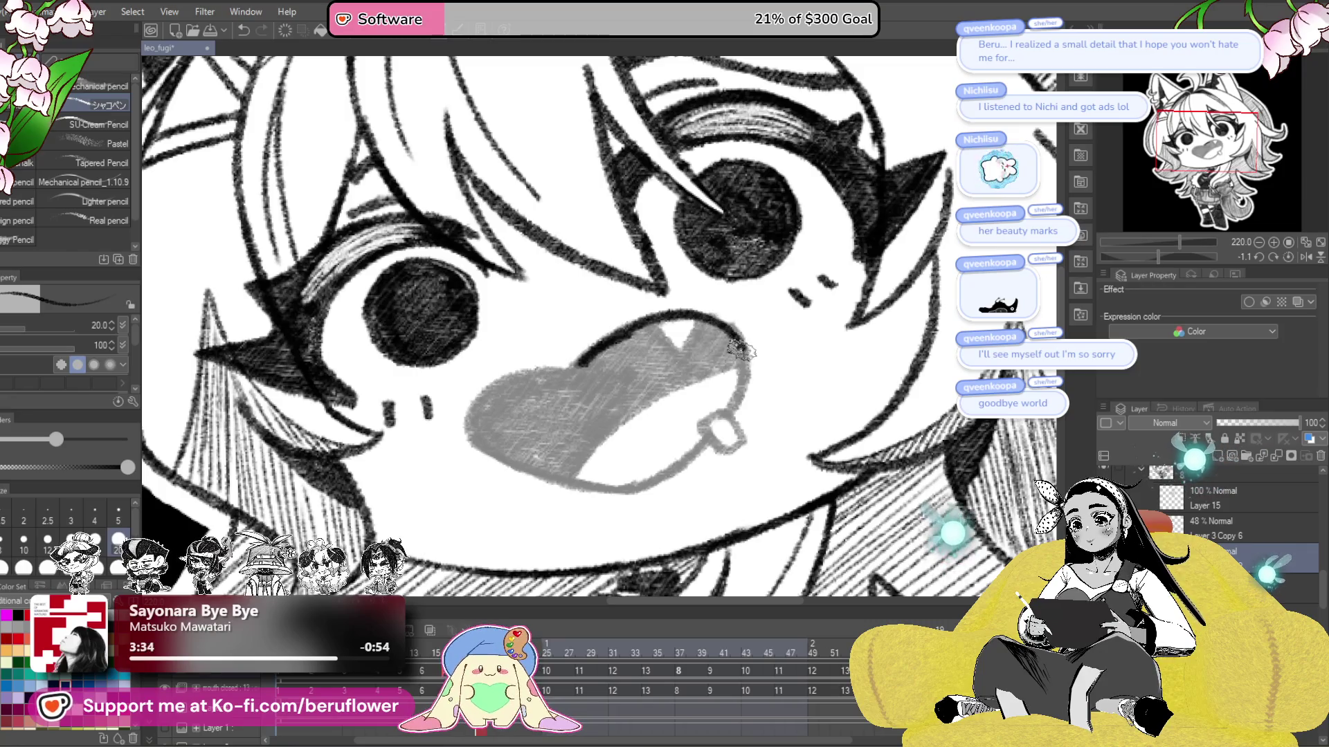
pyautogui.scroll(1, 727, 409)
pyautogui.scroll(1, 726, 408)
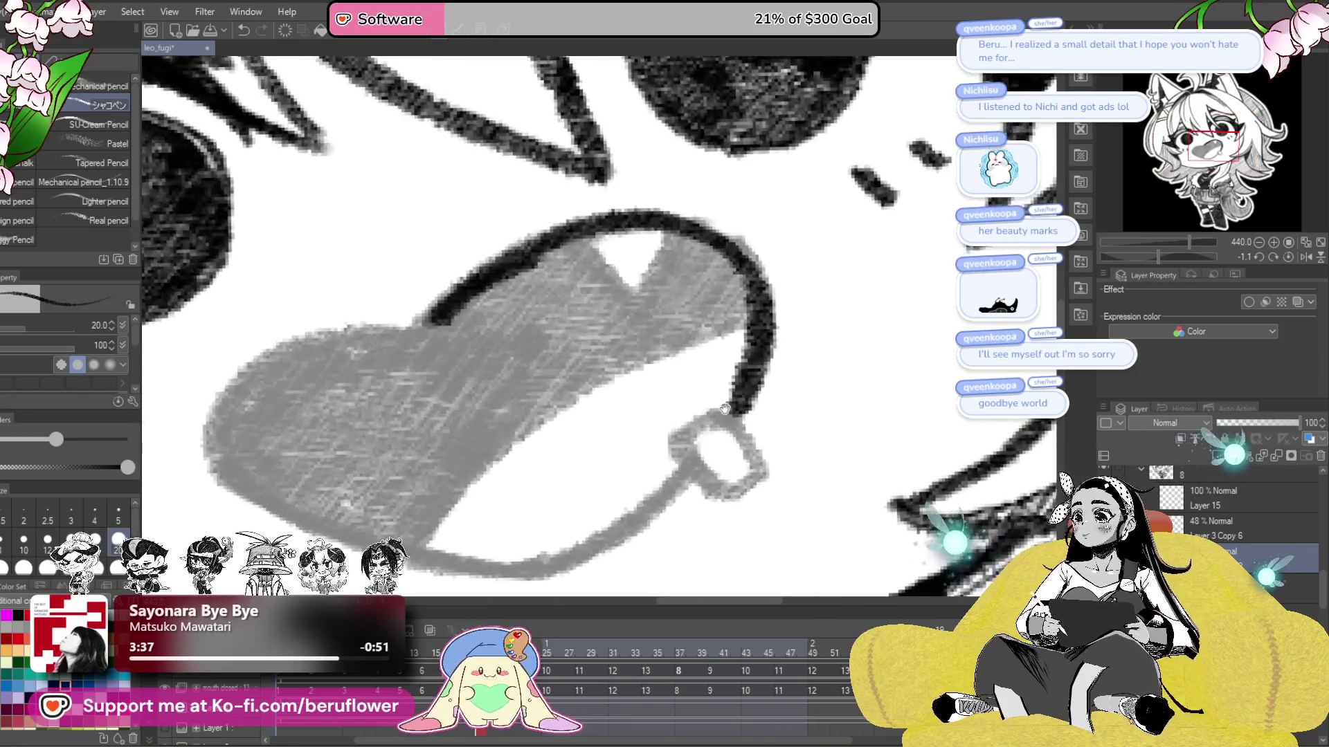
pyautogui.scroll(1, 727, 401)
# - Join the mouth's left edge to the upper lip and redraw the tongue line from the lower lip
pyautogui.moveTo(727, 377); pyautogui.dragTo(744, 331)
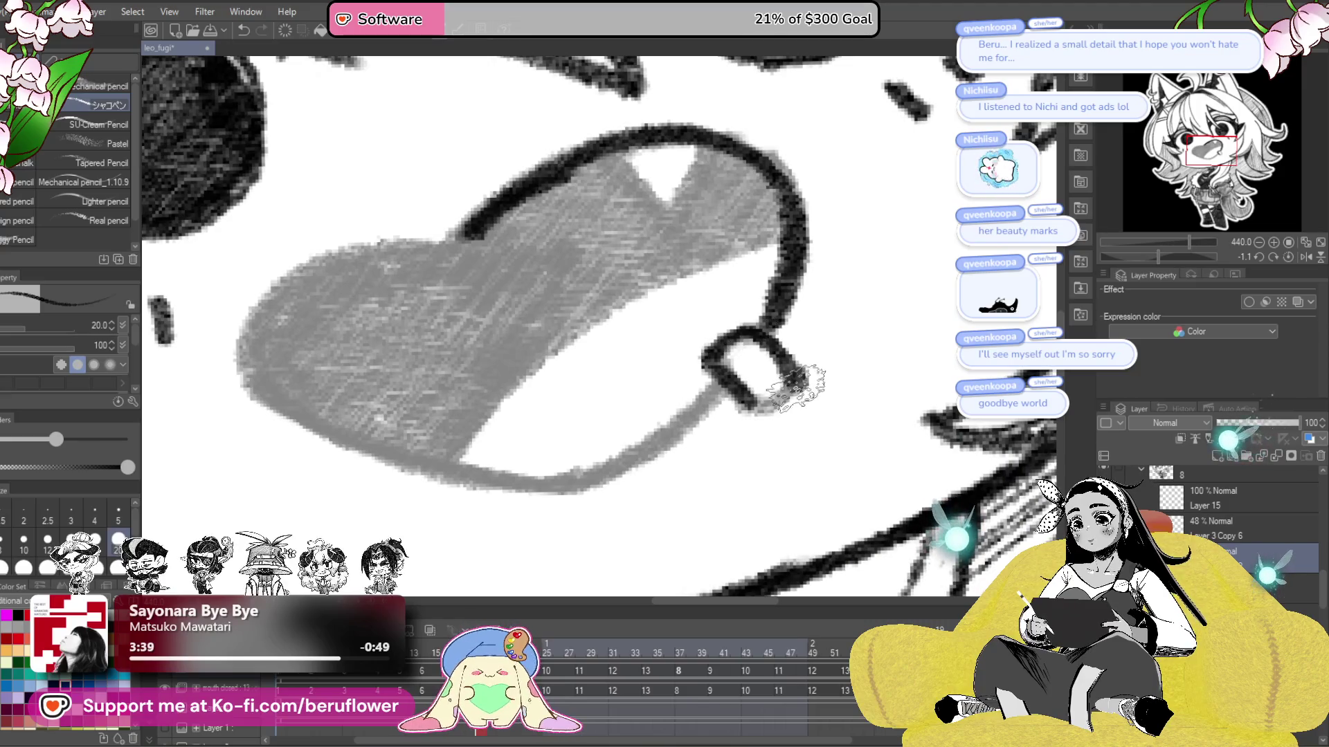
pyautogui.moveTo(761, 411); pyautogui.dragTo(876, 363)
pyautogui.moveTo(725, 414)
pyautogui.mouseDown()
pyautogui.moveTo(777, 431)
pyautogui.moveTo(681, 319)
pyautogui.mouseUp()
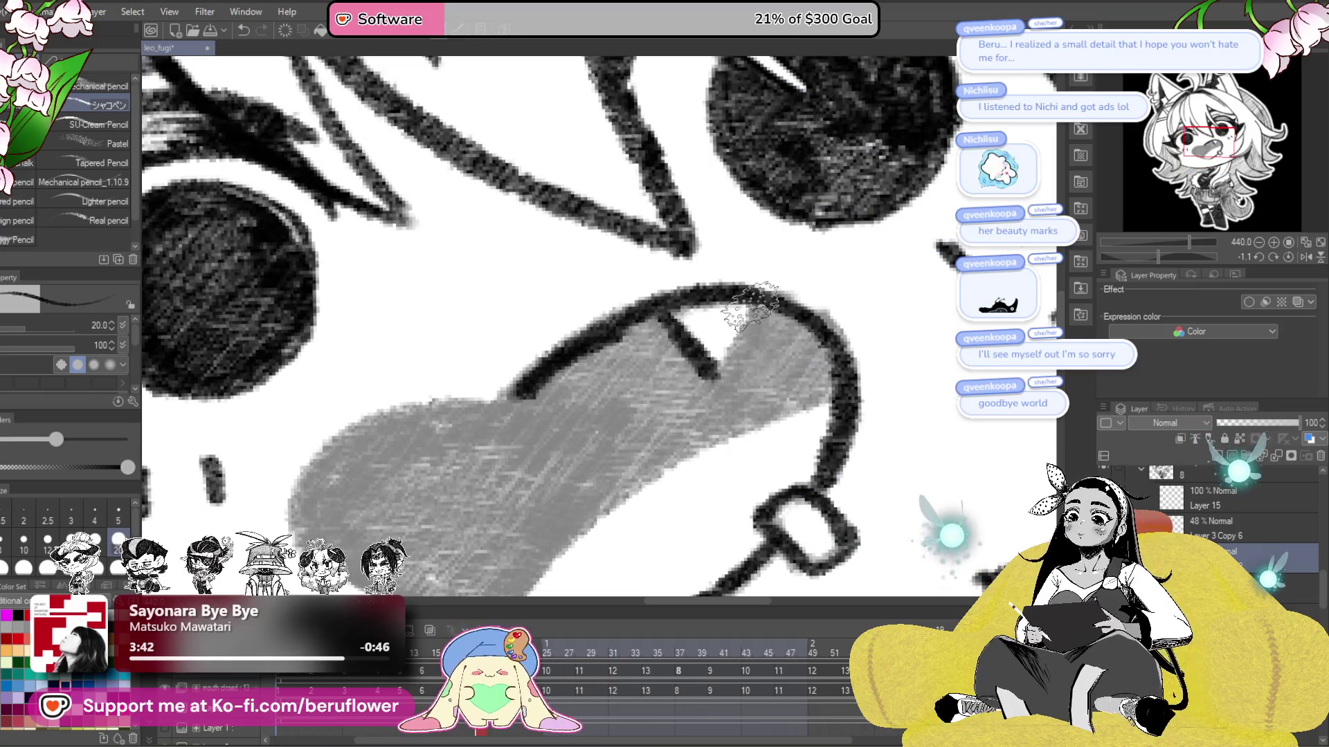
pyautogui.moveTo(726, 365)
pyautogui.mouseDown()
pyautogui.moveTo(891, 291)
pyautogui.moveTo(659, 439)
pyautogui.mouseUp()
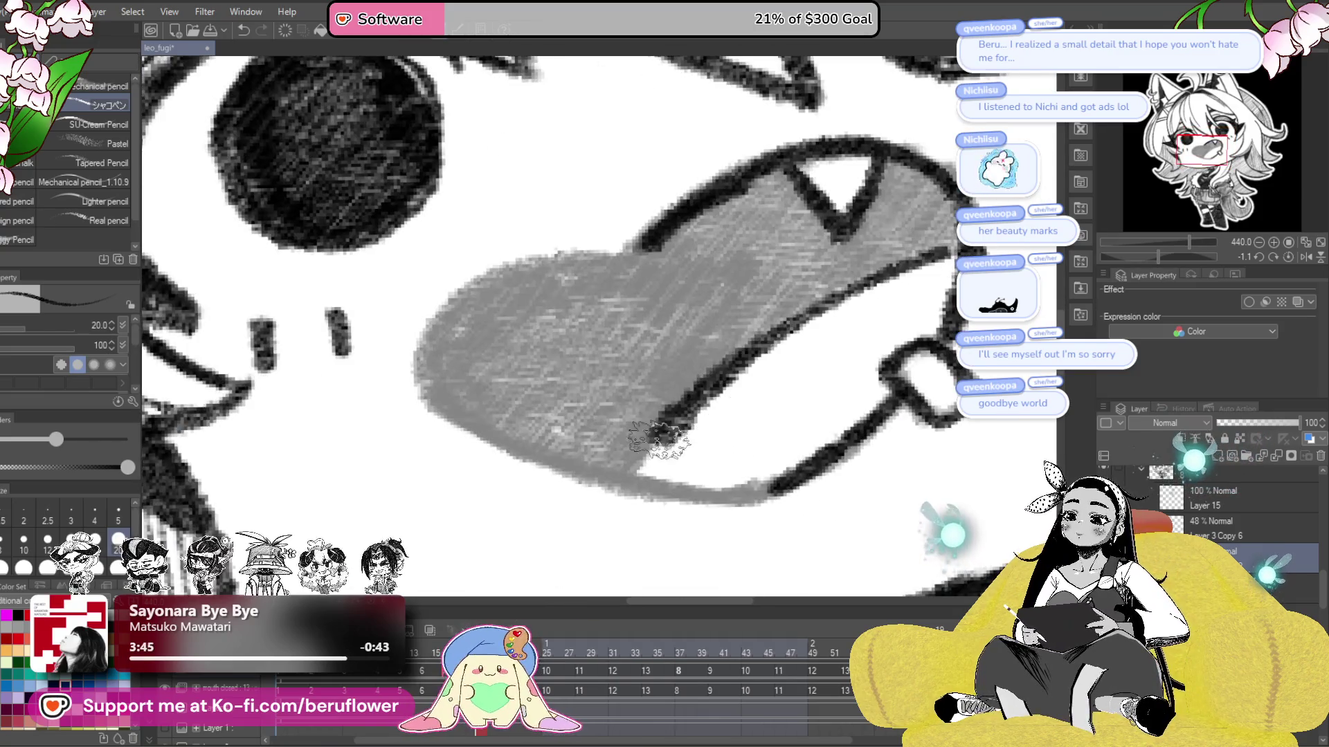
pyautogui.hotkey('ctrl', 'z')
pyautogui.moveTo(931, 251); pyautogui.dragTo(660, 433)
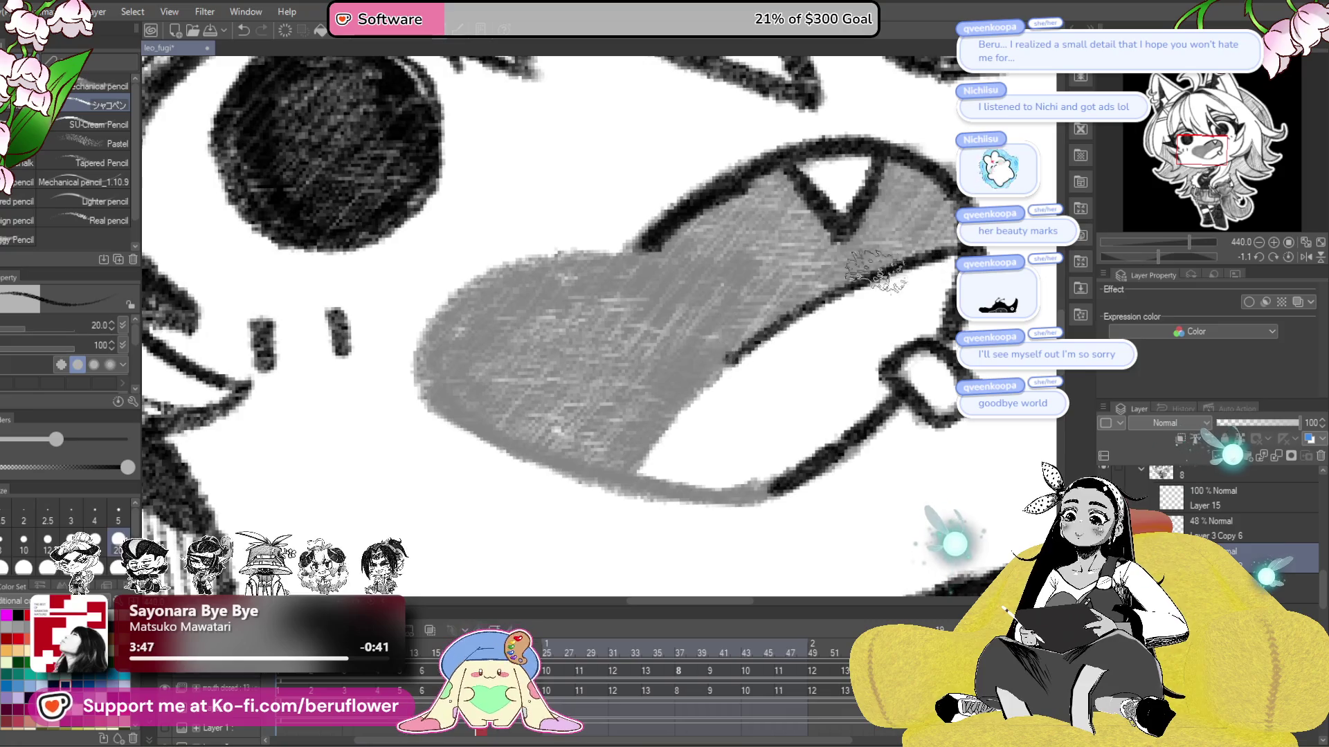
# - Outline the tongue's left edge on a tilted canvas, then reset the rotation to upright
pyautogui.moveTo(651, 244); pyautogui.dragTo(713, 320)
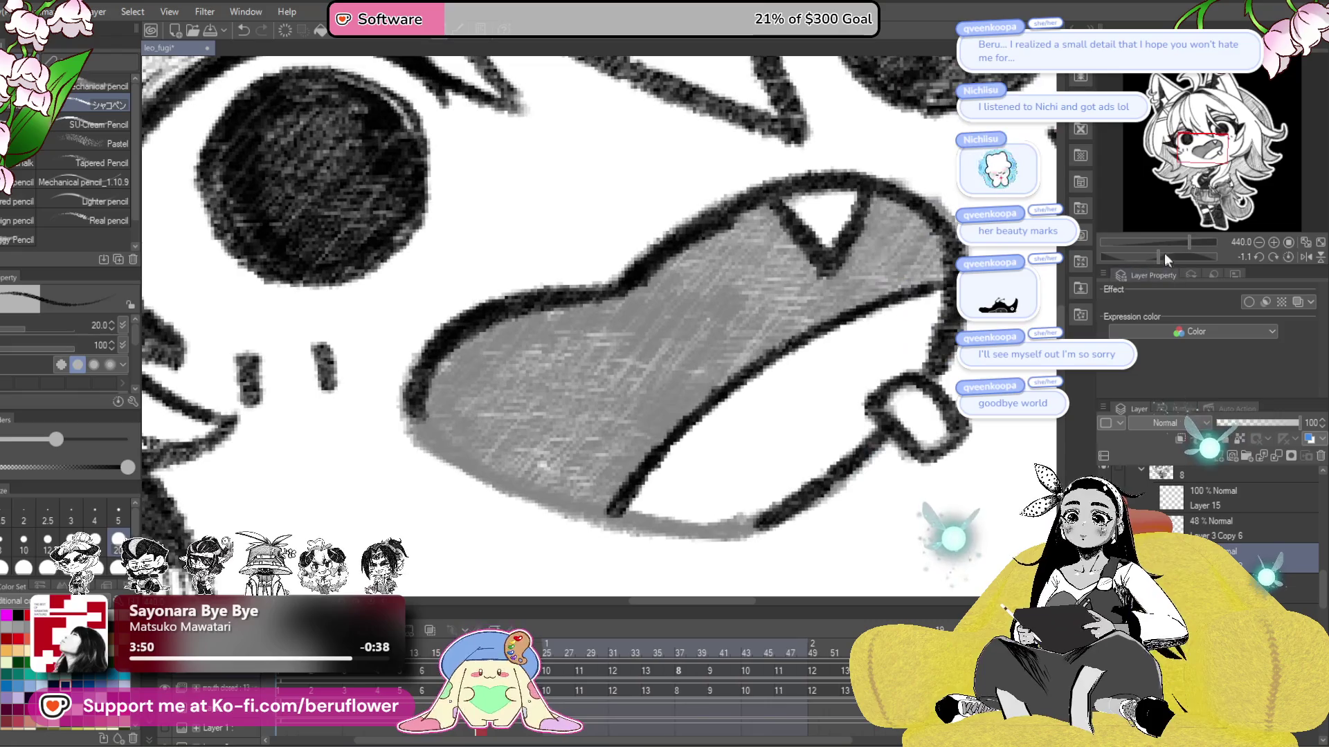
pyautogui.moveTo(1158, 256); pyautogui.dragTo(1180, 257)
pyautogui.moveTo(478, 202); pyautogui.dragTo(450, 403)
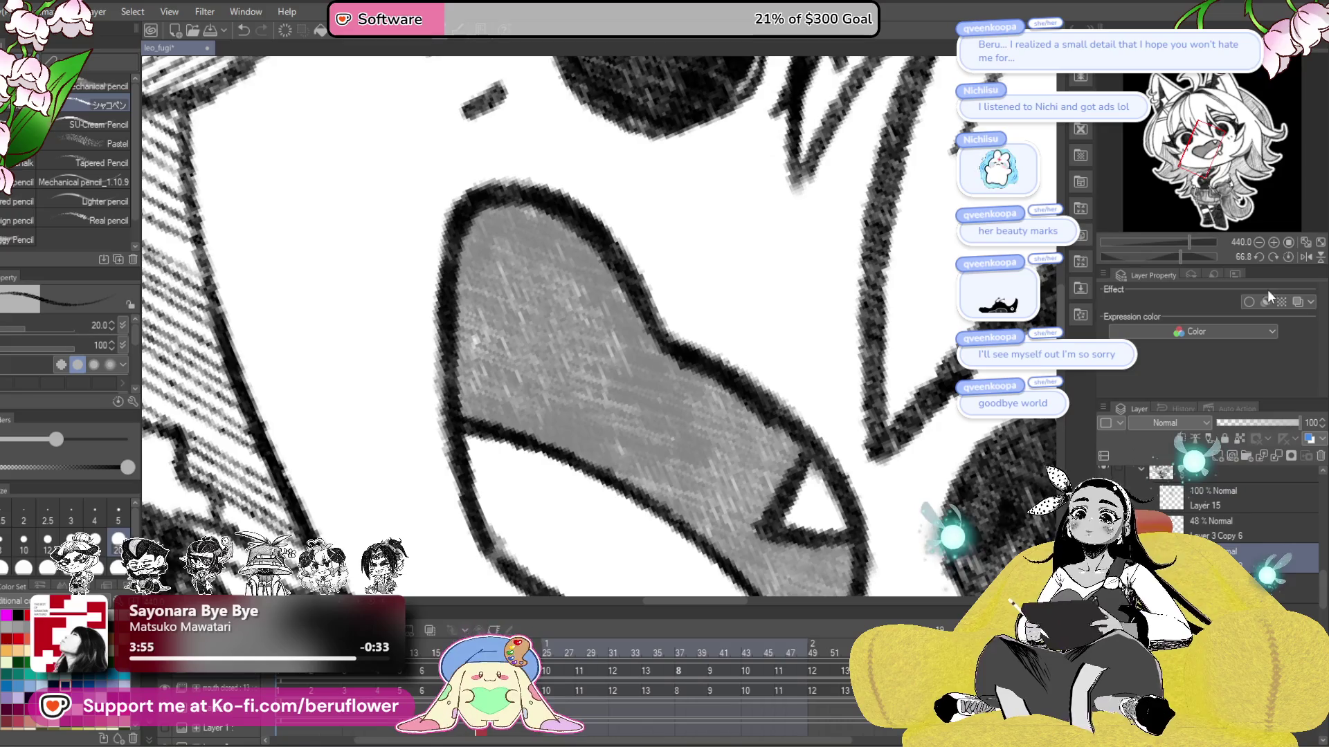
pyautogui.click(1287, 256)
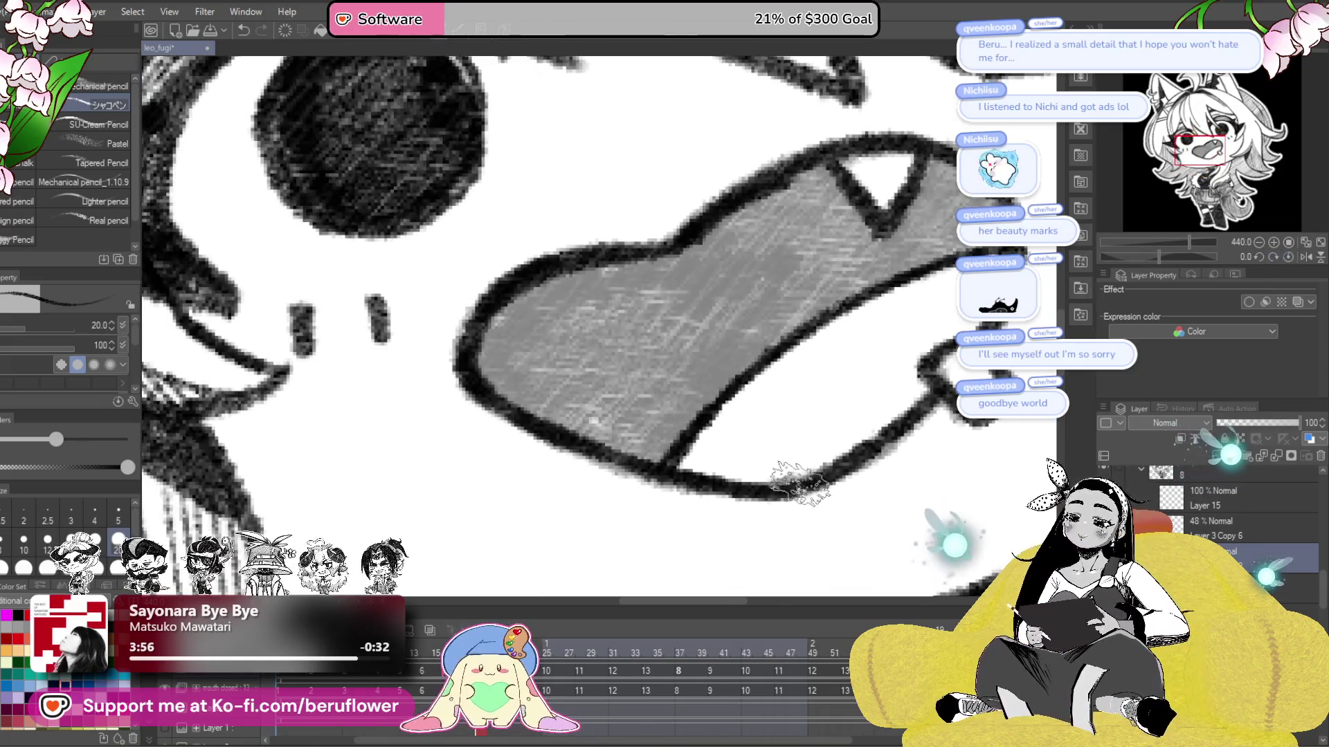
# - Delete the grey mouth fill layer, leaving a white interior inside the black outline
pyautogui.moveTo(789, 481); pyautogui.dragTo(924, 284)
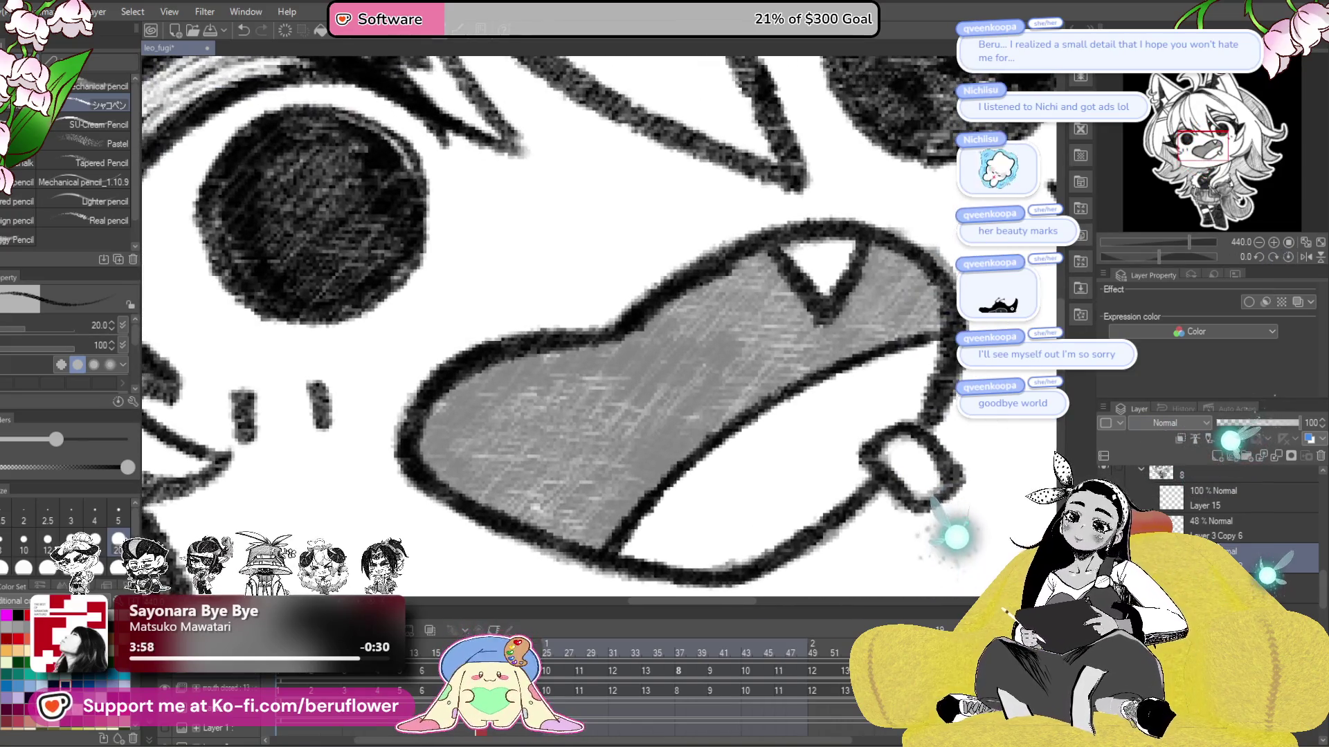
pyautogui.press('Delete')
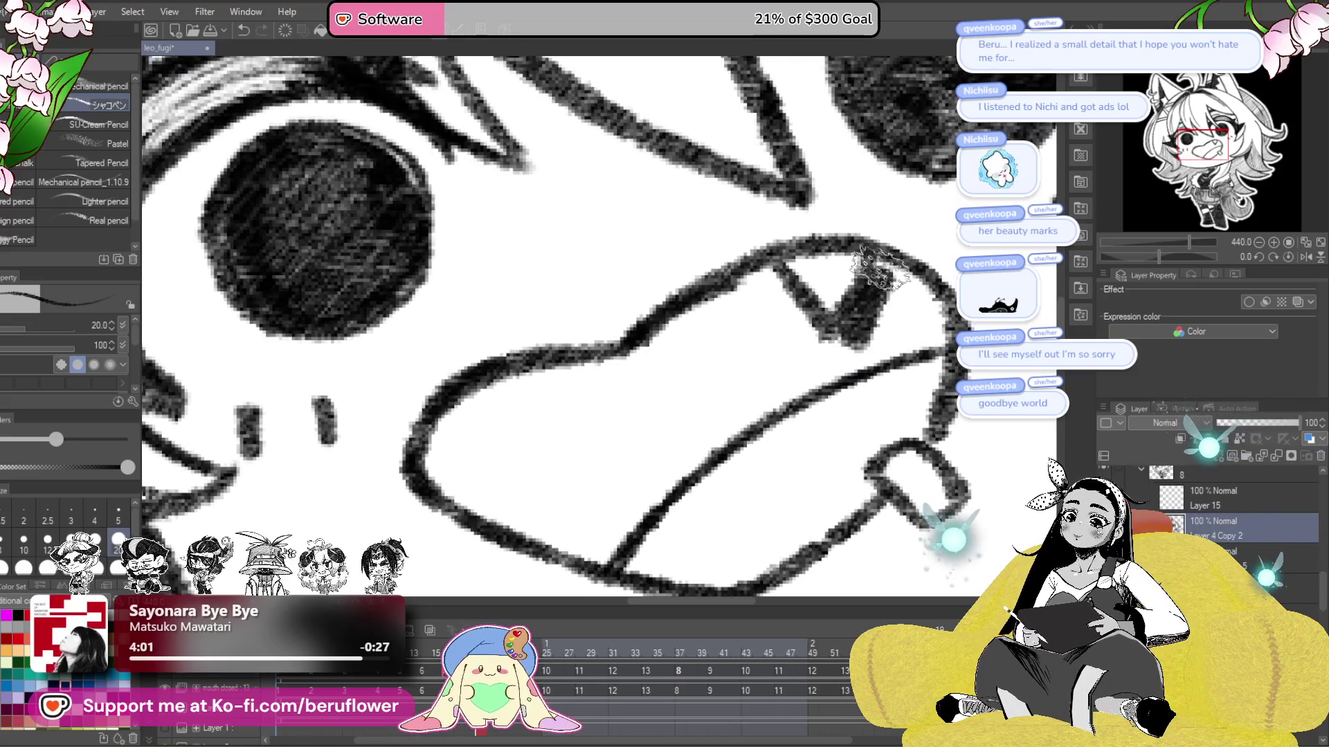
pyautogui.moveTo(927, 322); pyautogui.dragTo(912, 315)
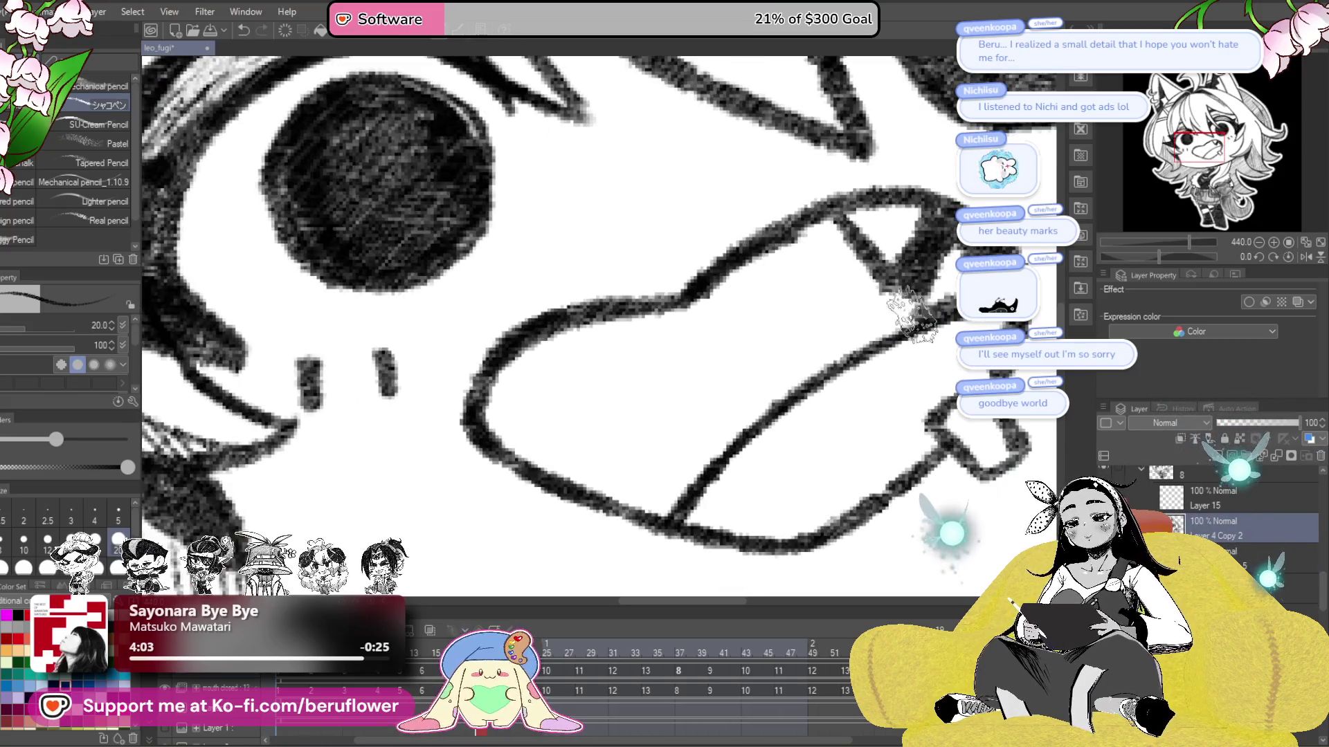